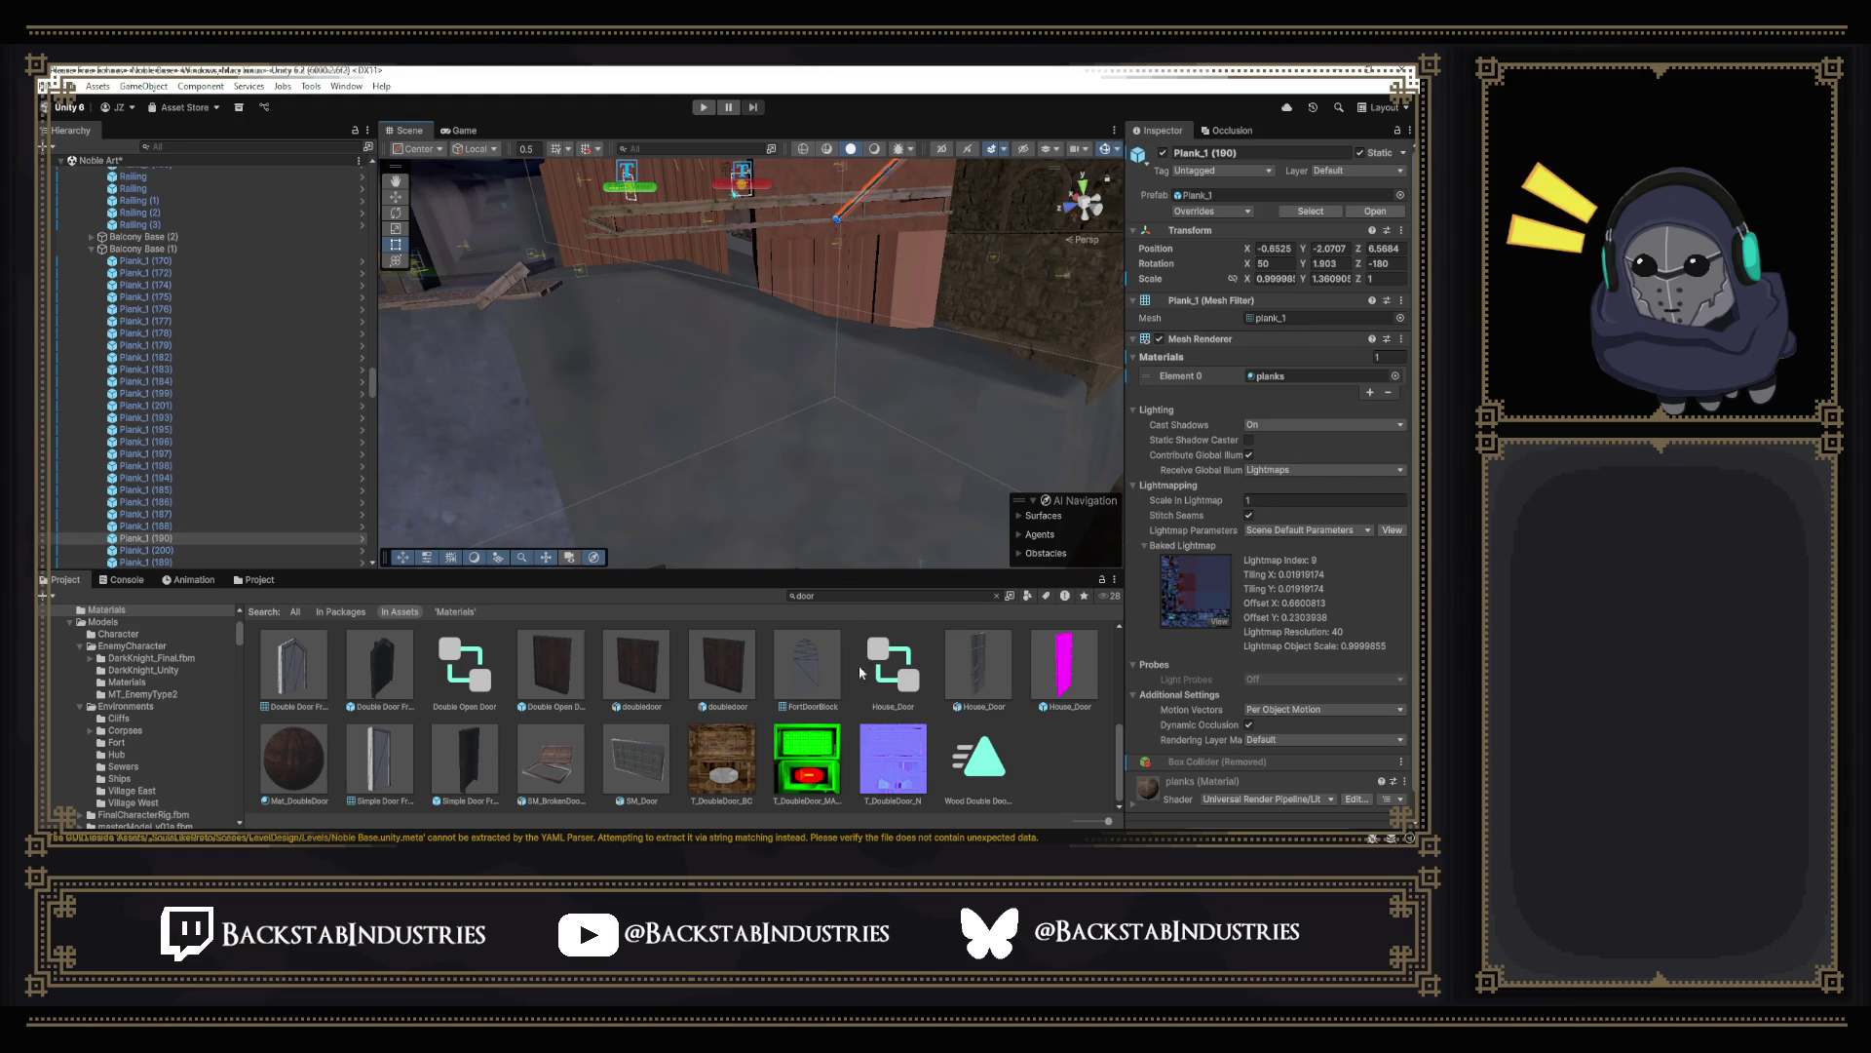
scroll(998, 717, "up", 5)
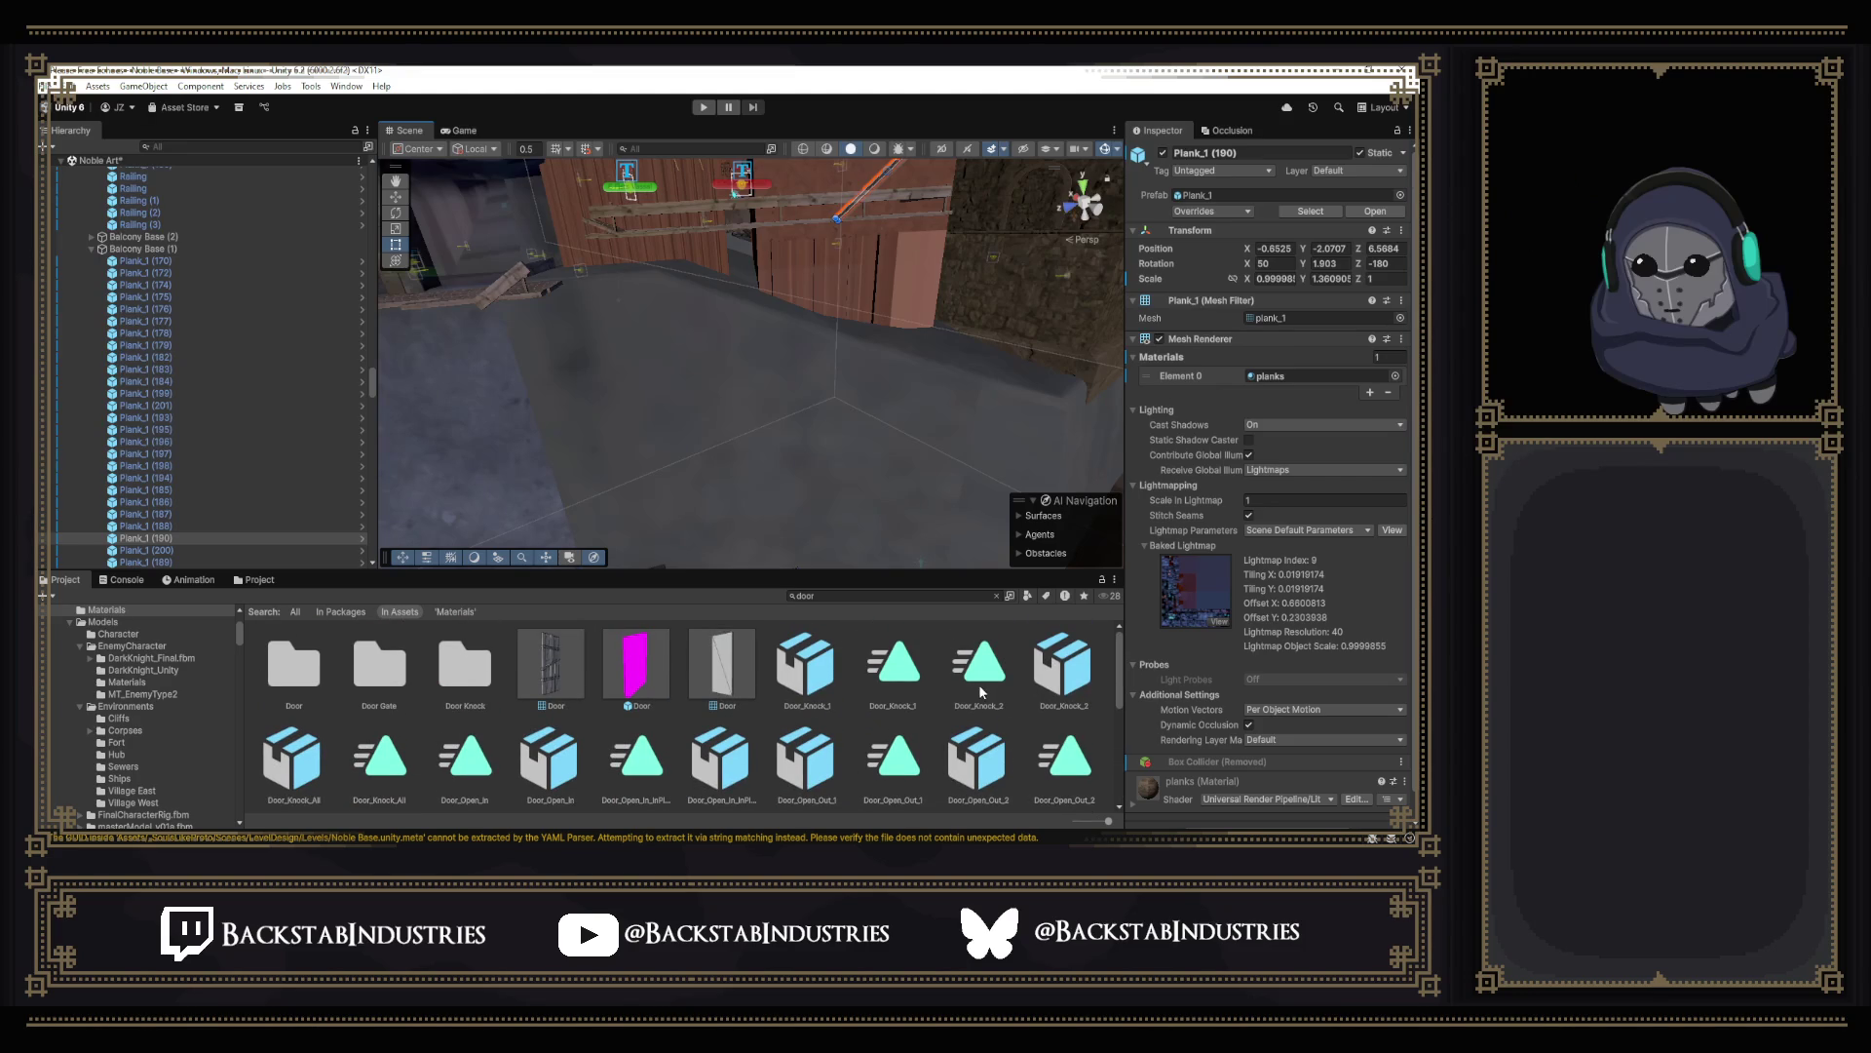
Fly to the balcony, select the Railing (4) plank and slide it along X down the balcony edge.
mouse_move(782, 381)
right_mouse_down()
mouse_move(839, 358)
mouse_move(801, 297)
mouse_move(770, 331)
mouse_move(898, 402)
mouse_move(848, 381)
right_mouse_up()
left_click(898, 401)
left_click_drag(709, 366, 827, 340)
mouse_move(829, 339)
right_mouse_down()
mouse_move(841, 355)
mouse_move(773, 348)
right_mouse_up()
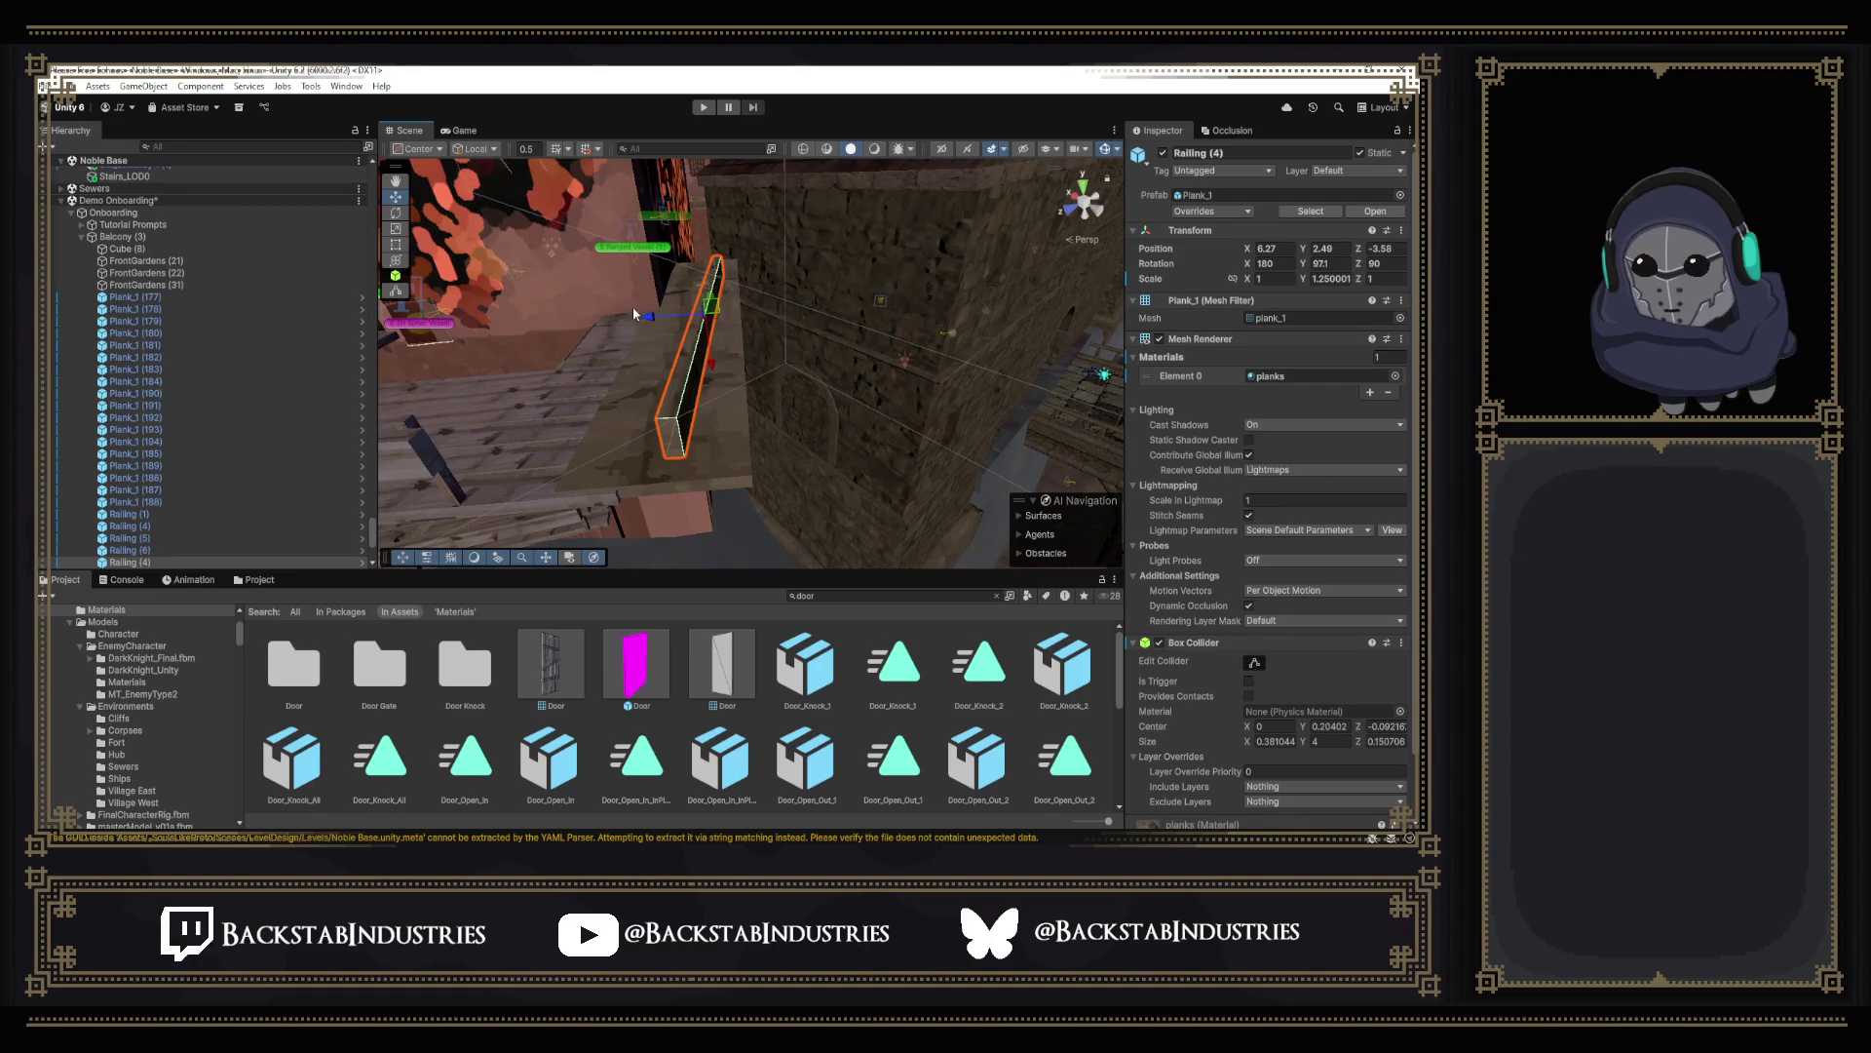
Nudge Railing (4) along X, then stretch the neighbouring railing plank into a long board.
left_click_drag(661, 316, 709, 324)
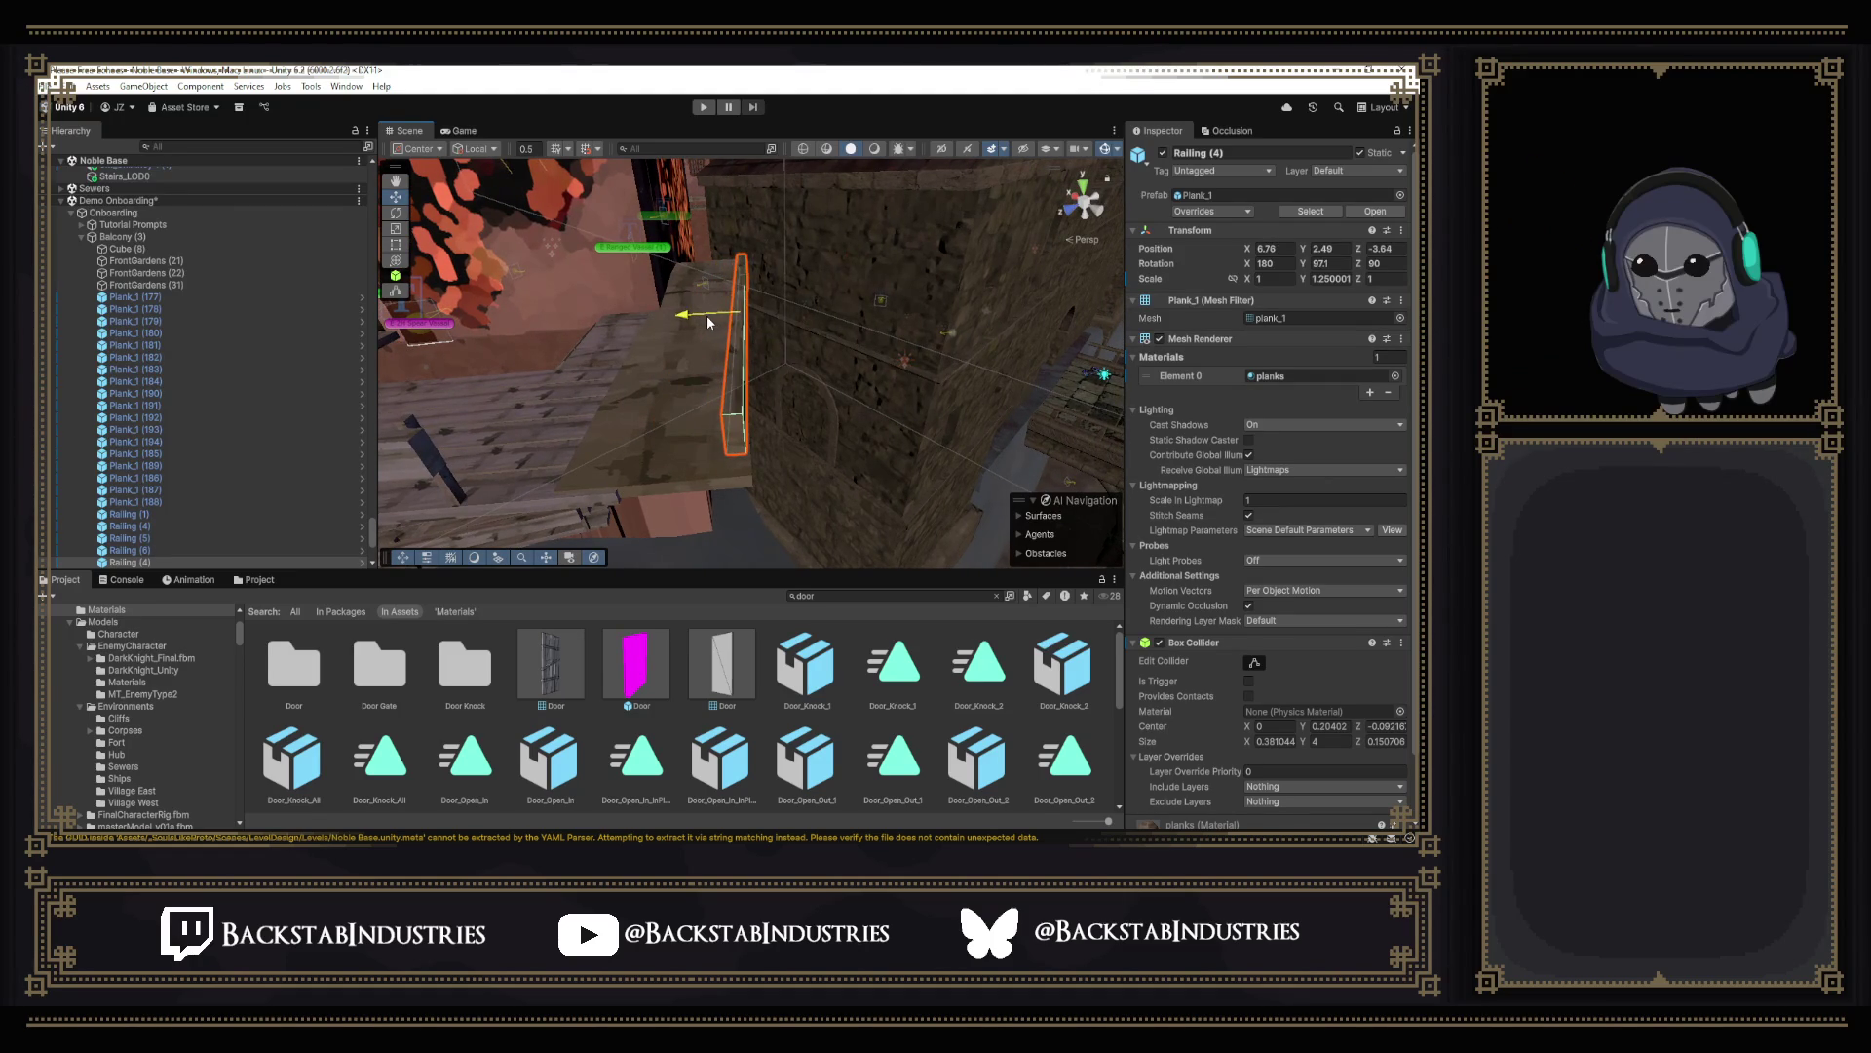
left_click(434, 467)
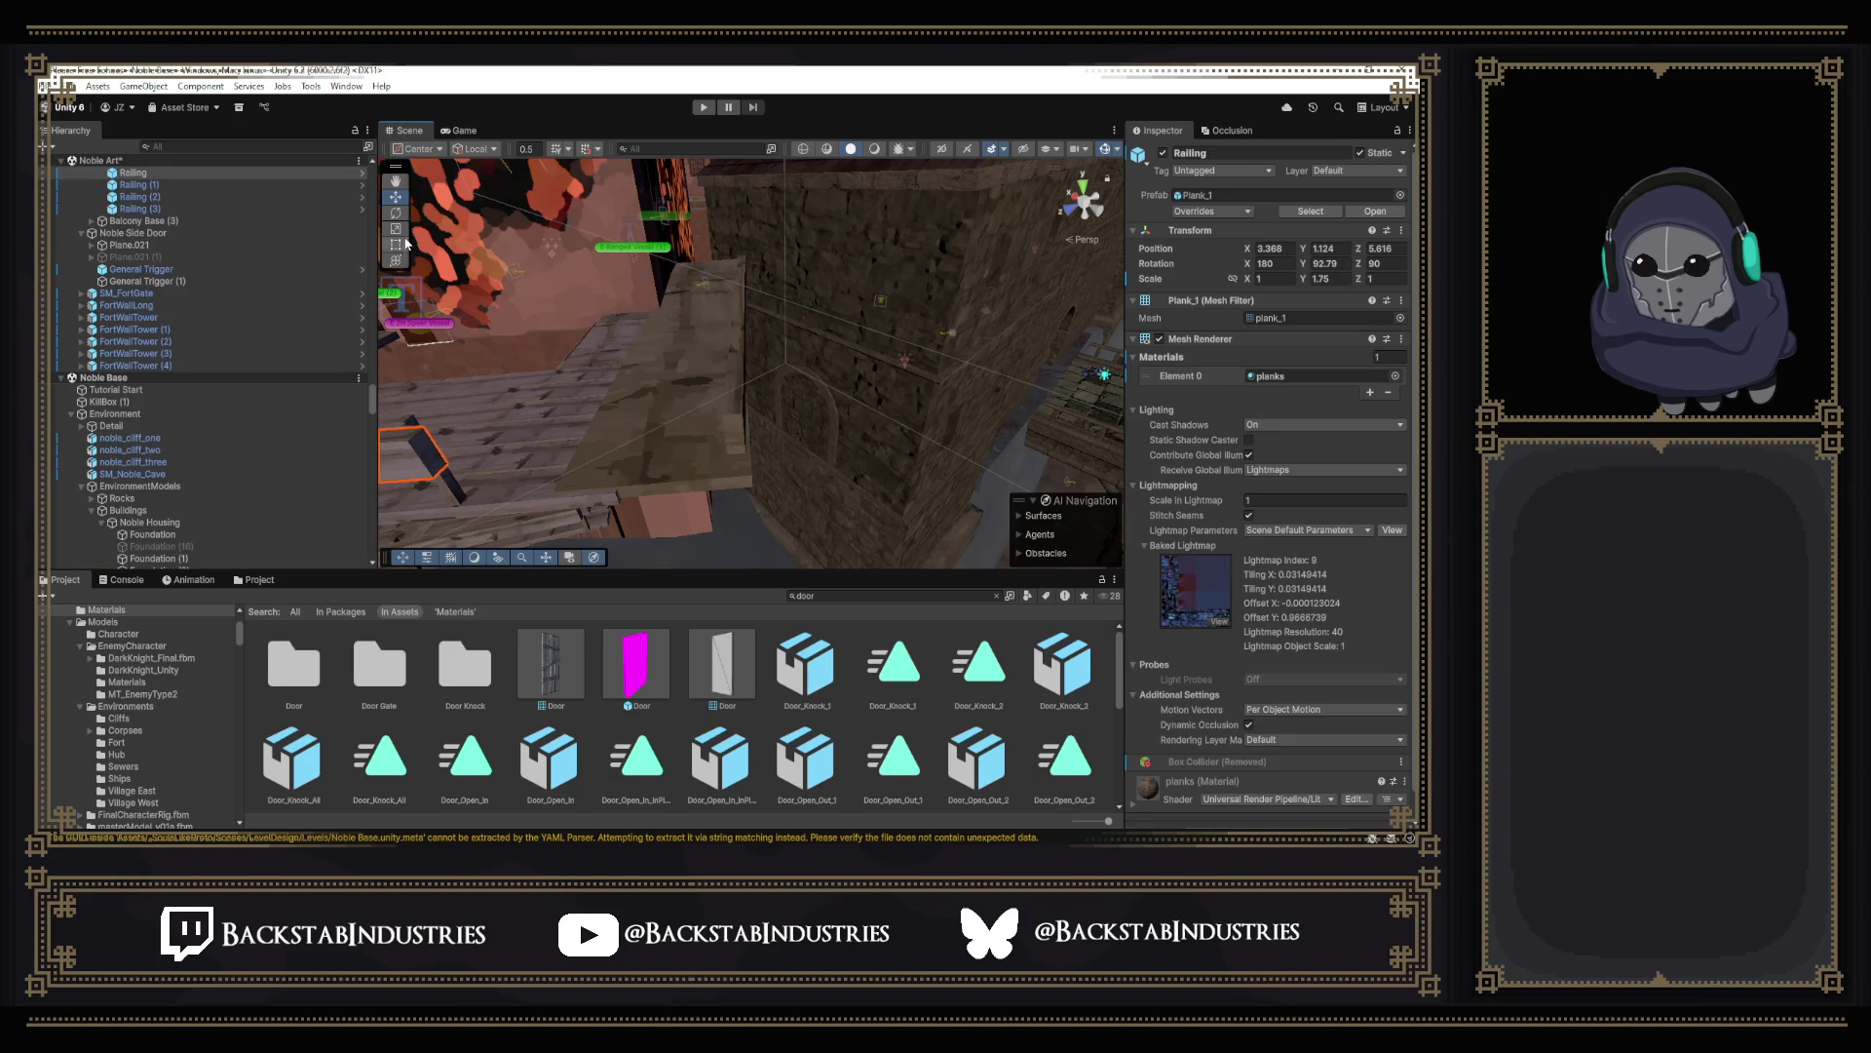
left_click_drag(423, 449, 744, 416)
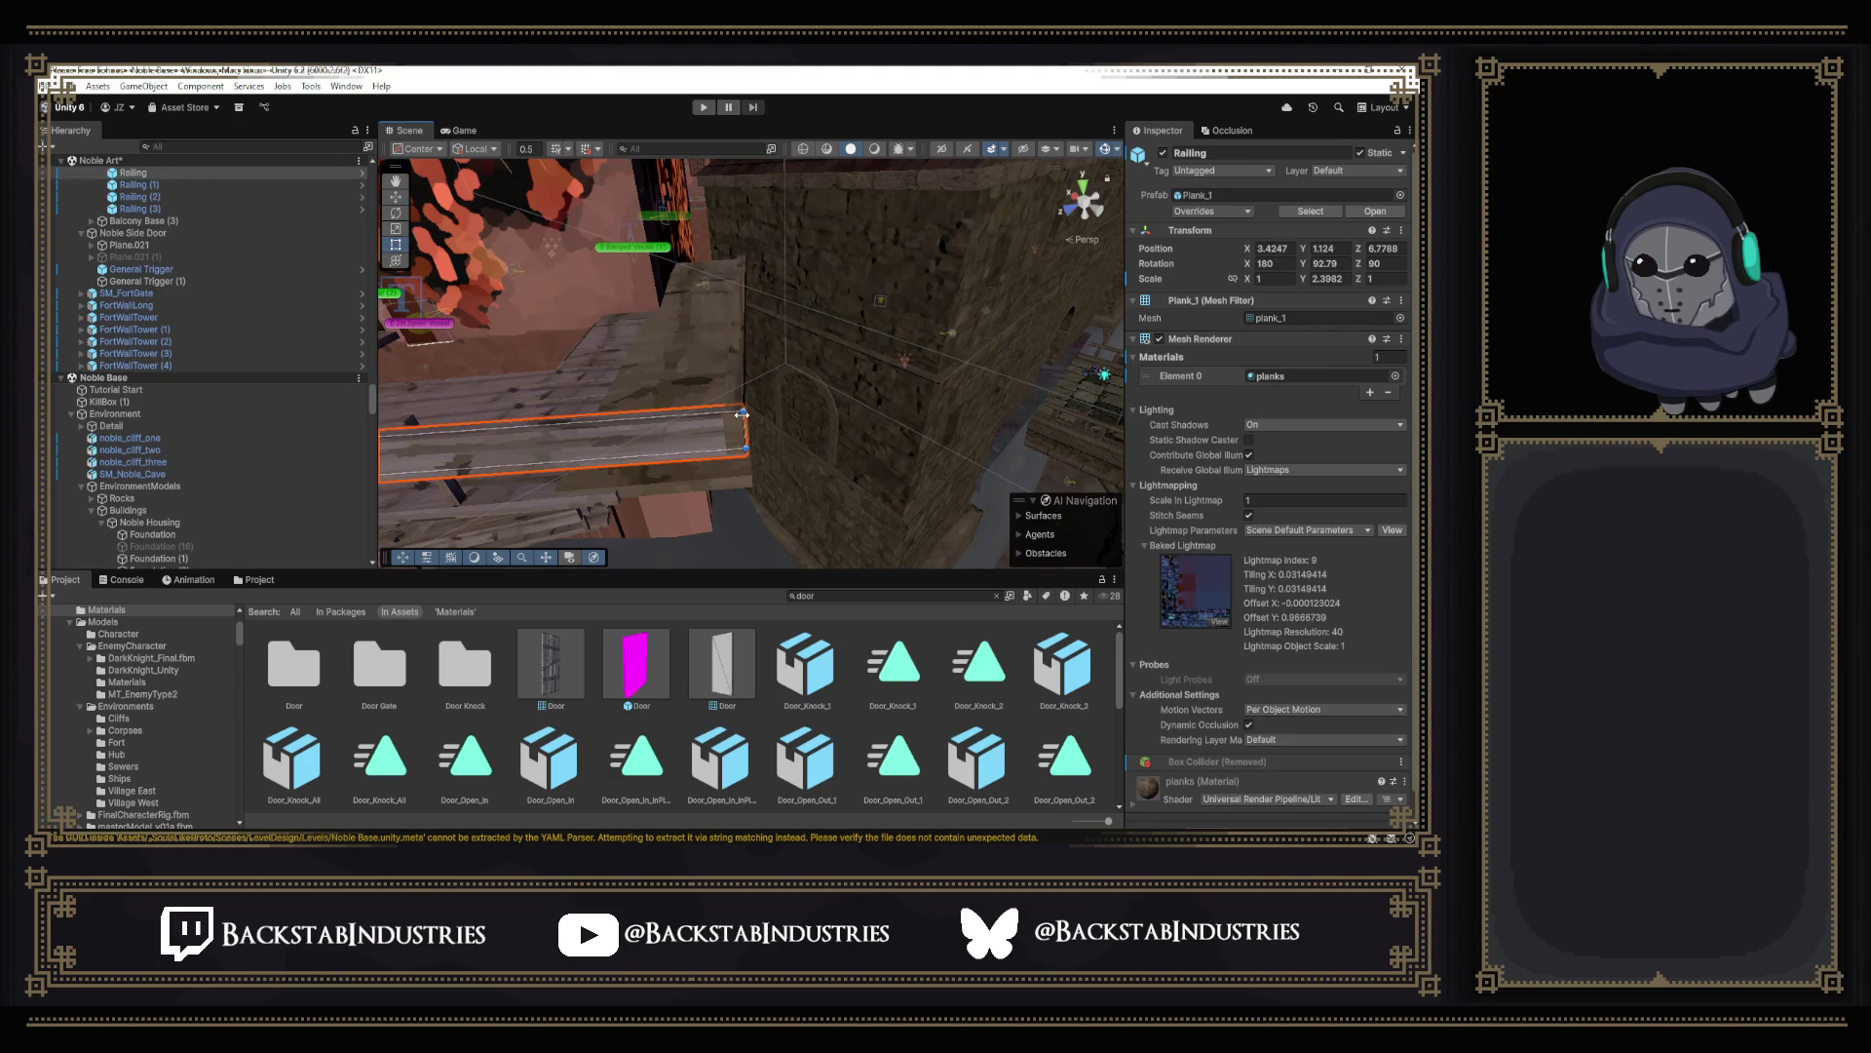
mouse_move(741, 418)
right_mouse_down()
mouse_move(759, 393)
mouse_move(789, 409)
right_mouse_up()
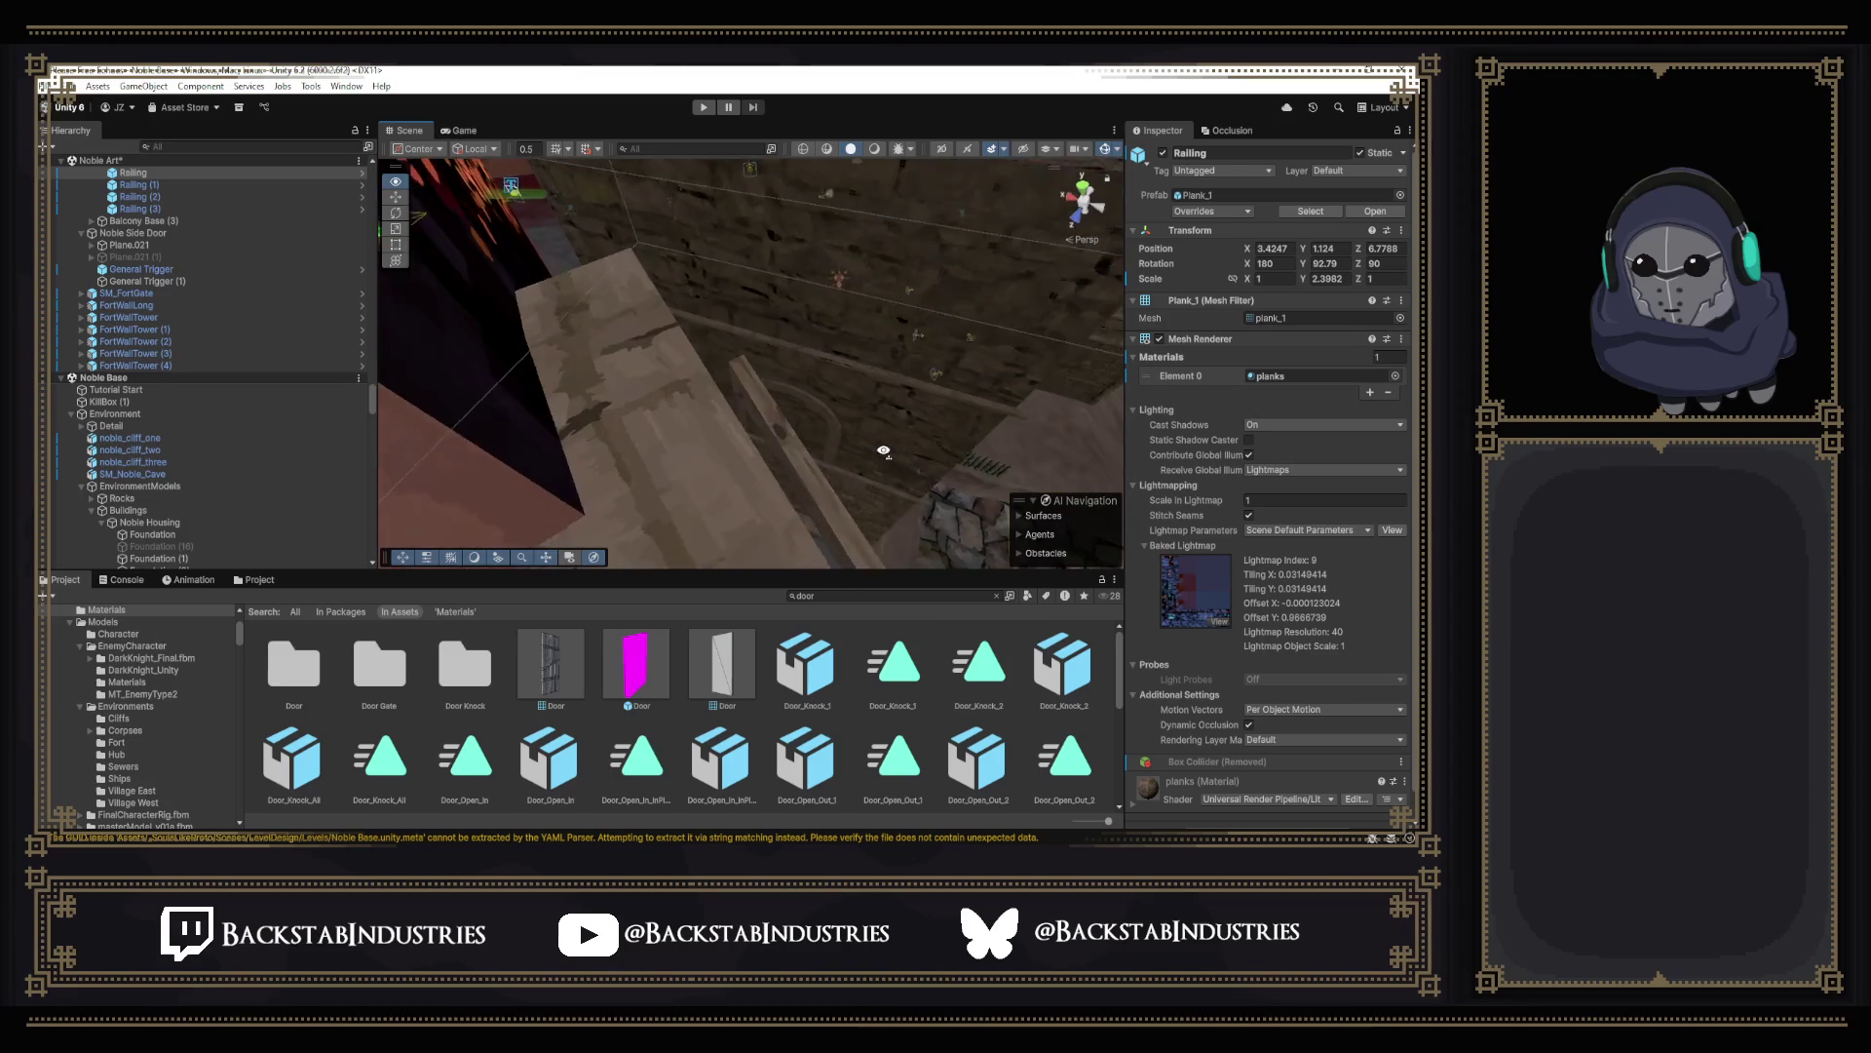
Lengthen the Railing (4) plank up the slope and check it along the railing line.
left_click(797, 417)
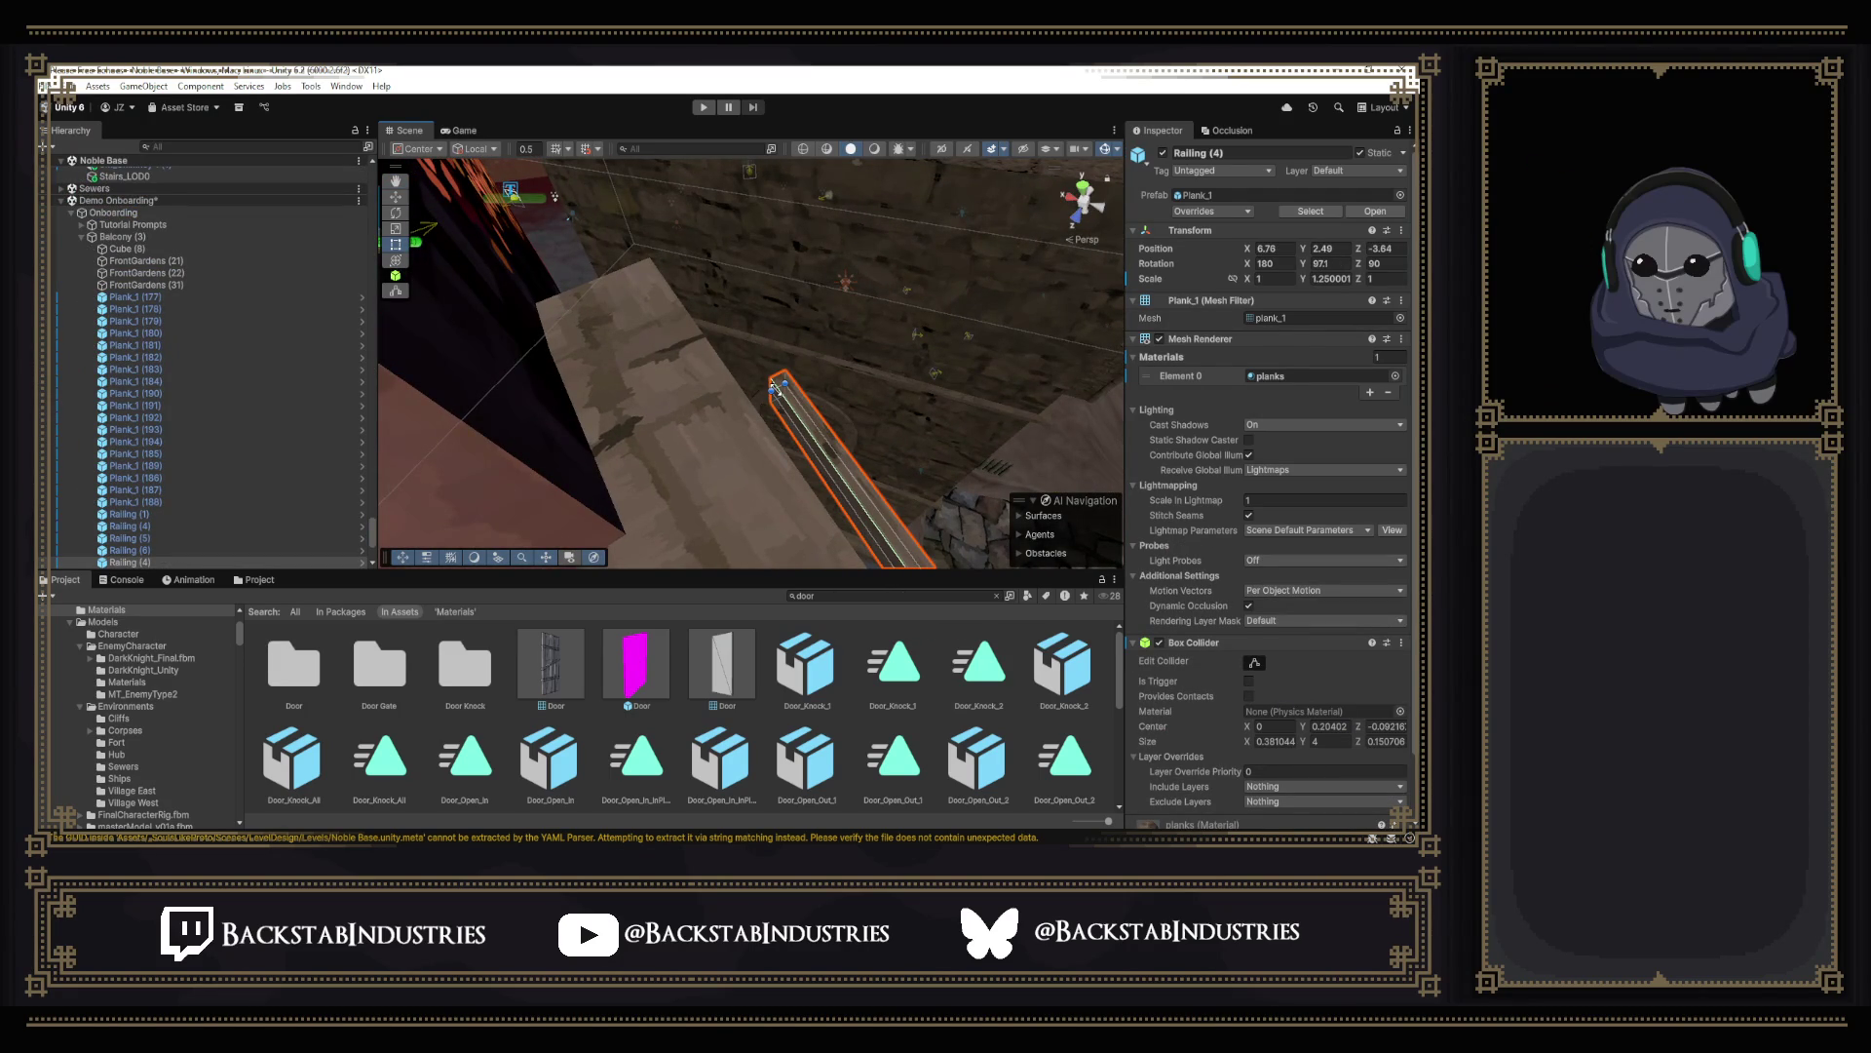
left_click_drag(779, 383, 649, 204)
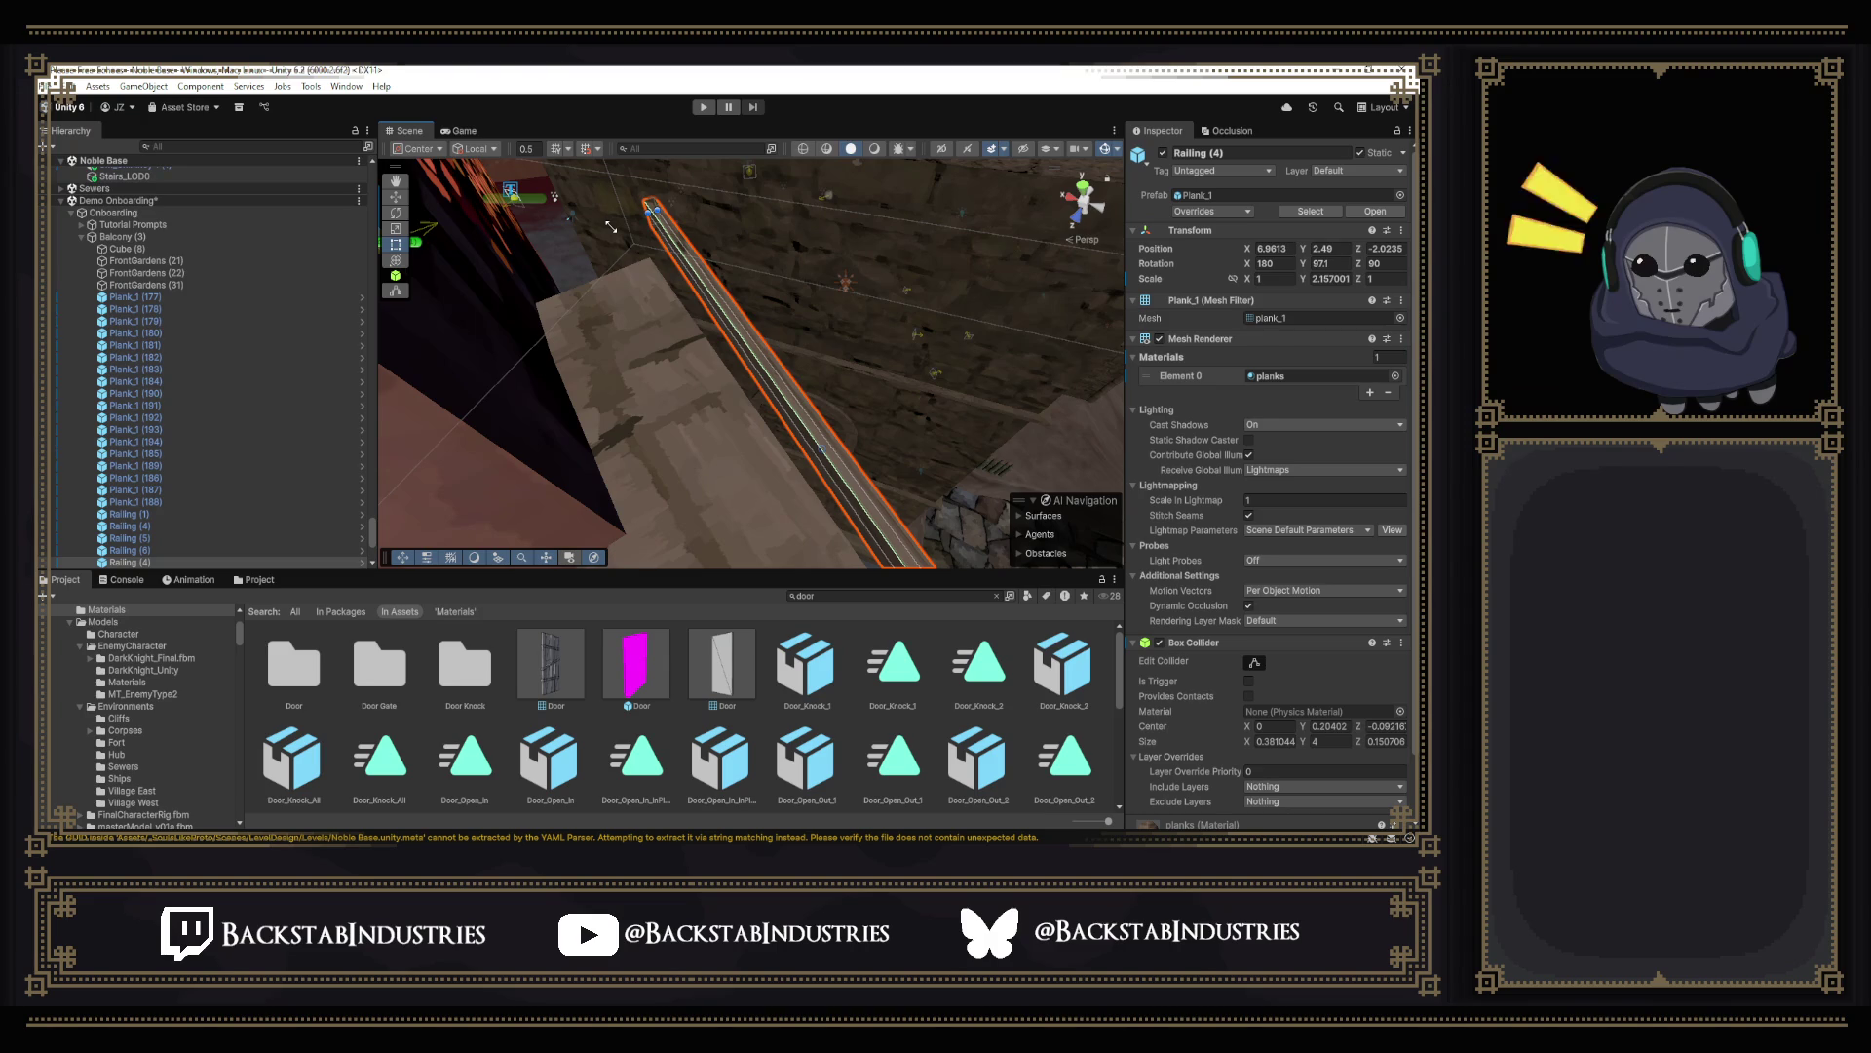
mouse_move(612, 227)
right_mouse_down()
mouse_move(806, 280)
mouse_move(336, 218)
mouse_move(327, 183)
mouse_move(609, 172)
mouse_move(859, 268)
right_mouse_up()
Pull the Plank_1 (201) board's top edge down to shorten it, then check the balcony corner.
left_click(849, 373)
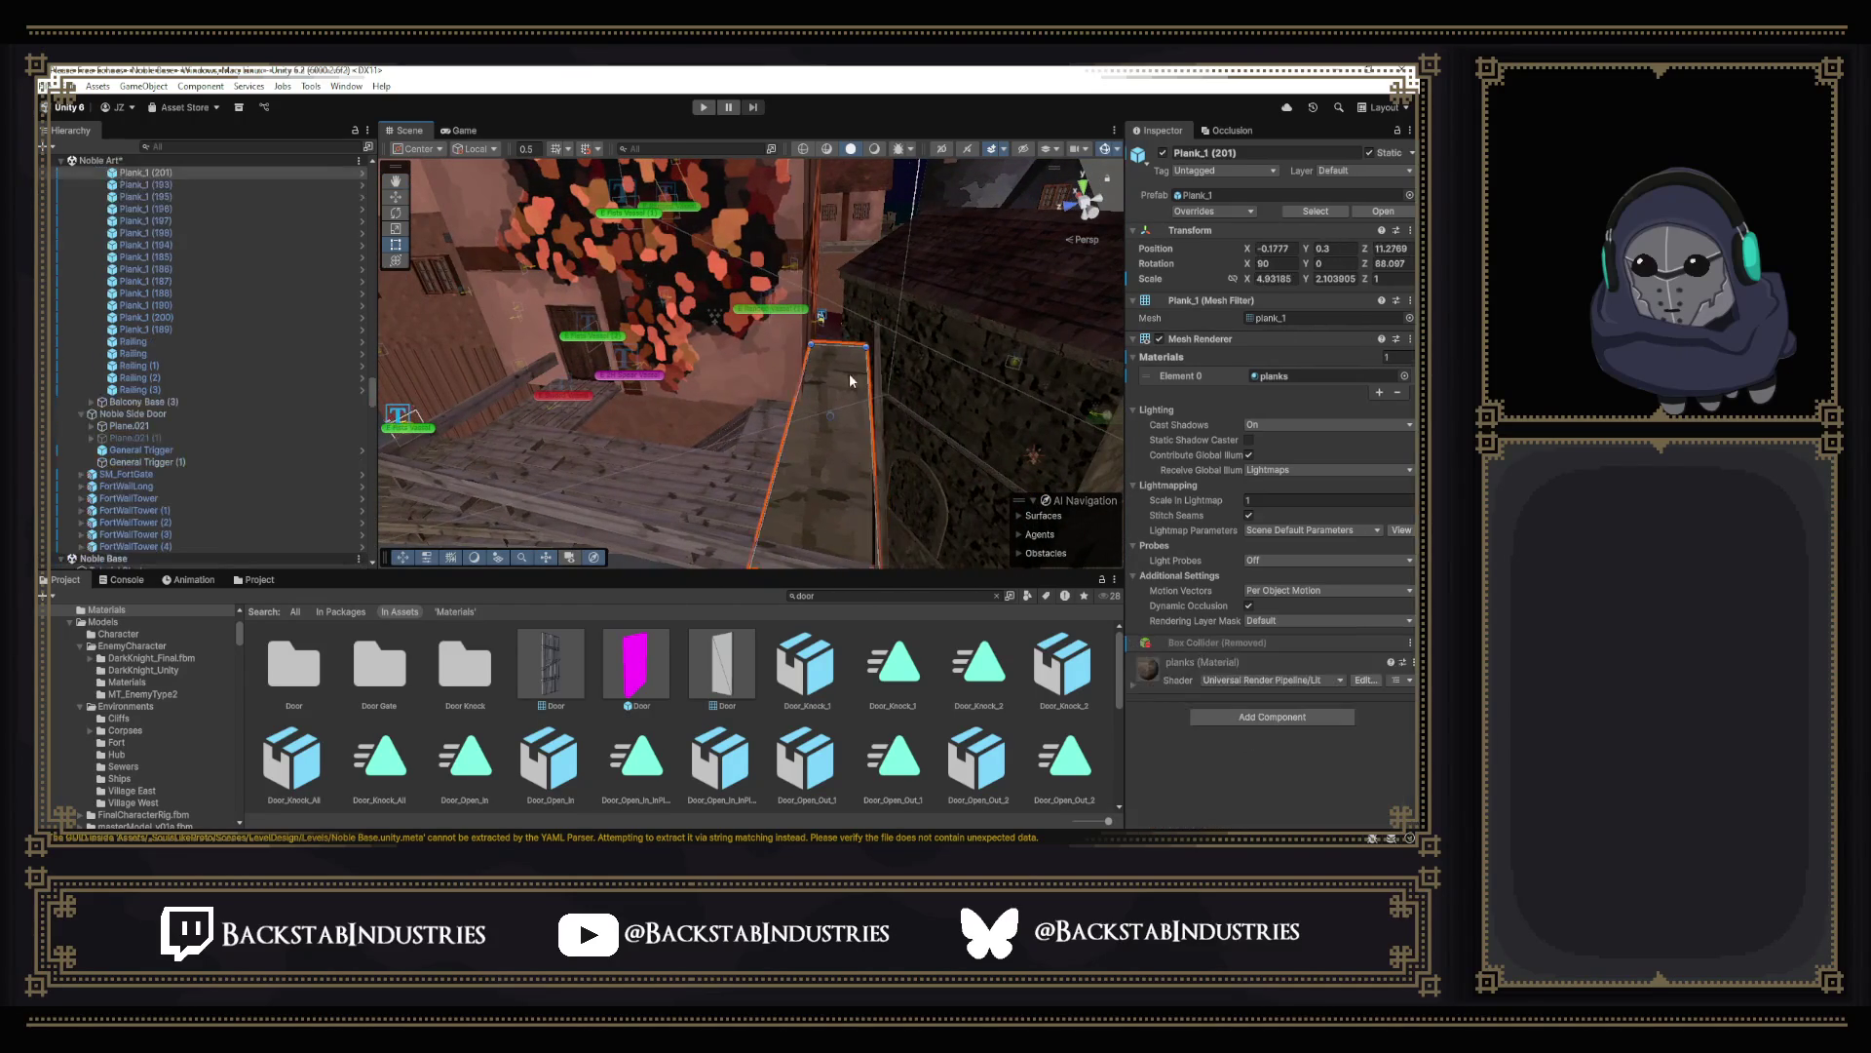
left_click_drag(837, 346, 833, 401)
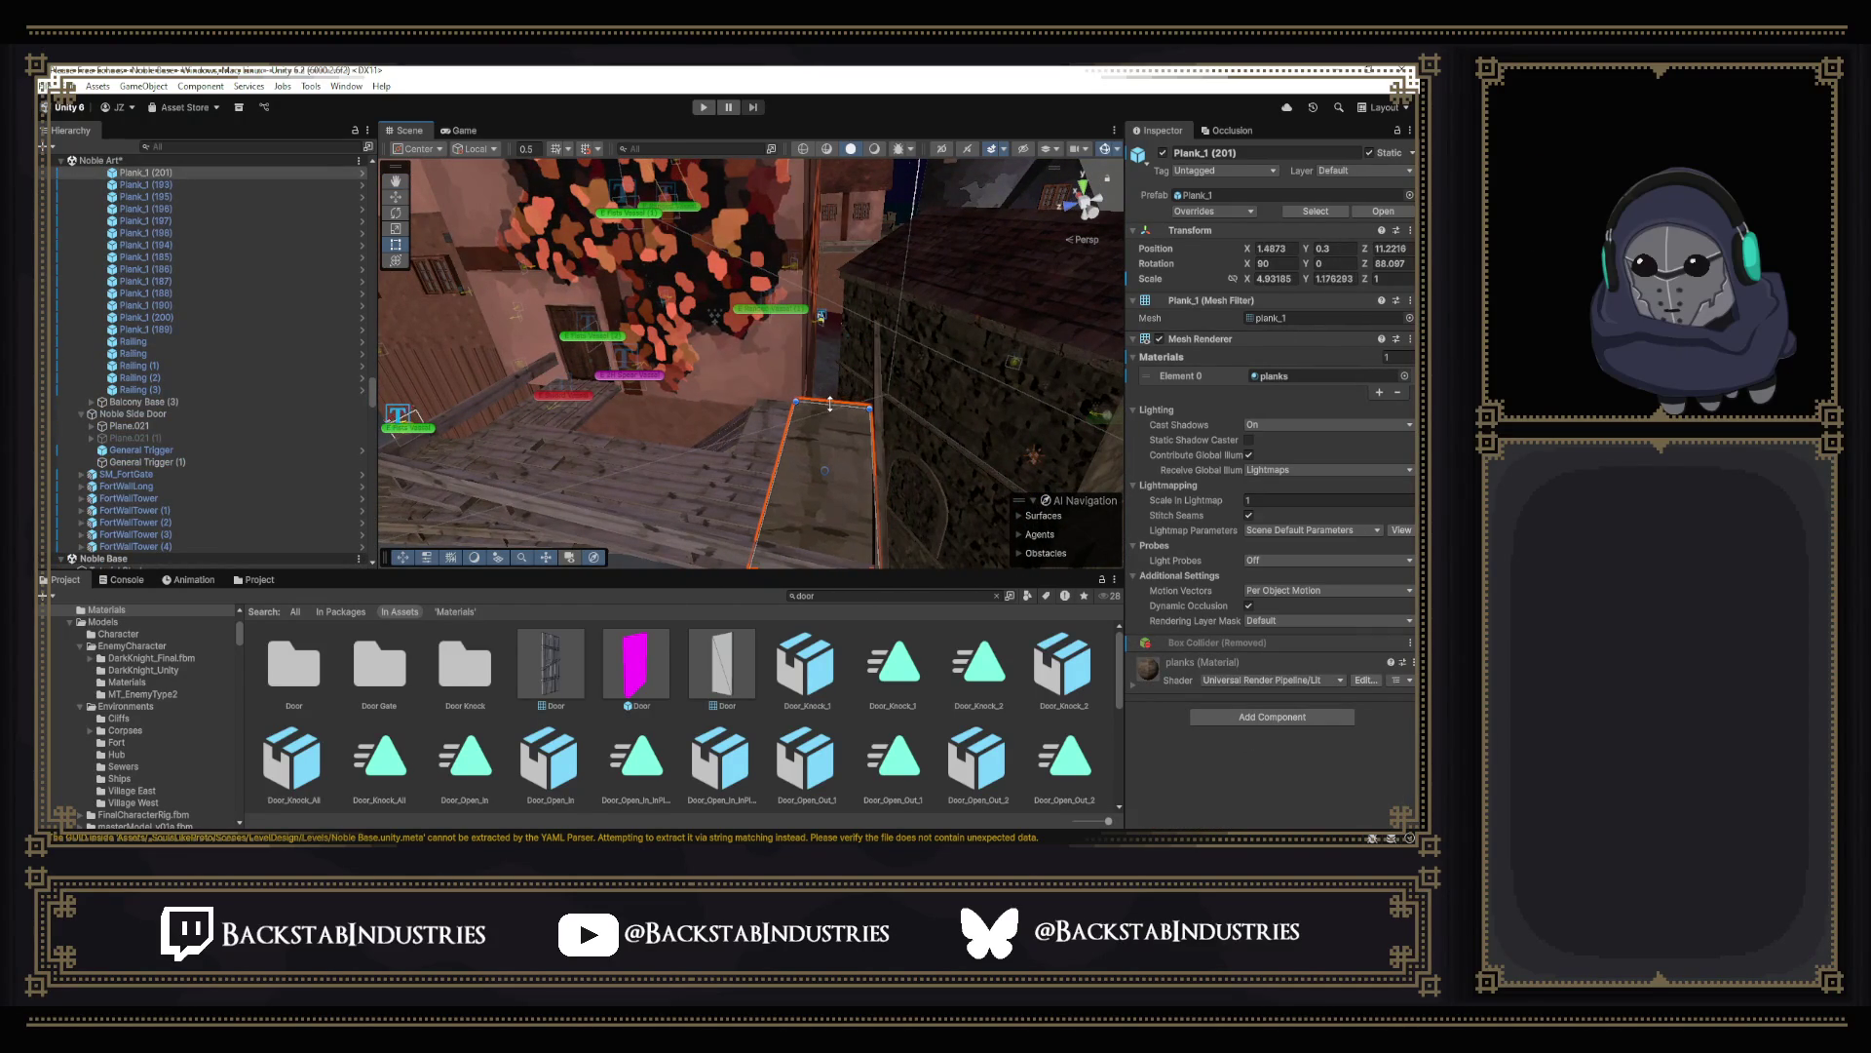
left_click(875, 334)
mouse_move(901, 347)
right_mouse_down()
mouse_move(918, 502)
mouse_move(894, 290)
mouse_move(848, 337)
right_mouse_up()
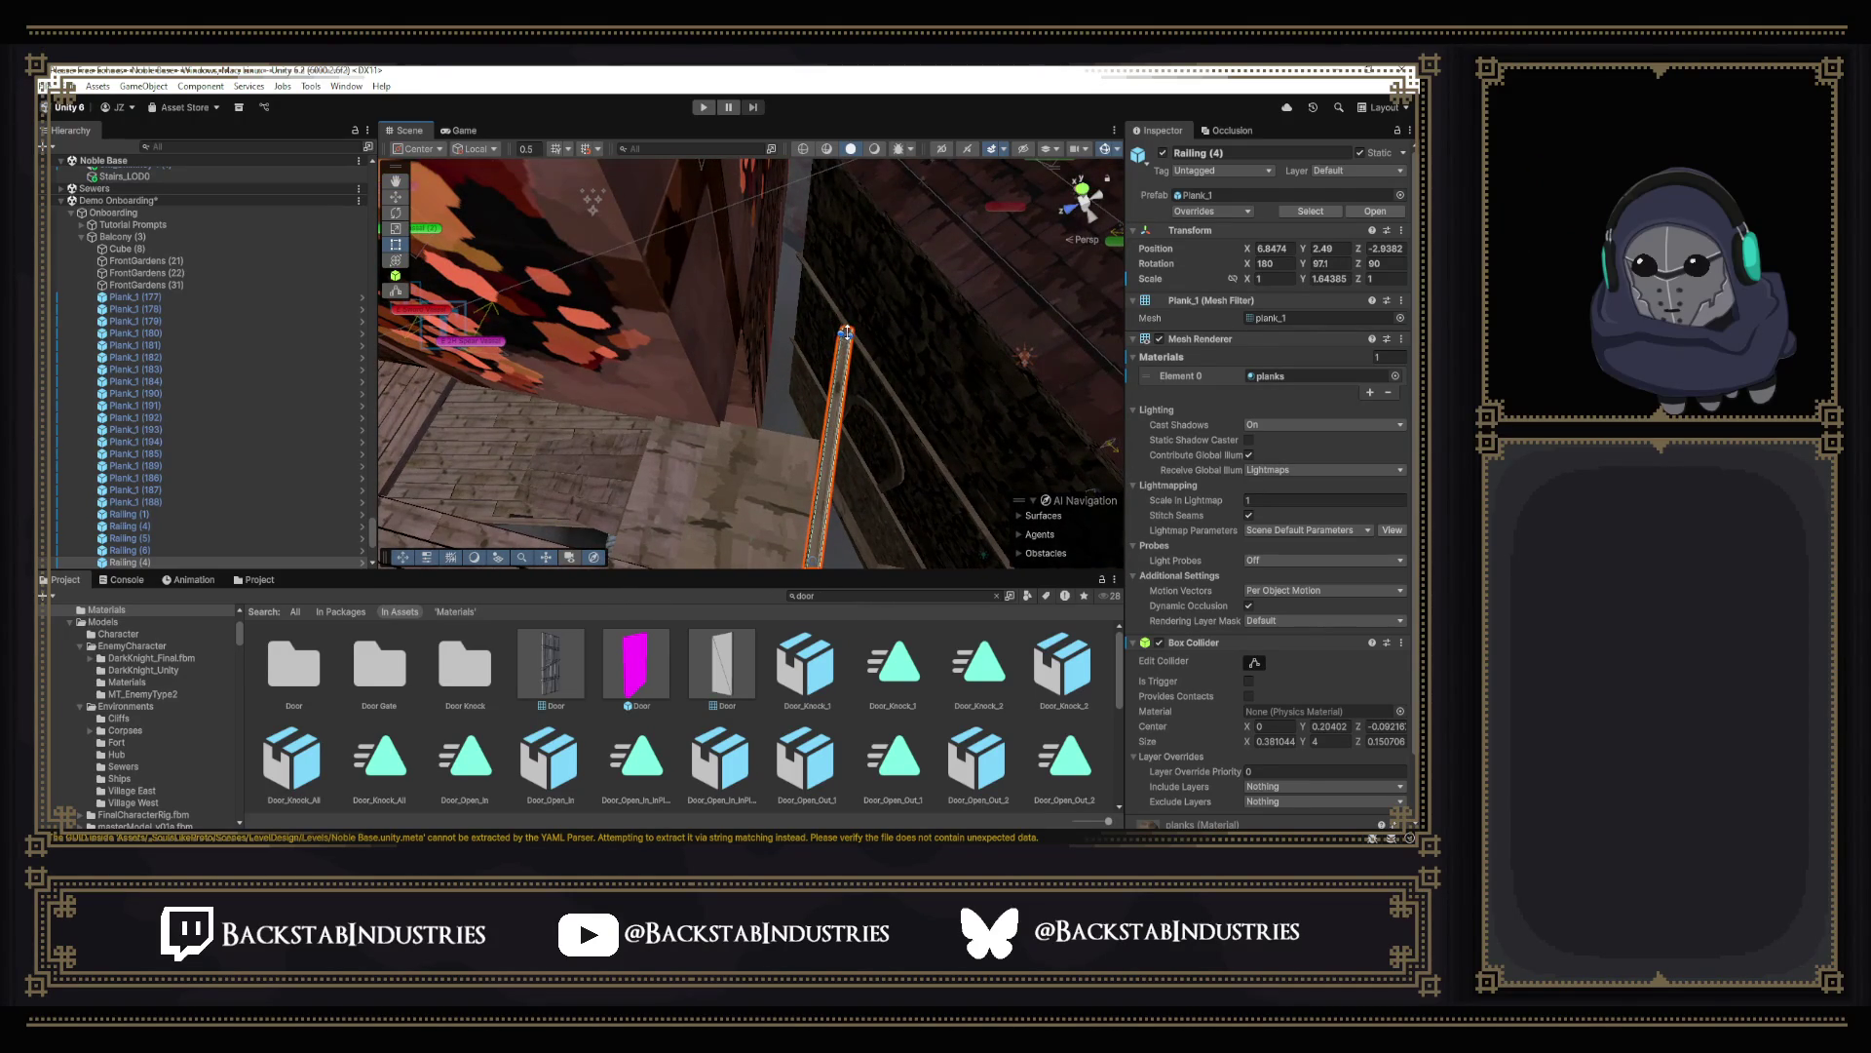
Shorten Plank_1 (201) from its end so it lines up with Railing (4), inspecting along the railing.
left_click(805, 387)
mouse_move(795, 413)
right_mouse_down()
mouse_move(849, 300)
mouse_move(865, 336)
mouse_move(821, 349)
right_mouse_up()
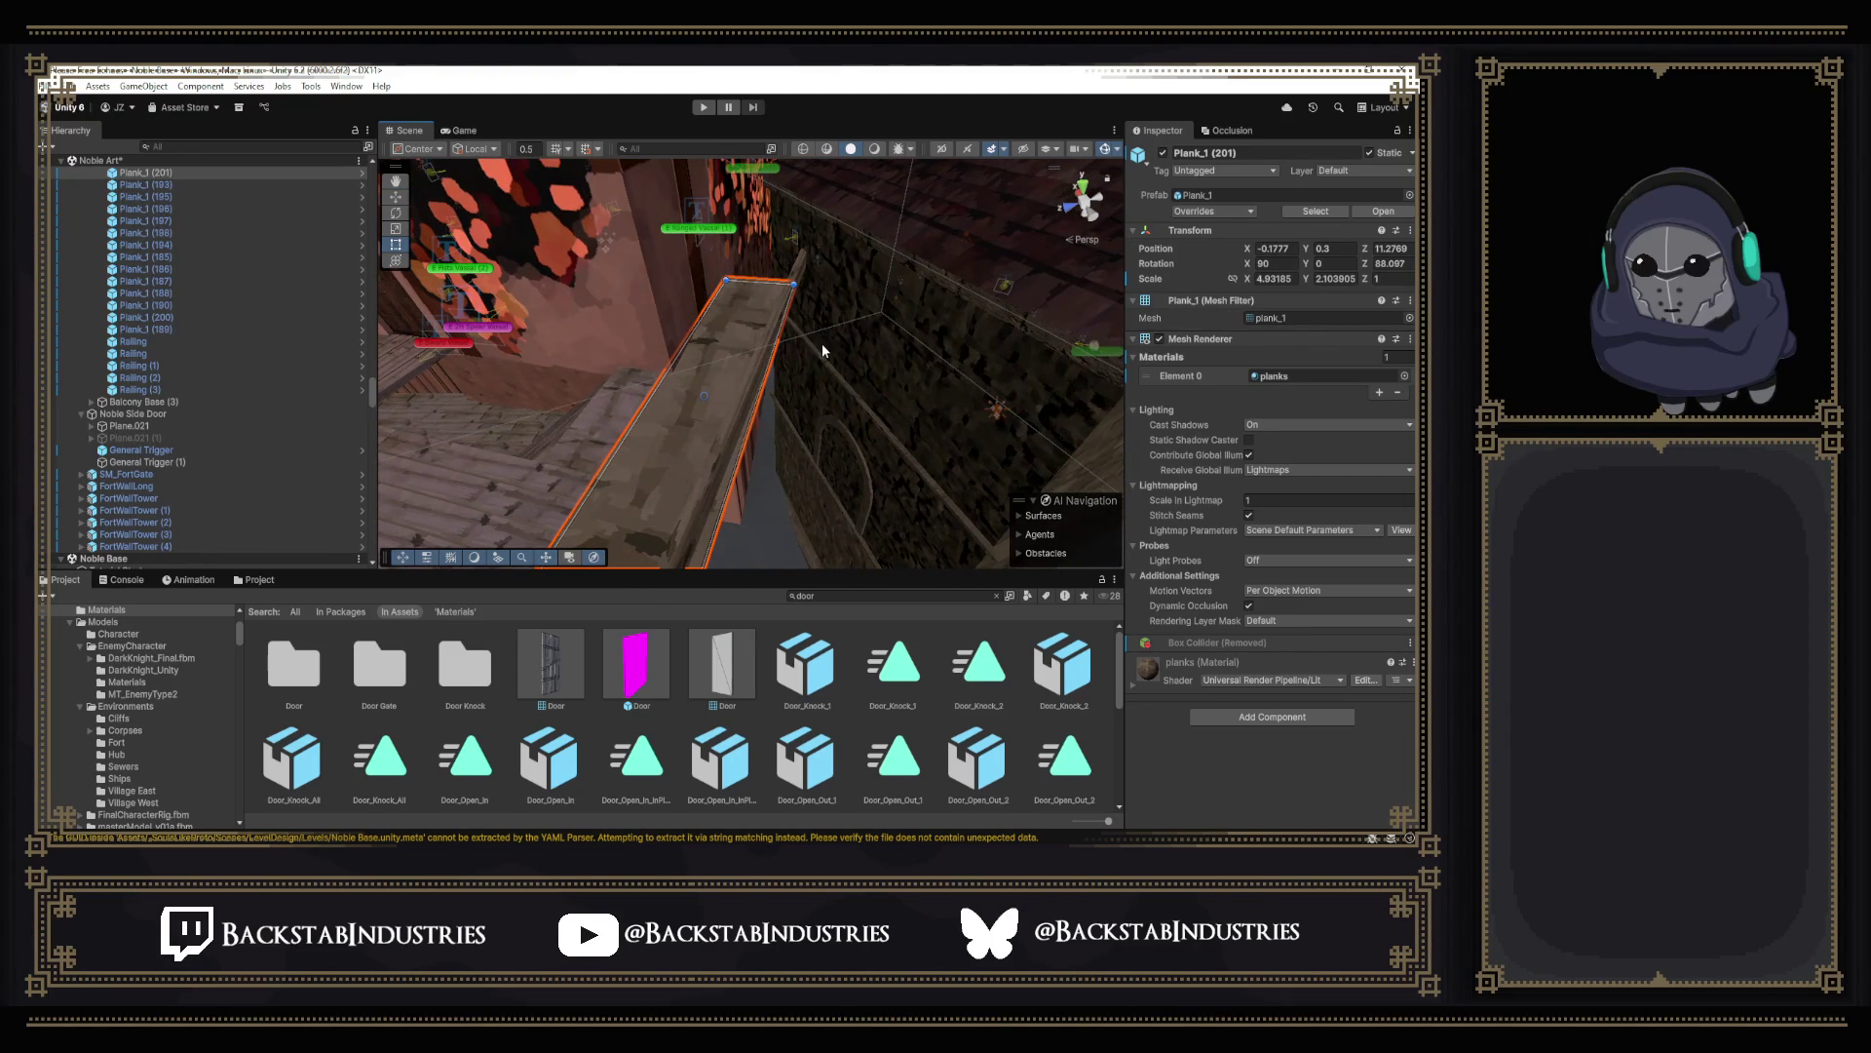
left_click_drag(789, 281, 721, 380)
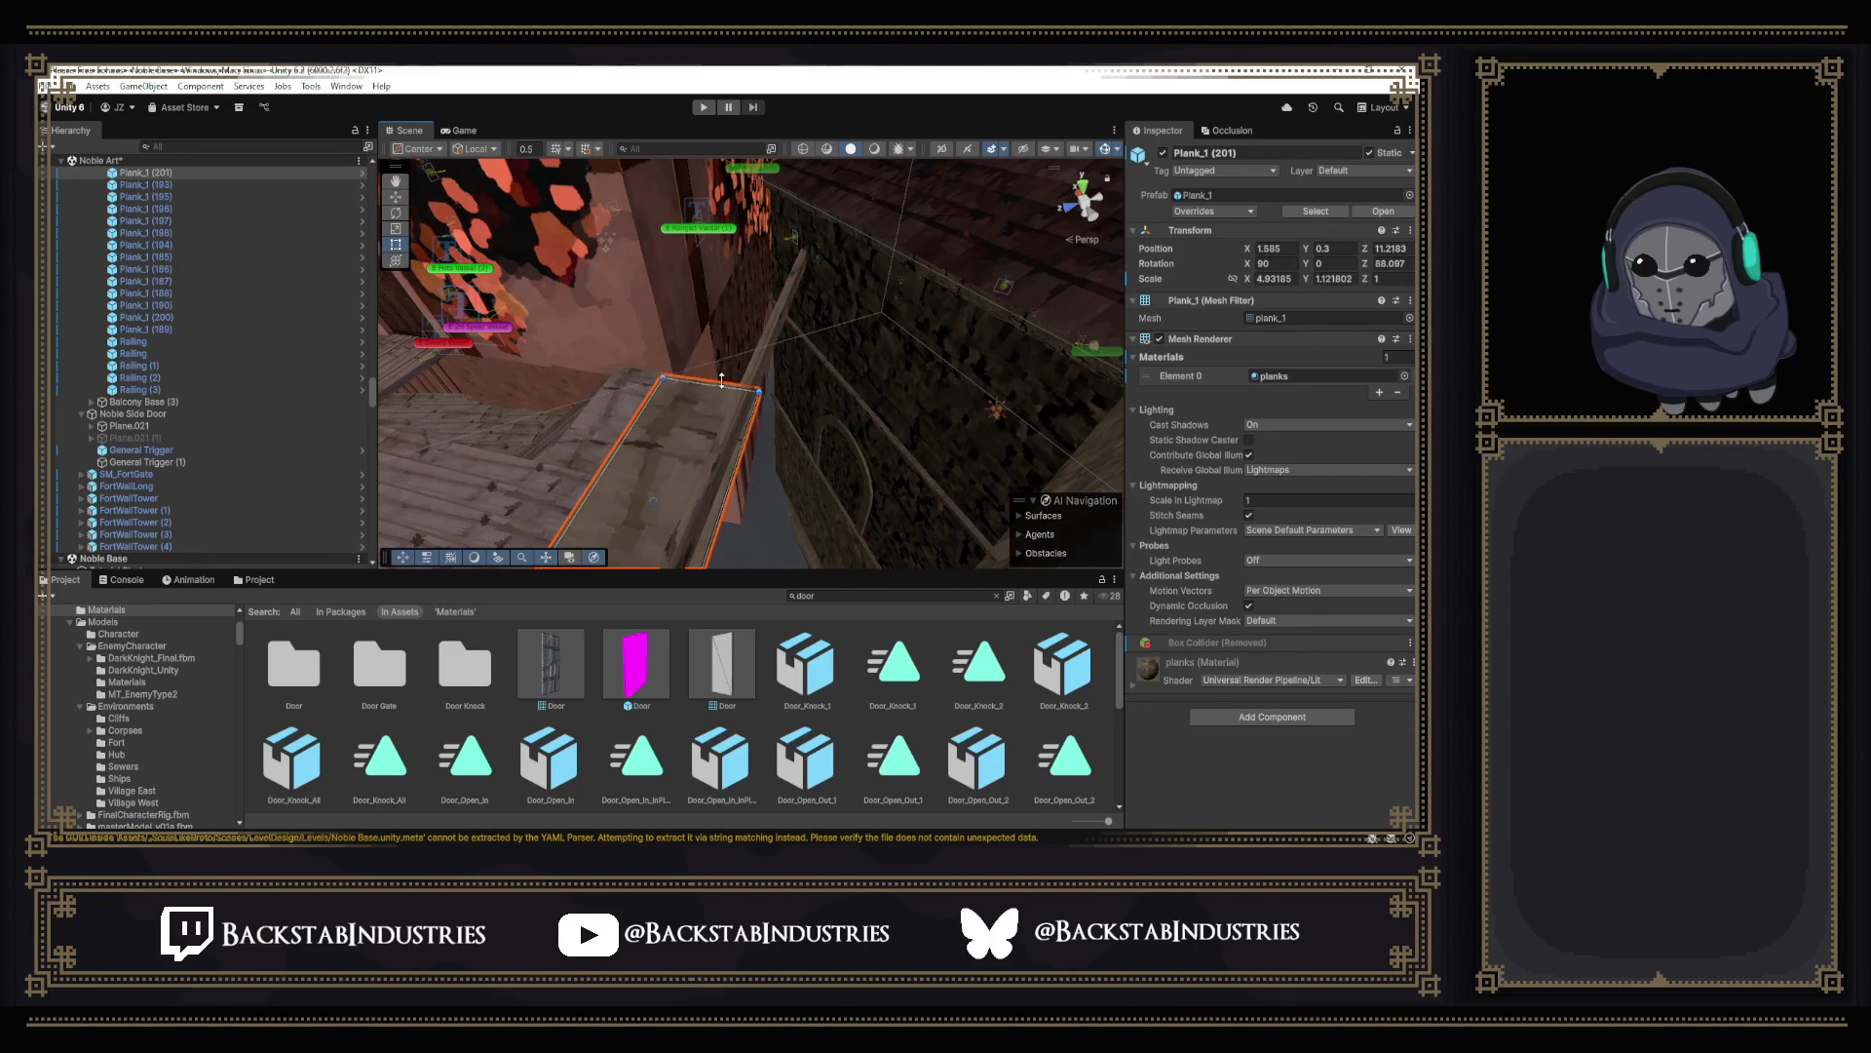
left_click(807, 254)
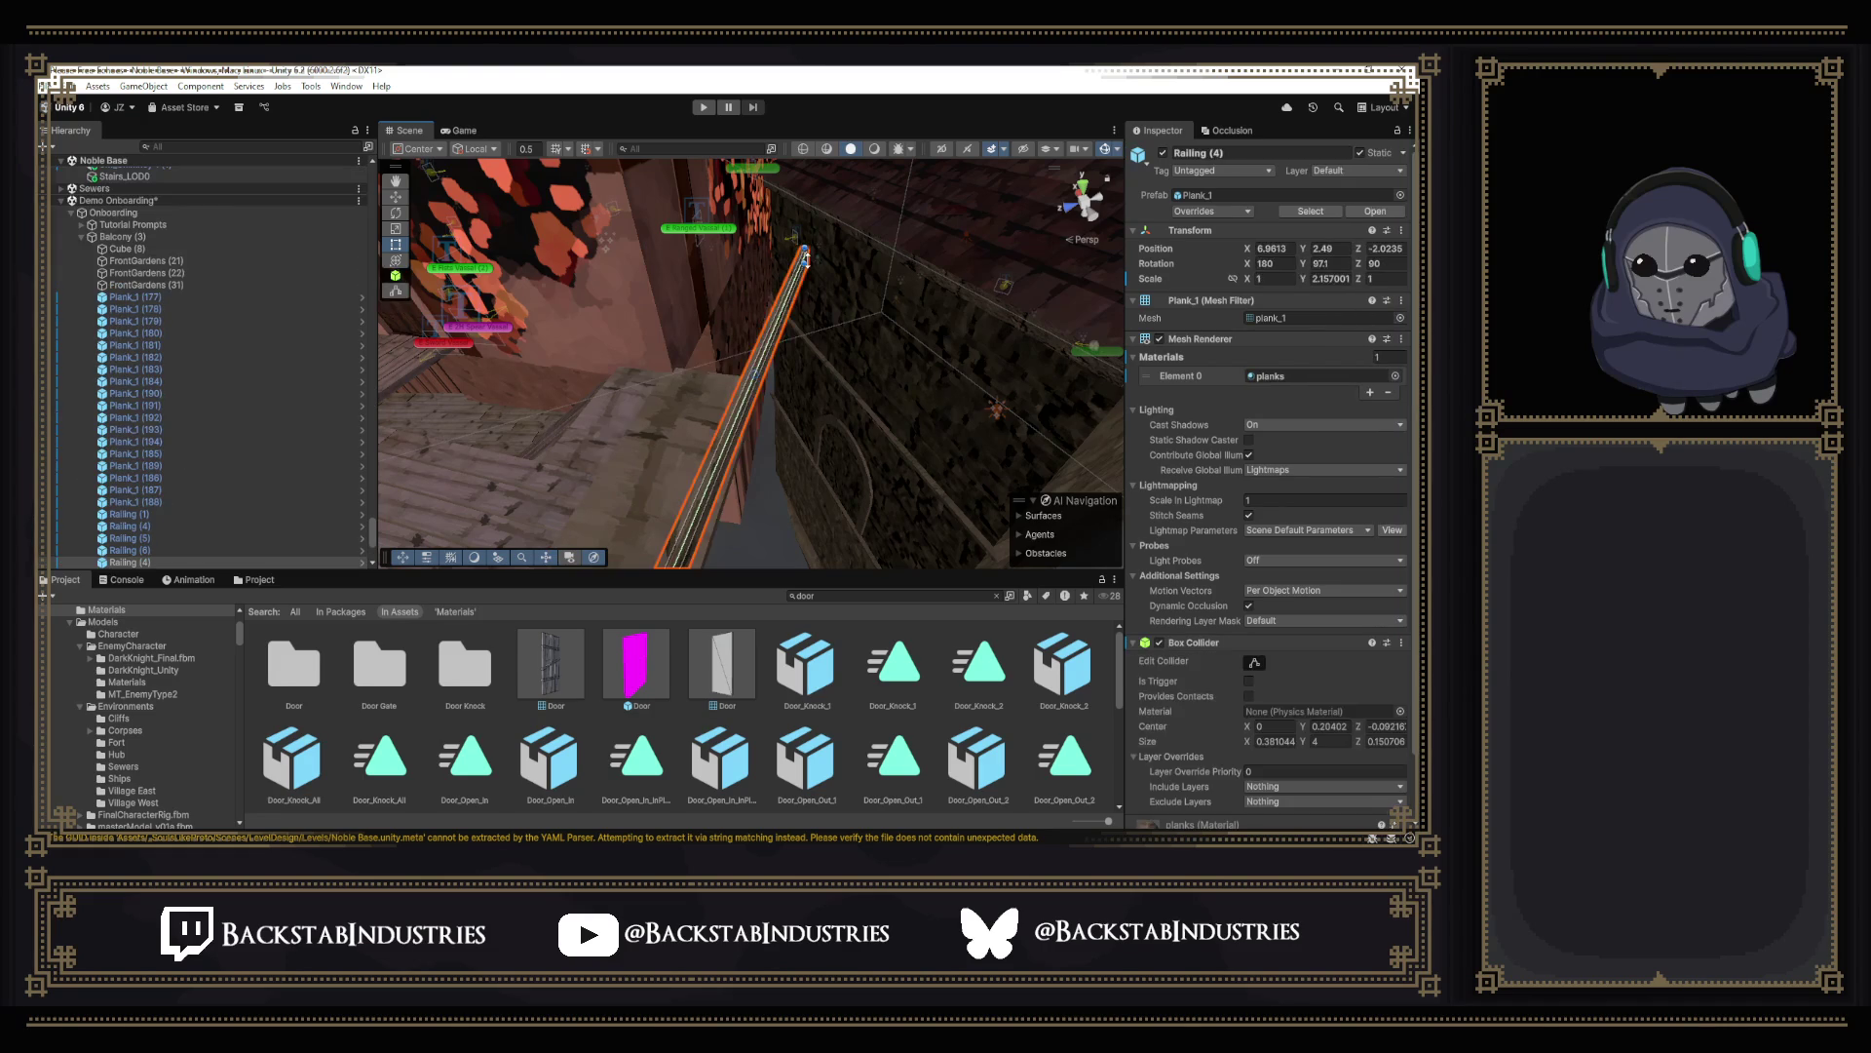
right_click_drag(804, 256, 814, 301)
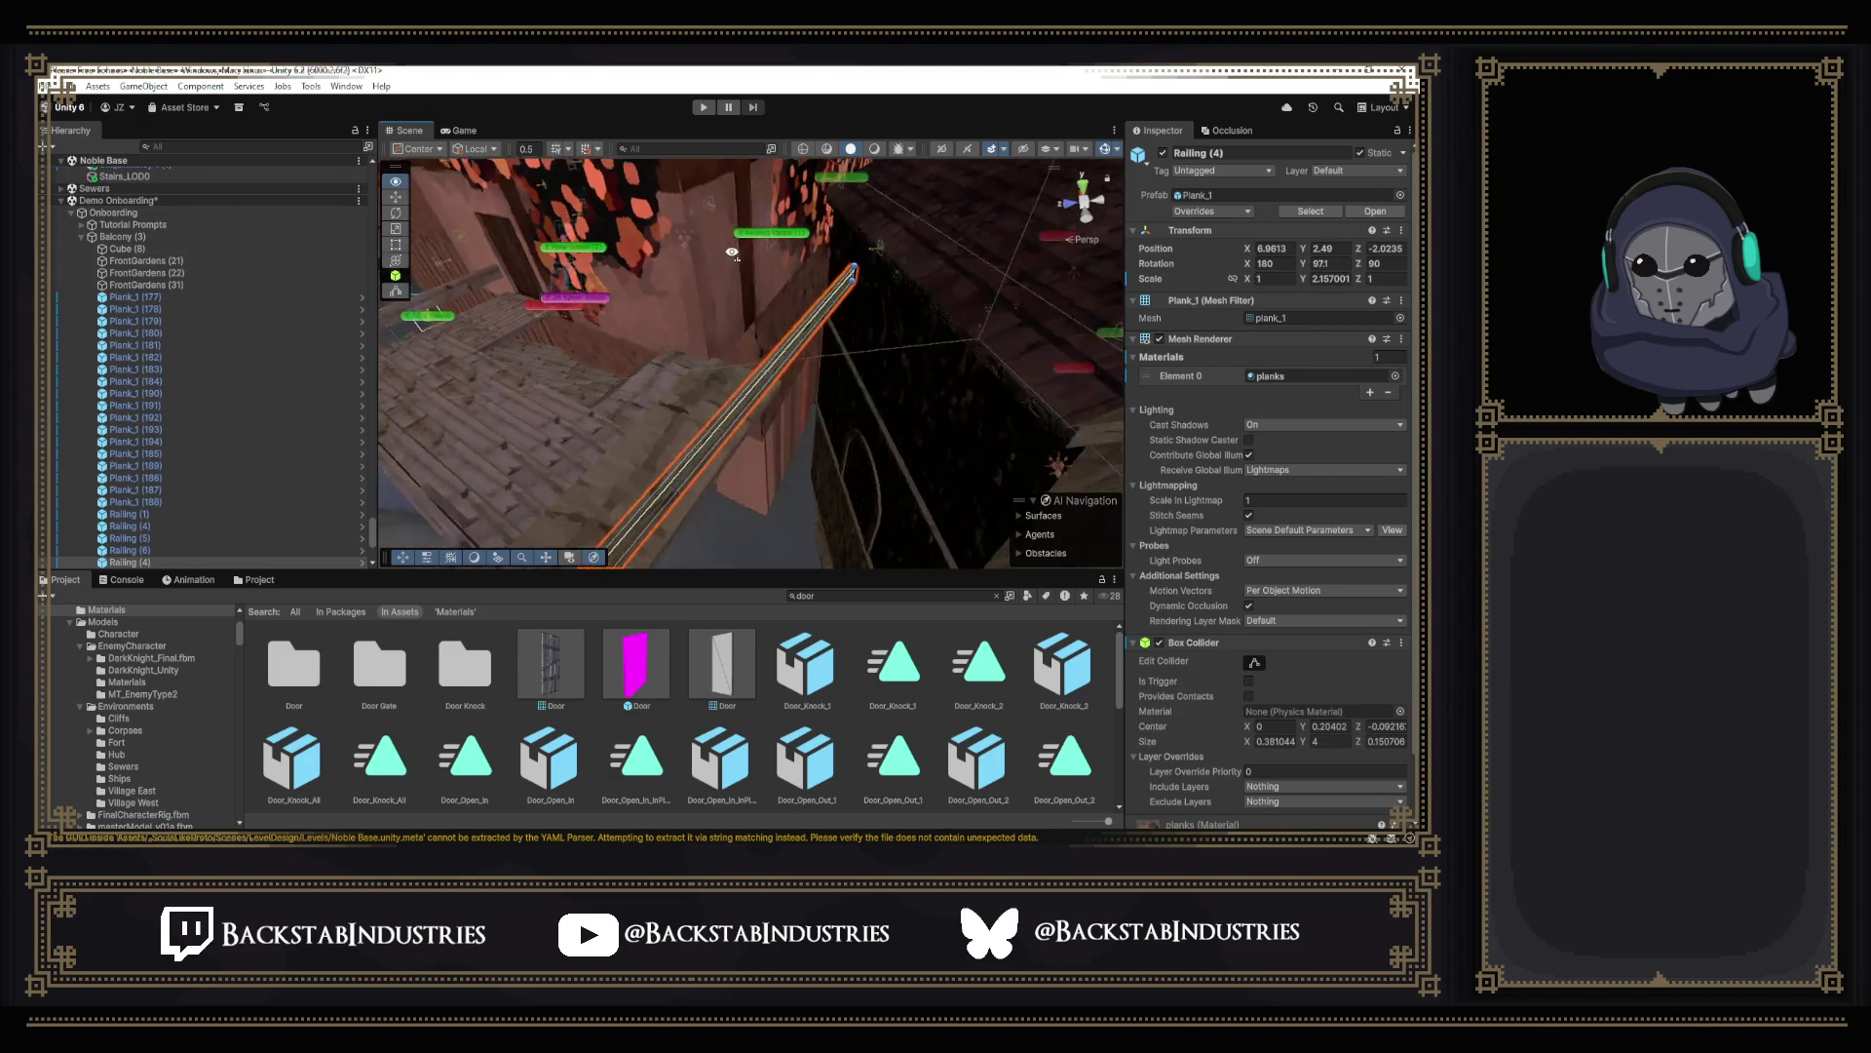
mouse_move(735, 360)
right_mouse_down()
mouse_move(683, 300)
mouse_move(952, 362)
right_mouse_up()
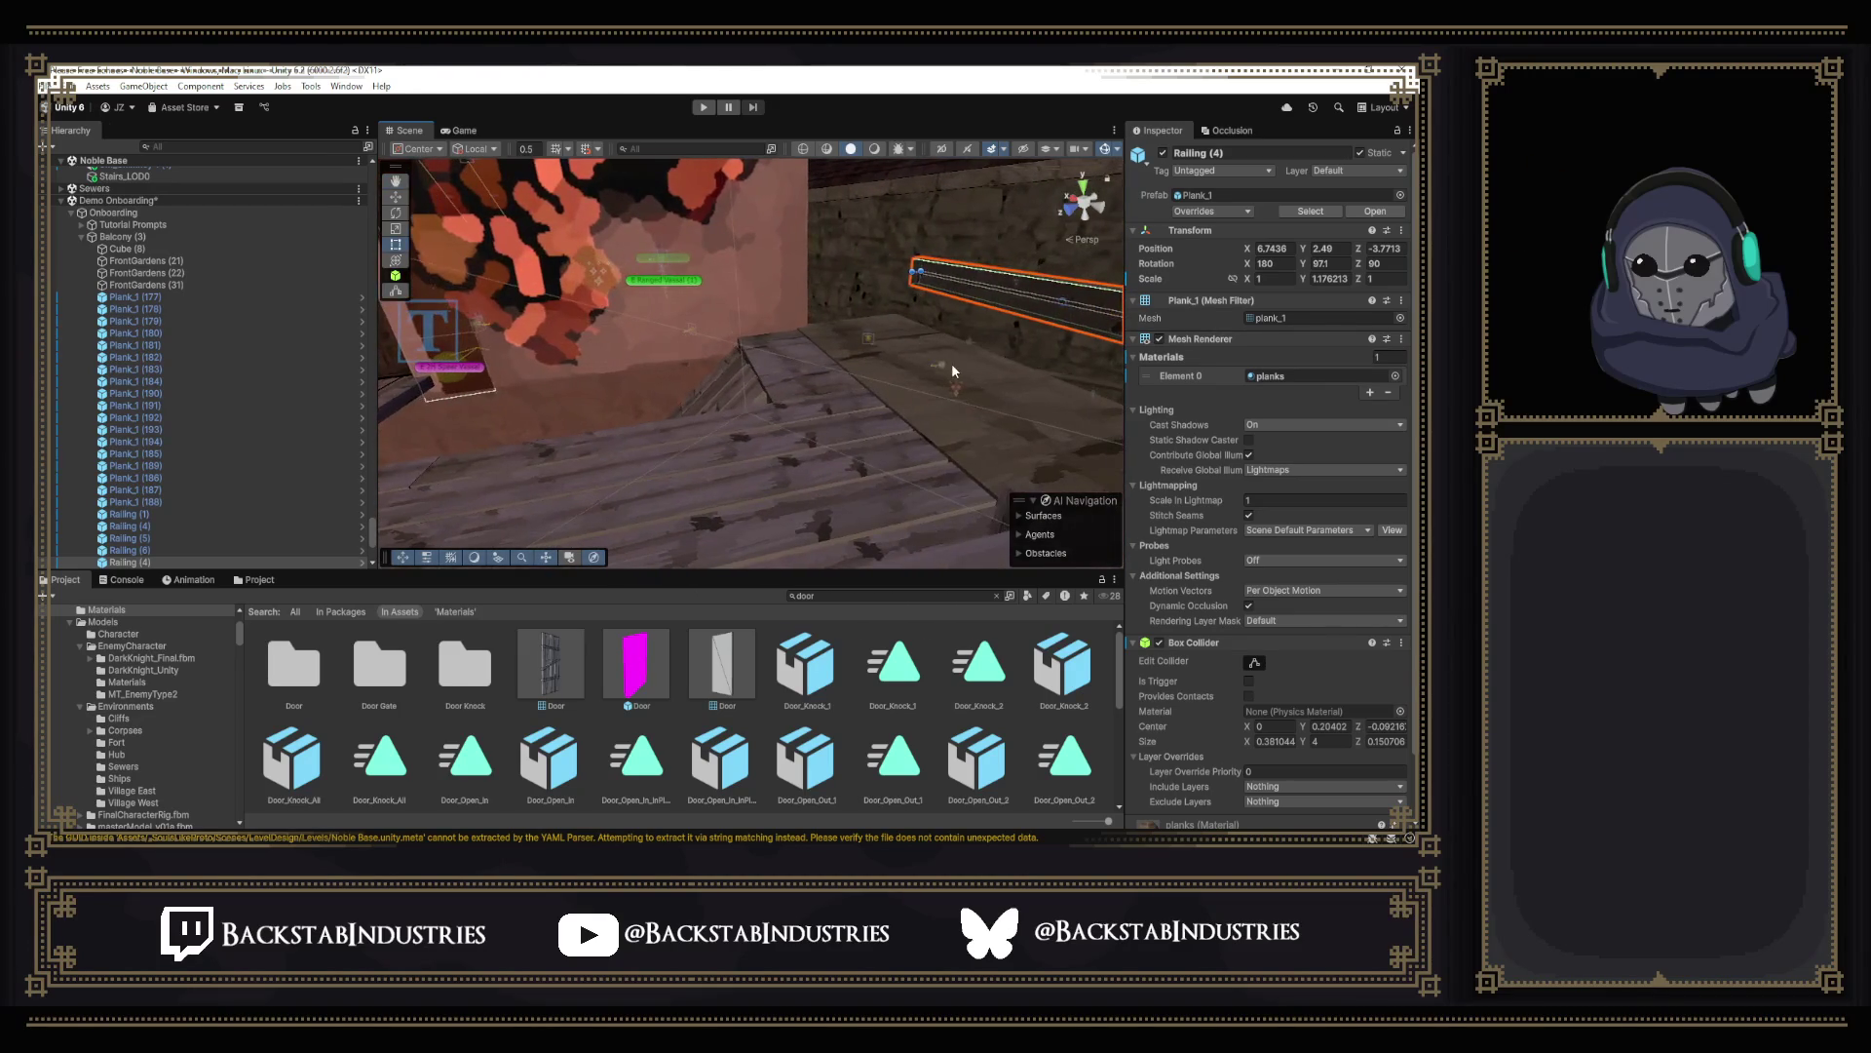
left_click(951, 364)
mouse_move(952, 364)
right_mouse_down()
mouse_move(920, 337)
mouse_move(786, 446)
mouse_move(871, 413)
mouse_move(777, 367)
mouse_move(821, 402)
mouse_move(648, 348)
mouse_move(937, 337)
mouse_move(775, 307)
mouse_move(1141, 310)
mouse_move(585, 365)
right_mouse_up()
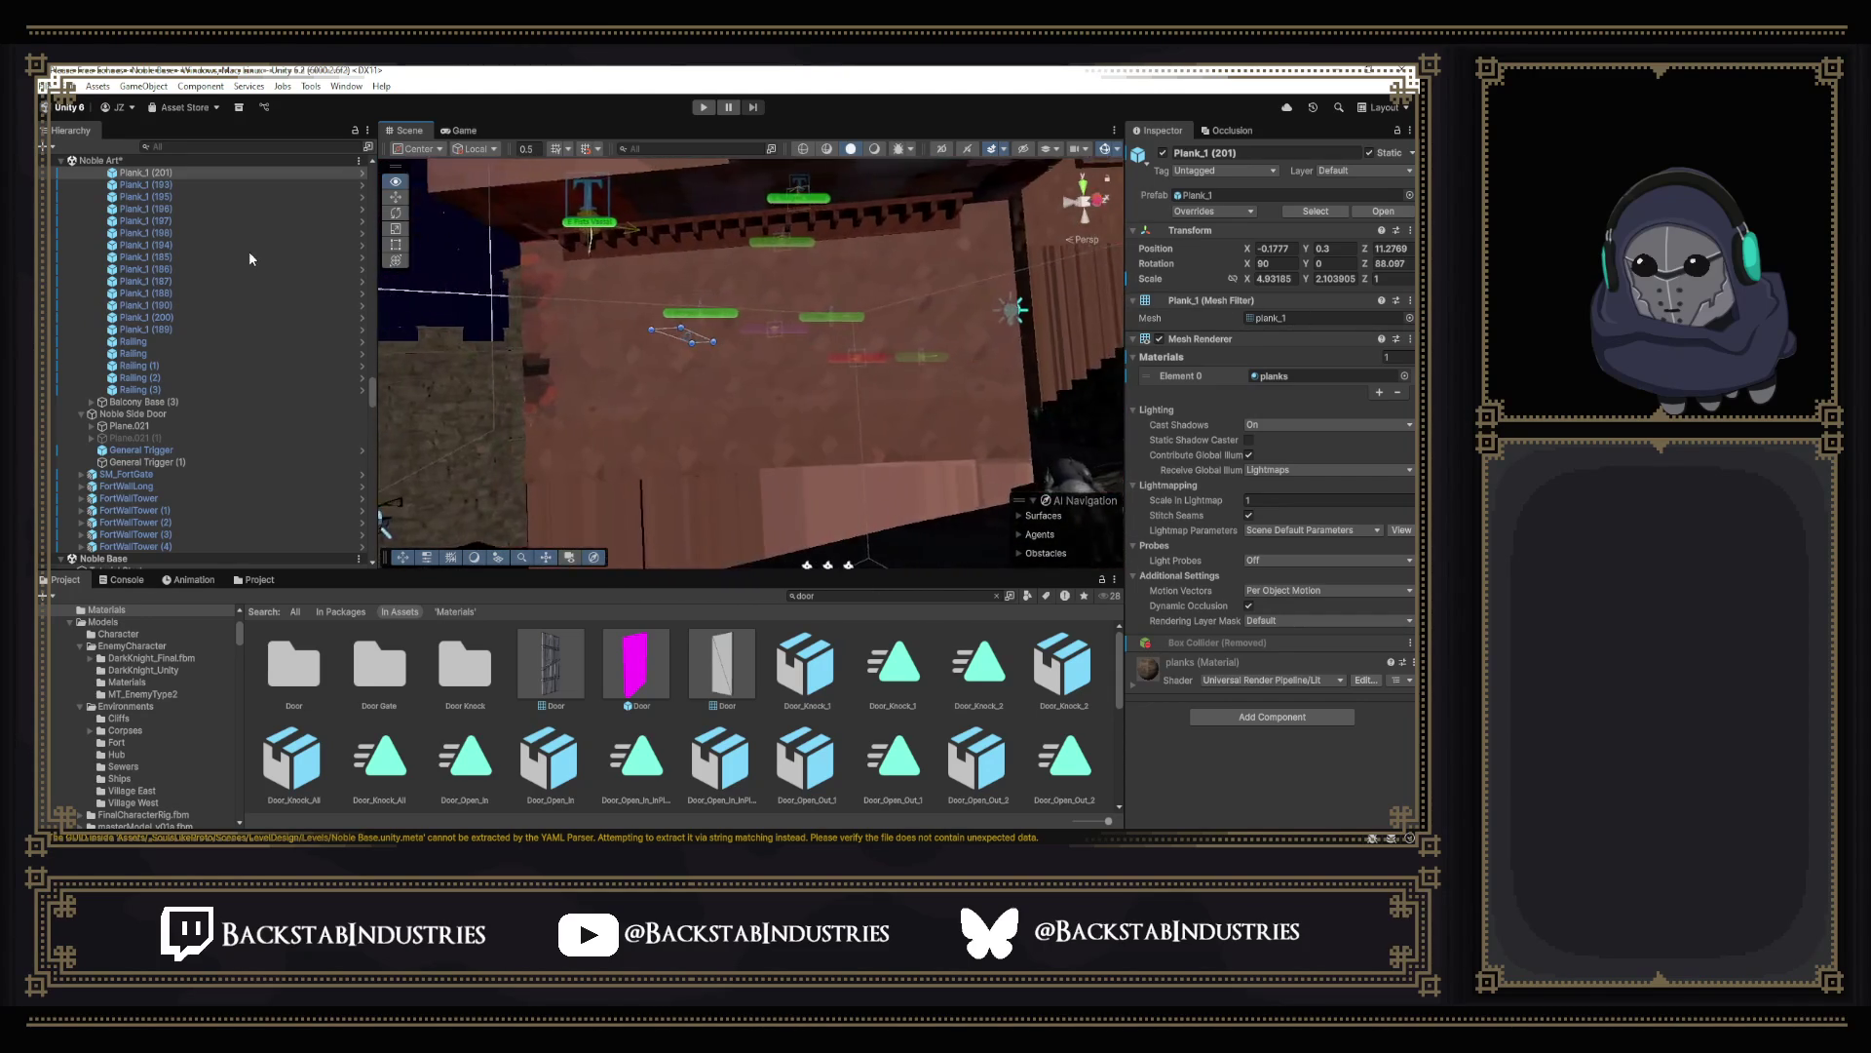
key("Up")
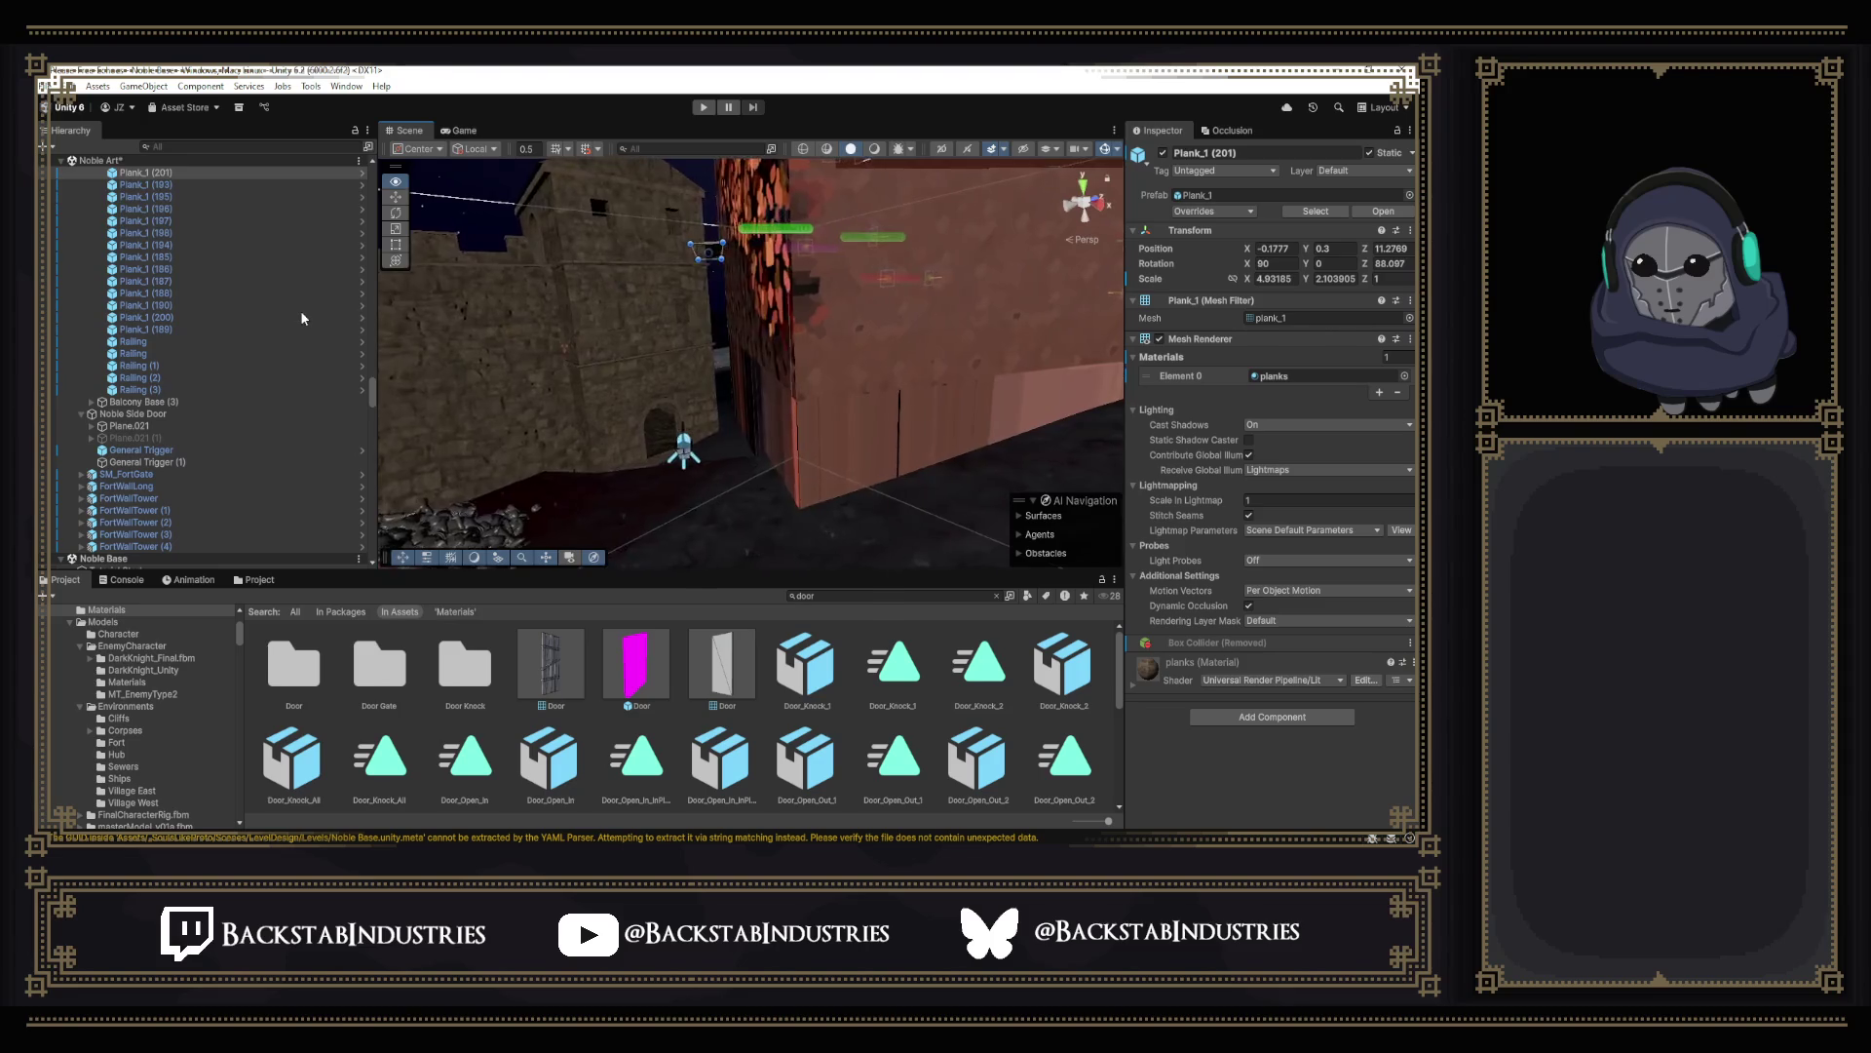
mouse_move(649, 371)
right_mouse_down()
mouse_move(813, 410)
mouse_move(718, 393)
mouse_move(791, 481)
right_mouse_up()
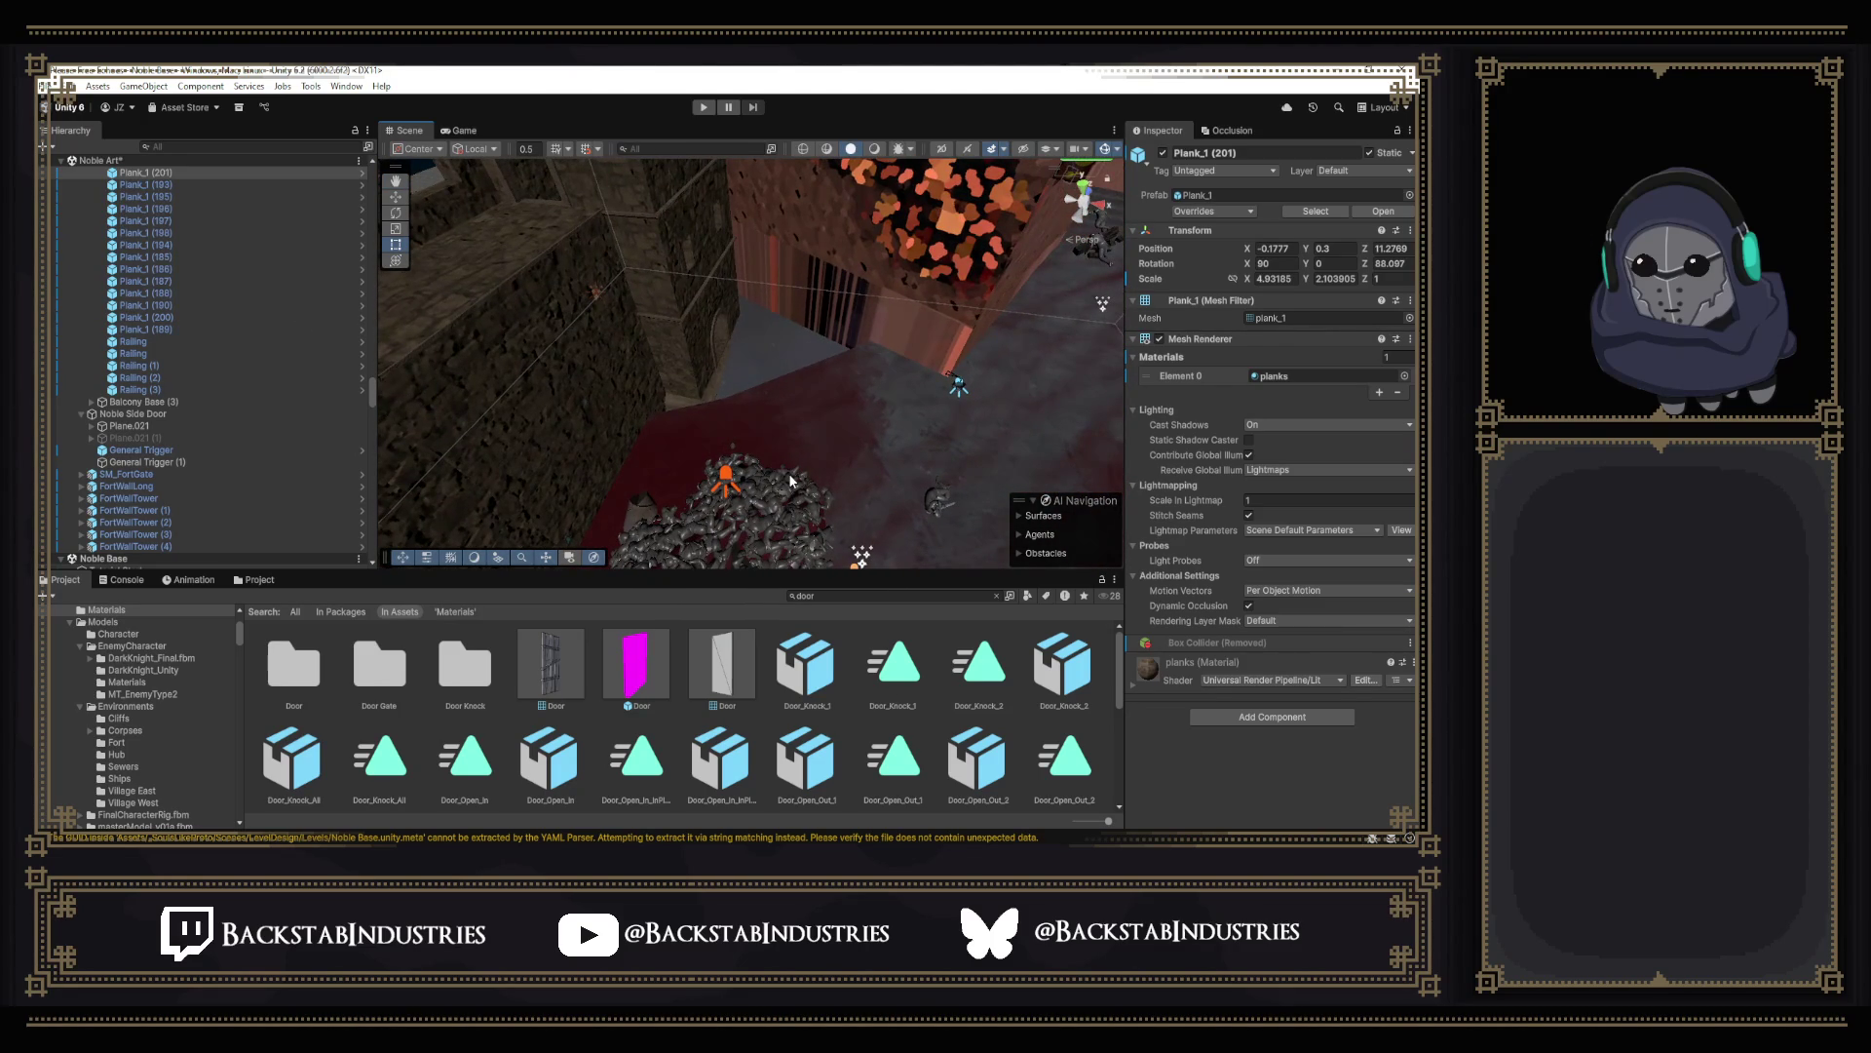
mouse_move(787, 557)
right_mouse_down()
mouse_move(1053, 380)
mouse_move(819, 439)
right_mouse_up()
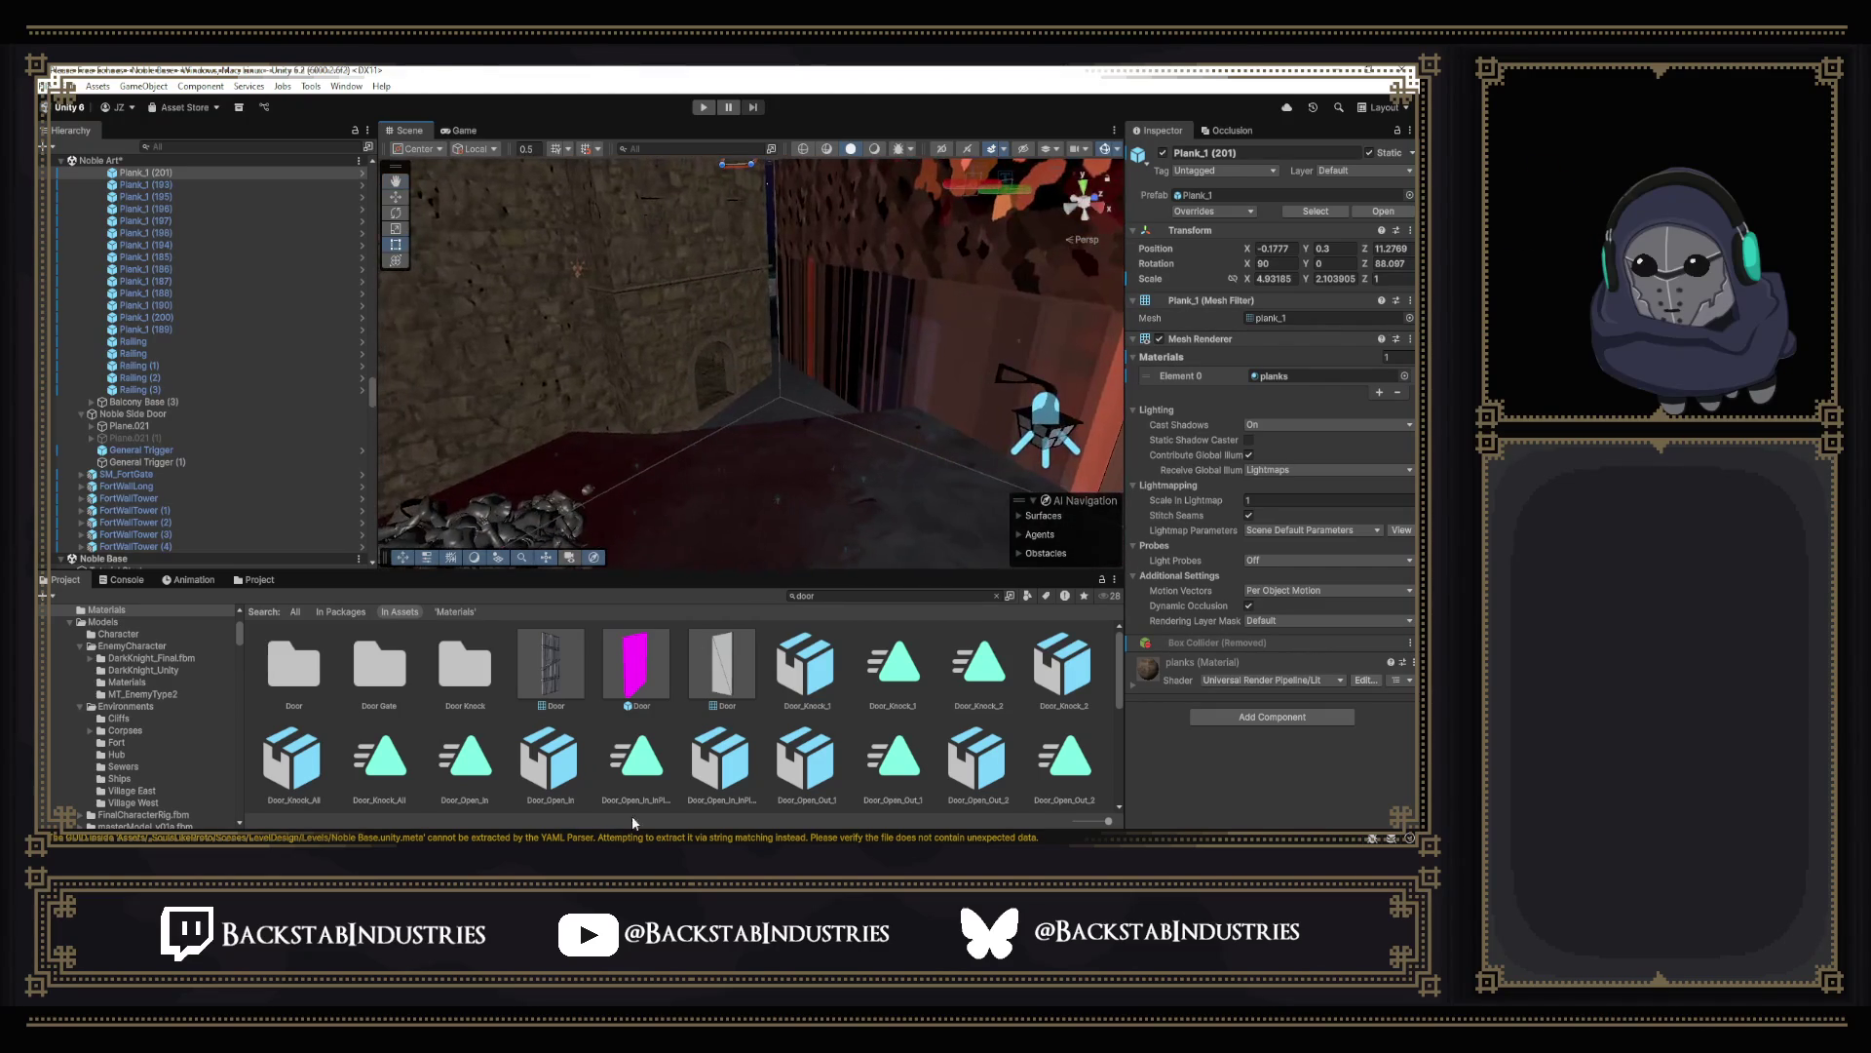
Return to the Blender house models and stop editing the small house.
key("alt+Tab")
middle_click_drag(630, 366, 834, 496)
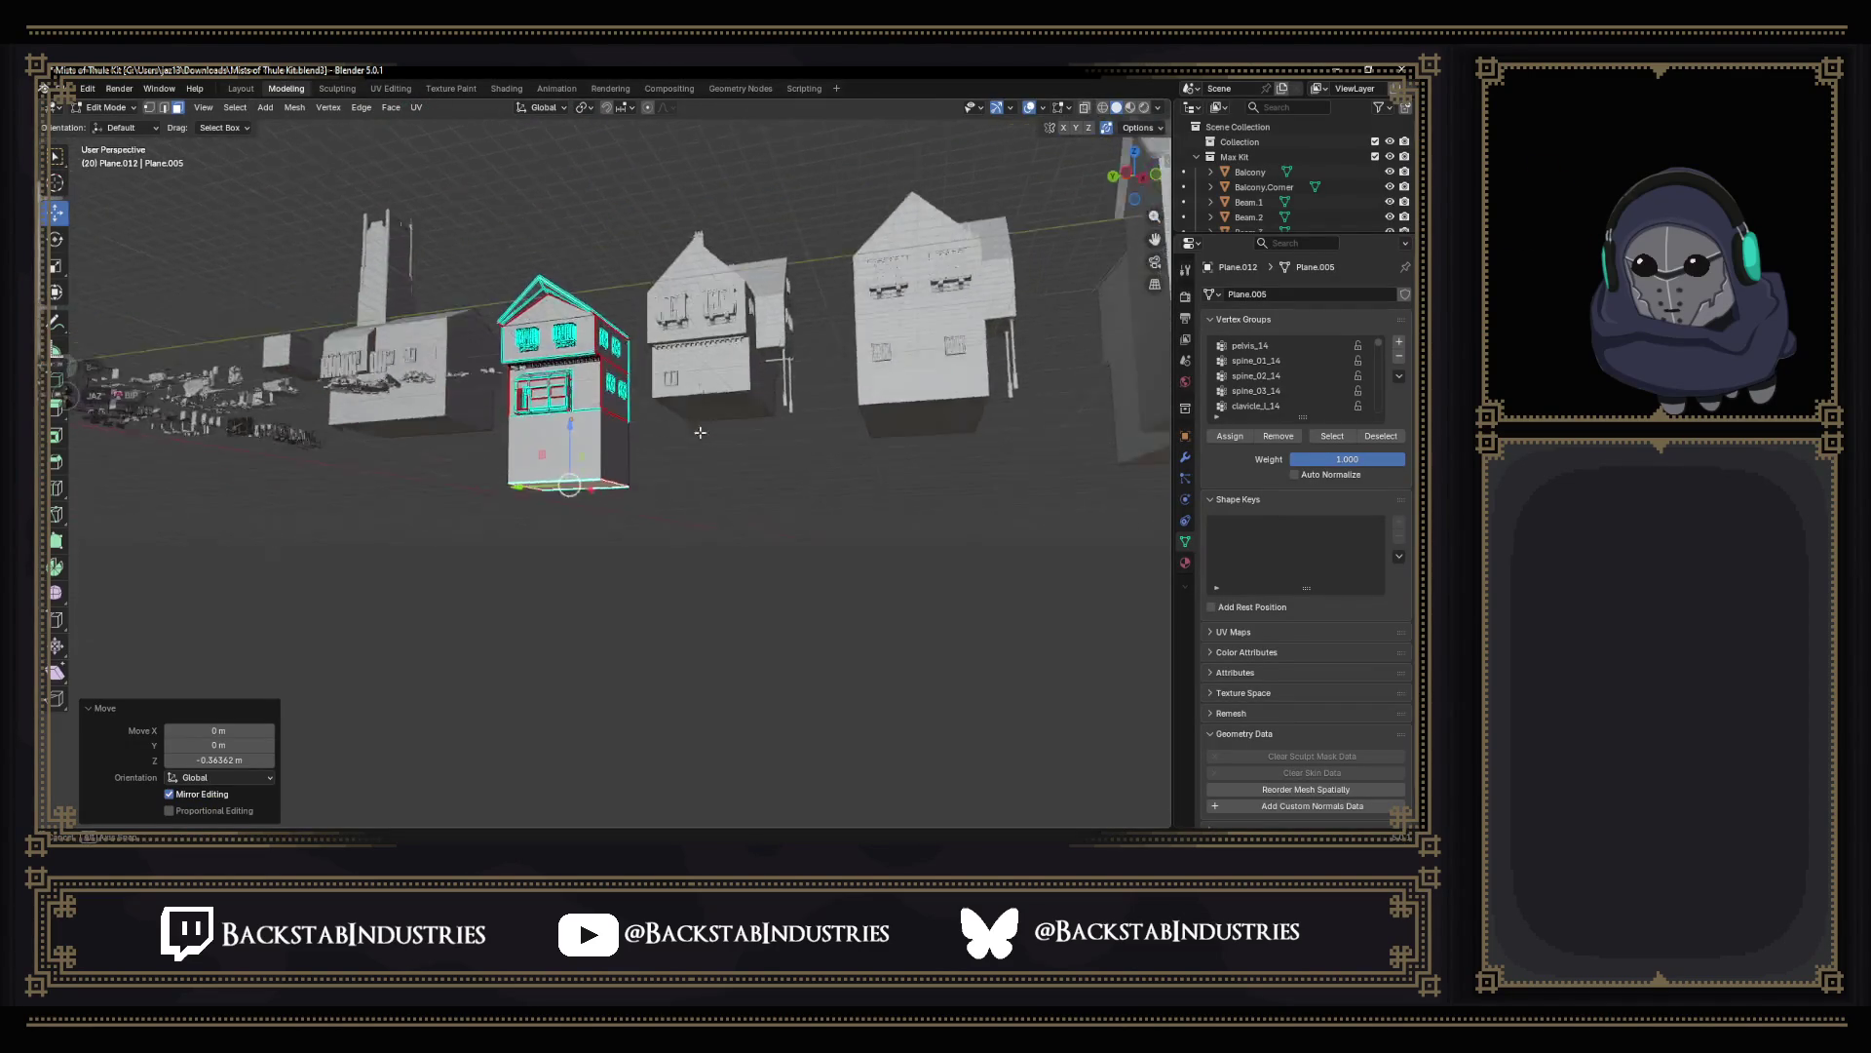
mouse_move(909, 345)
middle_mouse_down()
mouse_move(819, 439)
mouse_move(882, 561)
mouse_move(781, 561)
middle_mouse_up()
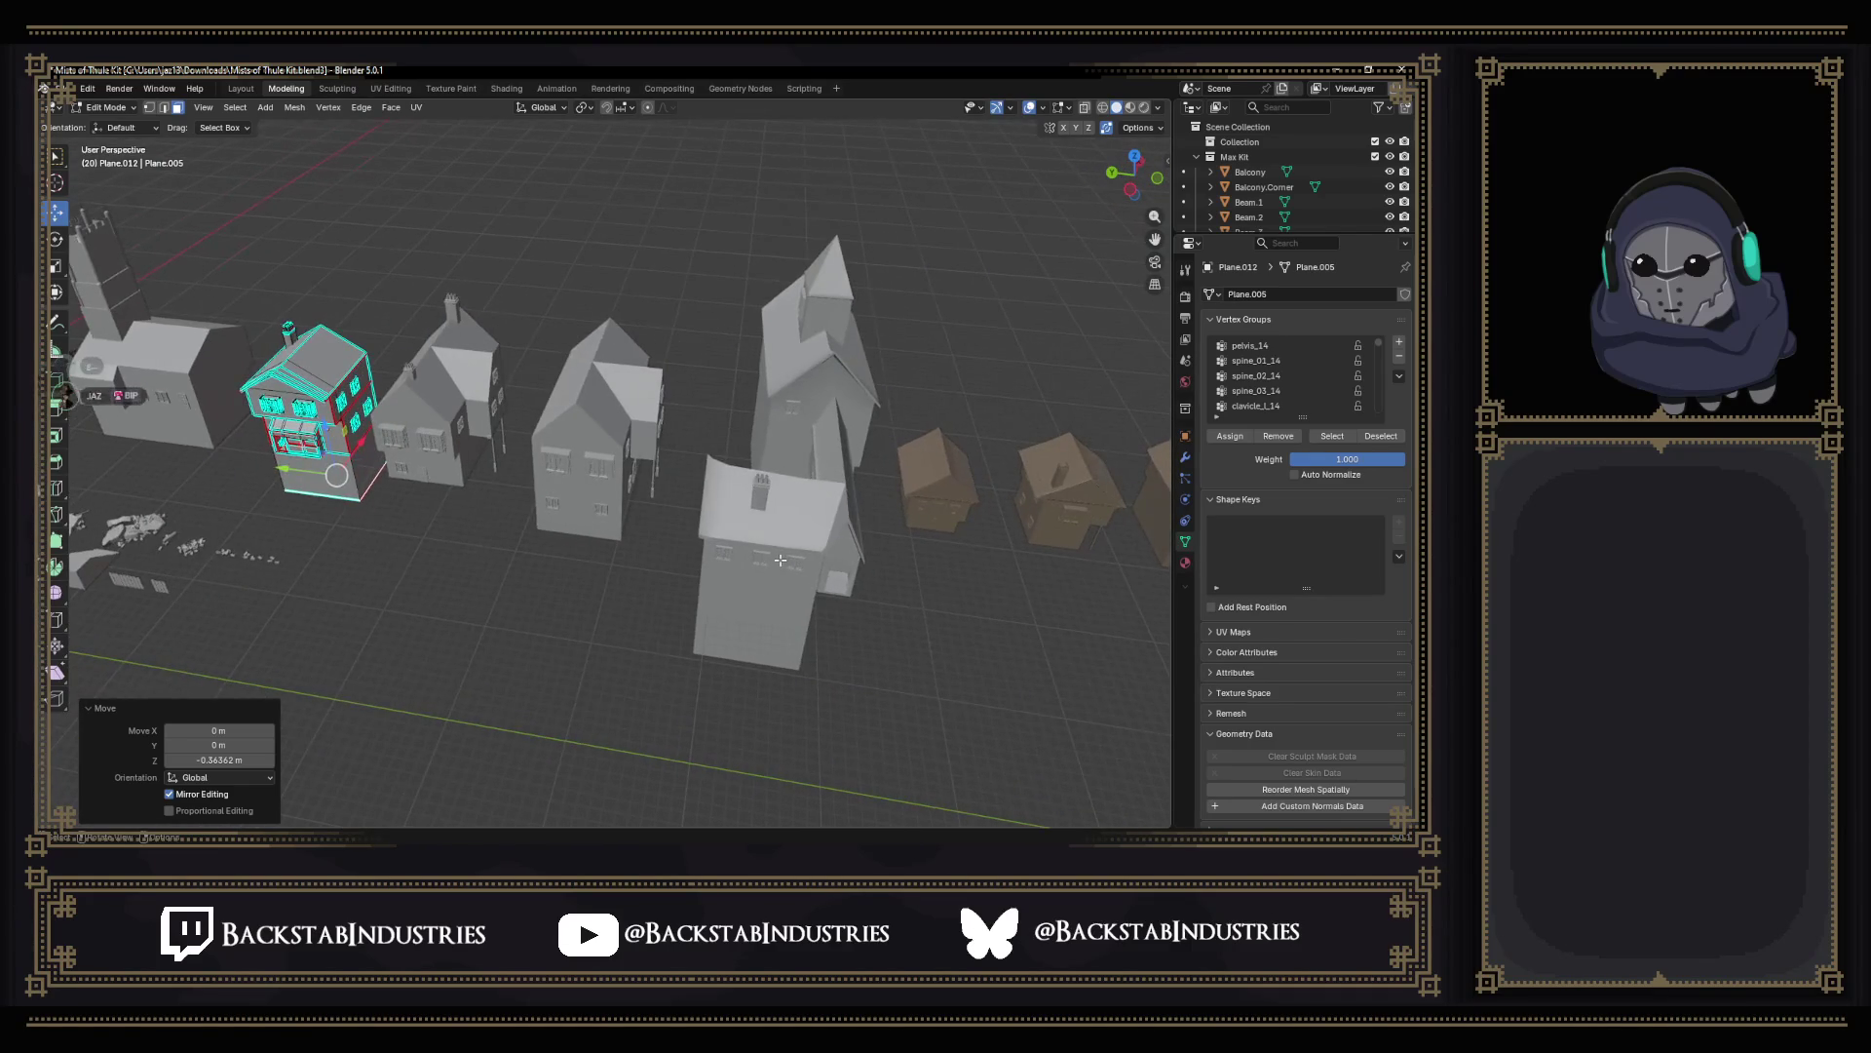
key("Tab")
Select the tall noble house, enter Edit Mode and view it from the side and below.
left_click(797, 540)
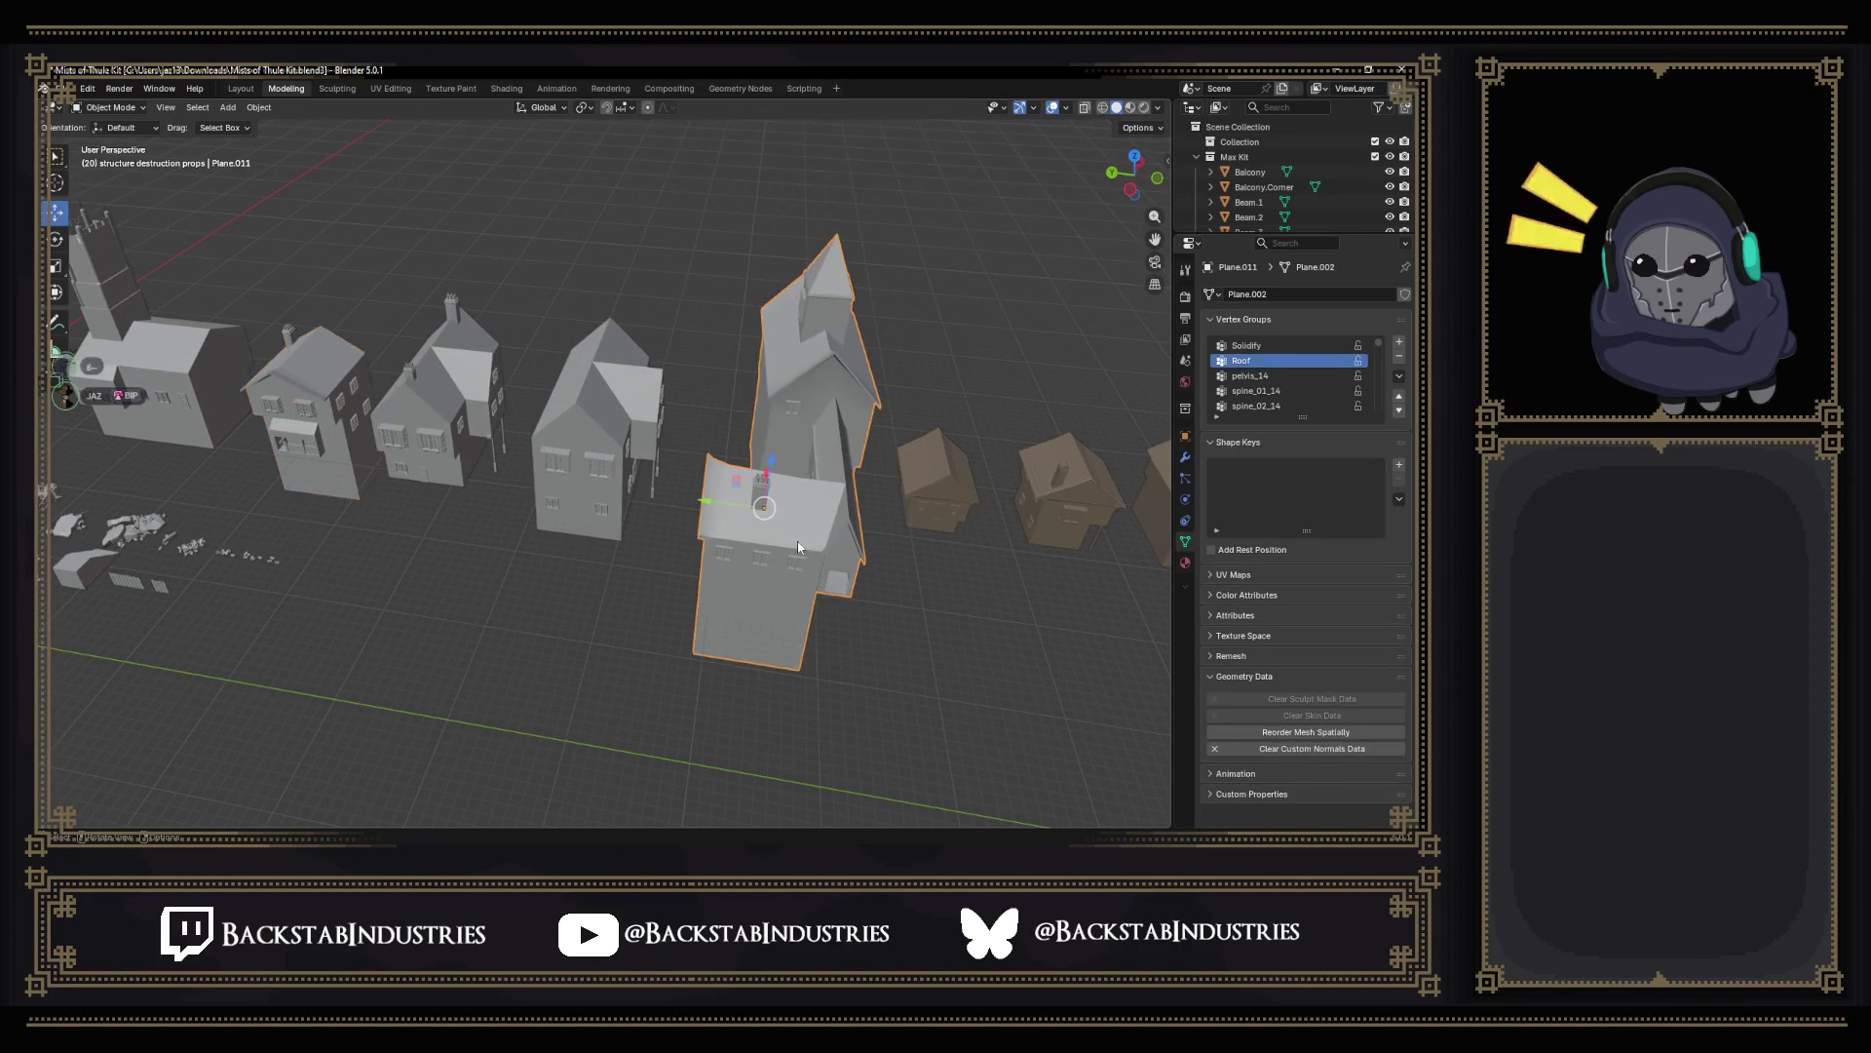
key("Tab")
scroll(798, 539, "up", 3)
mouse_move(798, 540)
middle_mouse_down()
mouse_move(702, 439)
mouse_move(644, 410)
middle_mouse_up()
mouse_move(631, 219)
middle_mouse_down()
mouse_move(733, 497)
mouse_move(585, 438)
mouse_move(356, 485)
mouse_move(440, 439)
mouse_move(556, 424)
mouse_move(758, 465)
mouse_move(742, 496)
middle_mouse_up()
Select the tall house's roof face, a vertical strip of wall faces and a lower wall face.
left_click(742, 496)
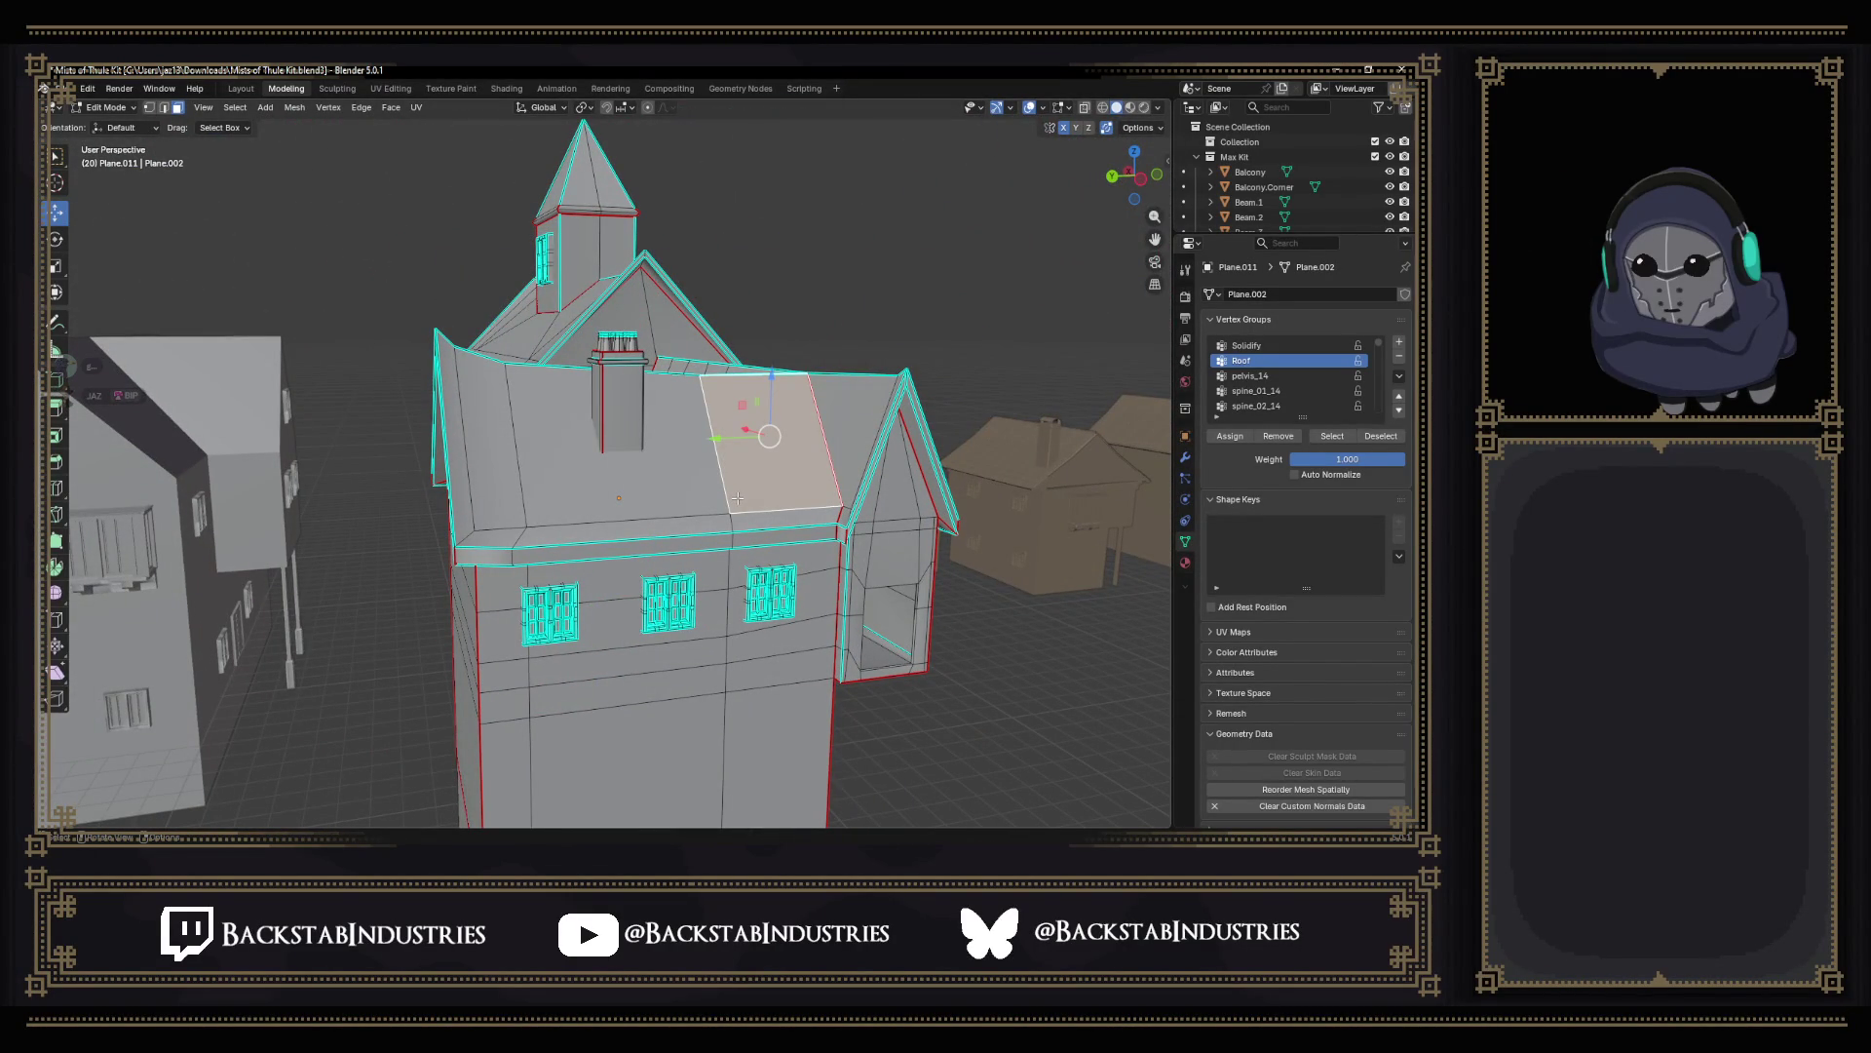
mouse_move(760, 517)
middle_mouse_down()
mouse_move(776, 556)
mouse_move(840, 600)
middle_mouse_up()
left_click(746, 528, "ctrl")
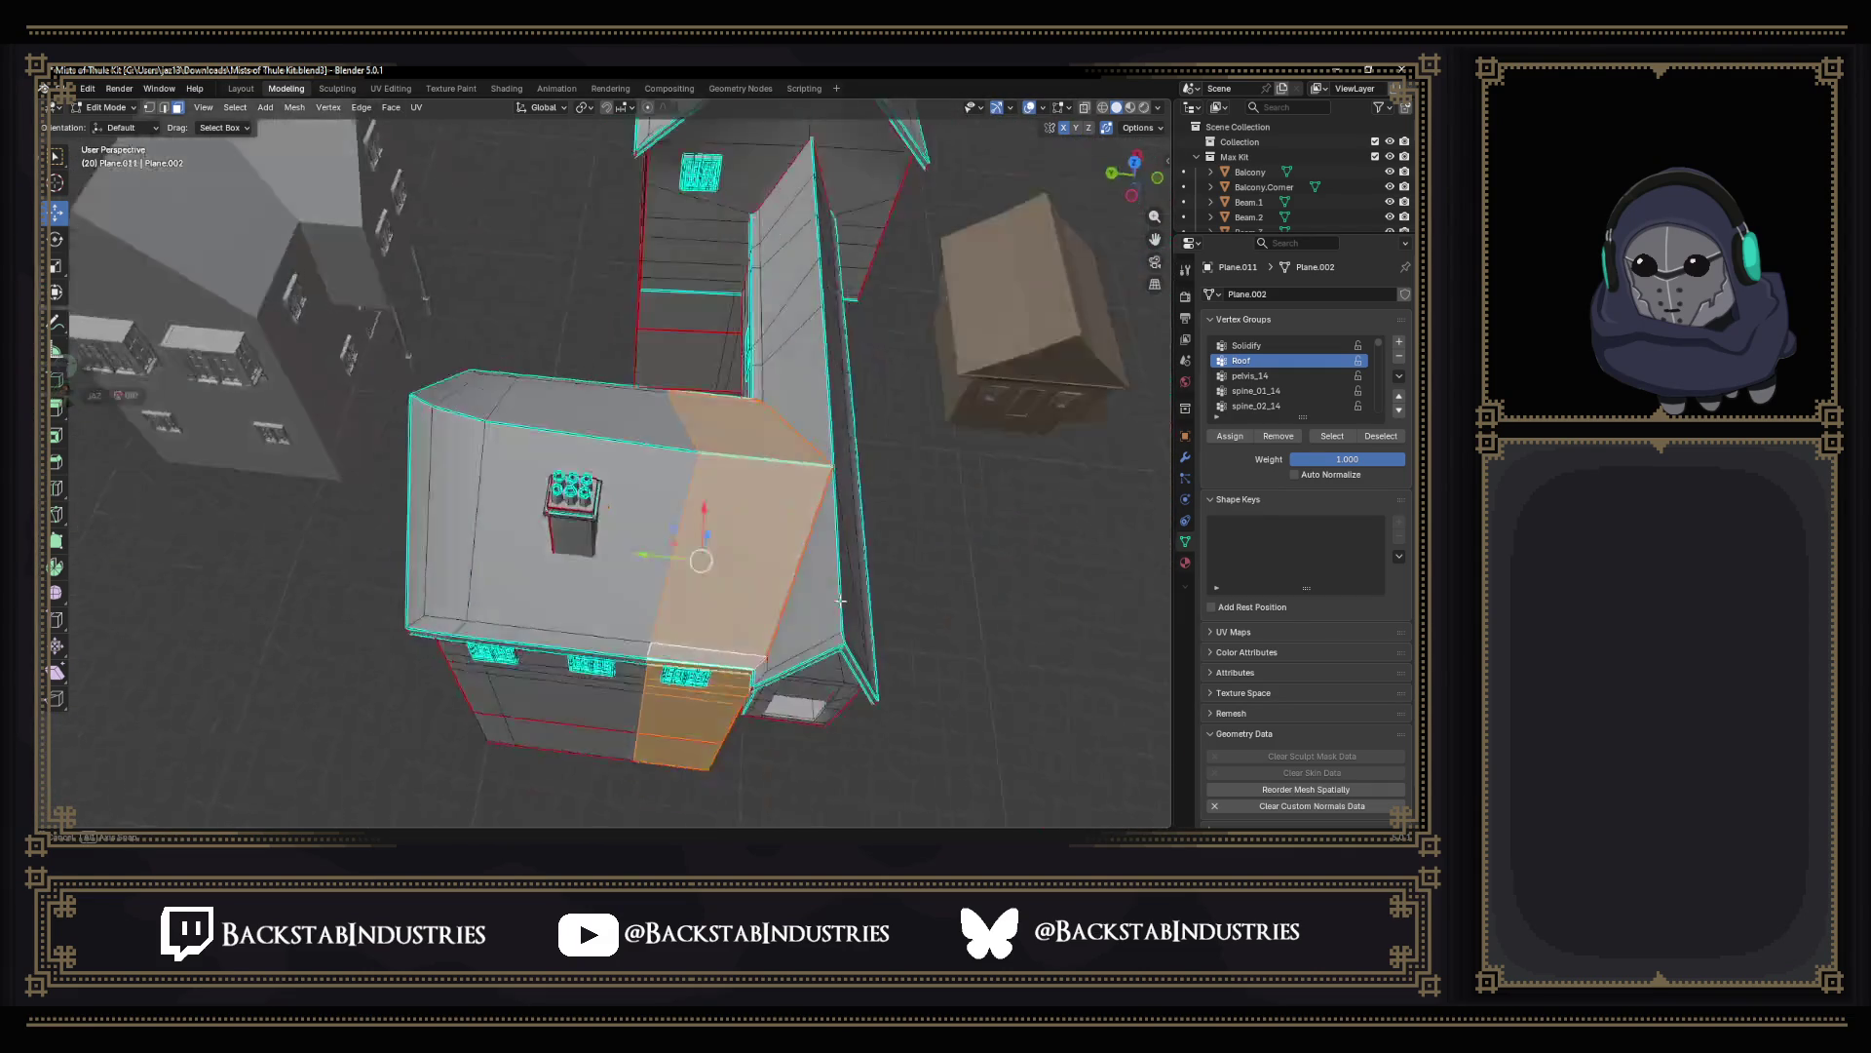
left_click(665, 454, "ctrl")
mouse_move(635, 550)
middle_mouse_down()
mouse_move(529, 471)
mouse_move(559, 595)
middle_mouse_up()
scroll(497, 457, "up", 3)
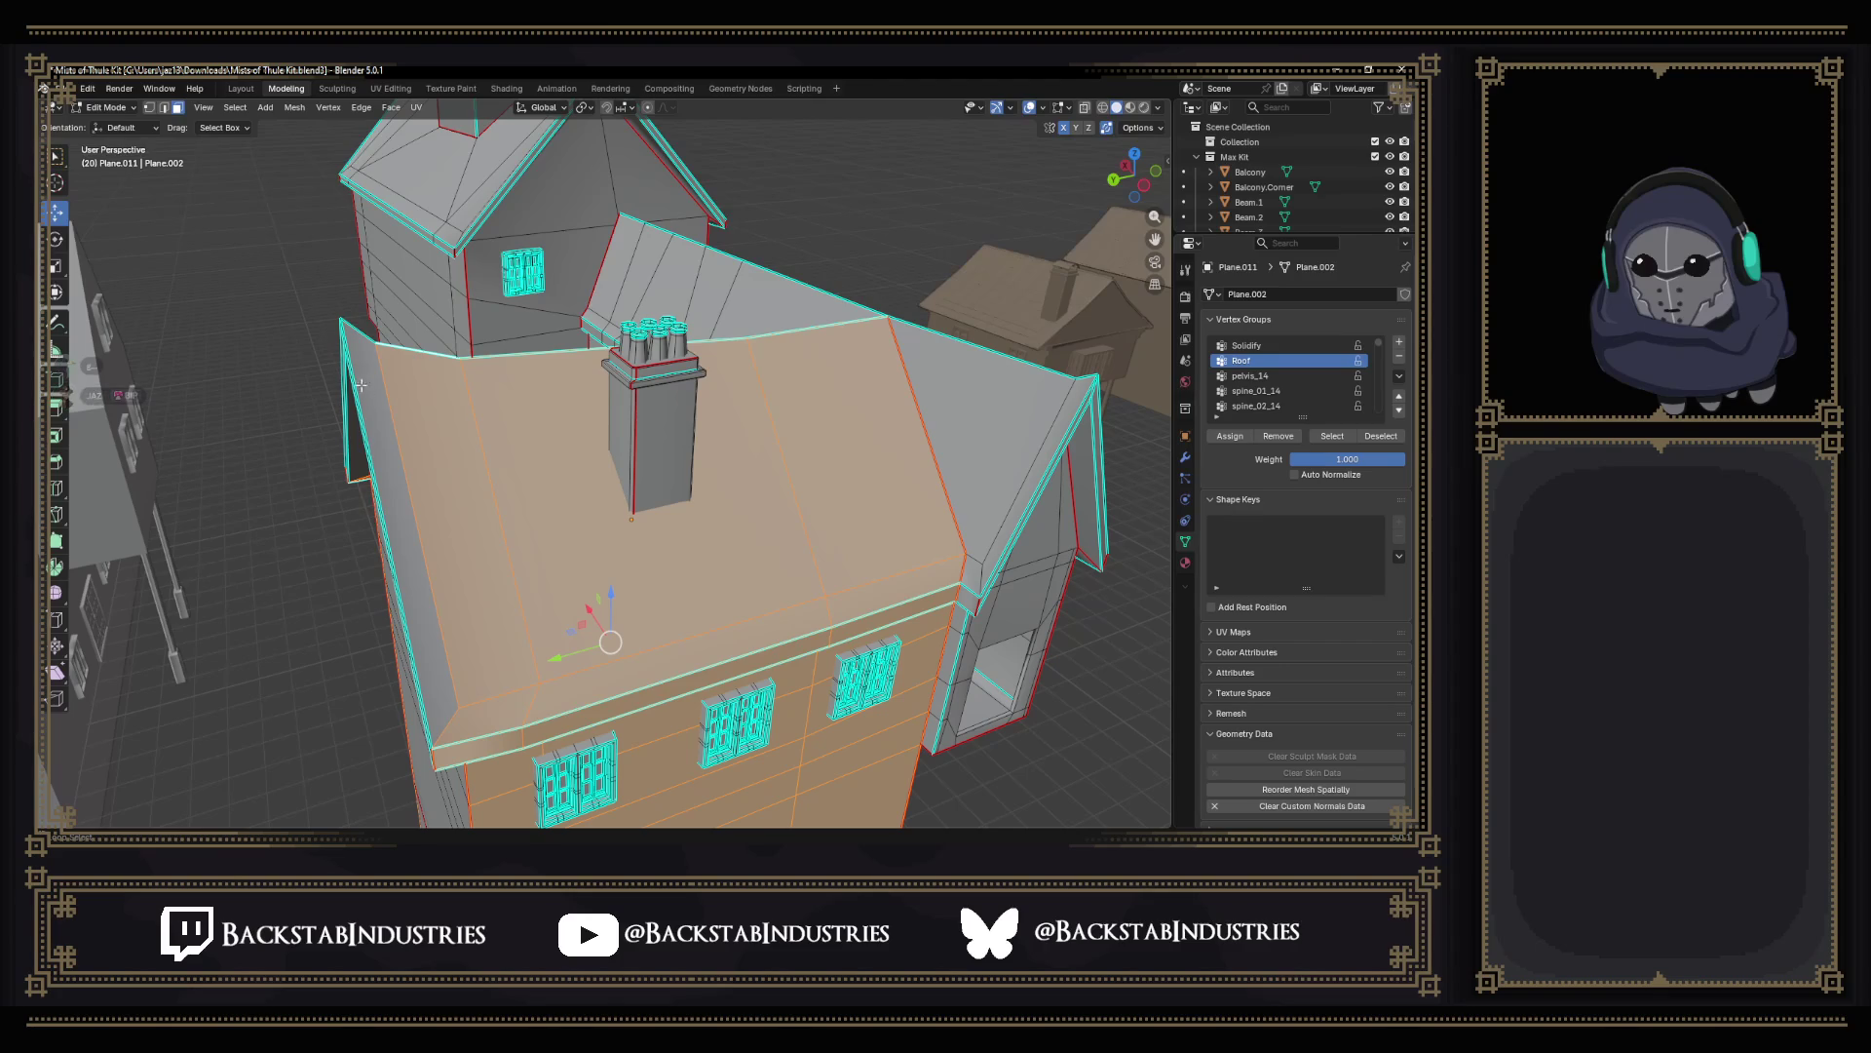
middle_click_drag(471, 648, 625, 542)
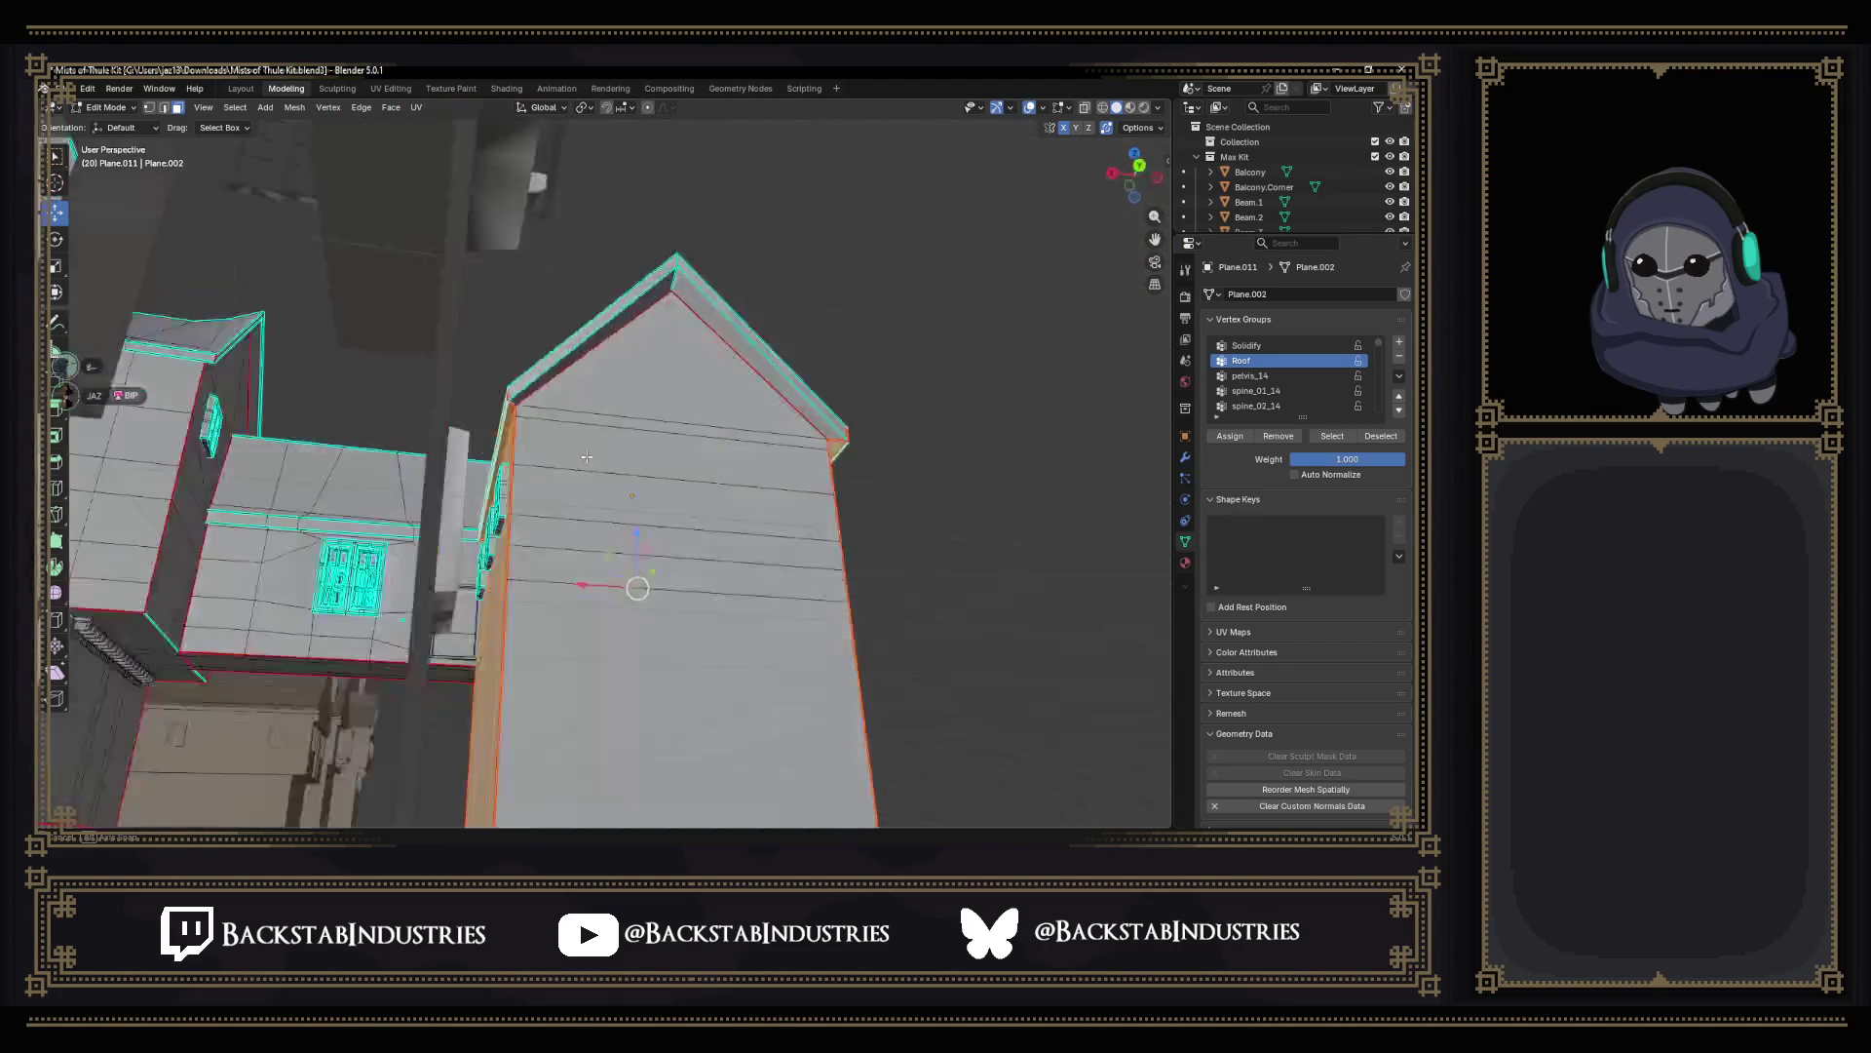
left_click(679, 648)
mouse_move(688, 582)
middle_mouse_down()
mouse_move(648, 487)
mouse_move(707, 488)
middle_mouse_up()
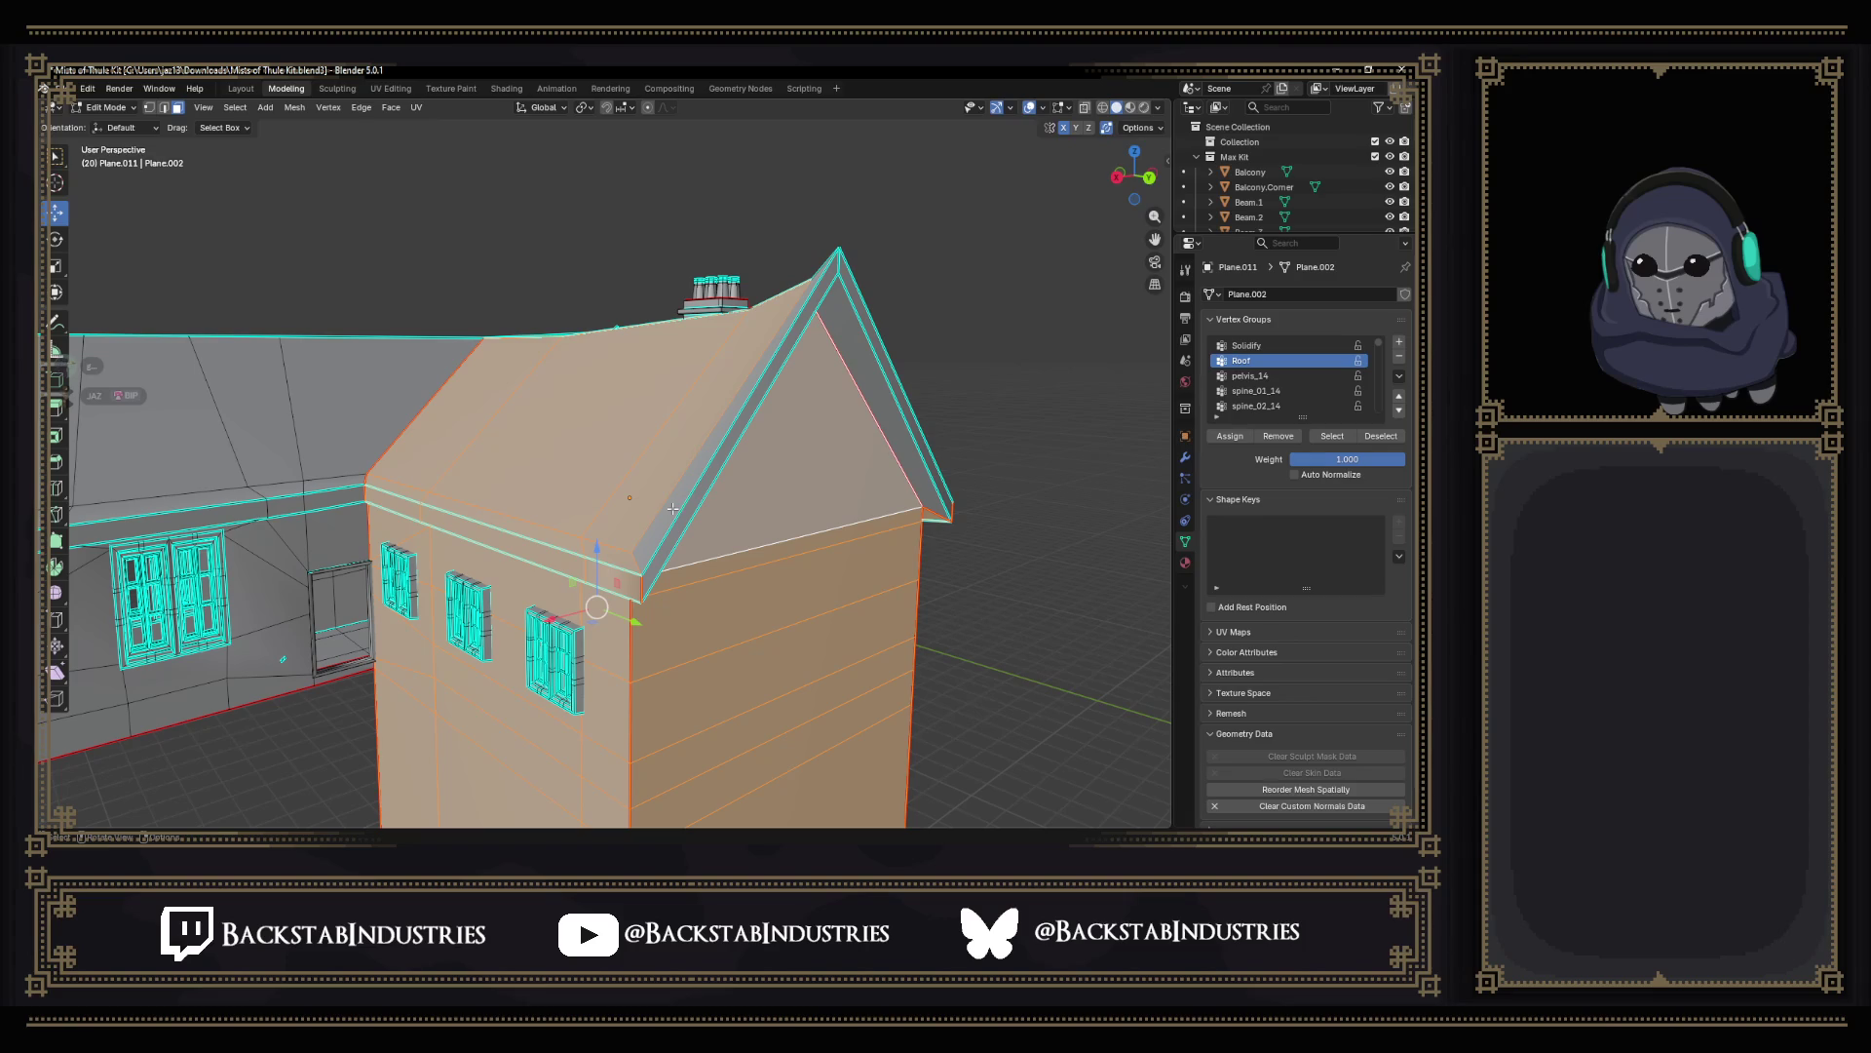
Add the roof eave faces and gable triangle, then deselect the strip under the roof edge.
middle_click_drag(671, 509, 462, 272)
left_click(462, 272)
left_click(658, 219, "shift")
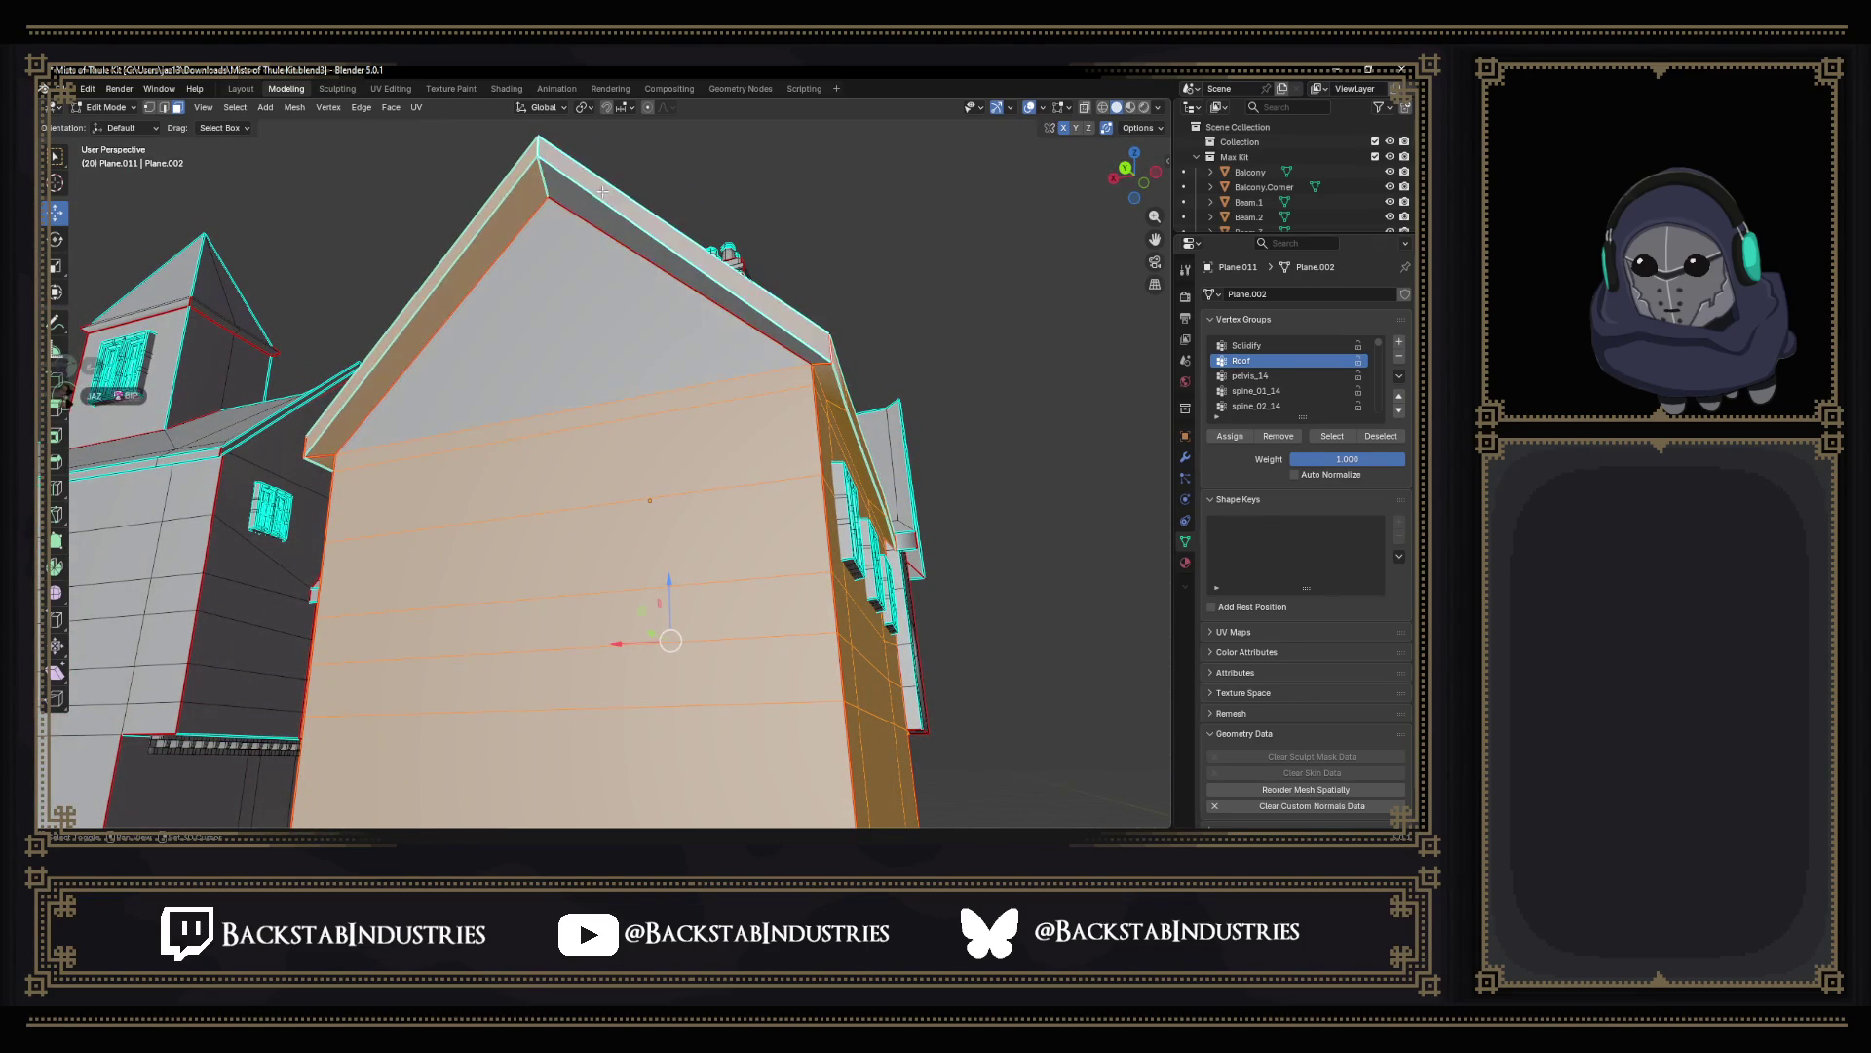
left_click(599, 293, "shift")
mouse_move(609, 214)
middle_mouse_down()
mouse_move(454, 486)
mouse_move(498, 484)
mouse_move(632, 370)
mouse_move(600, 351)
middle_mouse_up()
scroll(408, 523, "down", 3)
left_click(636, 366, "shift")
left_click(579, 342, "shift")
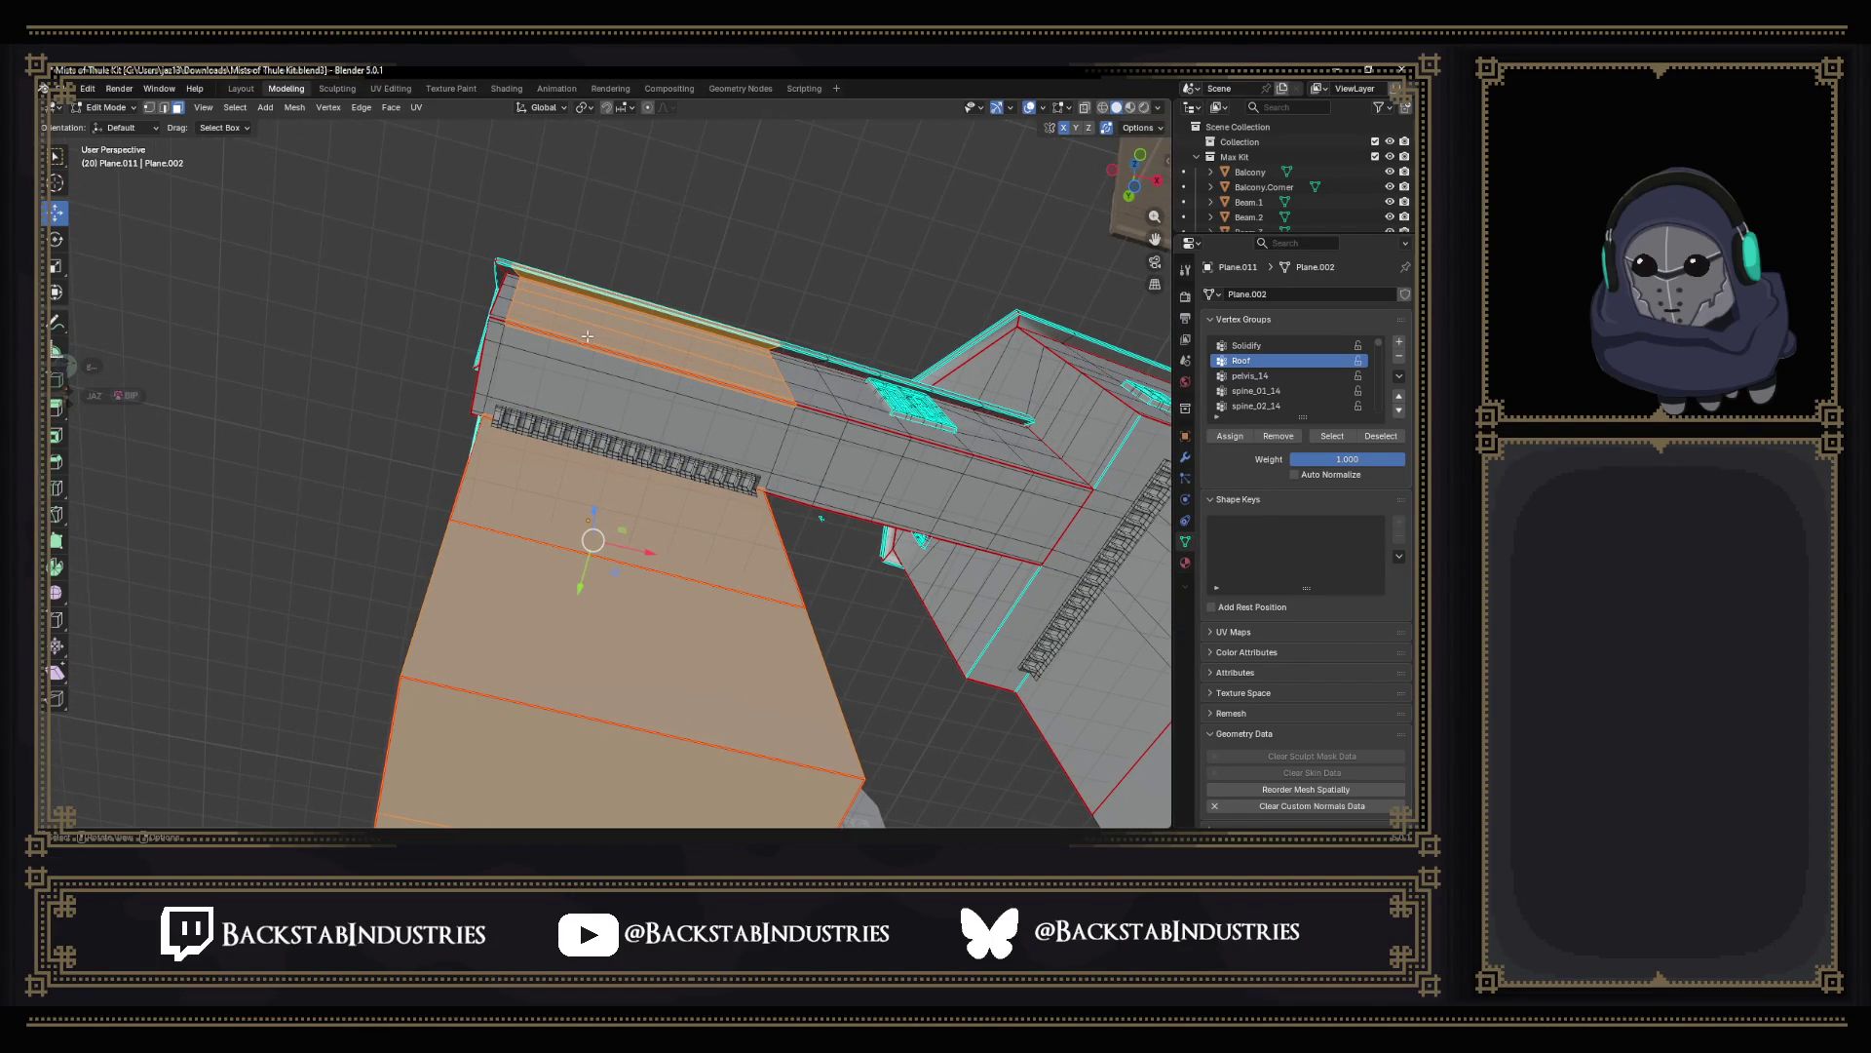
Select the face strip under the roof edge, grow it down to the window row and drop the light strip.
left_click(575, 342, "shift")
left_click(598, 352, "shift")
key("ctrl+KP_Add")
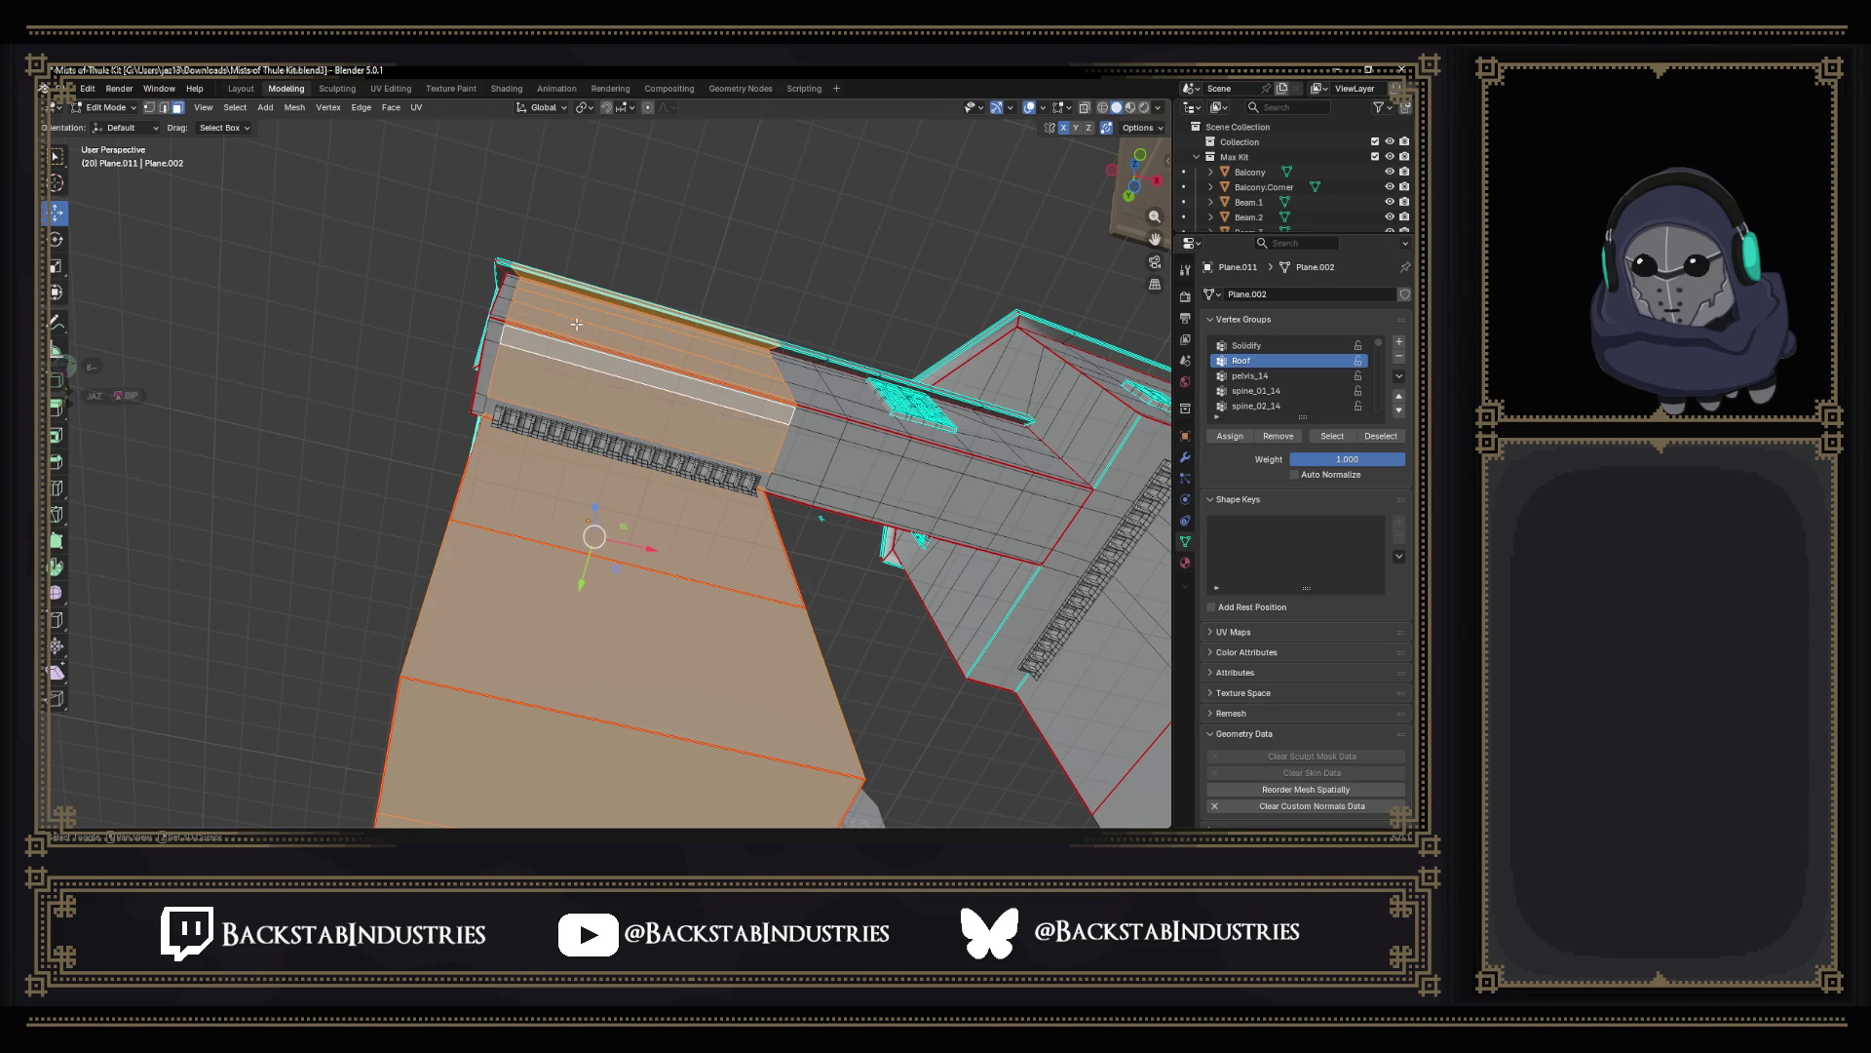
scroll(628, 354, "up", 2)
scroll(630, 353, "up", 4)
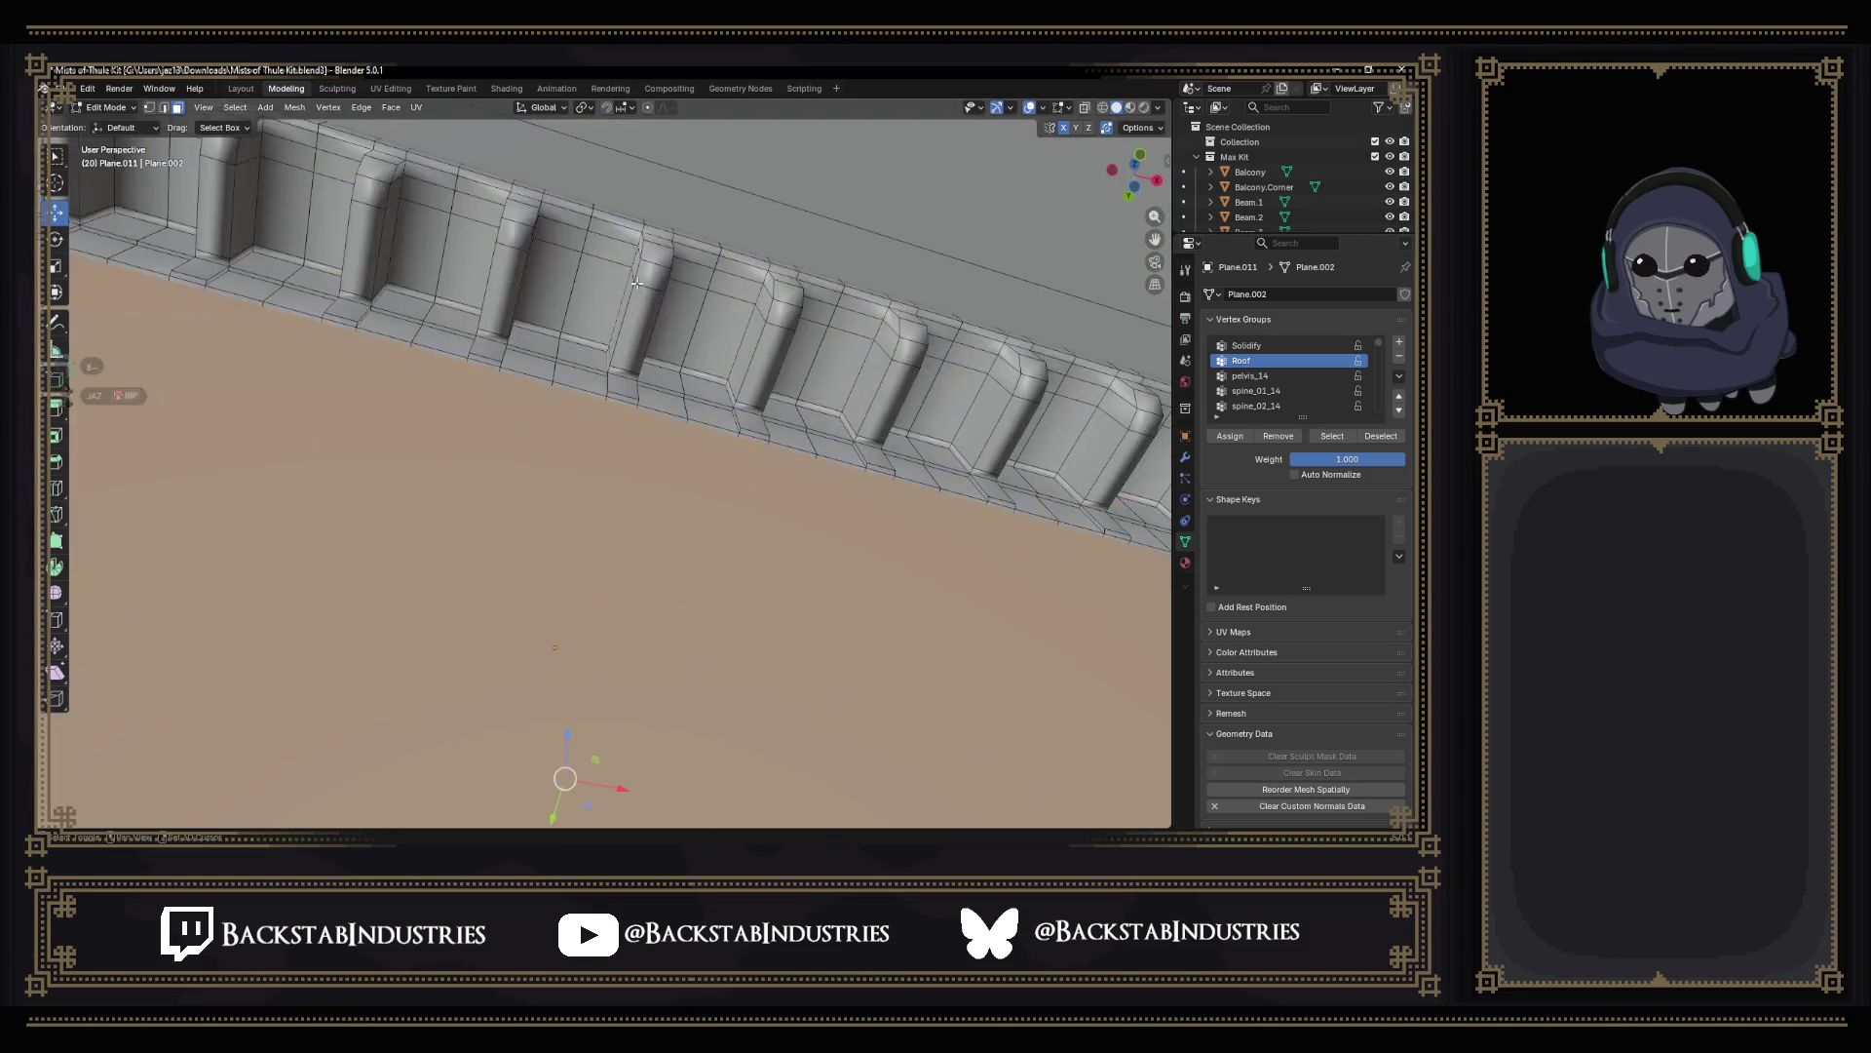
scroll(644, 493, "up", 4)
left_click(643, 493, "shift")
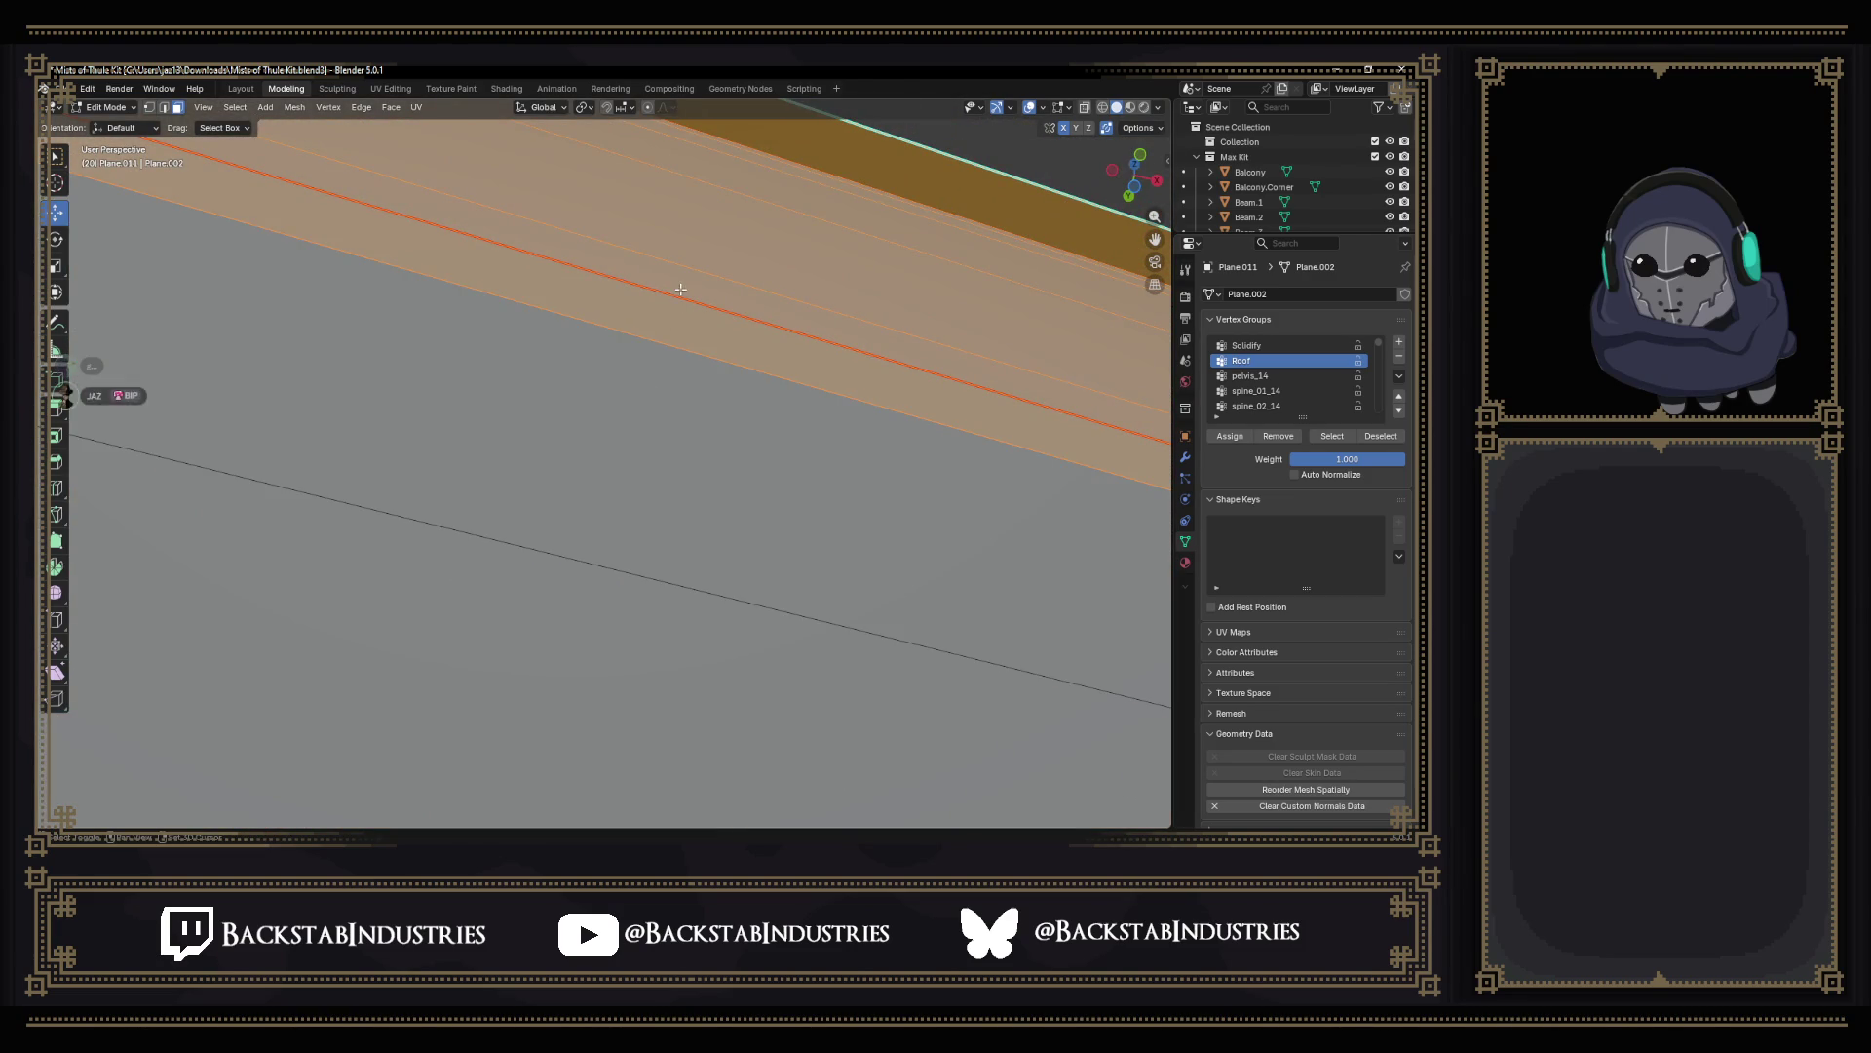
scroll(651, 304, "down", 8)
Deselect two extra wall rows and add the remaining strips along the roof edge.
middle_click_drag(651, 439, 586, 673)
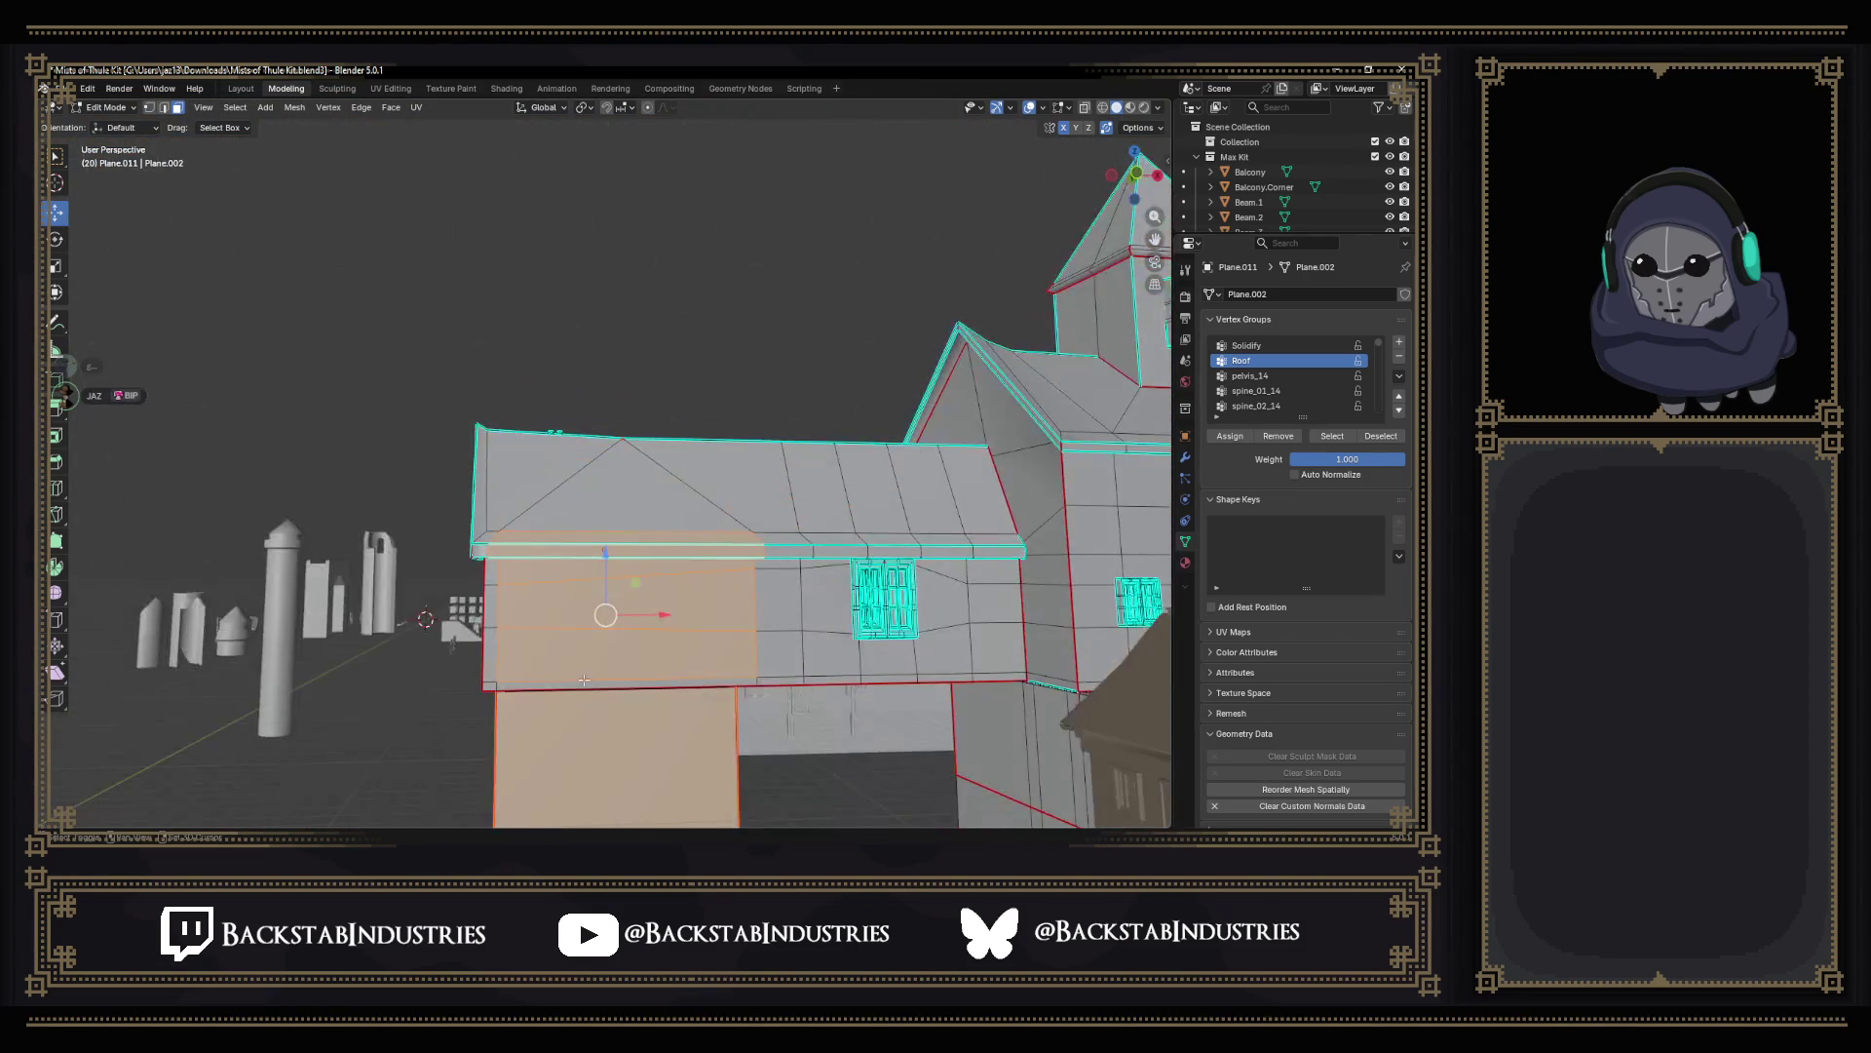
left_click(579, 660, "shift")
left_click(586, 601, "shift")
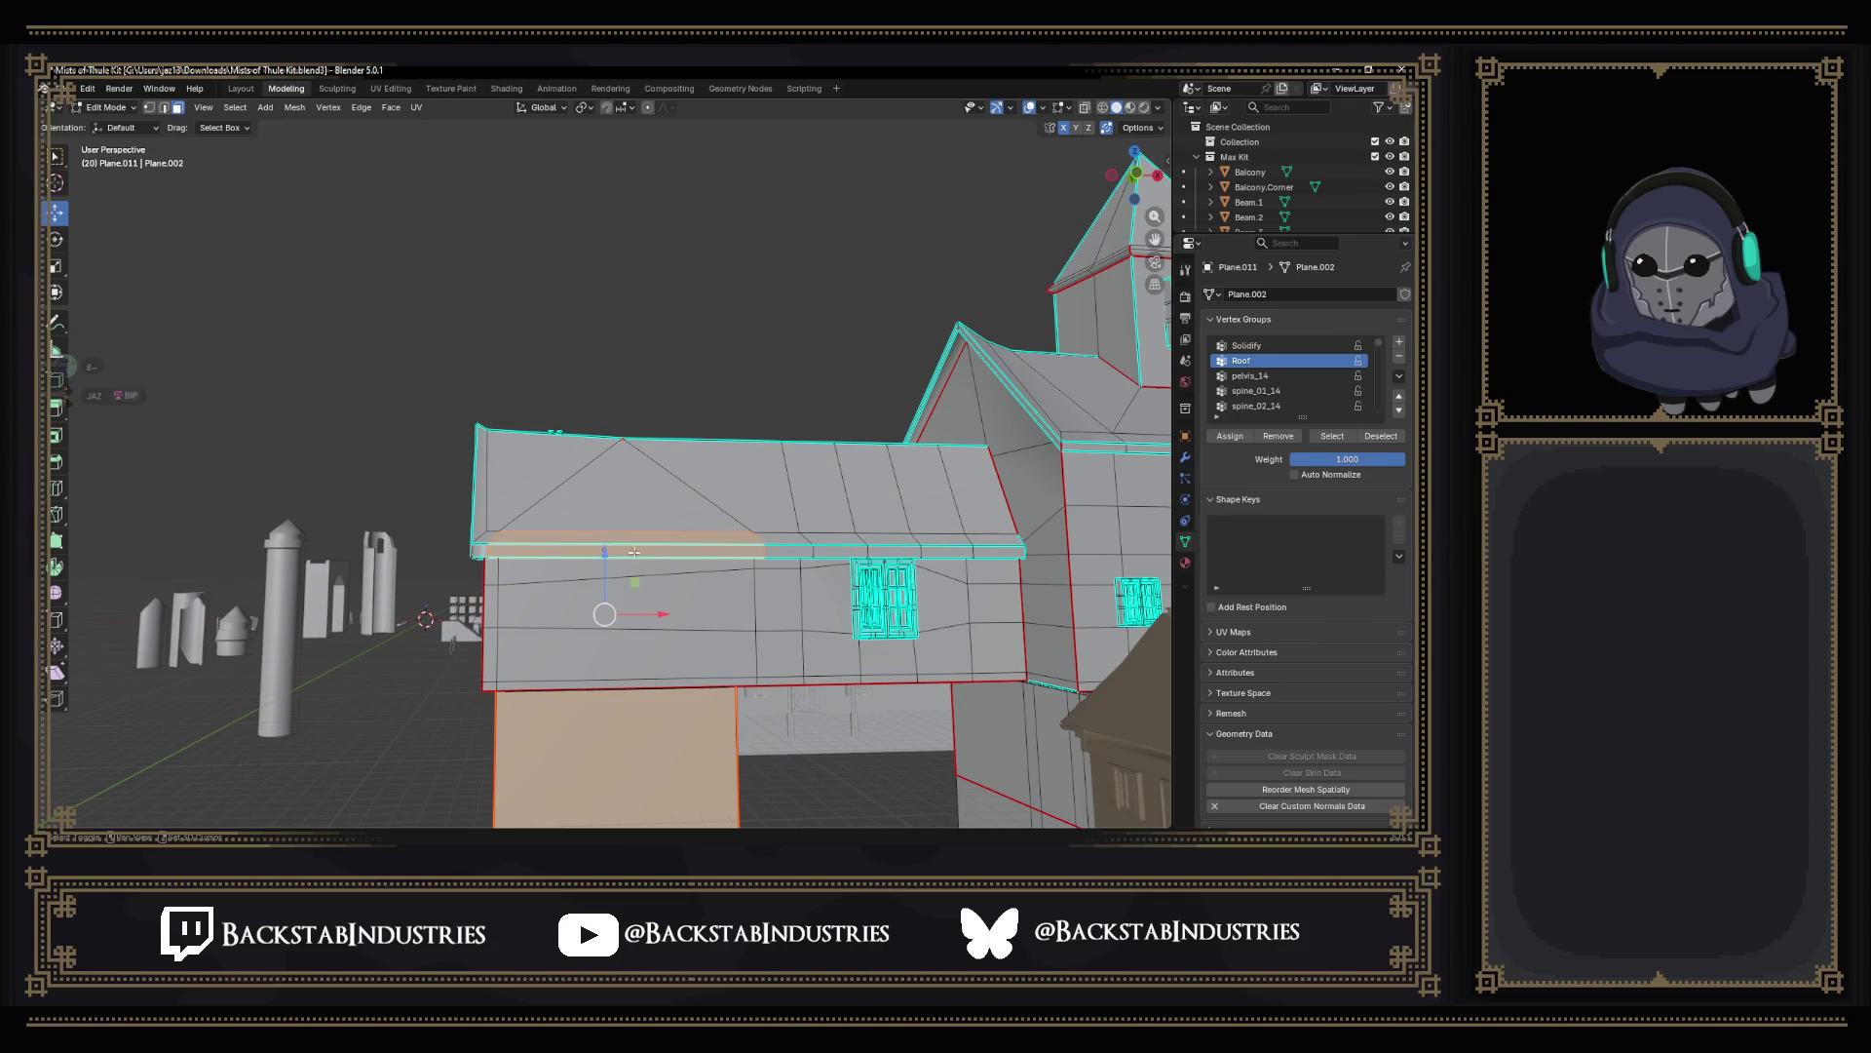
scroll(603, 552, "up", 8)
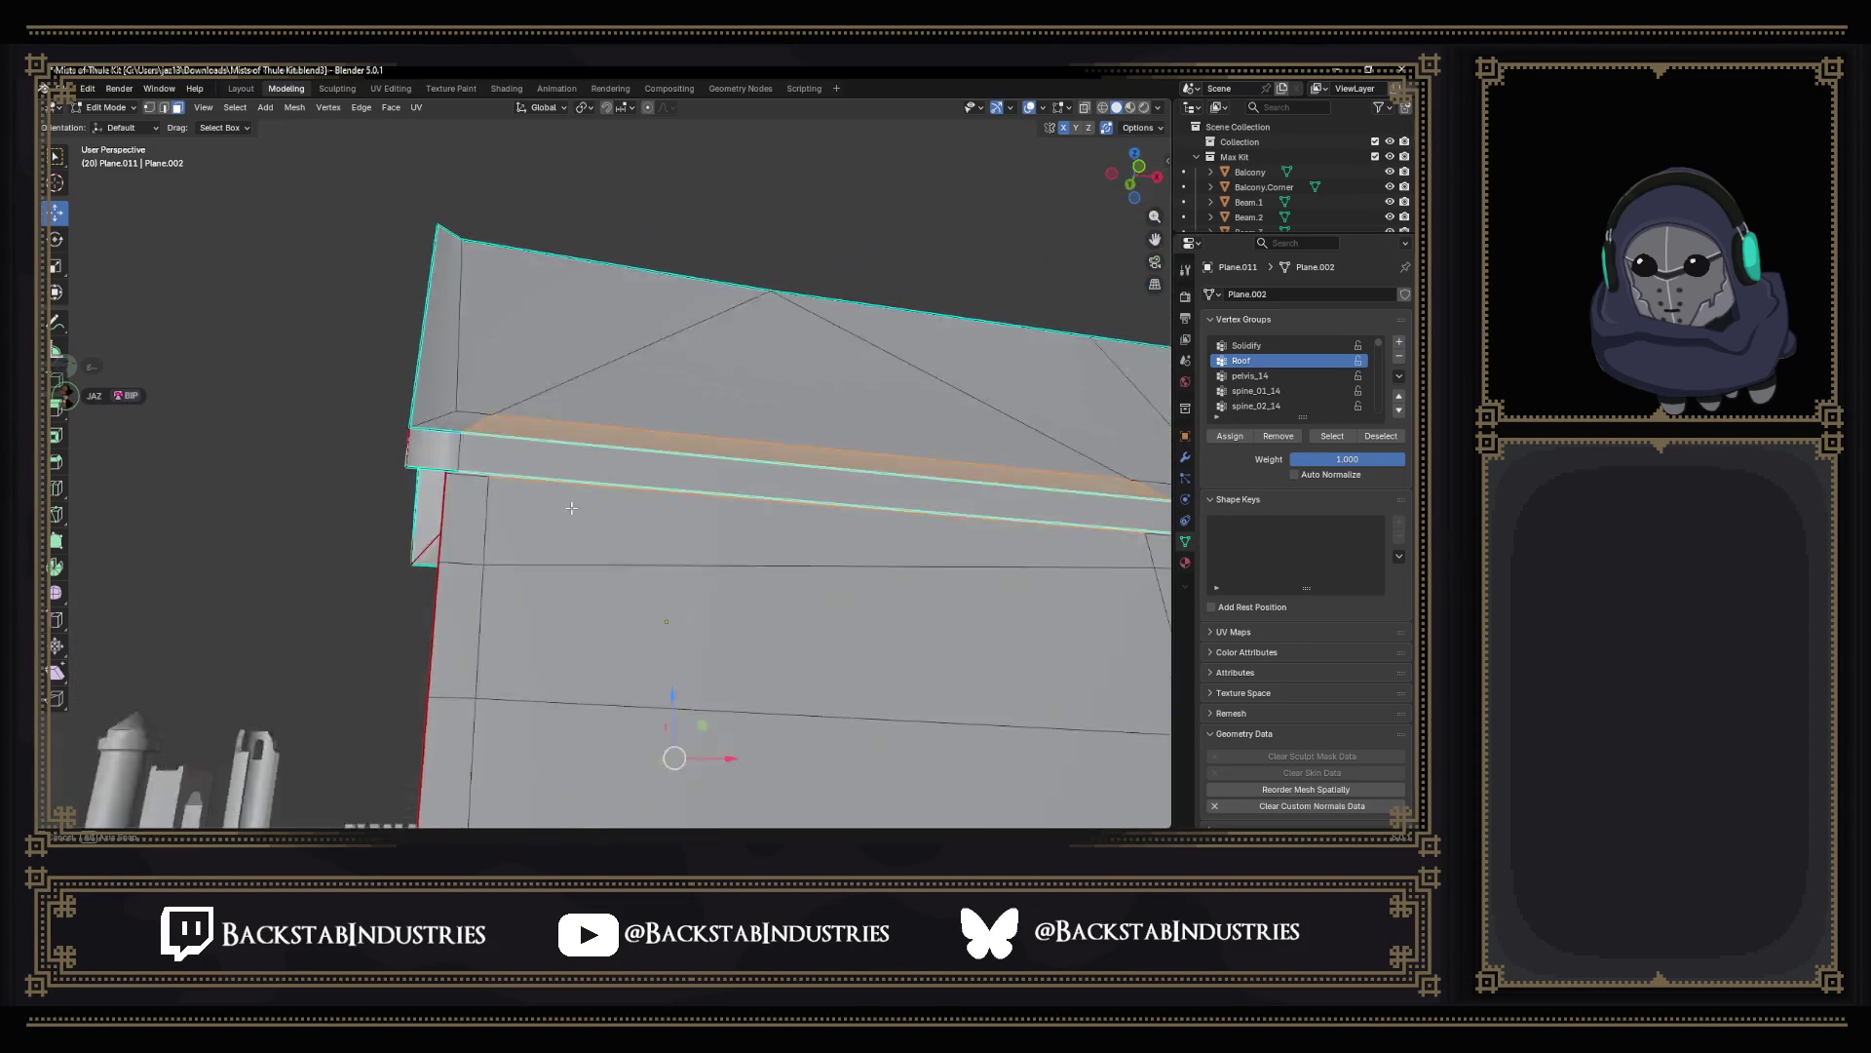
middle_click_drag(603, 556, 557, 432)
left_click(528, 469, "shift")
scroll(586, 459, "down", 8)
scroll(584, 461, "down", 5)
mouse_move(586, 460)
middle_mouse_down()
mouse_move(681, 527)
mouse_move(598, 561)
middle_mouse_up()
scroll(681, 526, "down", 5)
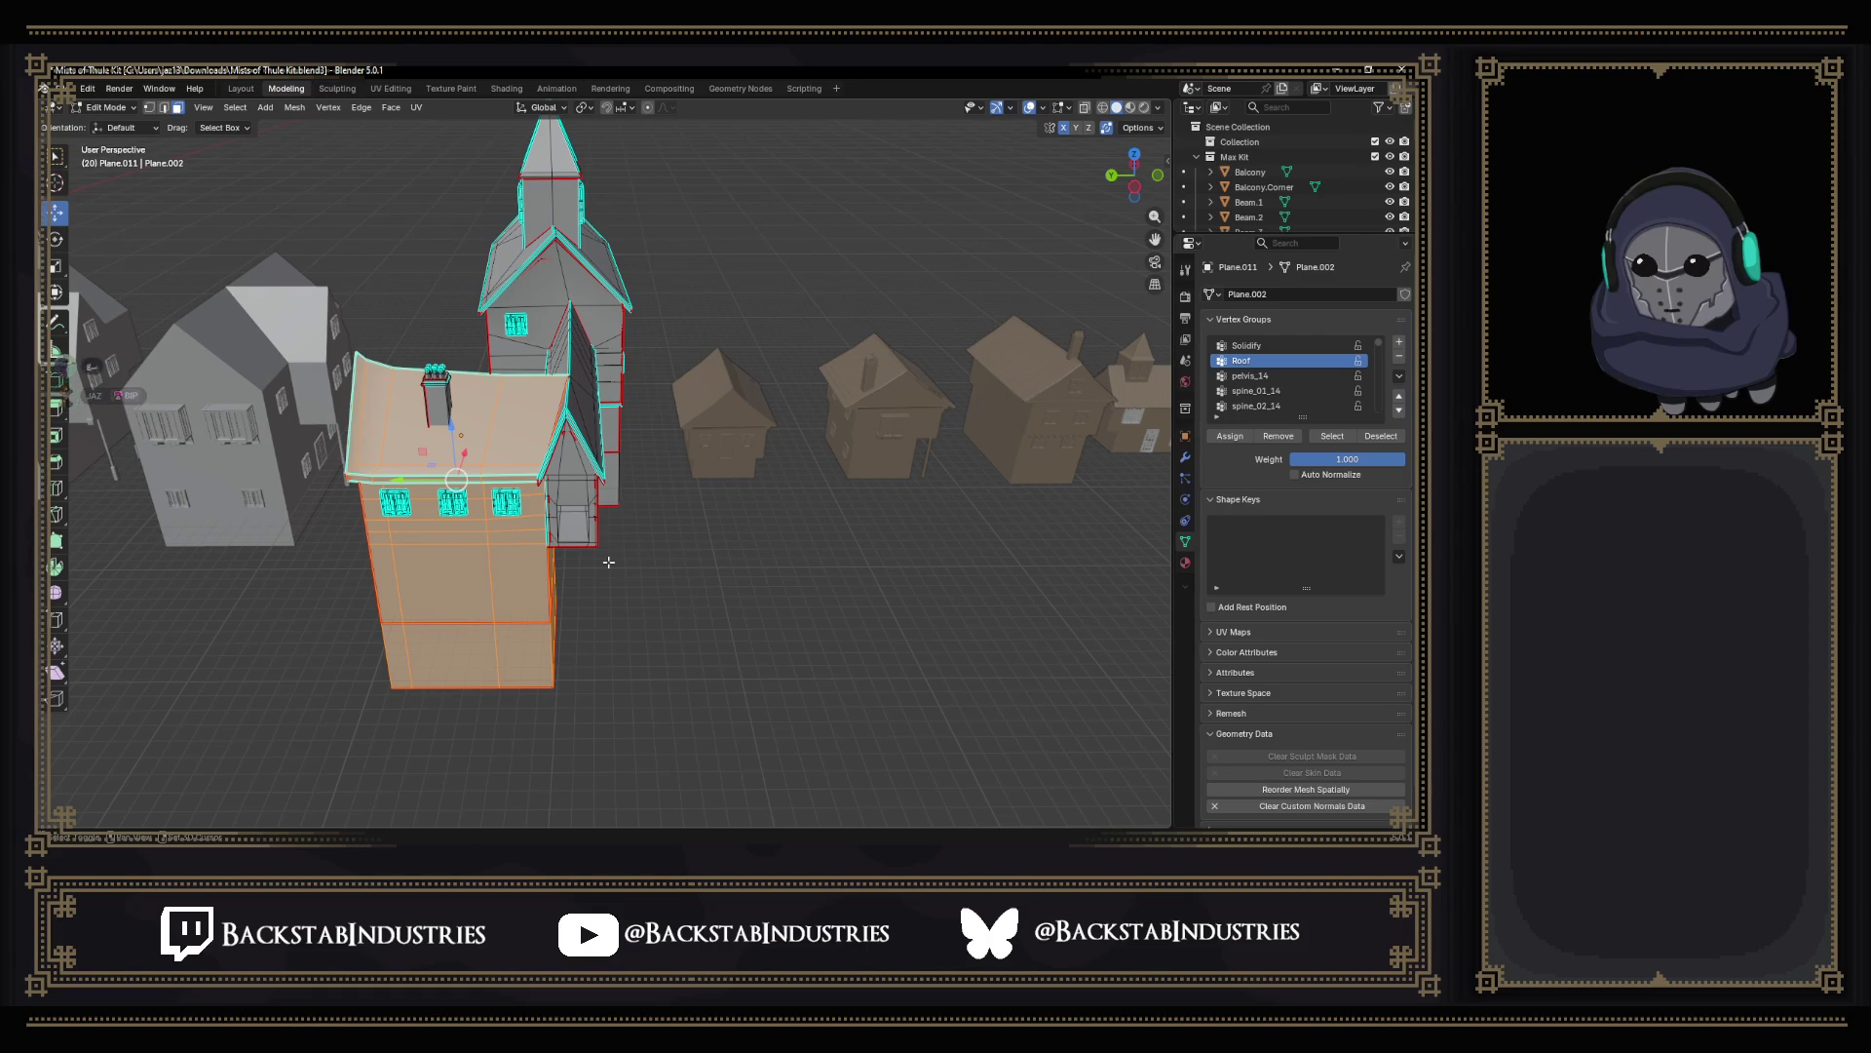
key("g")
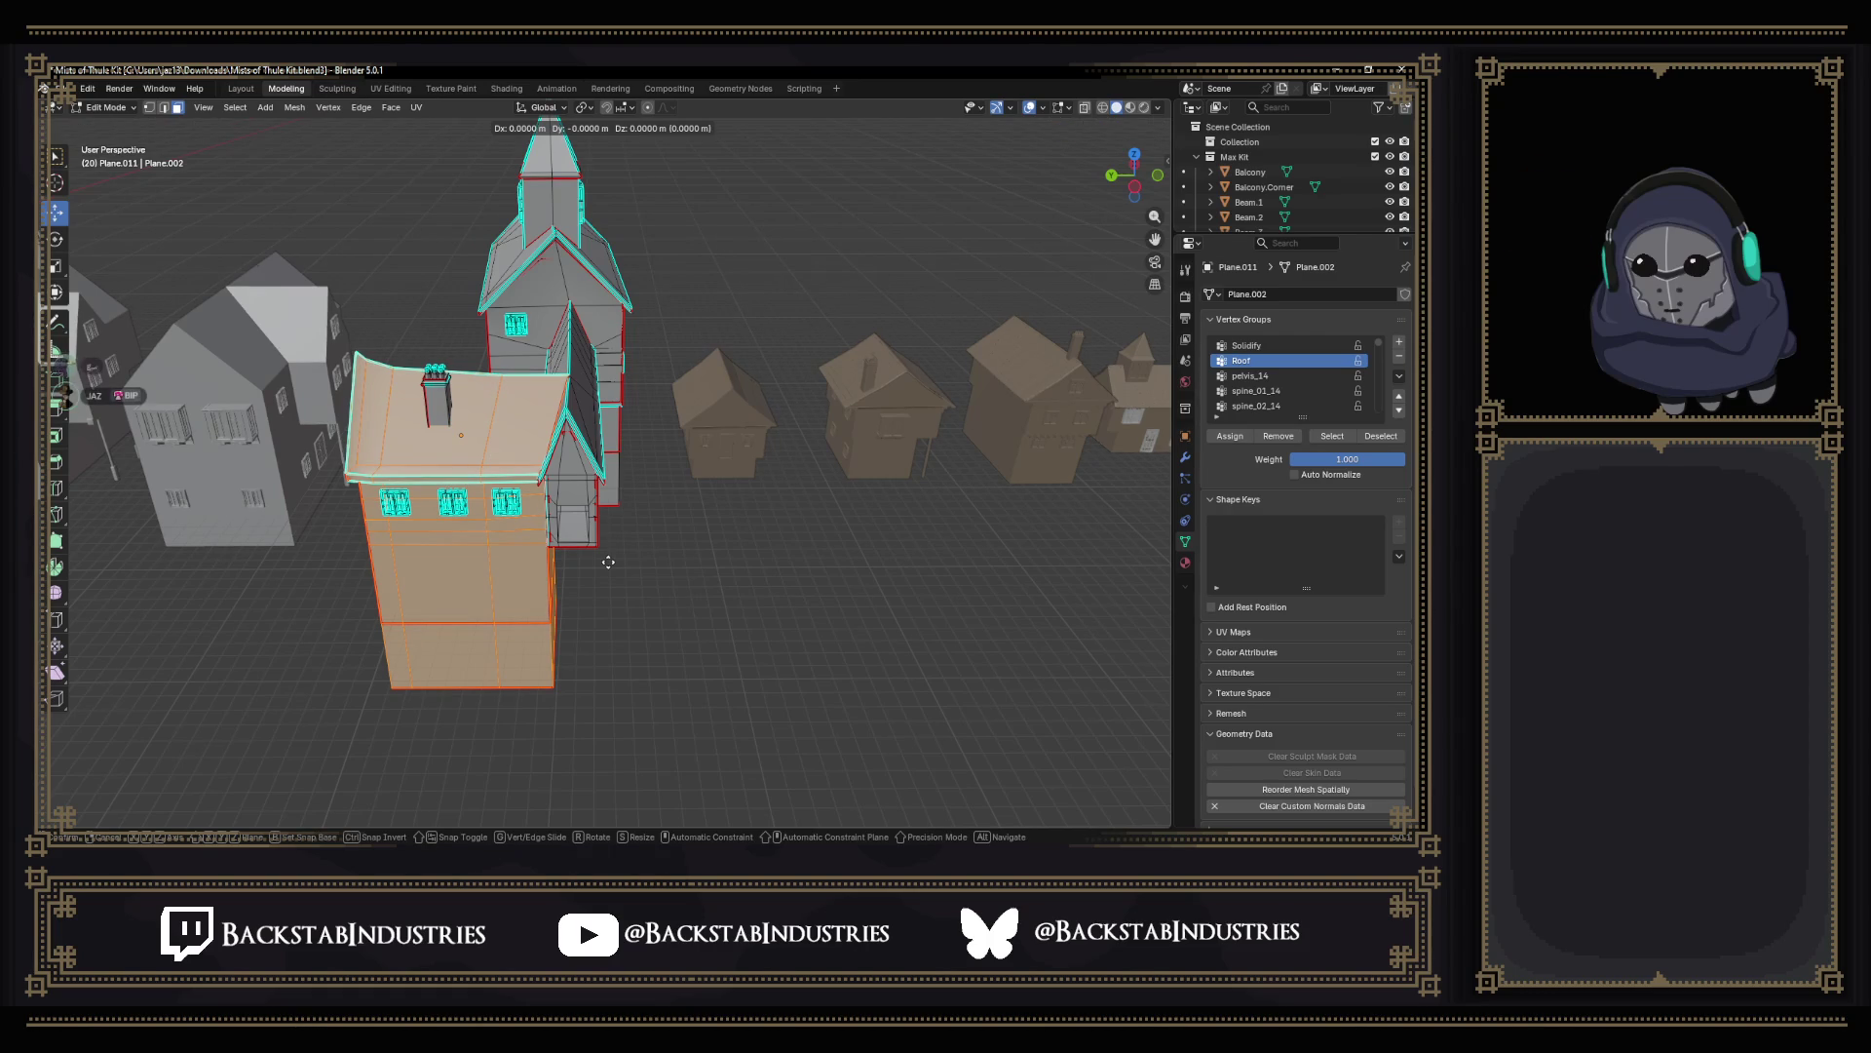
left_click(608, 562)
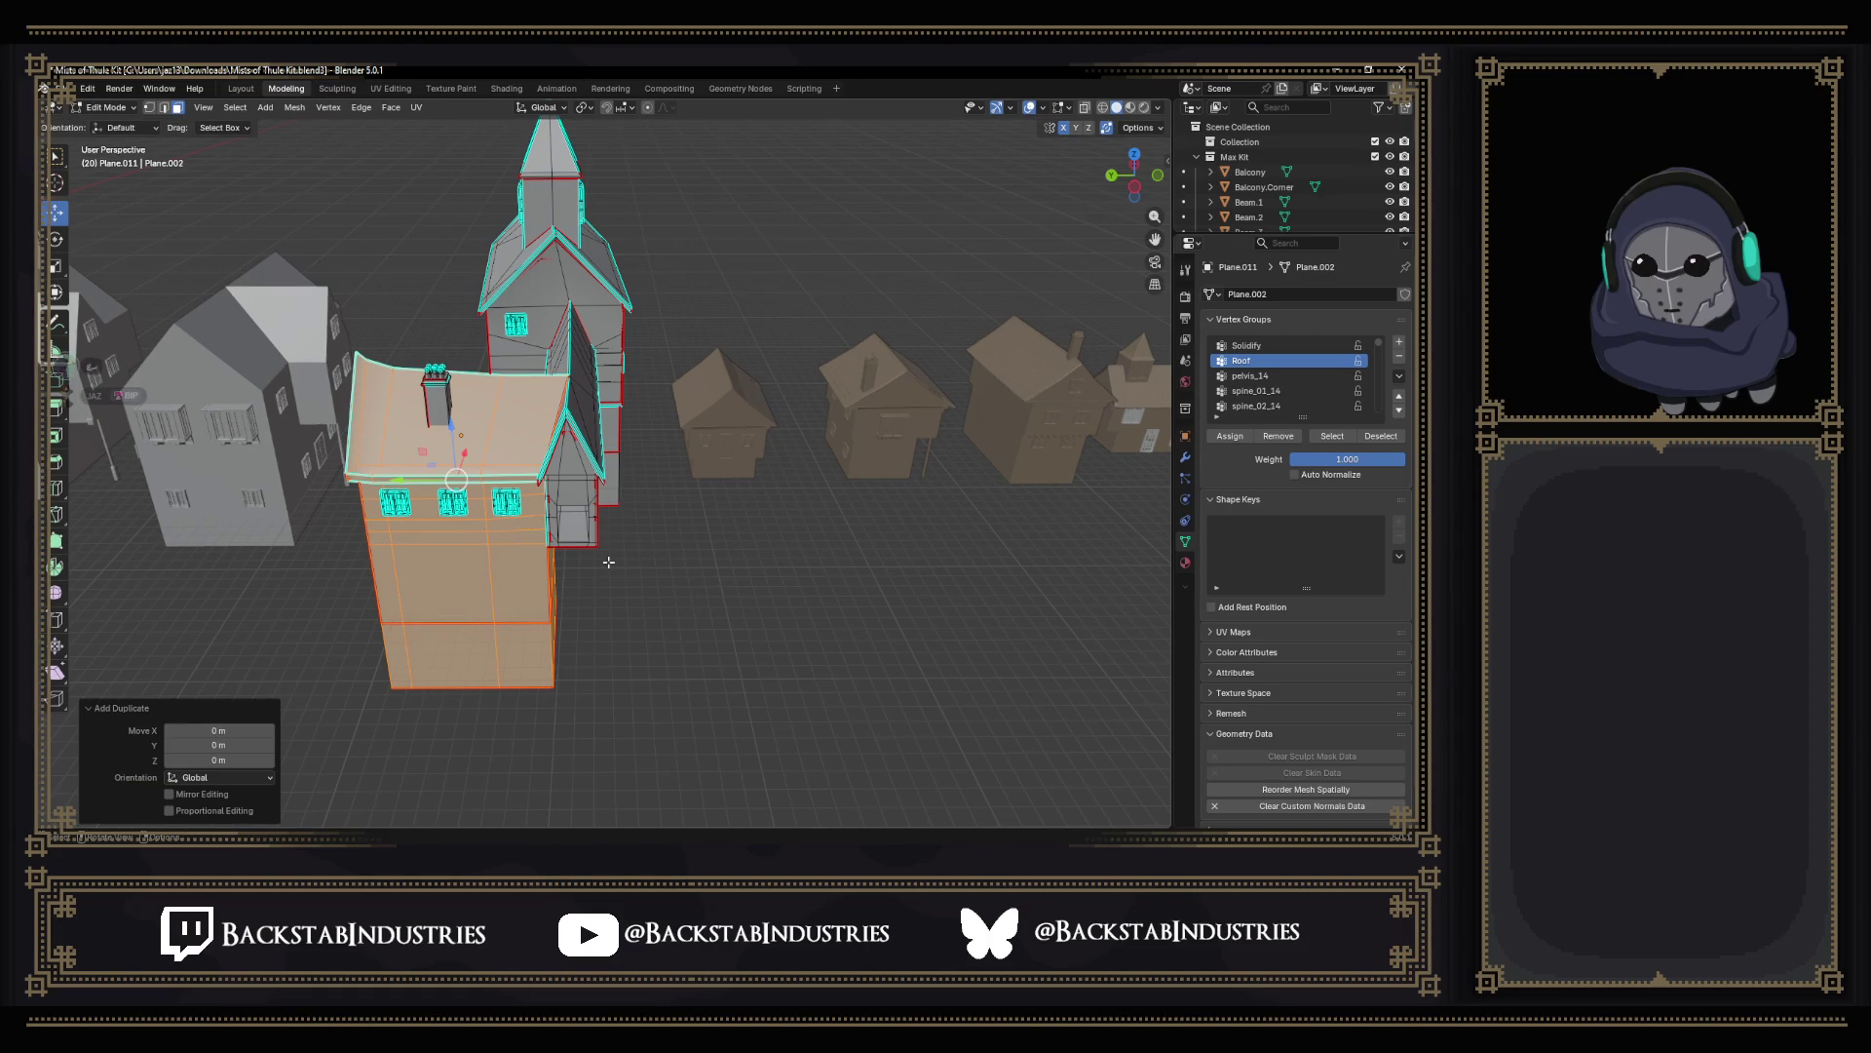
key("p")
left_click(643, 588)
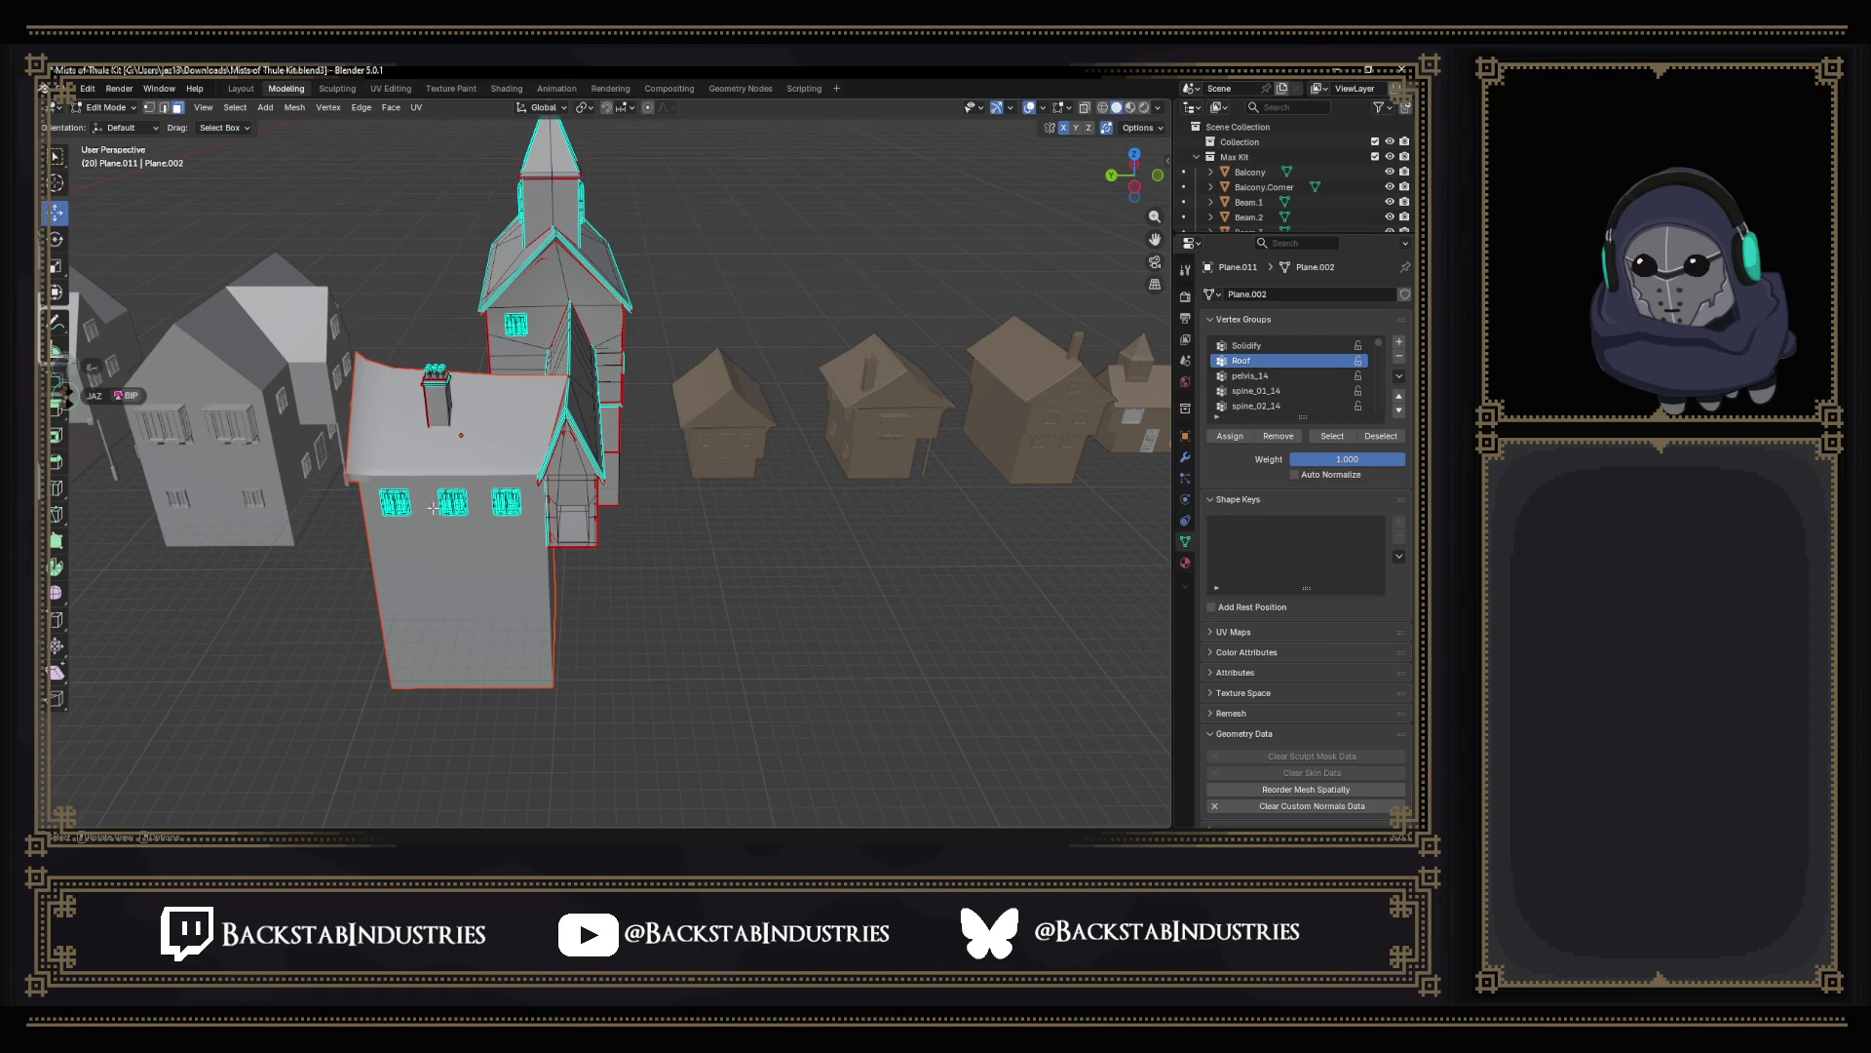
key("Tab")
left_click(440, 456)
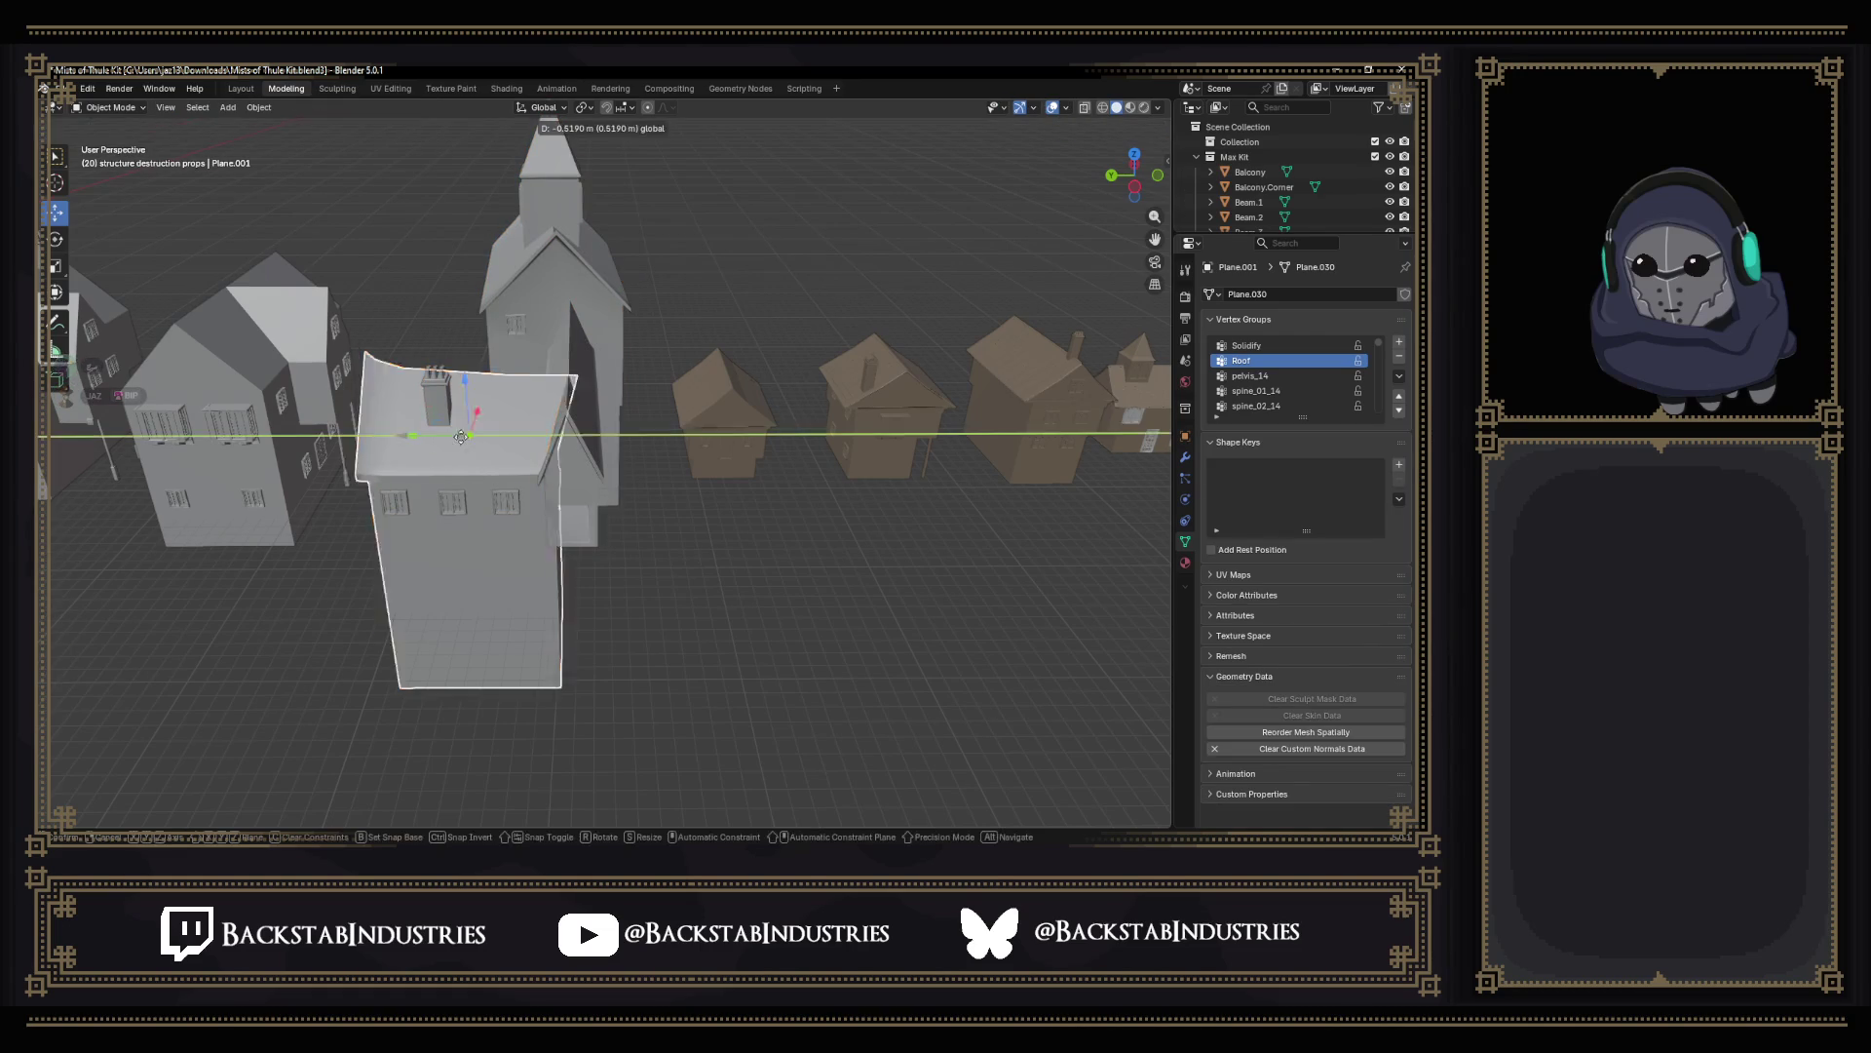
key("g")
left_click(711, 439)
key("ctrl+z")
left_click(585, 367, "shift")
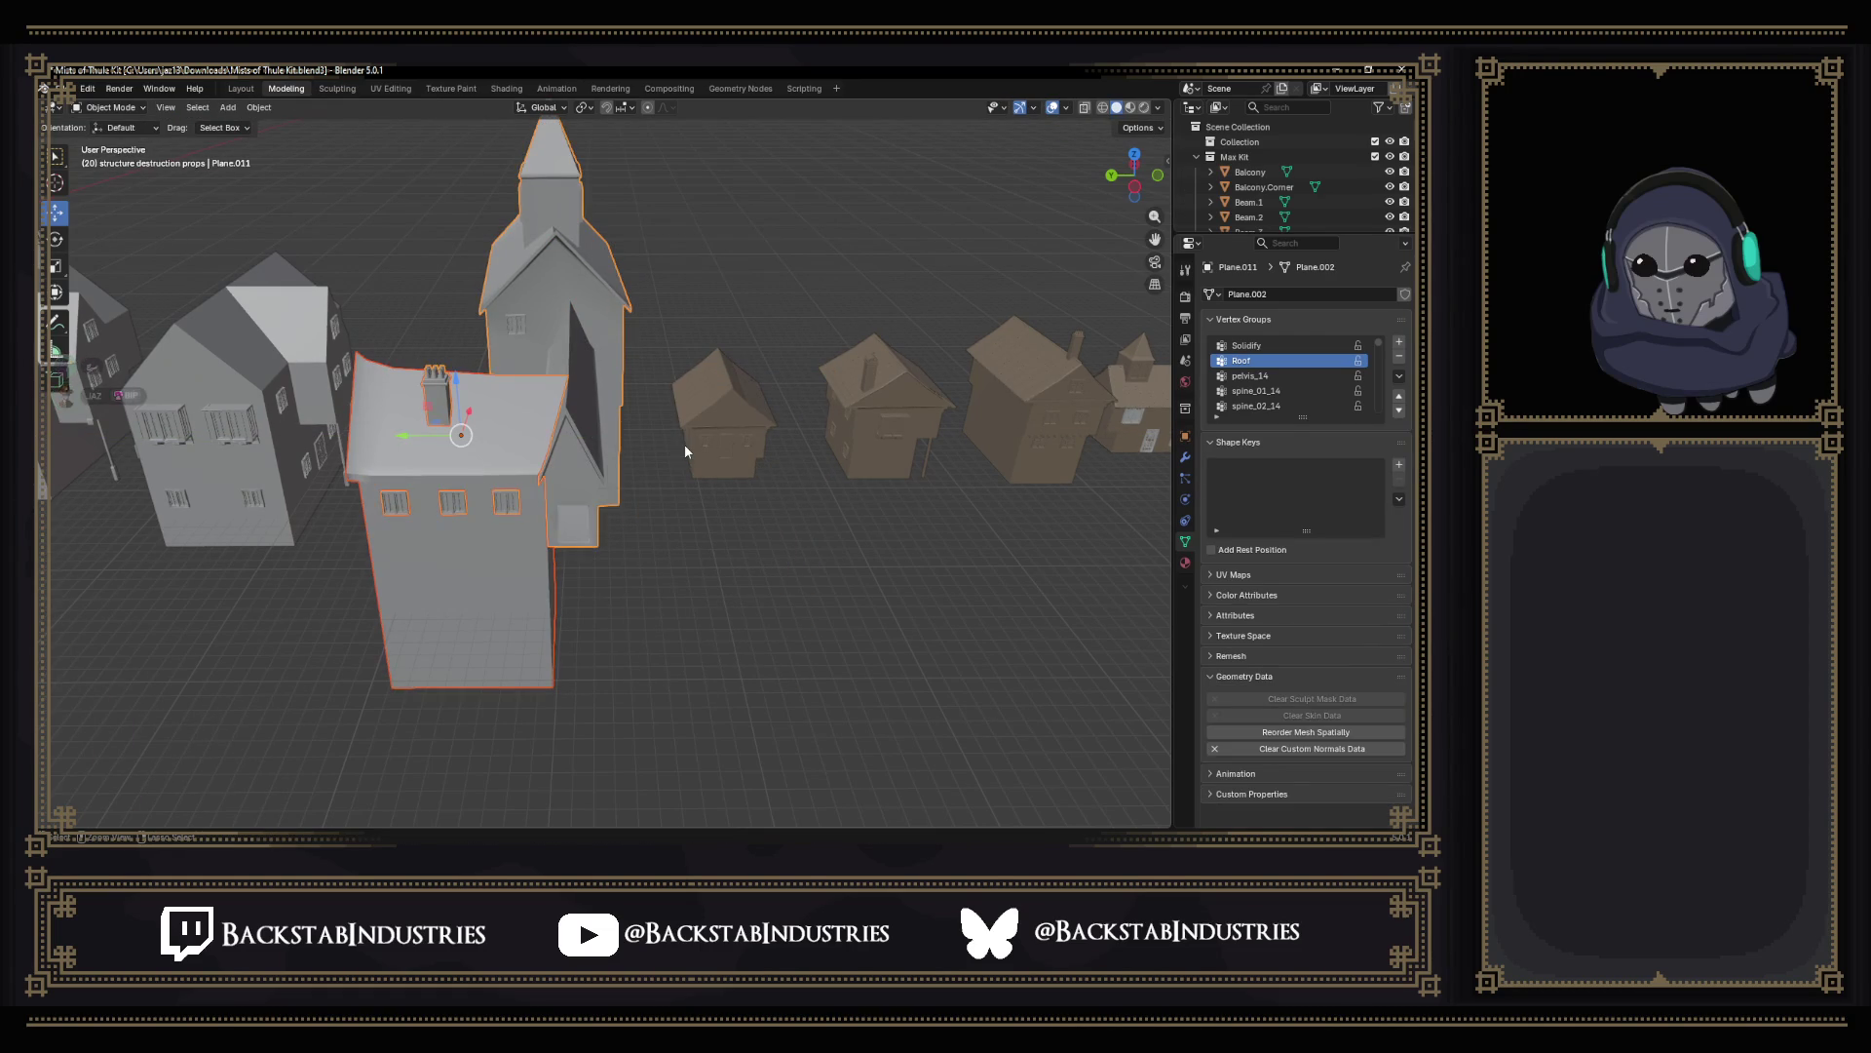
key("Tab")
key("l")
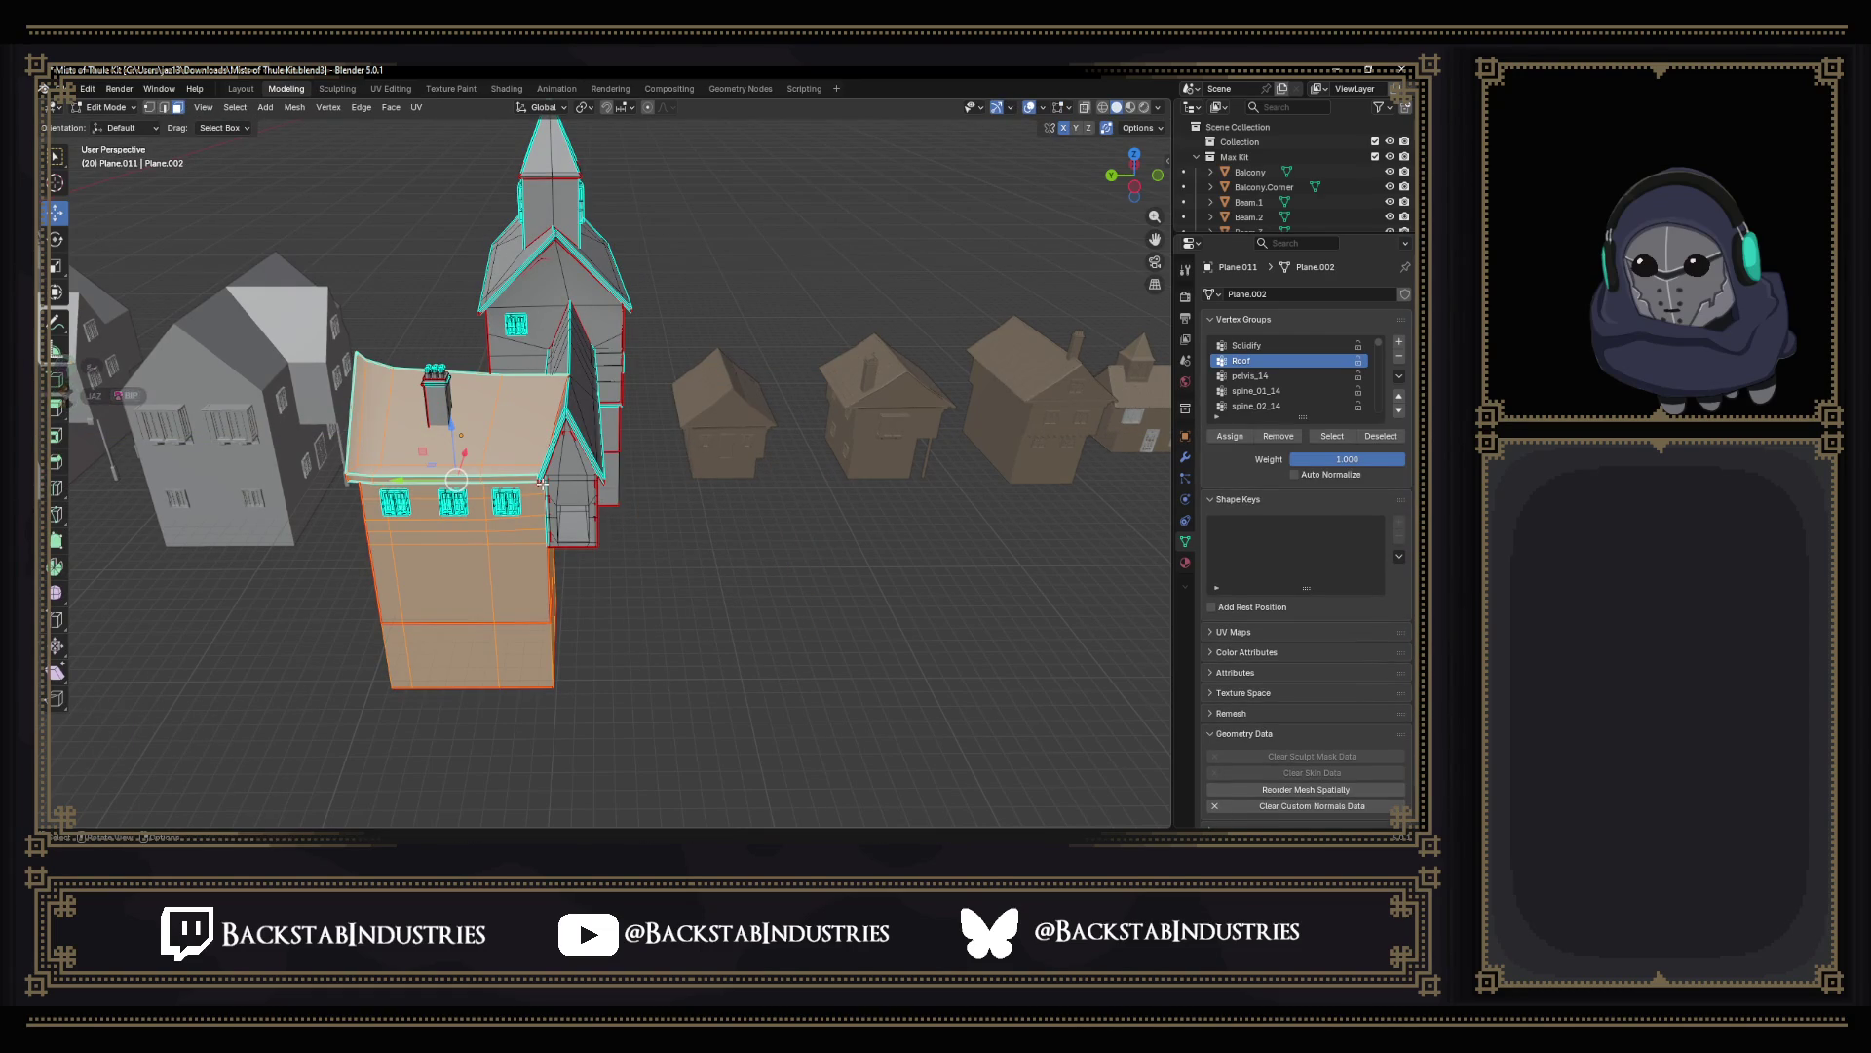
key("g")
left_click(367, 482)
key("ctrl+z")
key("g")
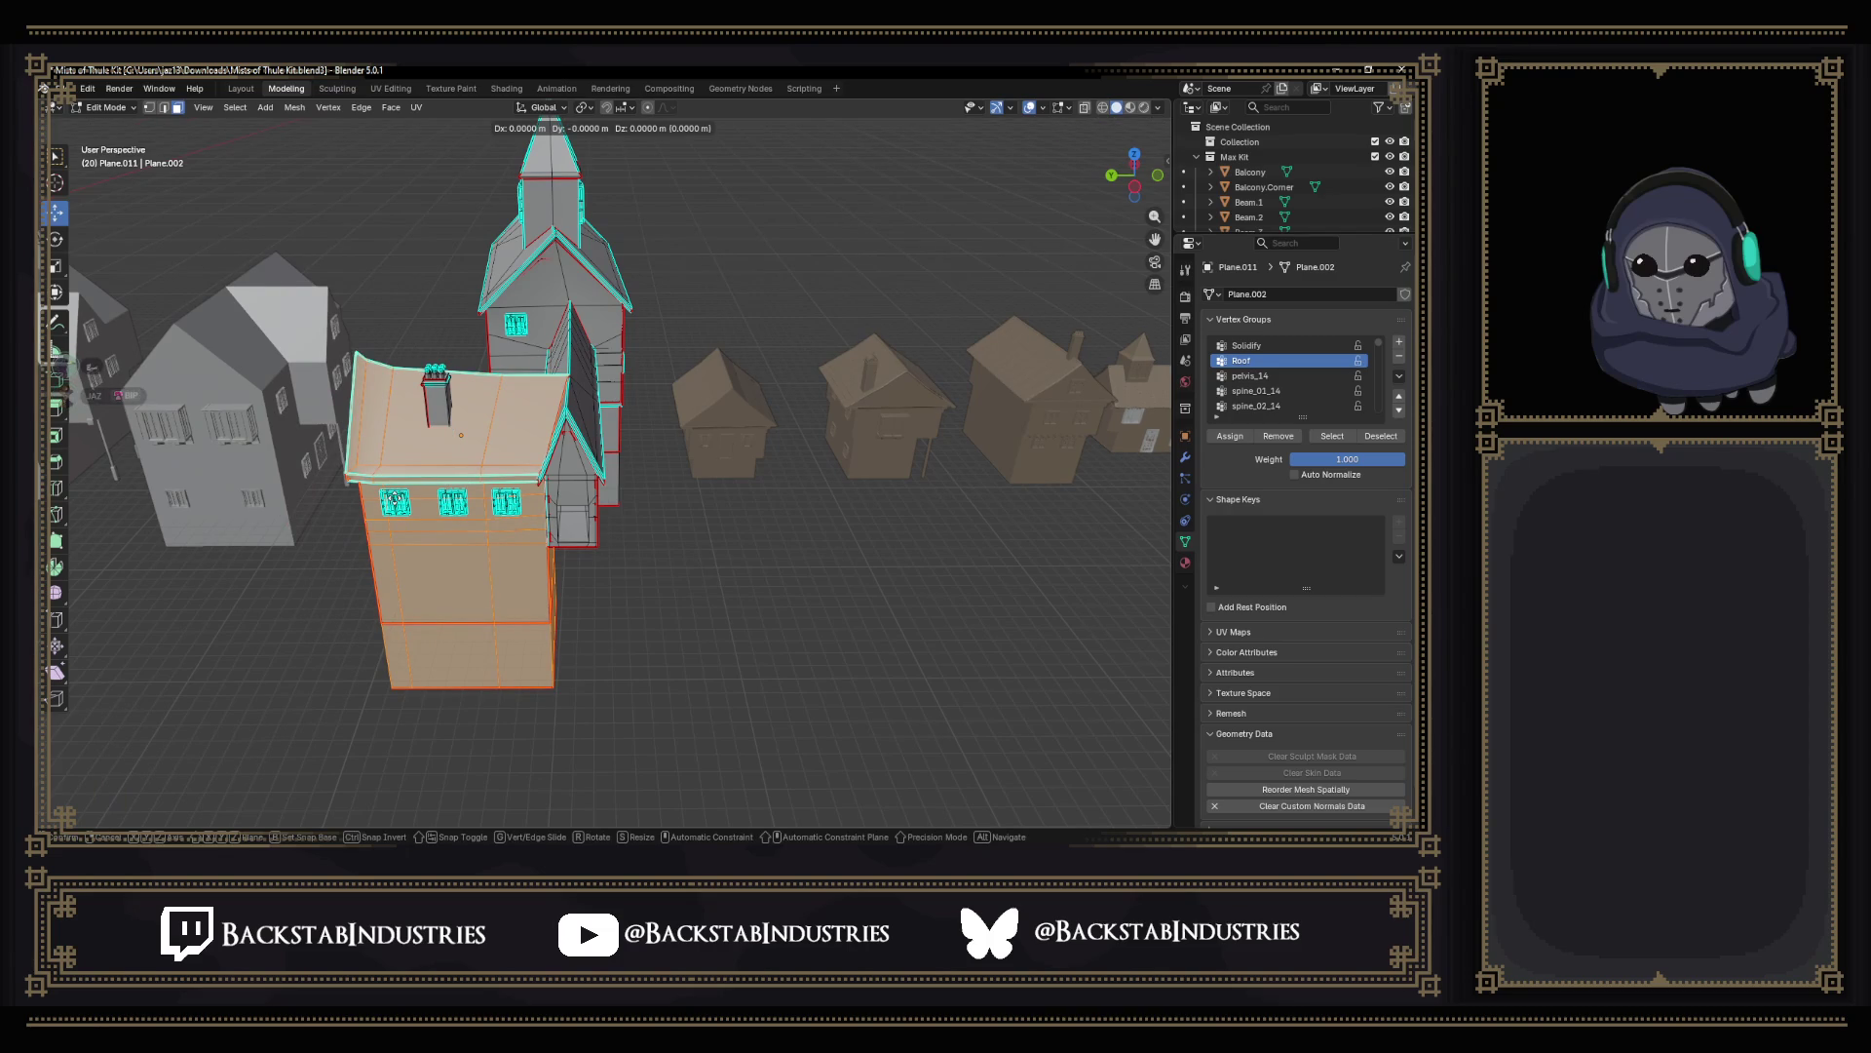
key("x")
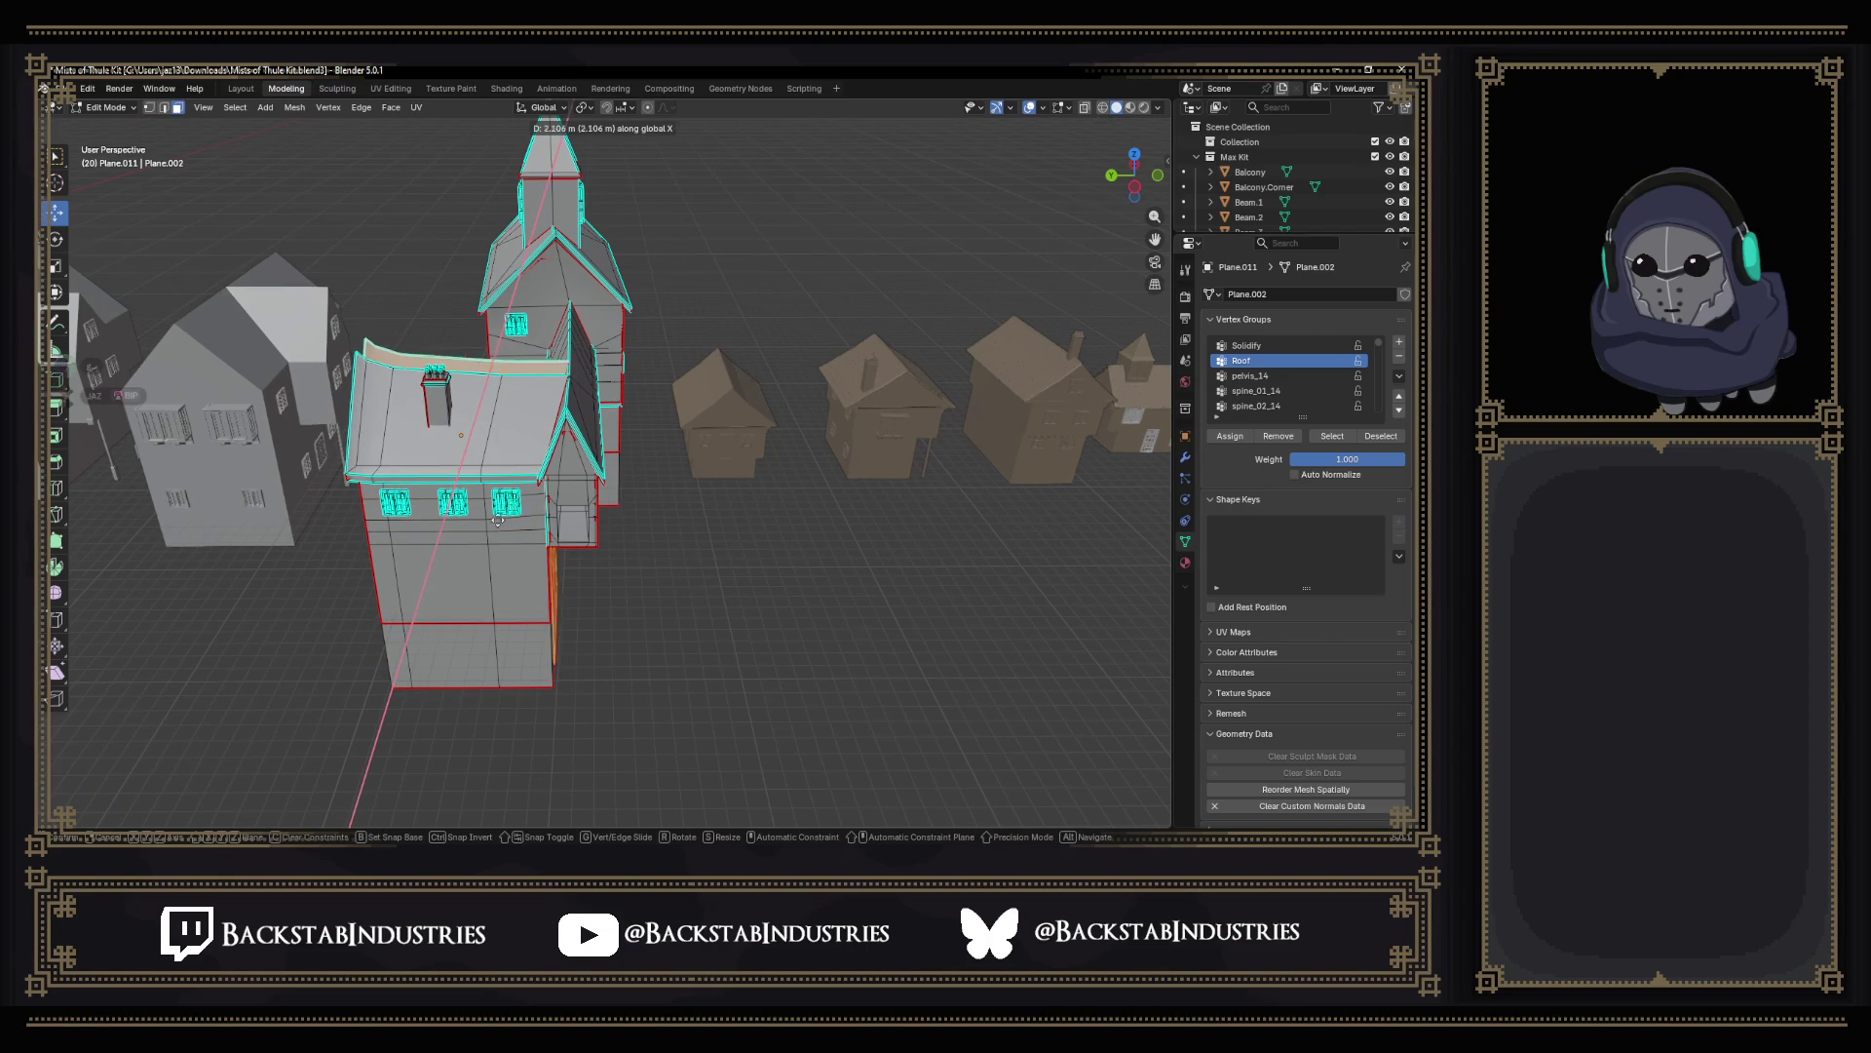
left_click(434, 683)
left_click(221, 730)
type("15")
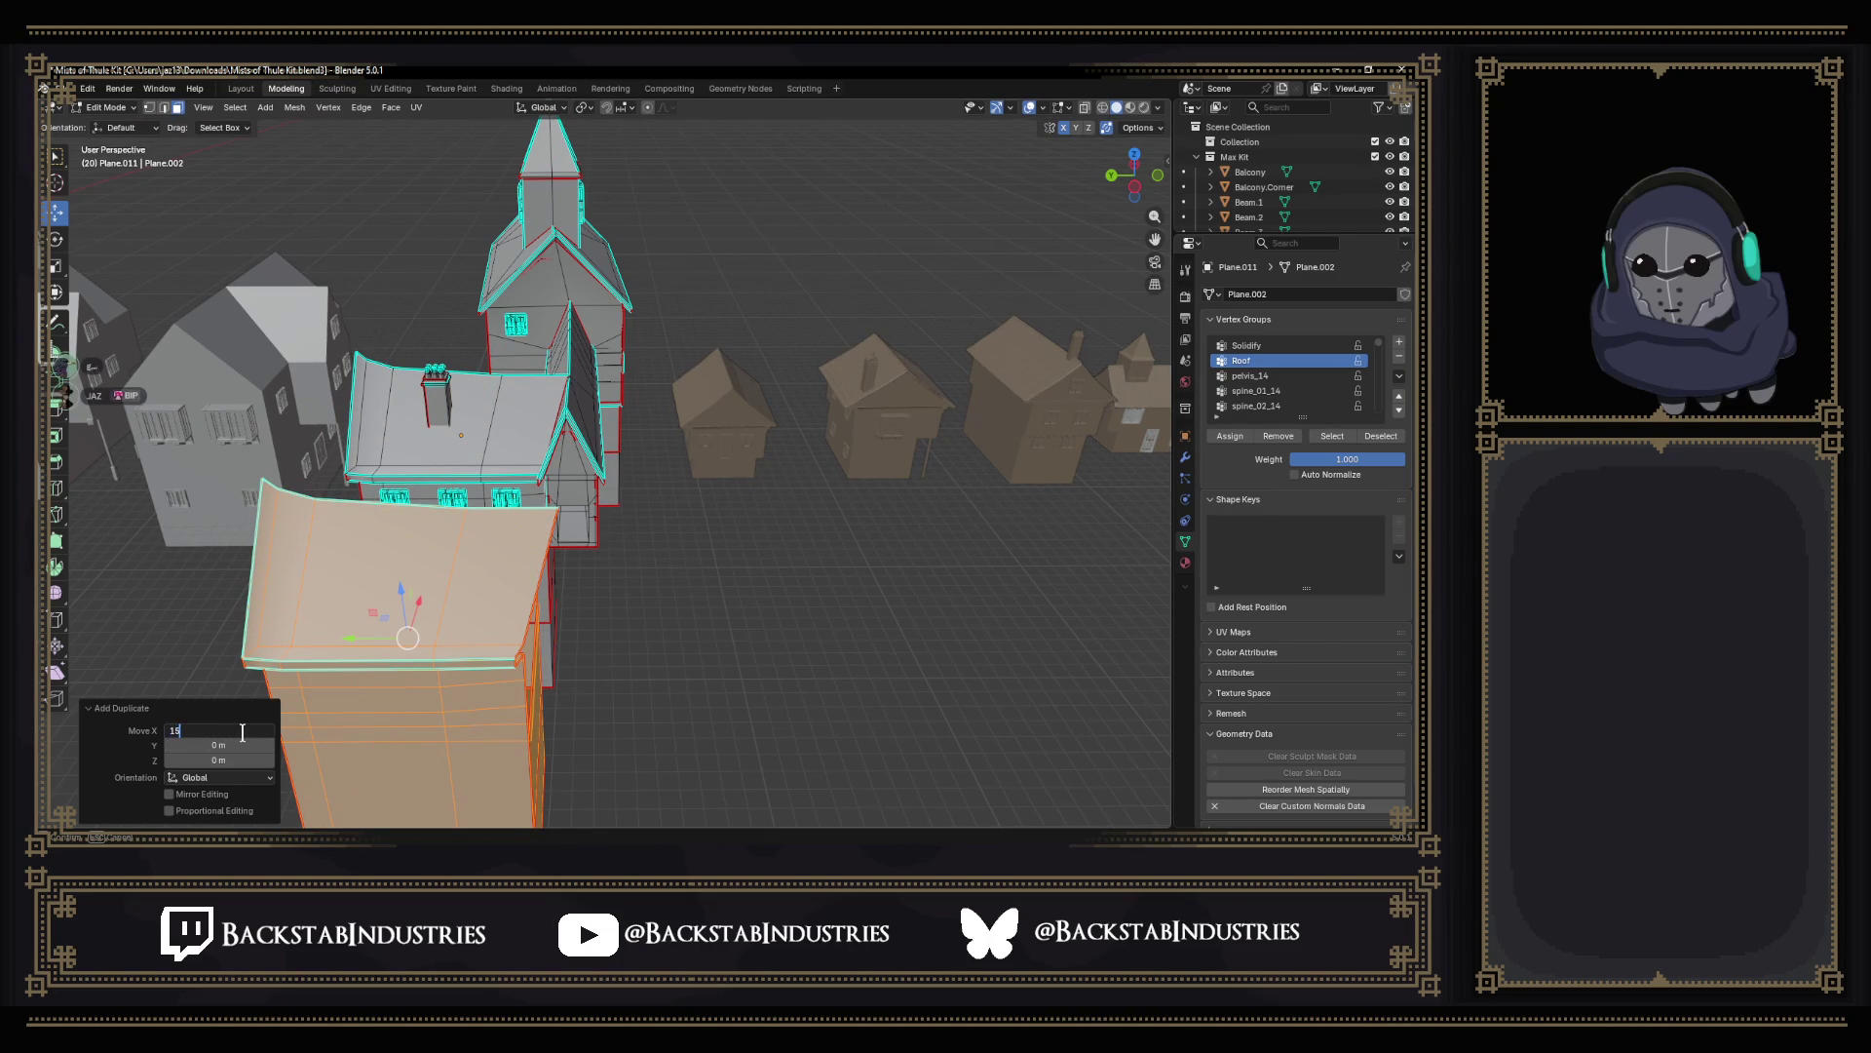
type("-15")
key("Return")
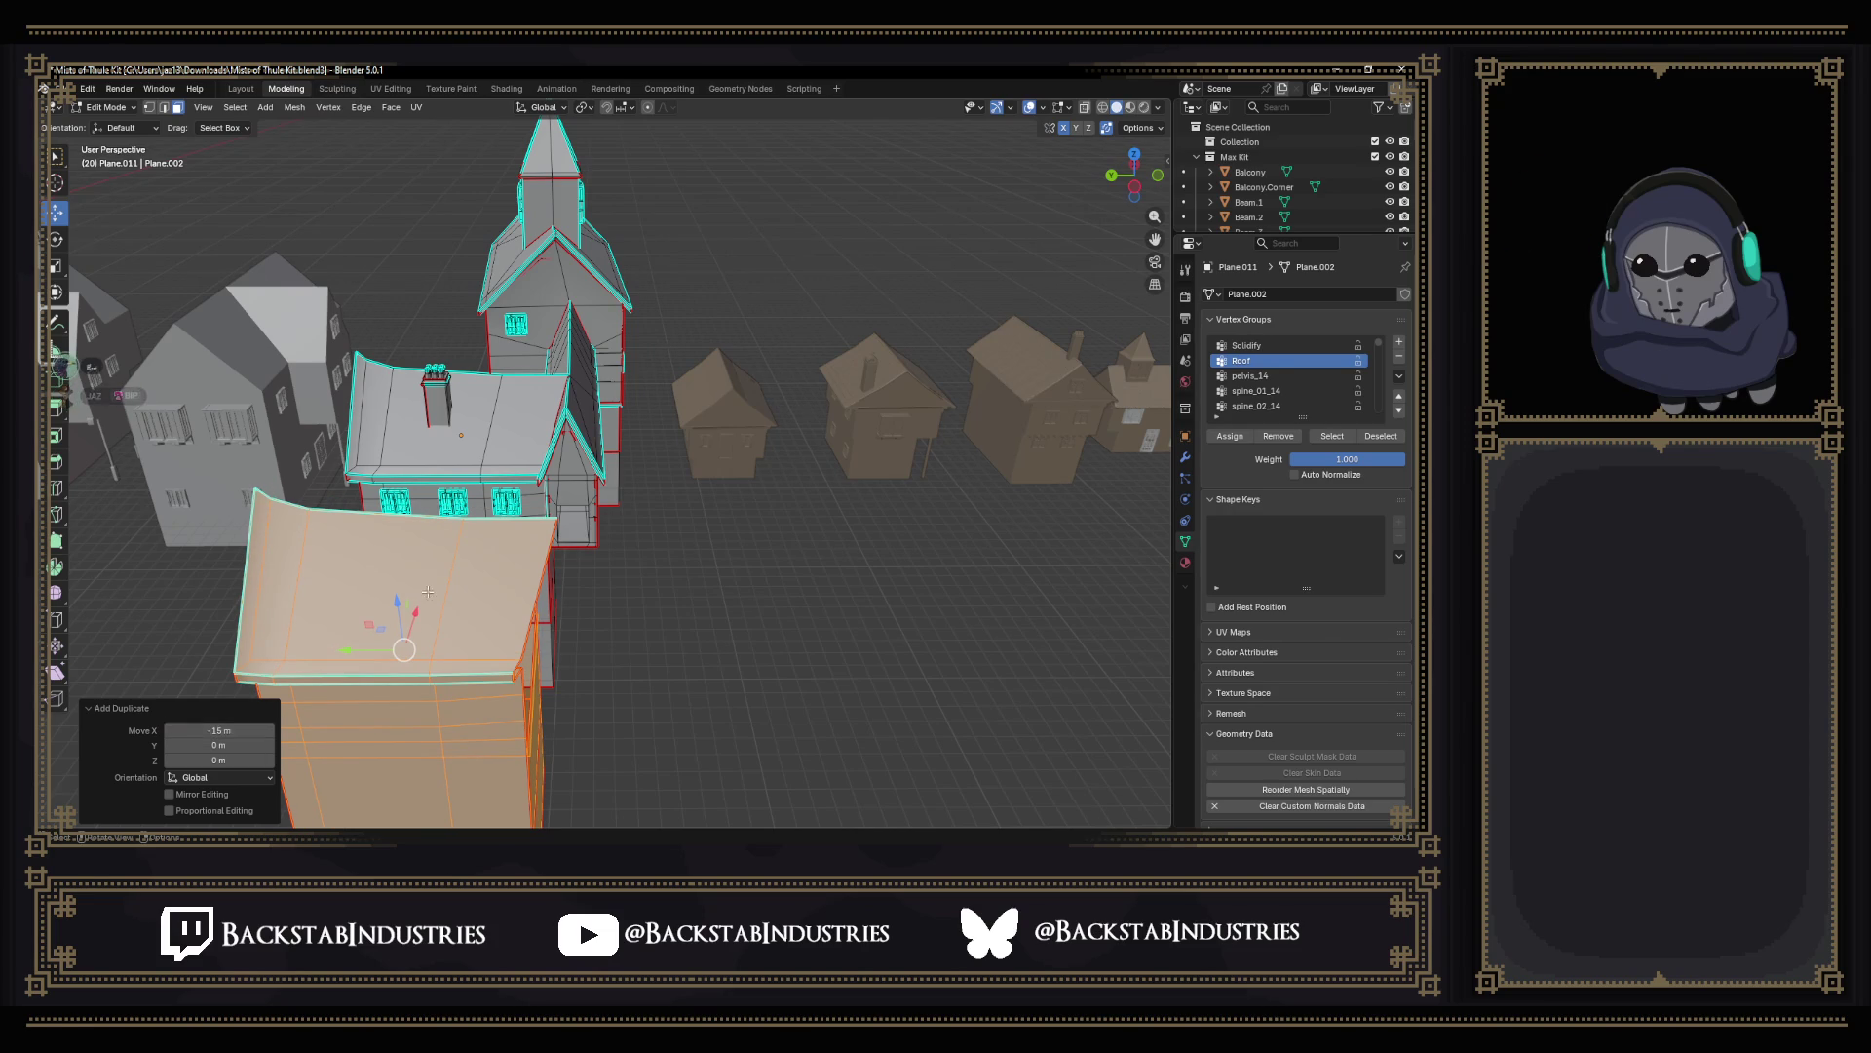
mouse_move(435, 600)
middle_mouse_down()
mouse_move(538, 588)
mouse_move(584, 641)
middle_mouse_up()
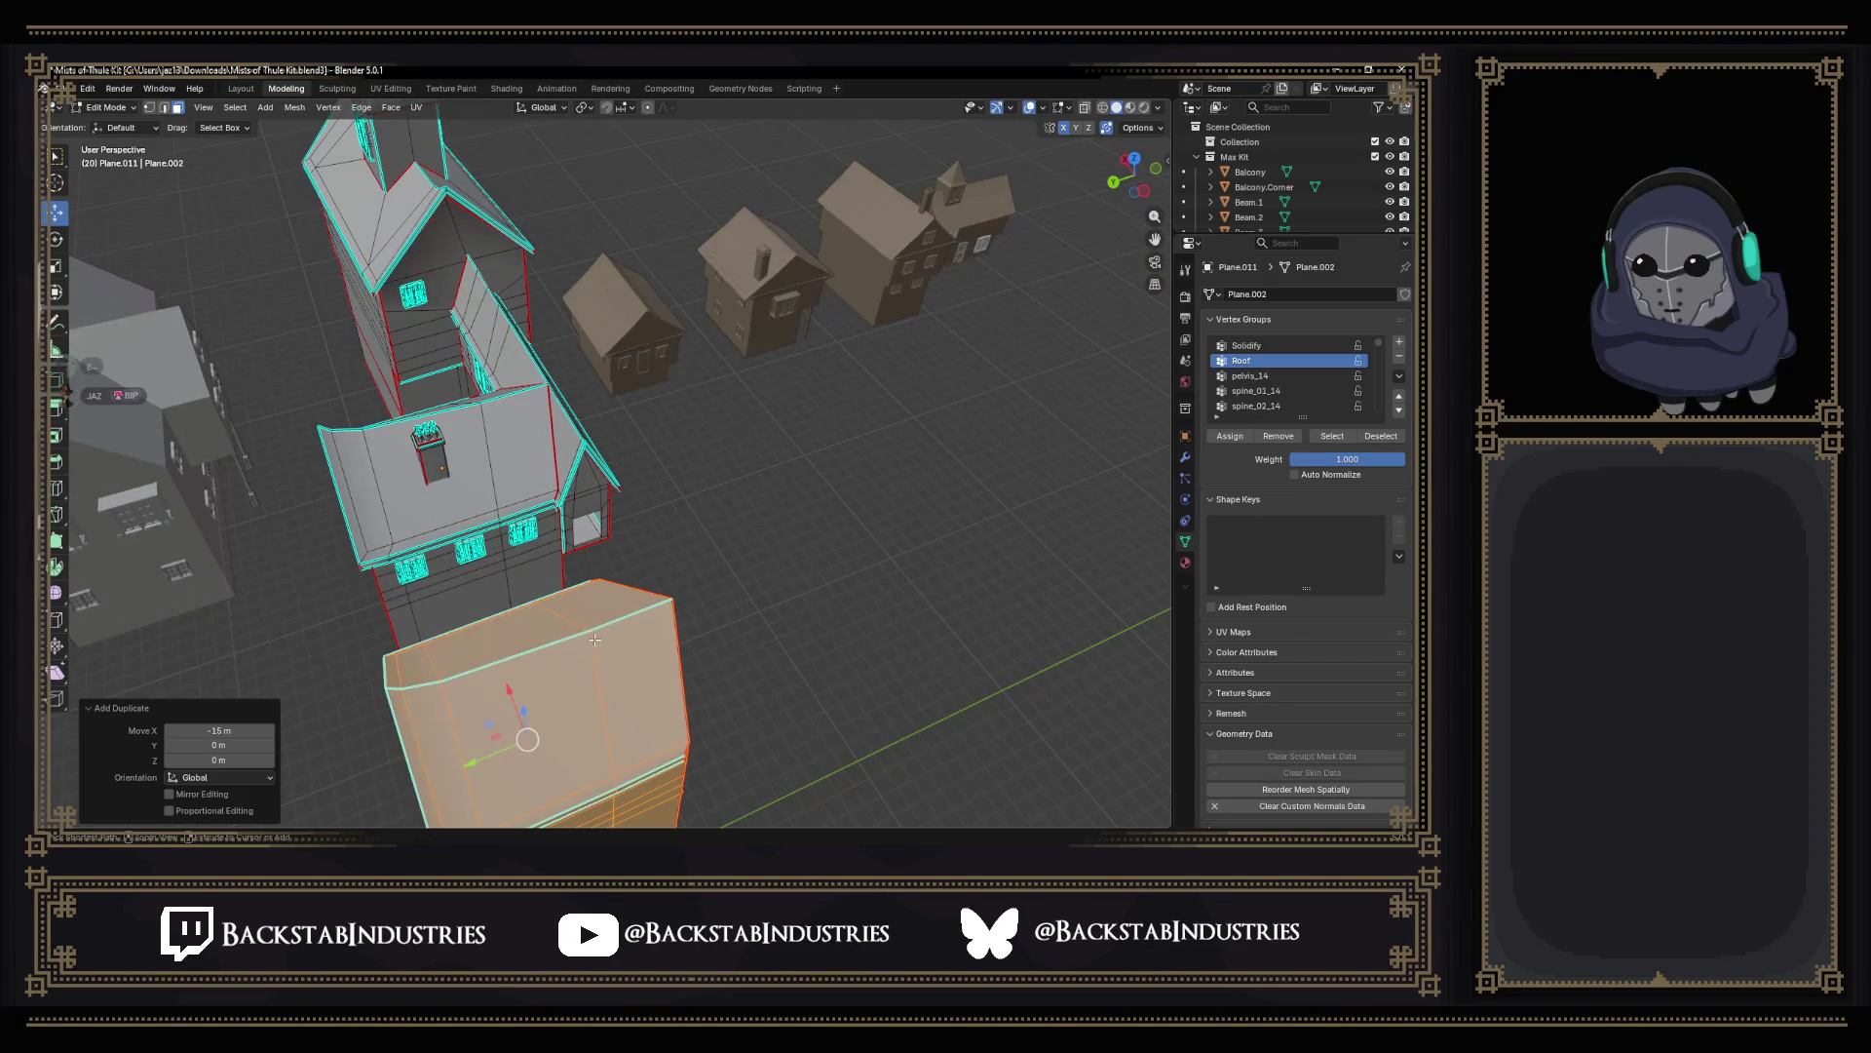
key("ctrl+z")
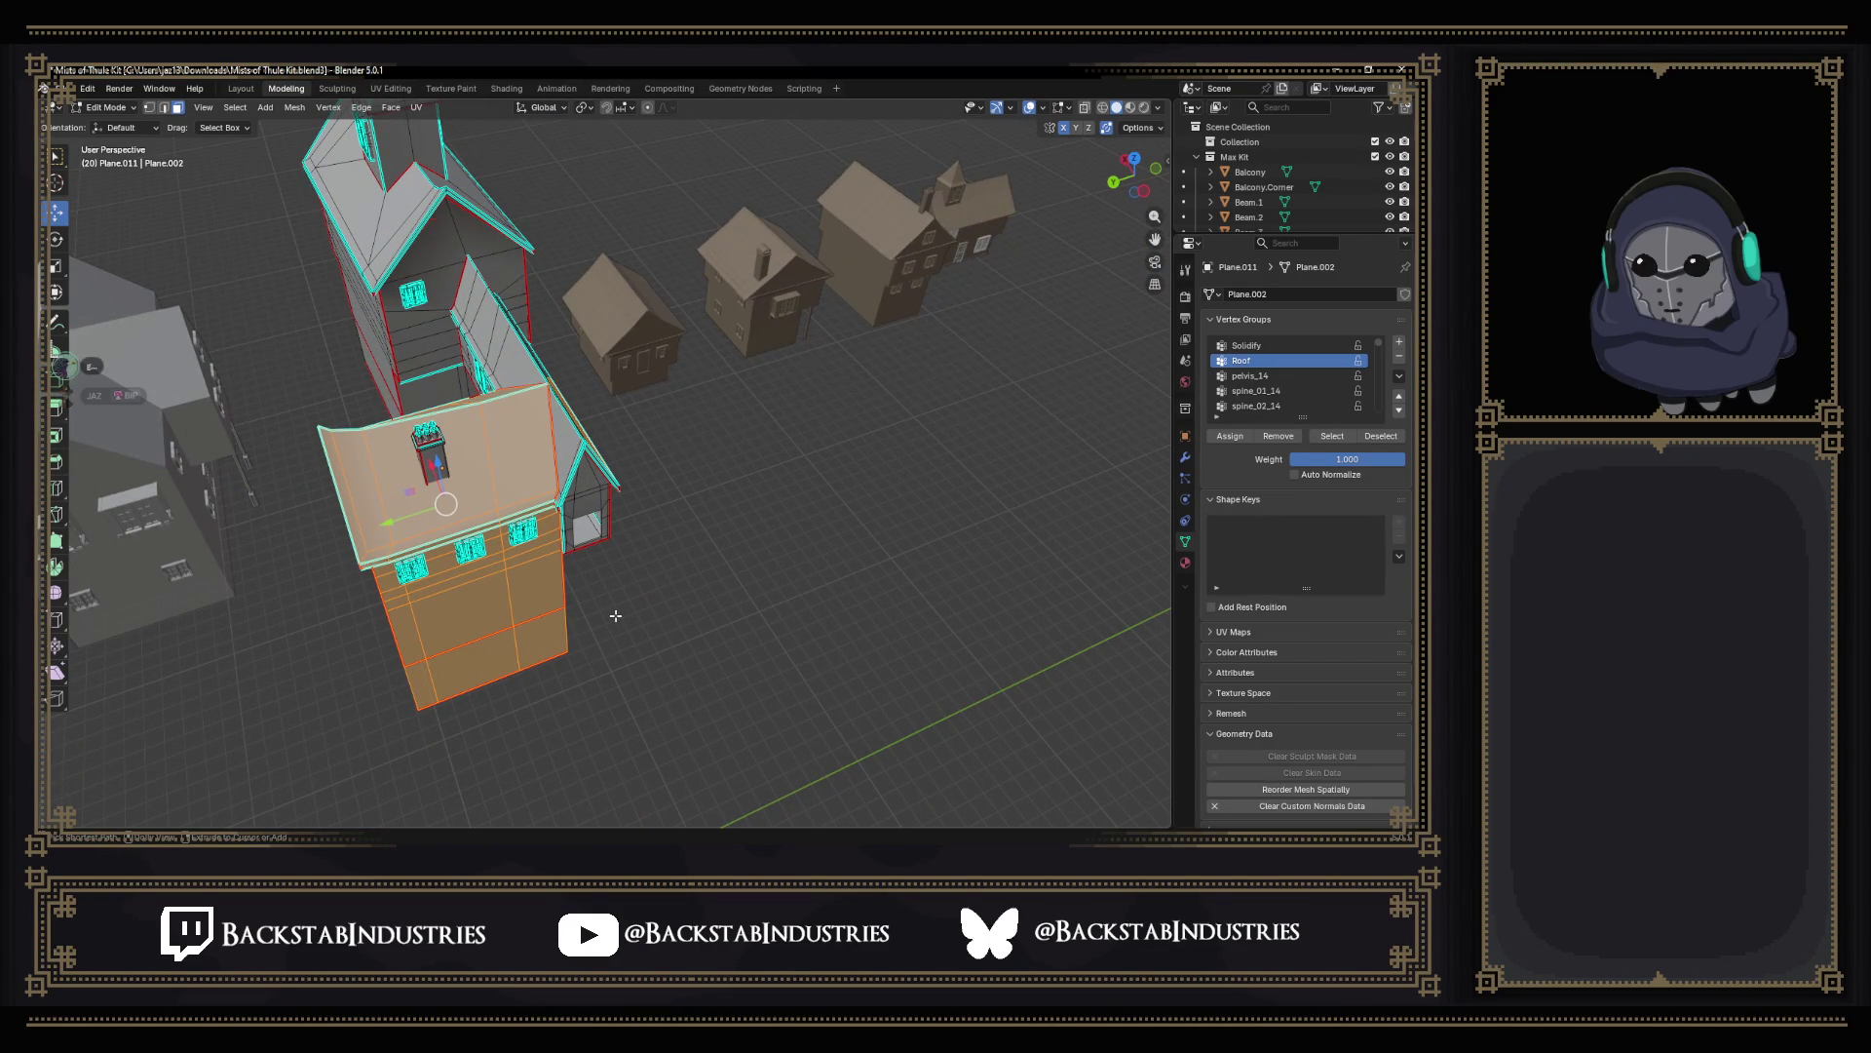
middle_click_drag(616, 617, 551, 585)
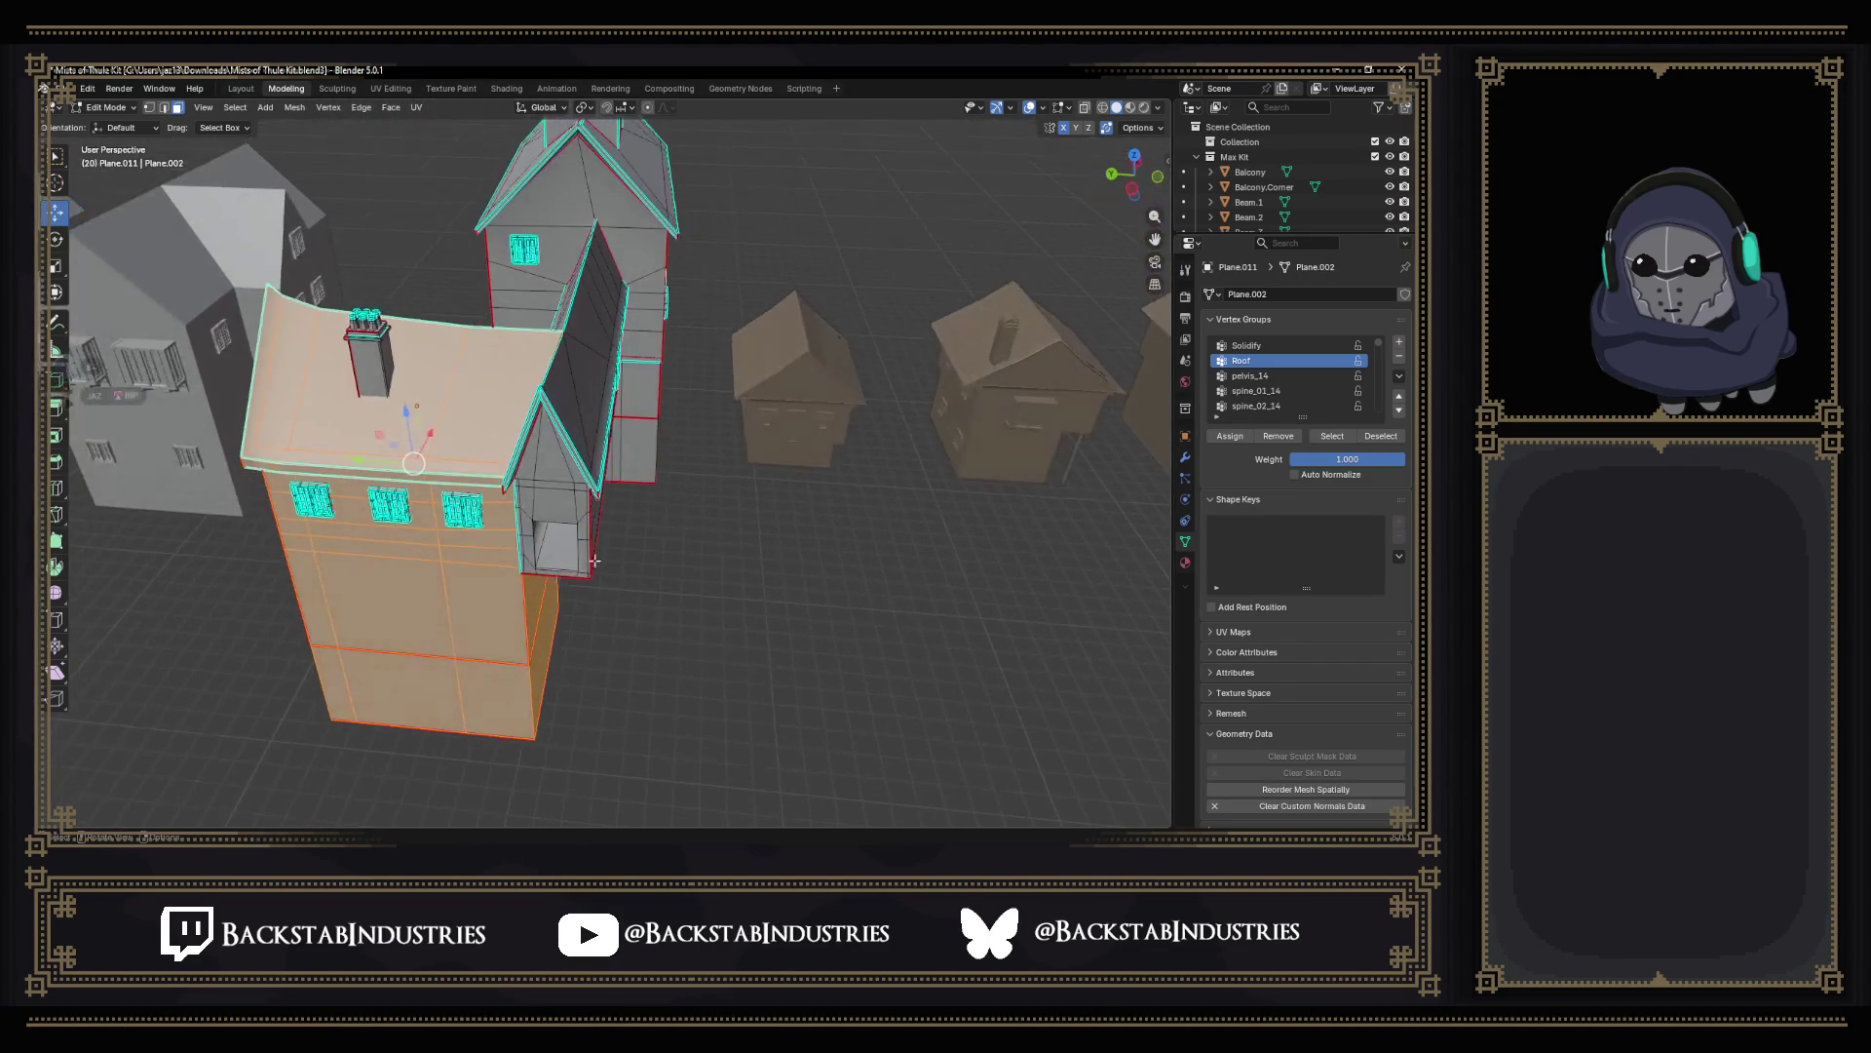
In wireframe top view, box-select the chimney house block and its roof vents.
key("shift+z")
key("KP_7")
middle_click_drag(559, 543, 529, 394)
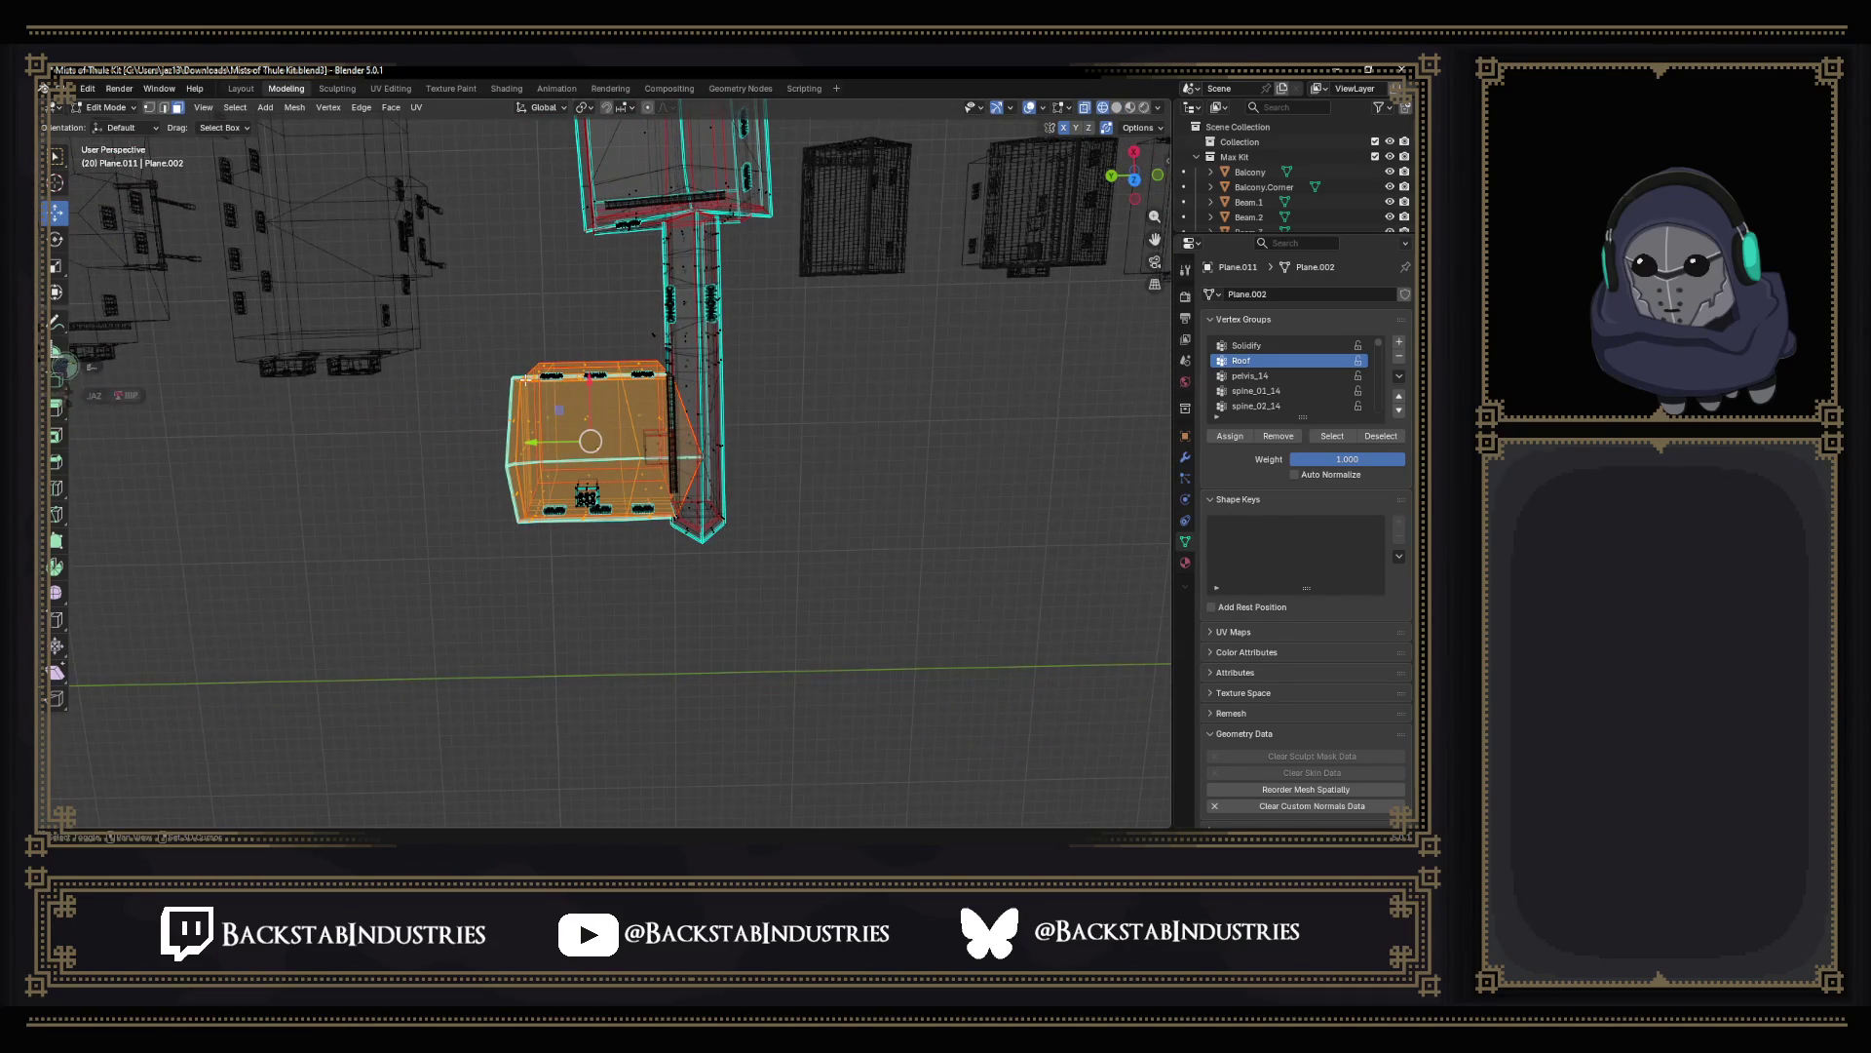
left_click_drag(516, 340, 657, 405)
scroll(653, 405, "up", 4)
middle_click_drag(653, 405, 402, 317)
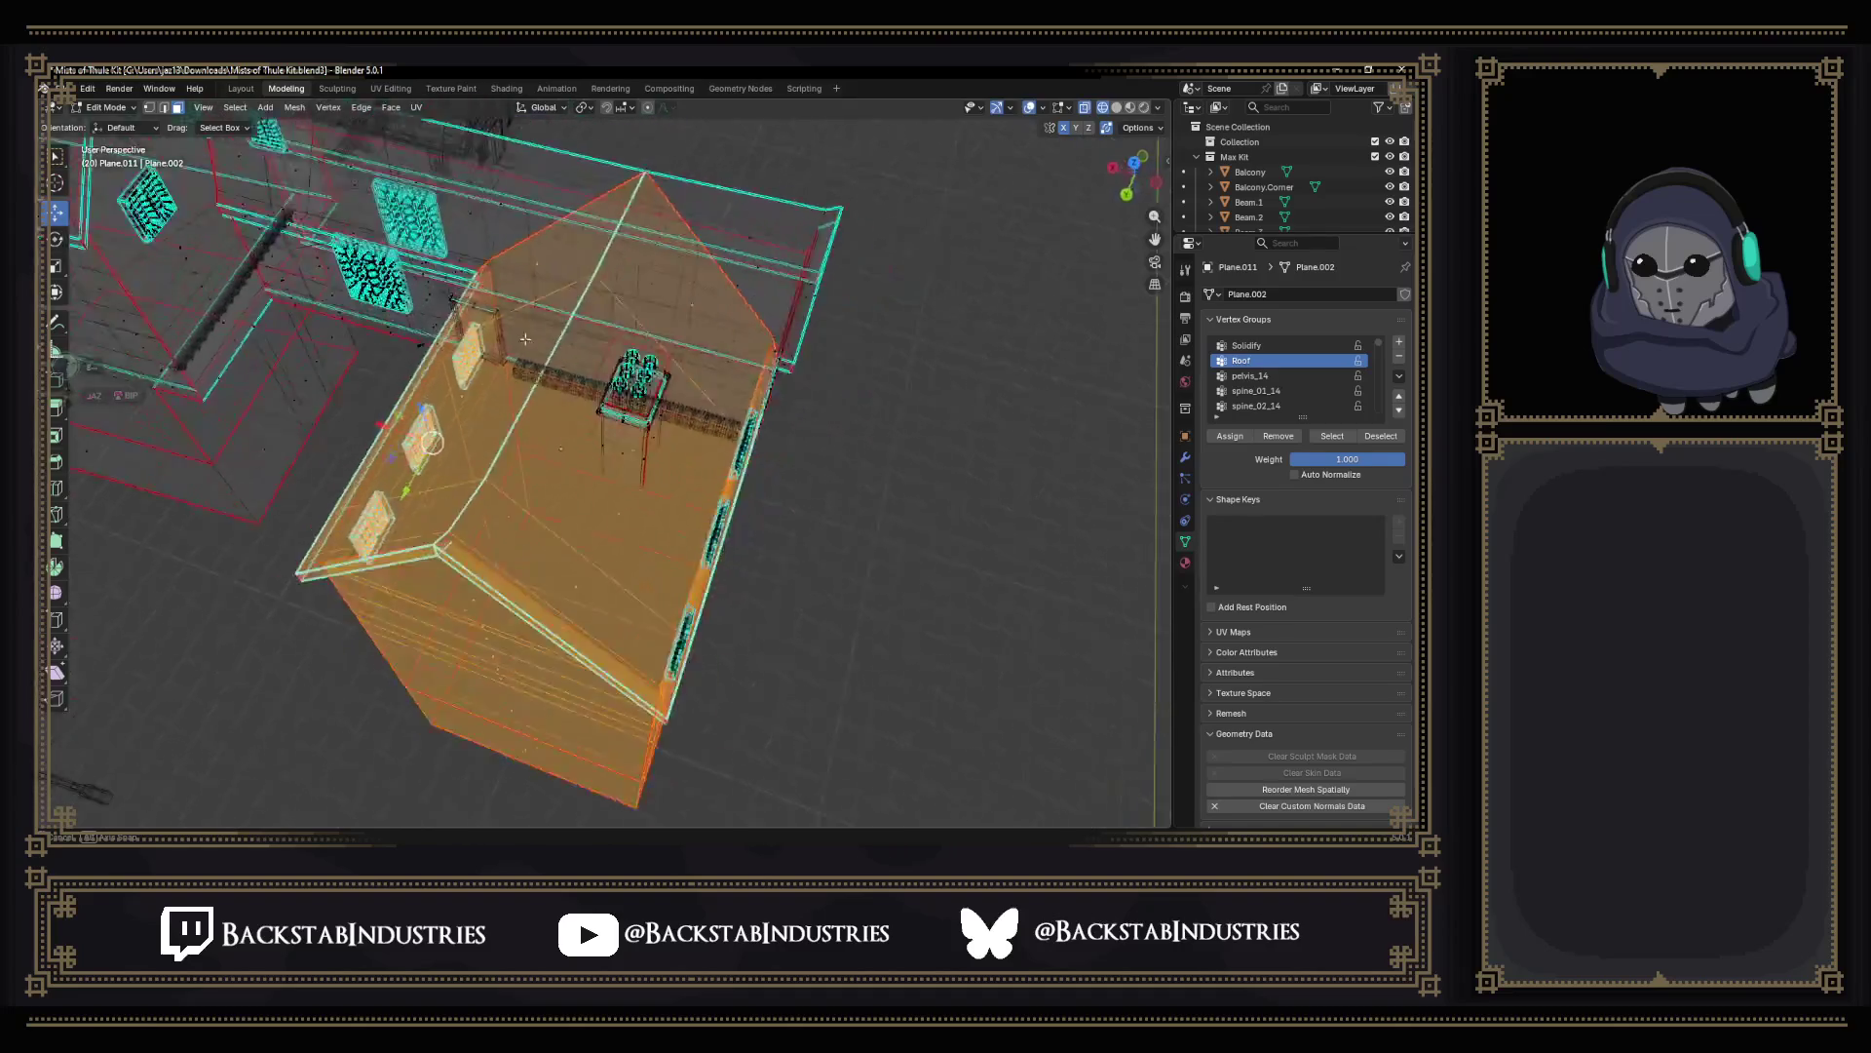
middle_click_drag(400, 316, 331, 427)
left_click_drag(456, 293, 821, 348)
left_click_drag(589, 378, 746, 506)
scroll(702, 440, "up", 4)
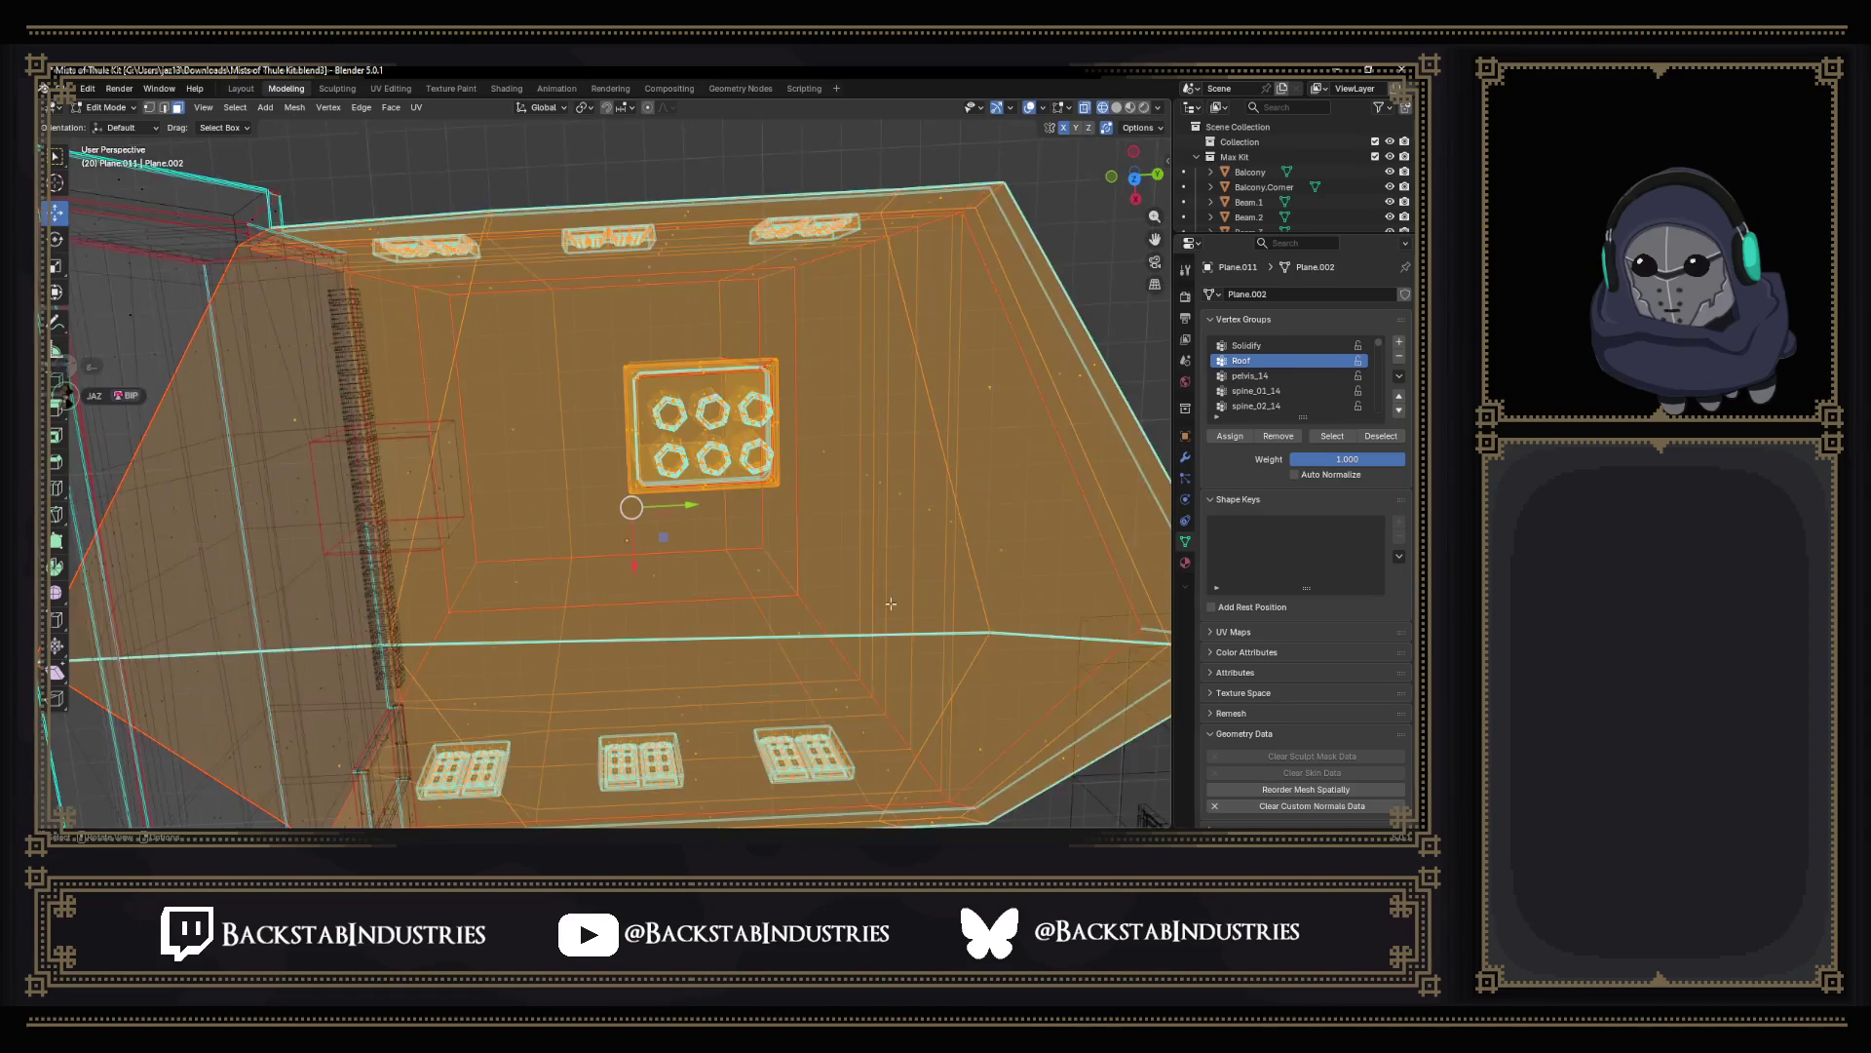
scroll(889, 602, "down", 5)
mouse_move(877, 585)
middle_mouse_down()
mouse_move(637, 521)
mouse_move(833, 573)
middle_mouse_up()
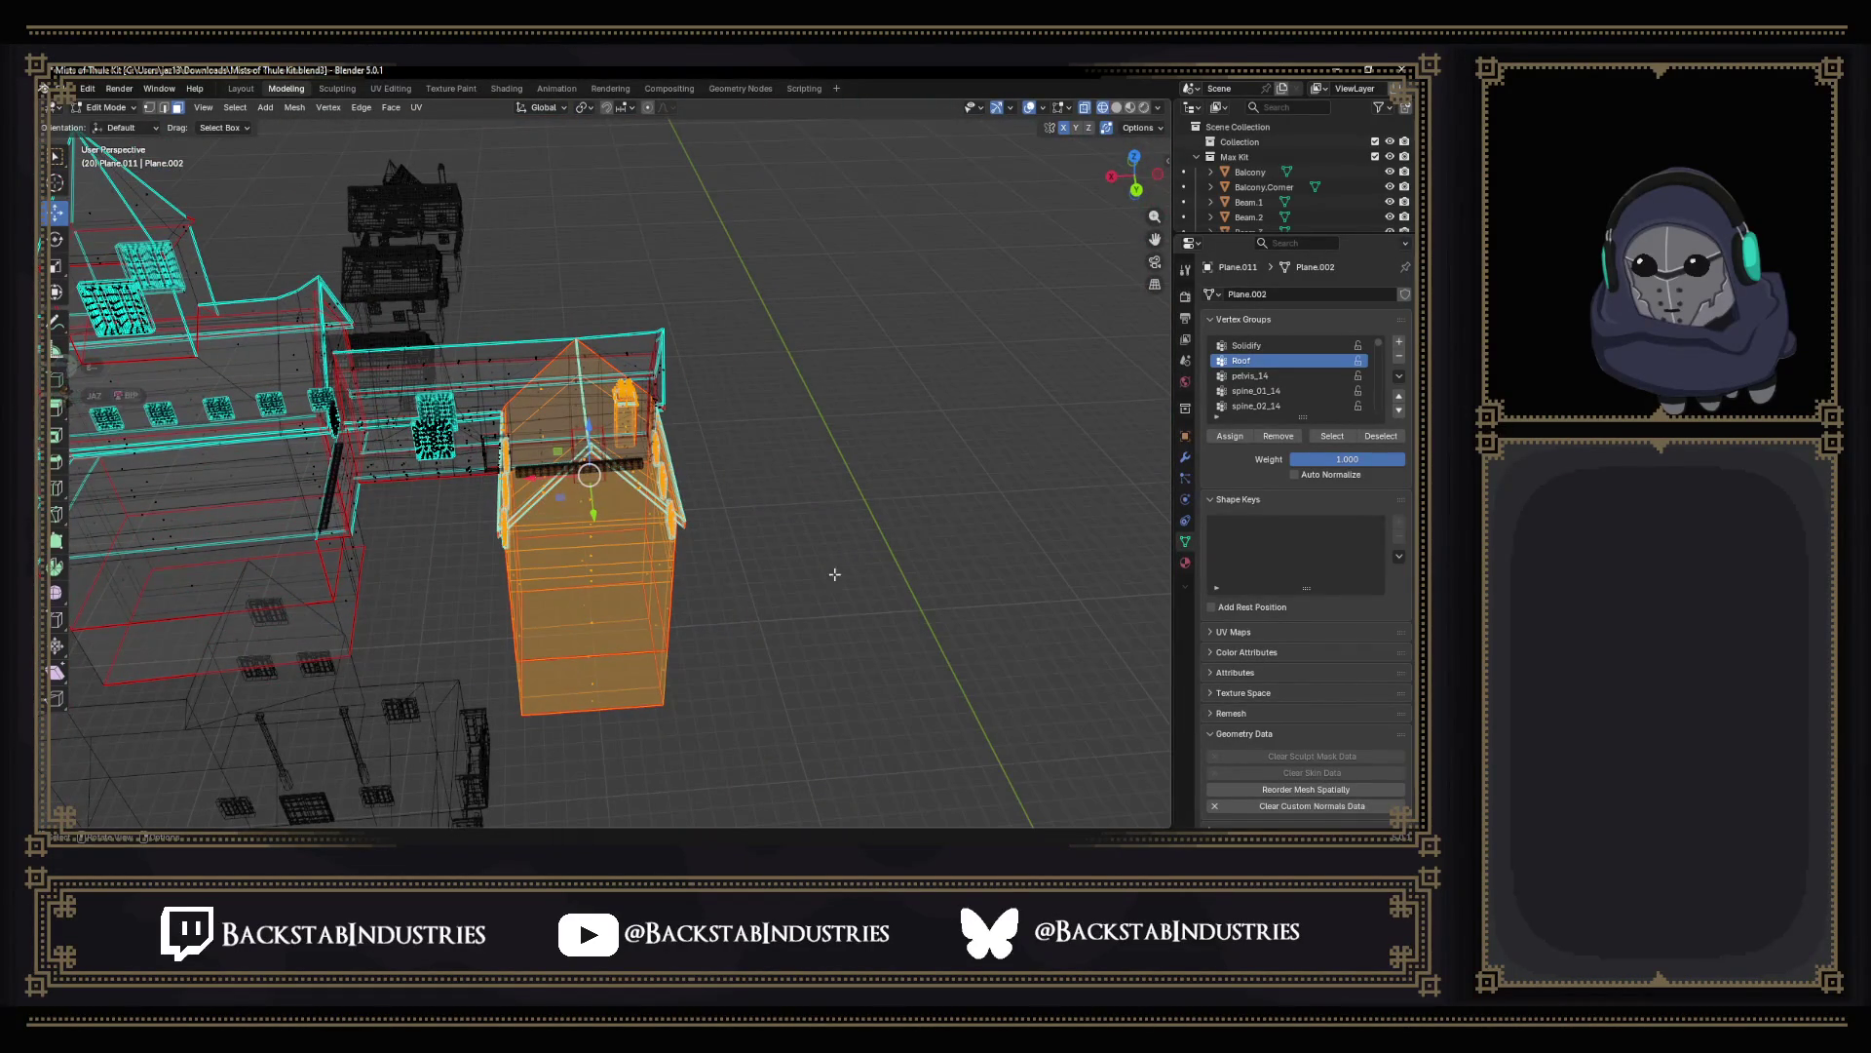
scroll(834, 570, "up", 2)
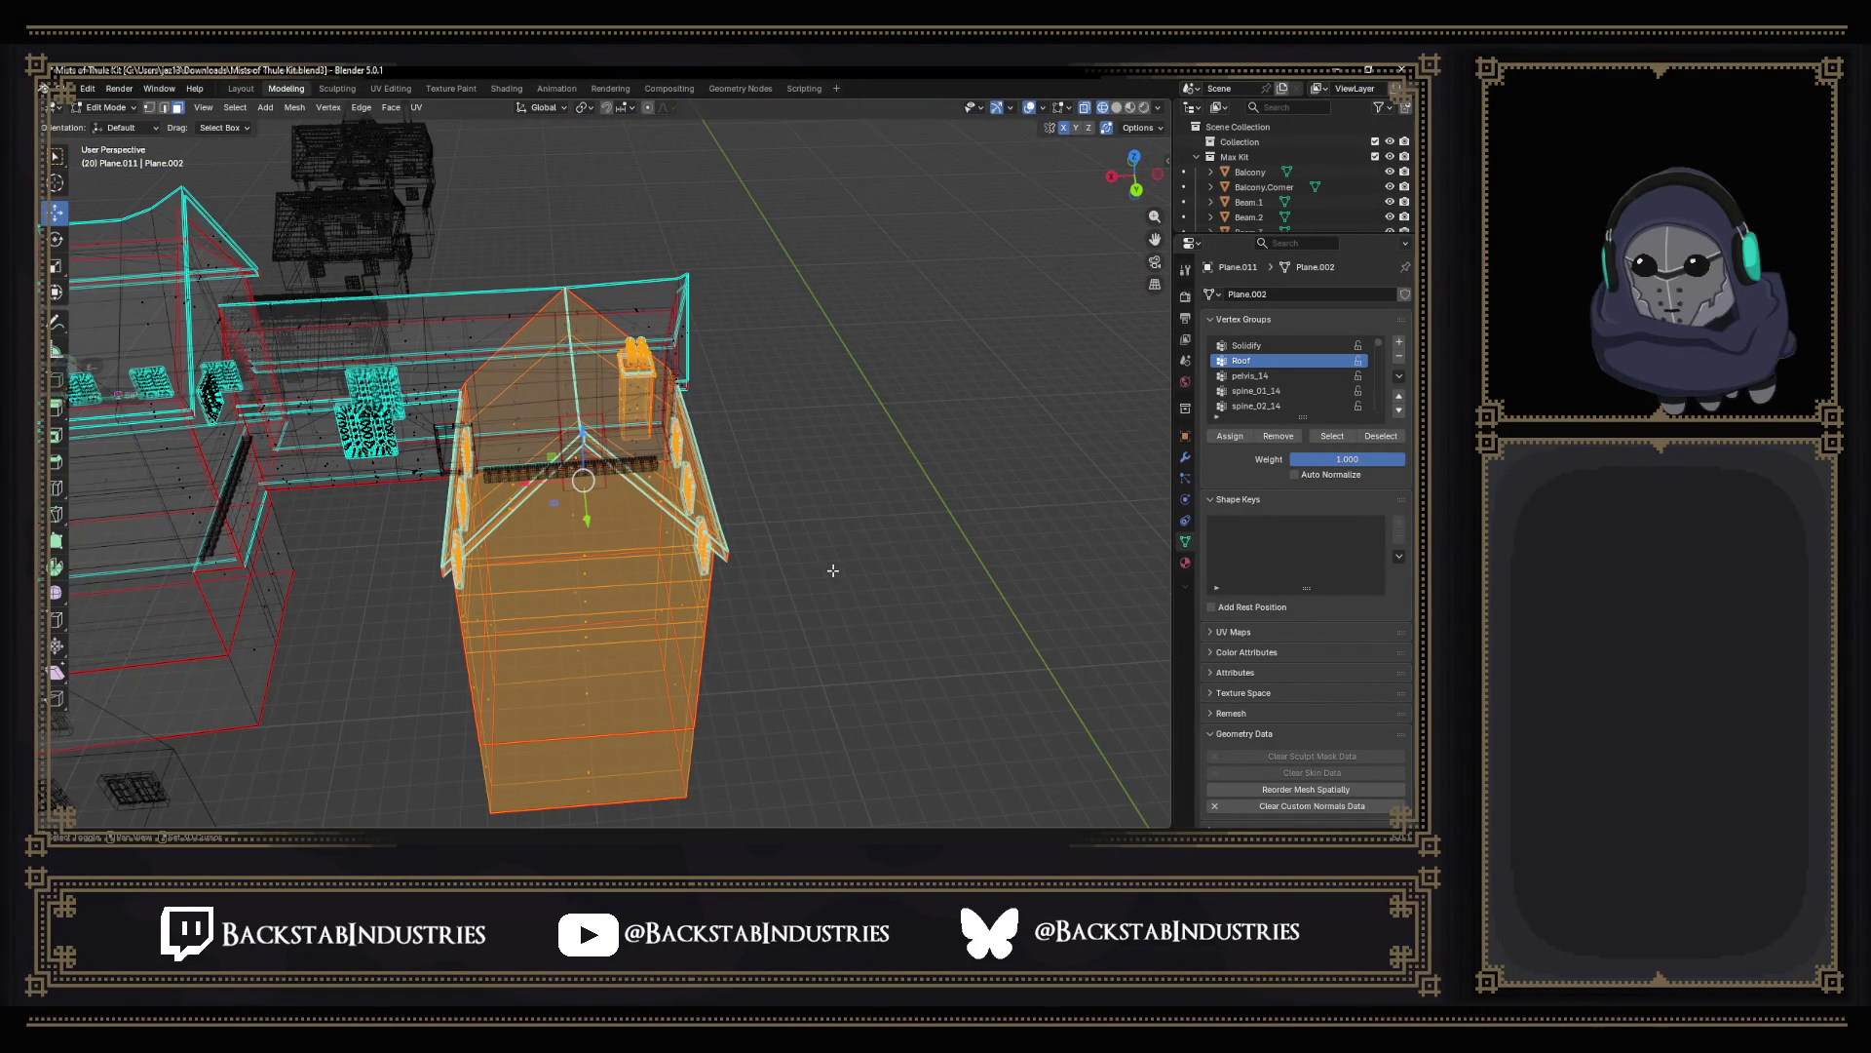
Duplicate the selection 15 m along X and separate it into its own object.
key("g")
key("x")
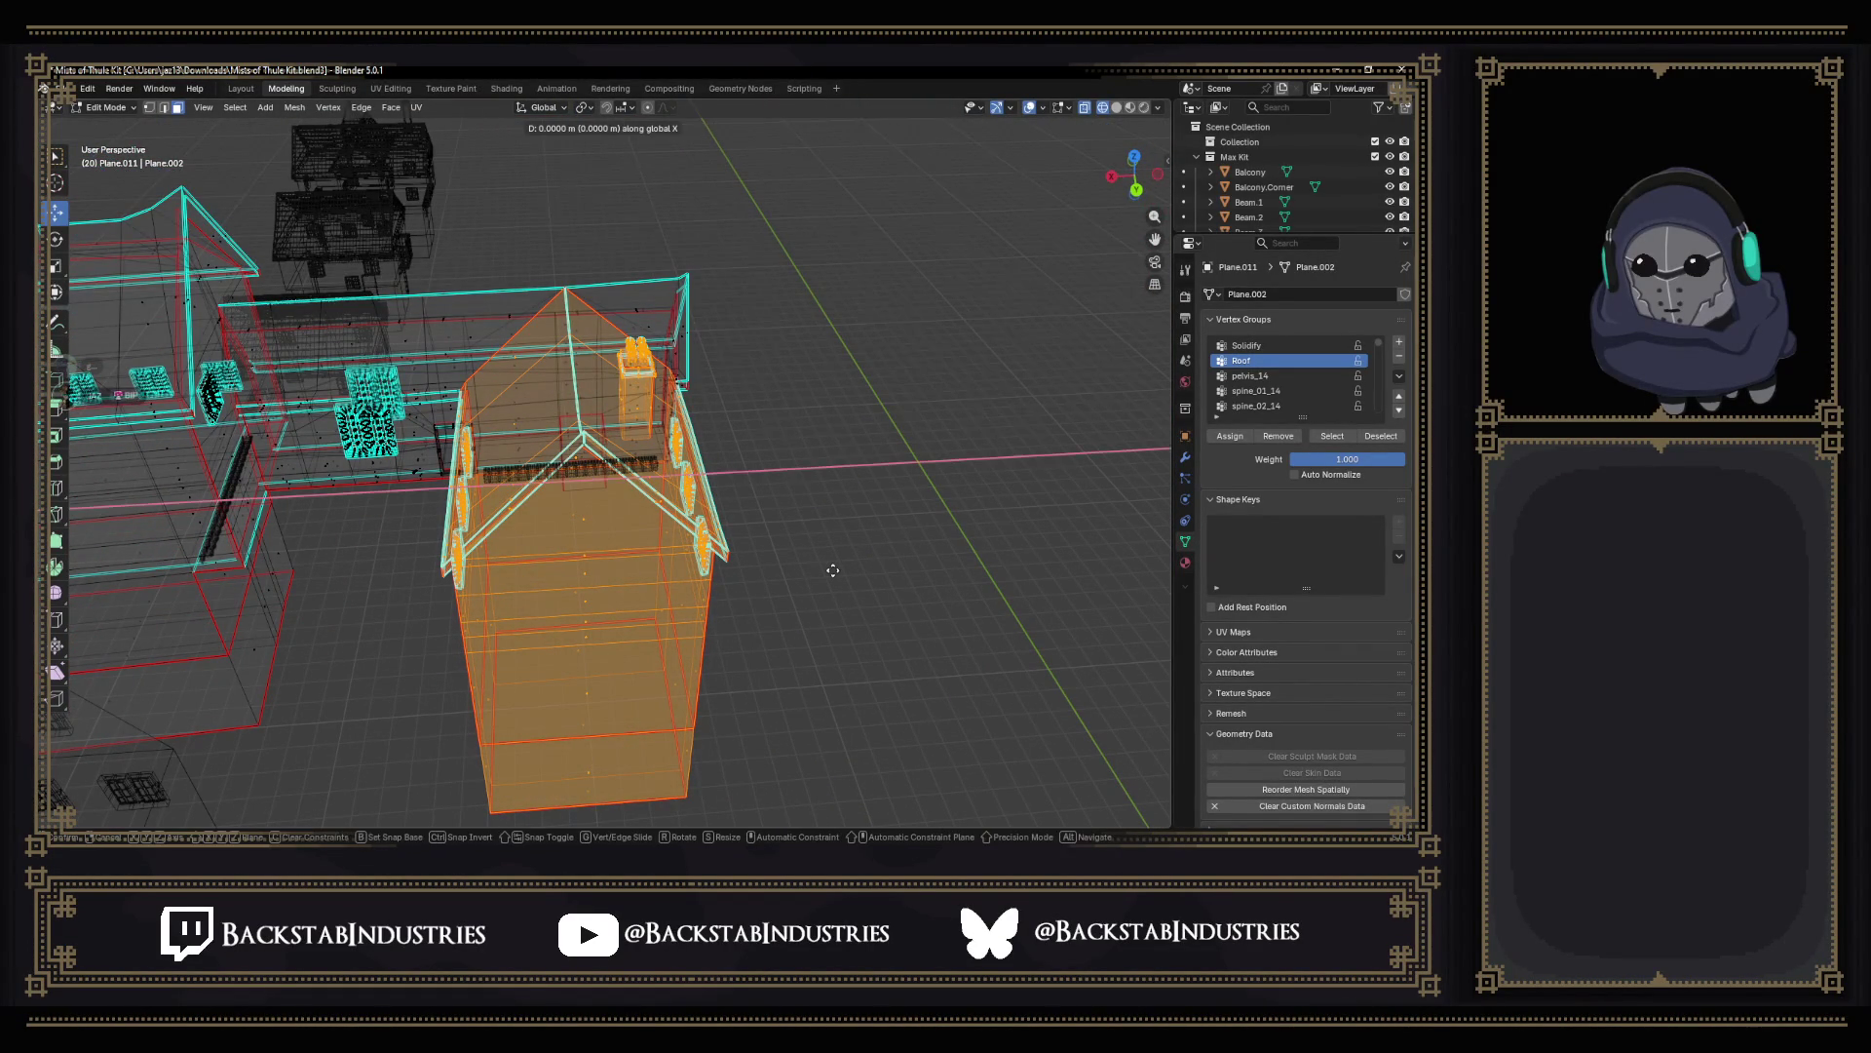
type("-15")
key("Return")
key("p")
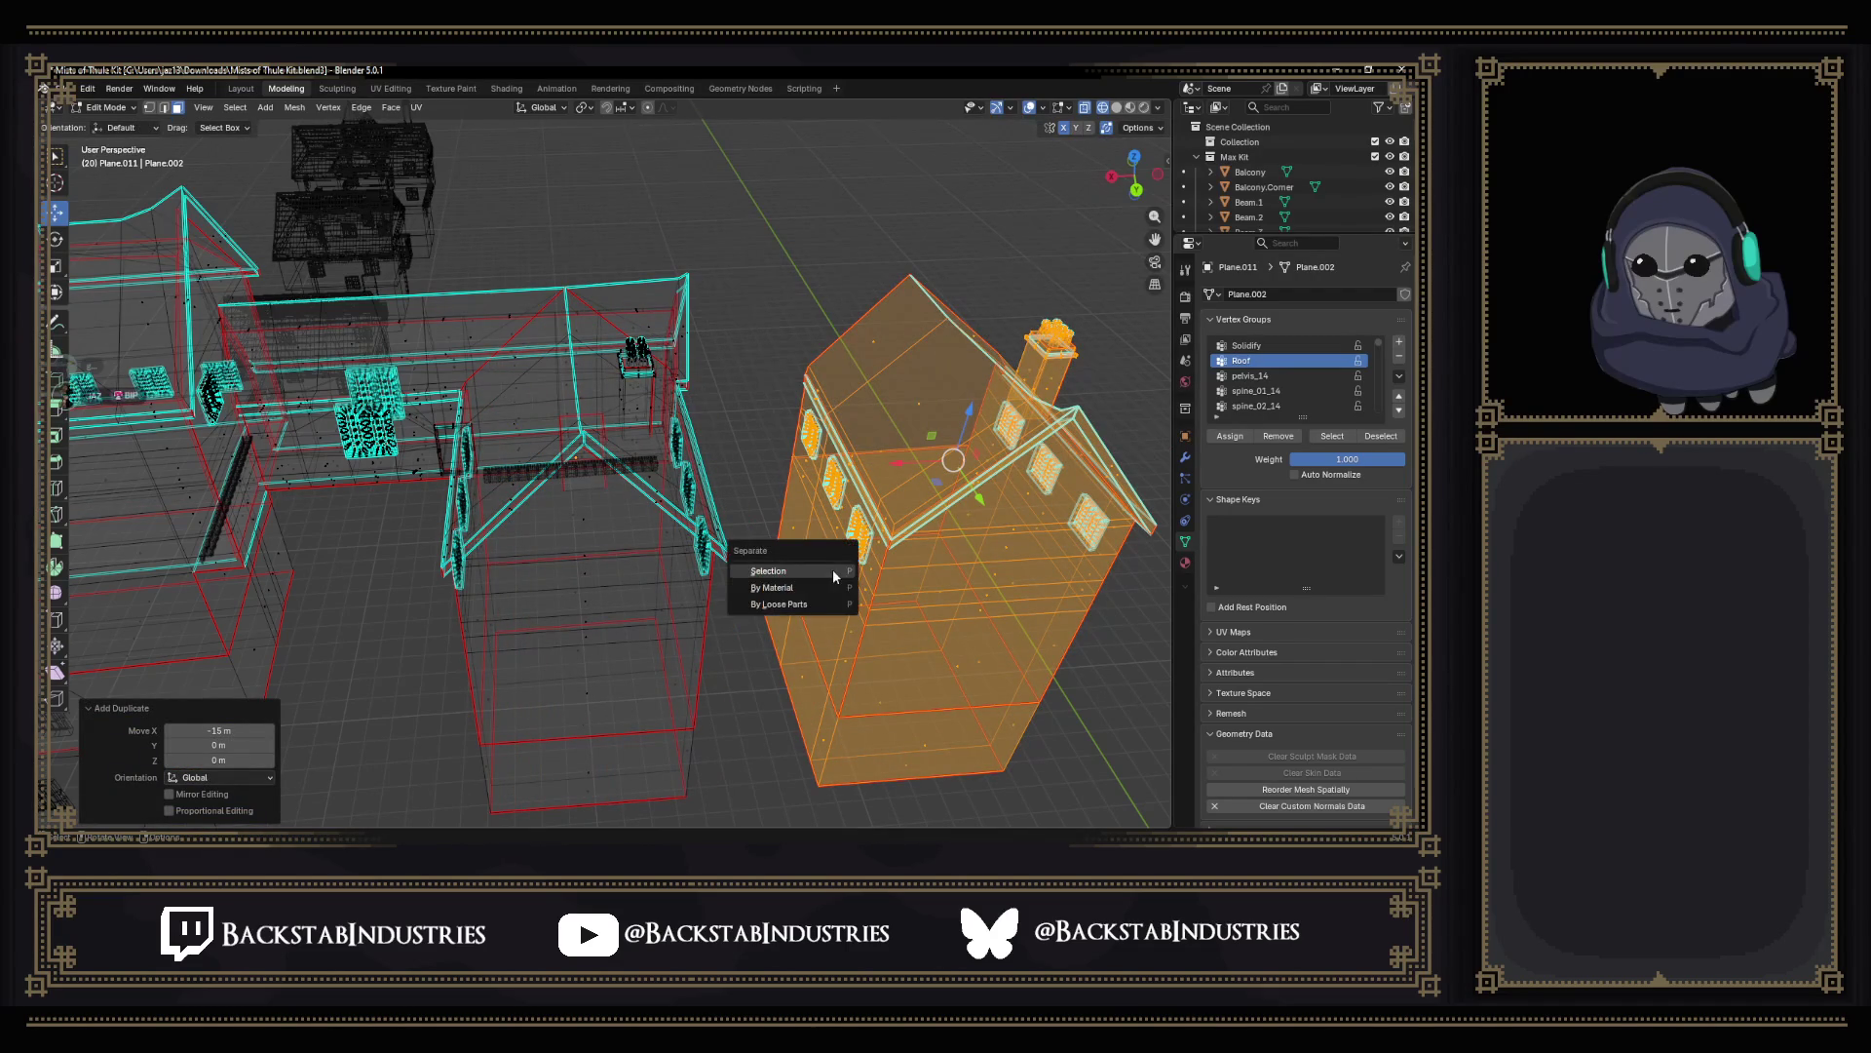
left_click(878, 597)
key("Tab")
scroll(841, 566, "down", 3)
Select the separated house in solid shading and offset it 15 m along negative X.
left_click(825, 544)
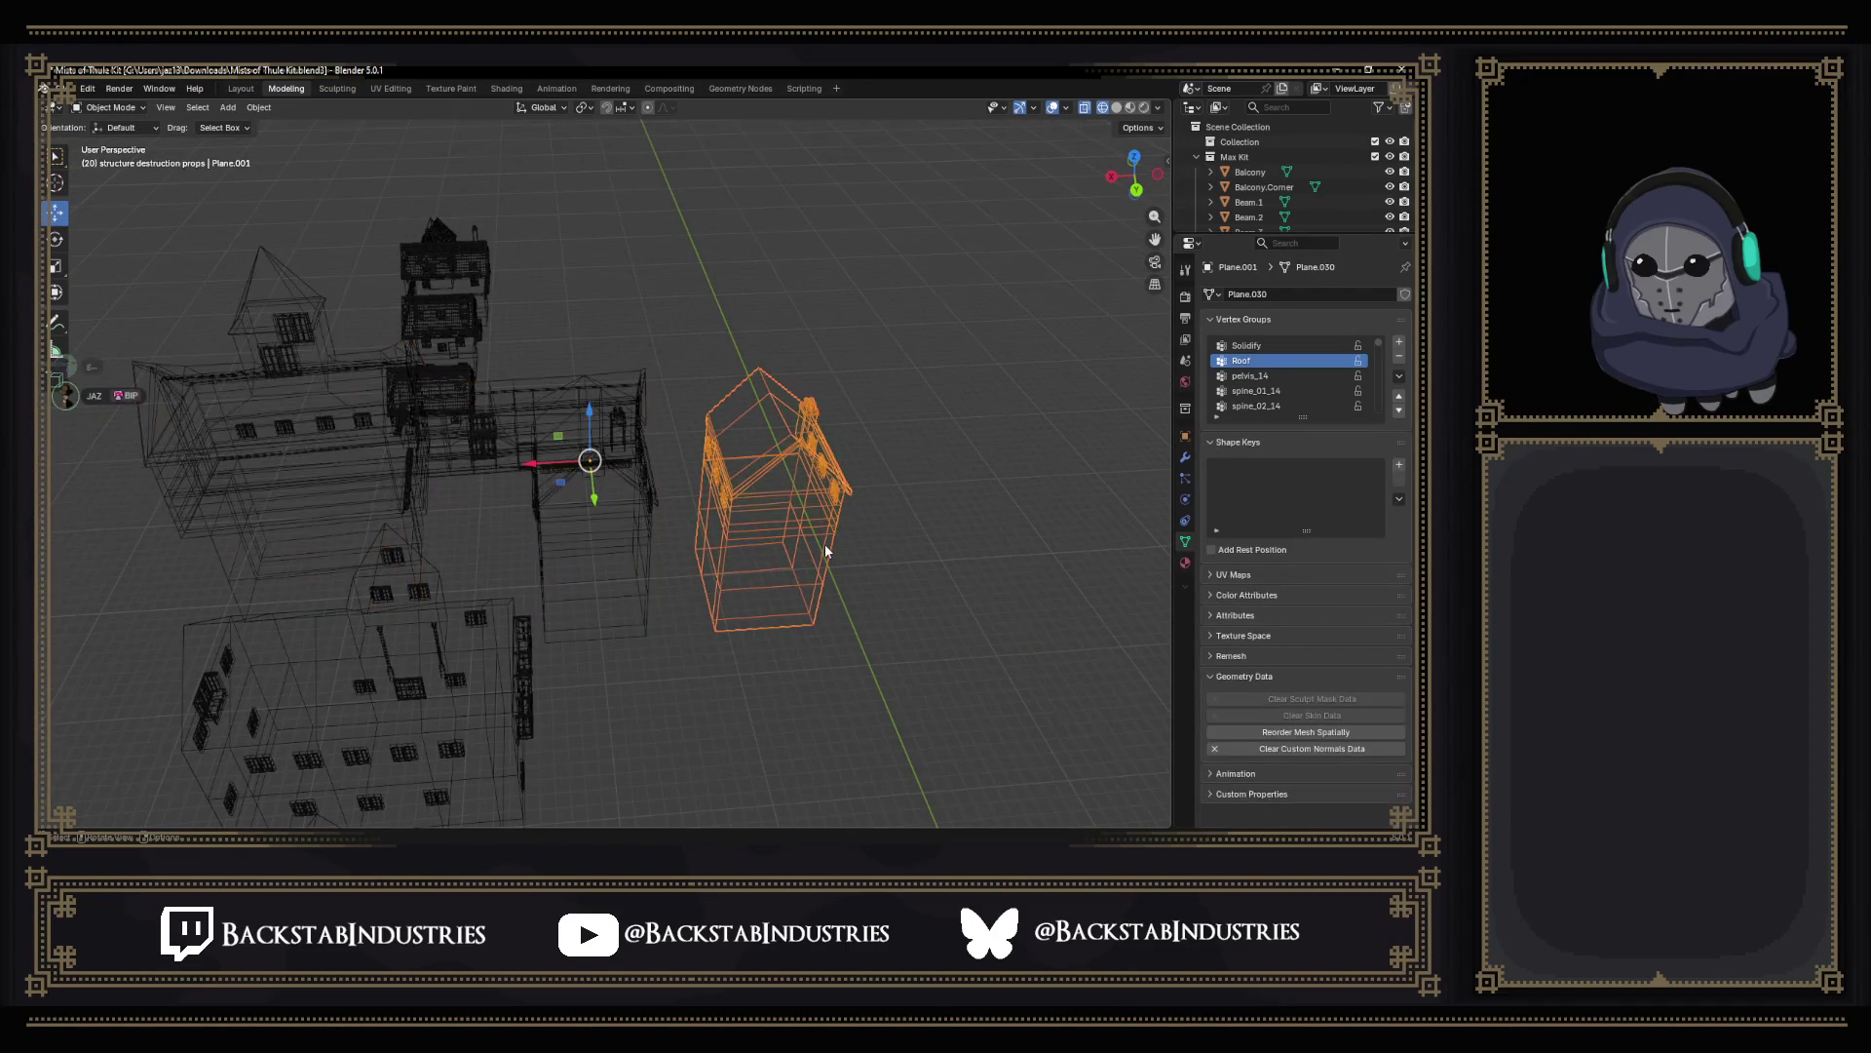
left_click(1117, 107)
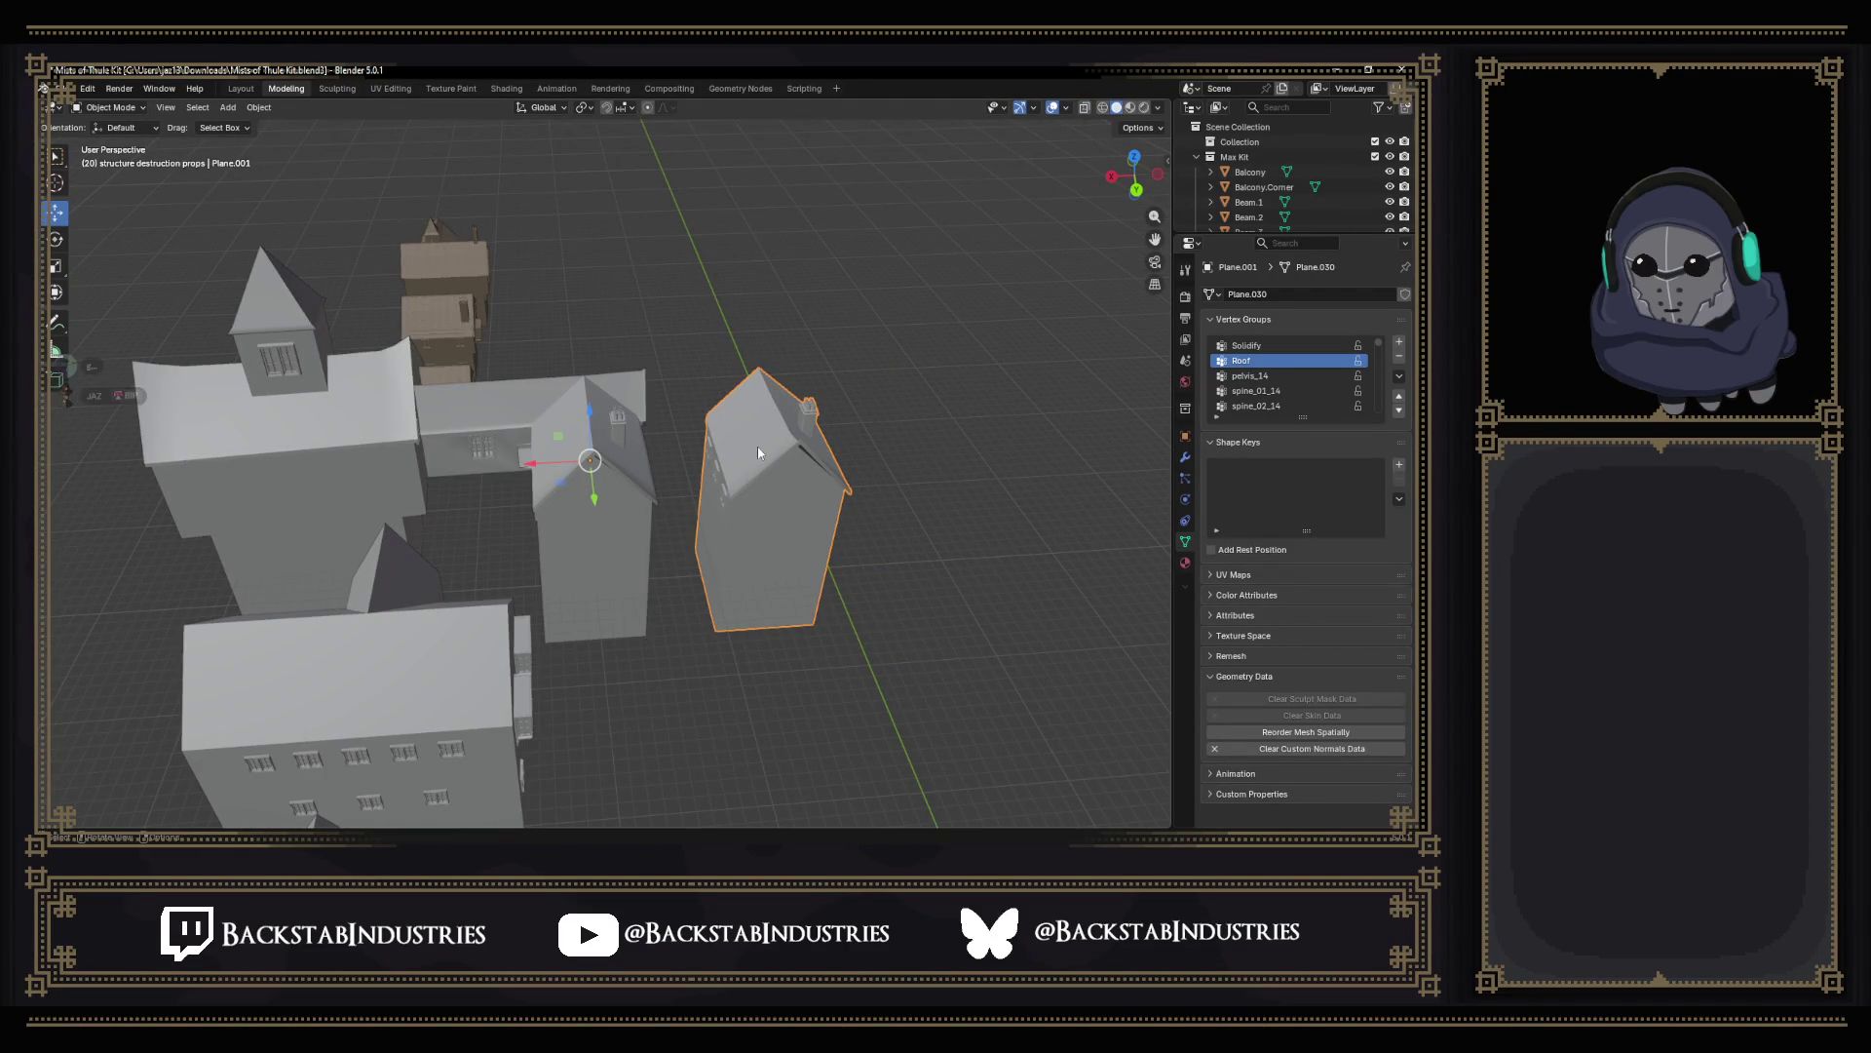
left_click_drag(541, 465, 768, 450)
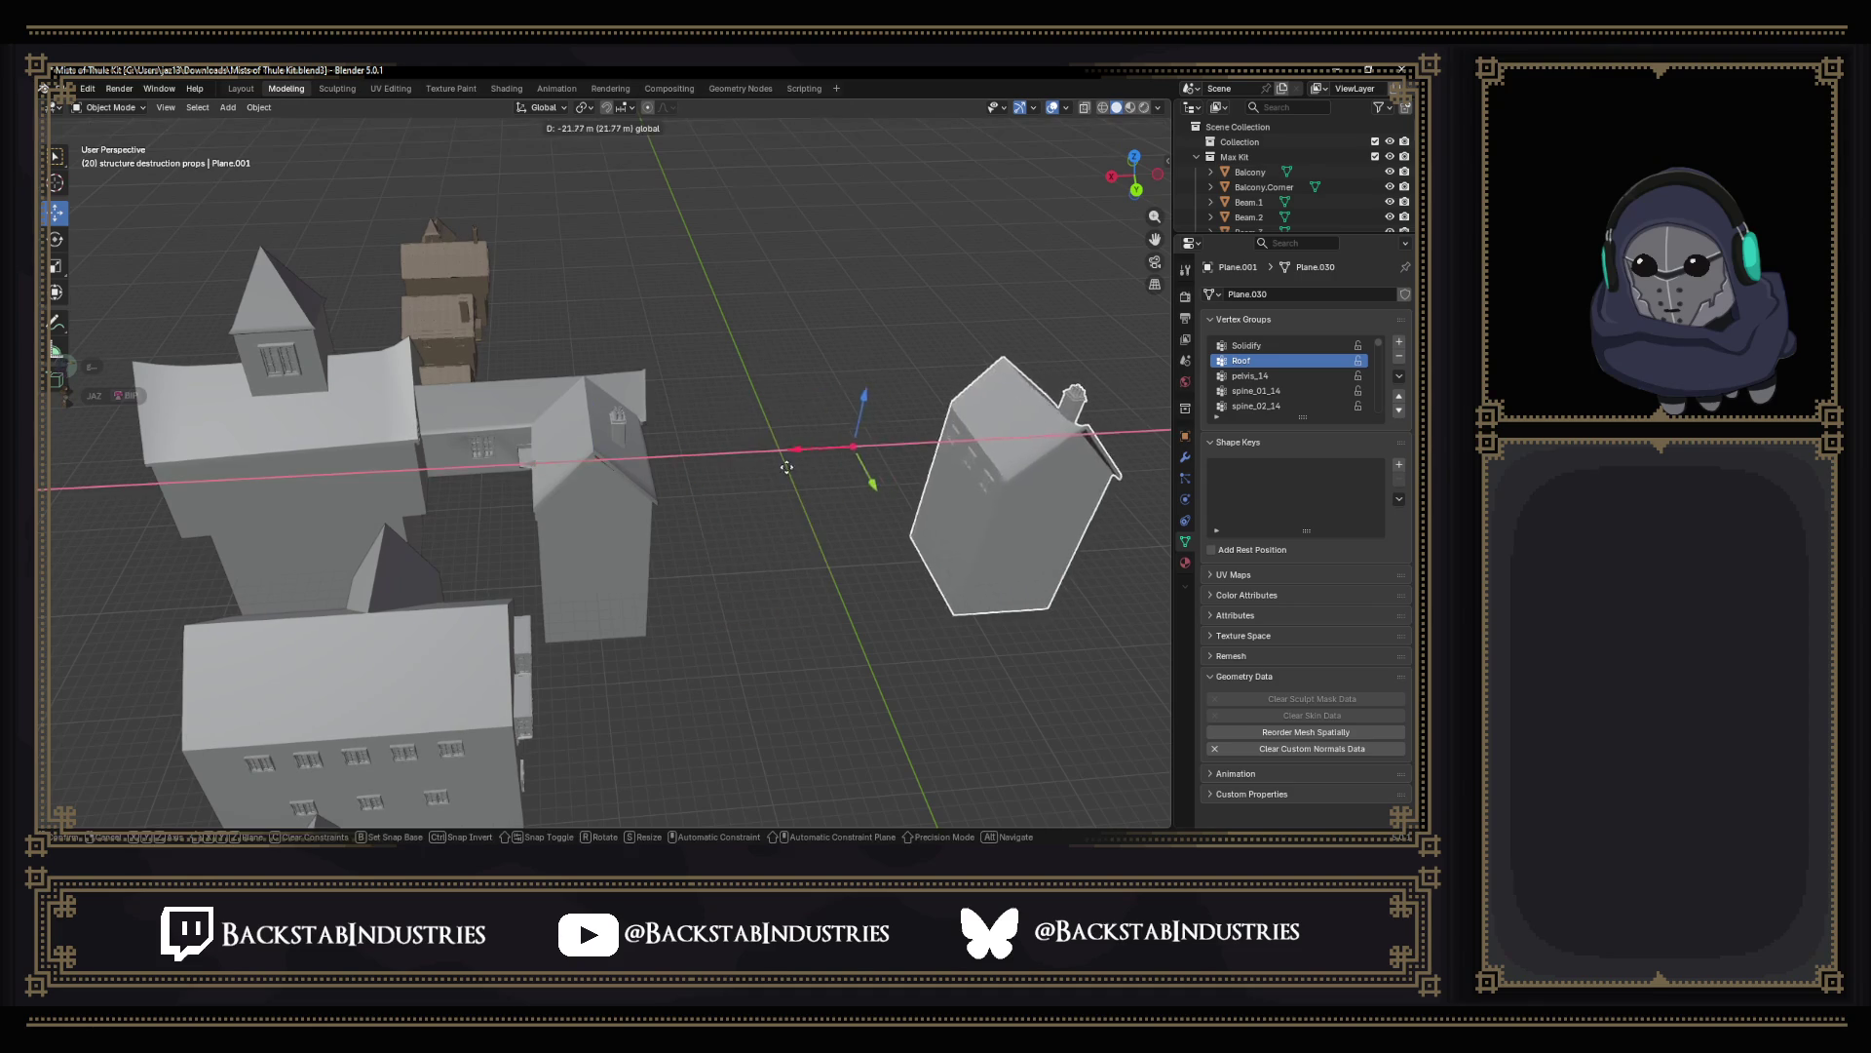
double_click(220, 729)
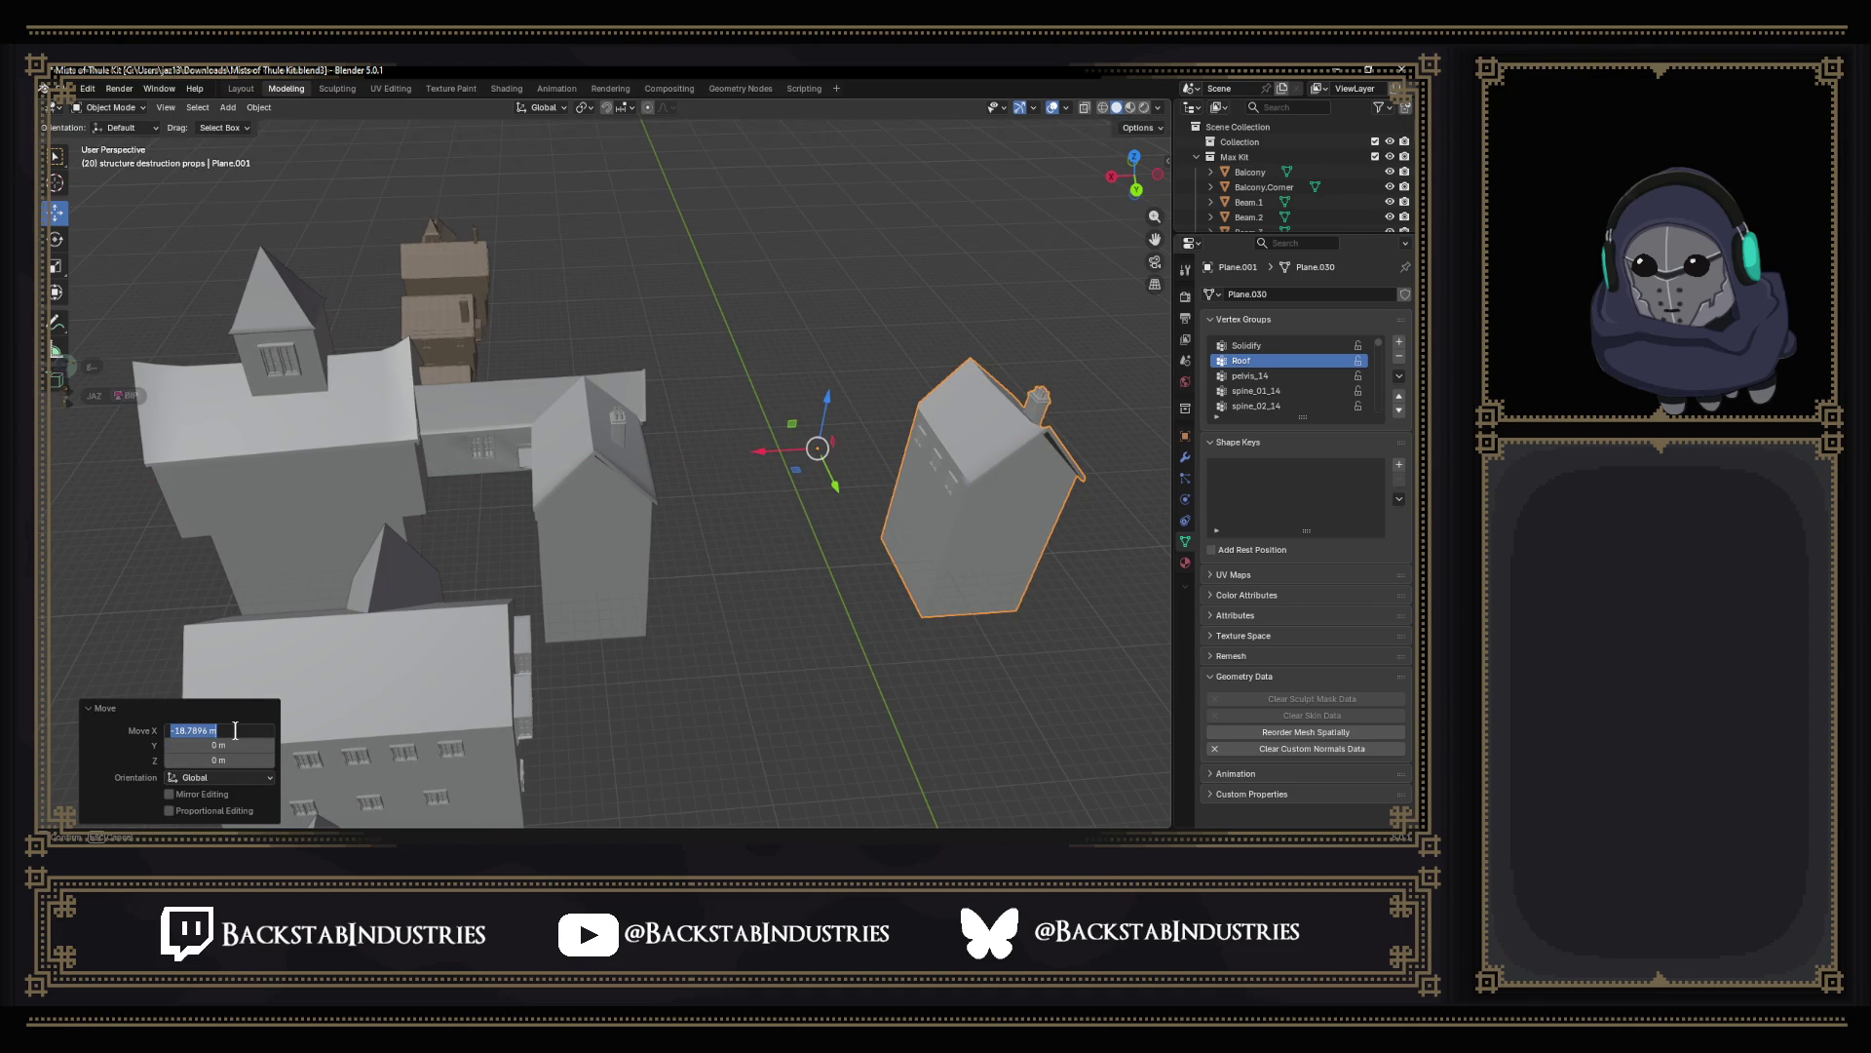
type("15")
key("Return")
In Edit Mode, move the house's mesh 15 m back along X via the redo panel.
key("Tab")
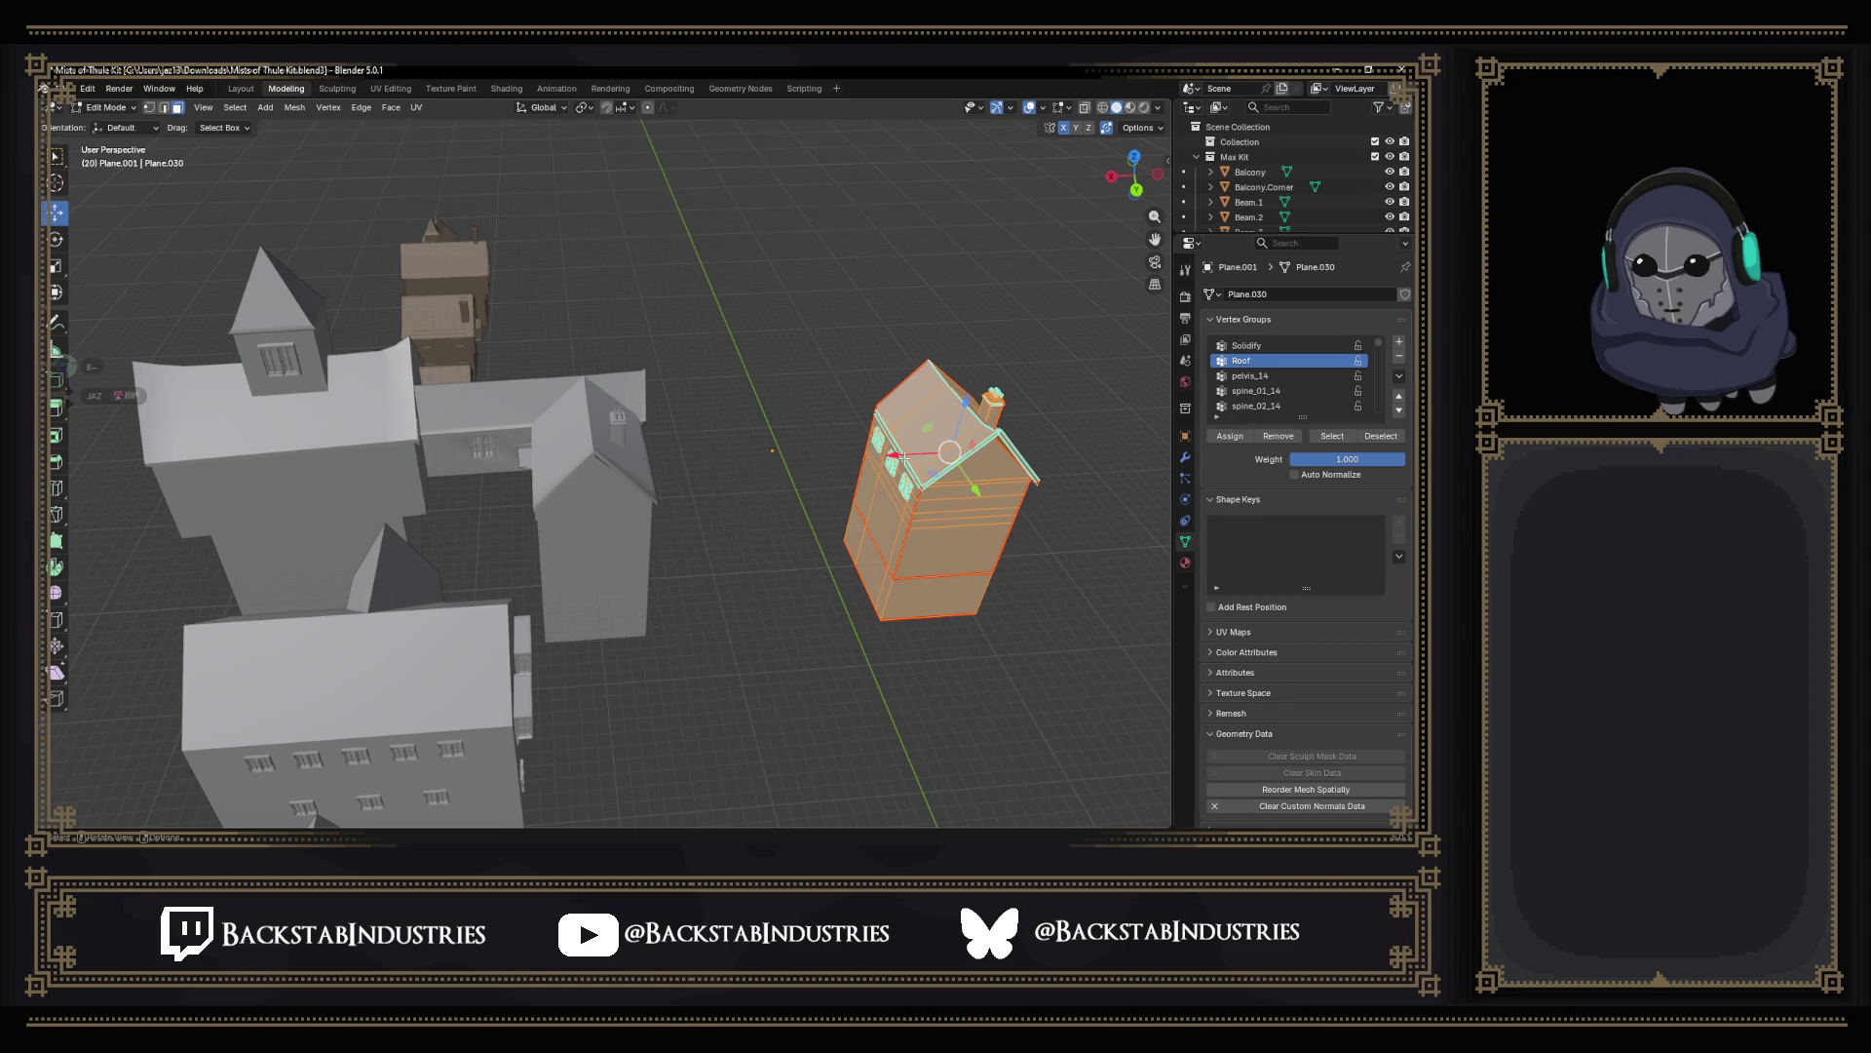
key("g")
key("x")
left_click(776, 464)
double_click(220, 730)
type("15")
key("Return")
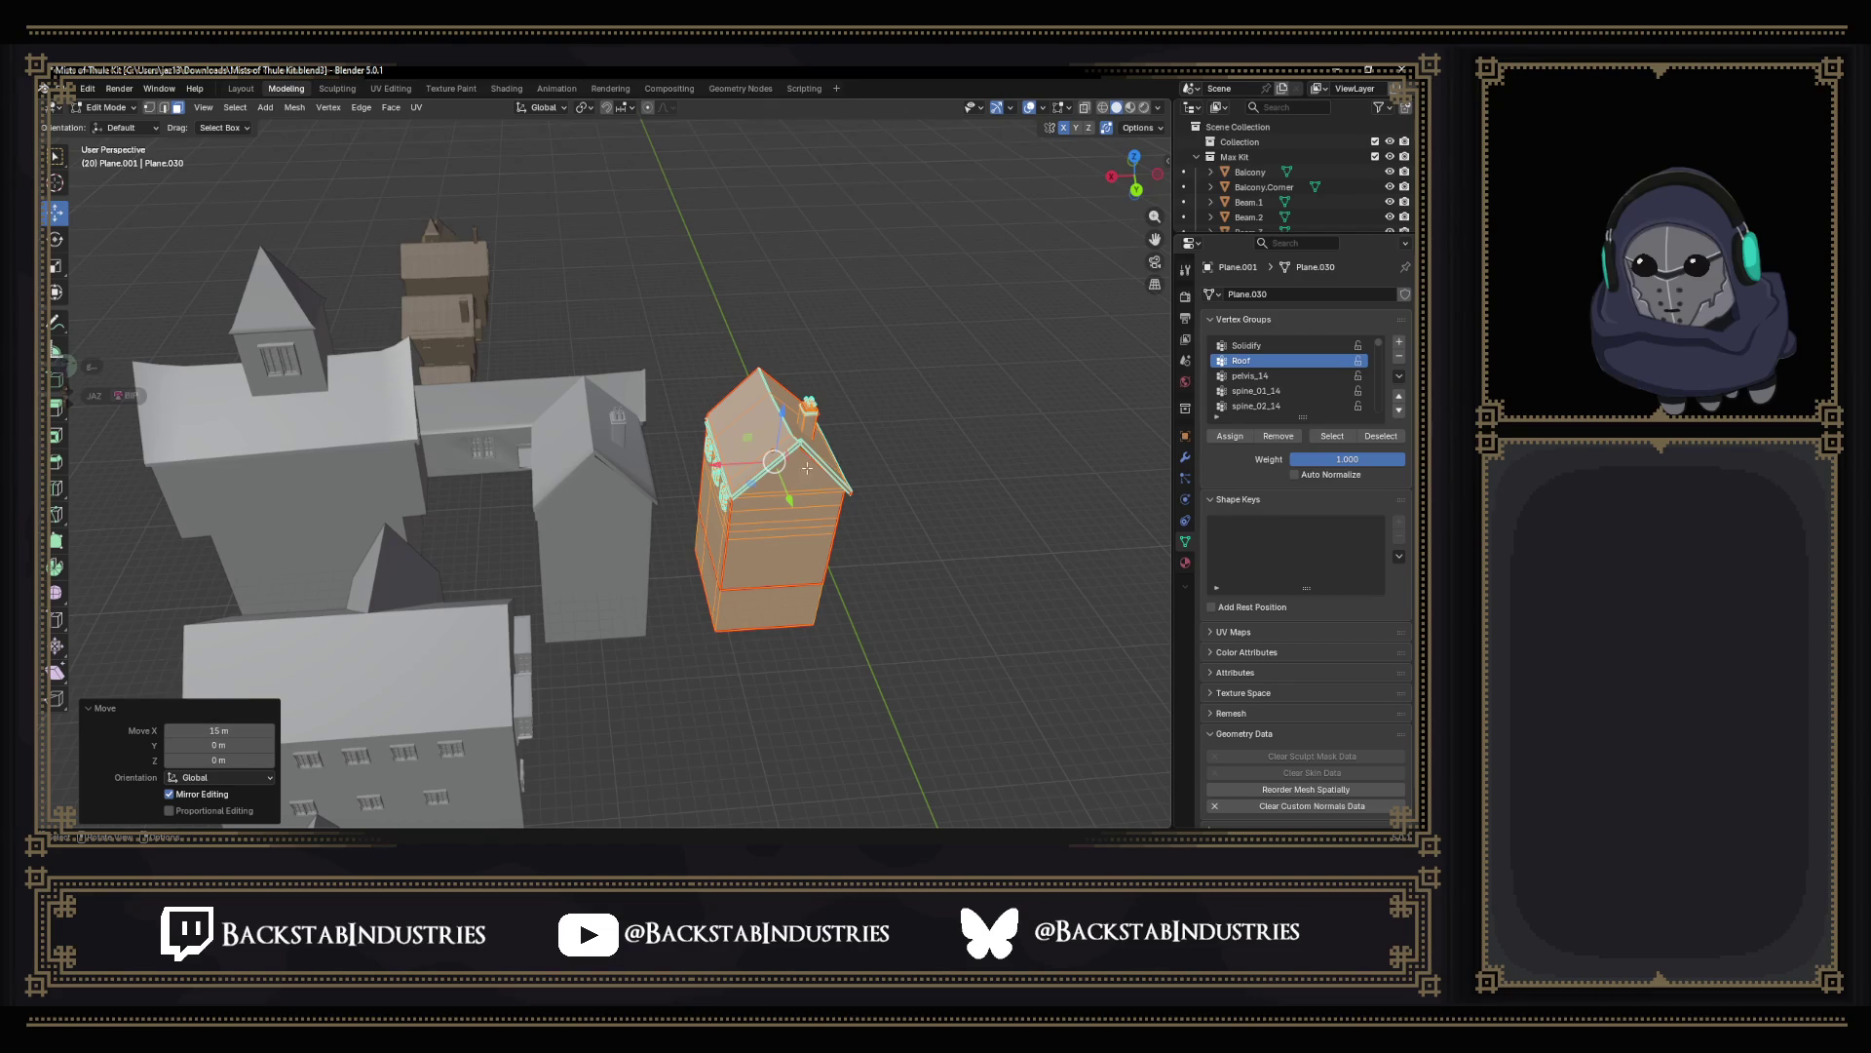
scroll(805, 463, "up", 6)
Orbit around the offset house to inspect its roof.
mouse_move(761, 468)
middle_mouse_down()
mouse_move(650, 562)
mouse_move(717, 614)
mouse_move(712, 697)
middle_mouse_up()
scroll(650, 562, "down", 5)
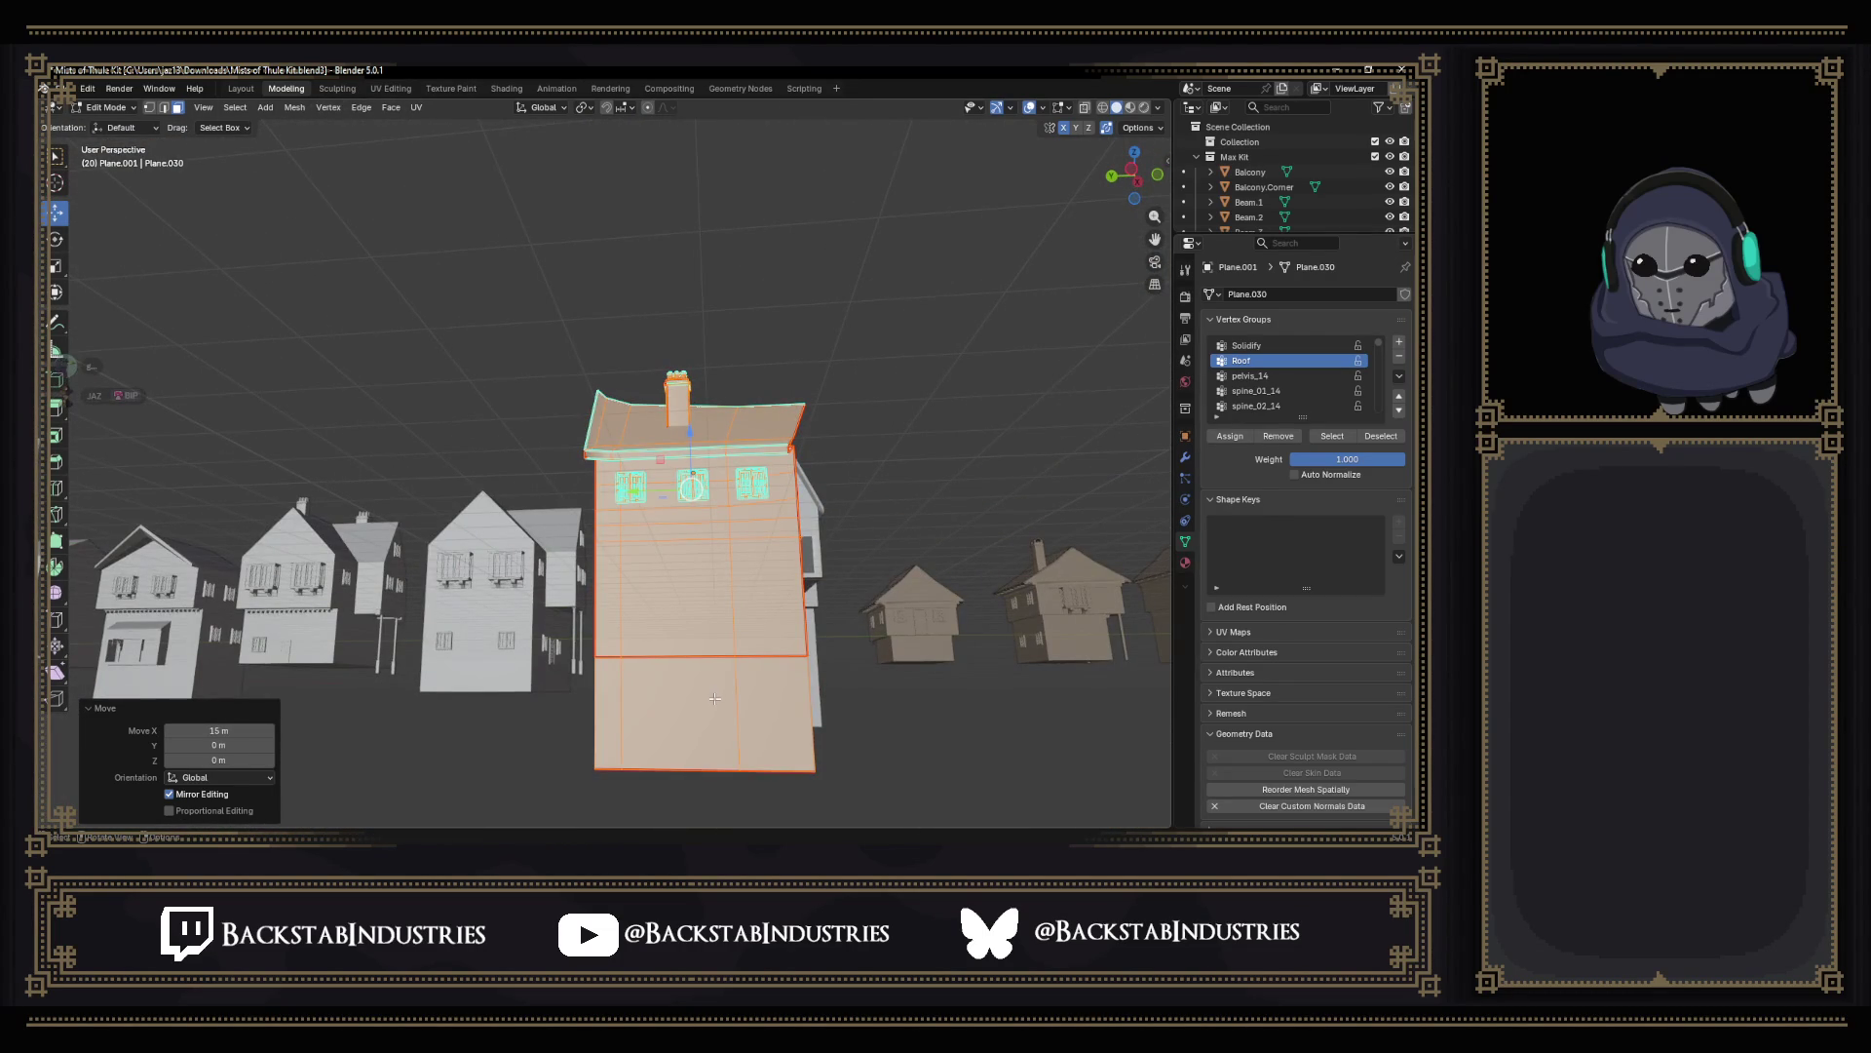
Delete the bottom wall face from the house mesh.
left_click(713, 699)
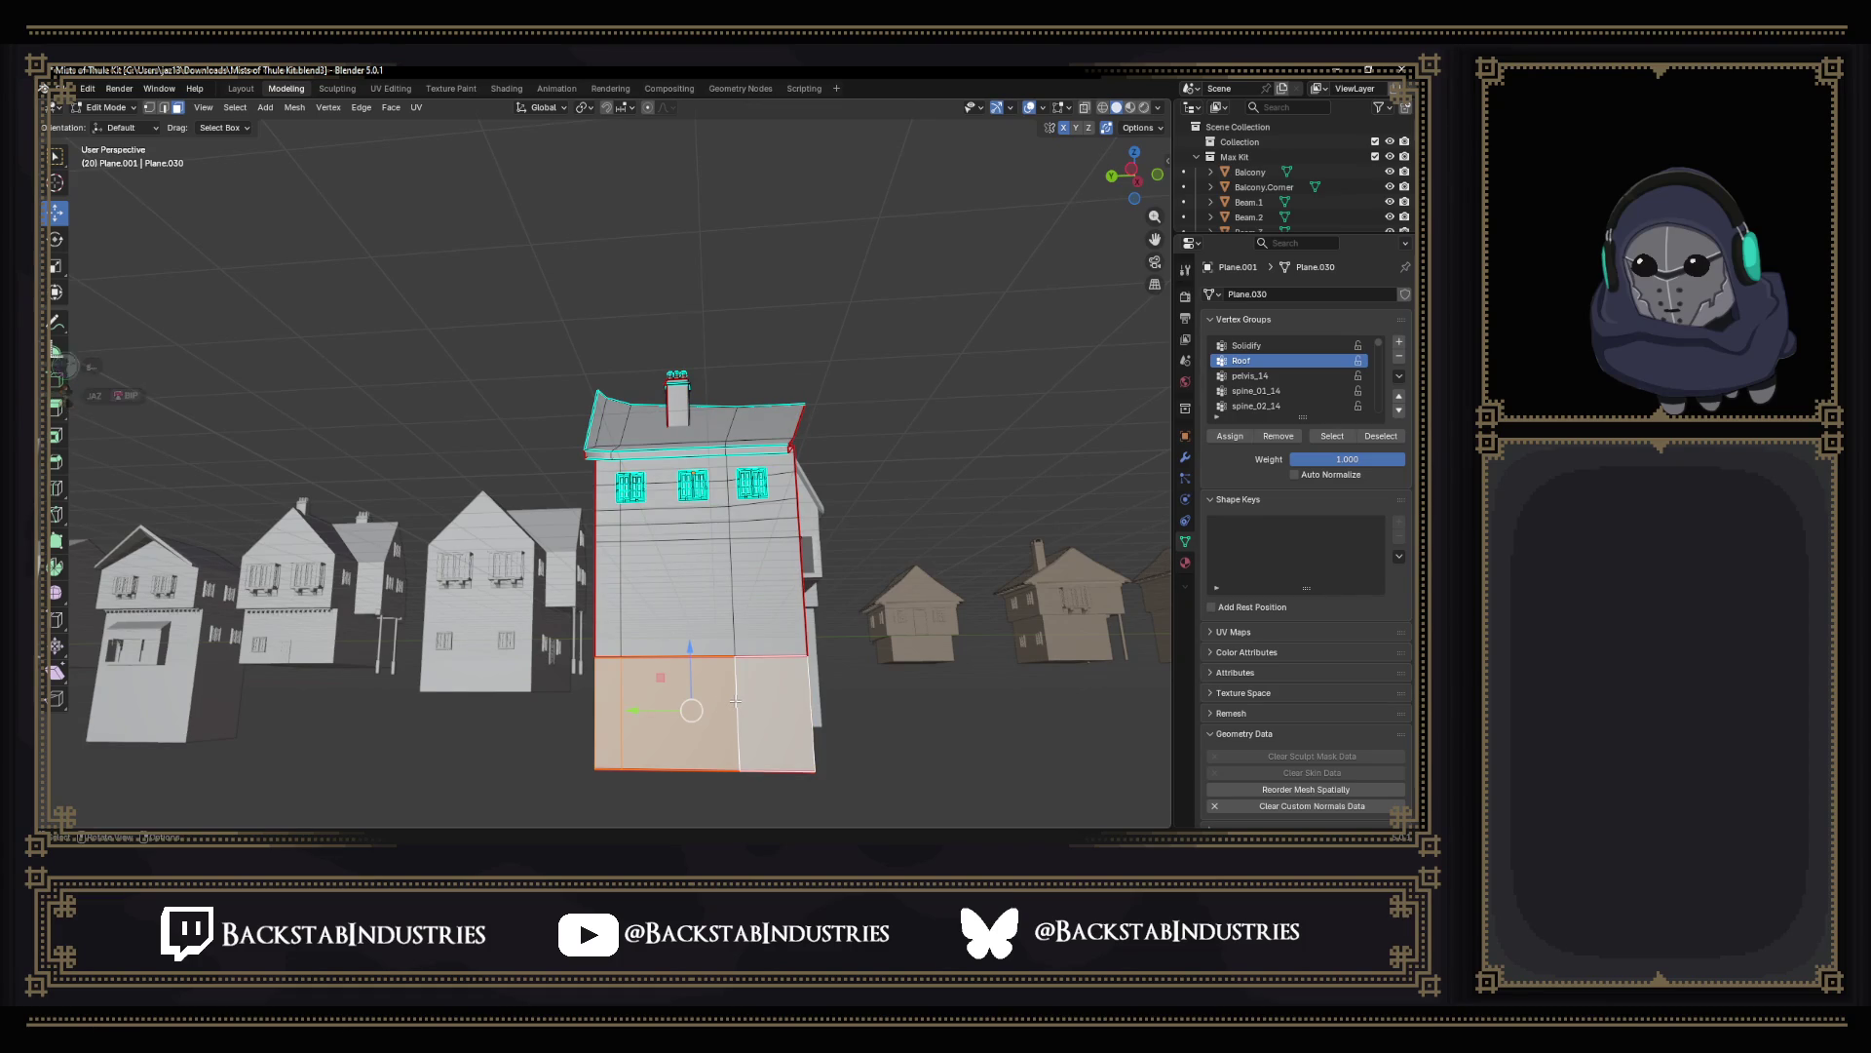
key("x")
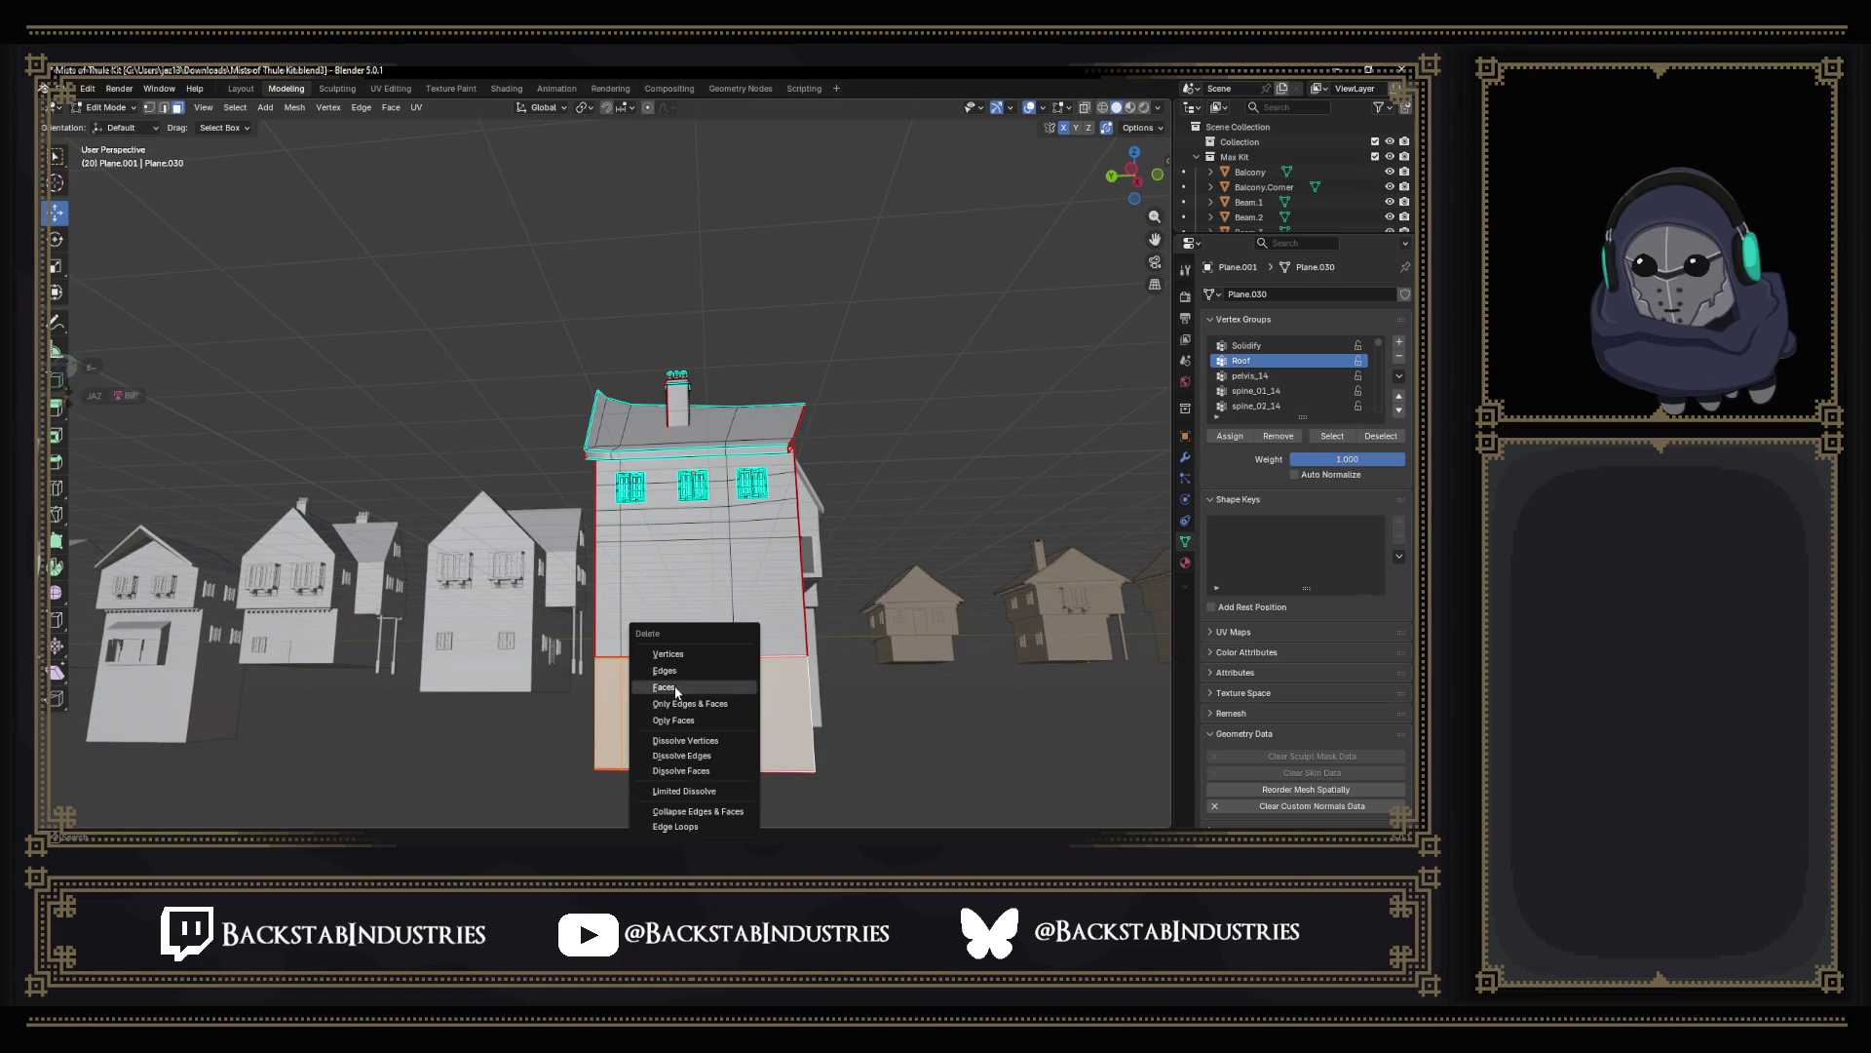
left_click(672, 690)
middle_click_drag(741, 695, 651, 629)
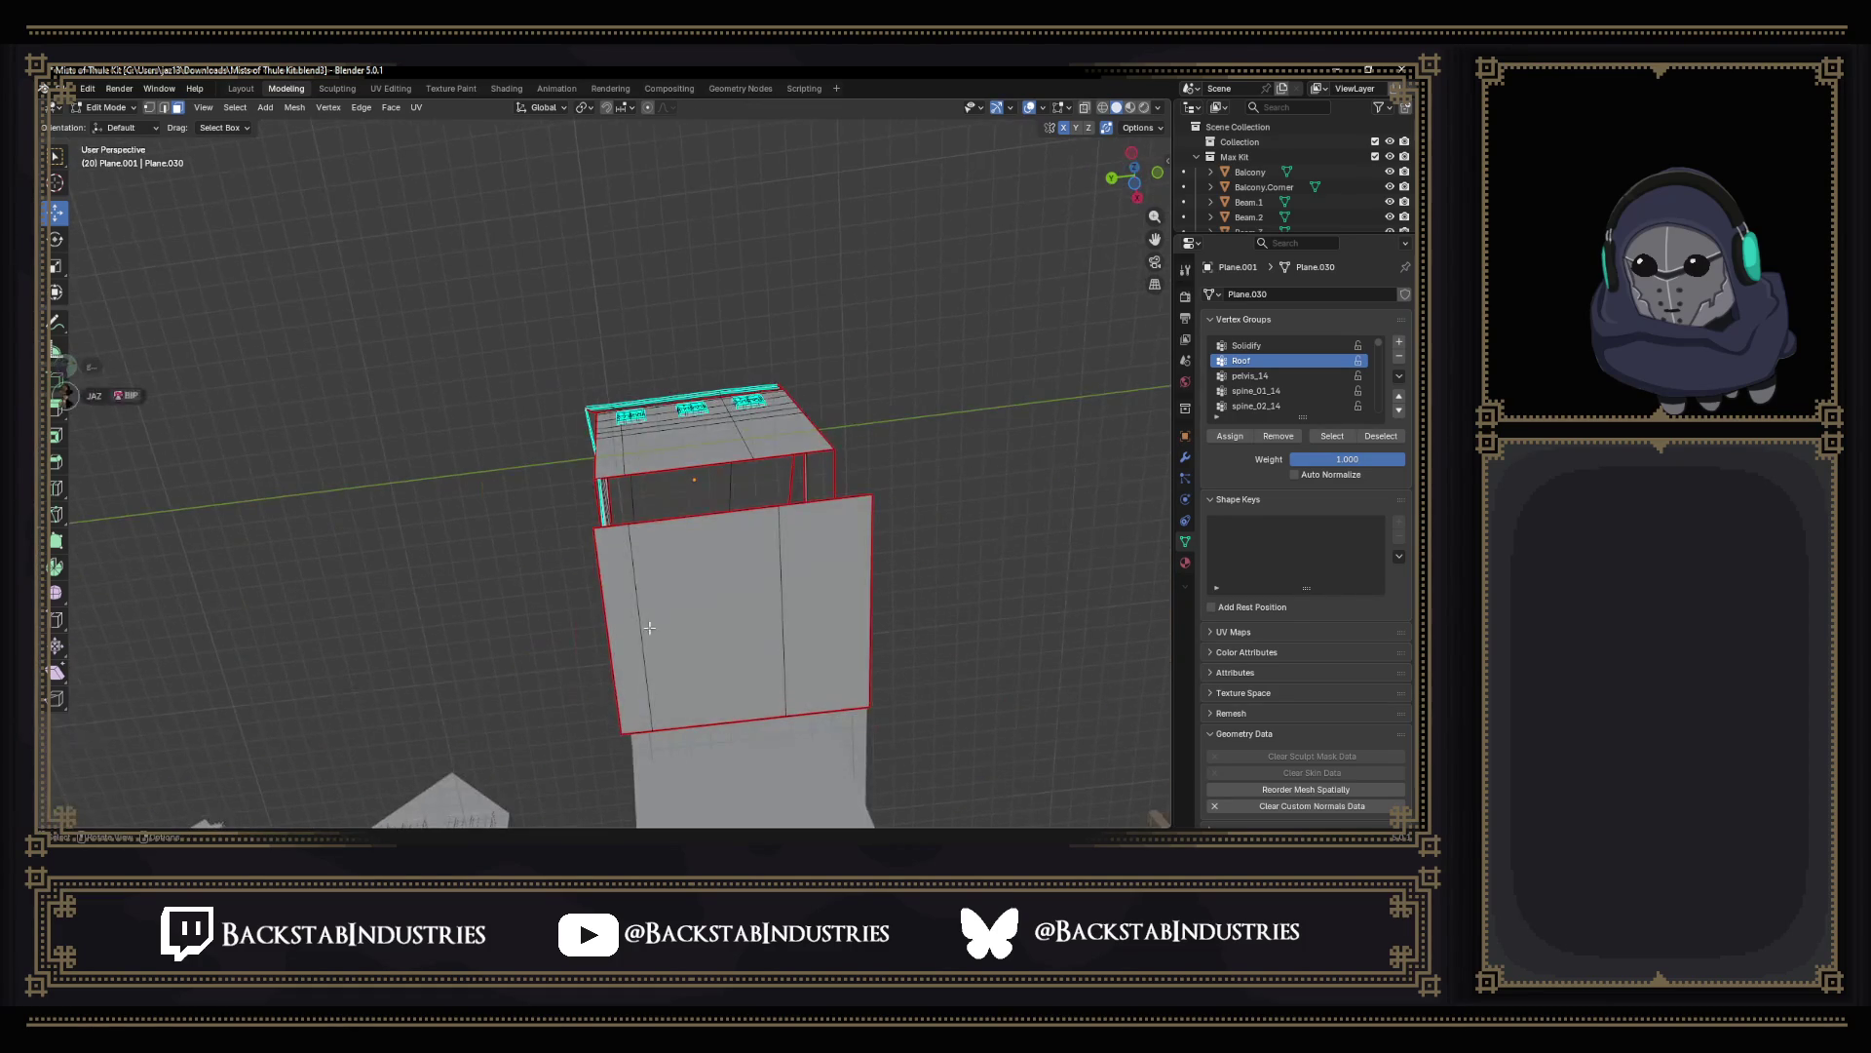
Delete the face path across the lower wall and return to Object Mode.
left_click(630, 617)
left_click(799, 623, "ctrl")
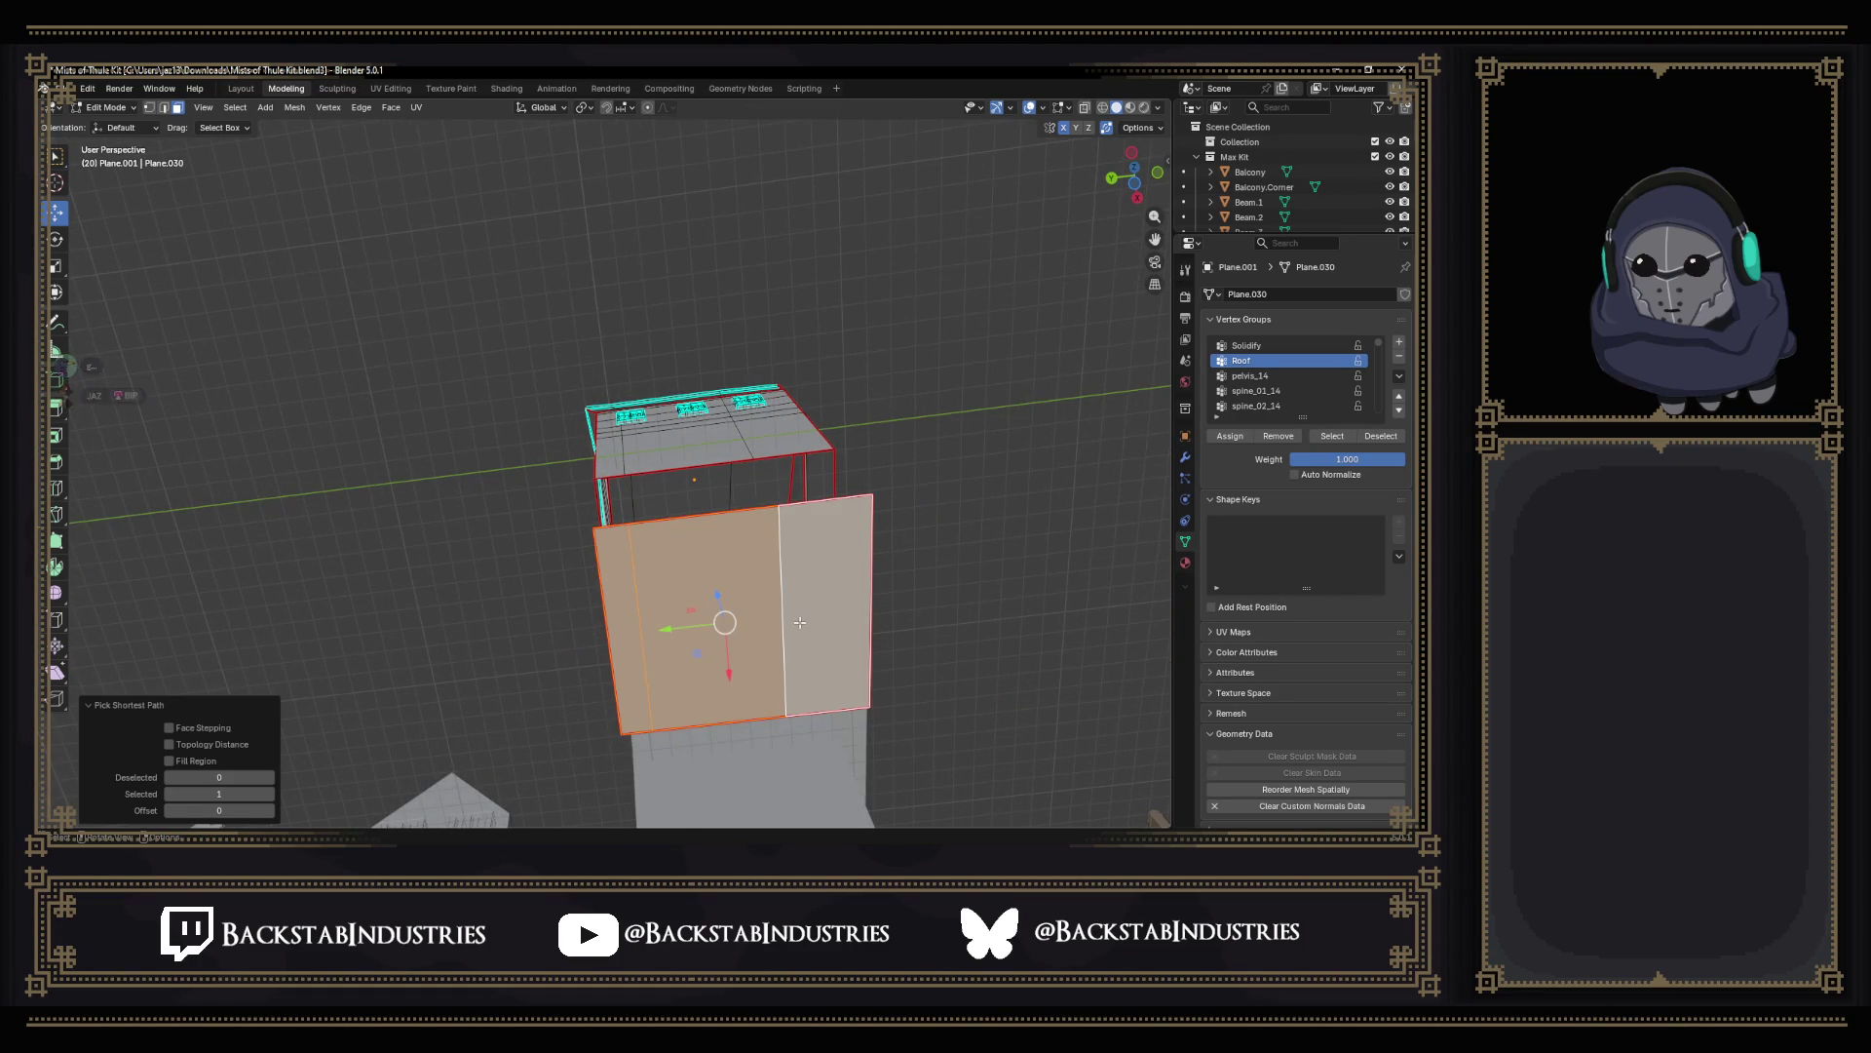
key("x")
left_click(848, 649)
mouse_move(790, 629)
middle_mouse_down()
mouse_move(755, 691)
mouse_move(659, 645)
middle_mouse_up()
key("Tab")
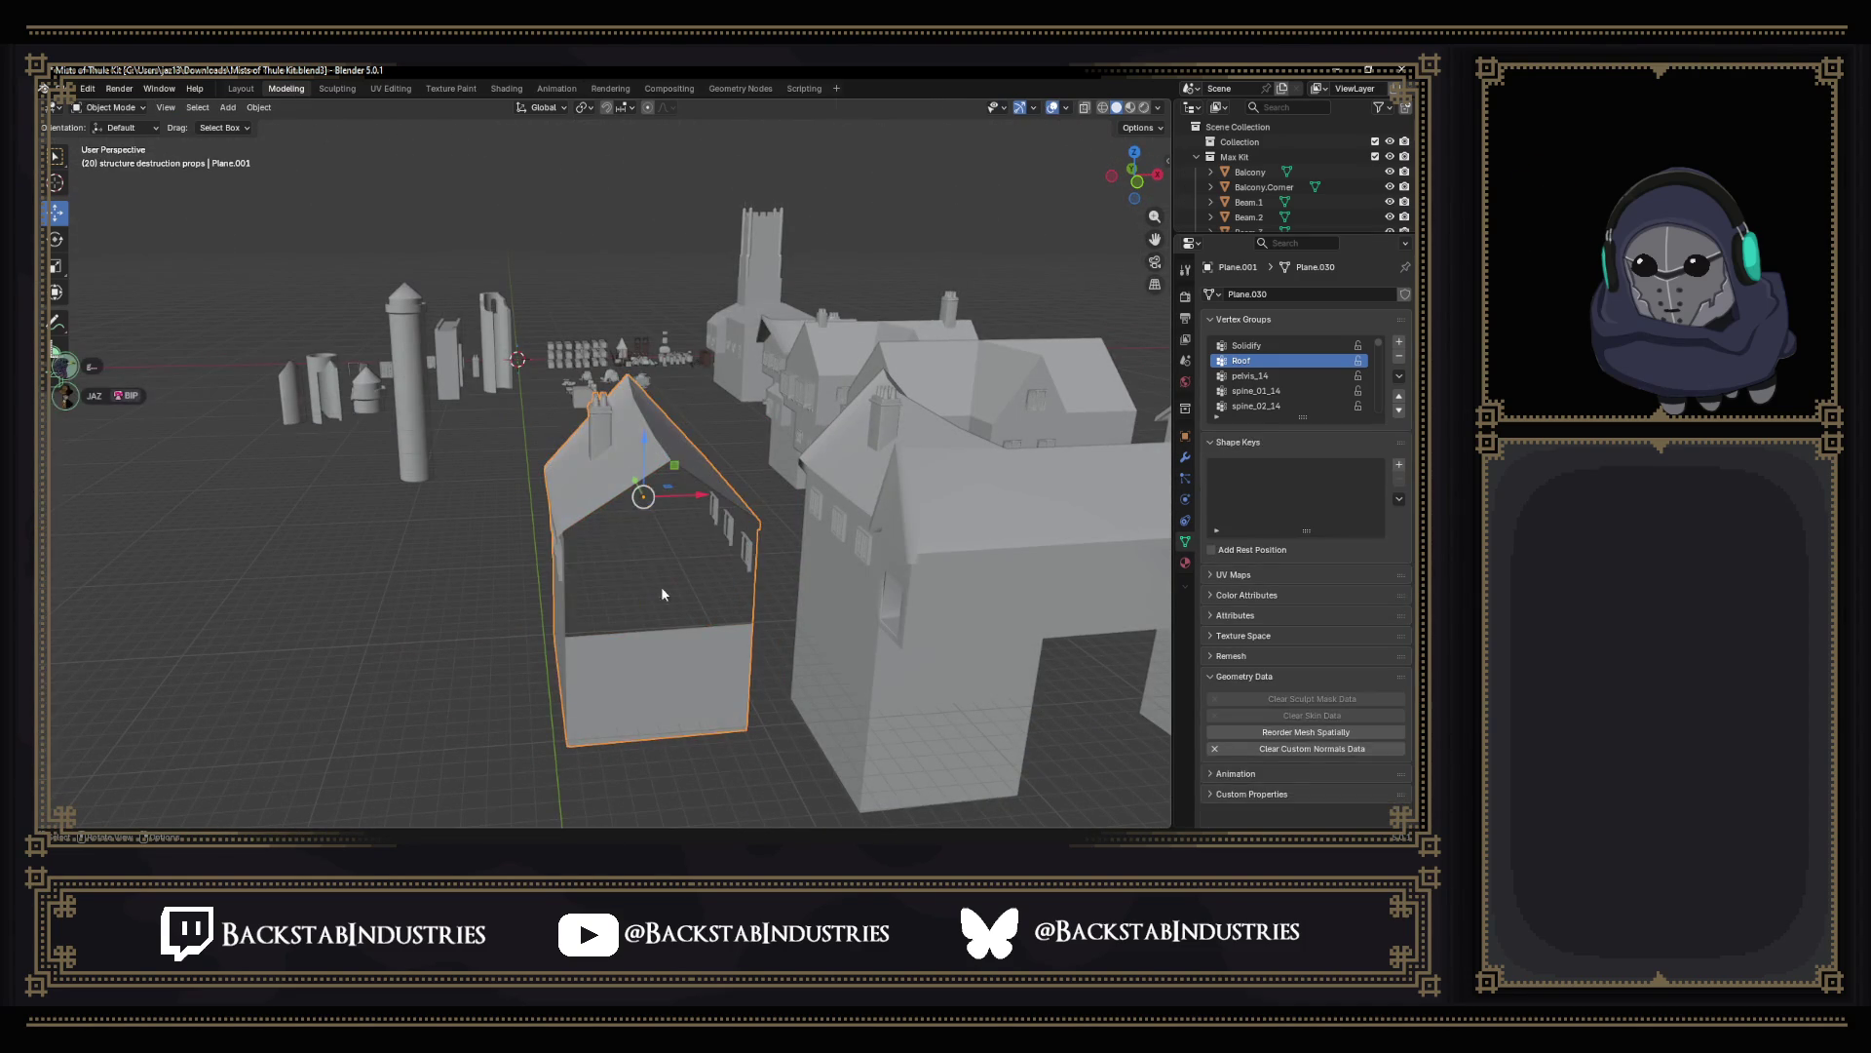
left_click(66, 88)
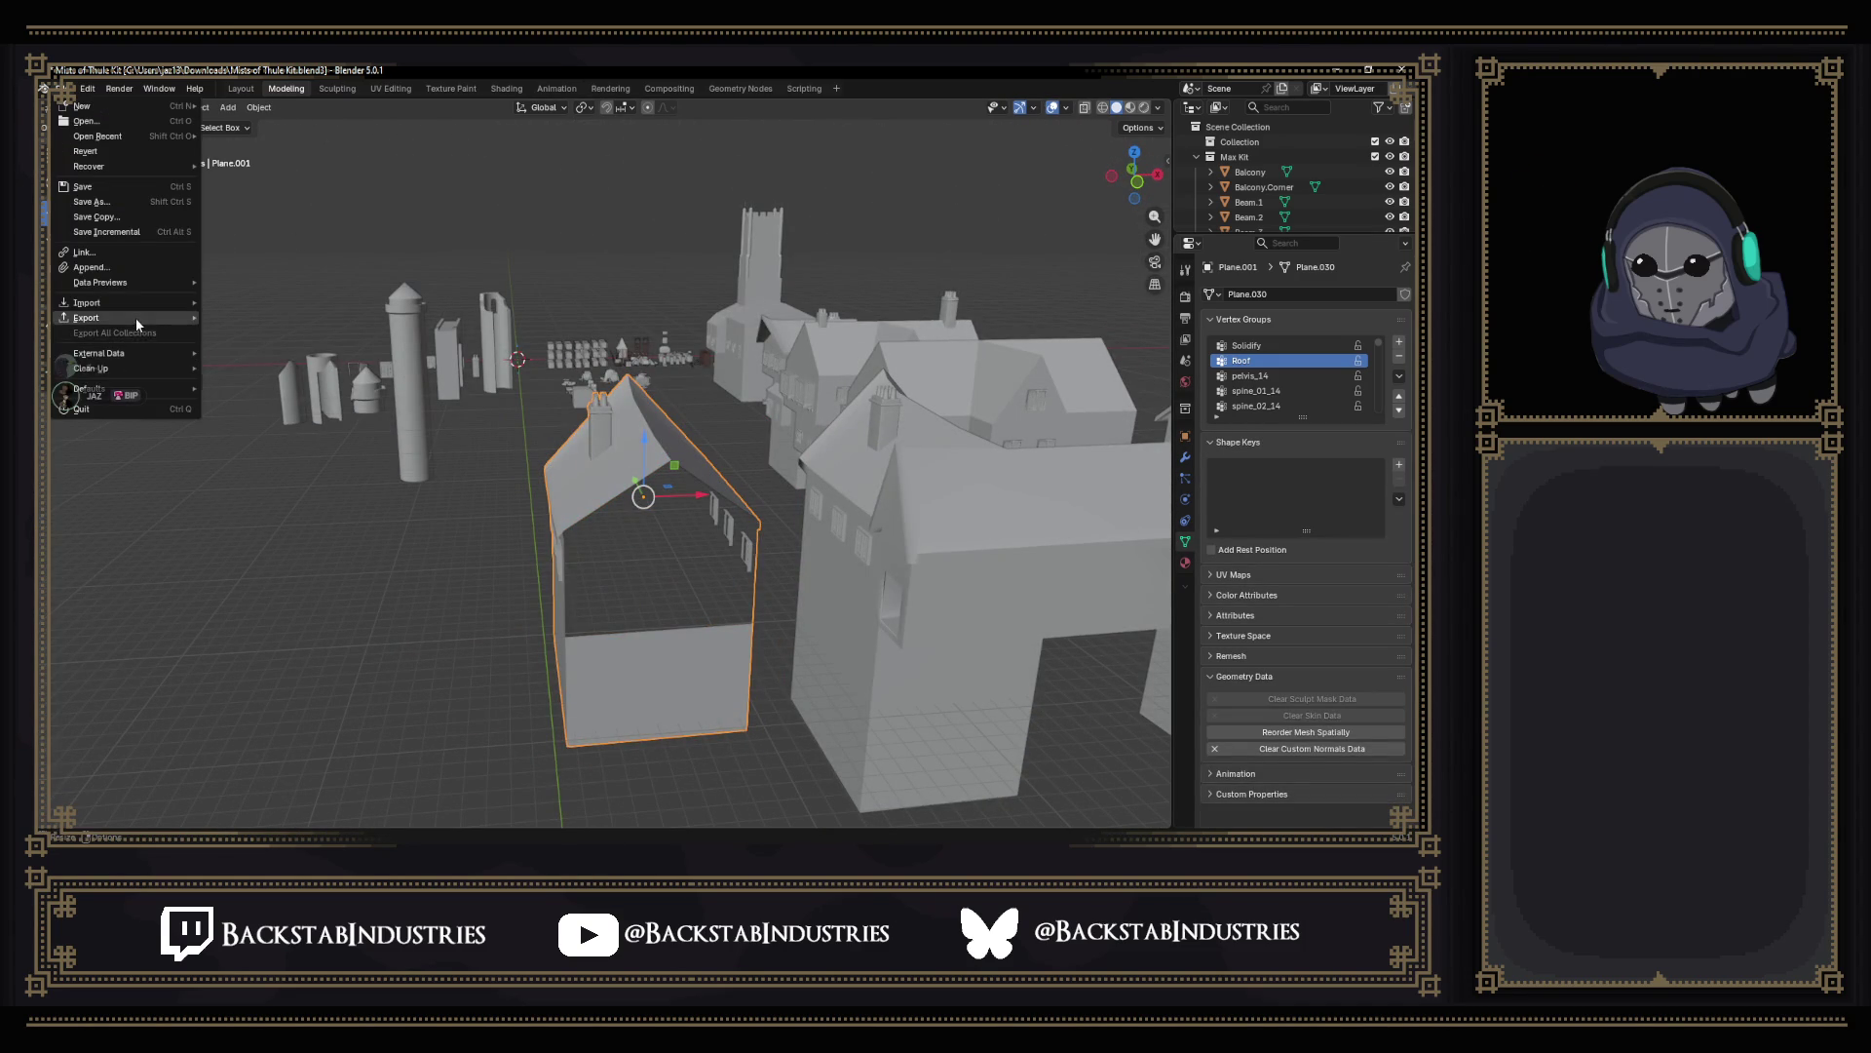
Export the house as FBX, renaming SM_NobleHouse_v2.fbx to SM_NobleHouse_v3.fbx in the Environments folder.
mouse_move(88, 318)
left_click(268, 434)
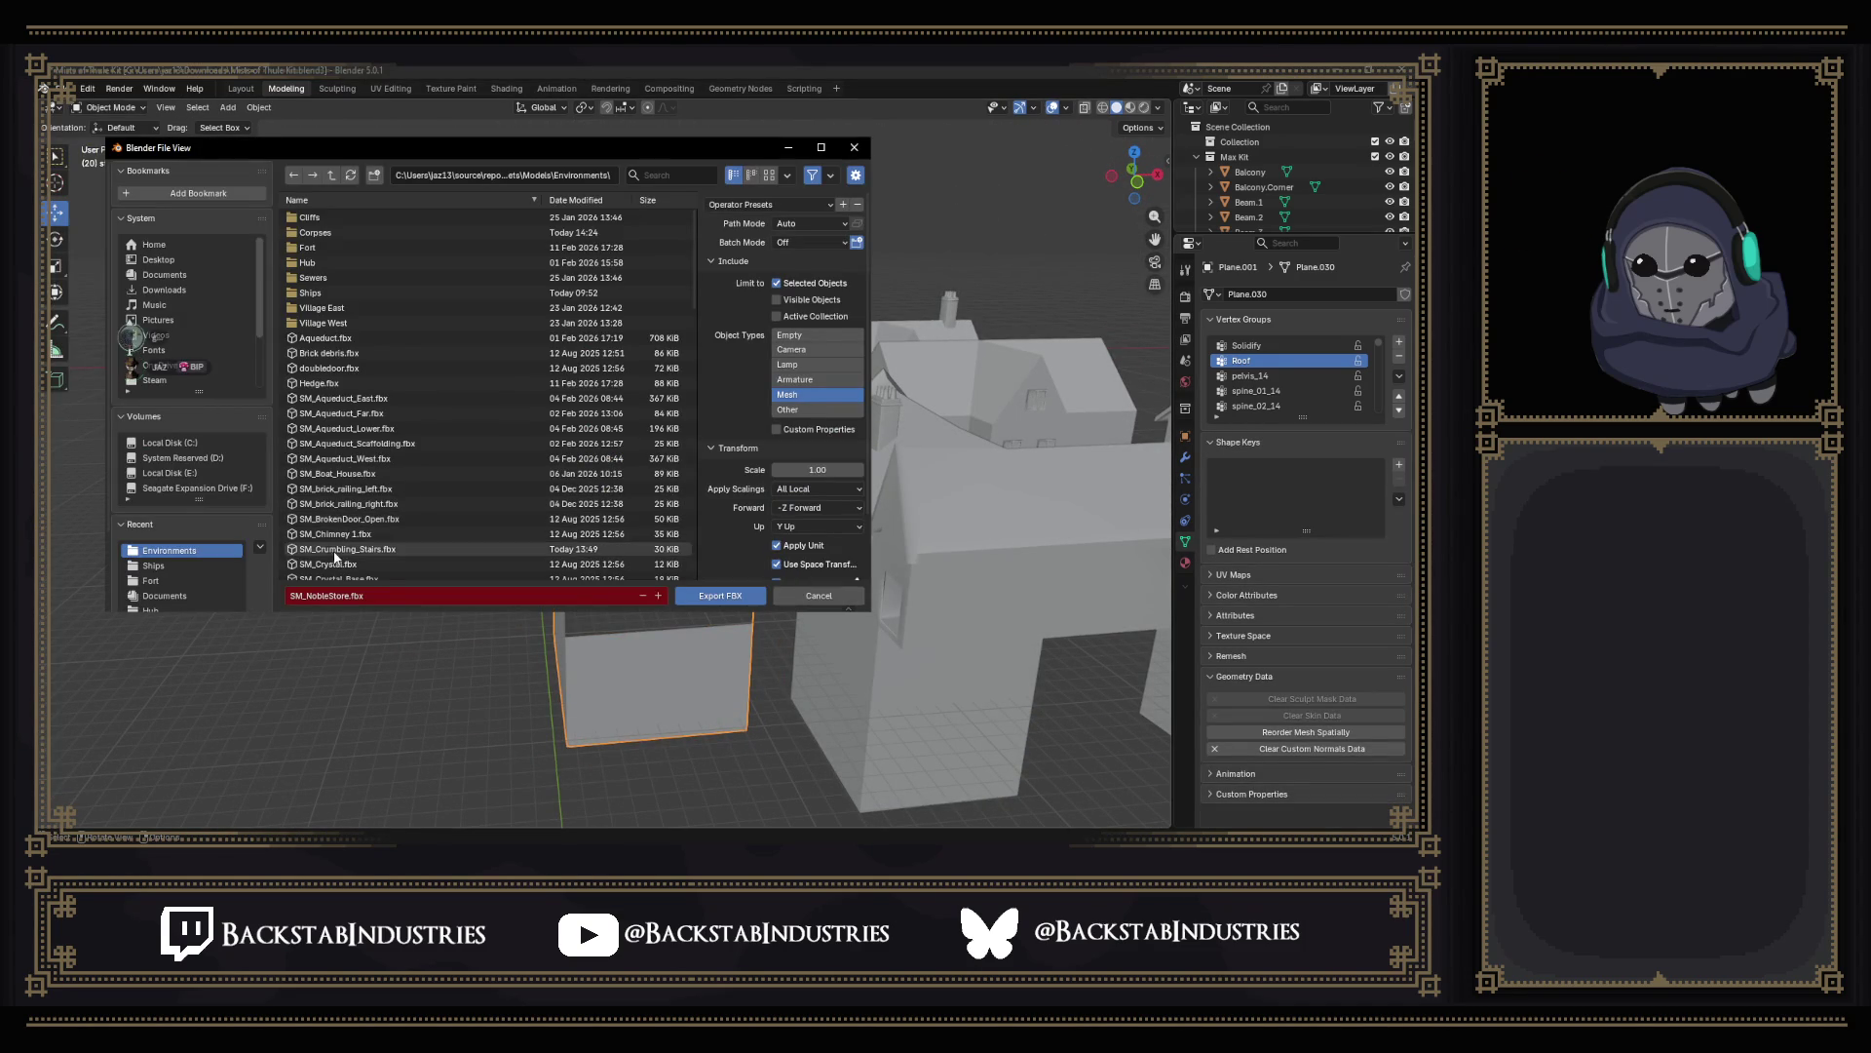
scroll(386, 452, "down", 2)
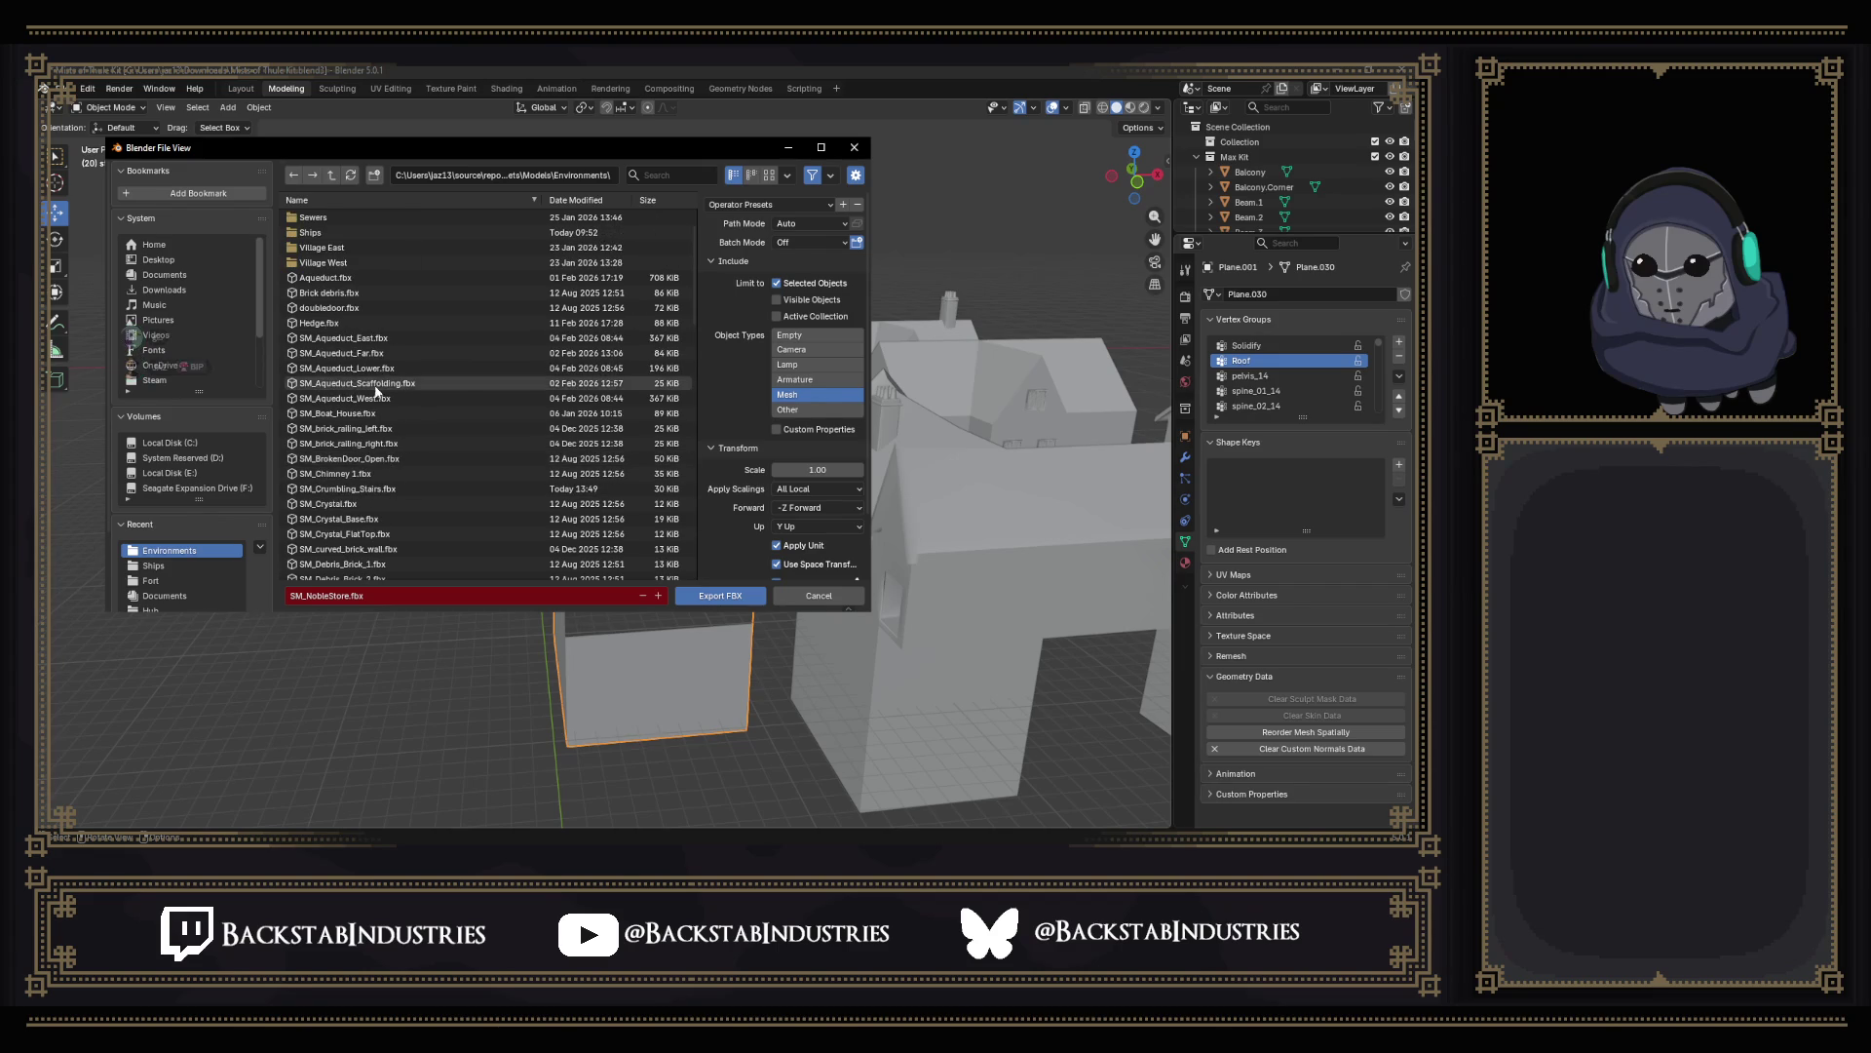
scroll(384, 469, "down", 3)
scroll(383, 473, "down", 3)
scroll(383, 472, "down", 3)
scroll(366, 439, "down", 3)
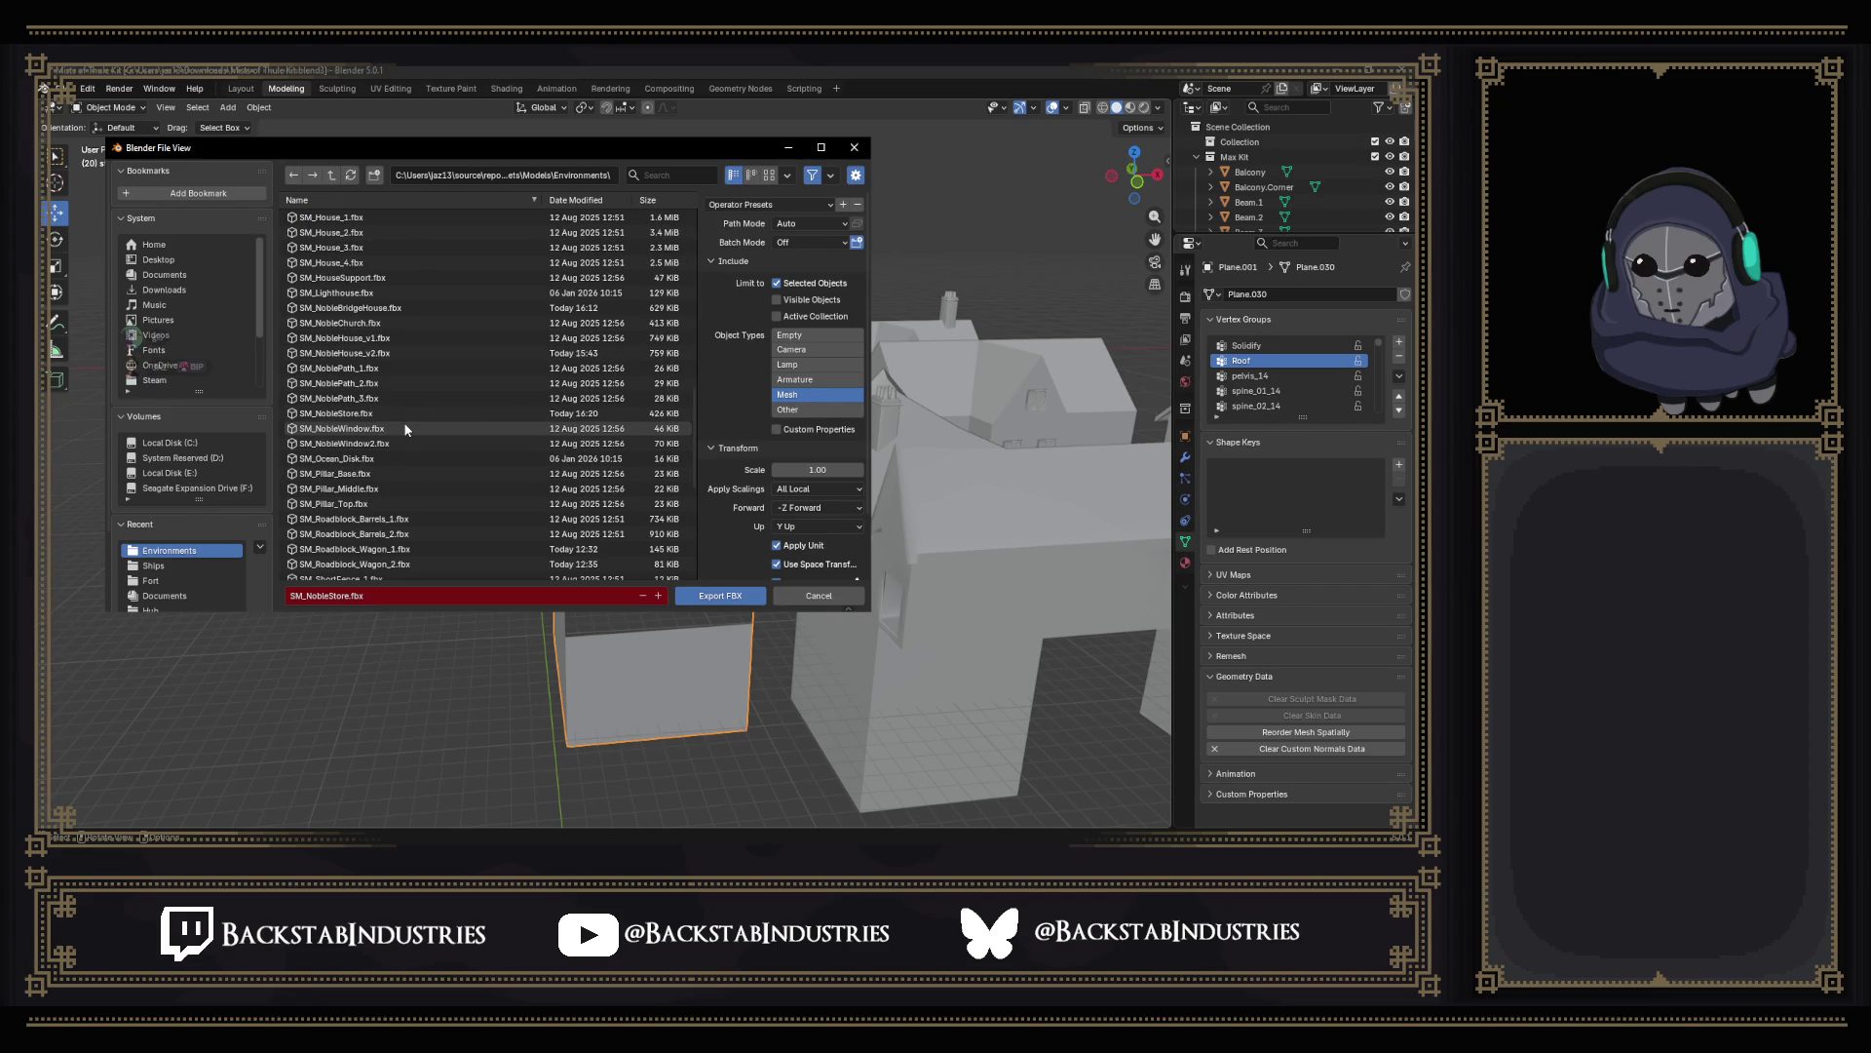
left_click(410, 353)
left_click(365, 596)
key("BackSpace")
type("3")
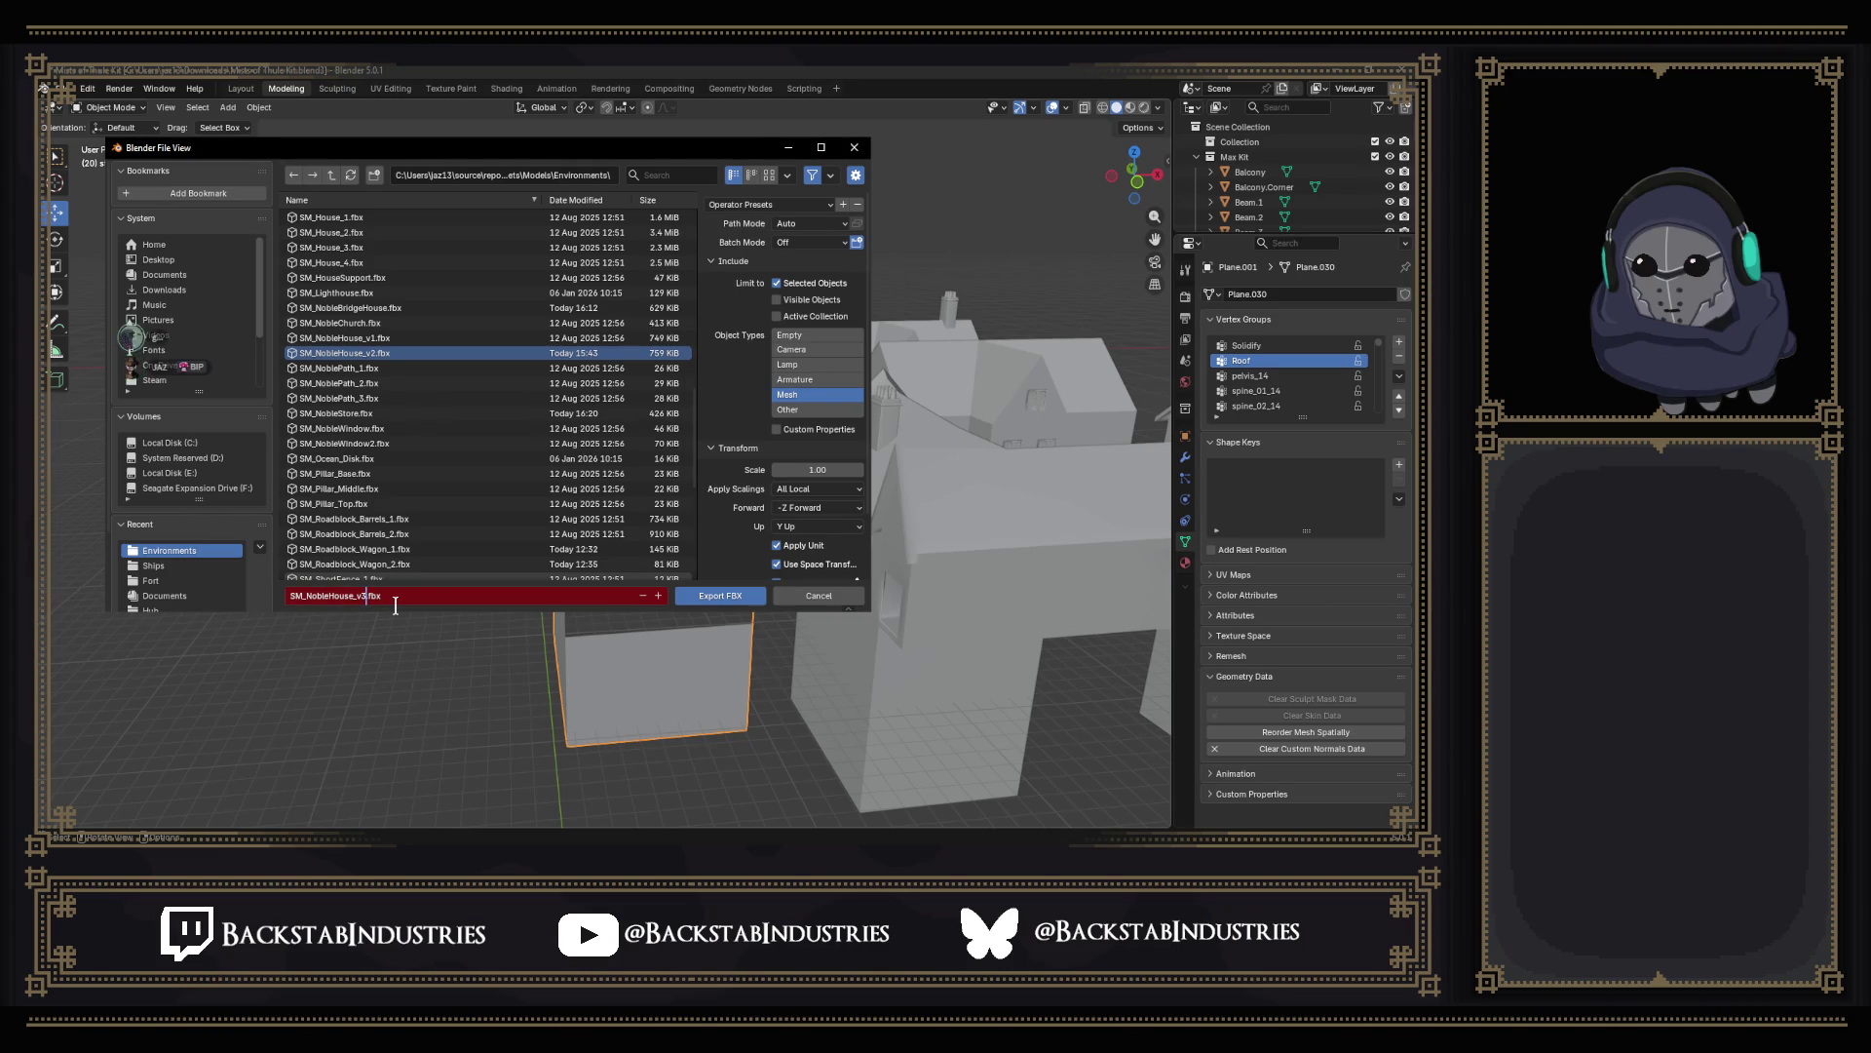
left_click(717, 596)
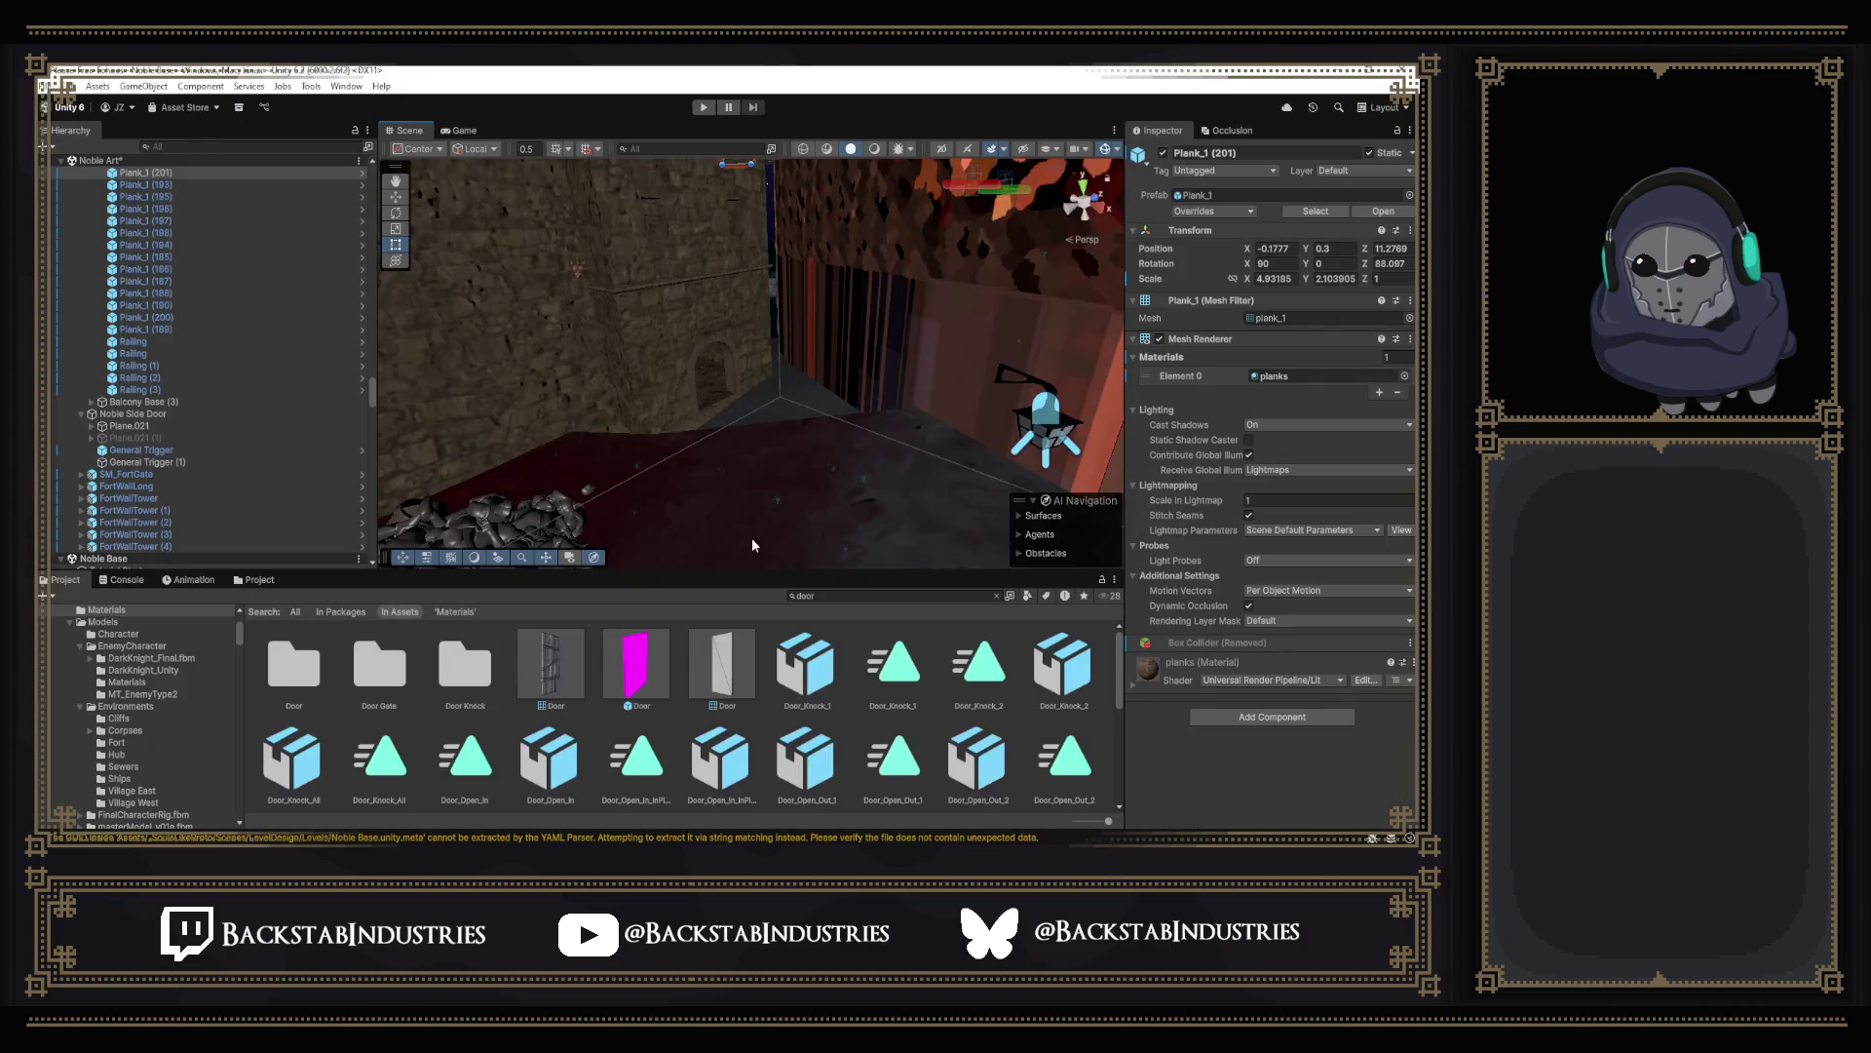
Find the houses in the Scene view and select the new SM_NobleHouse_v3 house.
right_click_drag(790, 433, 992, 356)
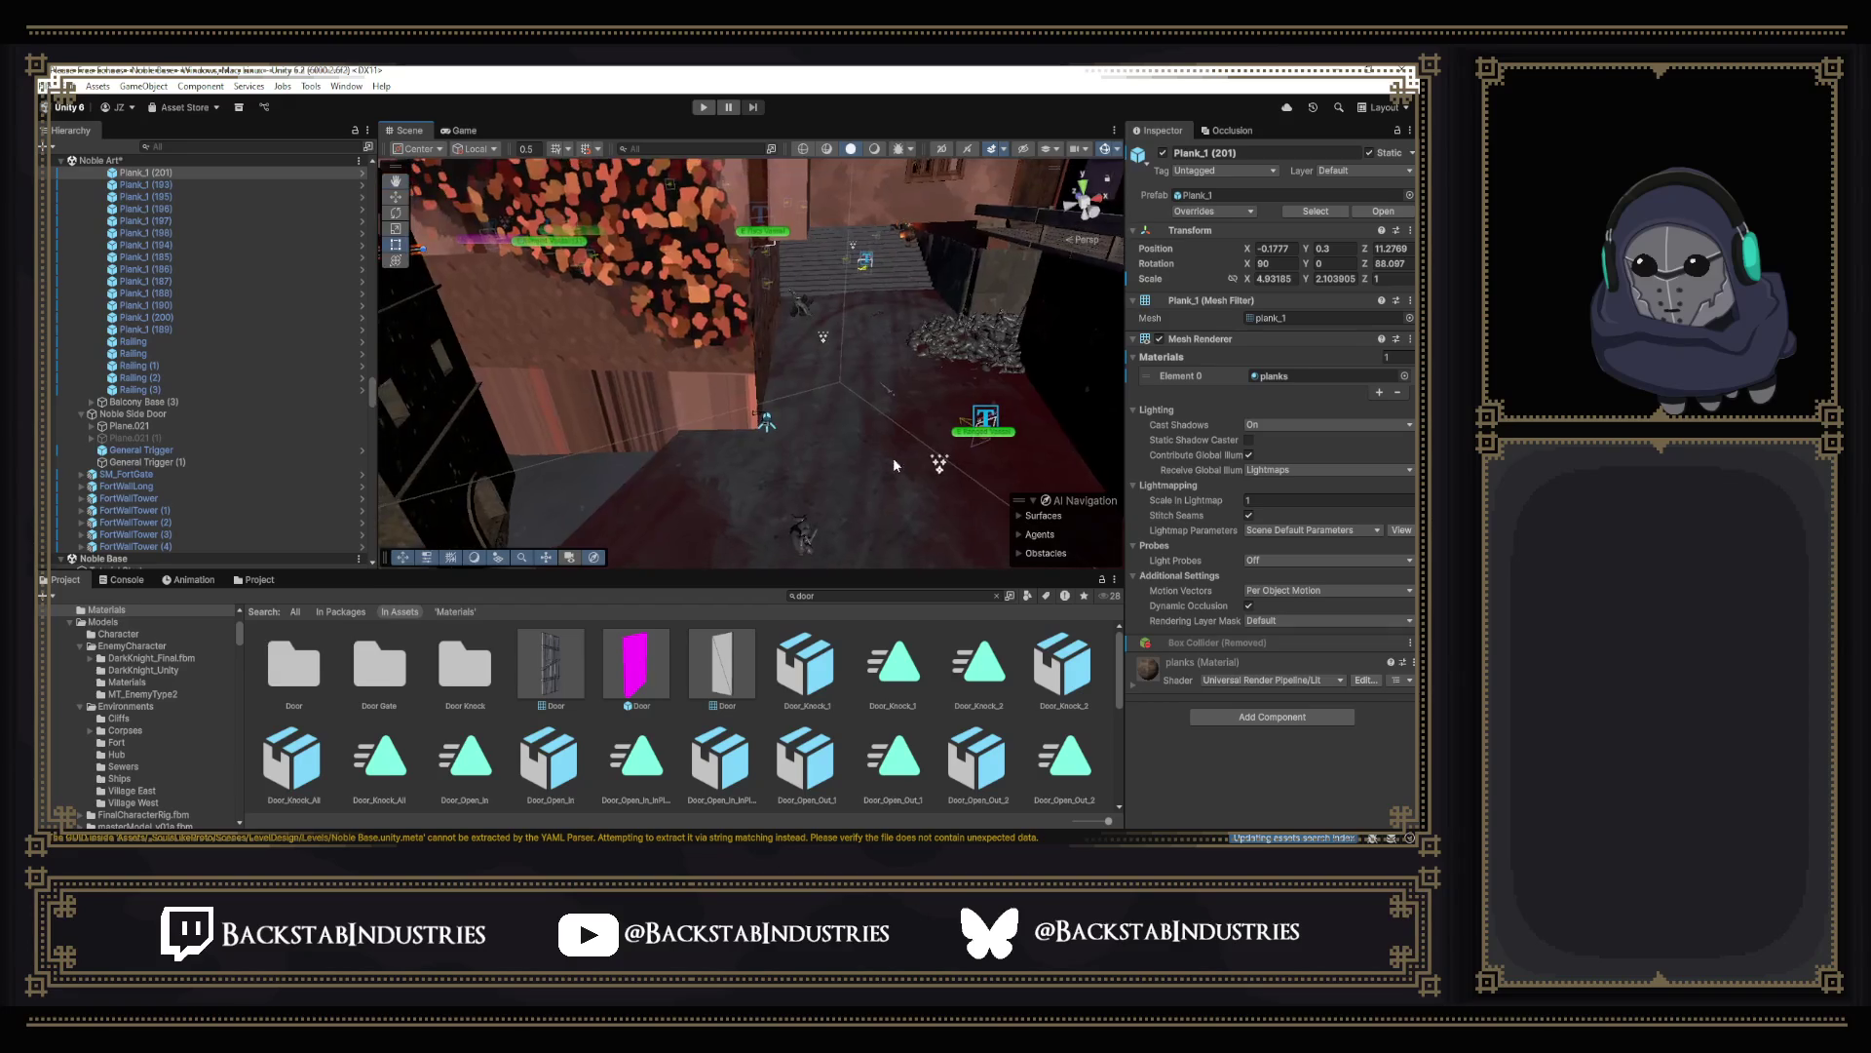
right_click_drag(754, 424, 1024, 360)
left_click(972, 429)
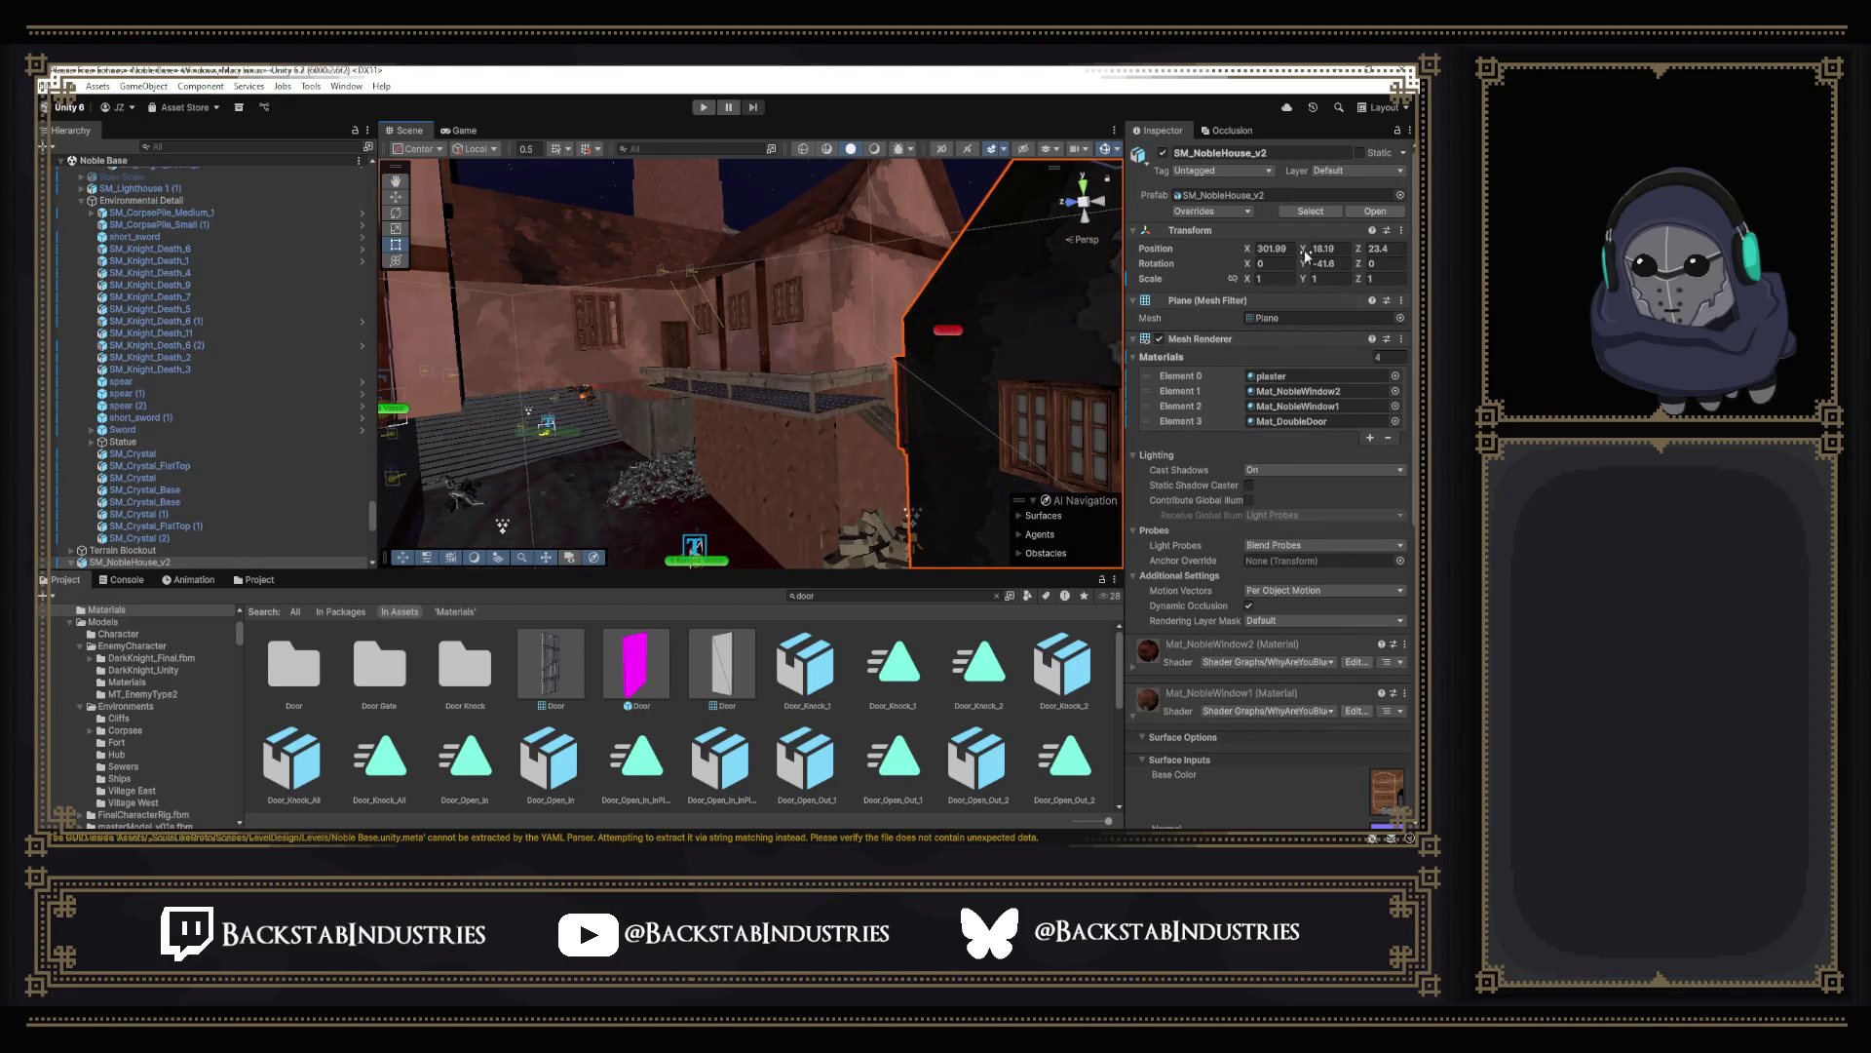
left_click(1251, 196)
scroll(773, 438, "up", 5)
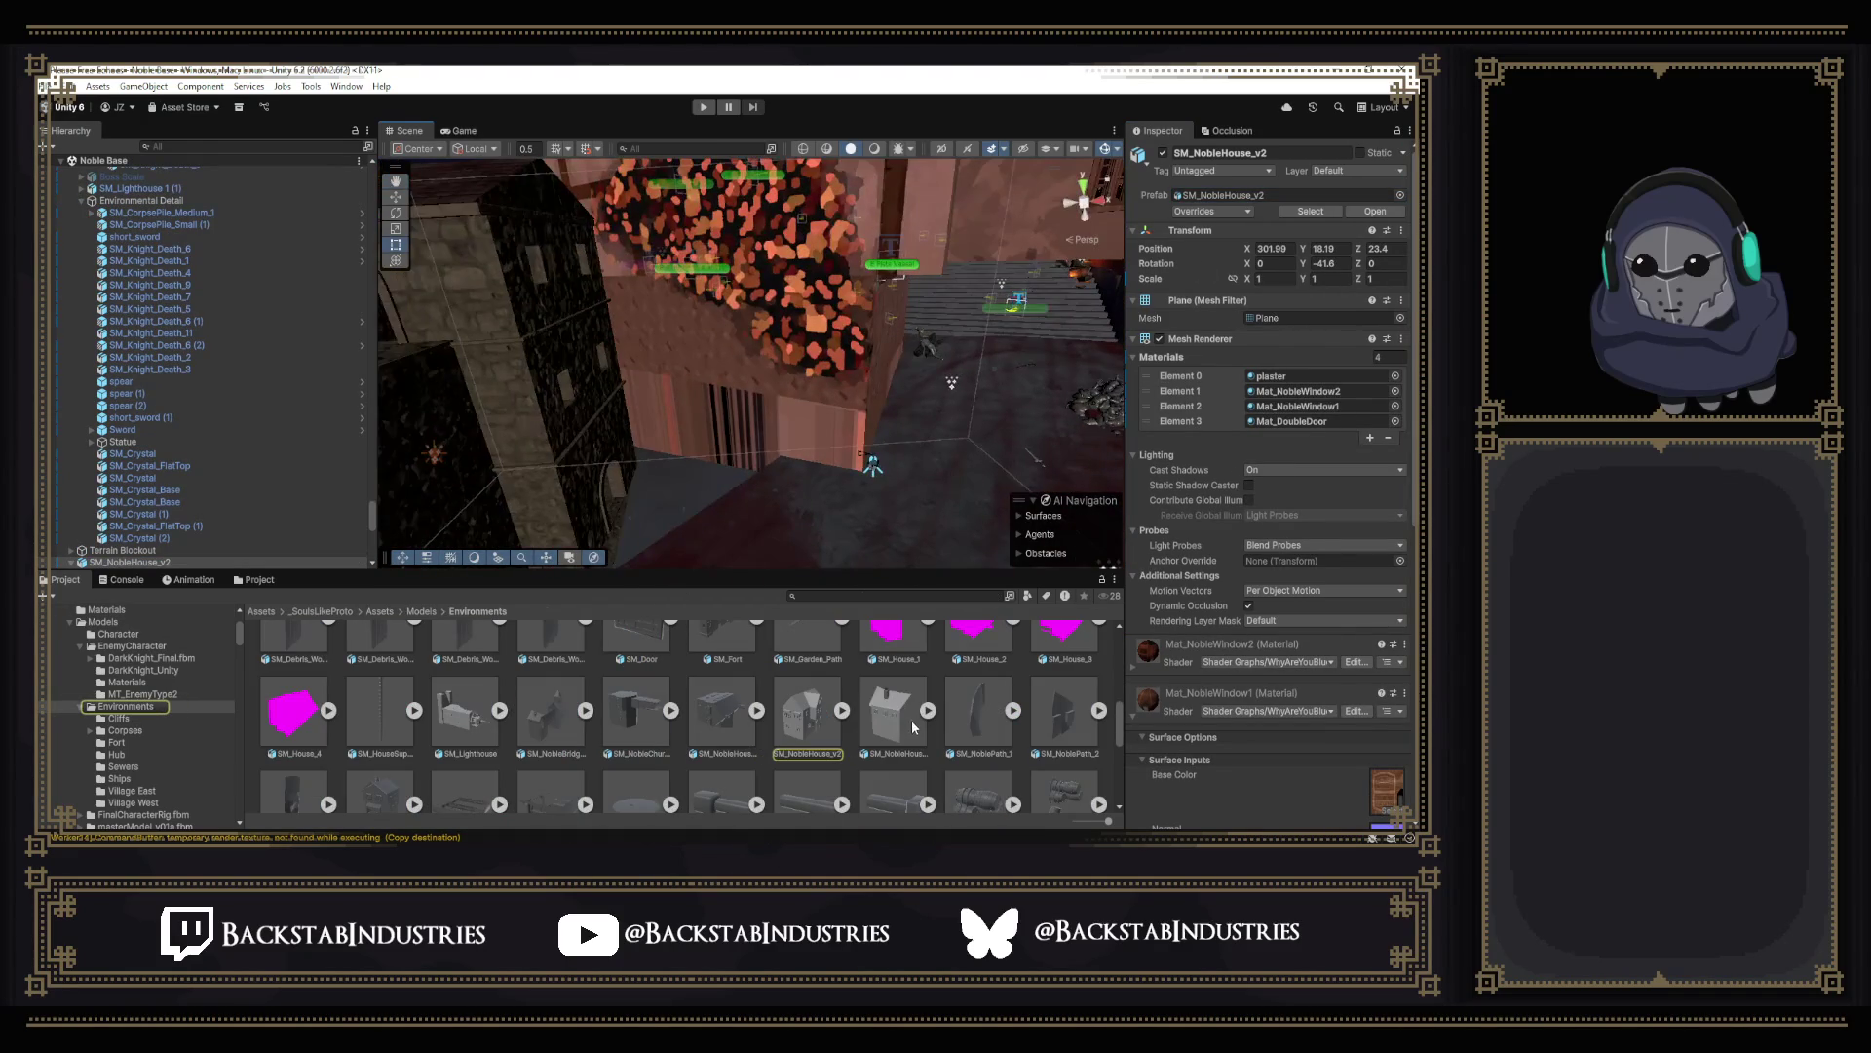
scroll(774, 549, "down", 5)
left_click(732, 484)
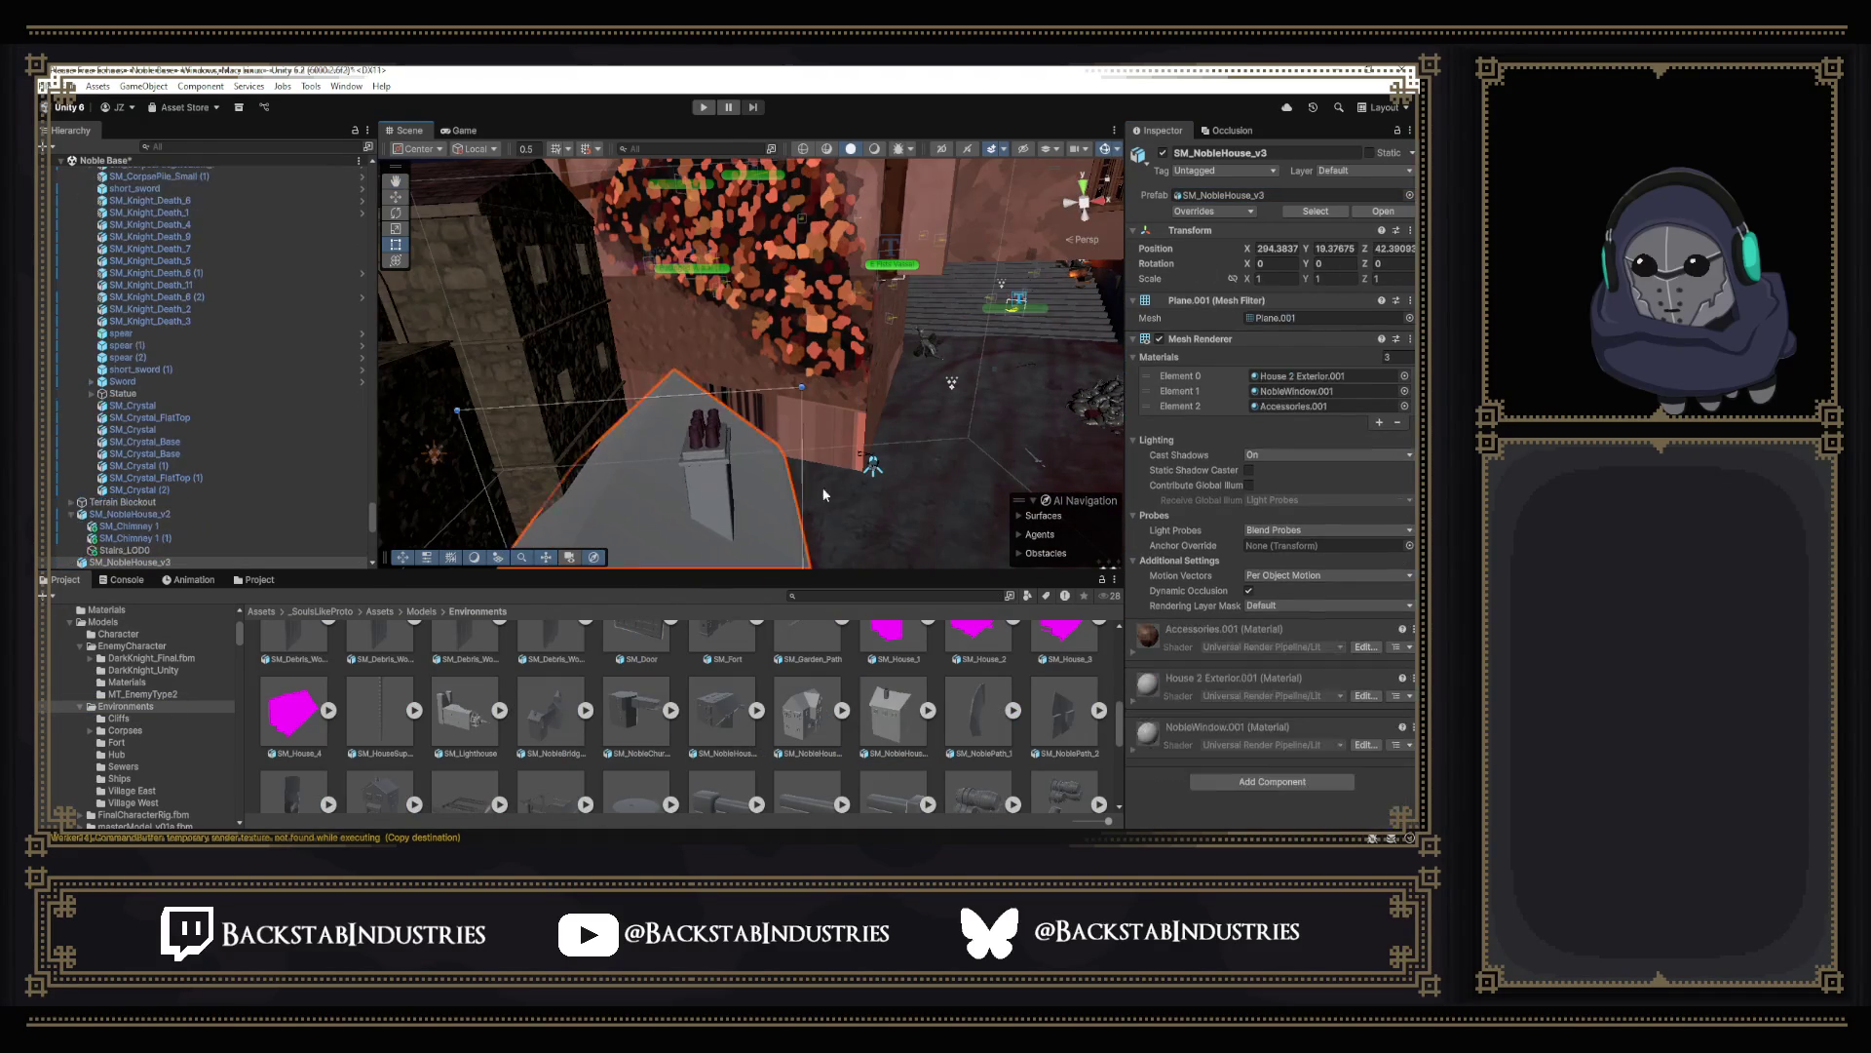
Raise the house along Y and shift it along X beside the existing house, then return to Blender.
right_click_drag(645, 521, 433, 252)
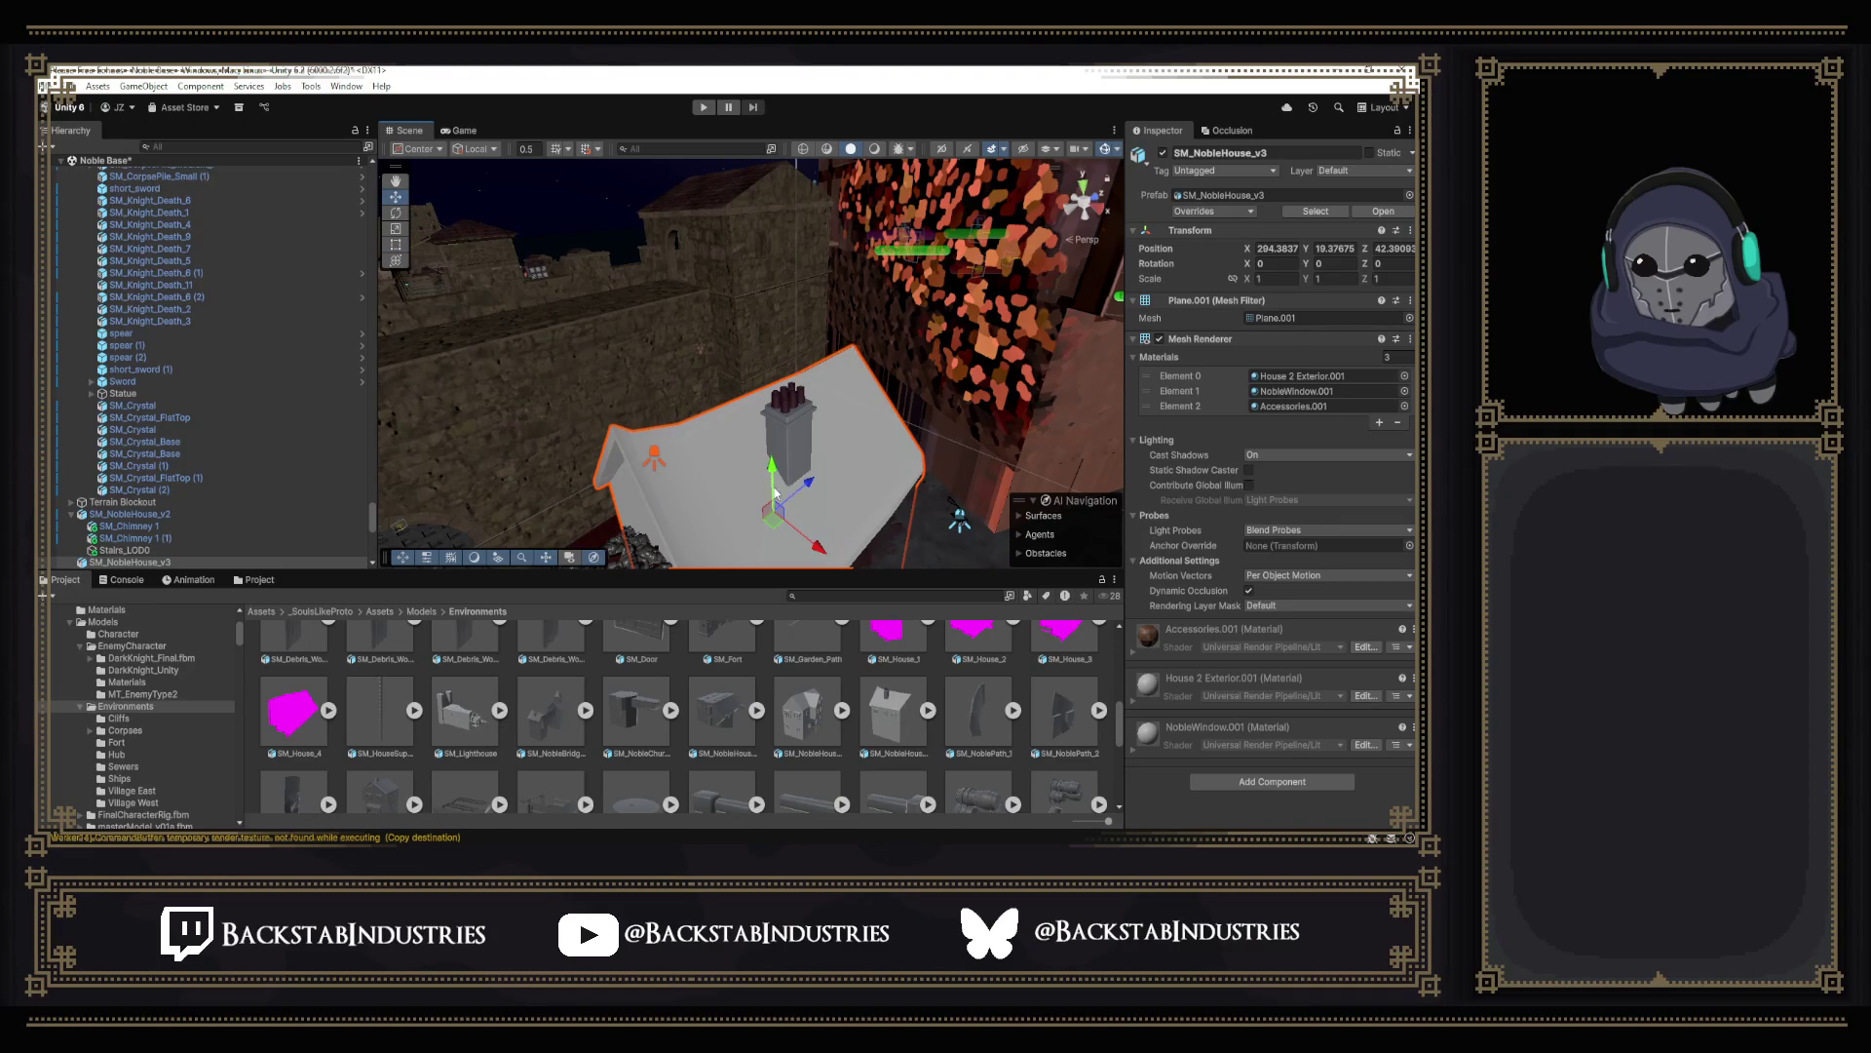
left_click_drag(770, 471, 768, 383)
mouse_move(768, 395)
right_mouse_down()
mouse_move(925, 366)
mouse_move(1089, 436)
mouse_move(776, 447)
mouse_move(968, 611)
mouse_move(822, 460)
right_mouse_up()
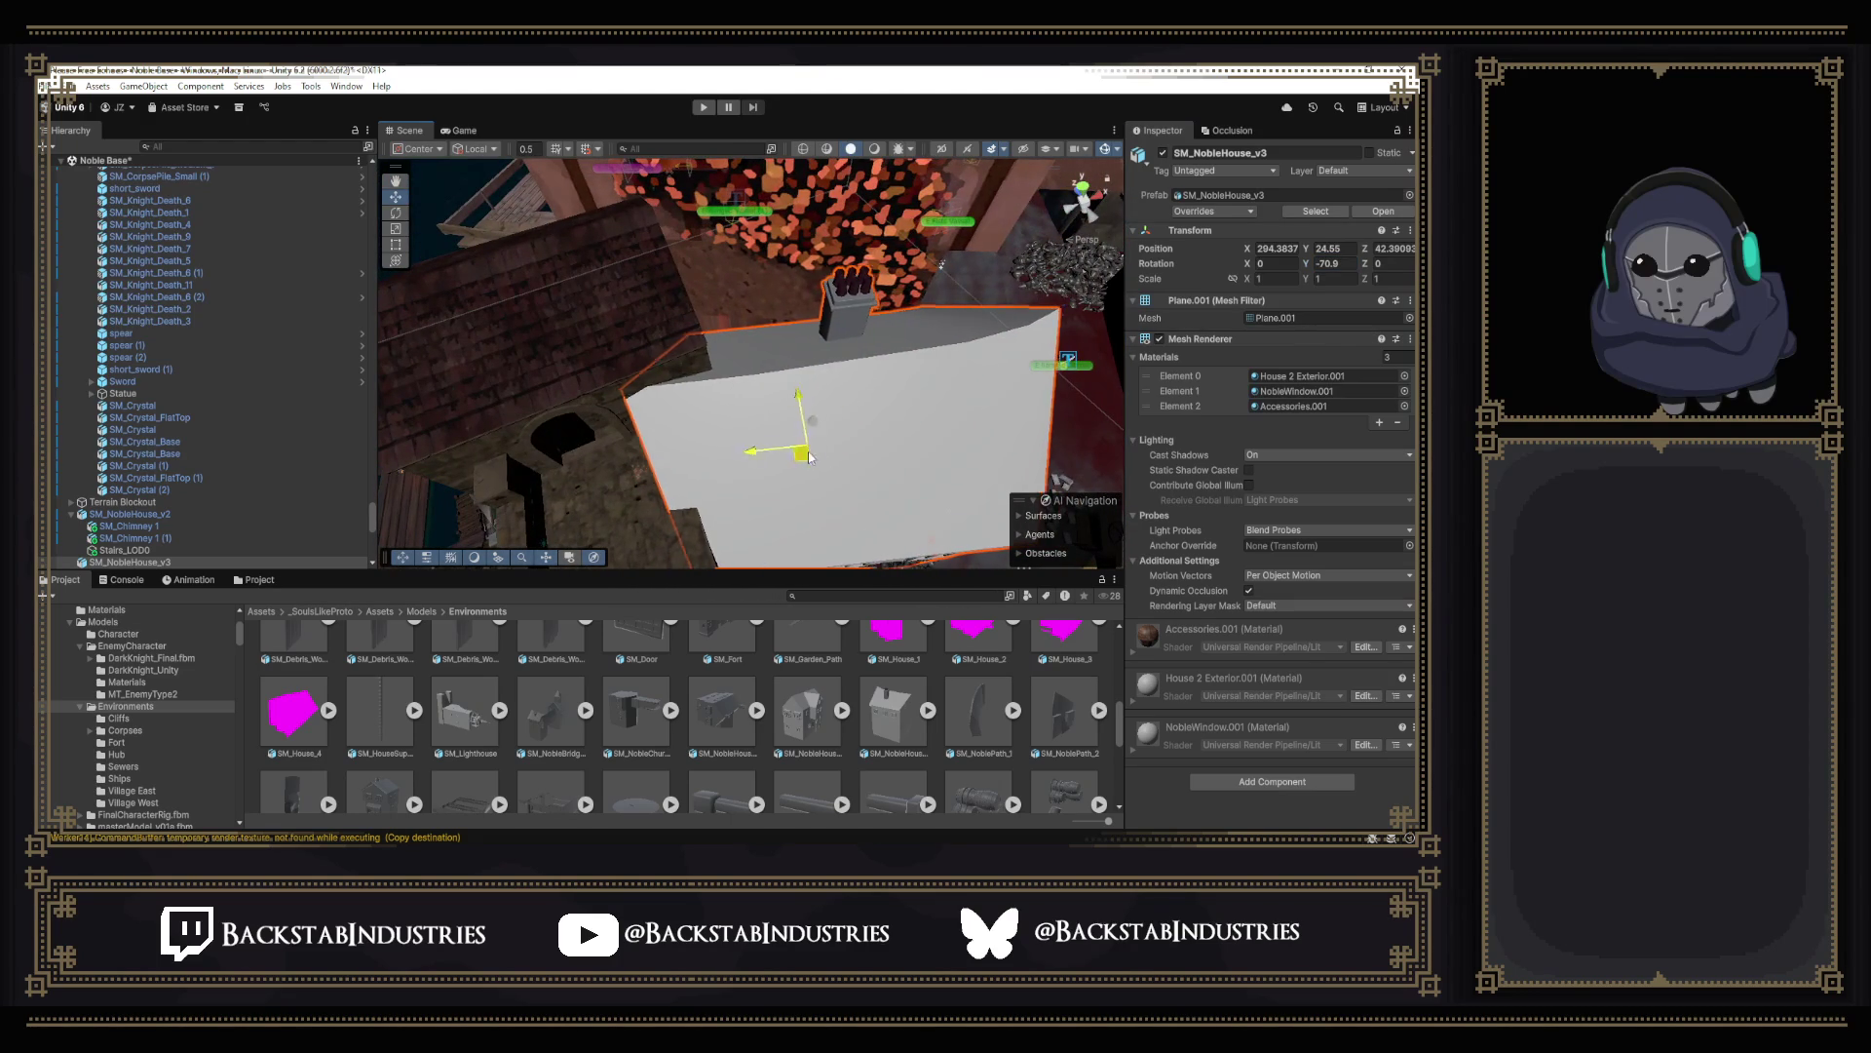
left_click_drag(806, 457, 853, 404)
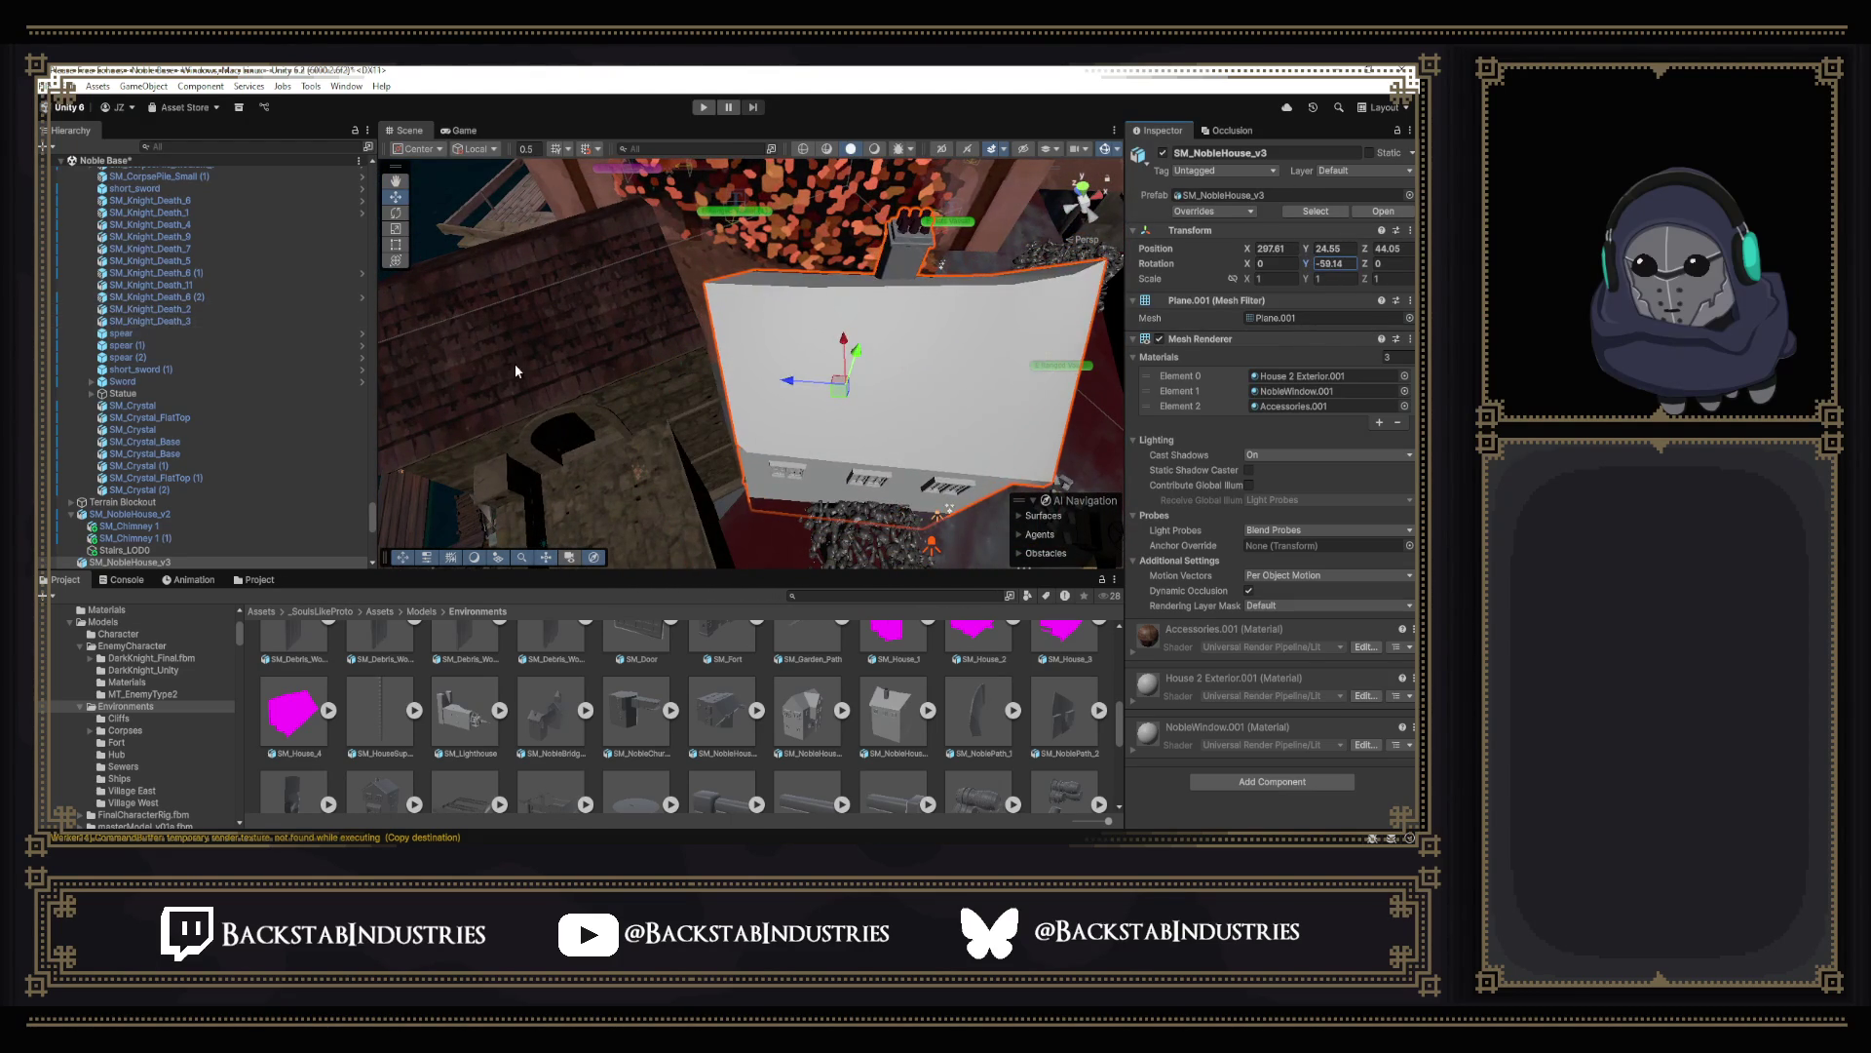
mouse_move(517, 371)
right_mouse_down()
mouse_move(804, 392)
mouse_move(720, 225)
mouse_move(636, 179)
right_mouse_up()
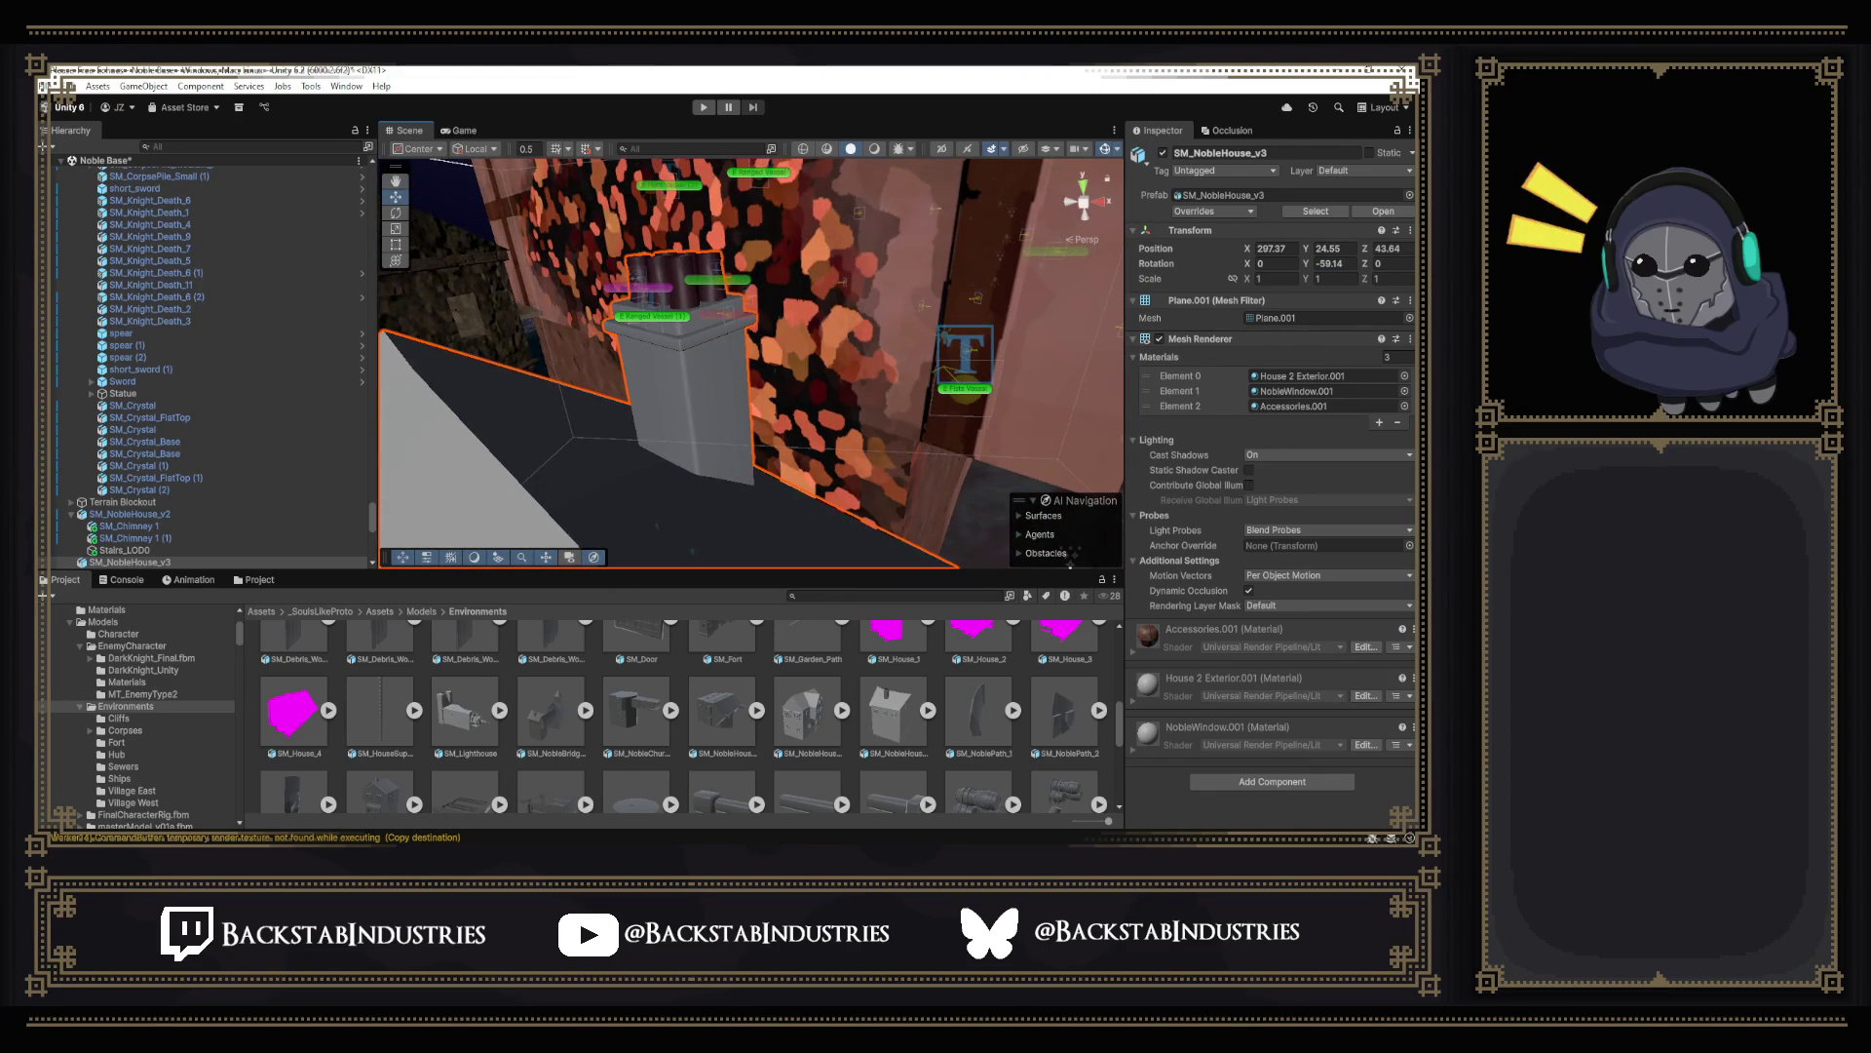
key("alt+Tab")
mouse_move(658, 413)
middle_mouse_down()
mouse_move(630, 343)
mouse_move(687, 469)
middle_mouse_up()
scroll(702, 498, "up", 2)
scroll(720, 506, "down", 2)
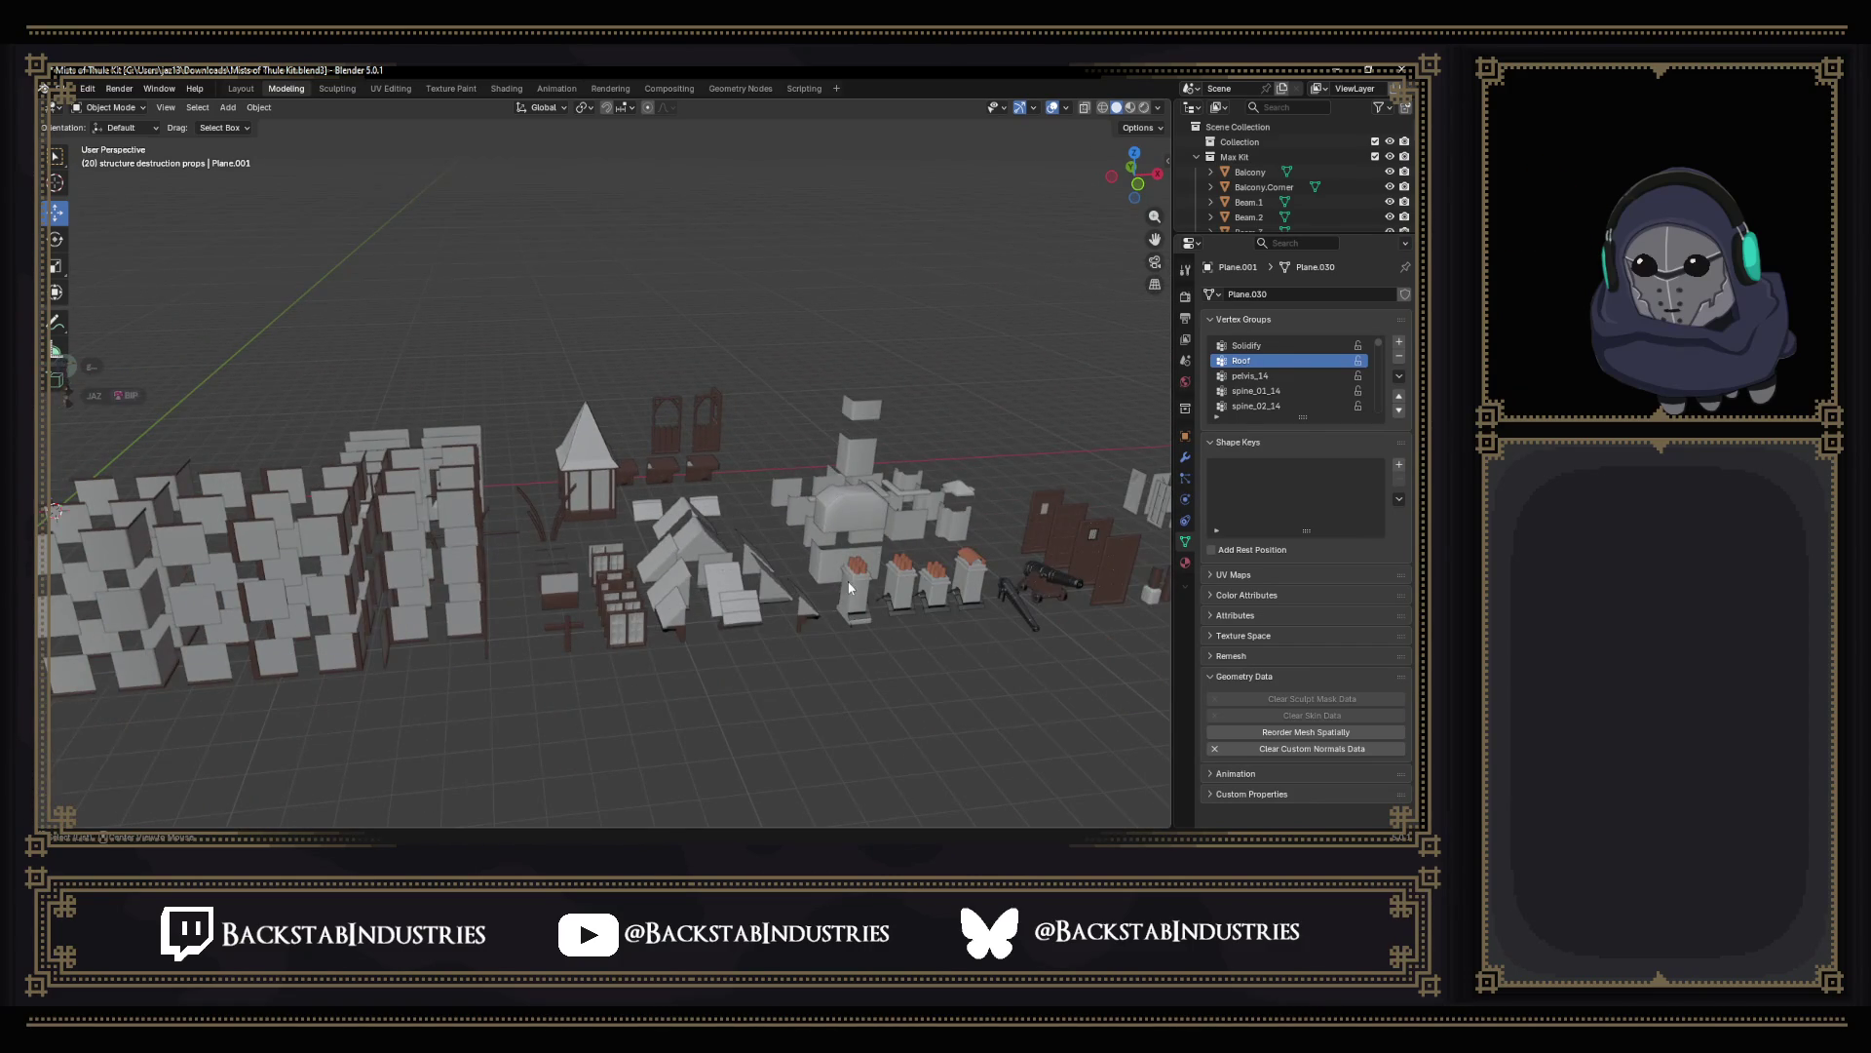
scroll(850, 587, "up", 5)
scroll(819, 601, "up", 3)
Look over the chimney props, selecting each chimney in turn.
mouse_move(780, 586)
middle_mouse_down()
mouse_move(703, 570)
mouse_move(903, 665)
mouse_move(1041, 661)
mouse_move(936, 629)
mouse_move(893, 639)
mouse_move(770, 573)
mouse_move(479, 577)
mouse_move(733, 483)
middle_mouse_up()
left_click(760, 469)
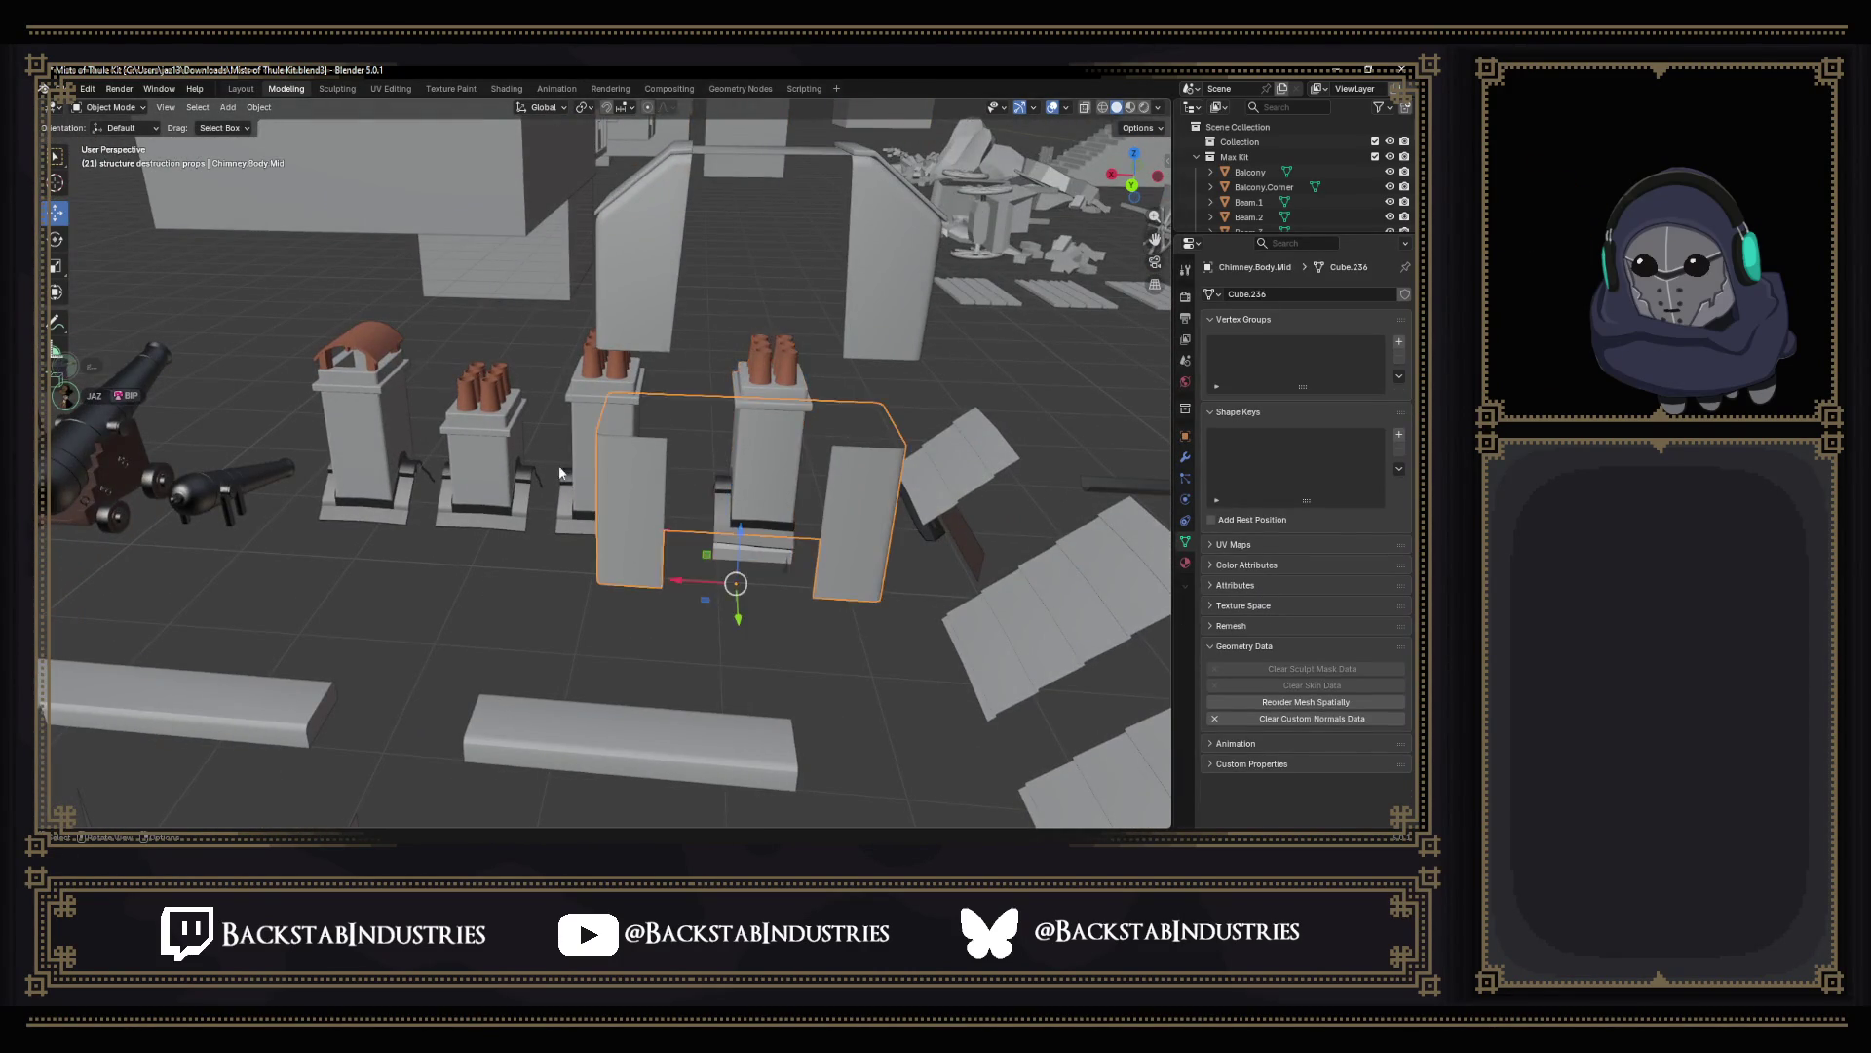
middle_click_drag(557, 464, 585, 460)
left_click(587, 455)
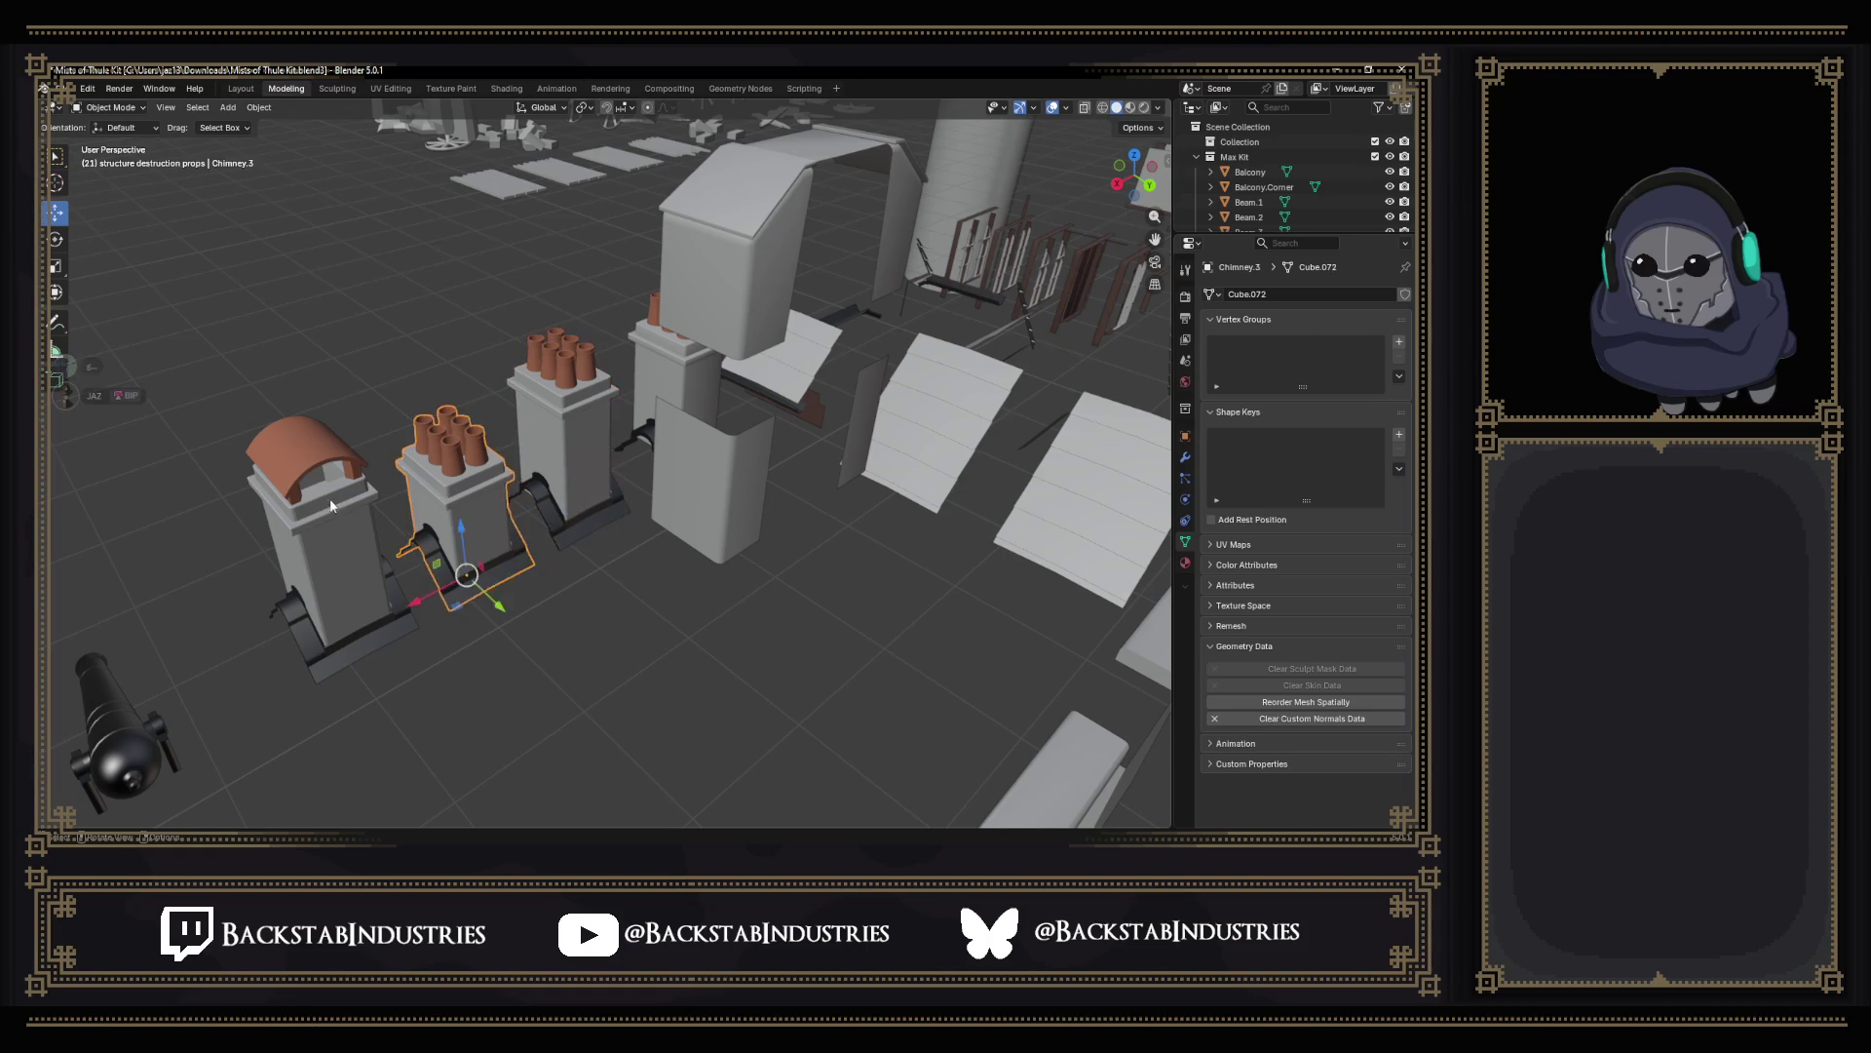
mouse_move(336, 522)
middle_mouse_down()
mouse_move(444, 543)
mouse_move(338, 496)
mouse_move(693, 521)
mouse_move(756, 504)
mouse_move(393, 502)
middle_mouse_up()
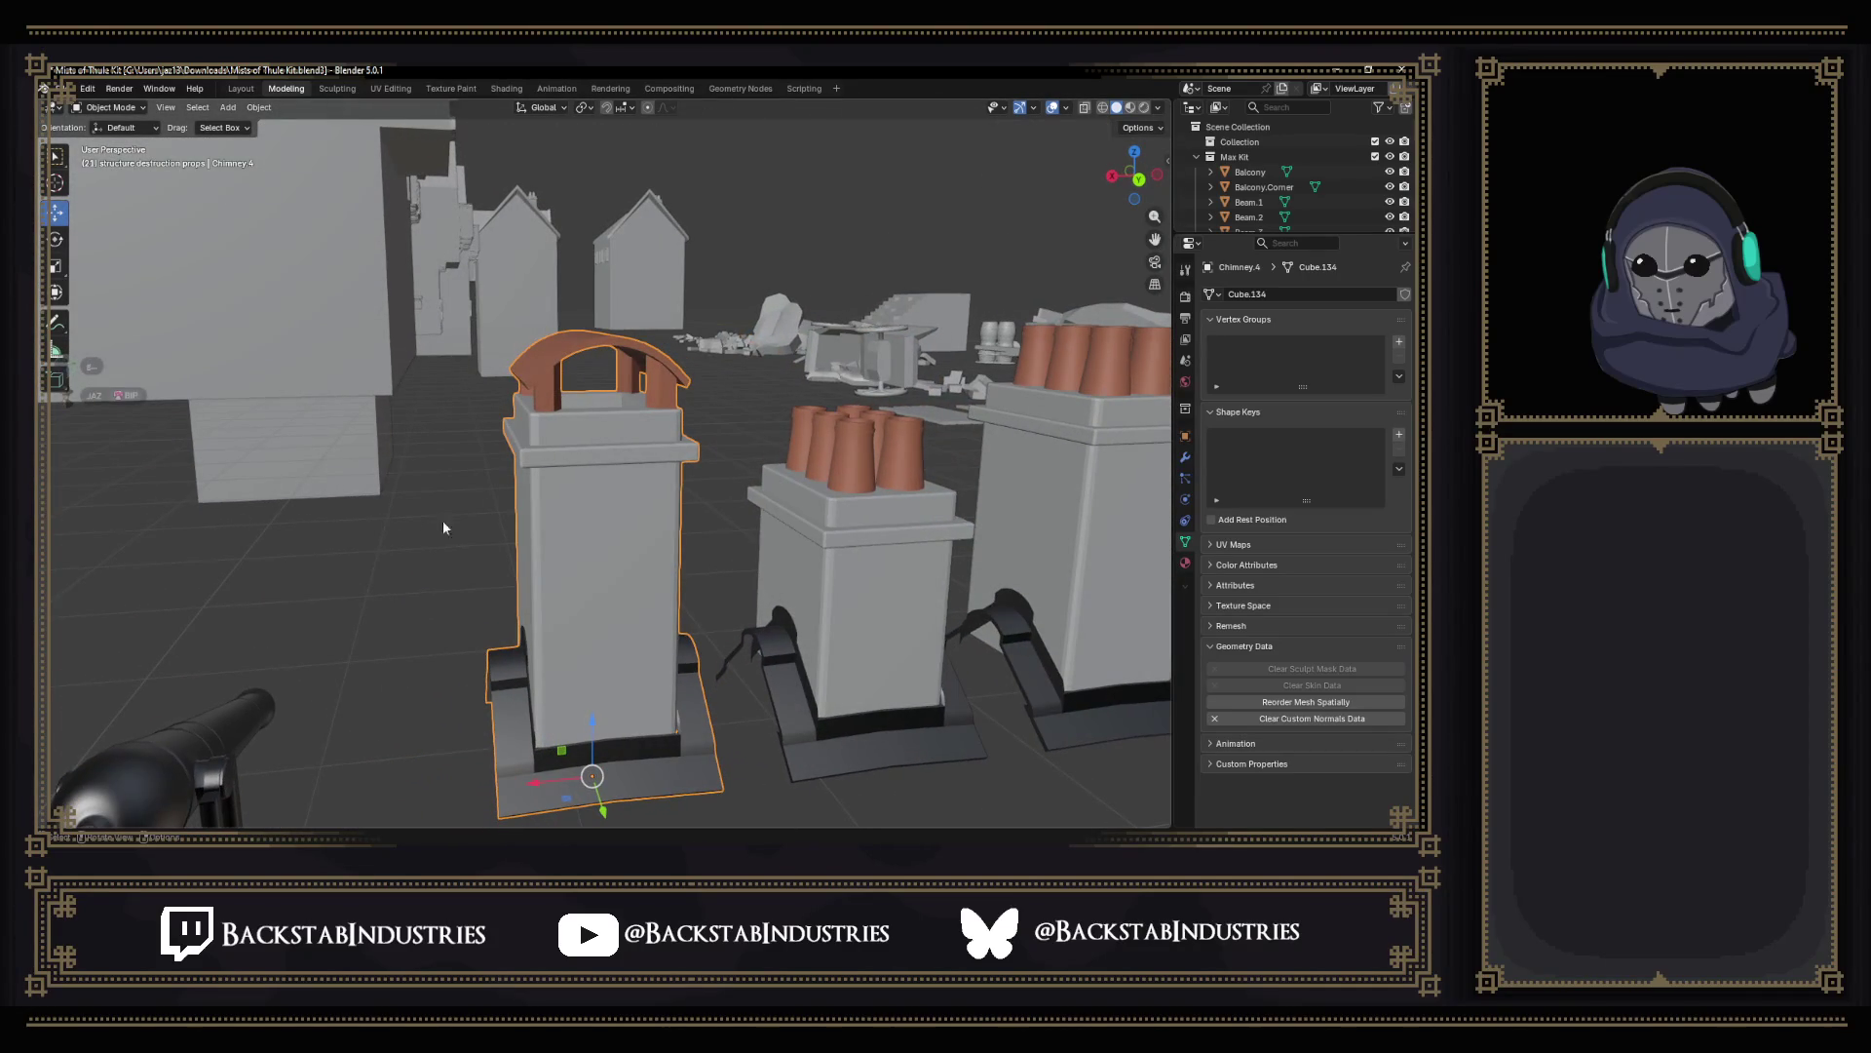
scroll(681, 542, "down", 3)
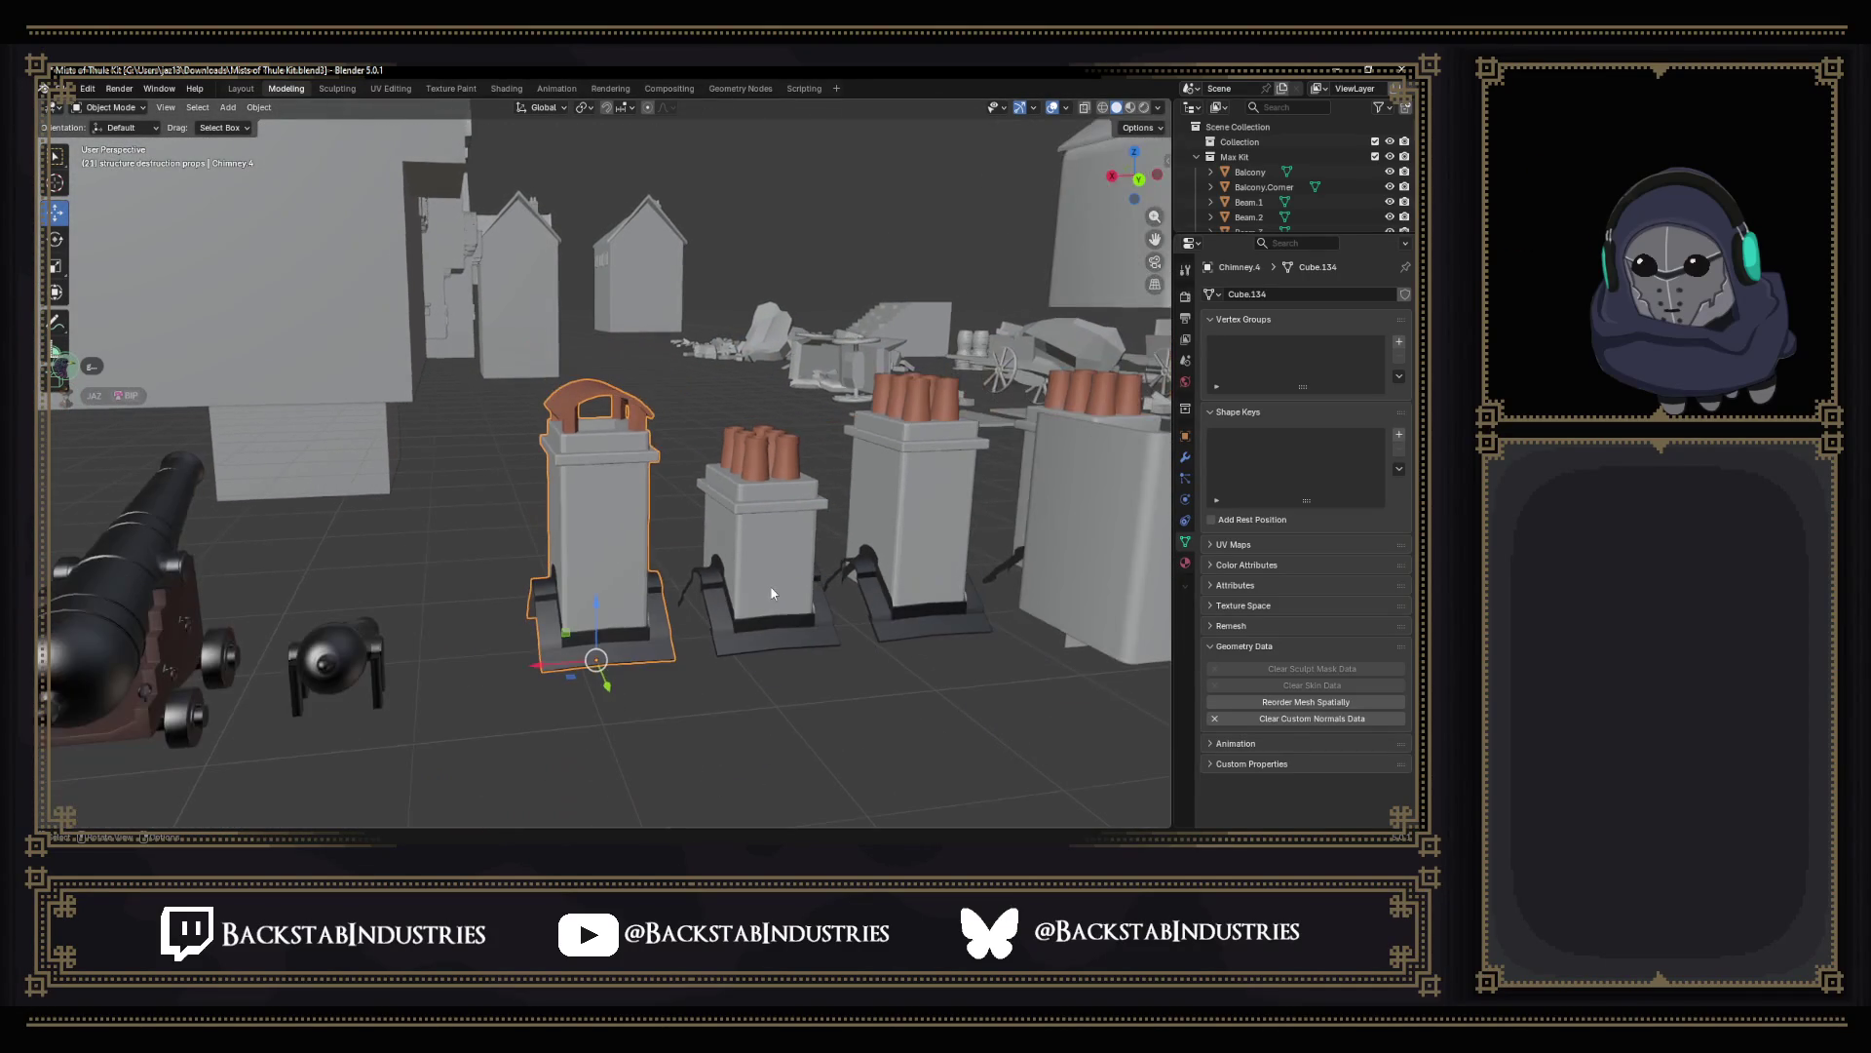
mouse_move(770, 587)
middle_mouse_down()
mouse_move(801, 601)
mouse_move(733, 607)
mouse_move(727, 634)
mouse_move(820, 647)
mouse_move(1070, 620)
mouse_move(789, 613)
middle_mouse_up()
scroll(787, 611, "up", 2)
scroll(811, 611, "up", 2)
scroll(812, 614, "down", 4)
scroll(812, 612, "down", 3)
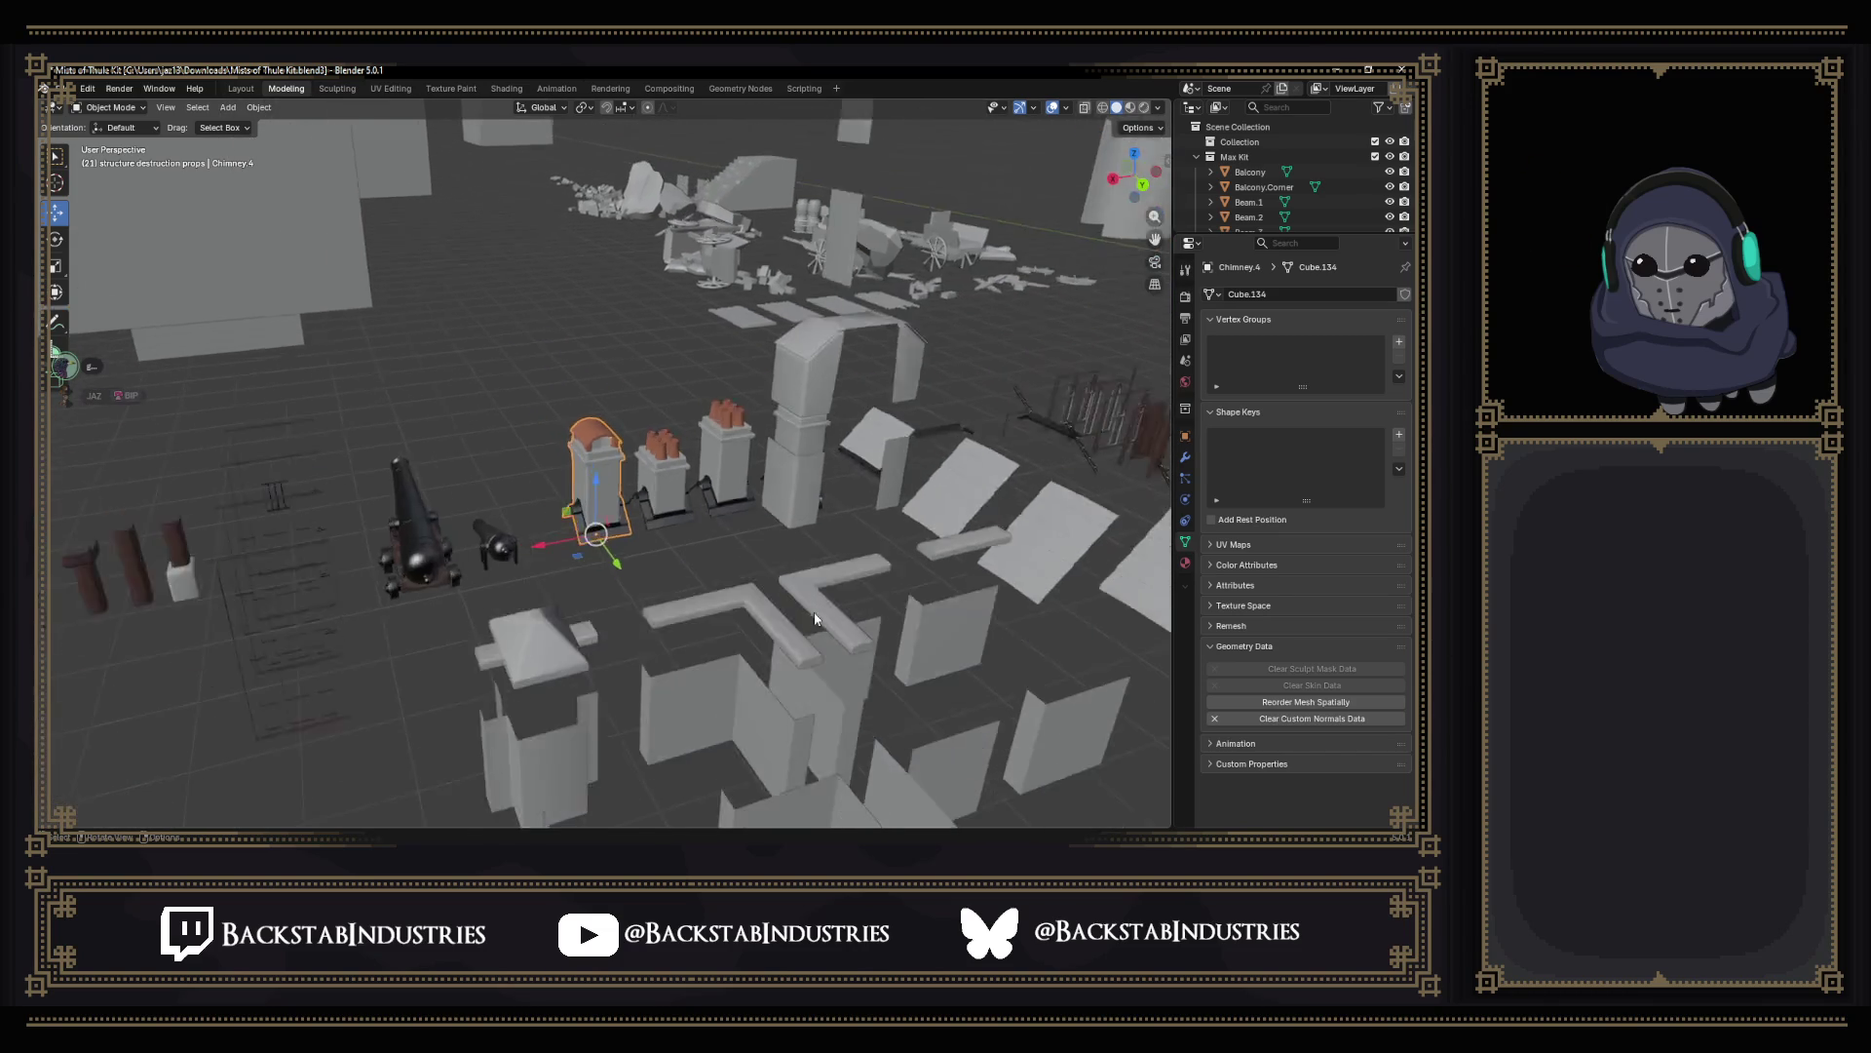
Pull back to view the whole kit scene, then switch to Unity and fly around its scene.
mouse_move(813, 611)
middle_mouse_down()
mouse_move(1003, 621)
mouse_move(730, 509)
mouse_move(540, 537)
middle_mouse_up()
scroll(814, 613, "up", 4)
scroll(815, 613, "up", 3)
scroll(814, 612, "up", 1)
scroll(1003, 621, "down", 4)
scroll(539, 537, "down", 3)
scroll(593, 526, "up", 2)
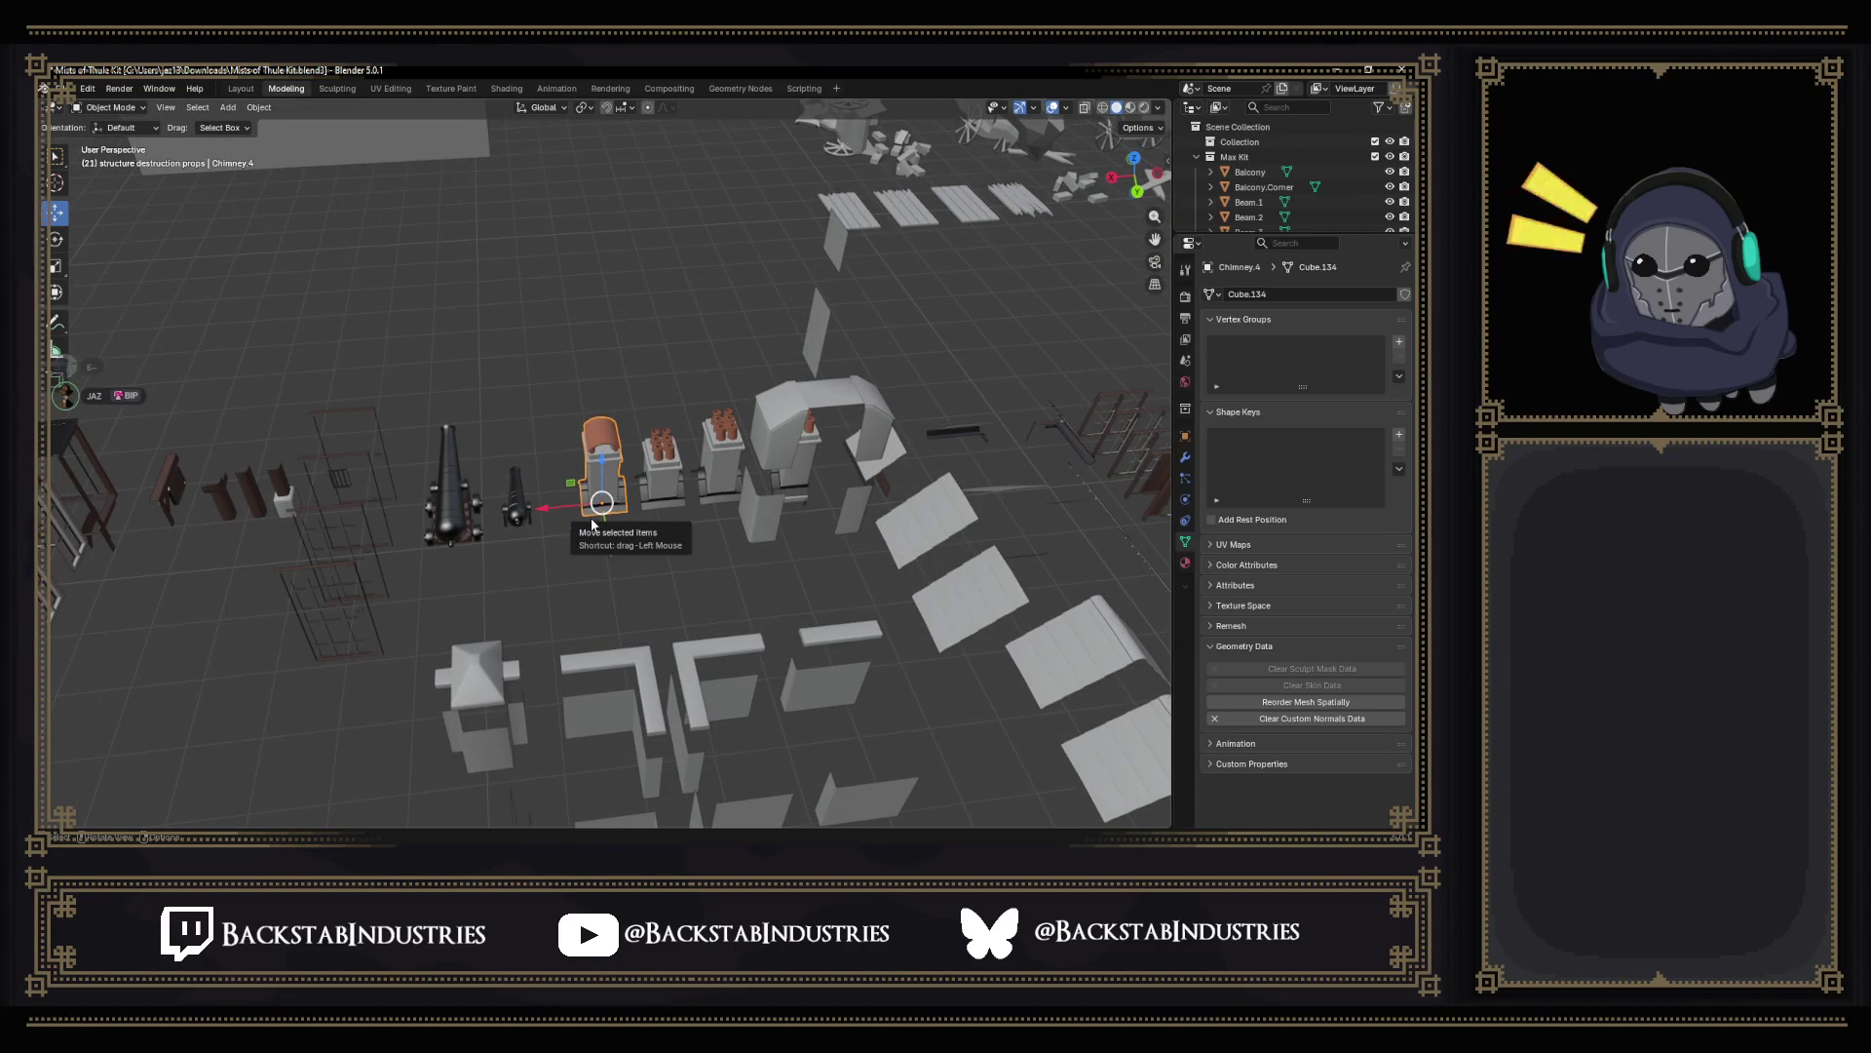
scroll(593, 522, "down", 4)
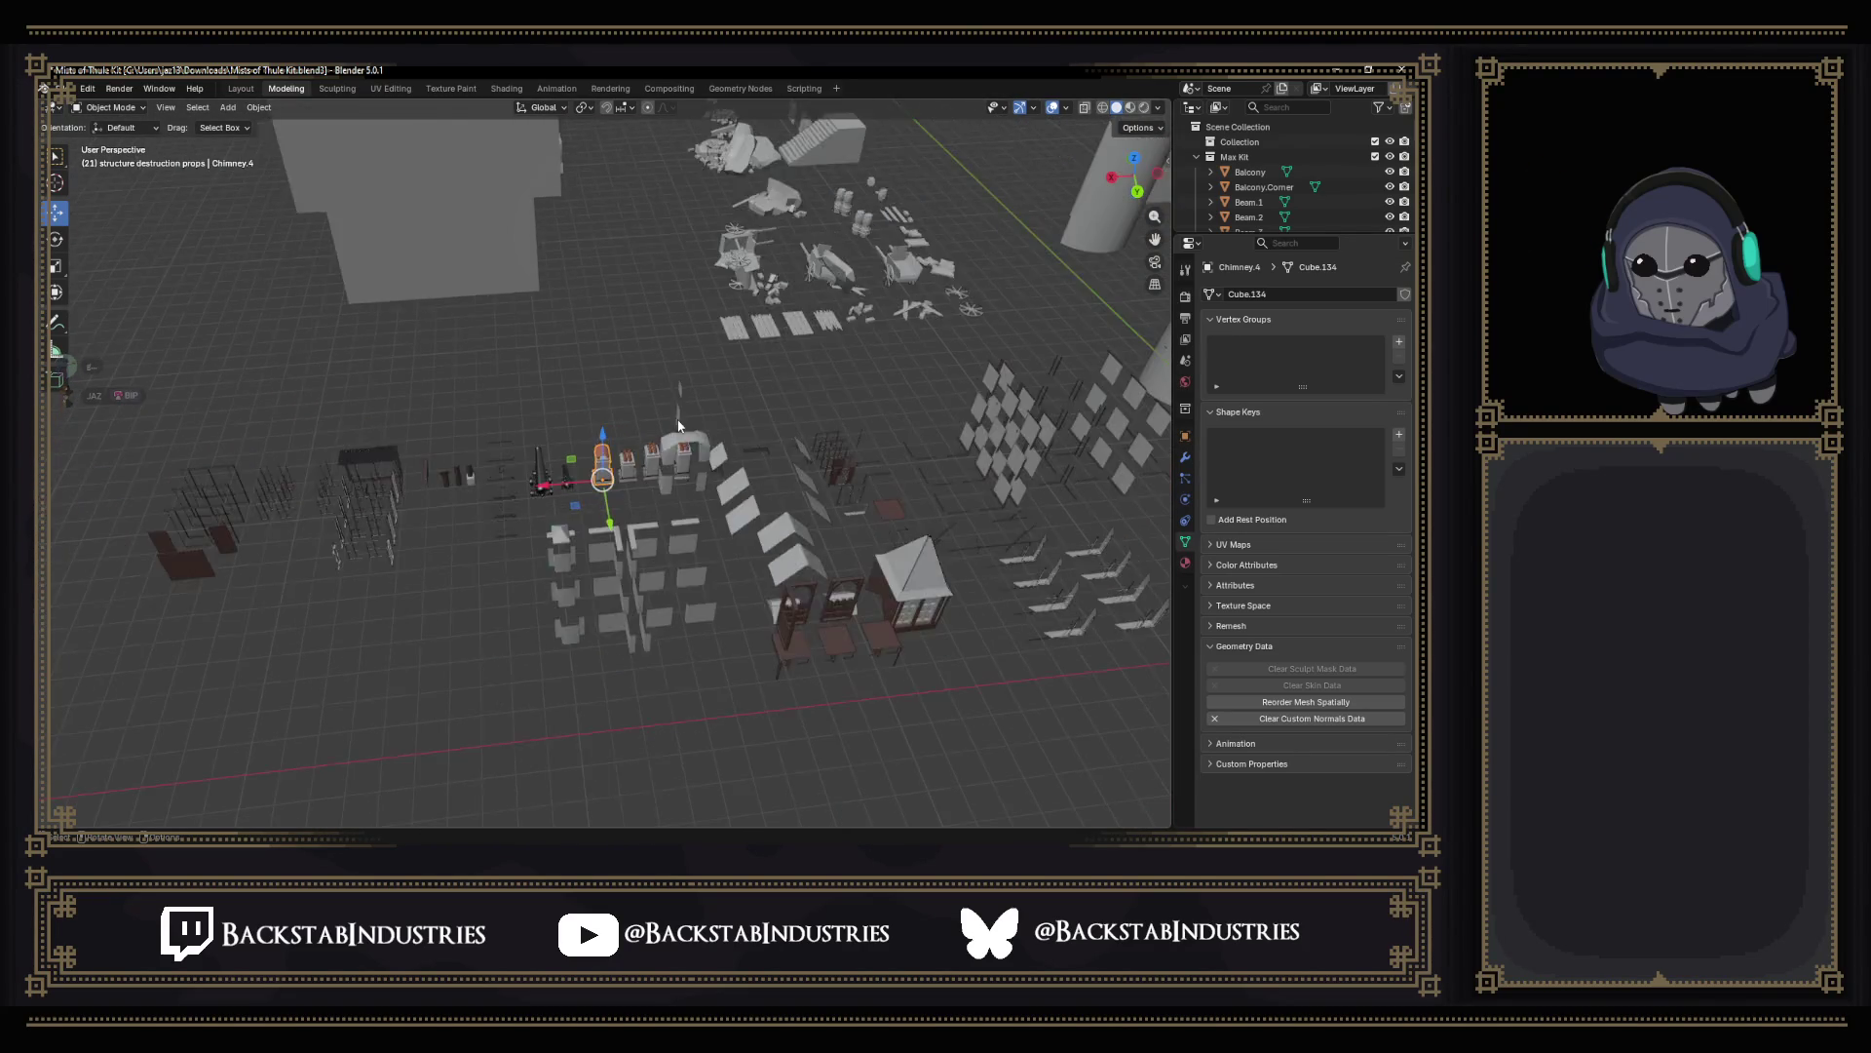
middle_click_drag(735, 381, 622, 565, "shift")
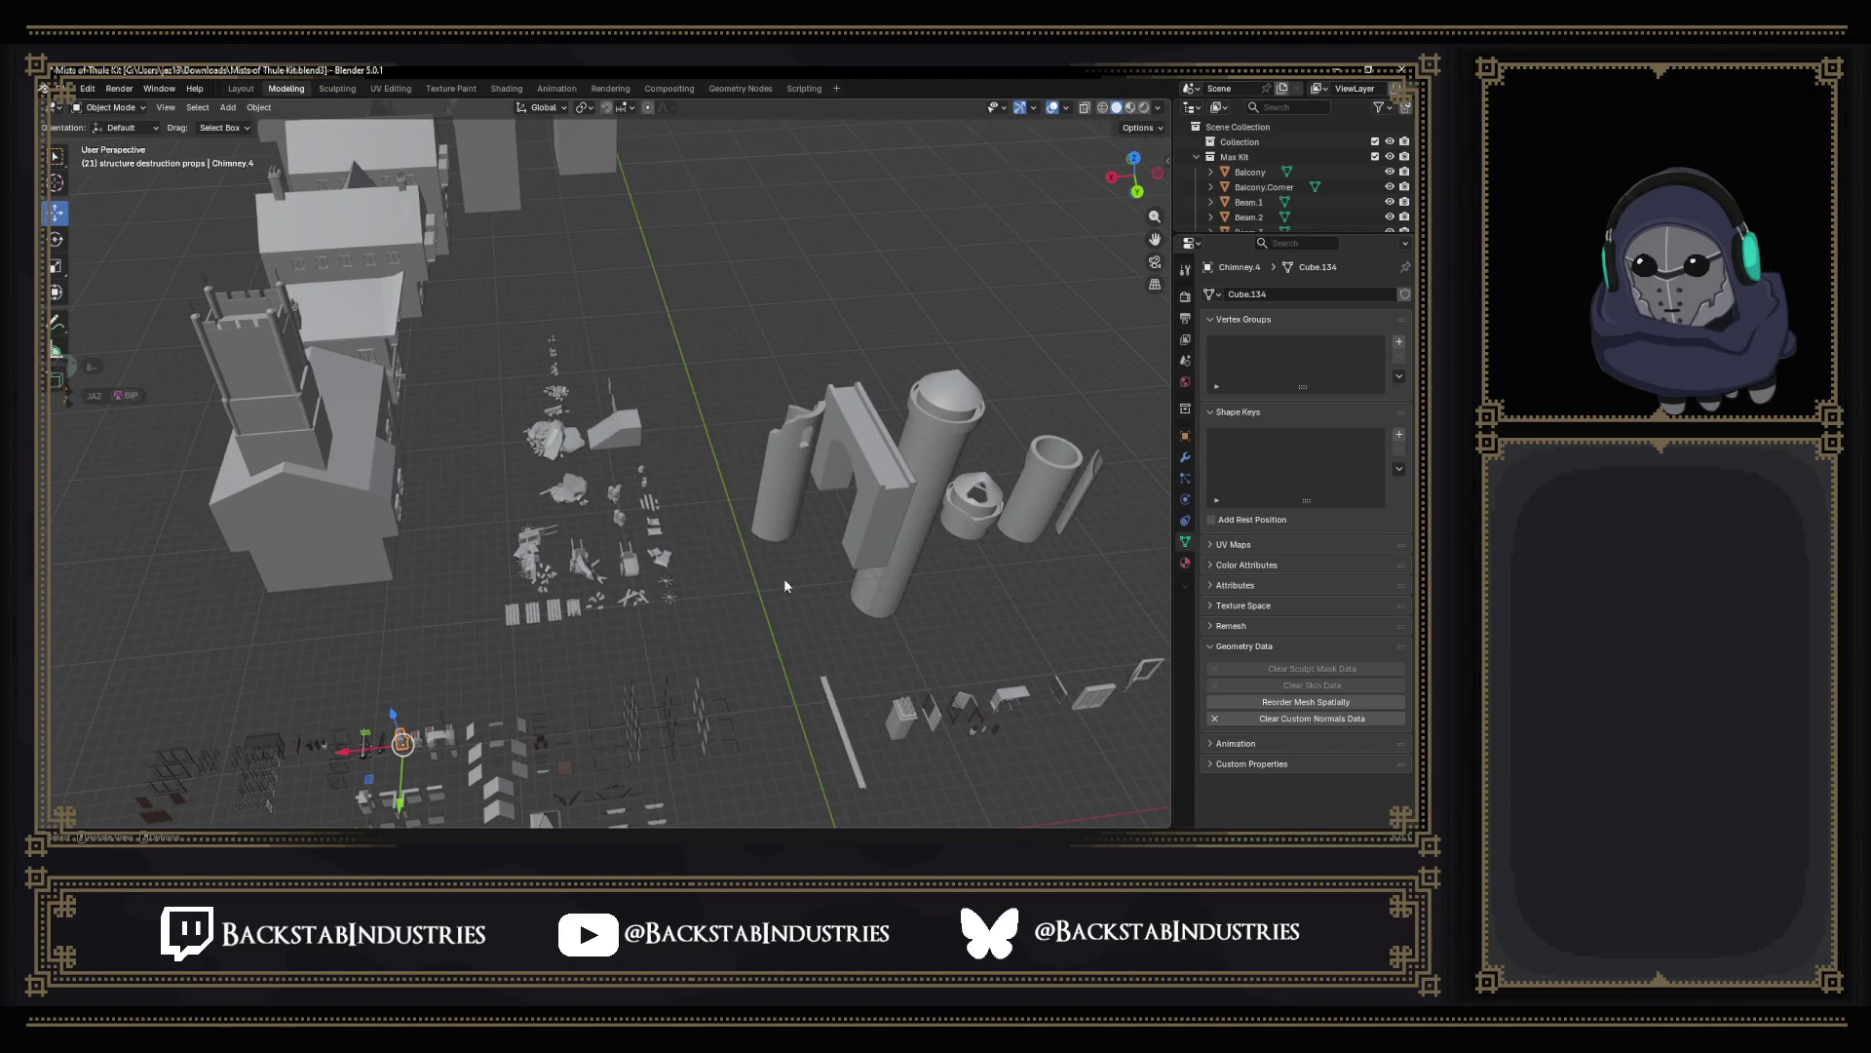
middle_click_drag(806, 588, 796, 580)
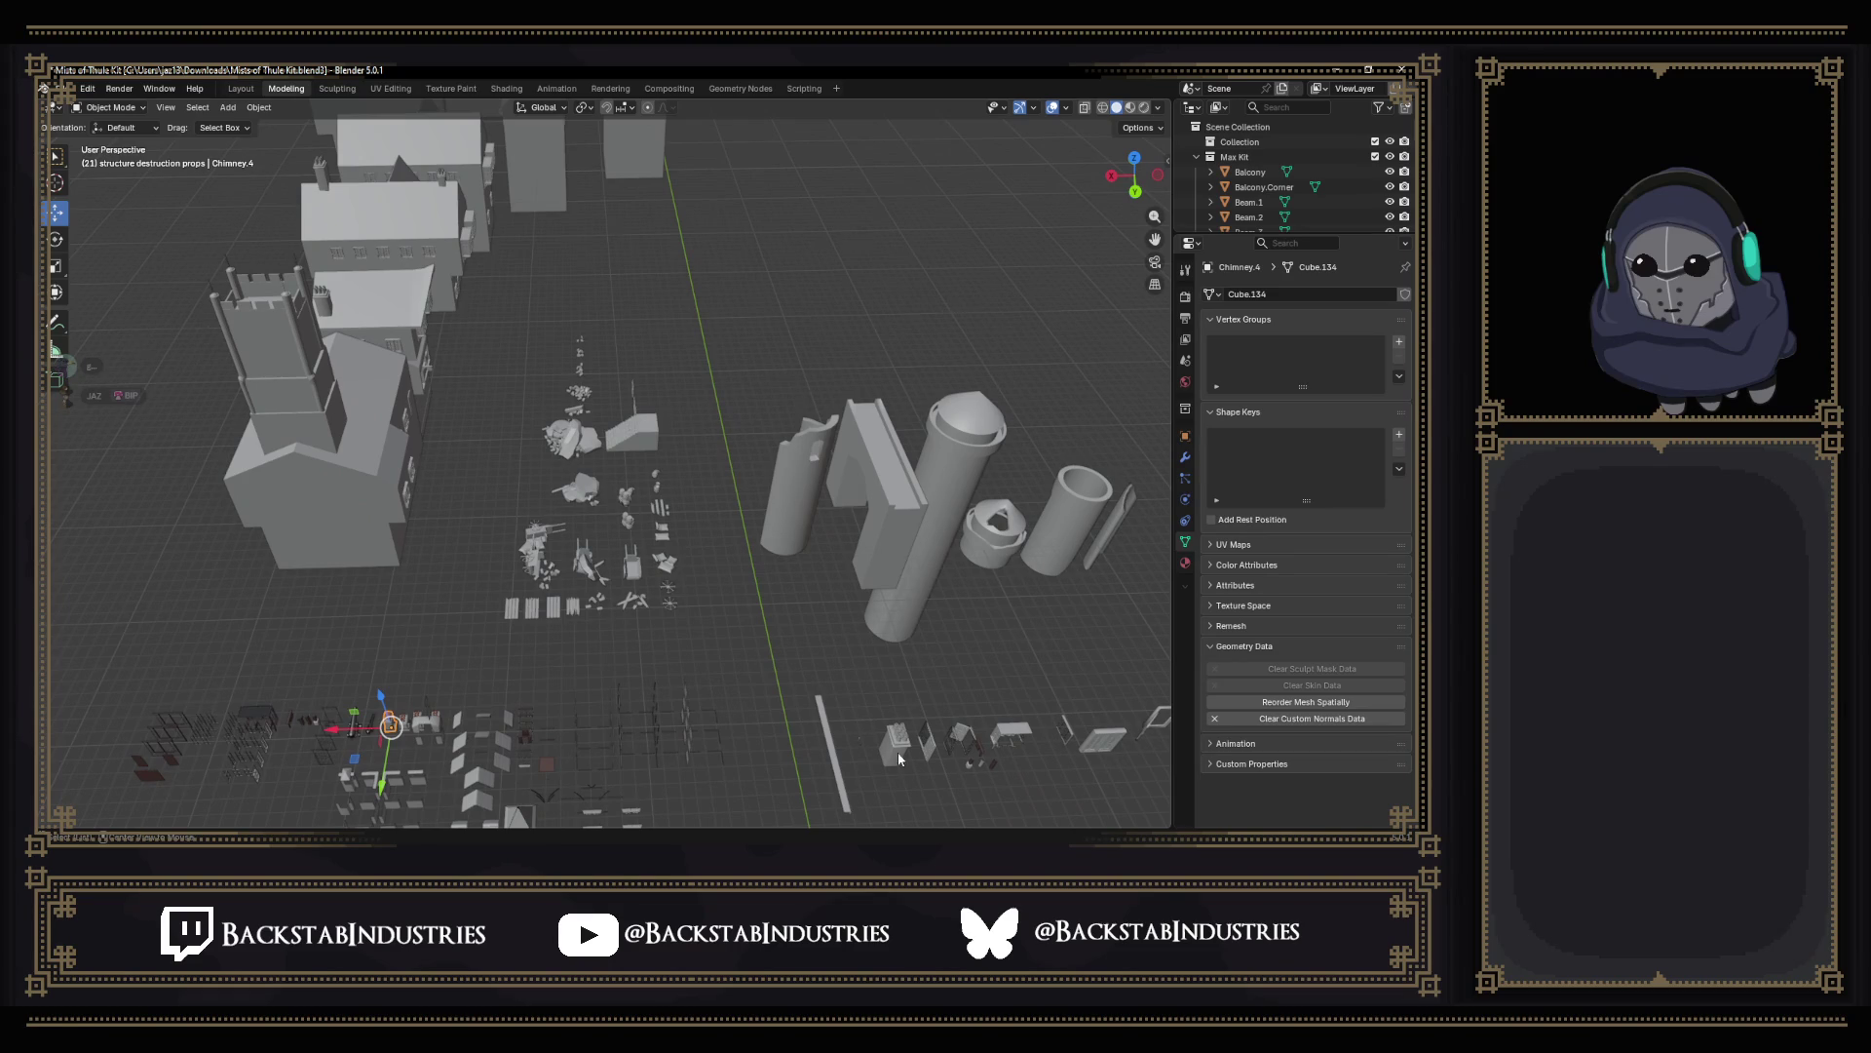
scroll(899, 733, "up", 4)
scroll(859, 715, "up", 4)
scroll(853, 710, "up", 3)
mouse_move(852, 710)
middle_mouse_down()
mouse_move(700, 654)
mouse_move(687, 718)
middle_mouse_up()
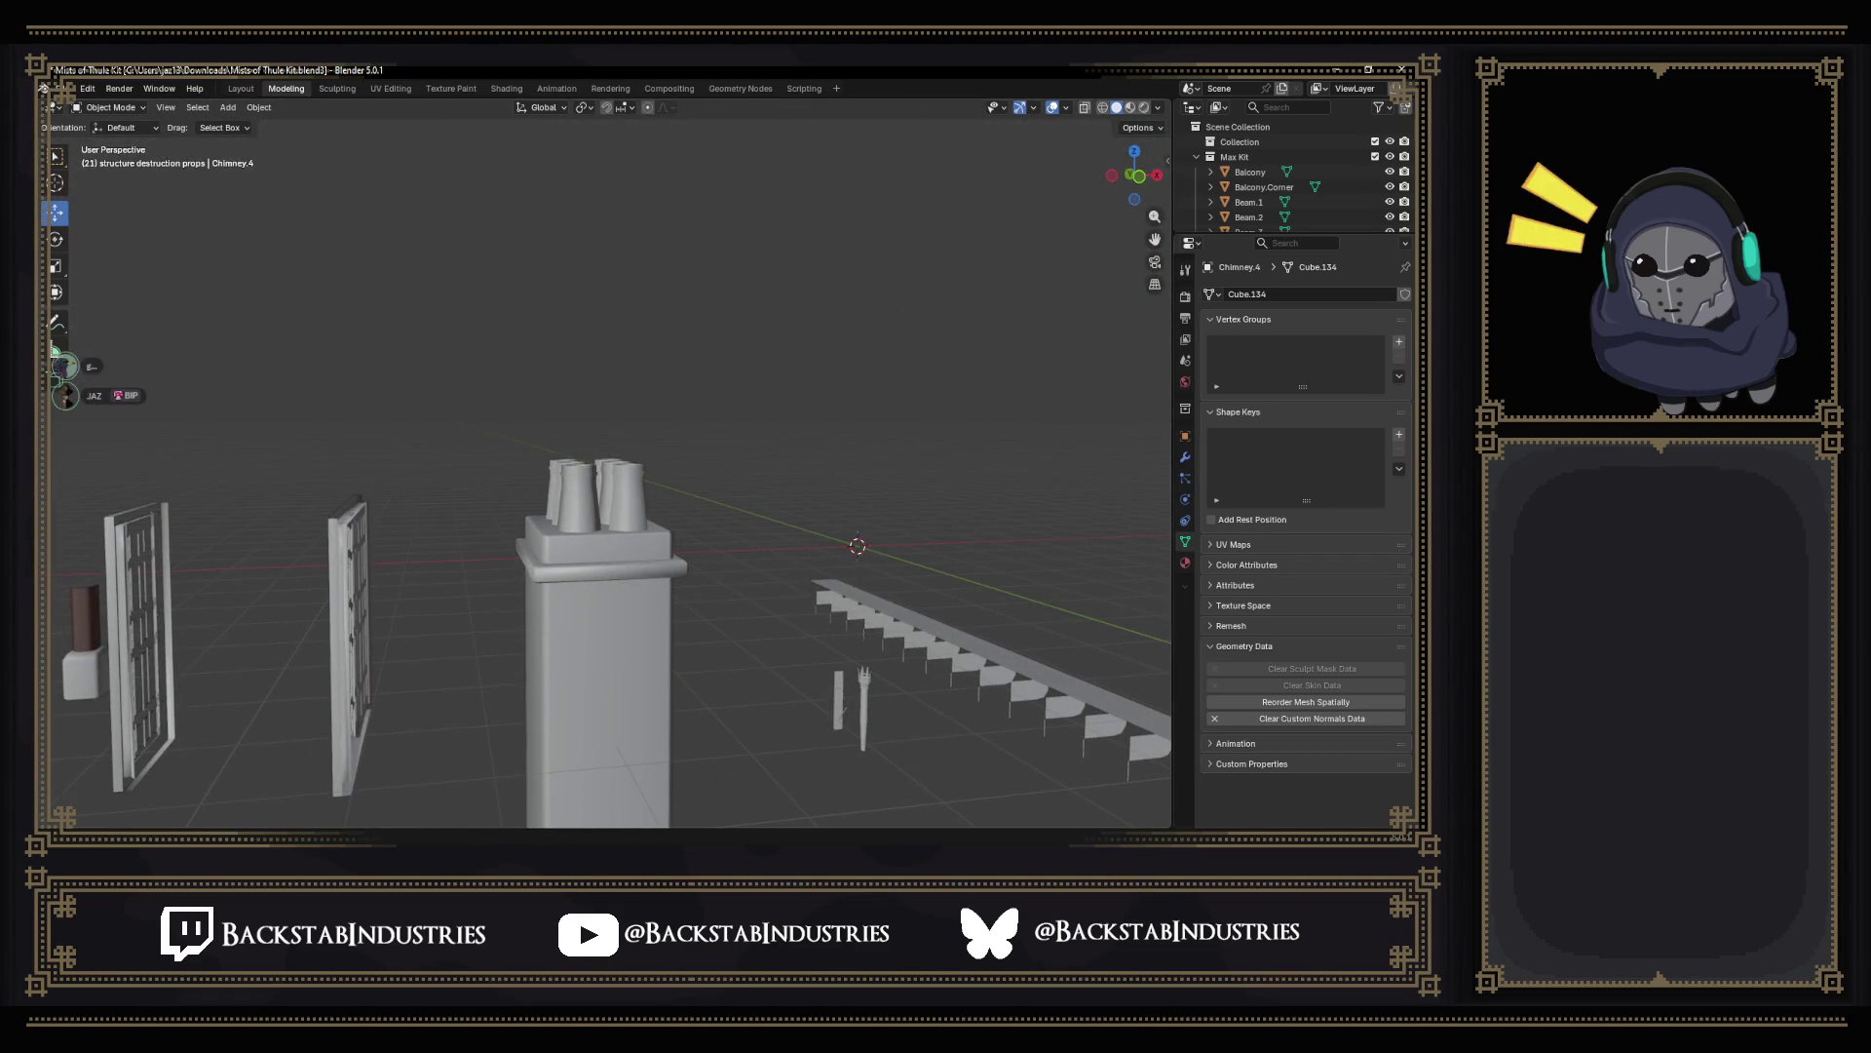
key("alt+Tab")
mouse_move(702, 438)
right_mouse_down()
mouse_move(868, 435)
mouse_move(994, 484)
mouse_move(954, 357)
right_mouse_up()
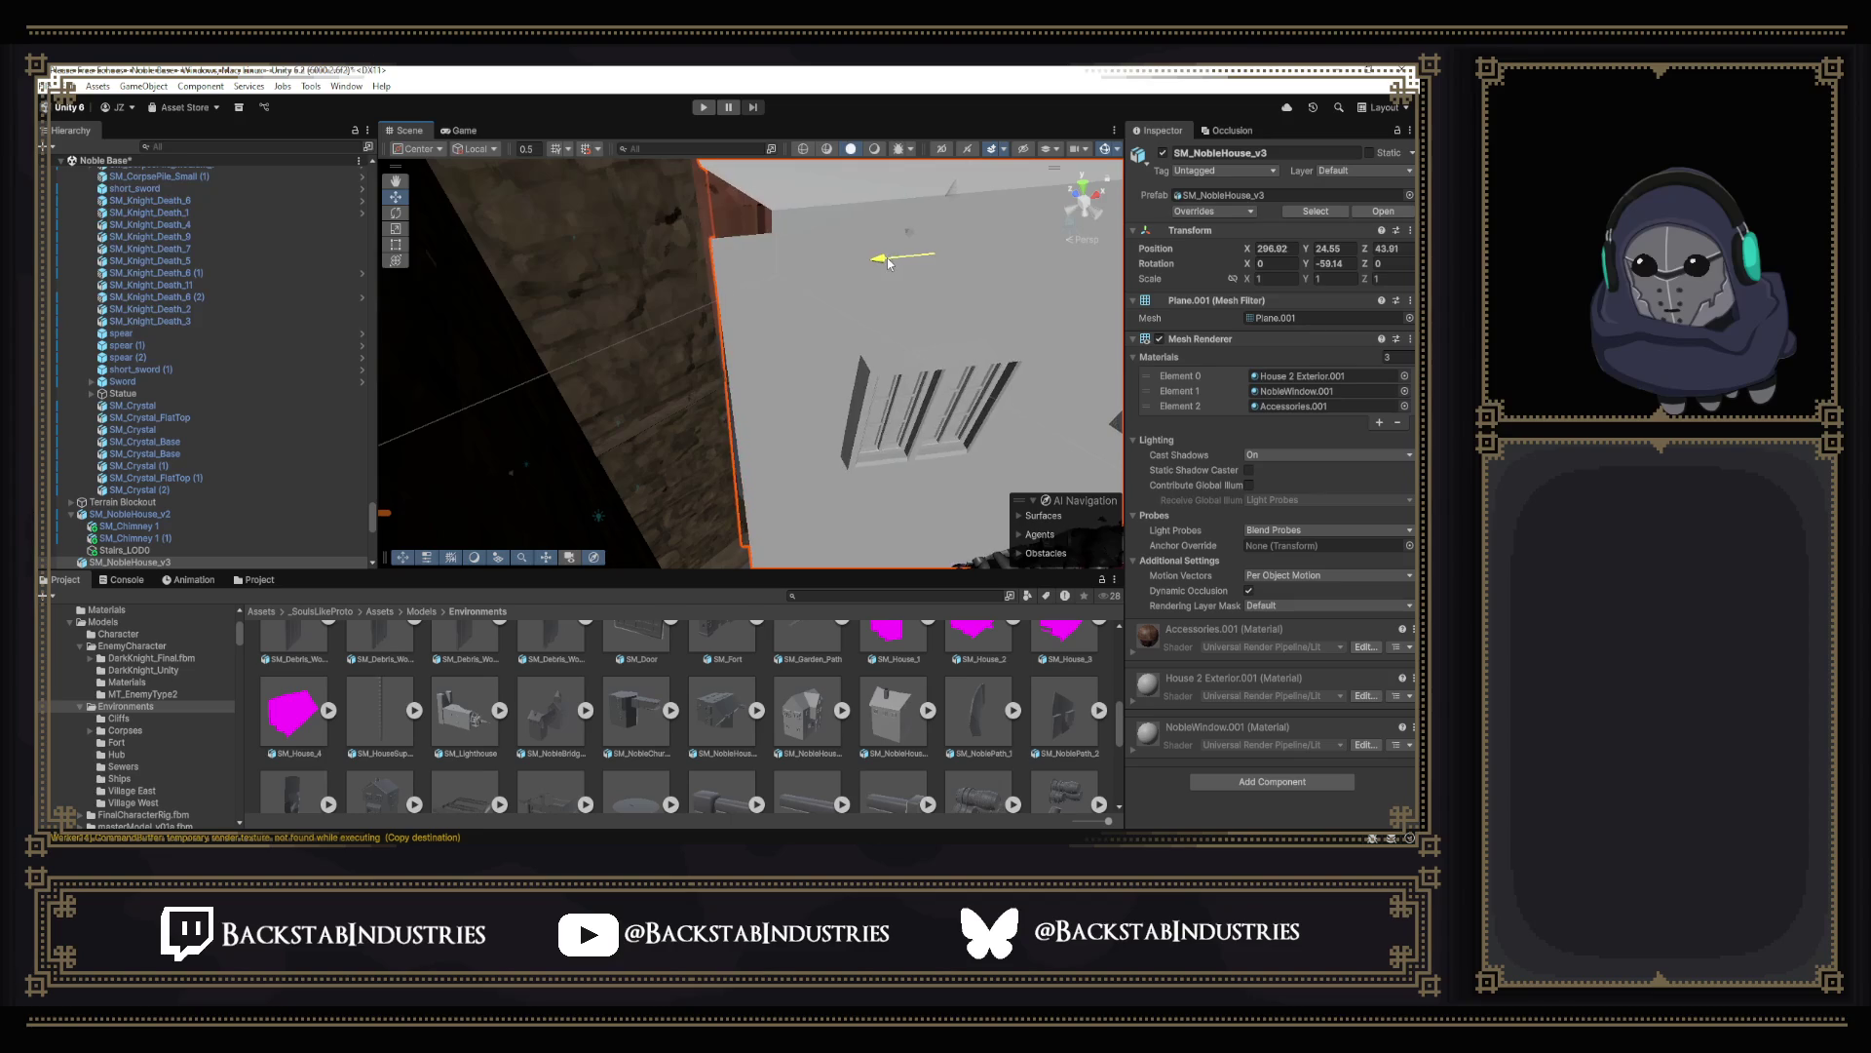
mouse_move(802, 436)
right_mouse_down()
mouse_move(646, 357)
mouse_move(550, 390)
mouse_move(440, 322)
mouse_move(614, 382)
right_mouse_up()
Back in Blender, select the noble house model and enter Edit Mode on its mesh.
key("alt+Tab")
scroll(698, 512, "up", 4)
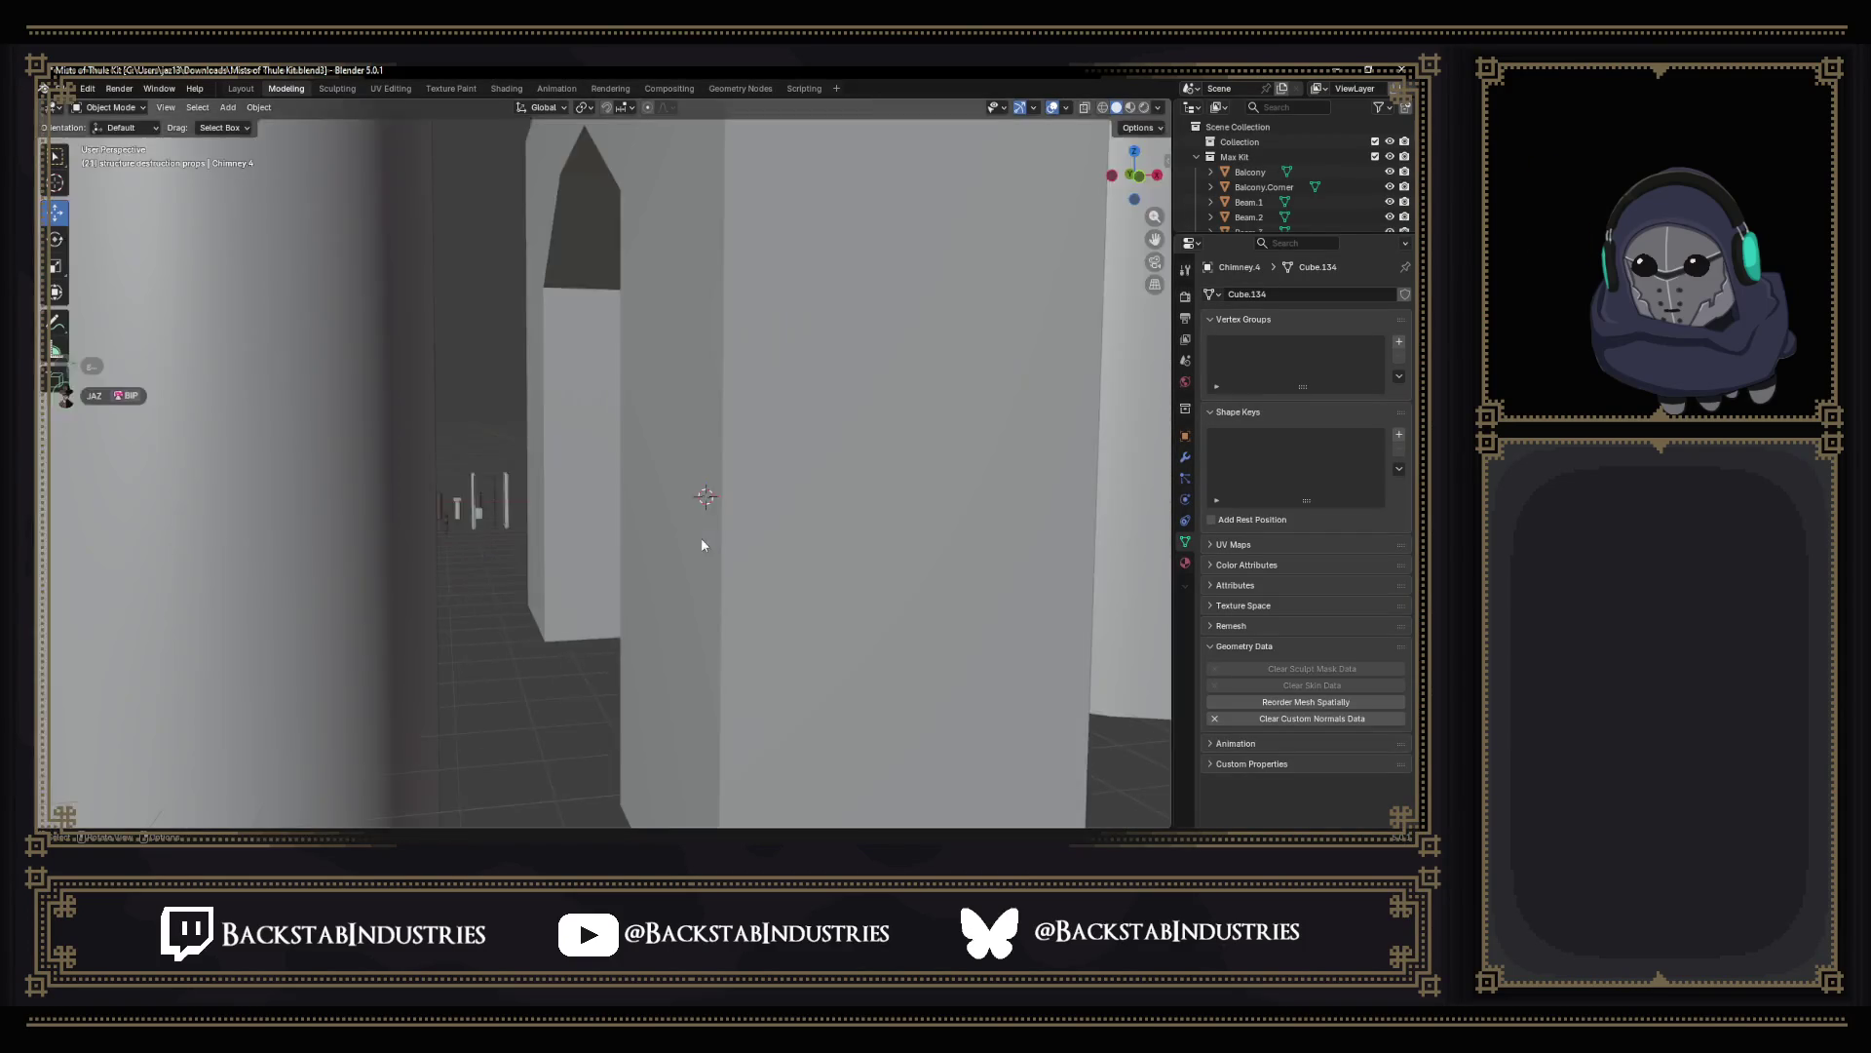
scroll(700, 537, "down", 6)
mouse_move(700, 537)
middle_mouse_down()
mouse_move(814, 473)
mouse_move(761, 478)
middle_mouse_up()
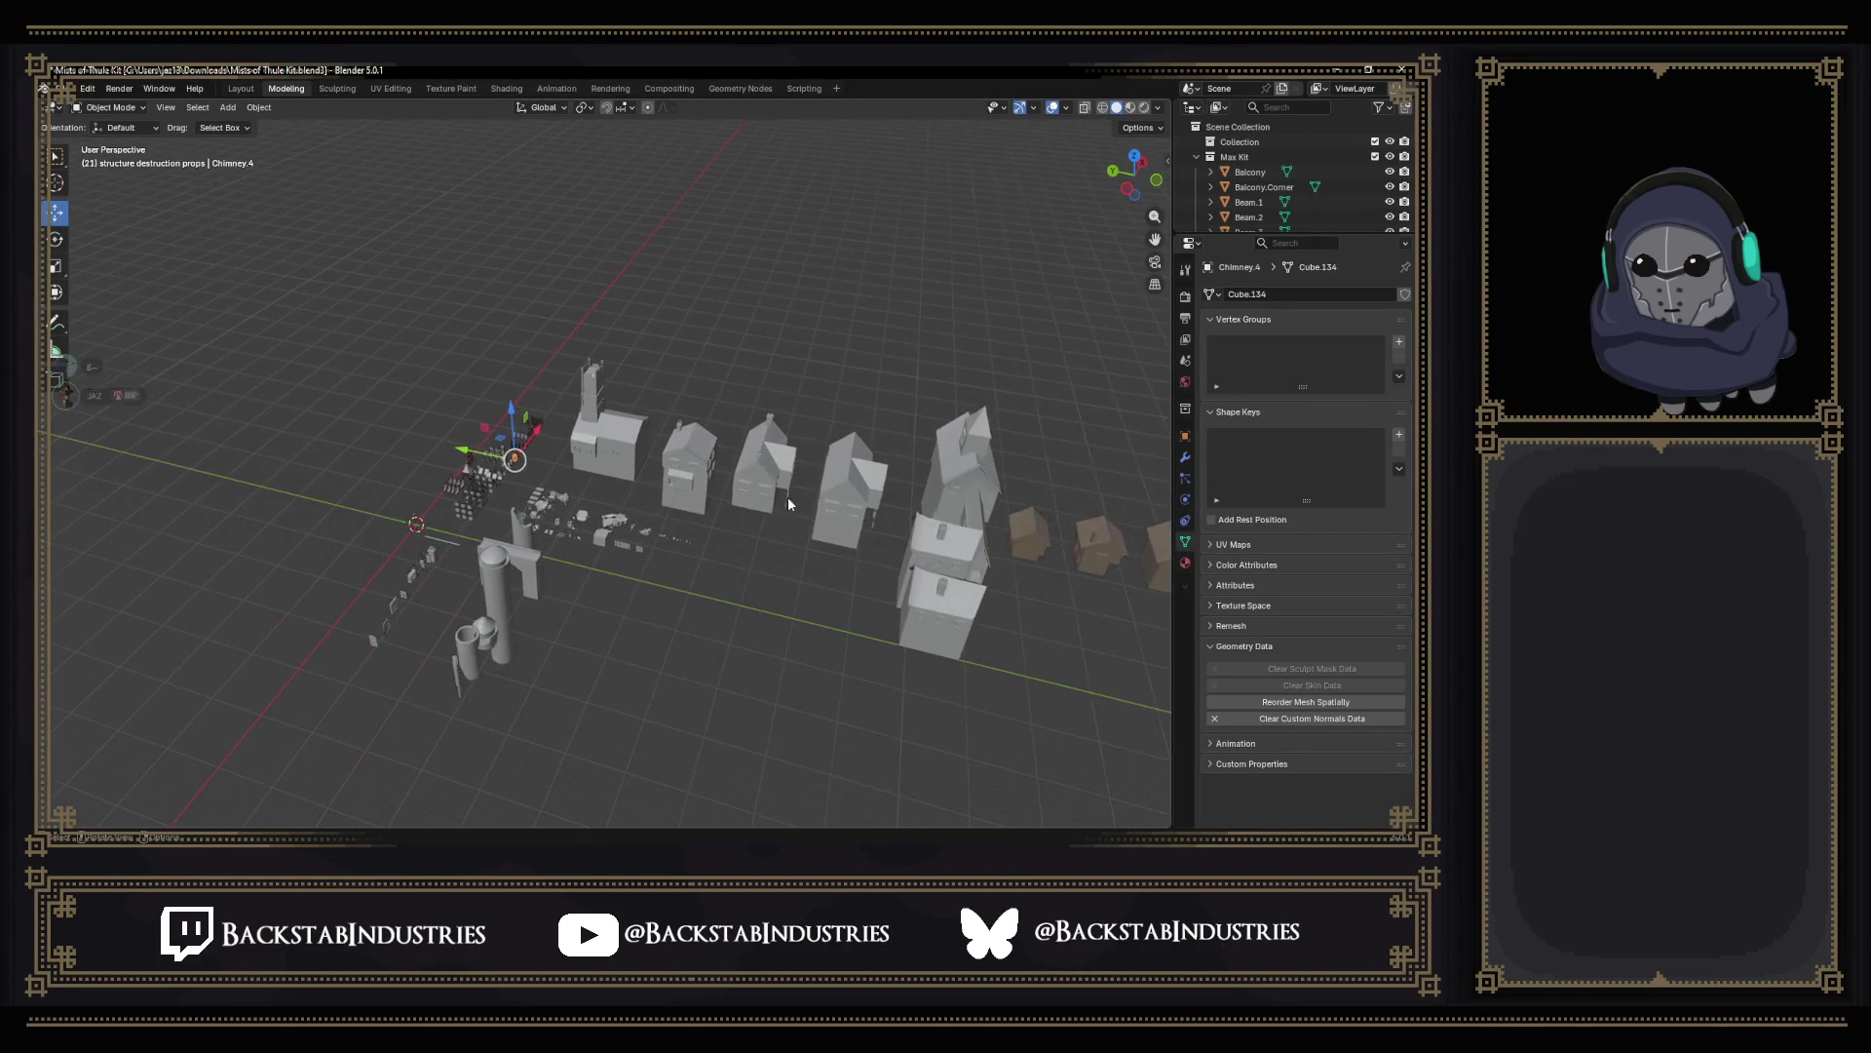
scroll(935, 599, "up", 5)
mouse_move(706, 567)
middle_mouse_down()
mouse_move(858, 494)
mouse_move(831, 530)
mouse_move(594, 529)
mouse_move(573, 516)
mouse_move(590, 488)
mouse_move(626, 538)
mouse_move(585, 541)
mouse_move(614, 583)
mouse_move(585, 571)
mouse_move(539, 592)
mouse_move(599, 578)
mouse_move(640, 601)
middle_mouse_up()
left_click(539, 501)
key("Tab")
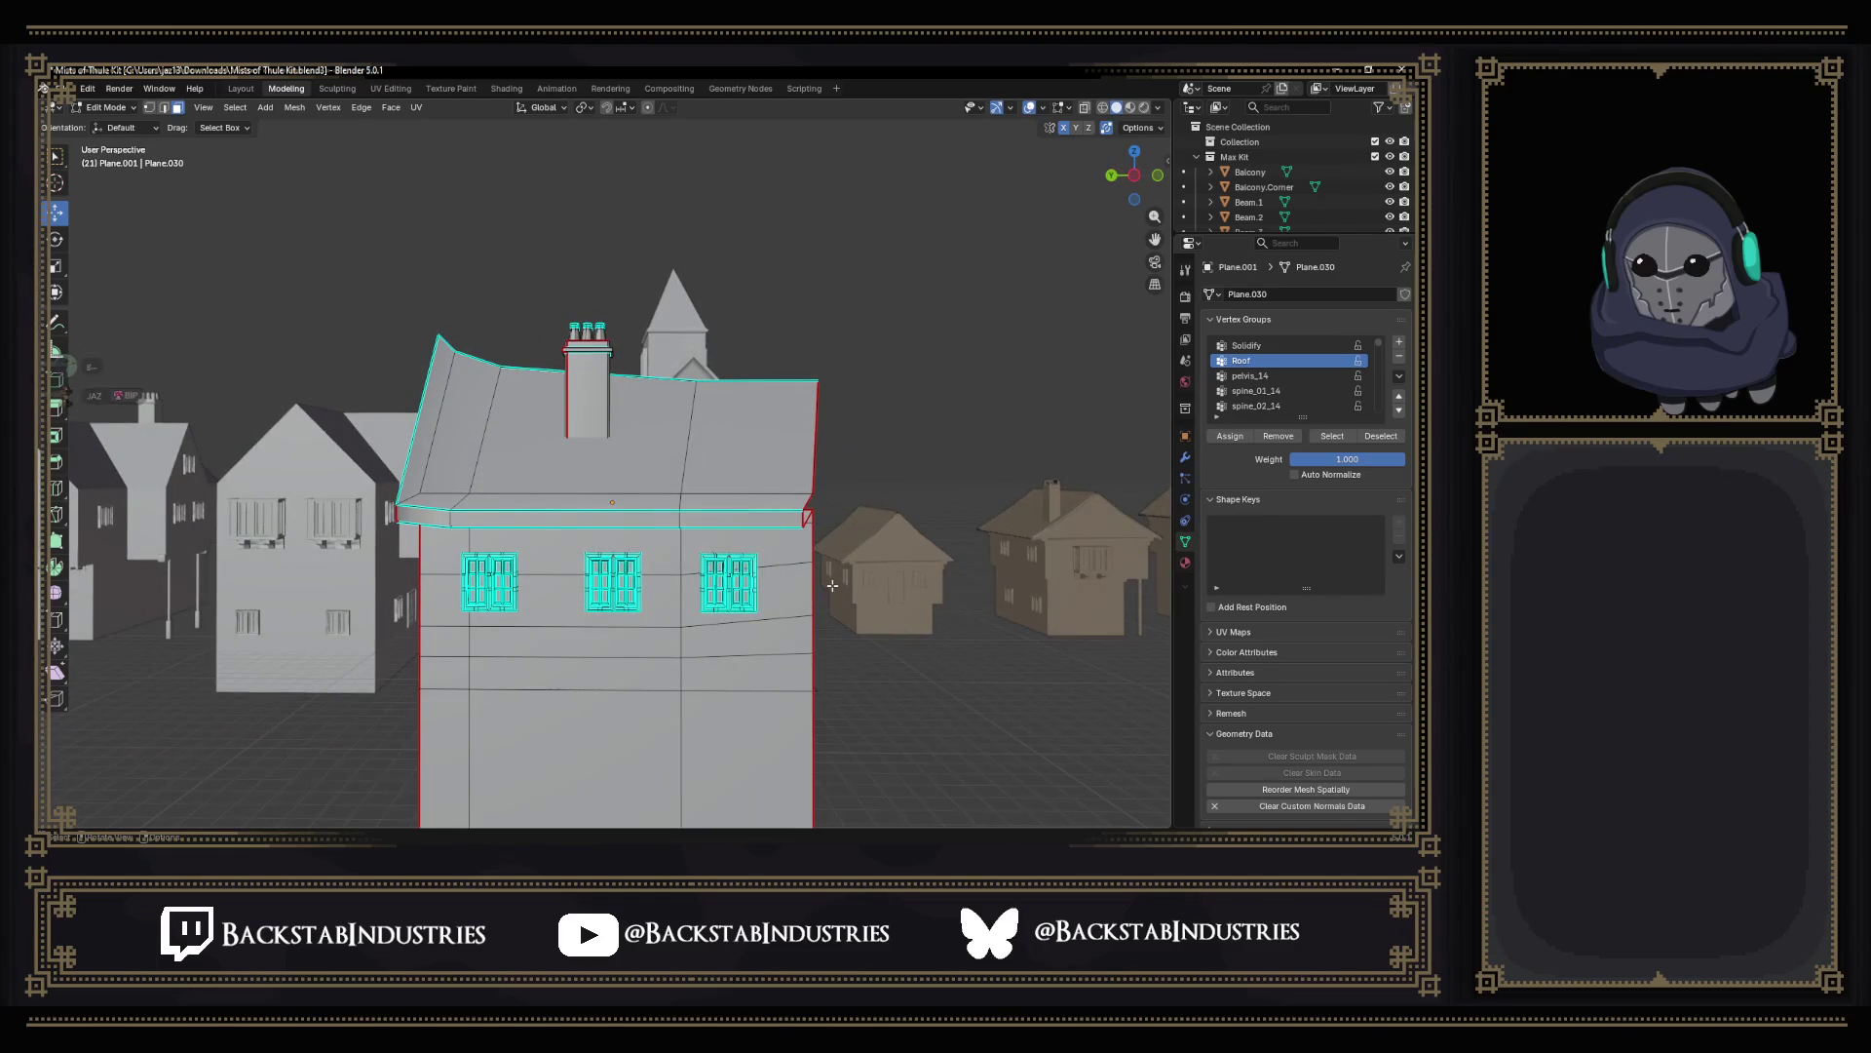
In wireframe shading, flatten the selected side-wall faces along Y so the vertices line up.
middle_click_drag(833, 585, 833, 598)
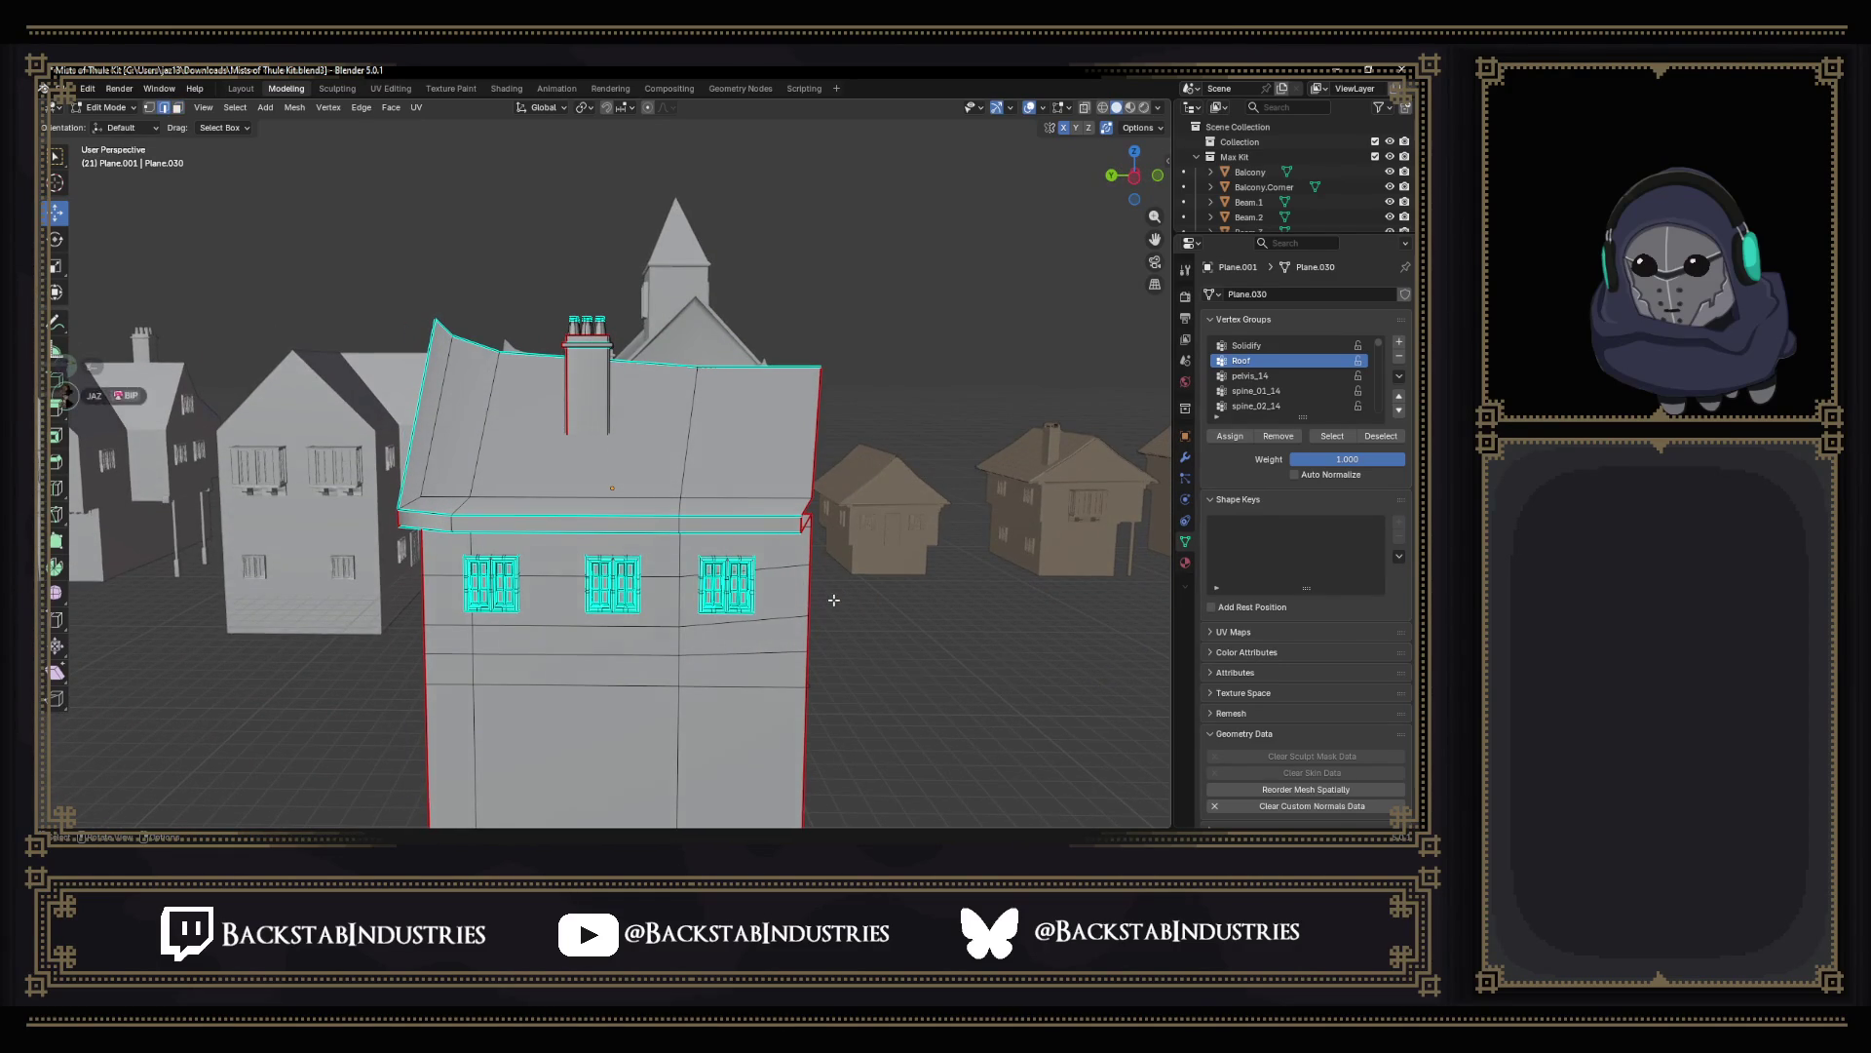
scroll(833, 601, "down", 3)
left_click(1084, 108)
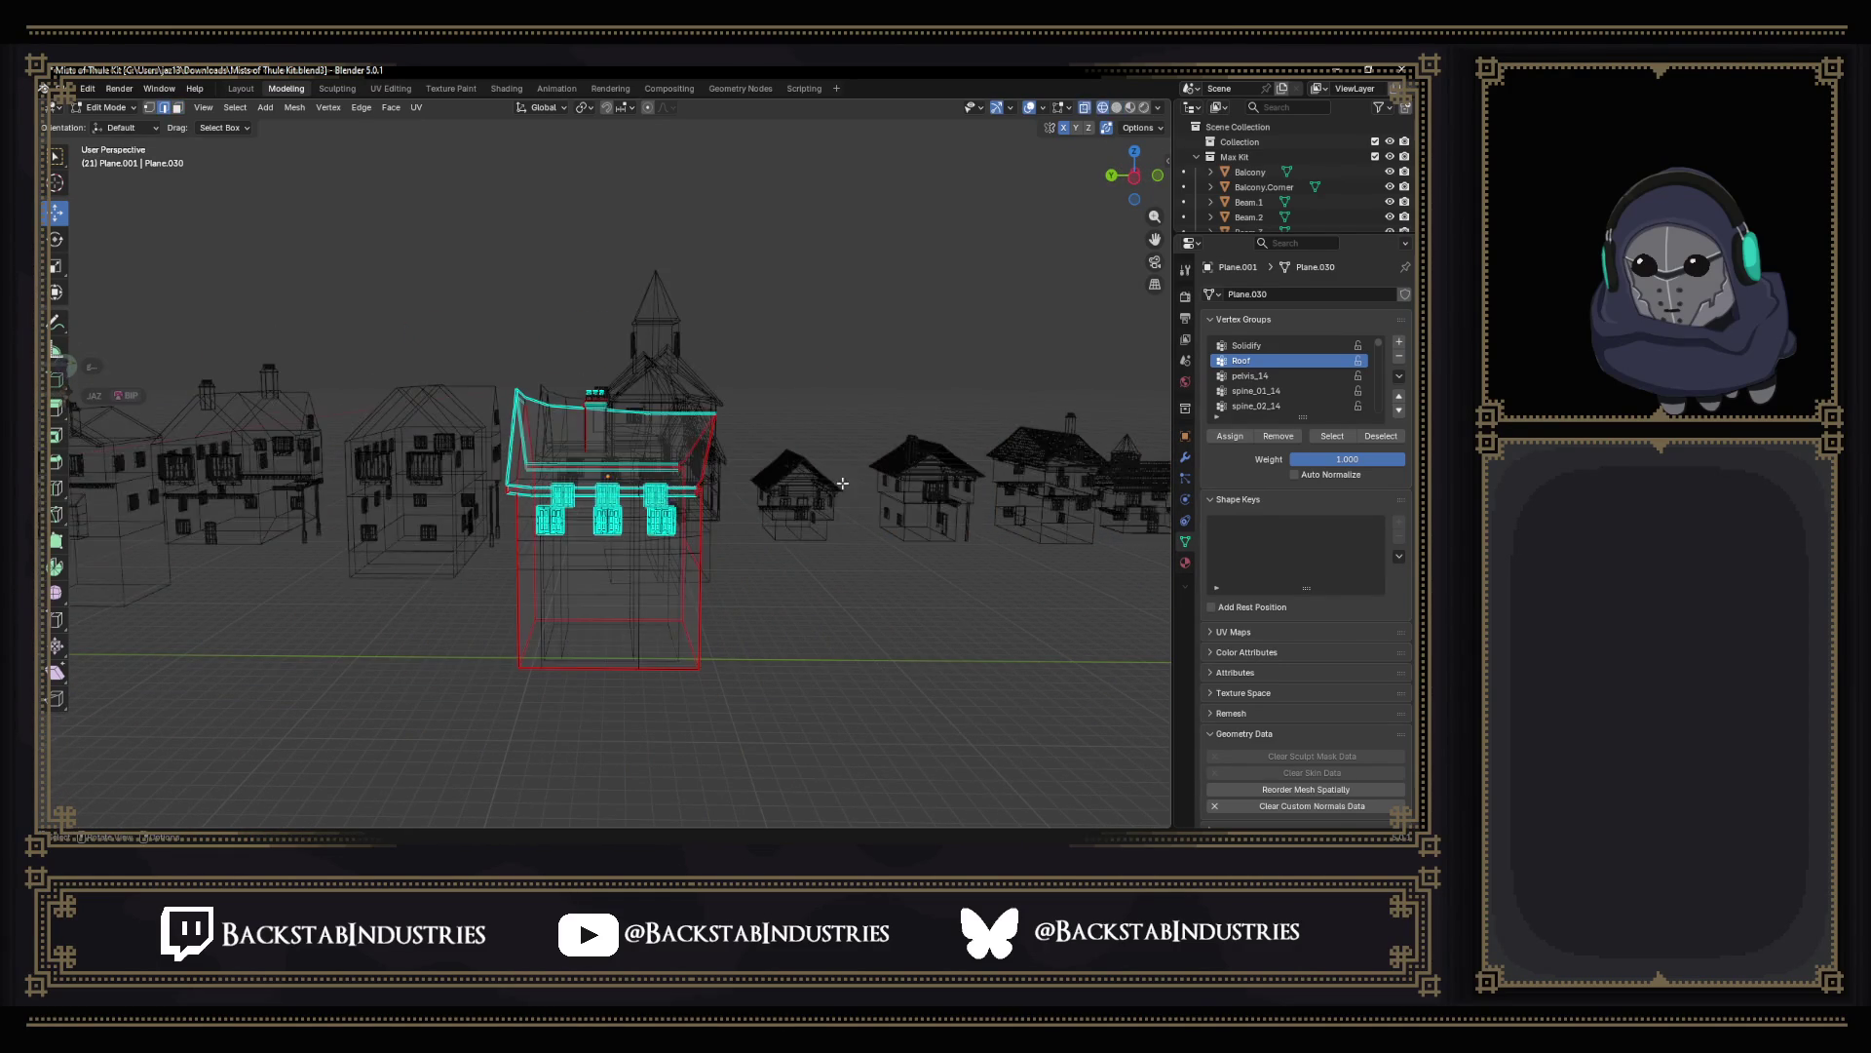
middle_click_drag(775, 483, 787, 463)
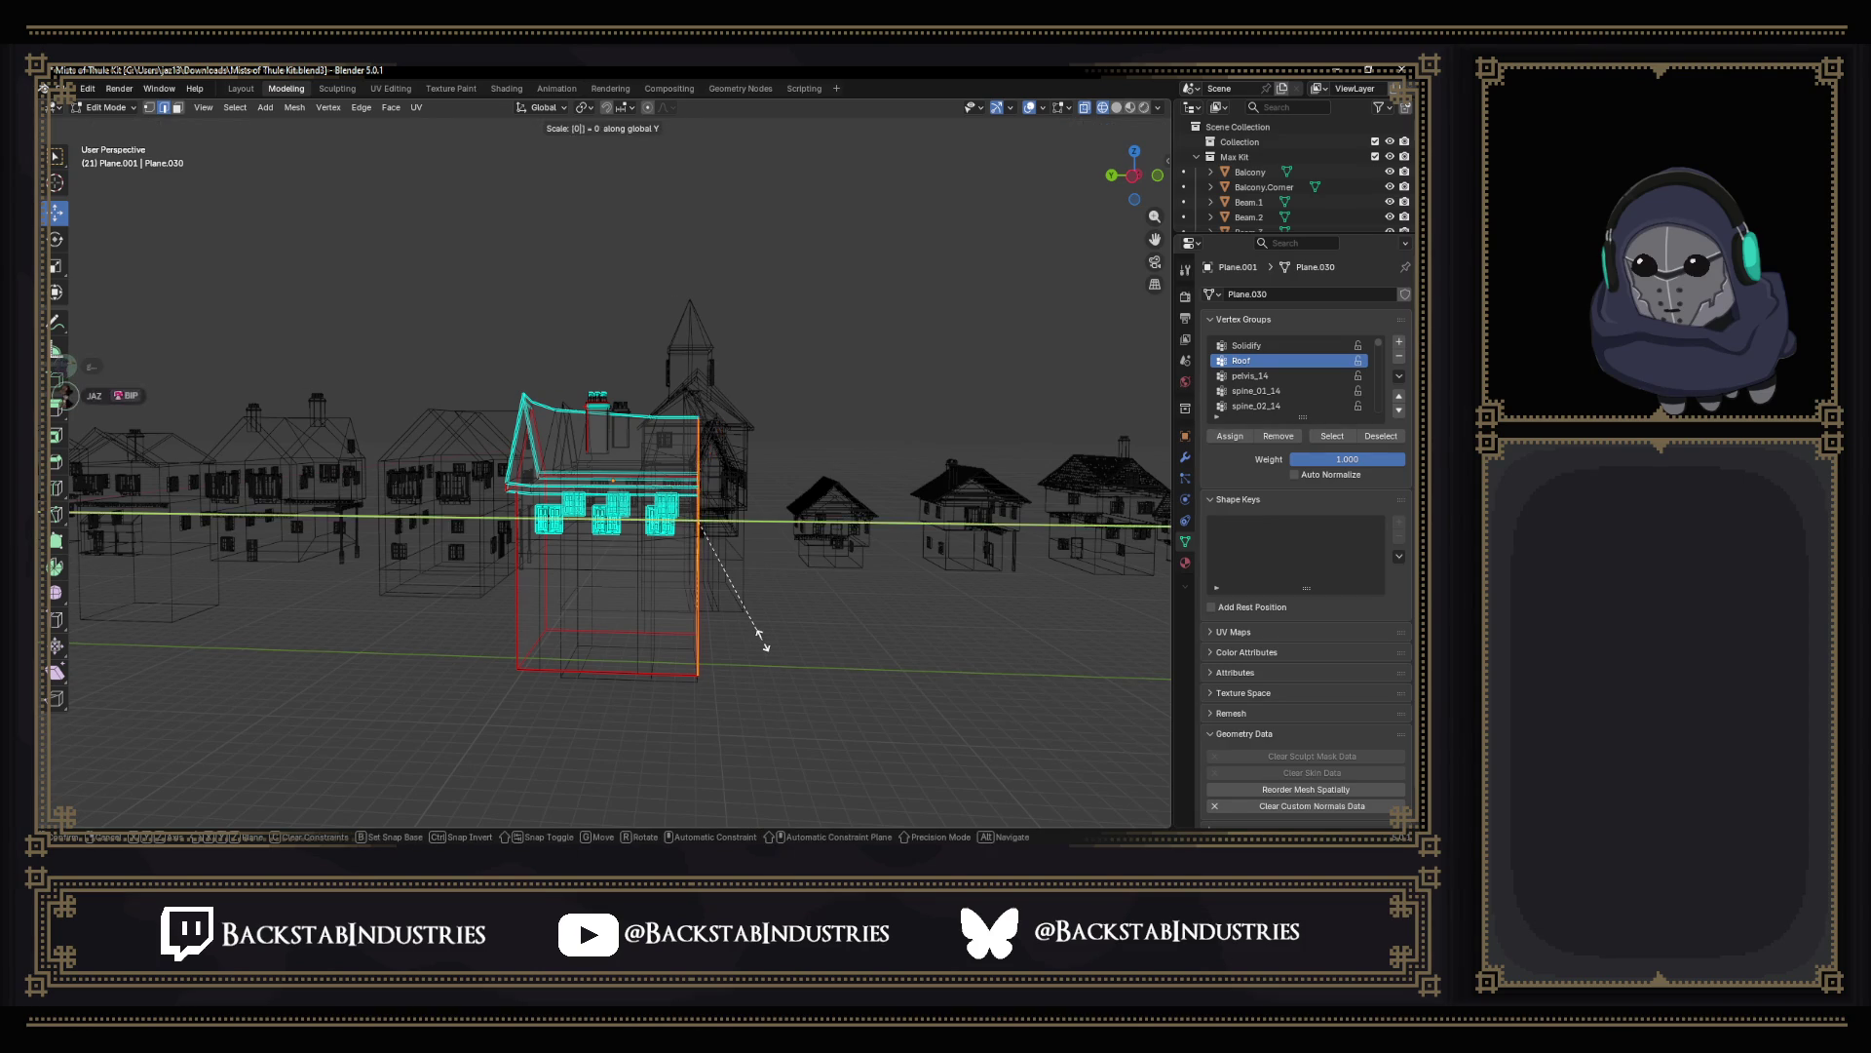
left_click(762, 641)
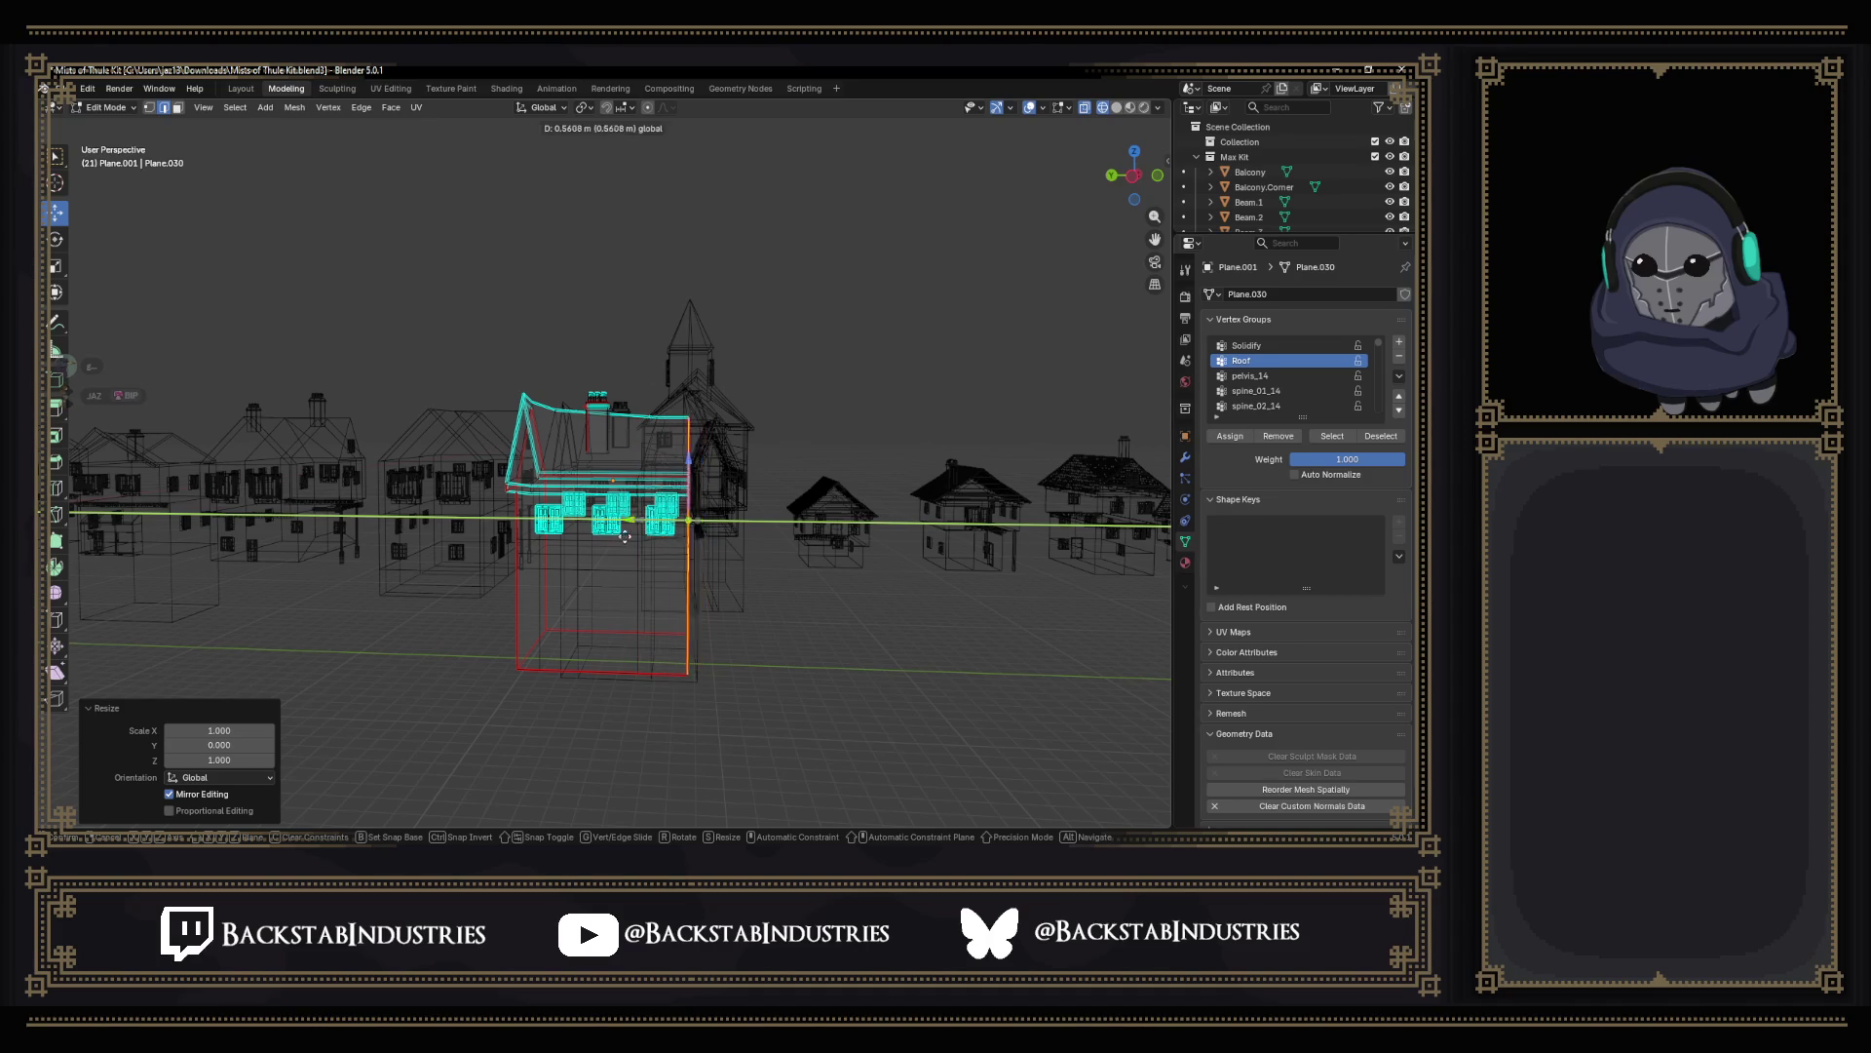
scroll(619, 537, "up", 3)
Select the stray window panel faces in solid shading and delete them.
mouse_move(619, 536)
middle_mouse_down()
mouse_move(673, 510)
mouse_move(545, 447)
mouse_move(755, 395)
mouse_move(760, 549)
middle_mouse_up()
key("slash")
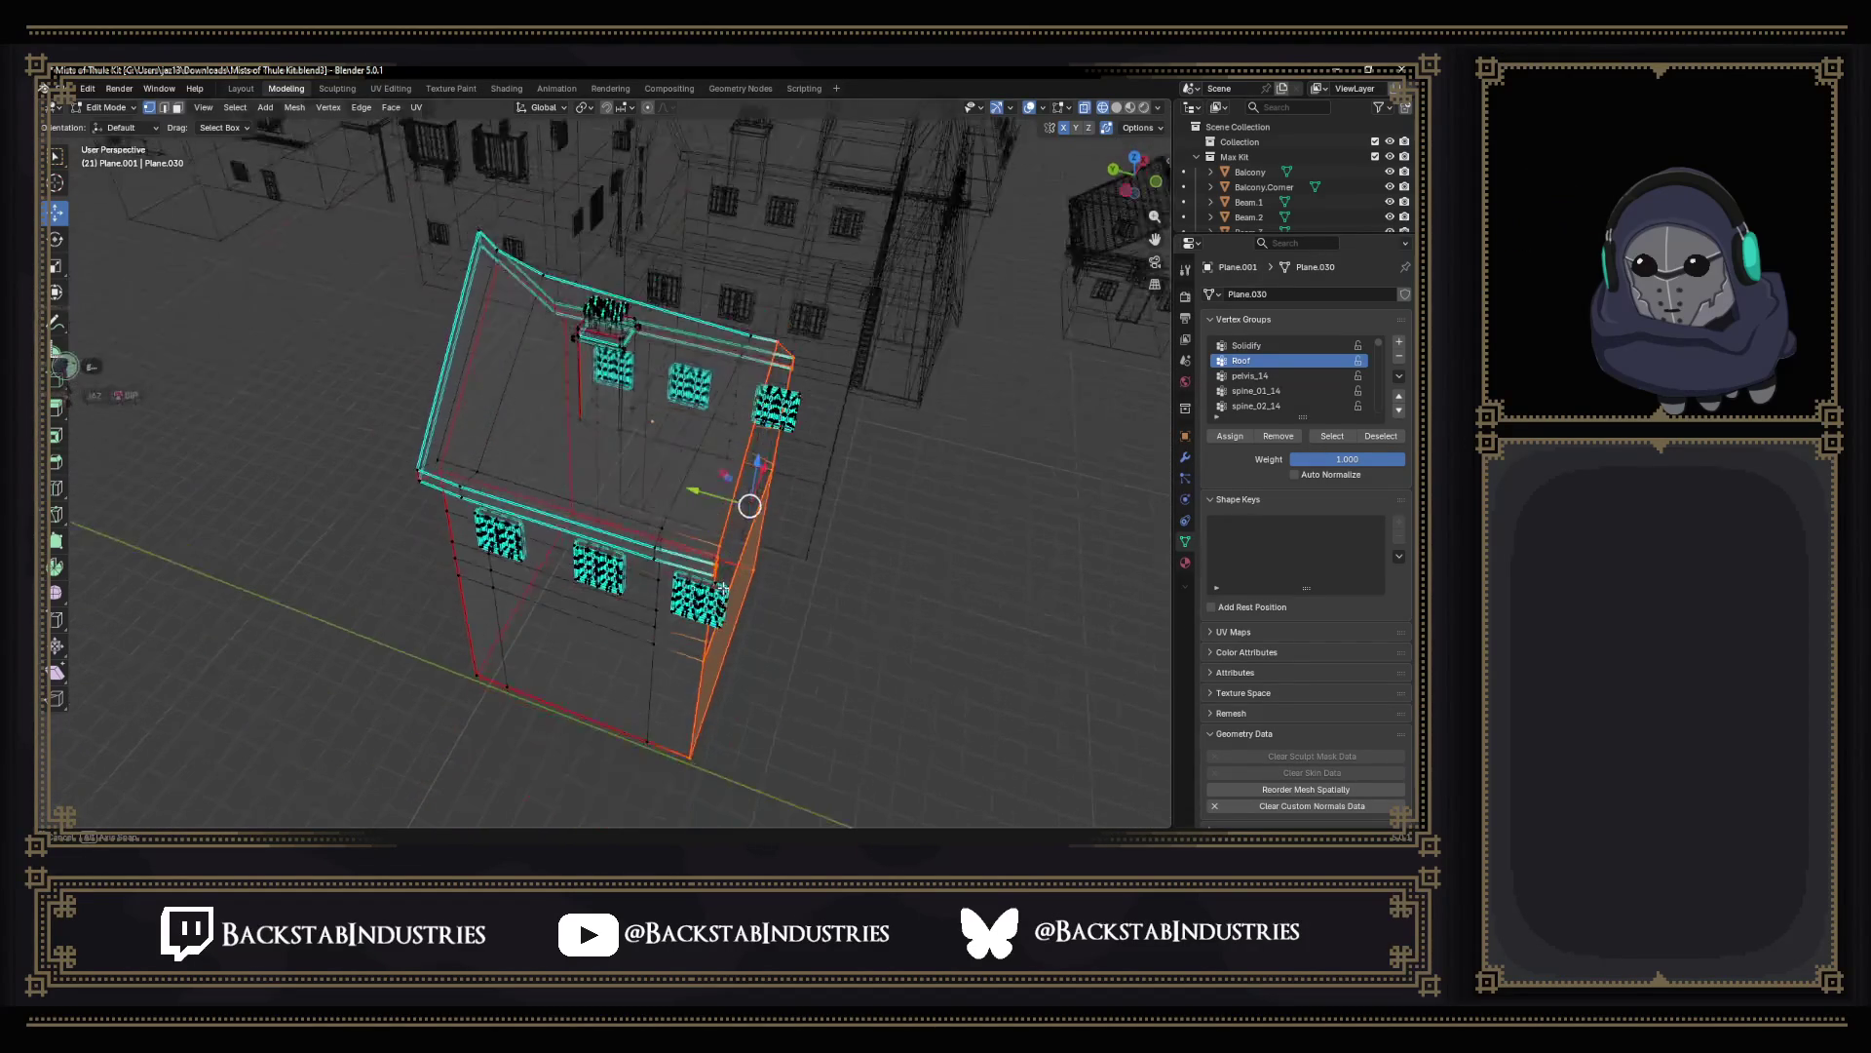
mouse_move(683, 614)
middle_mouse_down()
mouse_move(688, 557)
mouse_move(641, 416)
middle_mouse_up()
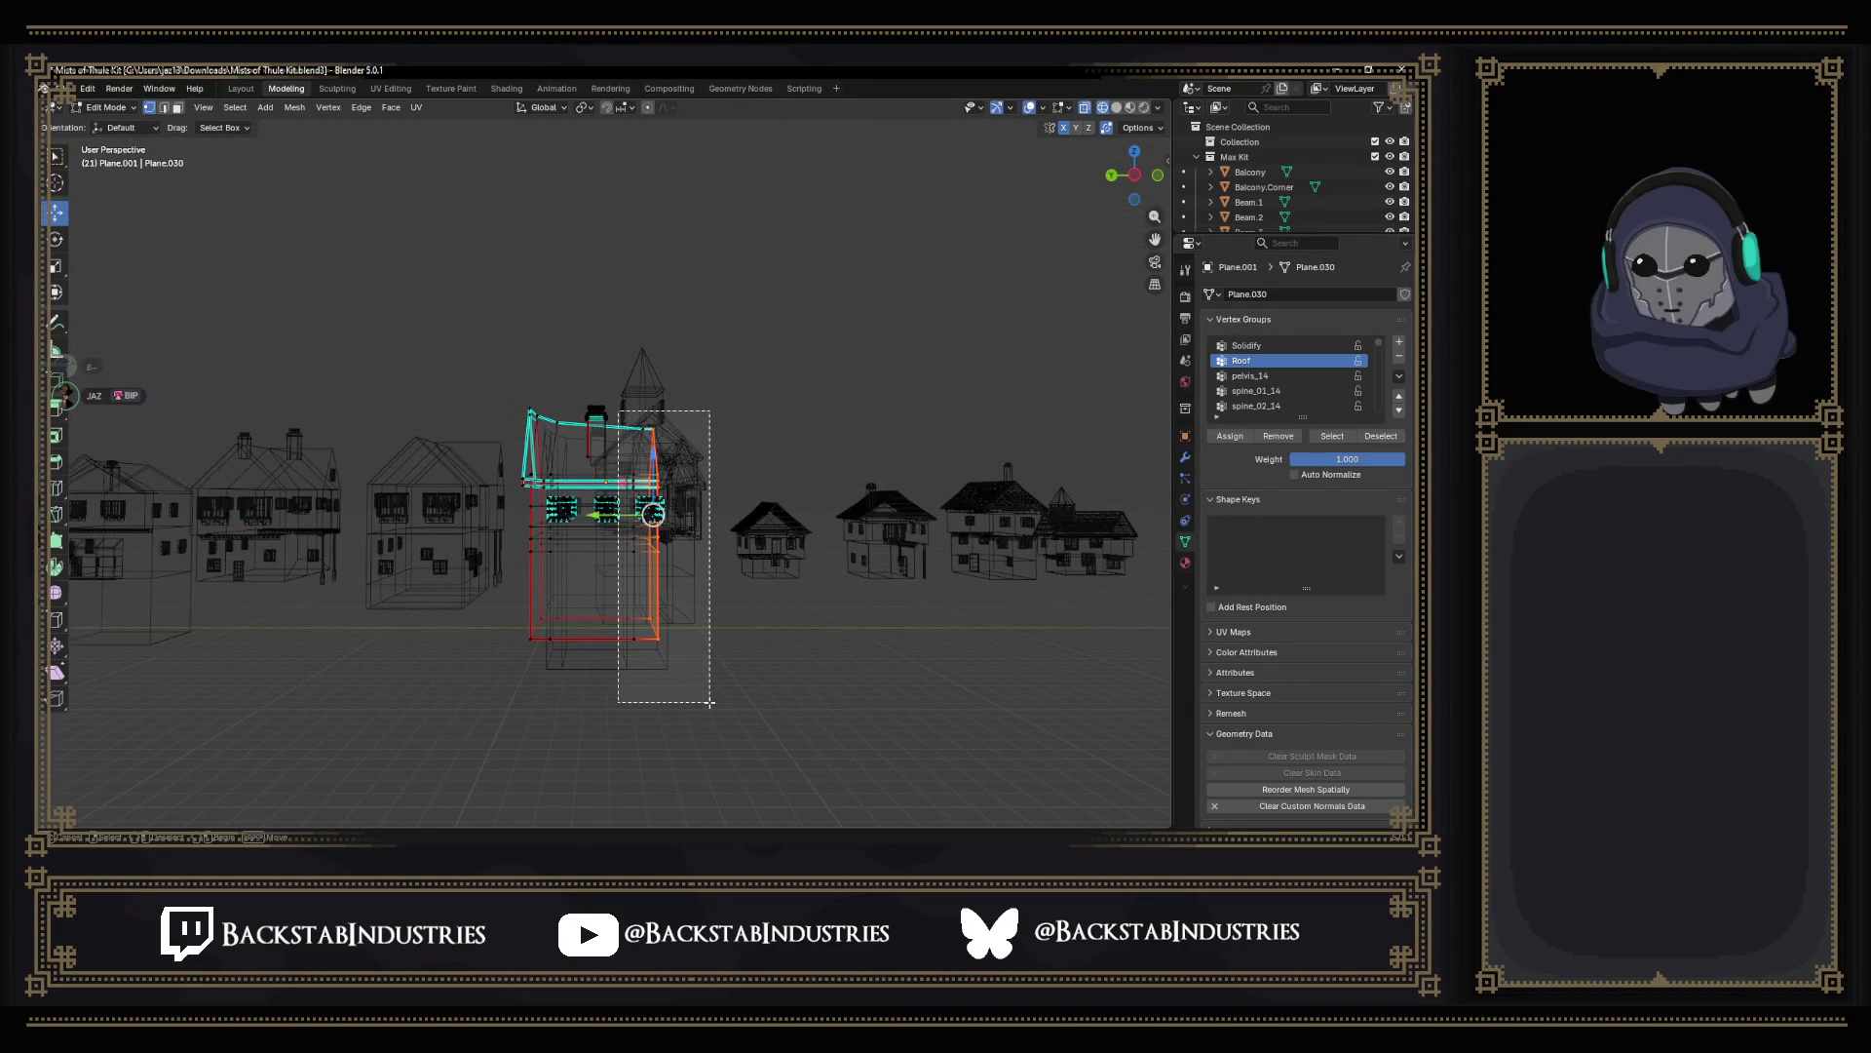
scroll(697, 652, "up", 4)
left_click(804, 667)
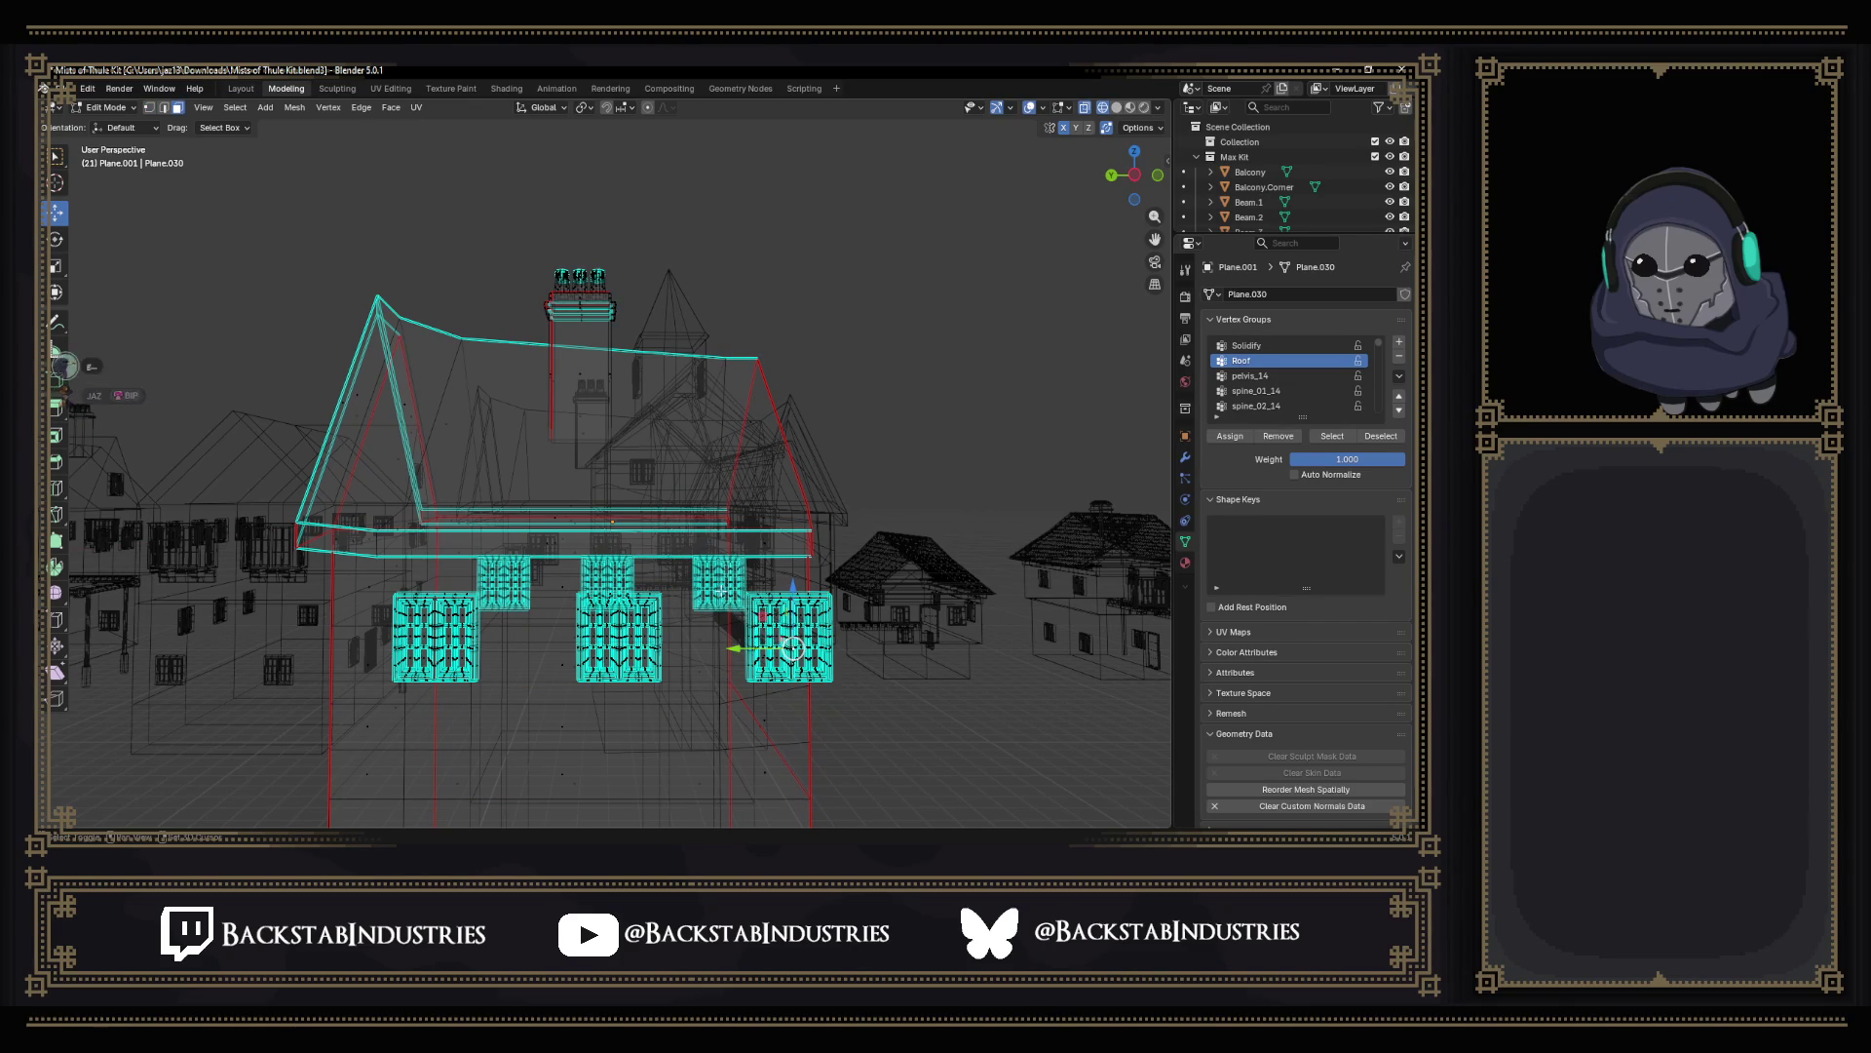
middle_click_drag(745, 611, 463, 638)
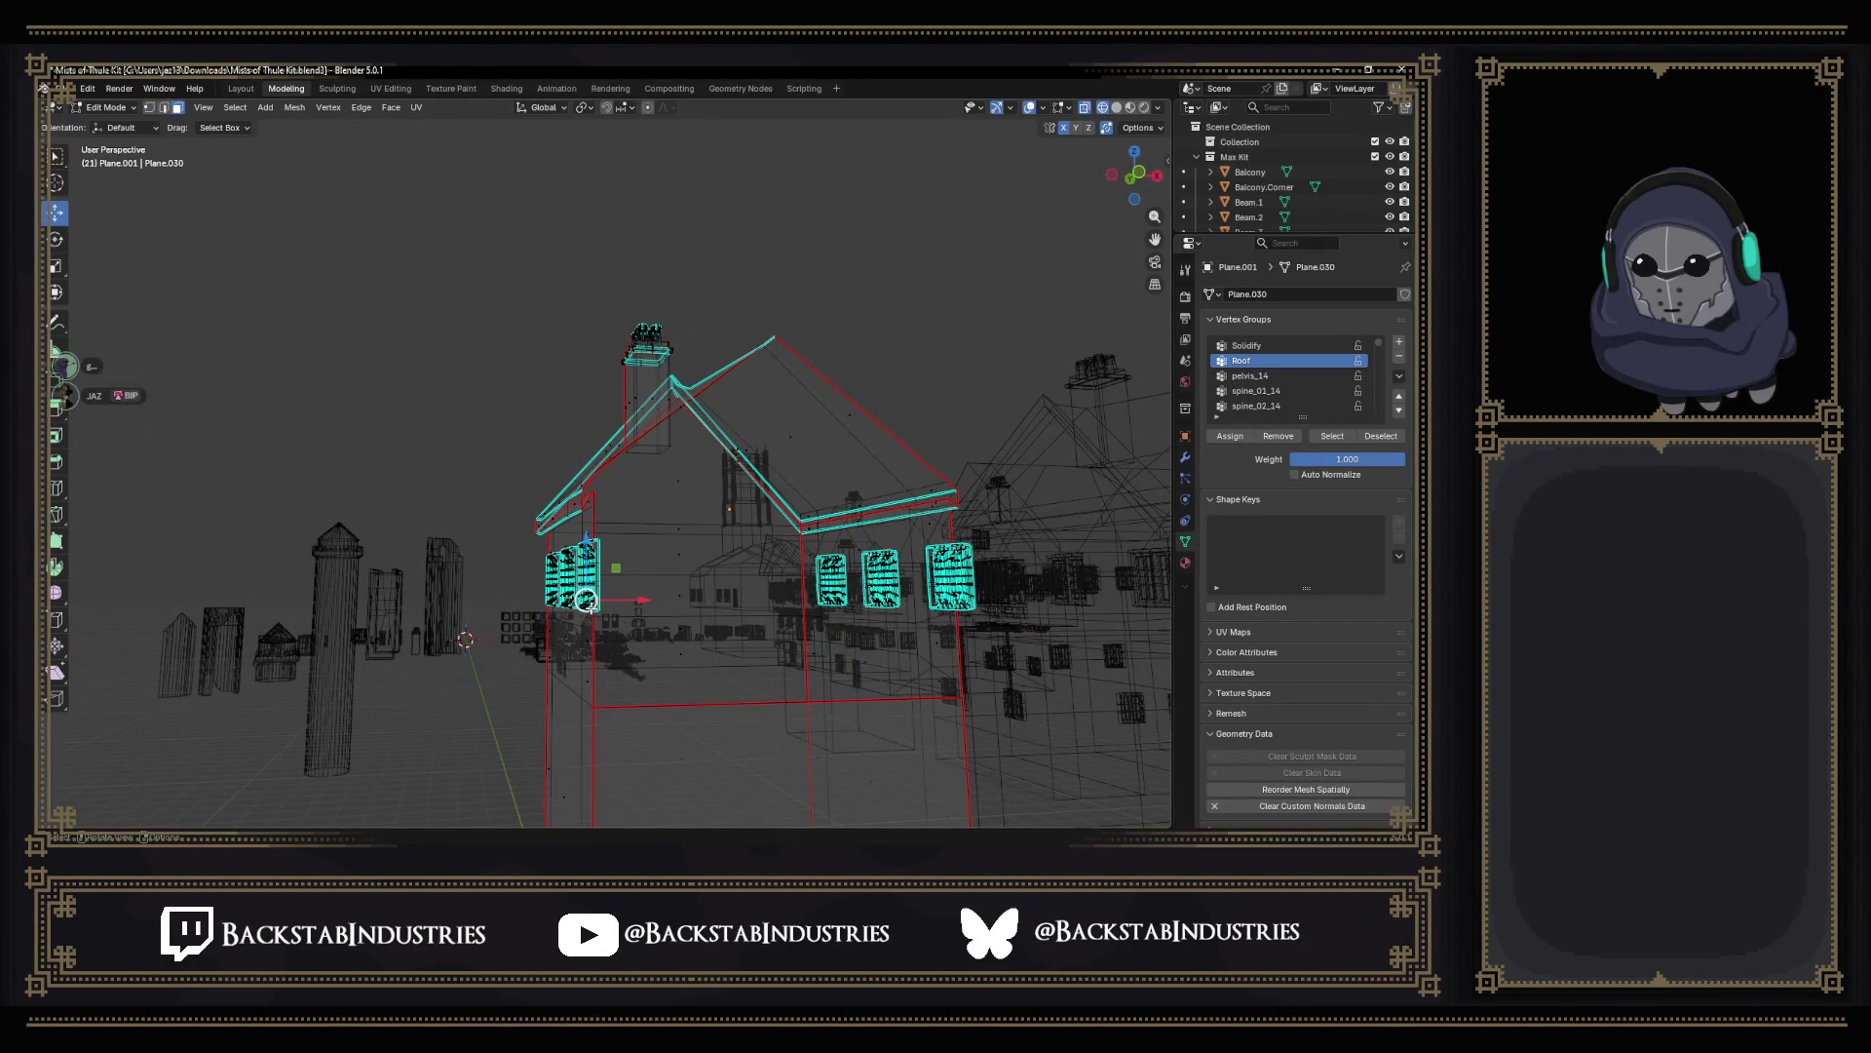
scroll(463, 639, "up", 3)
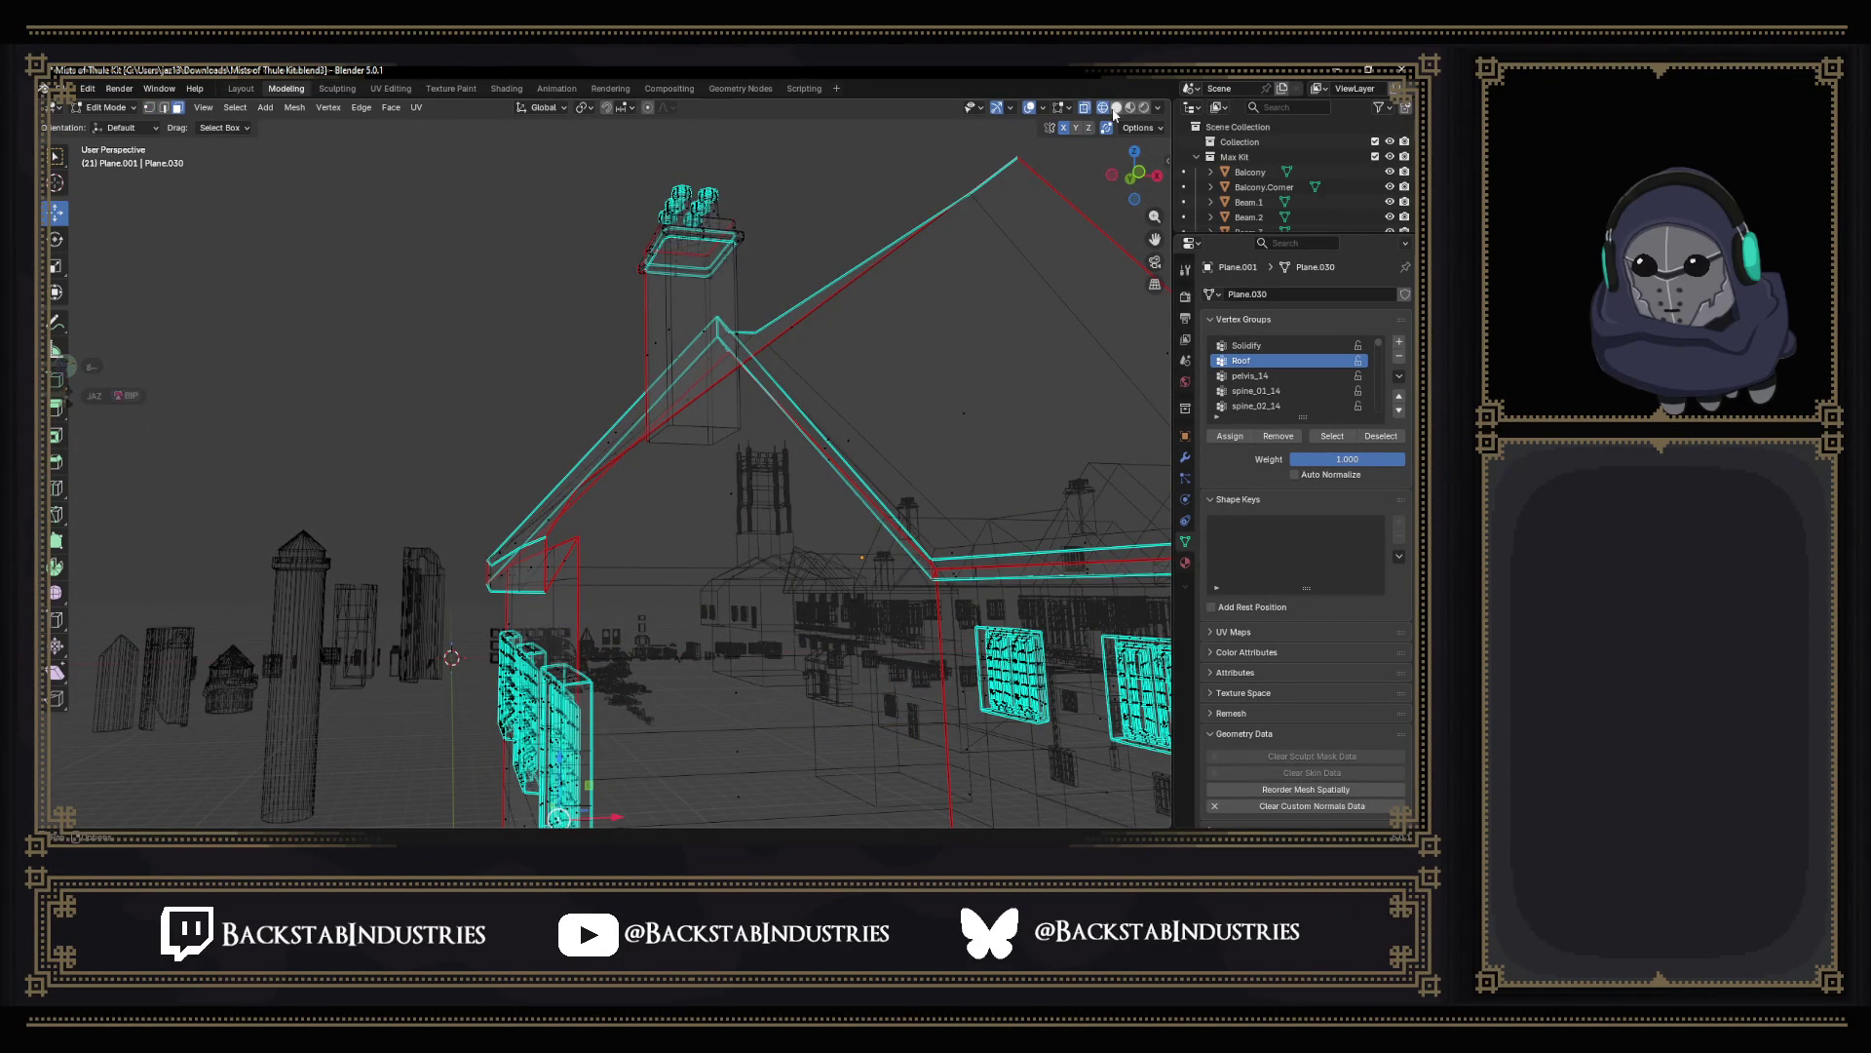
left_click(1114, 108)
middle_click_drag(579, 744, 1037, 606)
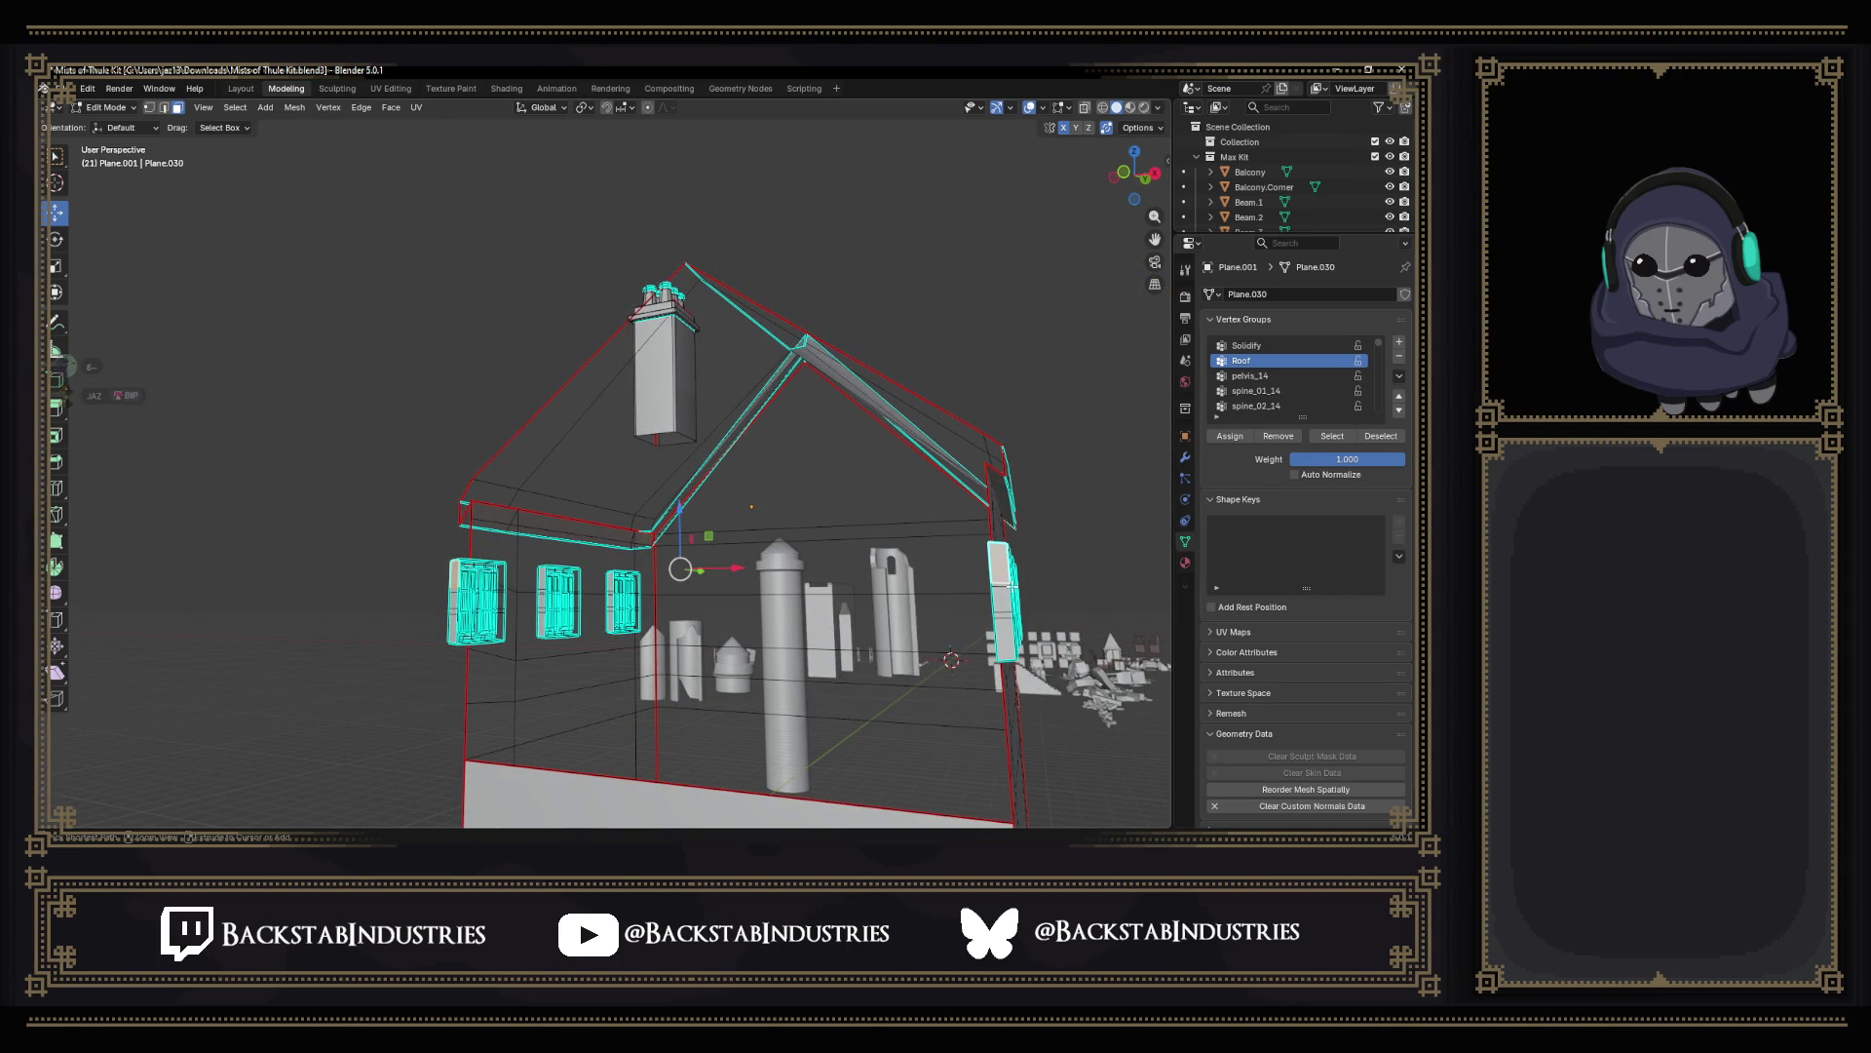
key("x")
left_click(1011, 603)
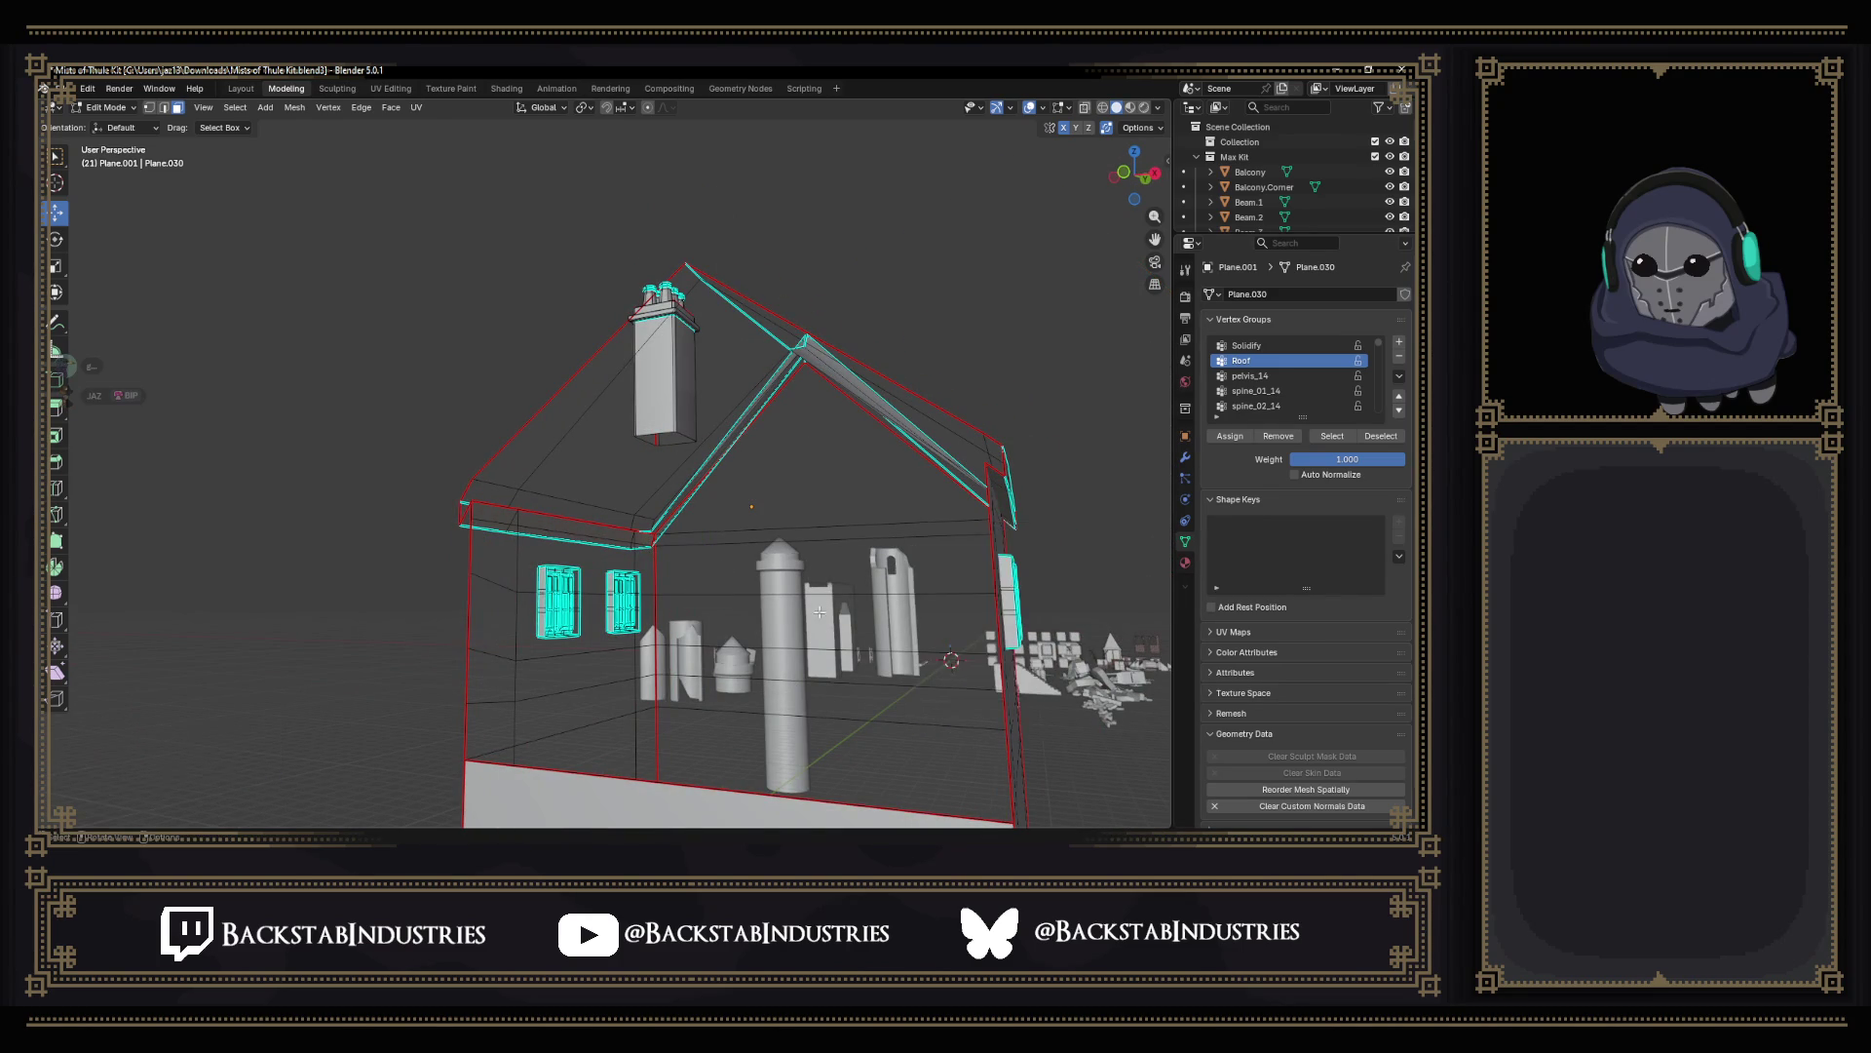
In wireframe again, box-select the faces along the house's right wall.
middle_click_drag(938, 586, 1024, 438)
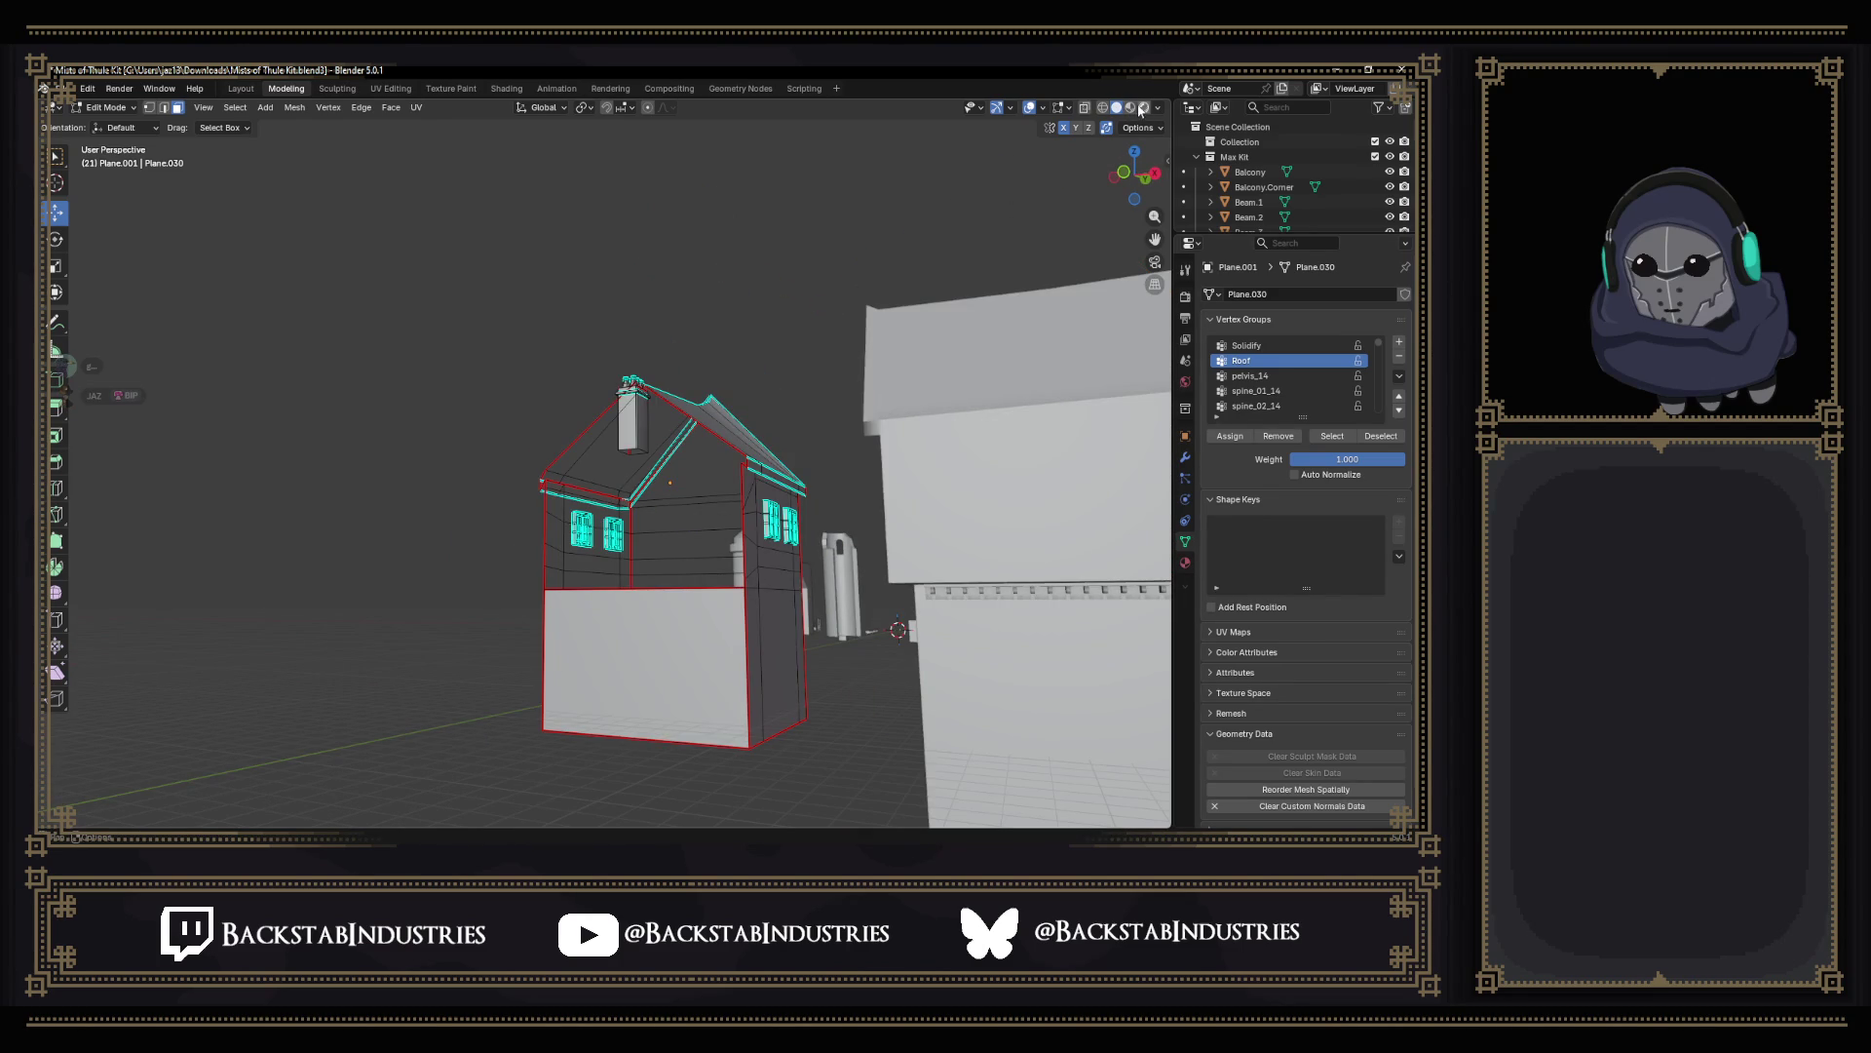
left_click(1107, 109)
mouse_move(877, 513)
middle_mouse_down()
mouse_move(659, 557)
mouse_move(808, 558)
mouse_move(786, 592)
middle_mouse_up()
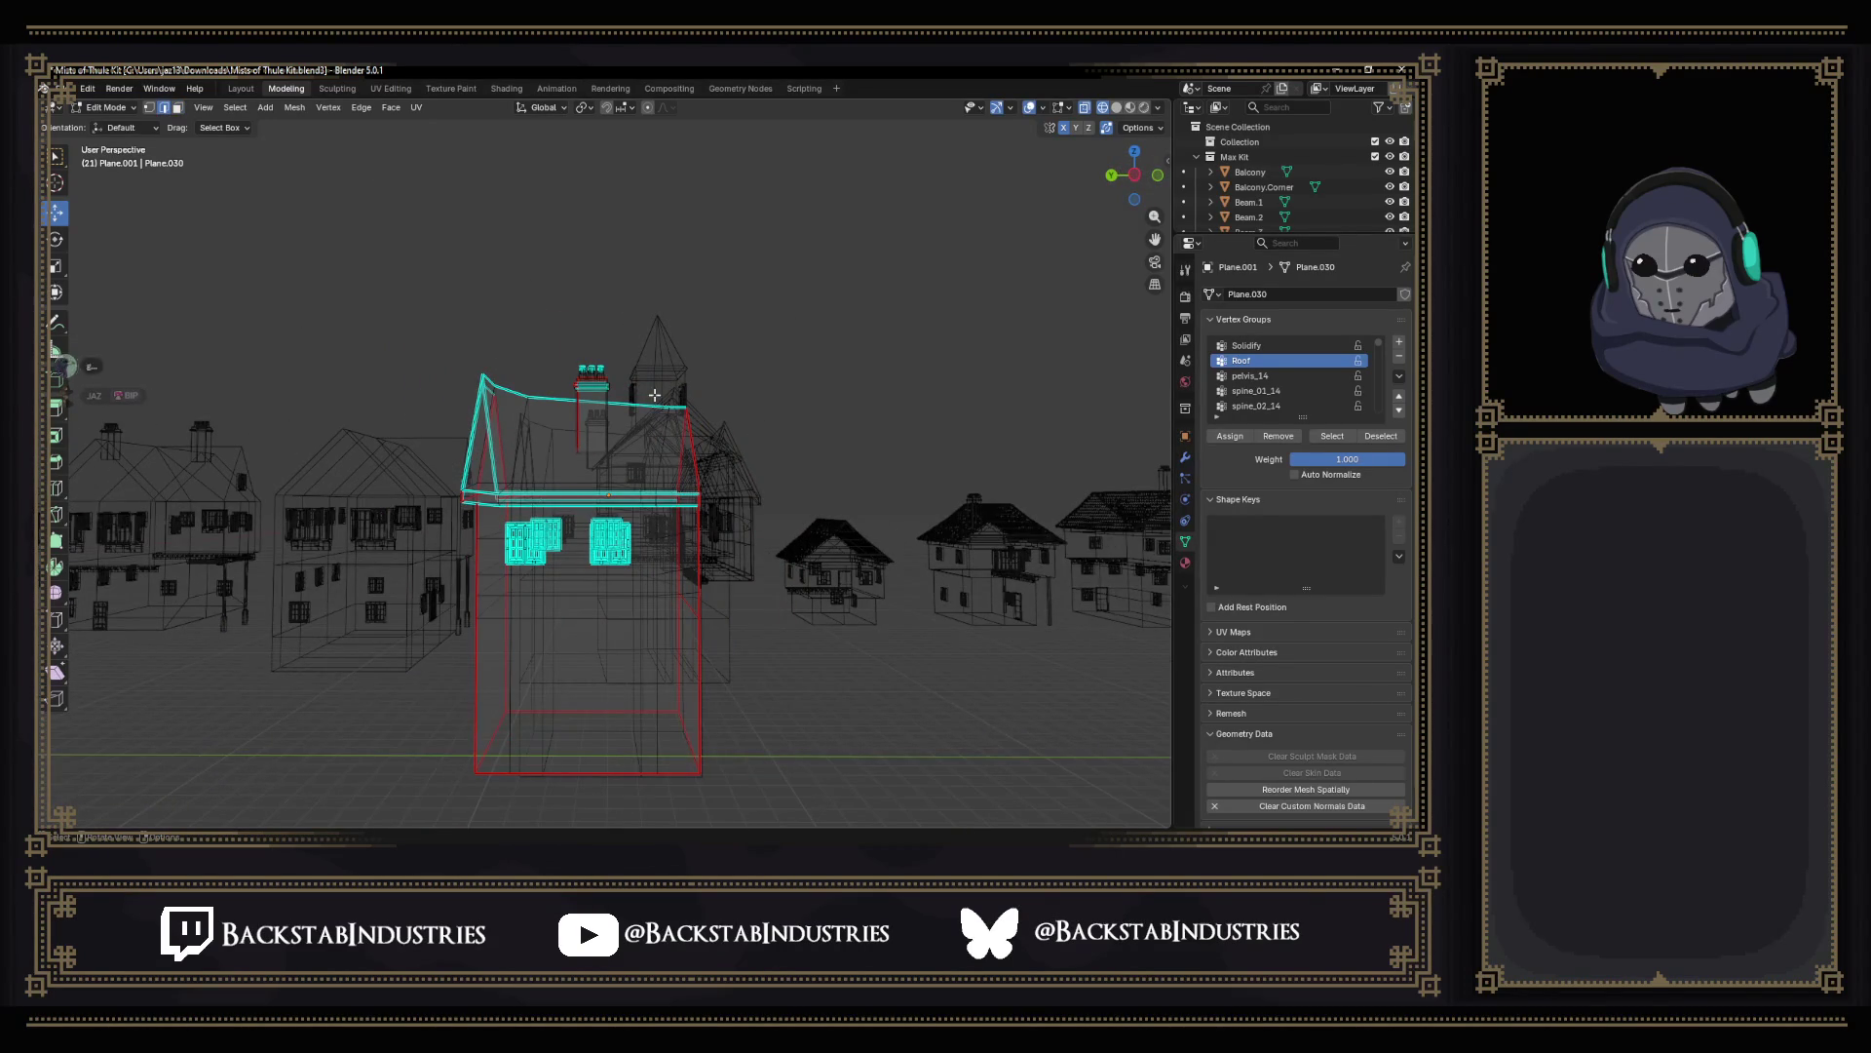
left_click_drag(645, 390, 770, 790)
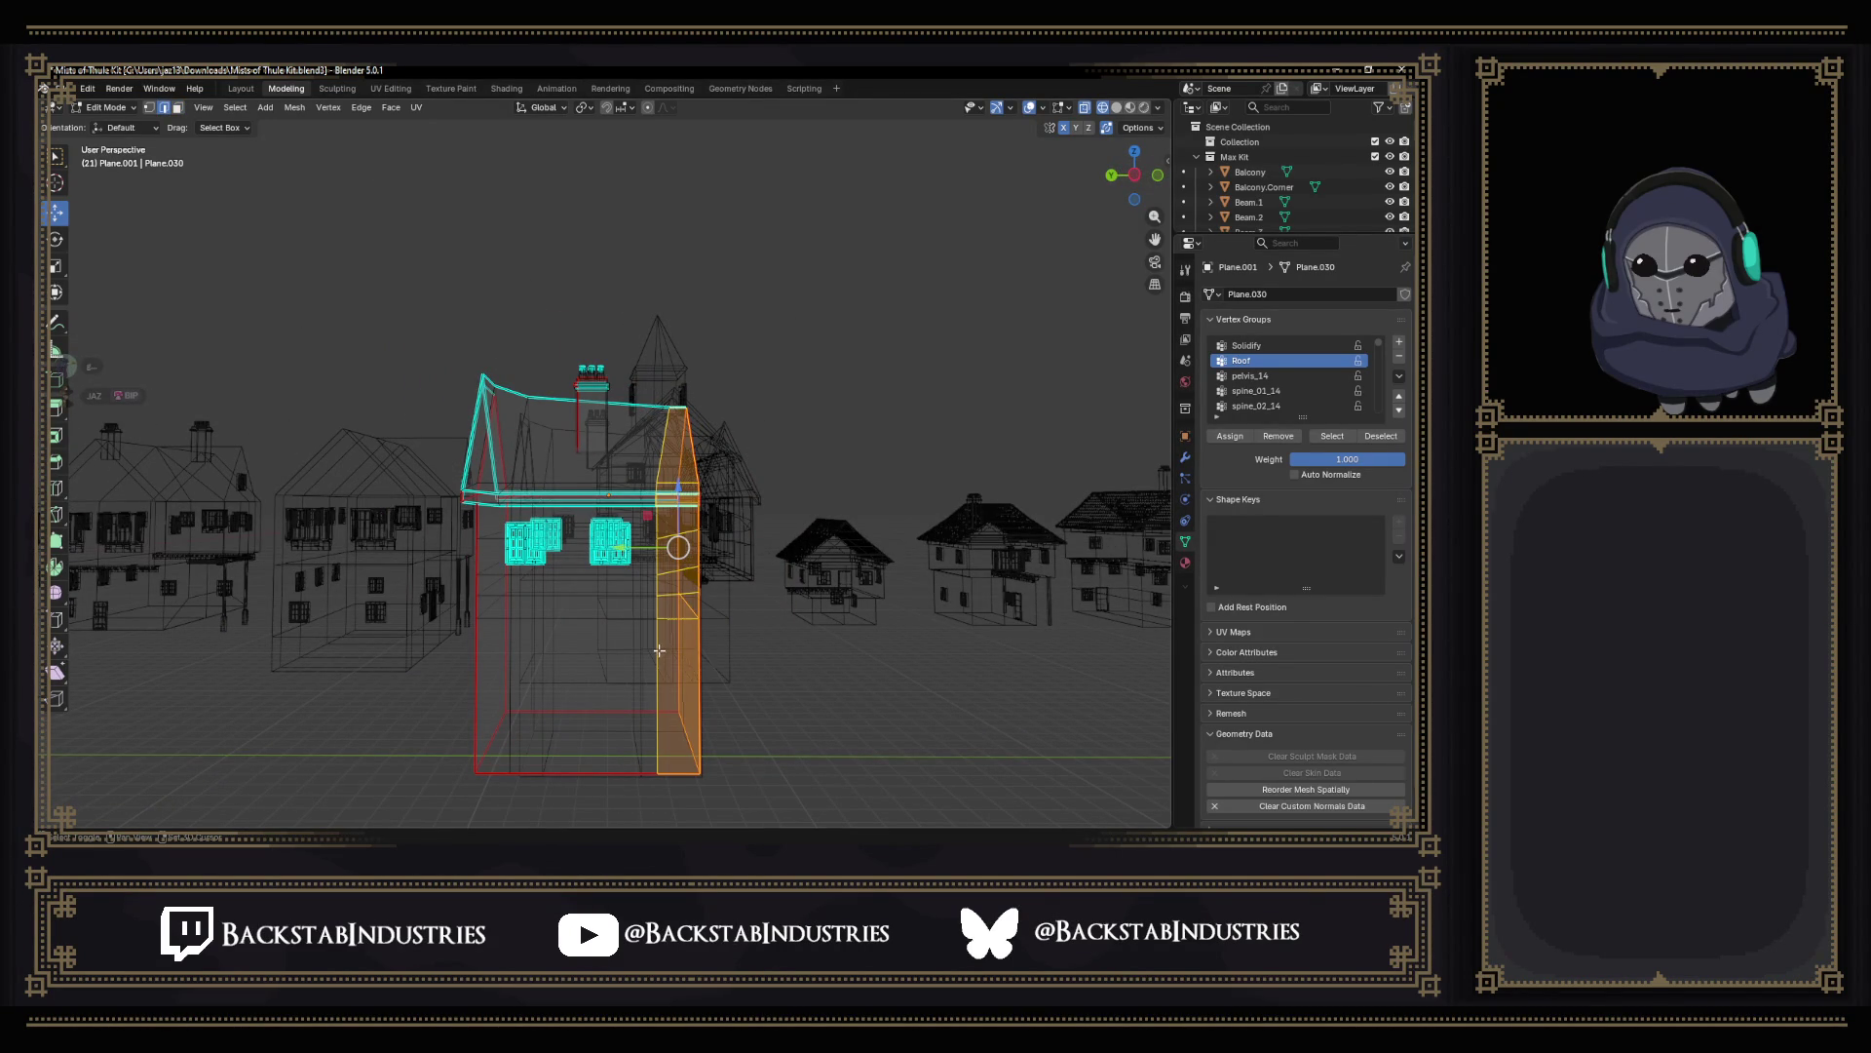
With pivot set to Active Element, flatten the right wall faces with scale Y 0.
left_click(586, 109)
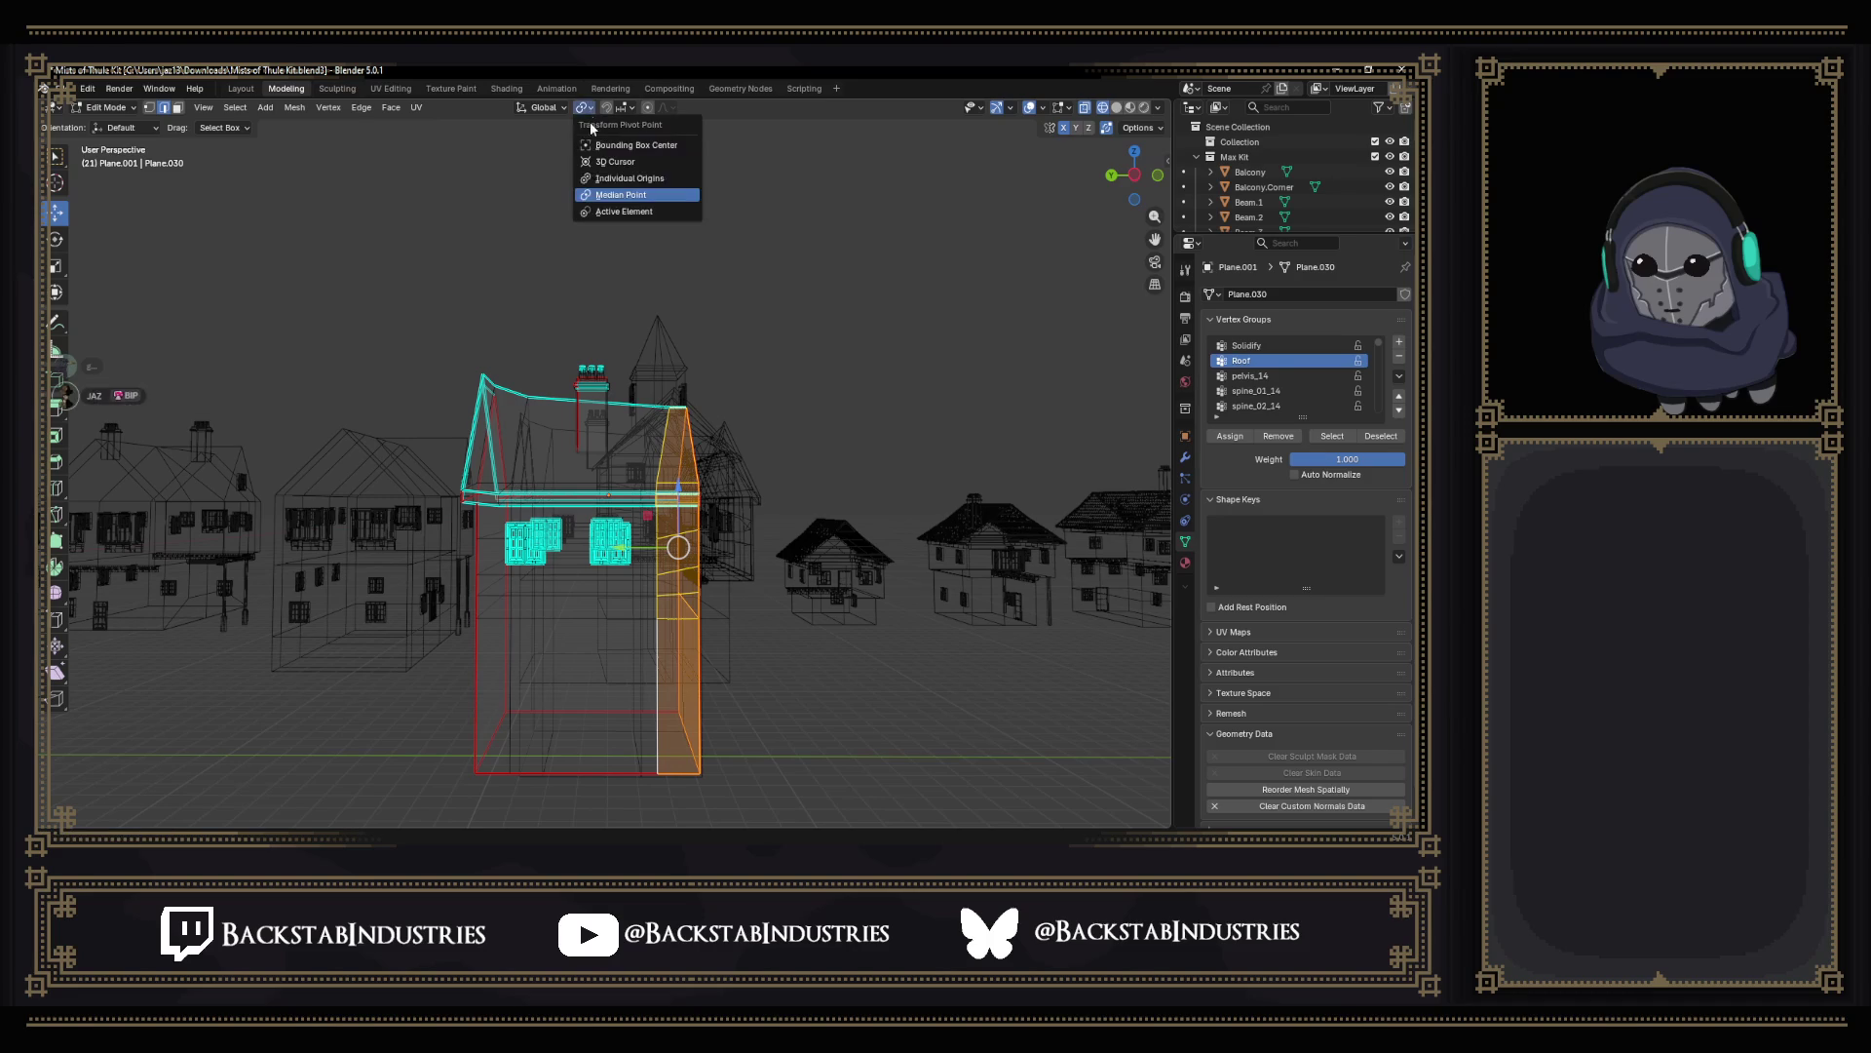
left_click(614, 210)
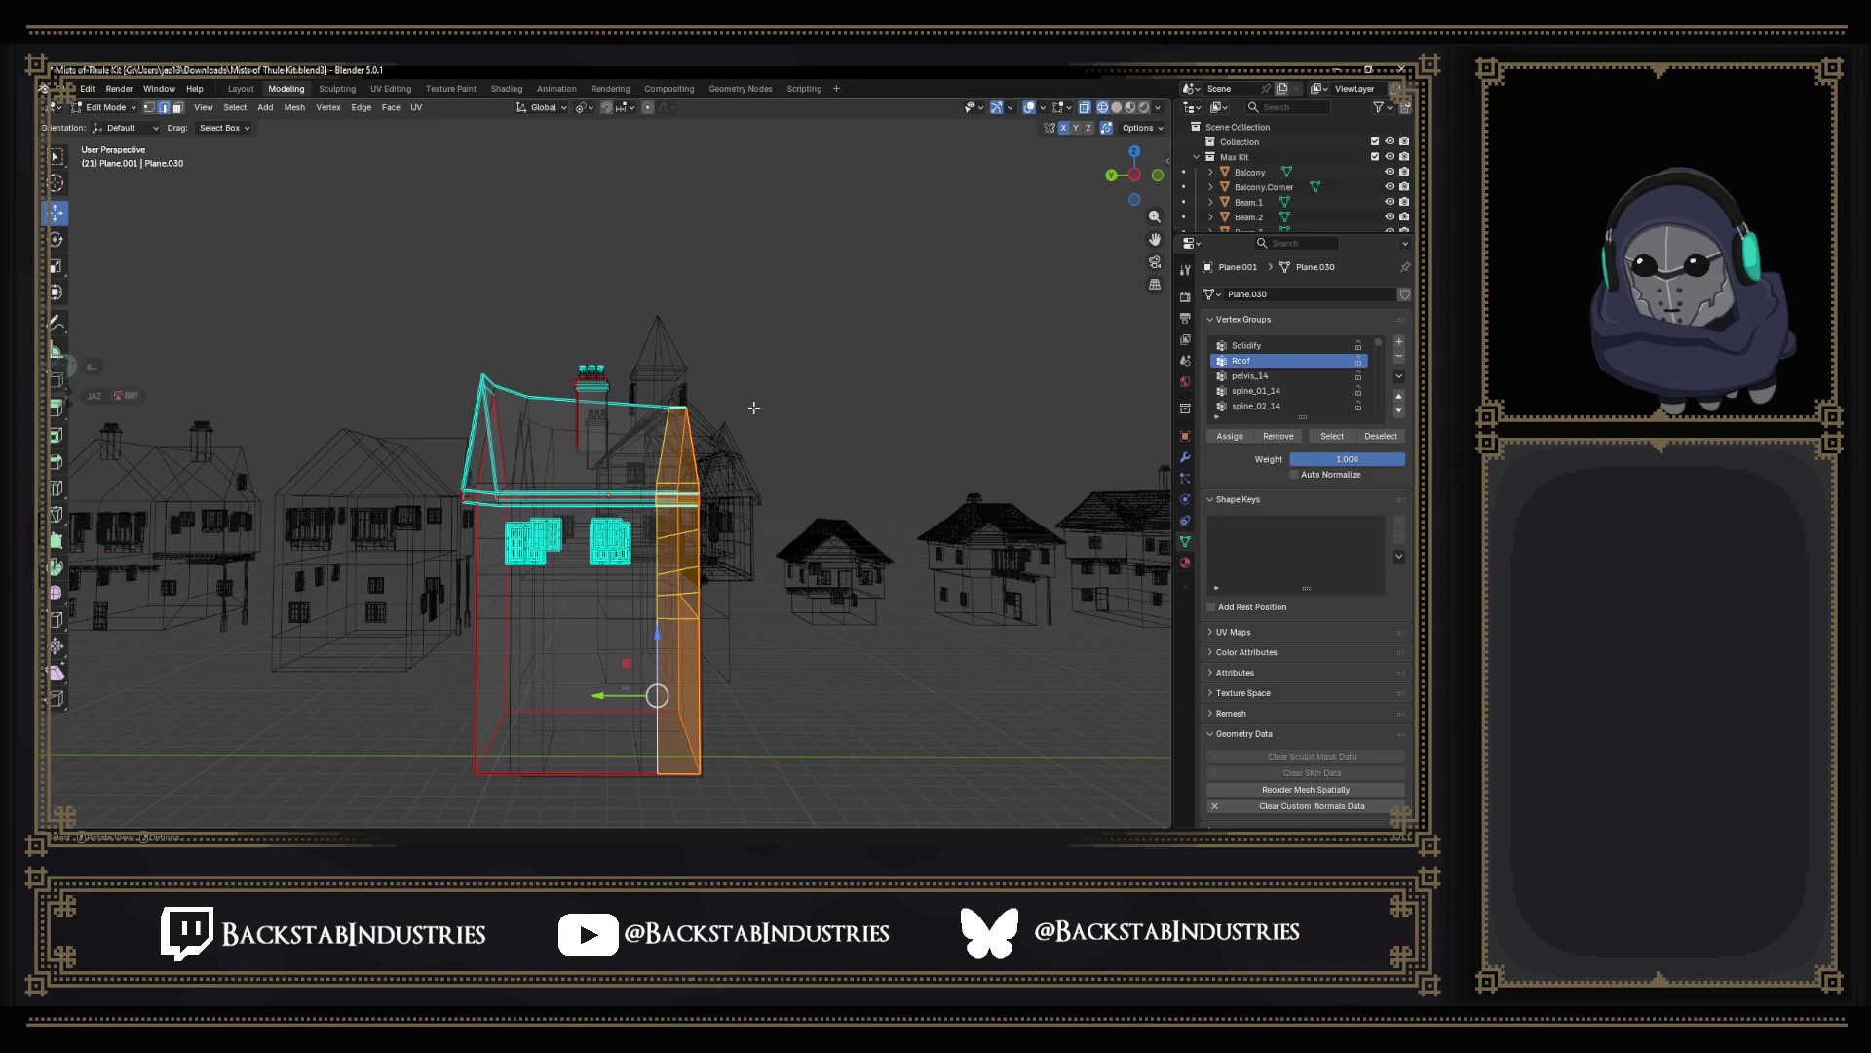
key("s")
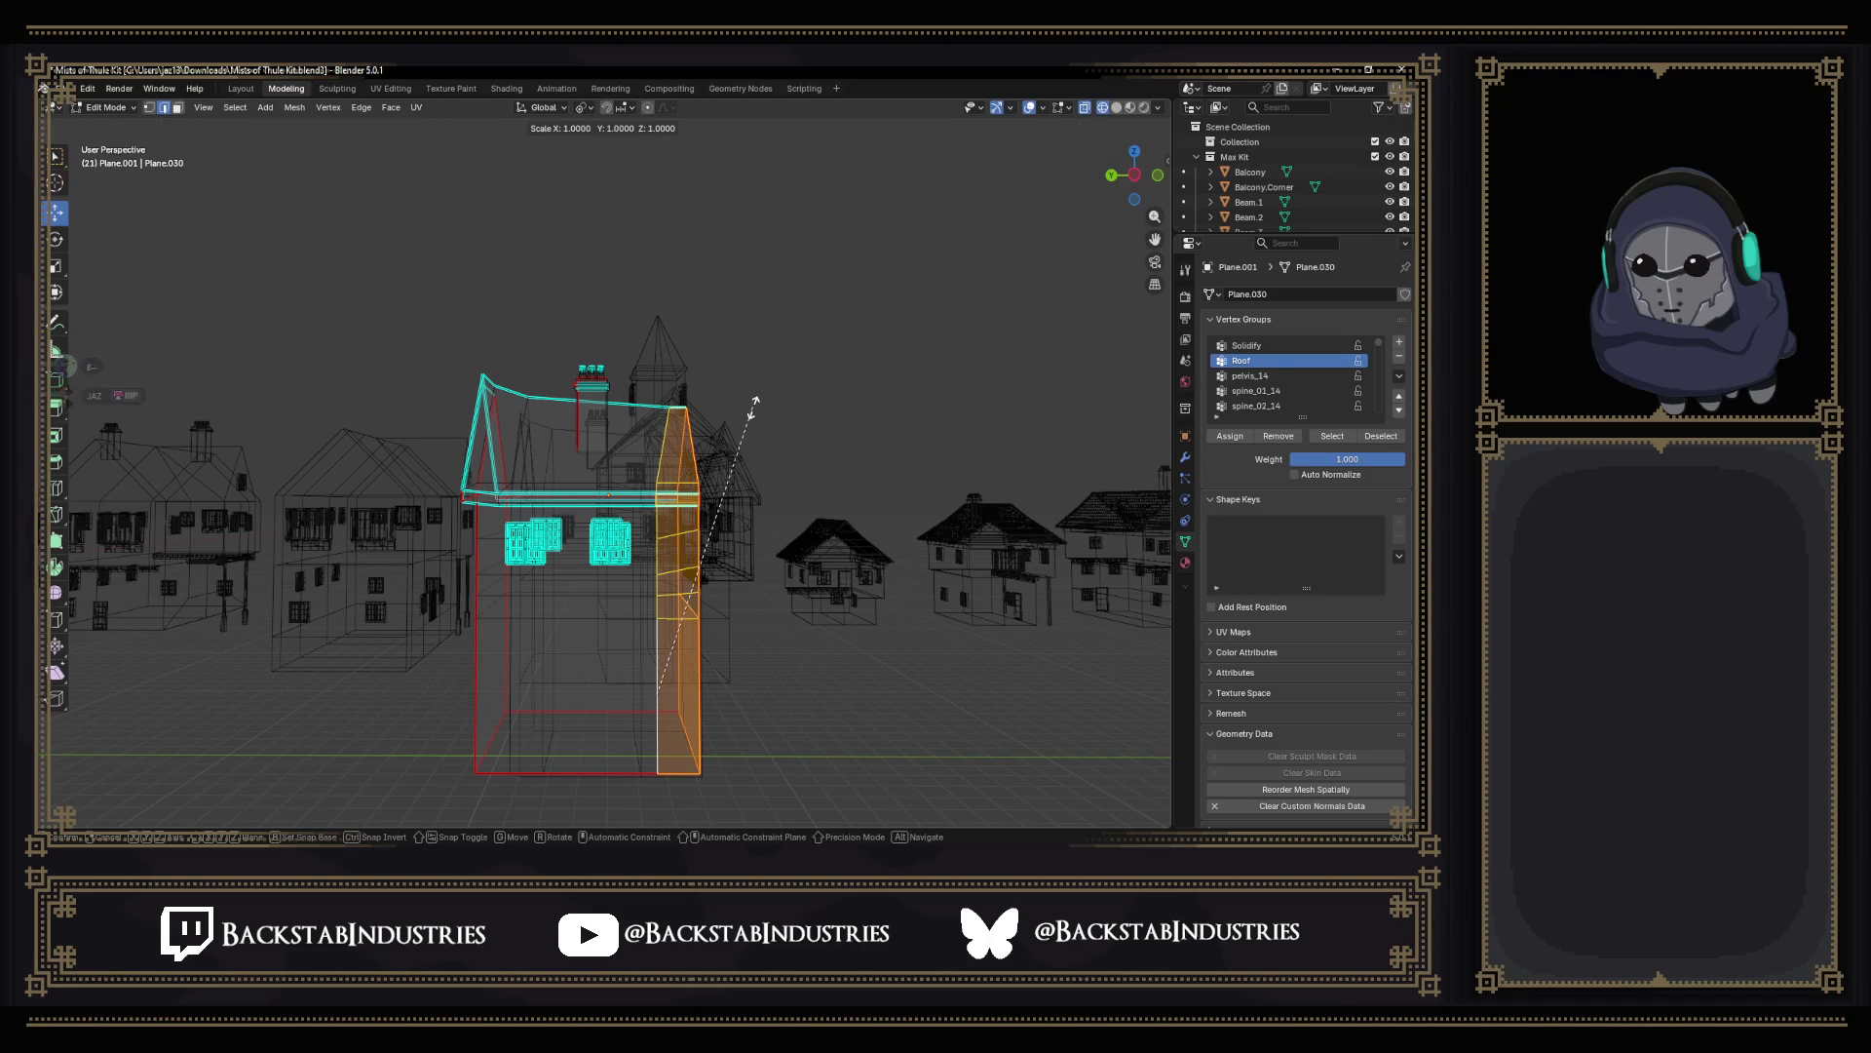
key("y")
key("0")
key("Return")
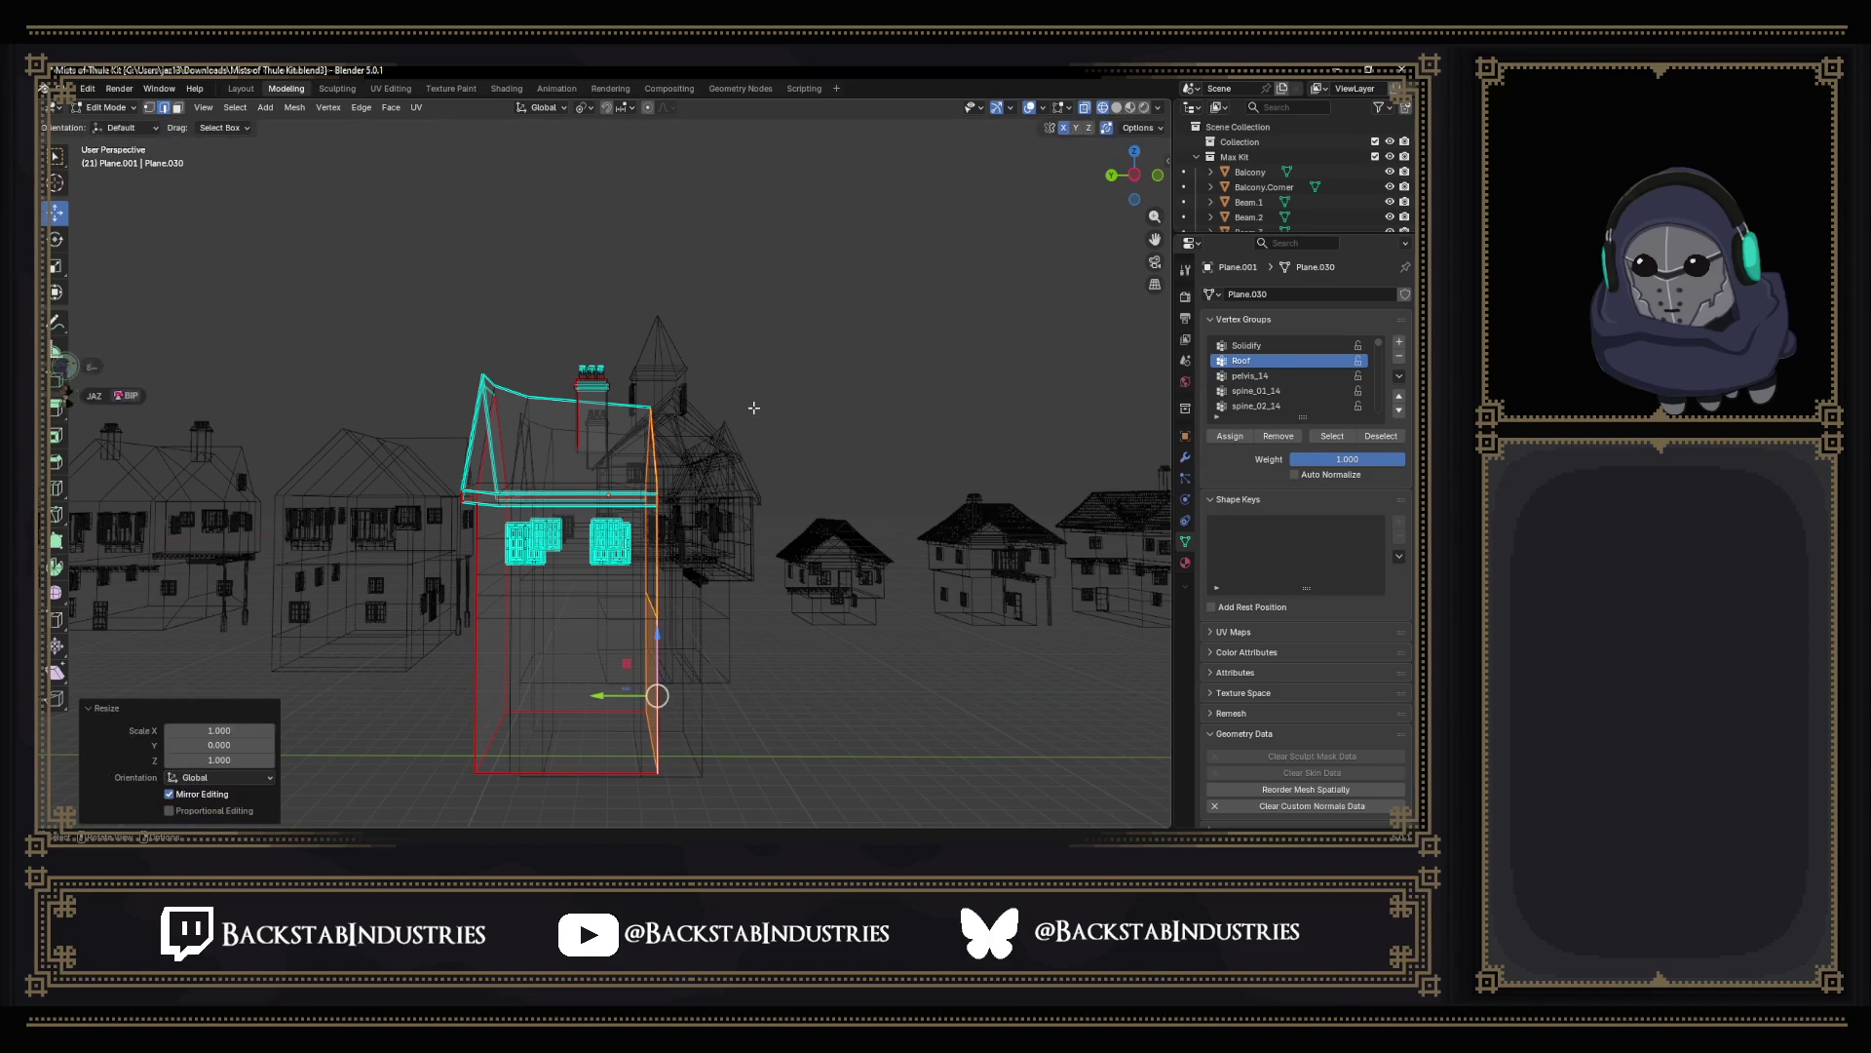
Select the building's lower box faces and delete them as Only Edges & Faces.
mouse_move(753, 407)
middle_mouse_down()
mouse_move(703, 438)
mouse_move(628, 410)
mouse_move(599, 553)
middle_mouse_up()
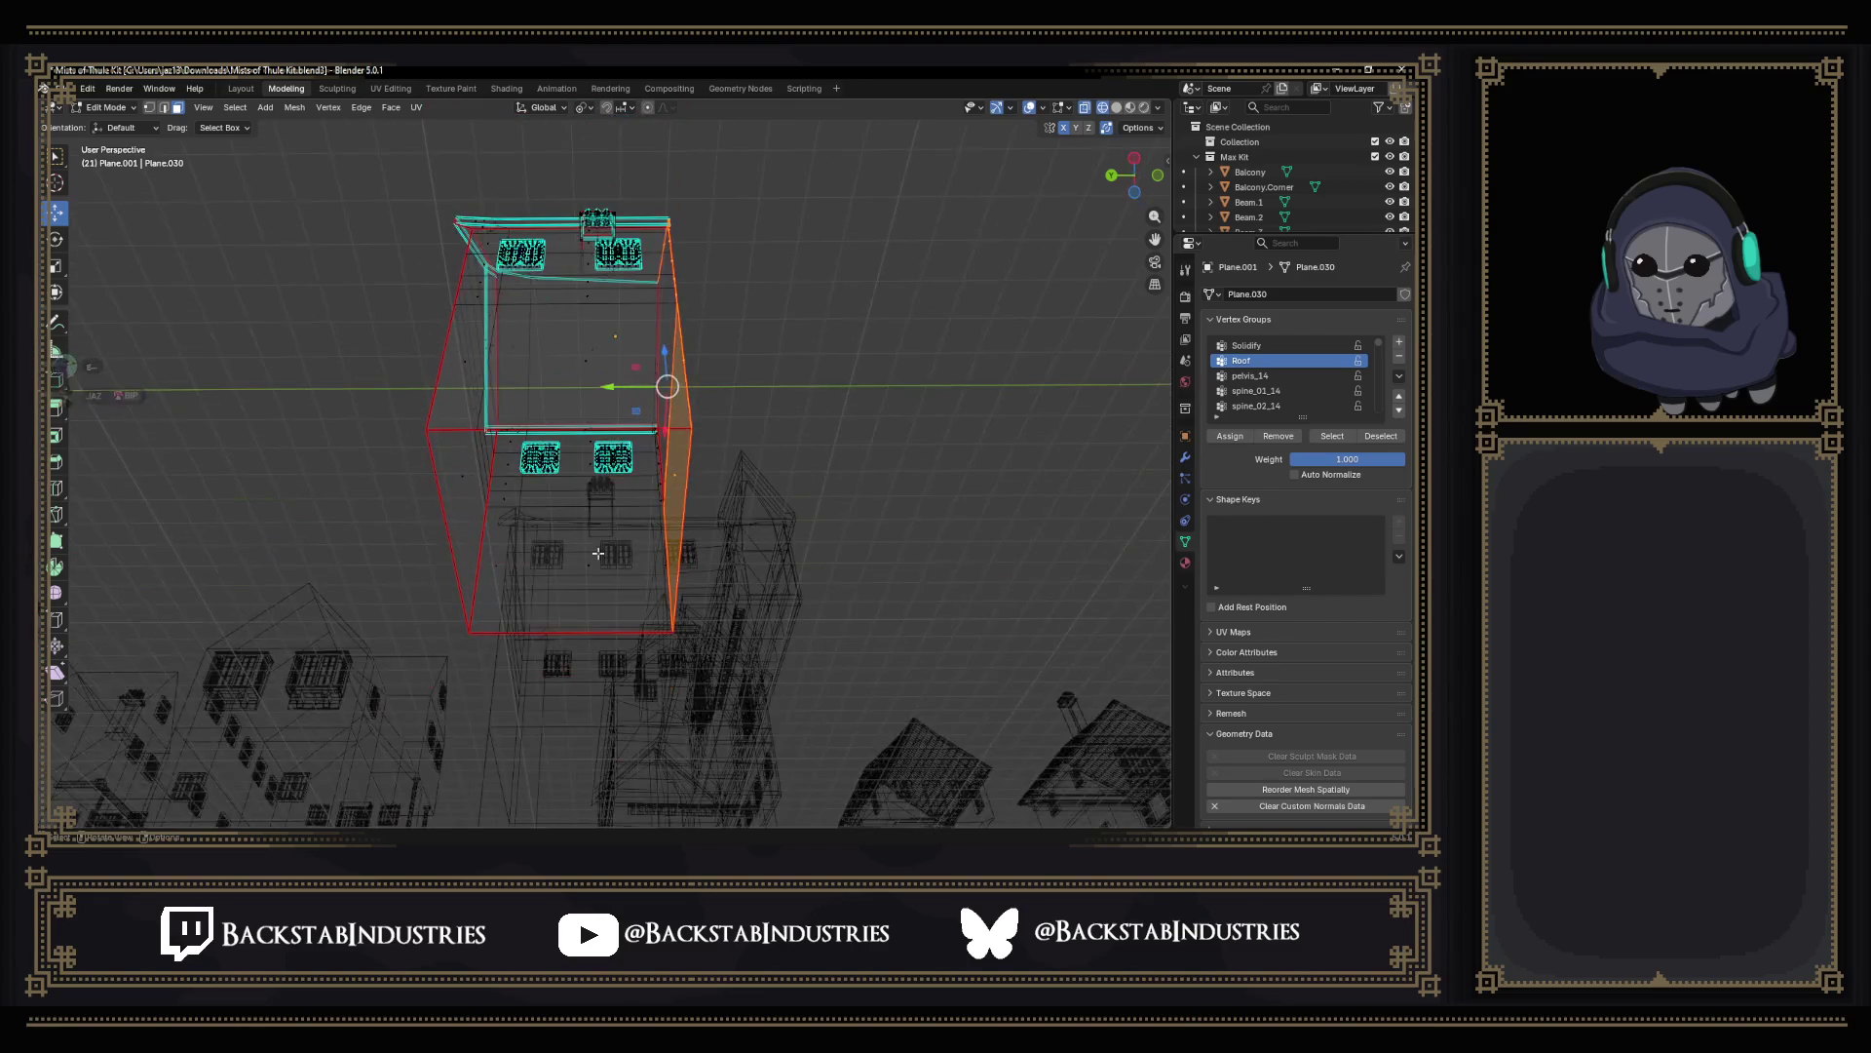
left_click(540, 422)
middle_click_drag(549, 427, 521, 566)
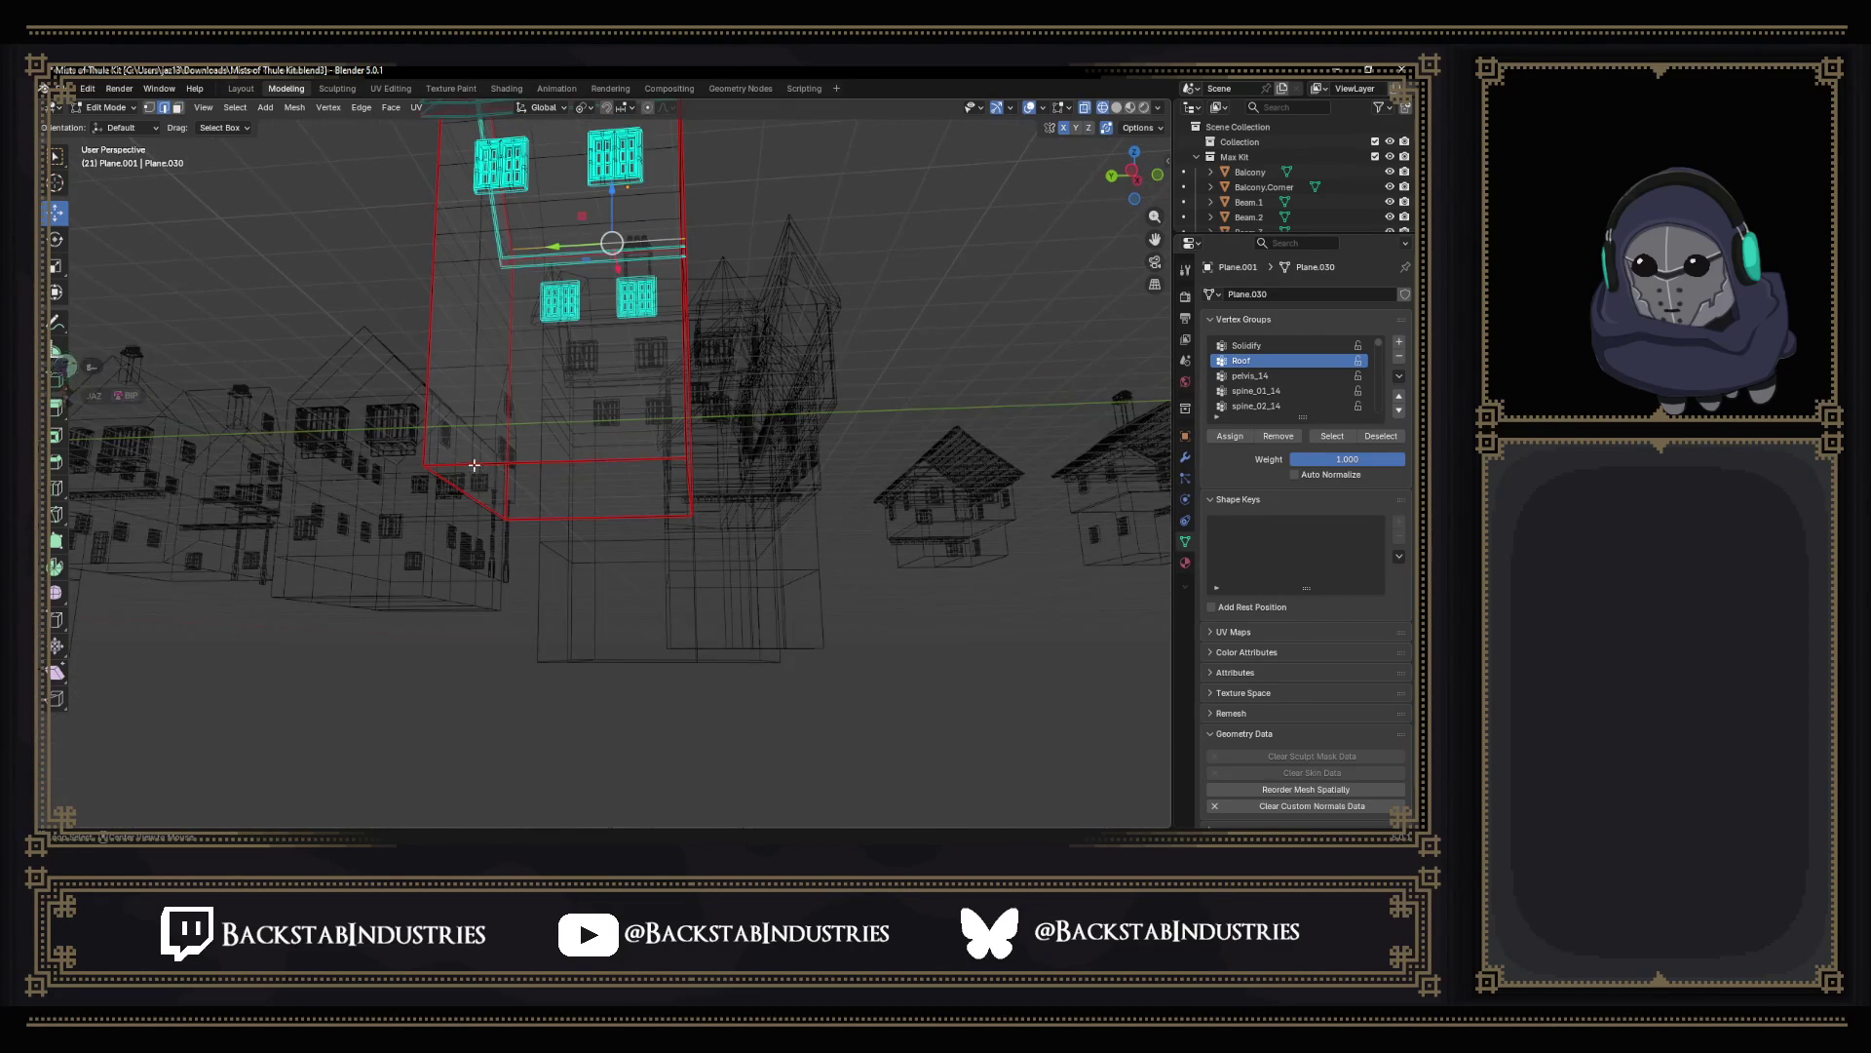
left_click(474, 467)
middle_click_drag(474, 467, 587, 488)
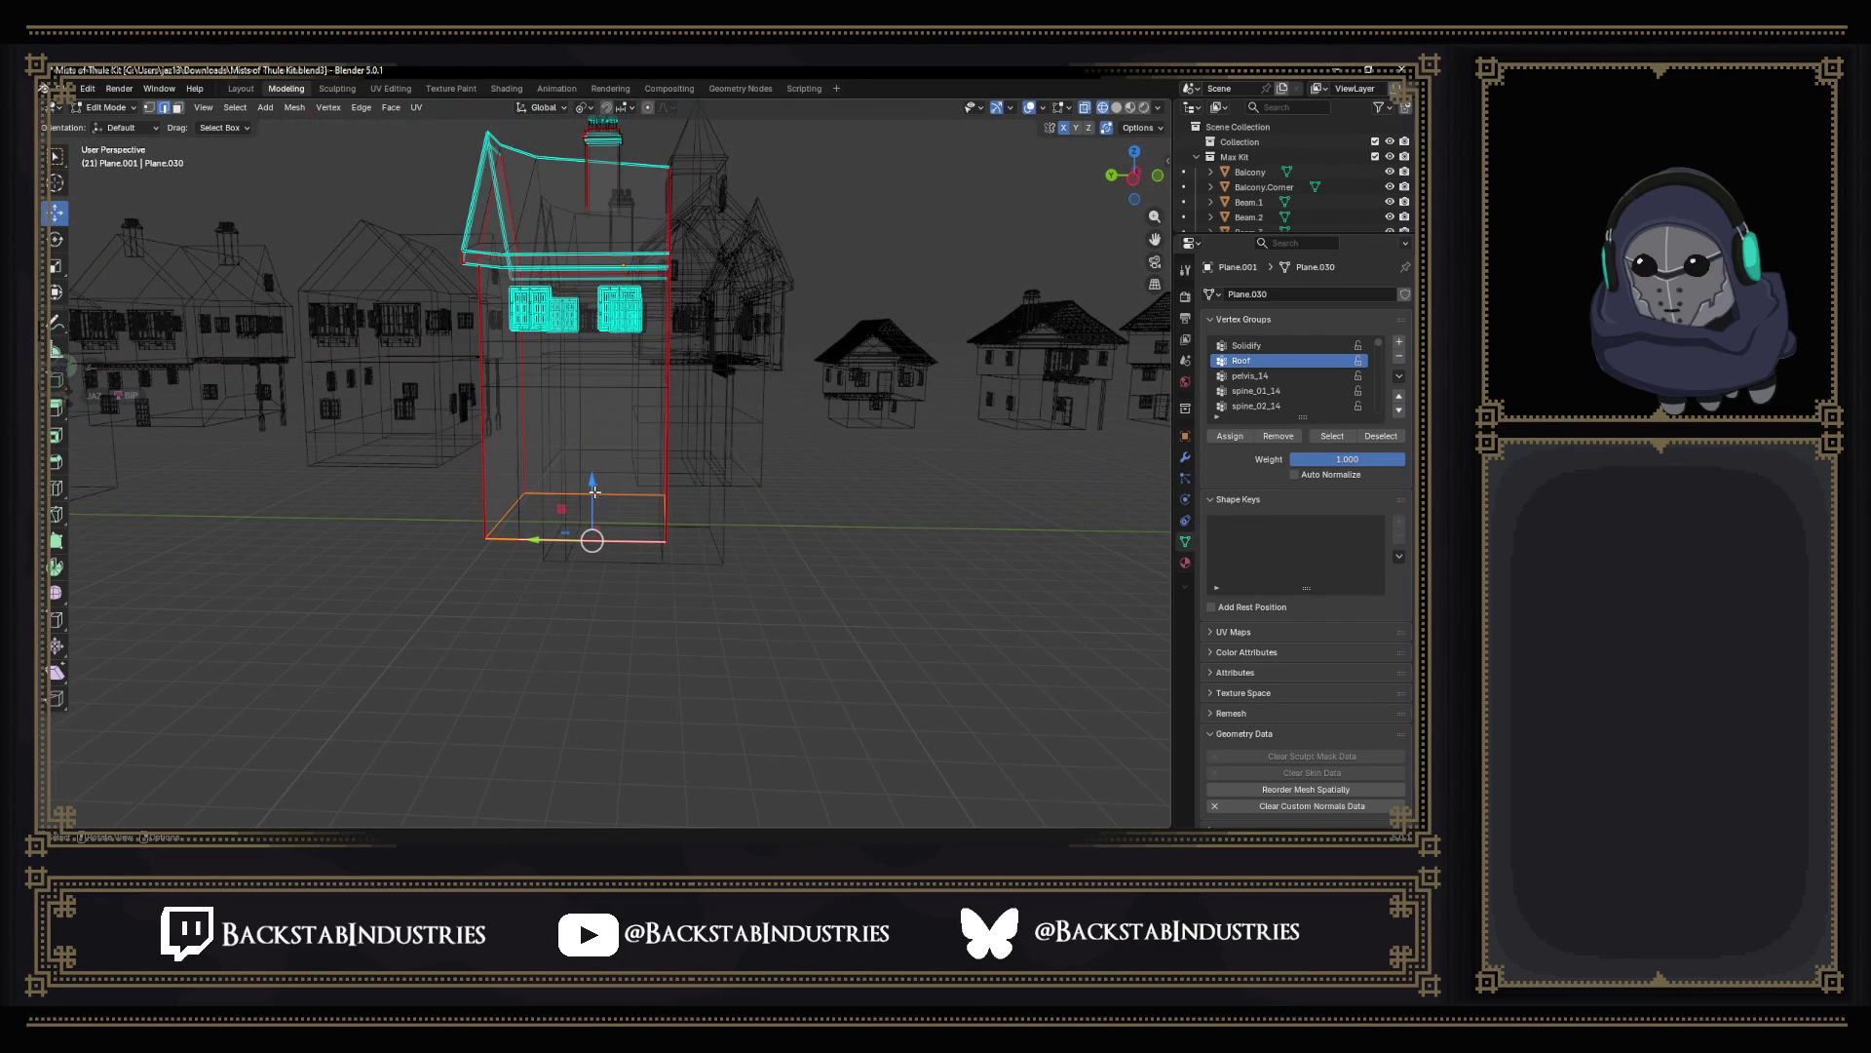
key("alt+a")
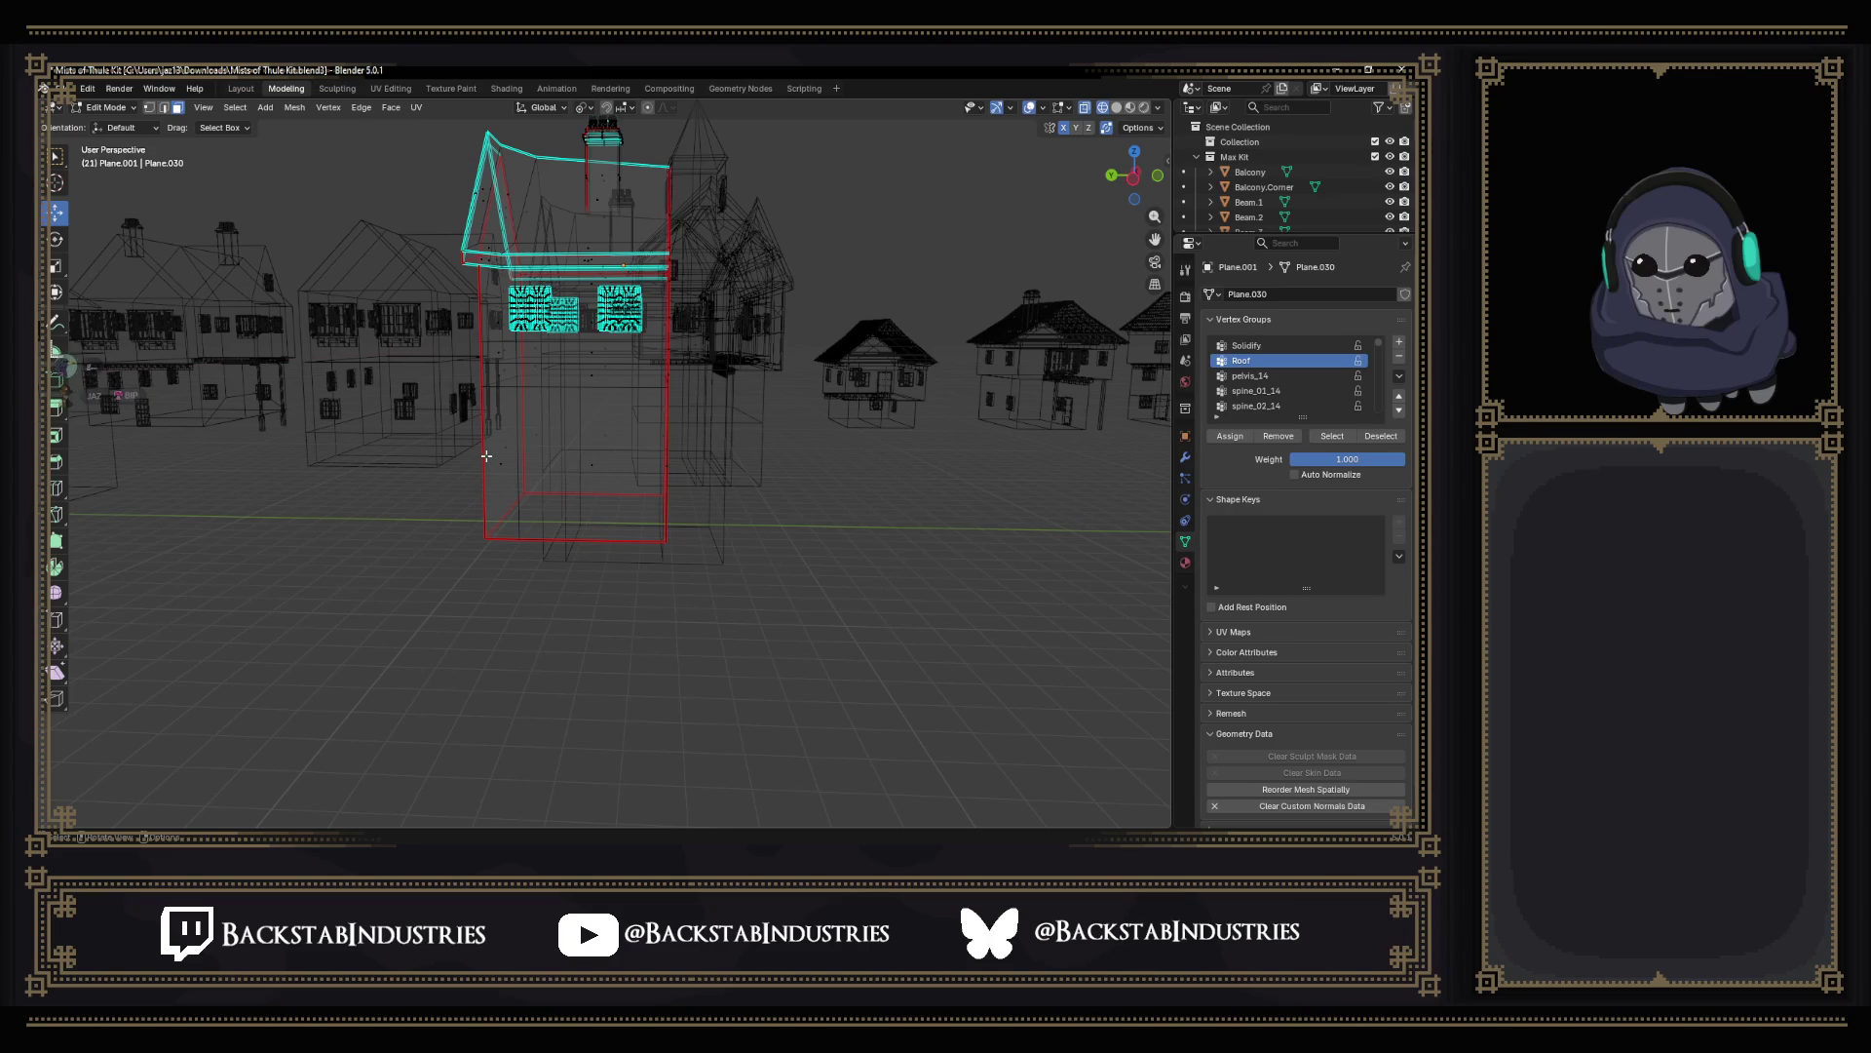
left_click(487, 457)
key("x")
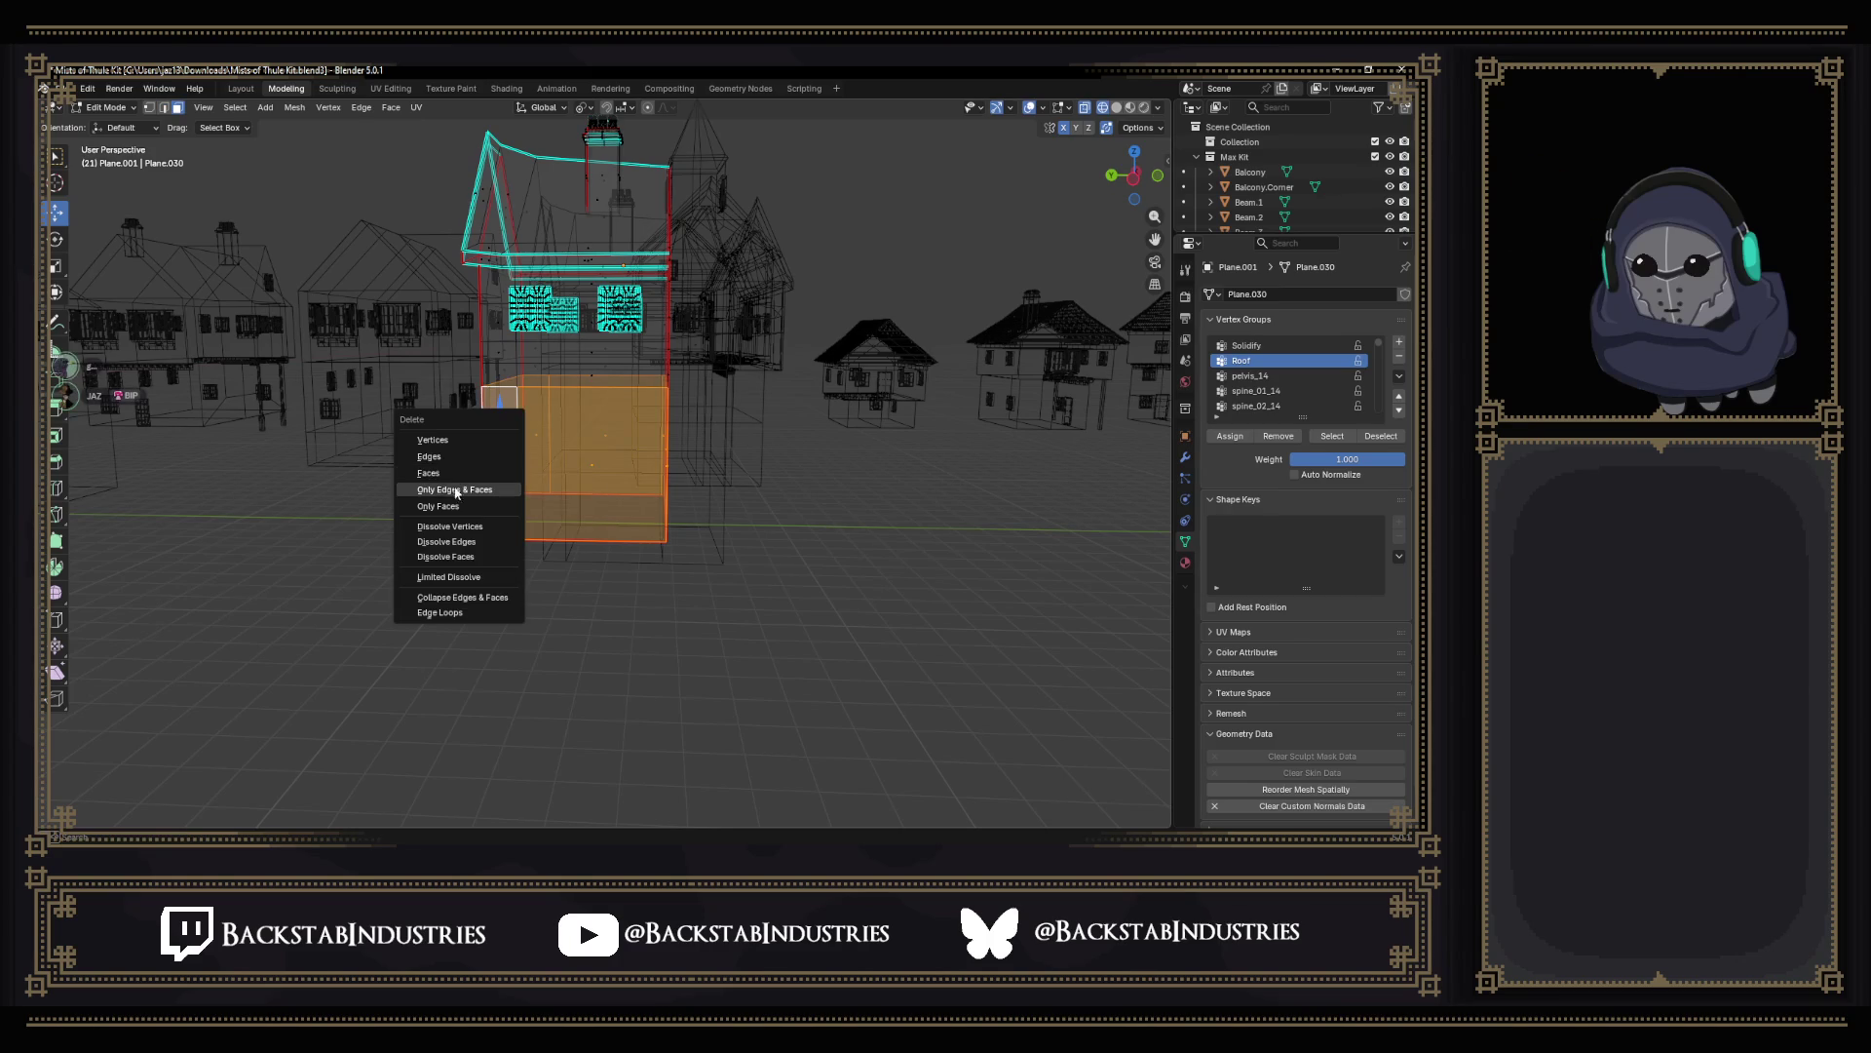
left_click(459, 480)
Save the file, isolate the house in local view and leave Edit Mode.
key("ctrl+s")
middle_click_drag(635, 345, 732, 410)
scroll(731, 410, "up", 2)
key("slash")
key("Tab")
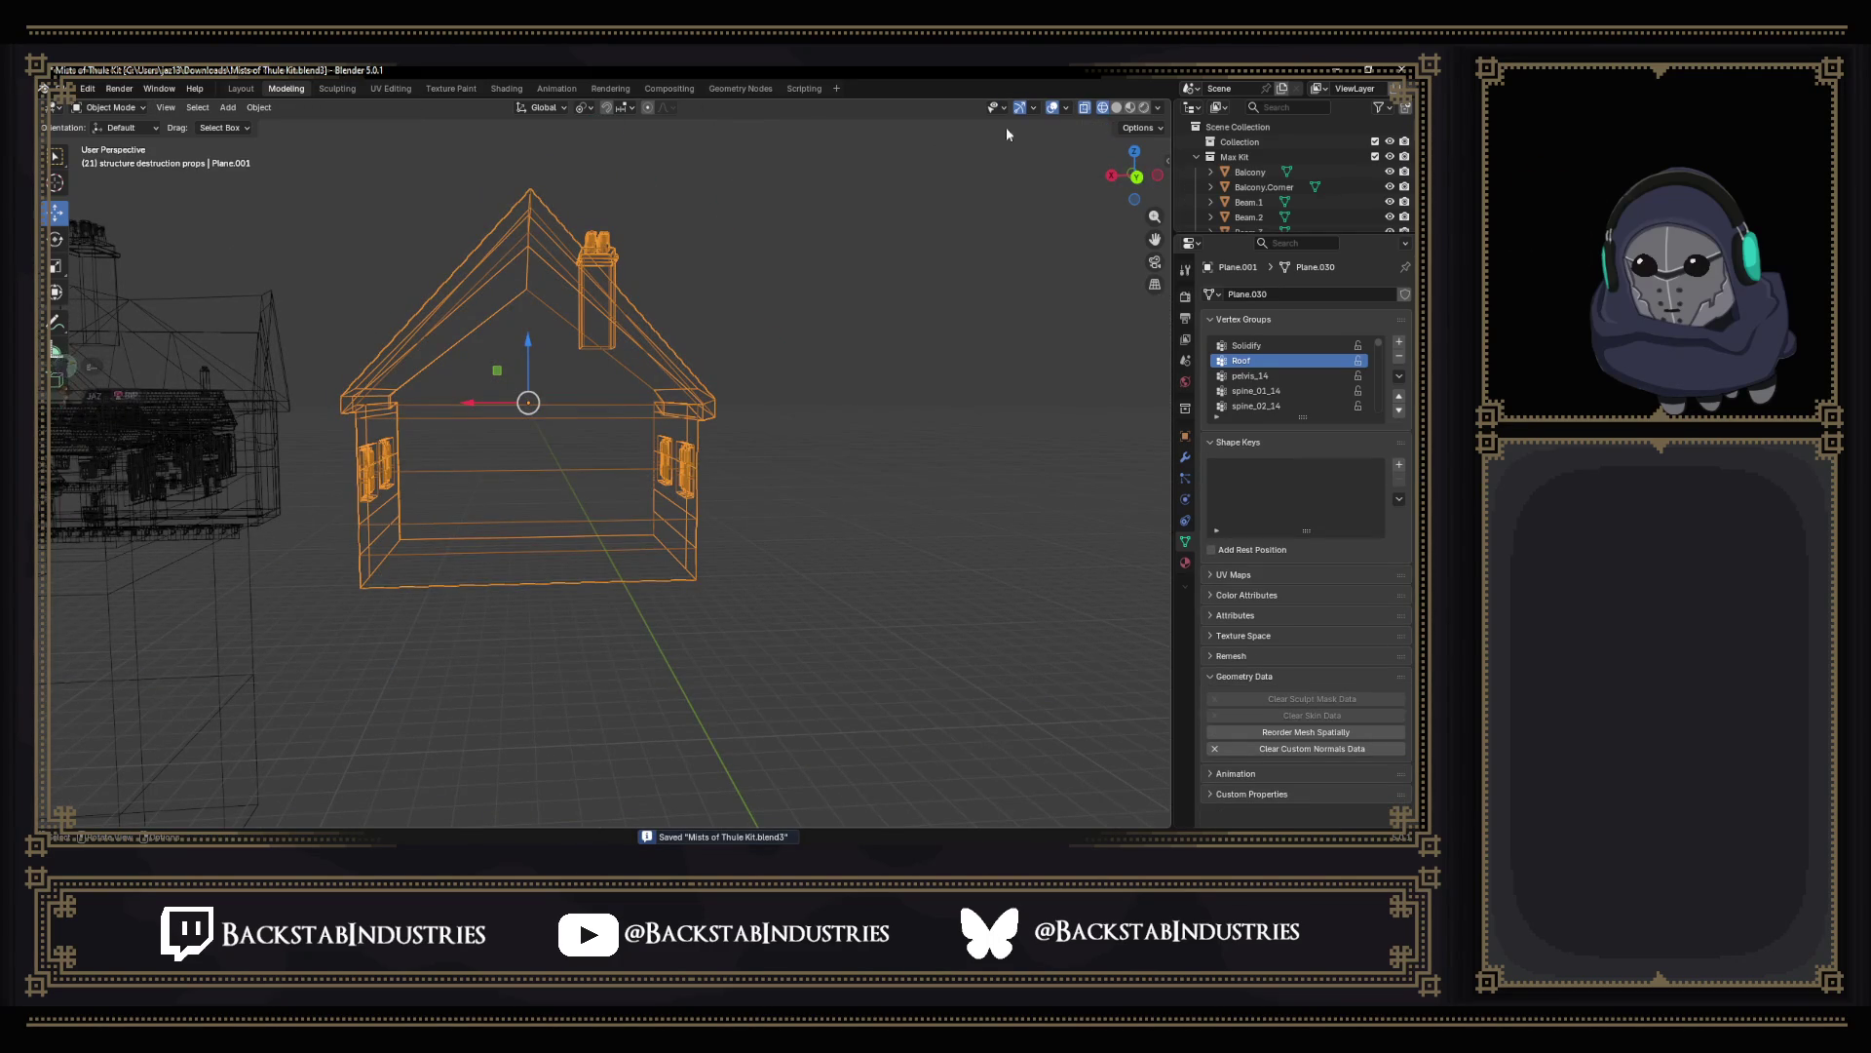
In solid shading, re-export the house as SM_NobleHouse_v3.fbx and switch to Unity.
left_click(1115, 108)
left_click(70, 89)
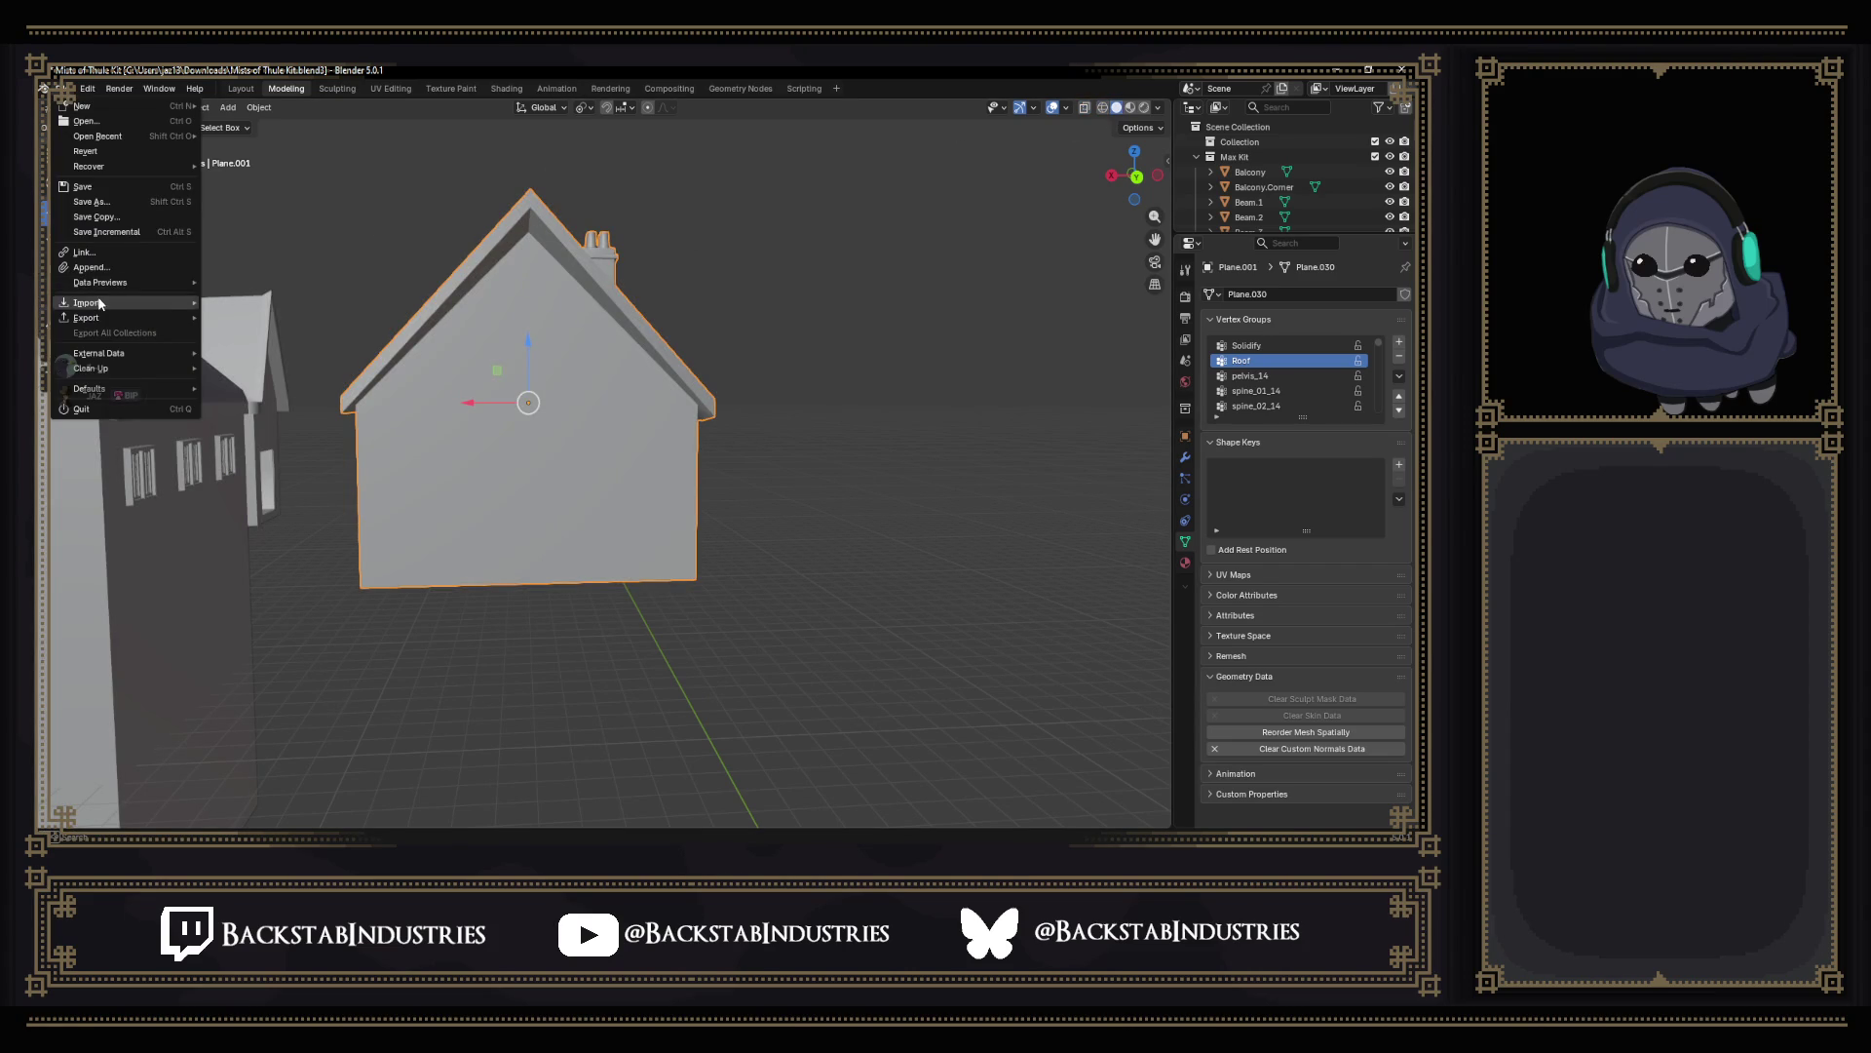
mouse_move(88, 317)
left_click(265, 439)
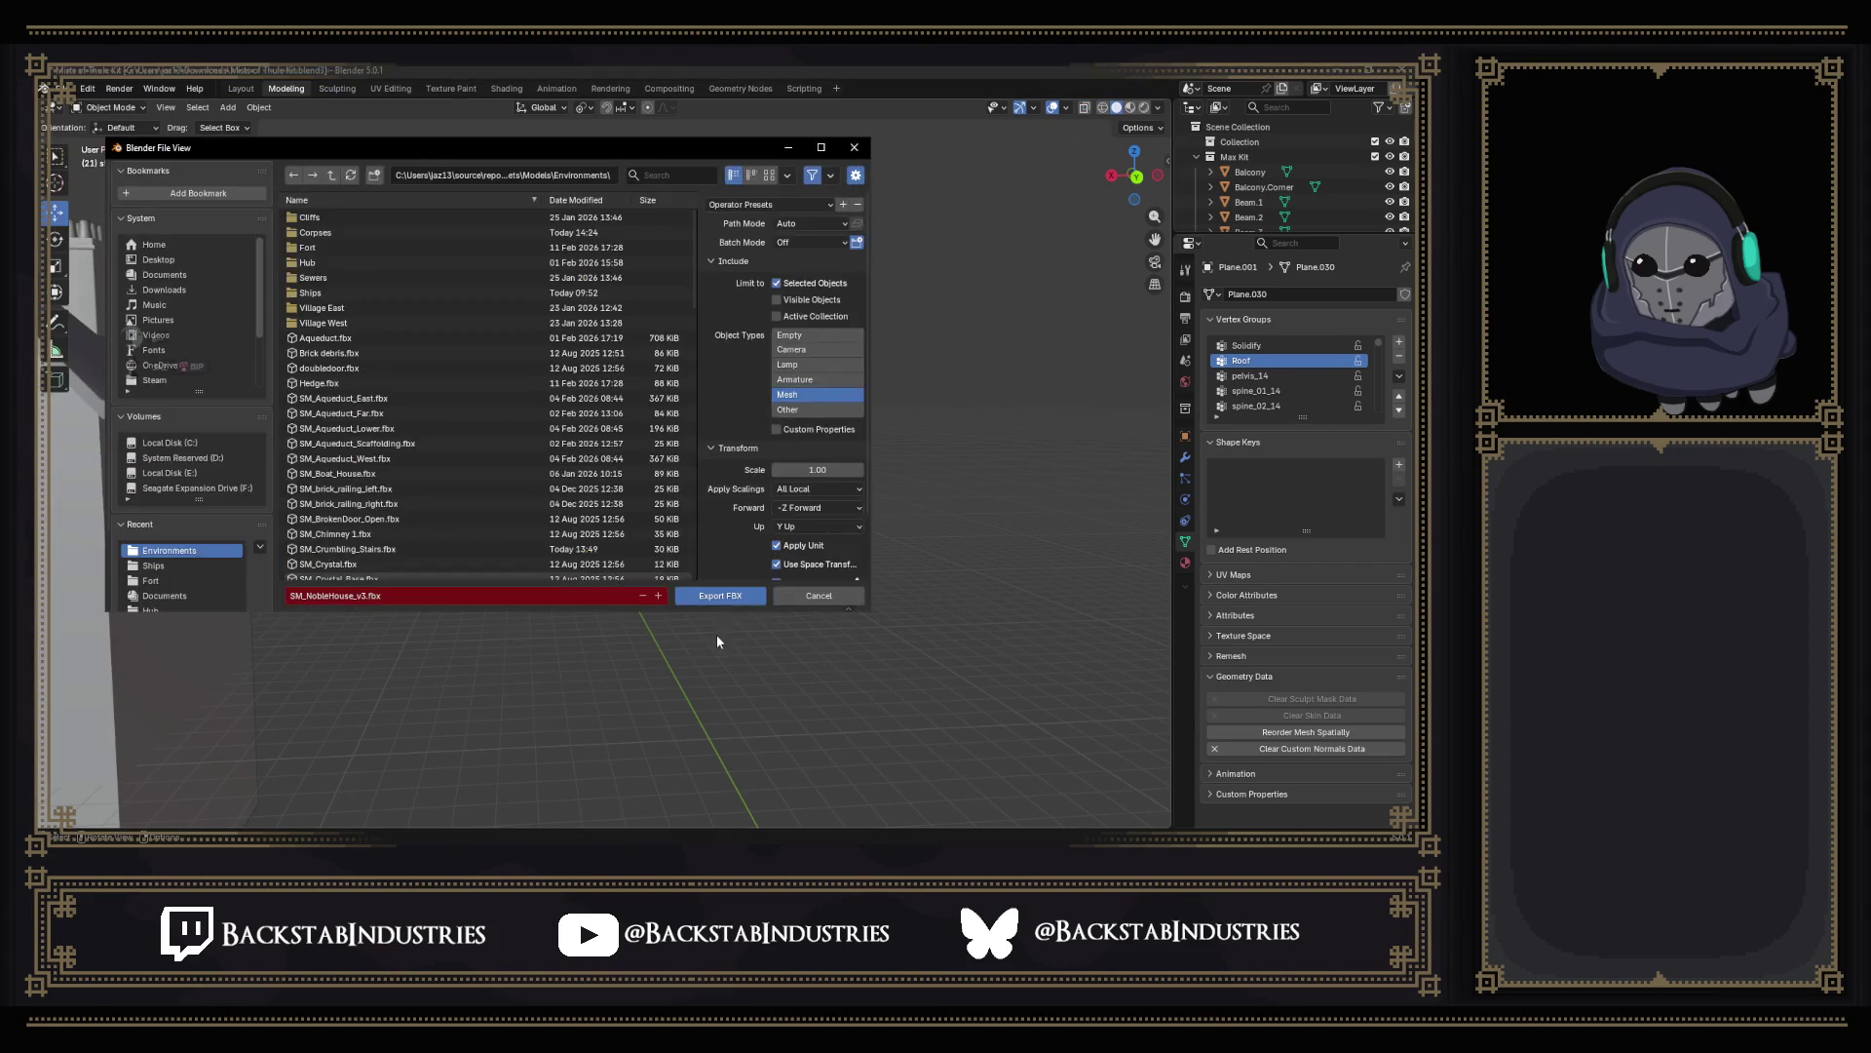
left_click(714, 597)
key("alt+Tab")
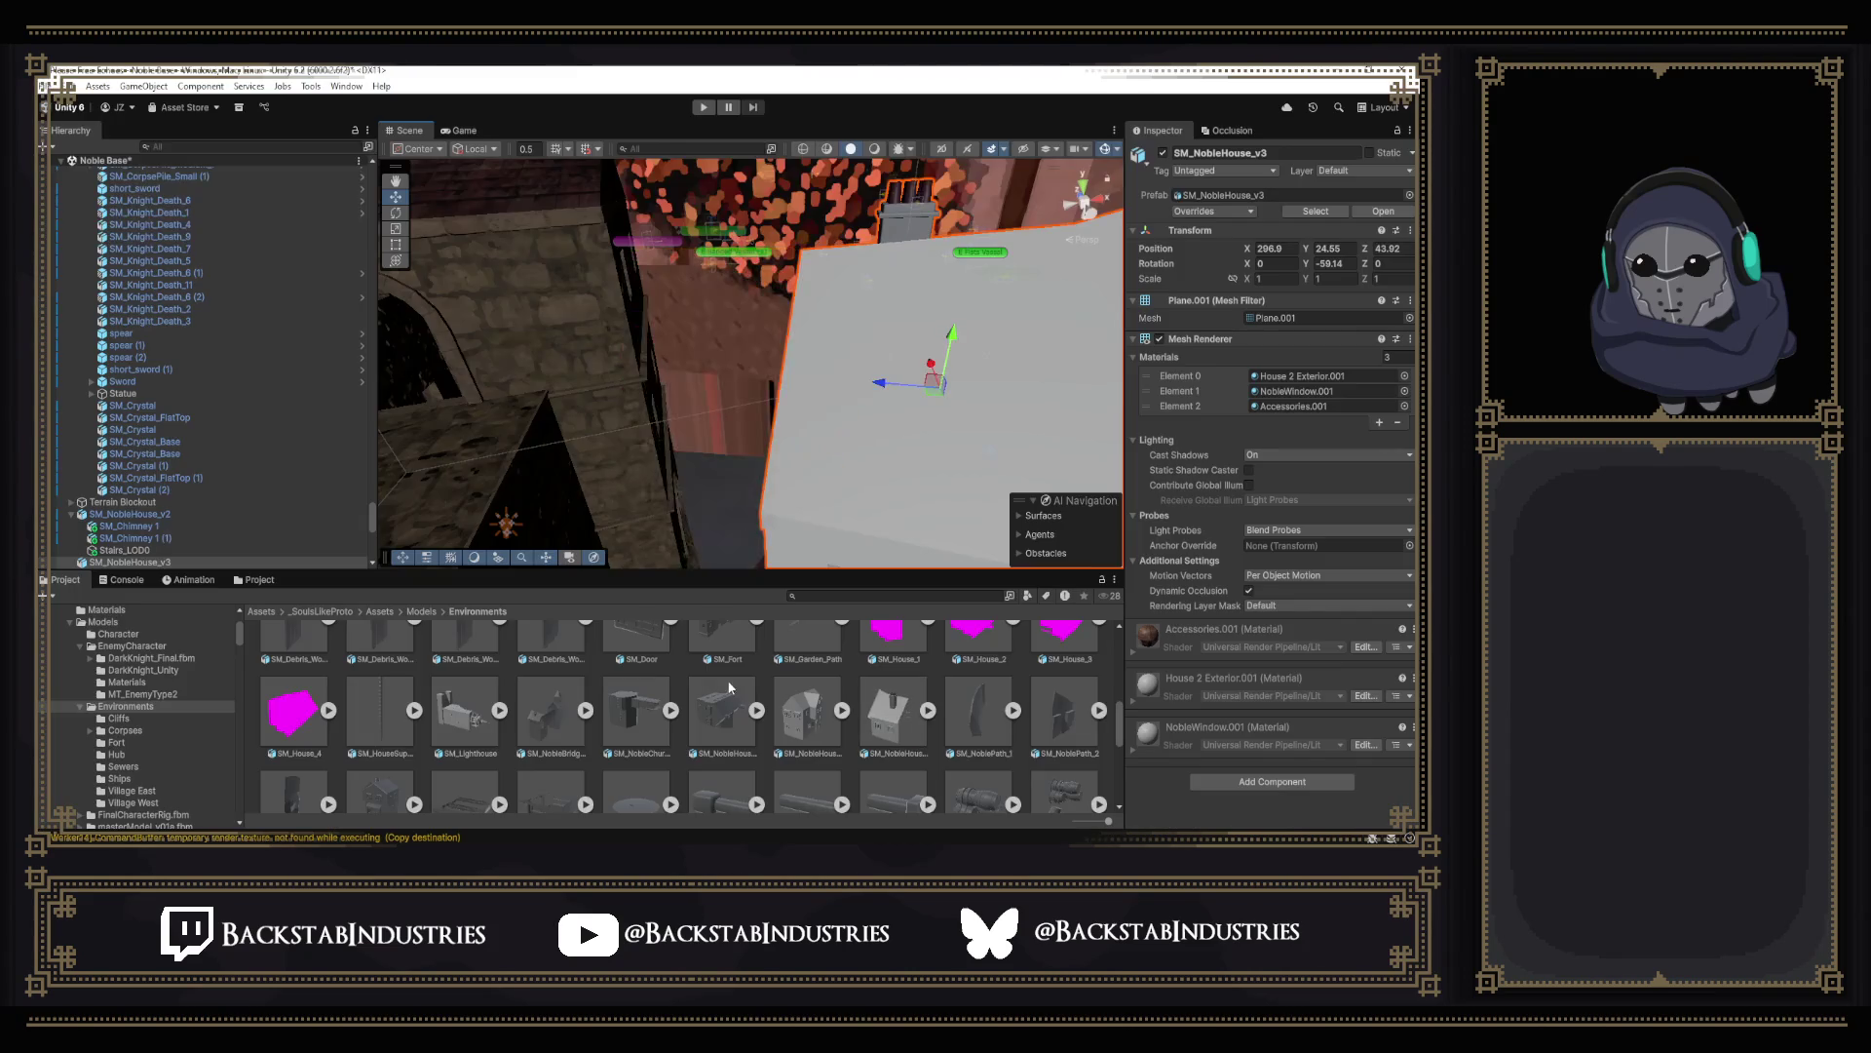
Lower the SM_NobleHouse_v3 house along Y onto the ground and reselect it.
right_click_drag(862, 385, 775, 376)
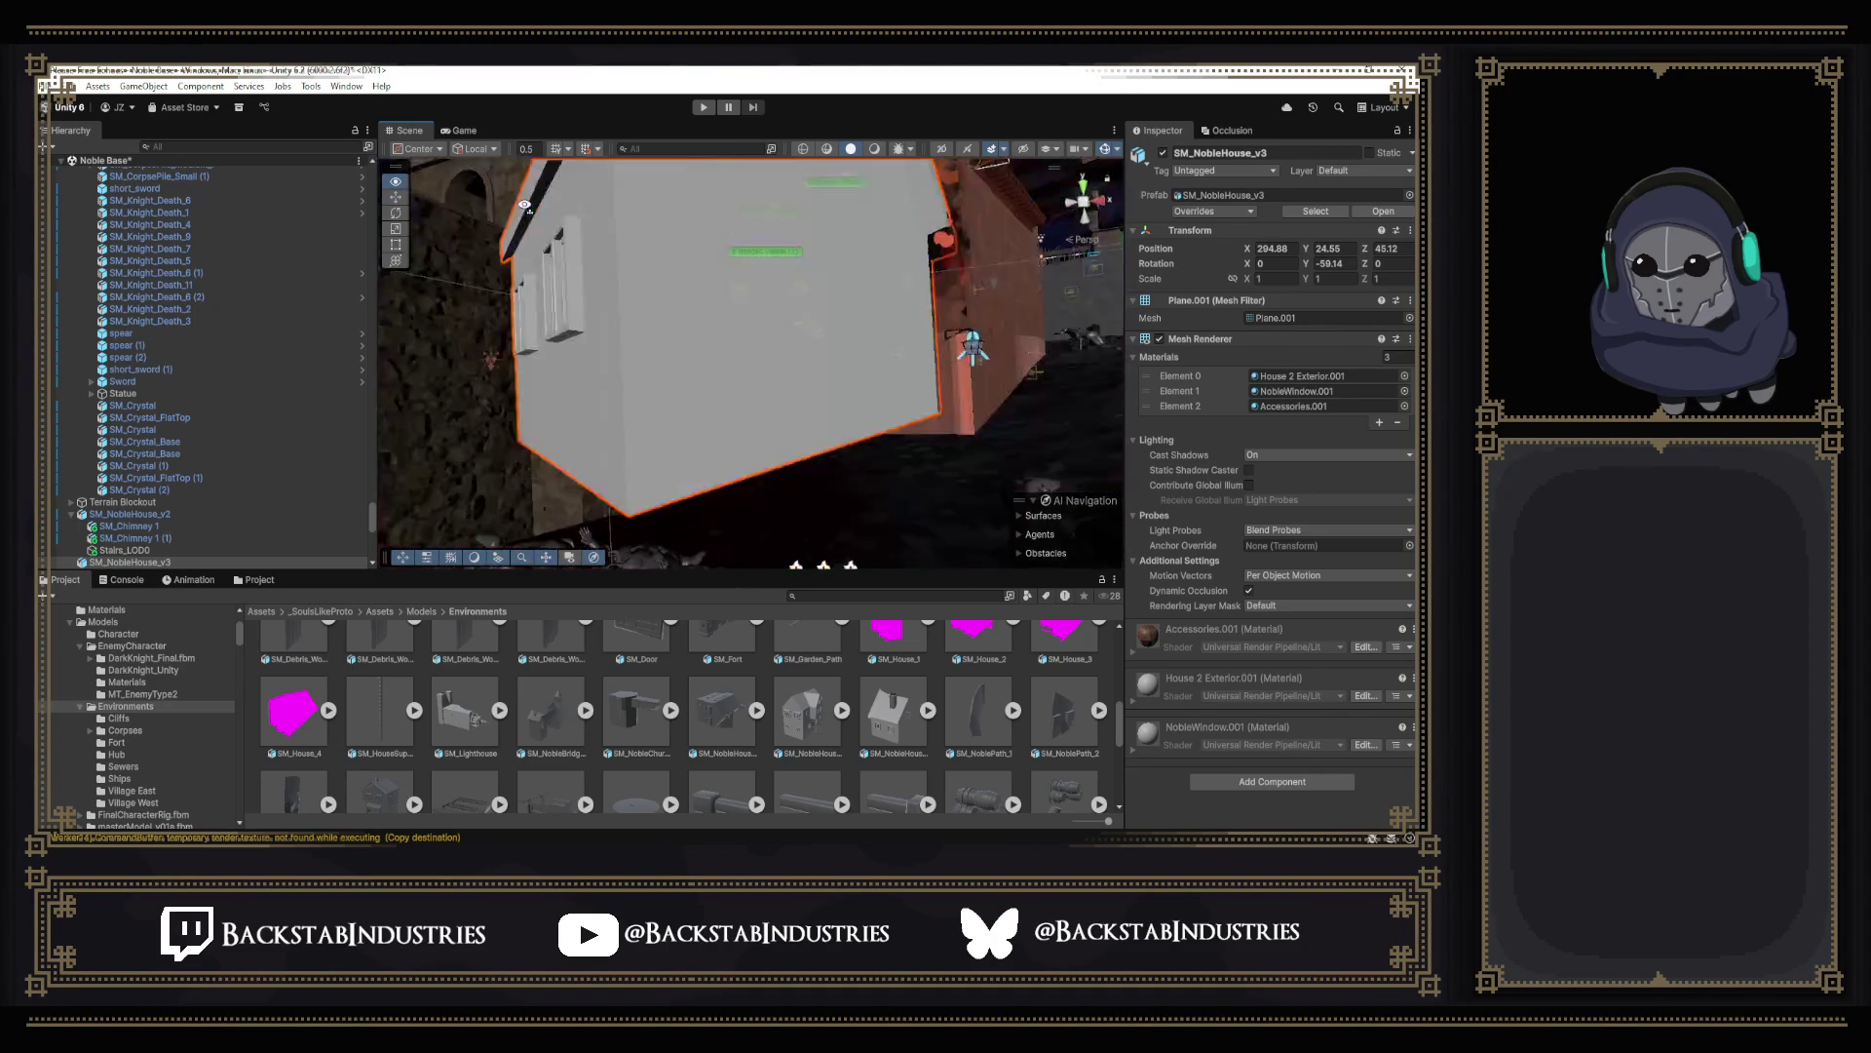
mouse_move(900, 365)
right_mouse_down()
mouse_move(869, 489)
mouse_move(879, 406)
right_mouse_up()
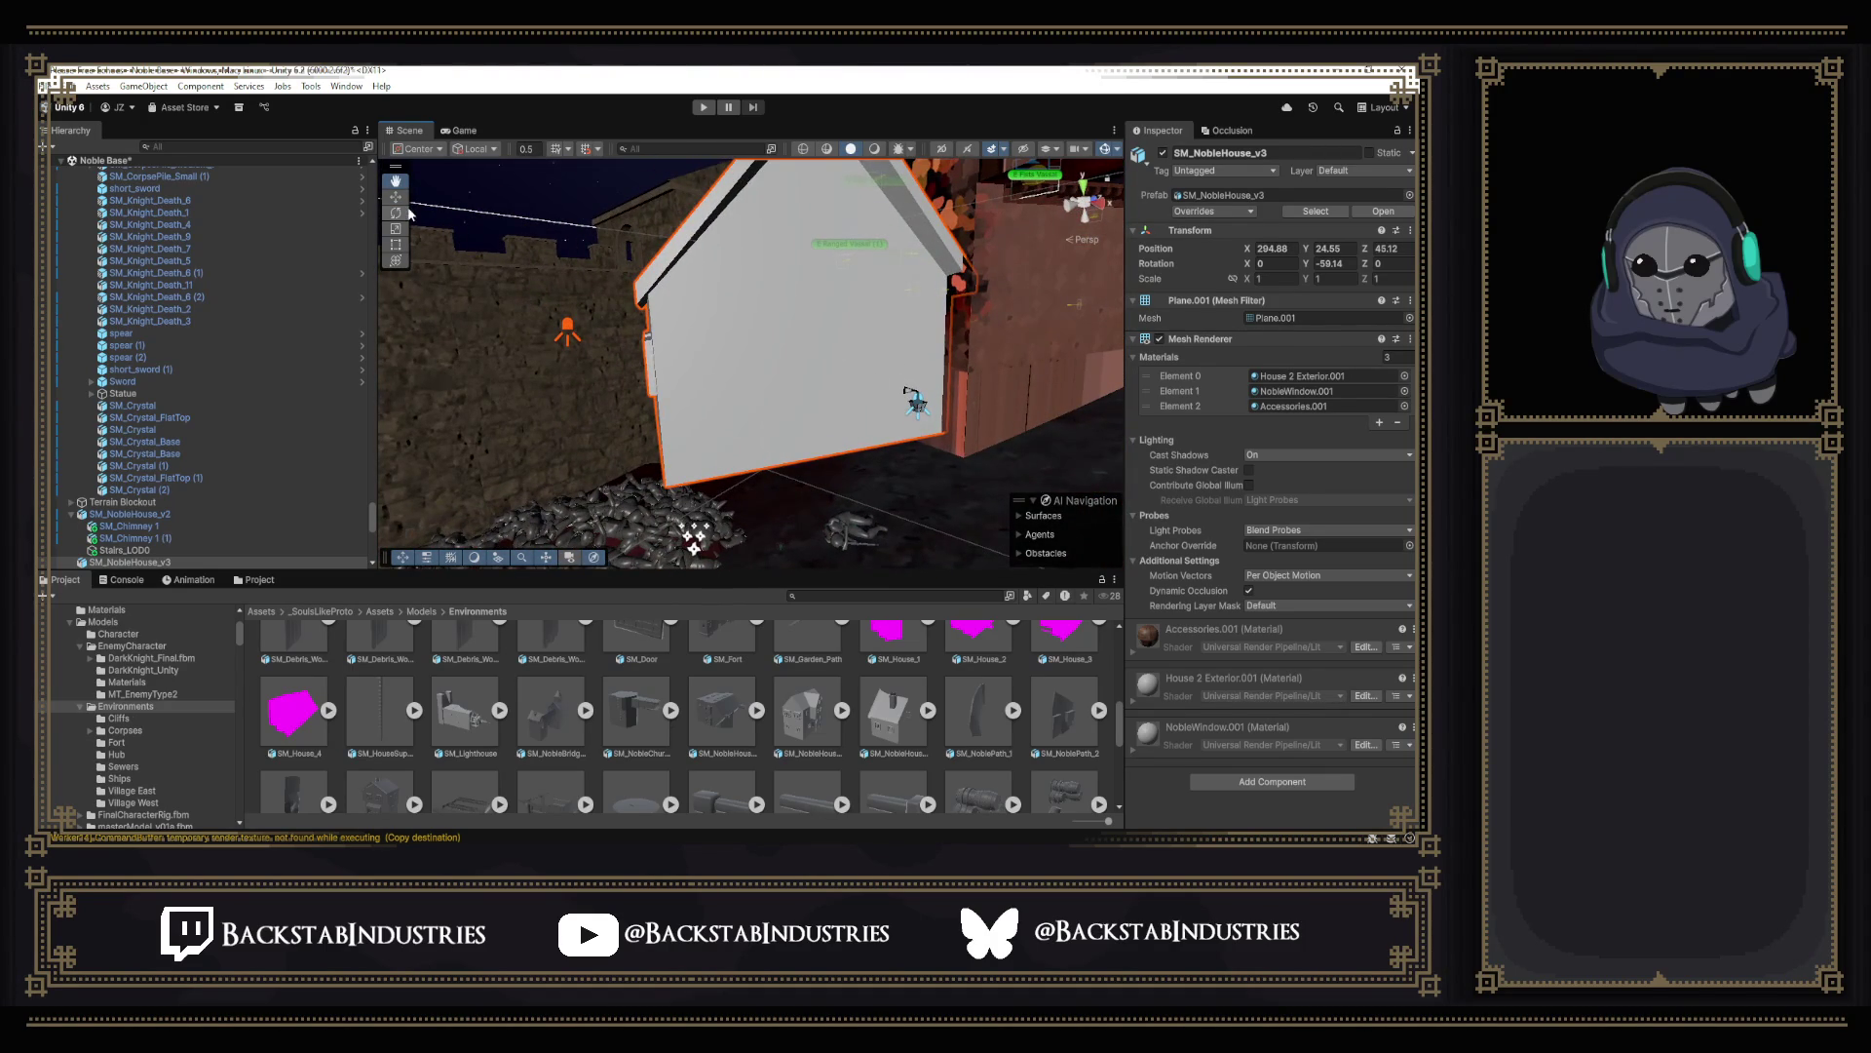
left_click_drag(777, 231, 798, 298)
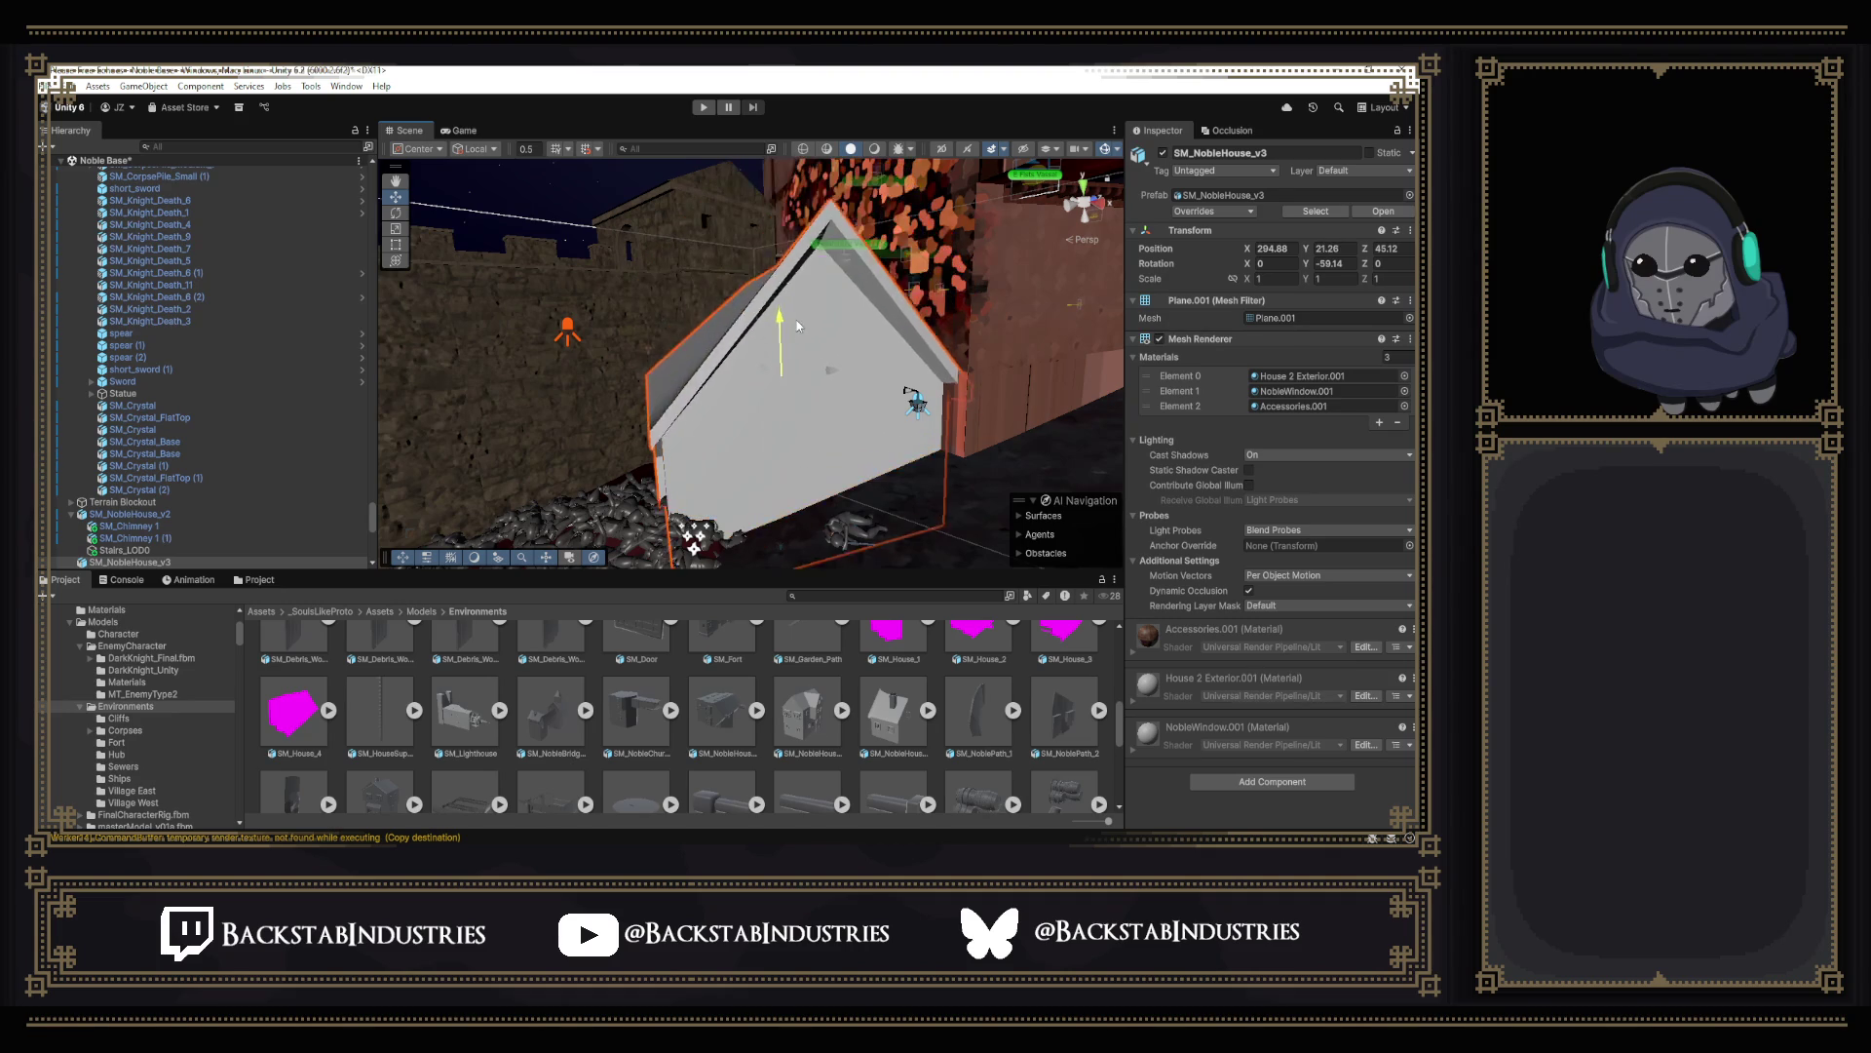
key("shift+d")
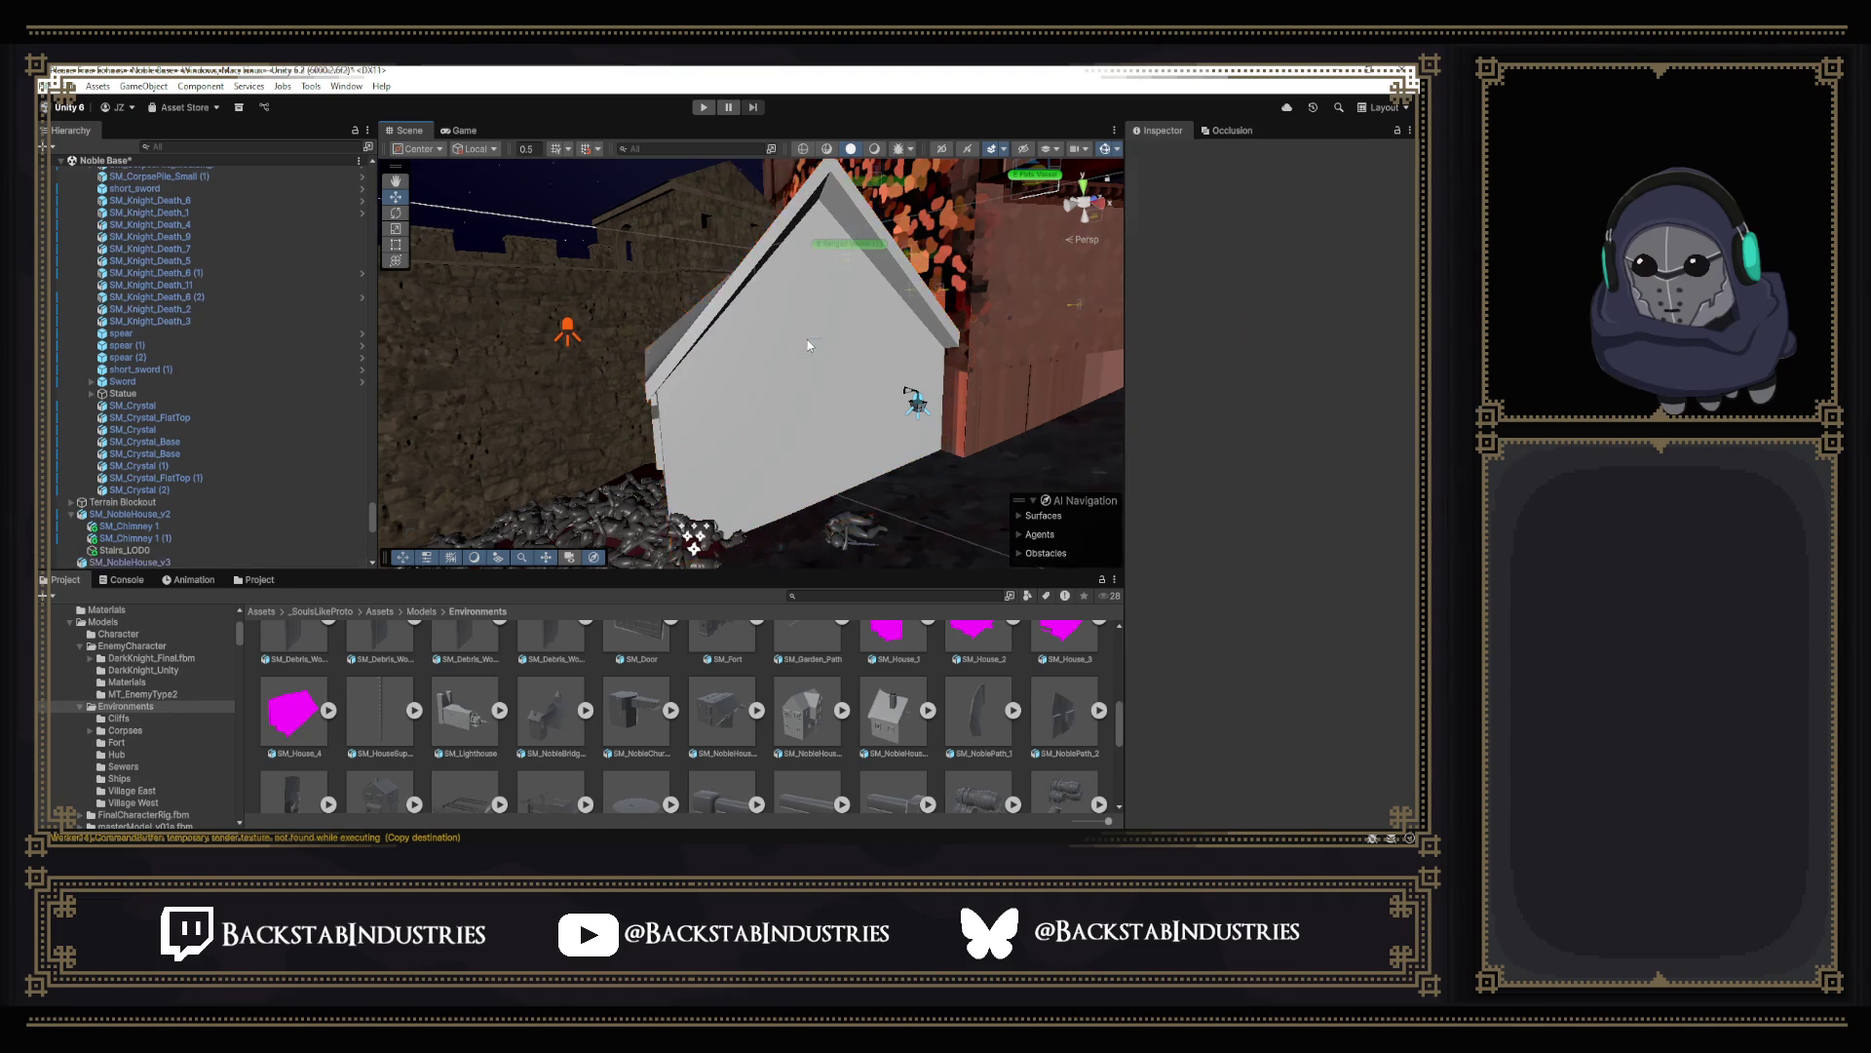
left_click(830, 353)
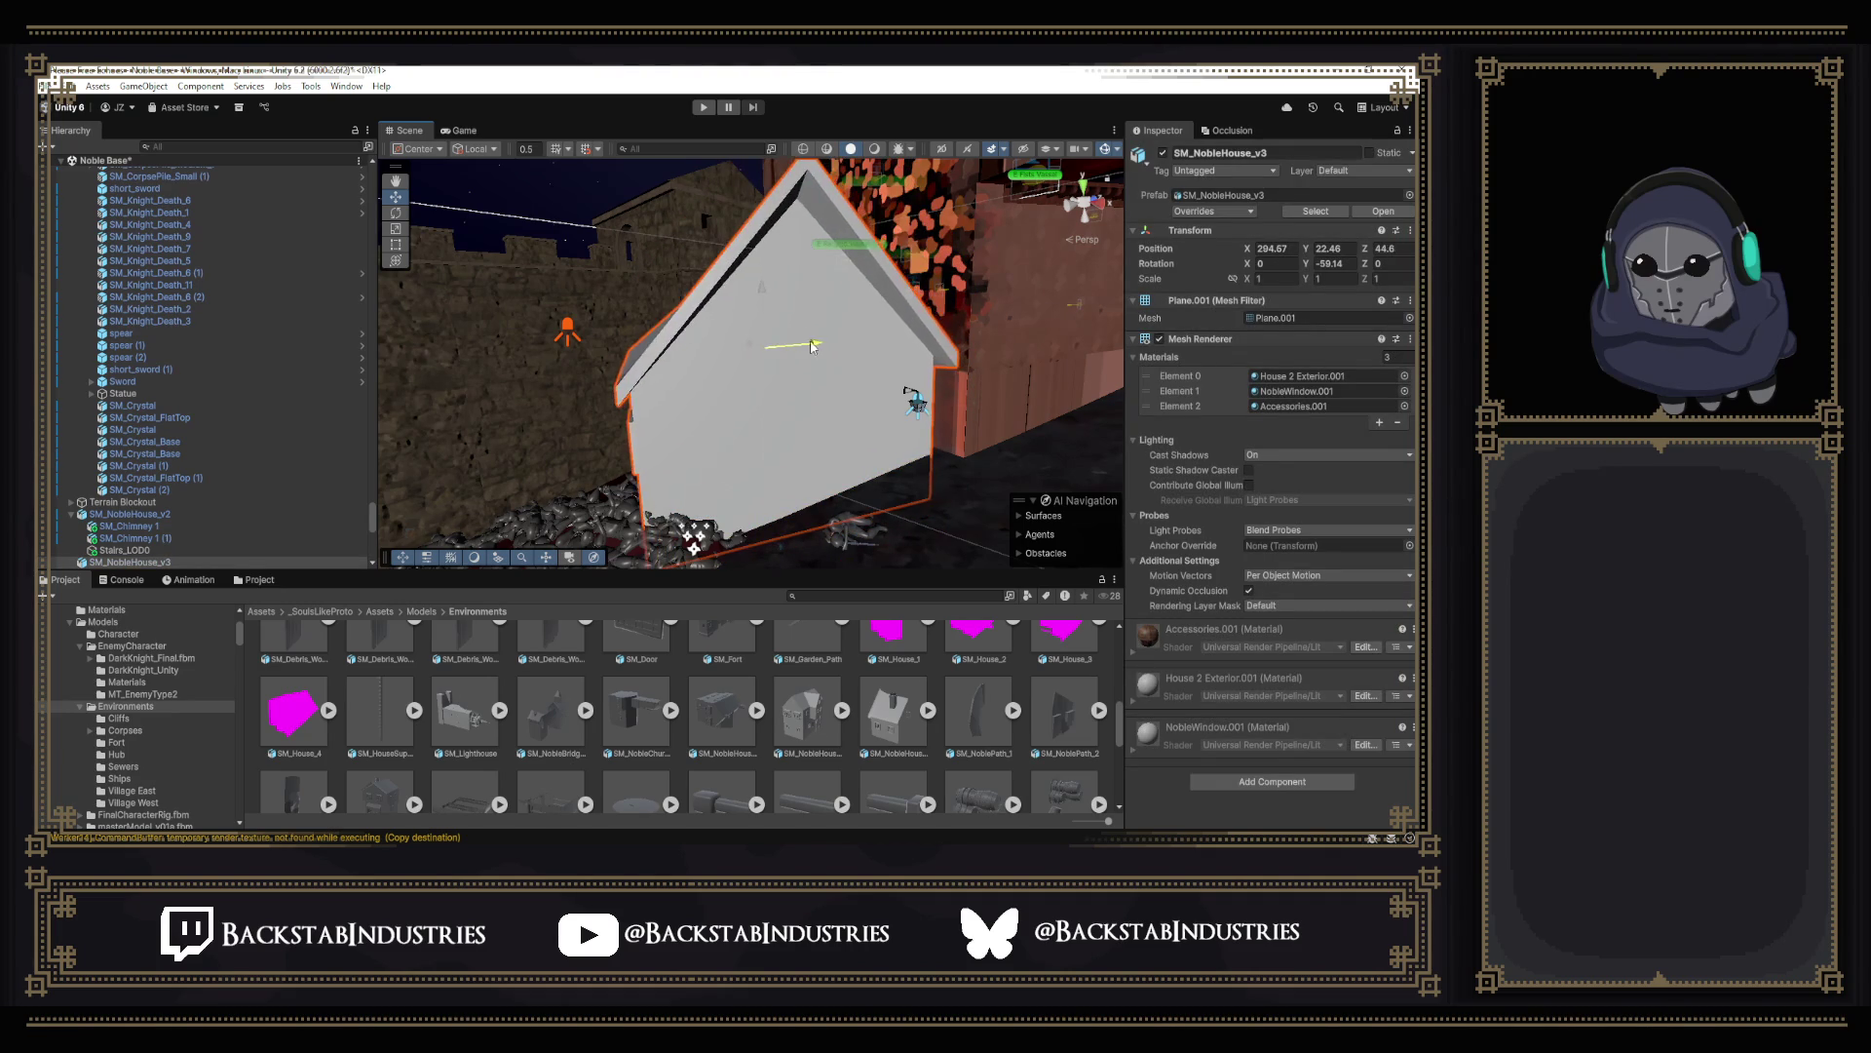
Nudge the house along X and set its Rotation Y to about -51.4 degrees.
mouse_move(894, 392)
right_mouse_down()
mouse_move(719, 386)
mouse_move(1096, 425)
mouse_move(984, 364)
mouse_move(952, 285)
mouse_move(977, 355)
mouse_move(805, 376)
right_mouse_up()
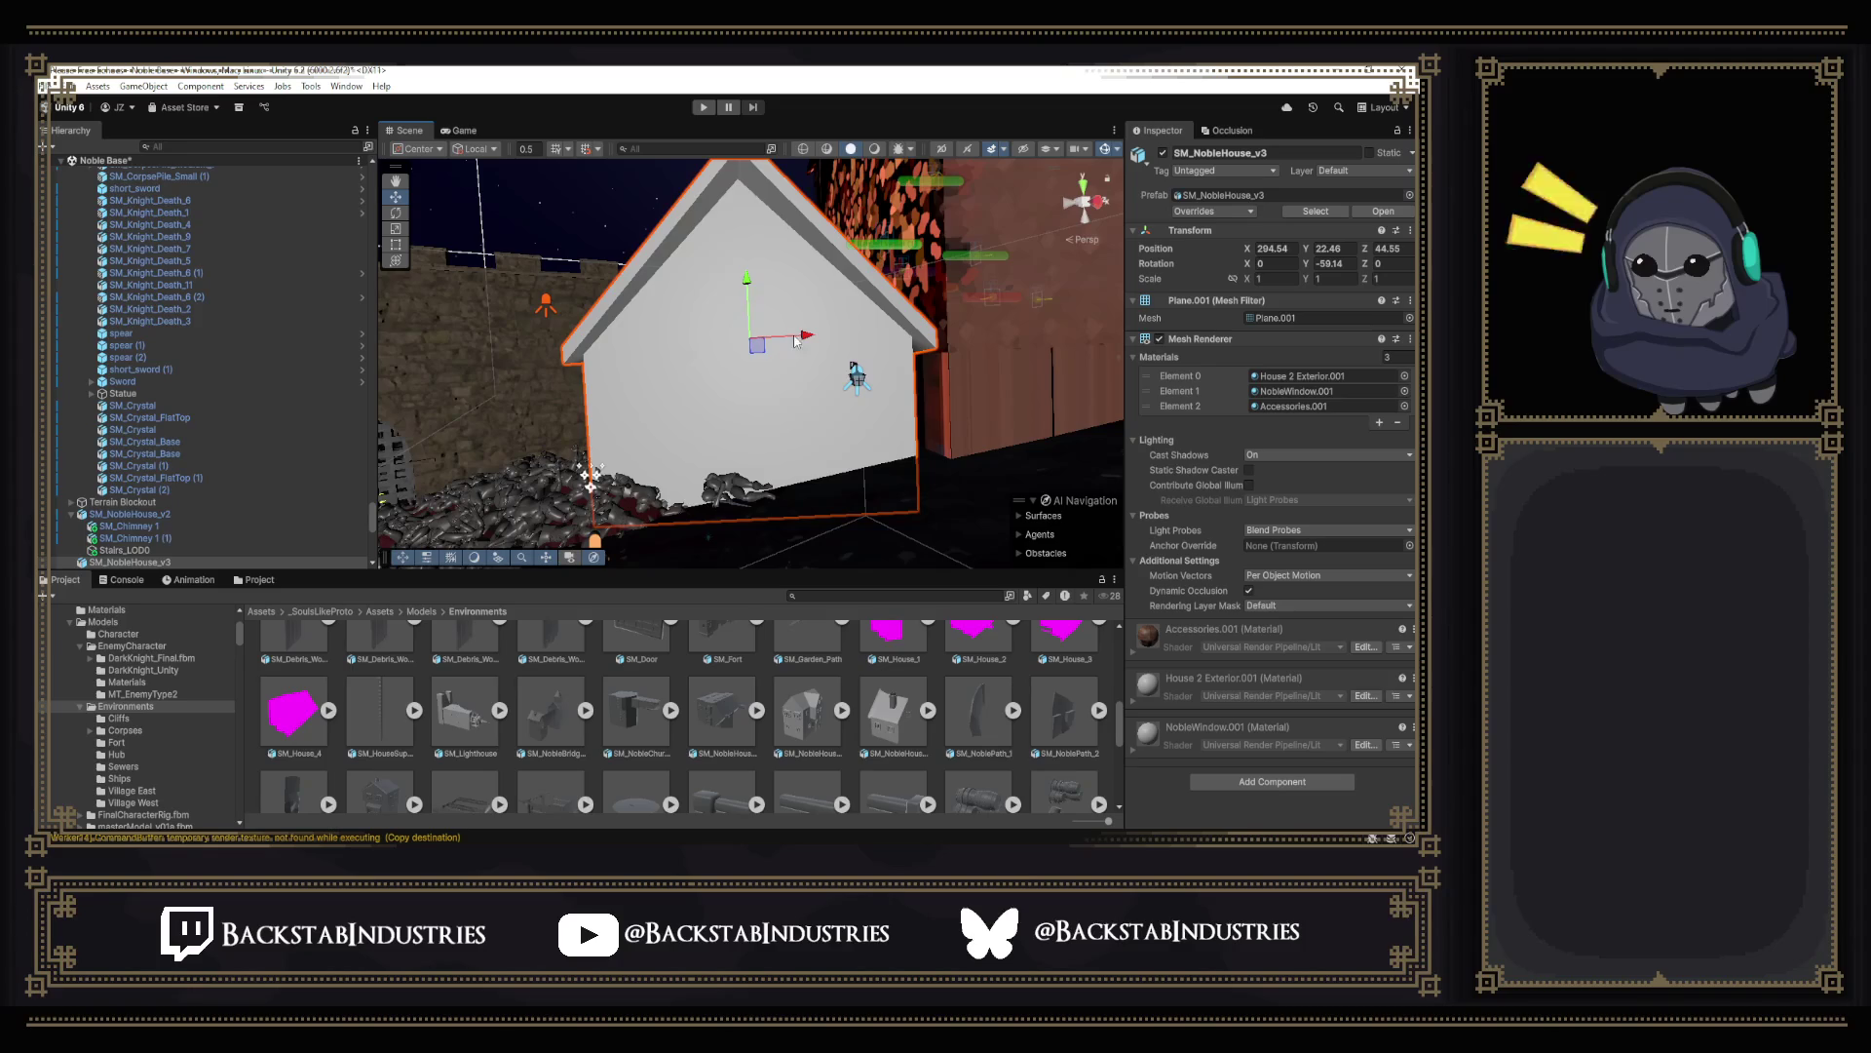
left_click_drag(794, 337, 793, 339)
left_click_drag(1308, 263, 1335, 273)
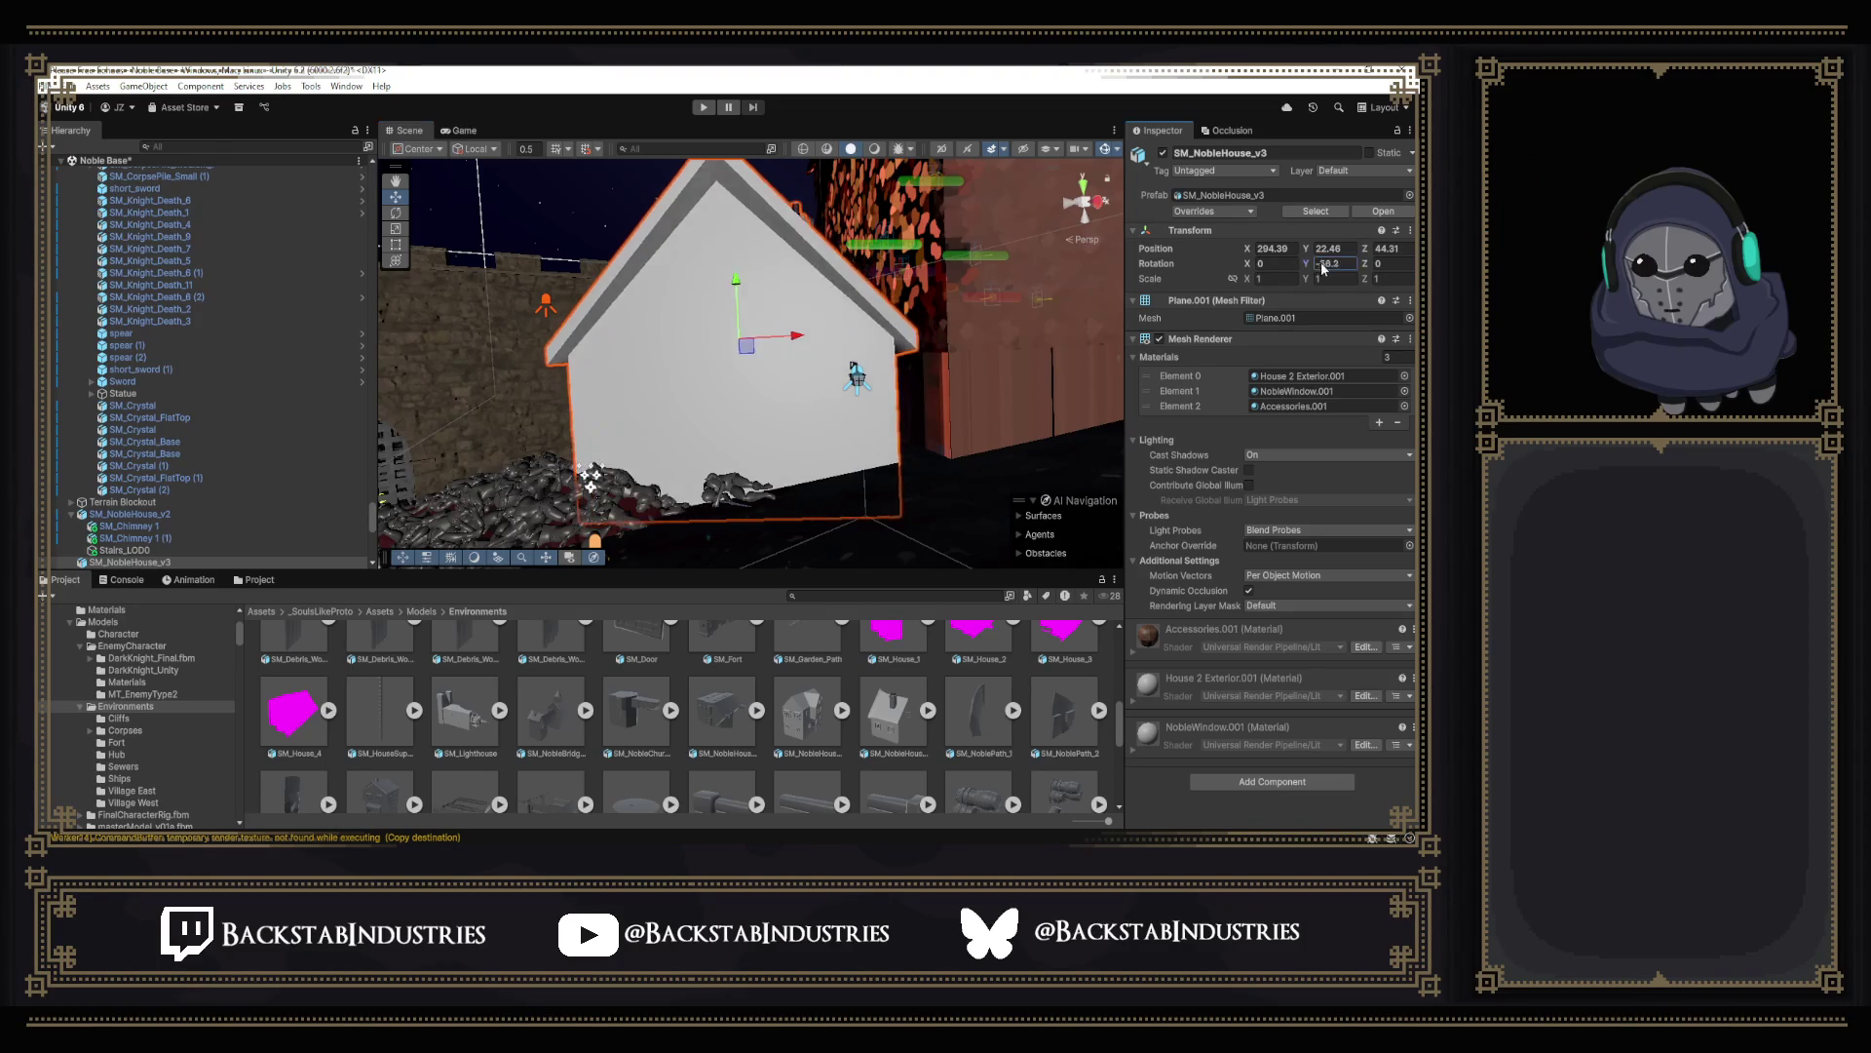
mouse_move(1066, 315)
right_mouse_down()
mouse_move(935, 358)
mouse_move(1023, 439)
mouse_move(1061, 553)
mouse_move(826, 429)
right_mouse_up()
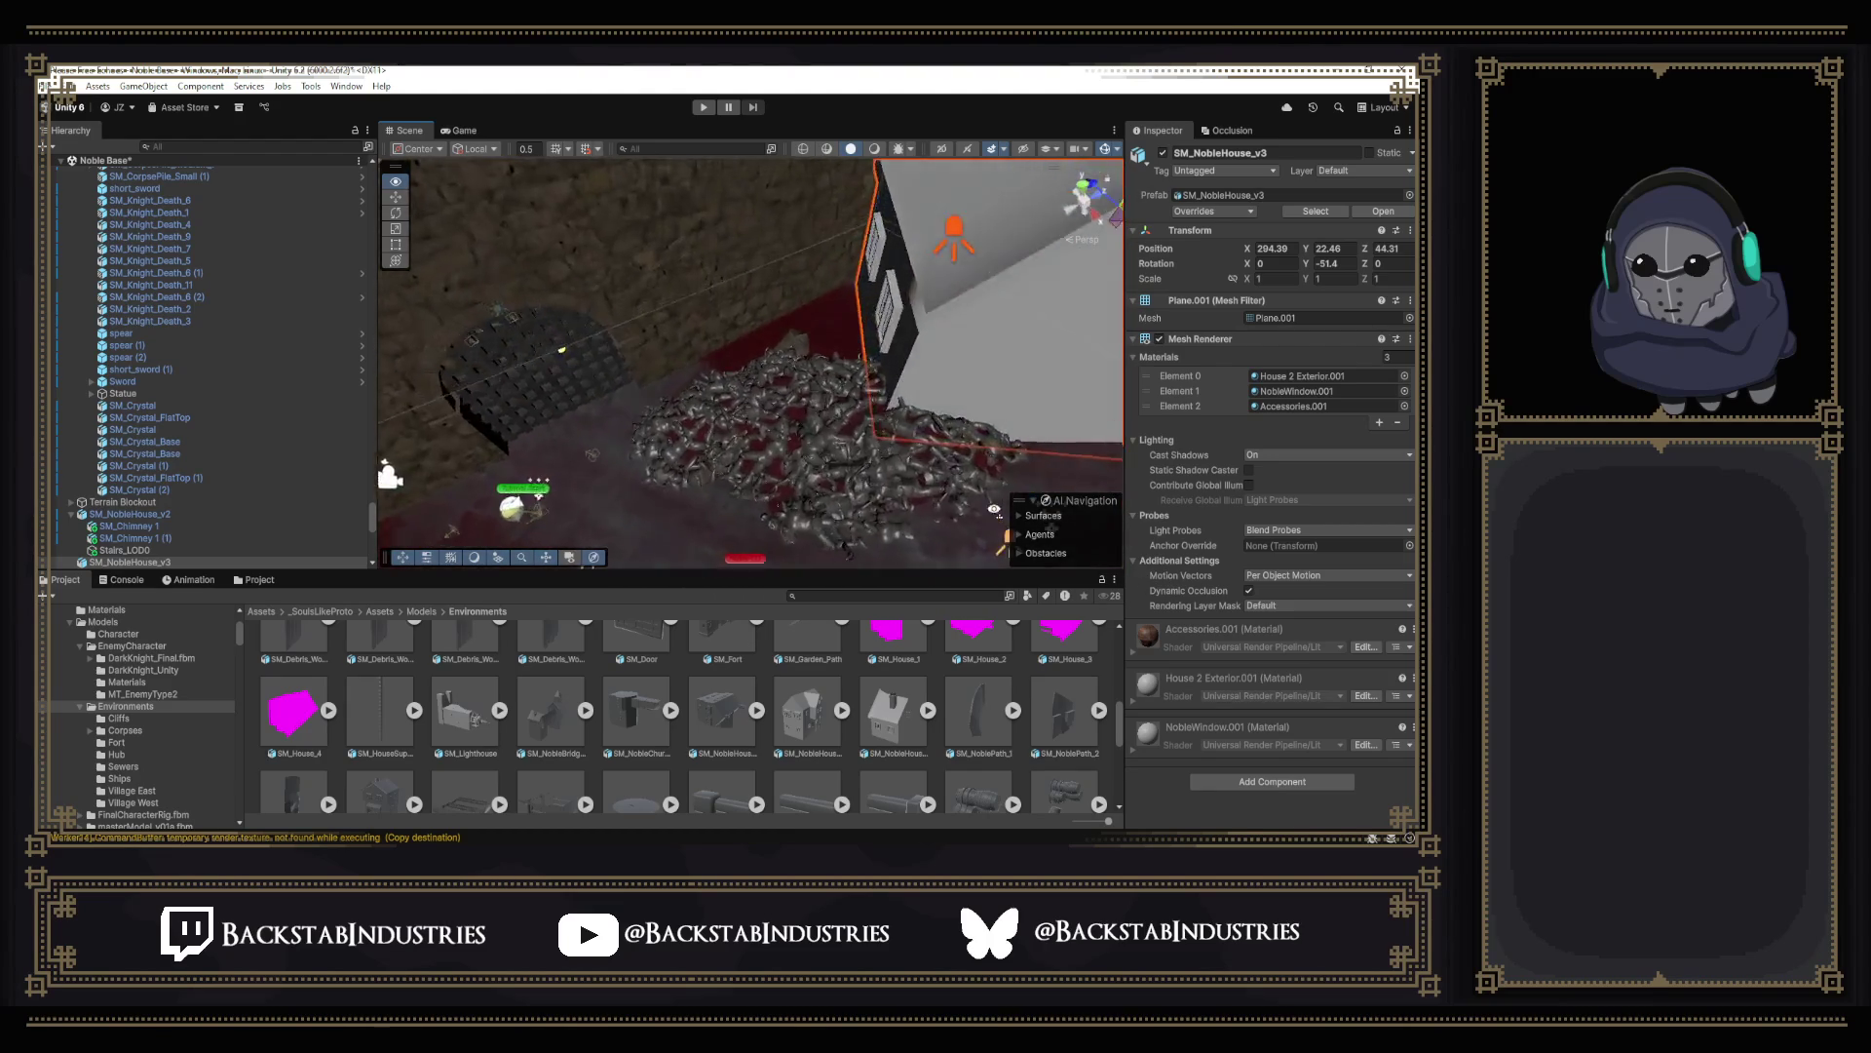
Delete the stray Cylinder (12) near the corpse pile, then reselect the house.
left_click(771, 416)
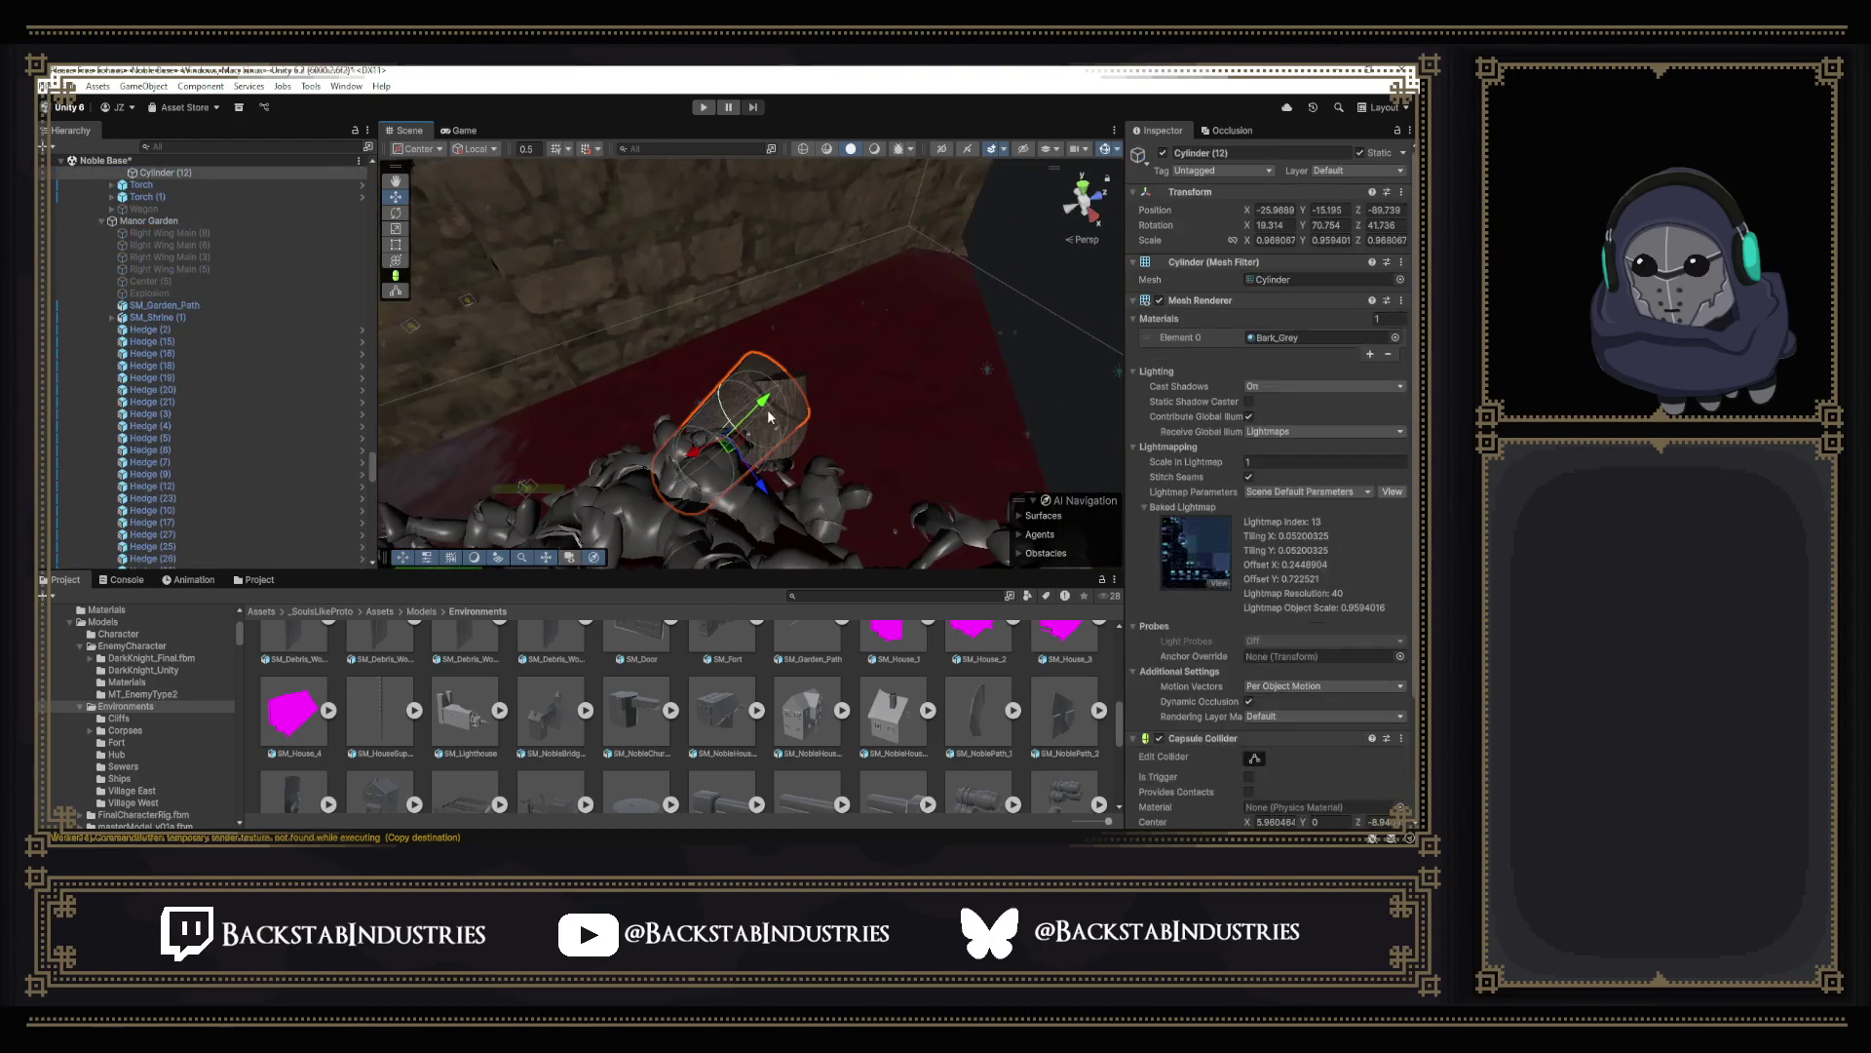
key("Delete")
mouse_move(781, 411)
right_mouse_down()
mouse_move(797, 438)
mouse_move(1141, 362)
mouse_move(1081, 380)
right_mouse_up()
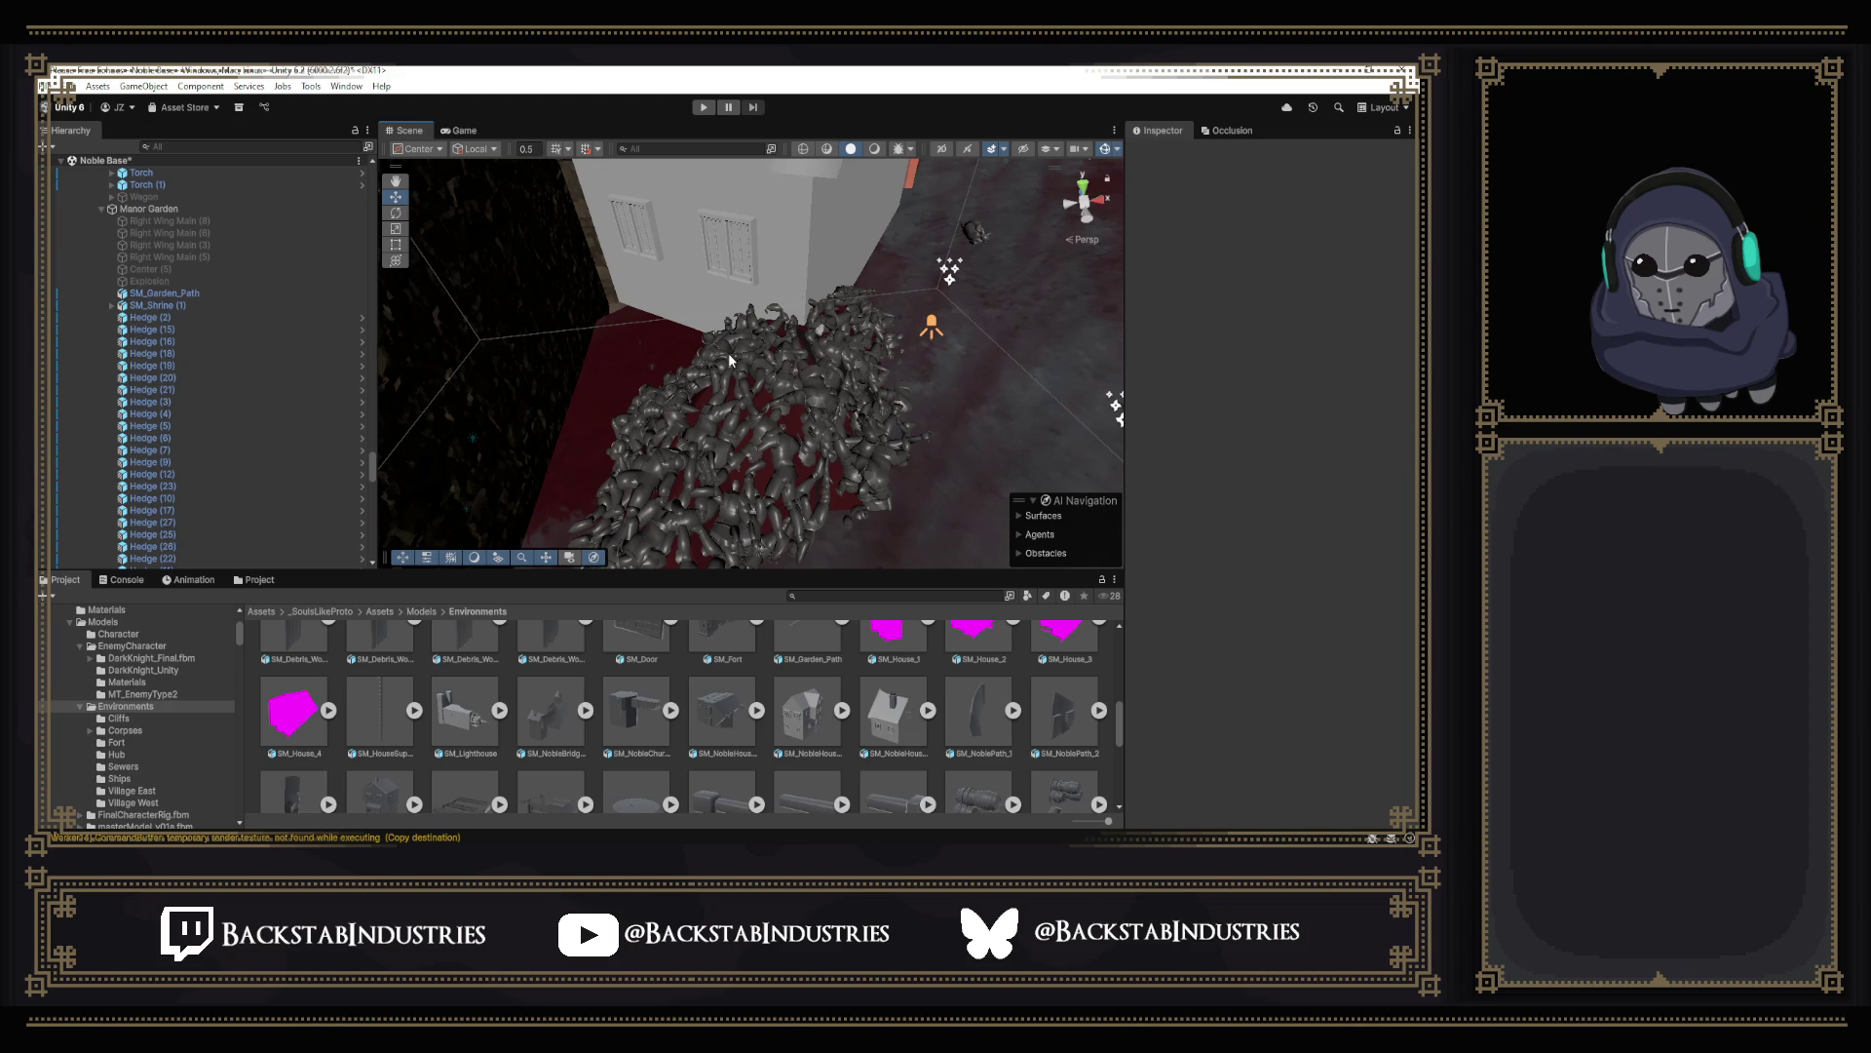
mouse_move(728, 353)
right_mouse_down()
mouse_move(867, 345)
mouse_move(571, 253)
mouse_move(855, 304)
mouse_move(841, 294)
mouse_move(586, 250)
mouse_move(862, 366)
mouse_move(1018, 469)
mouse_move(998, 420)
mouse_move(839, 384)
right_mouse_up()
left_click(981, 449)
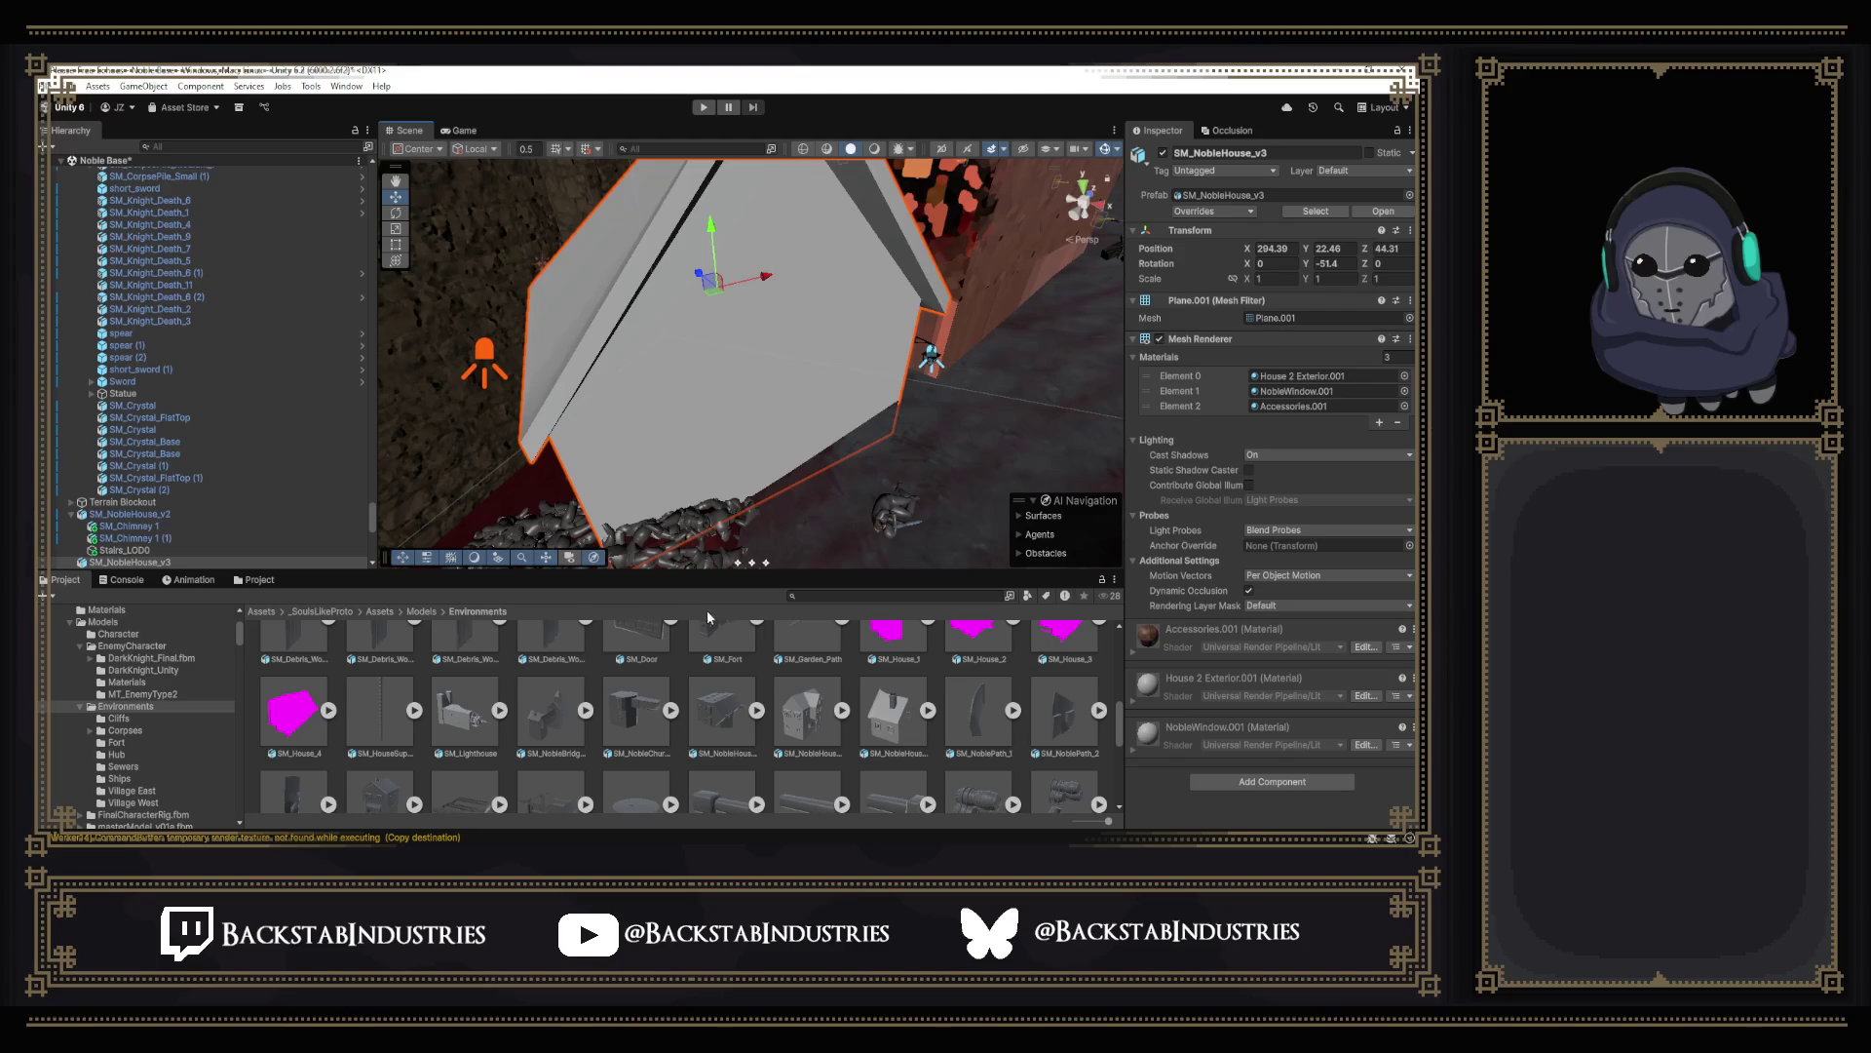
Set SM_NobleHouse_v3's import to Material Creation Mode None with Generate Lightmap UVs on.
left_click(885, 724)
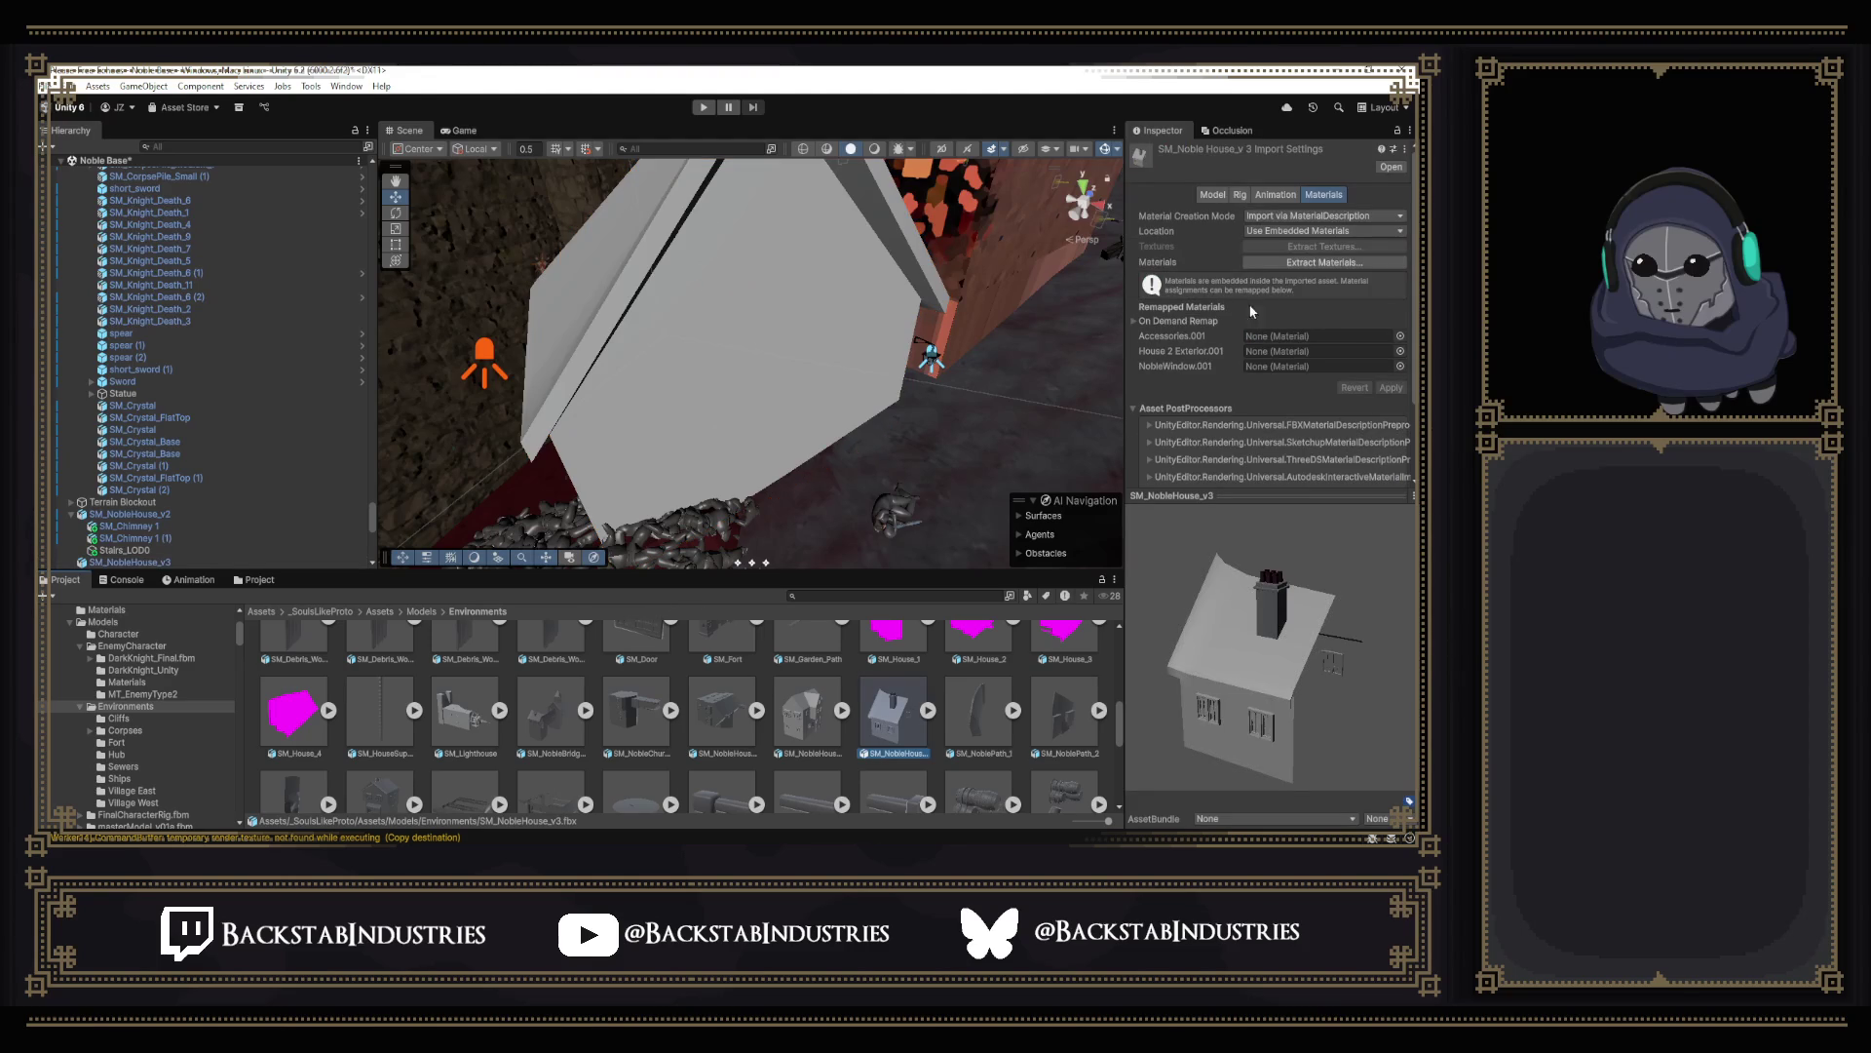
left_click(1322, 215)
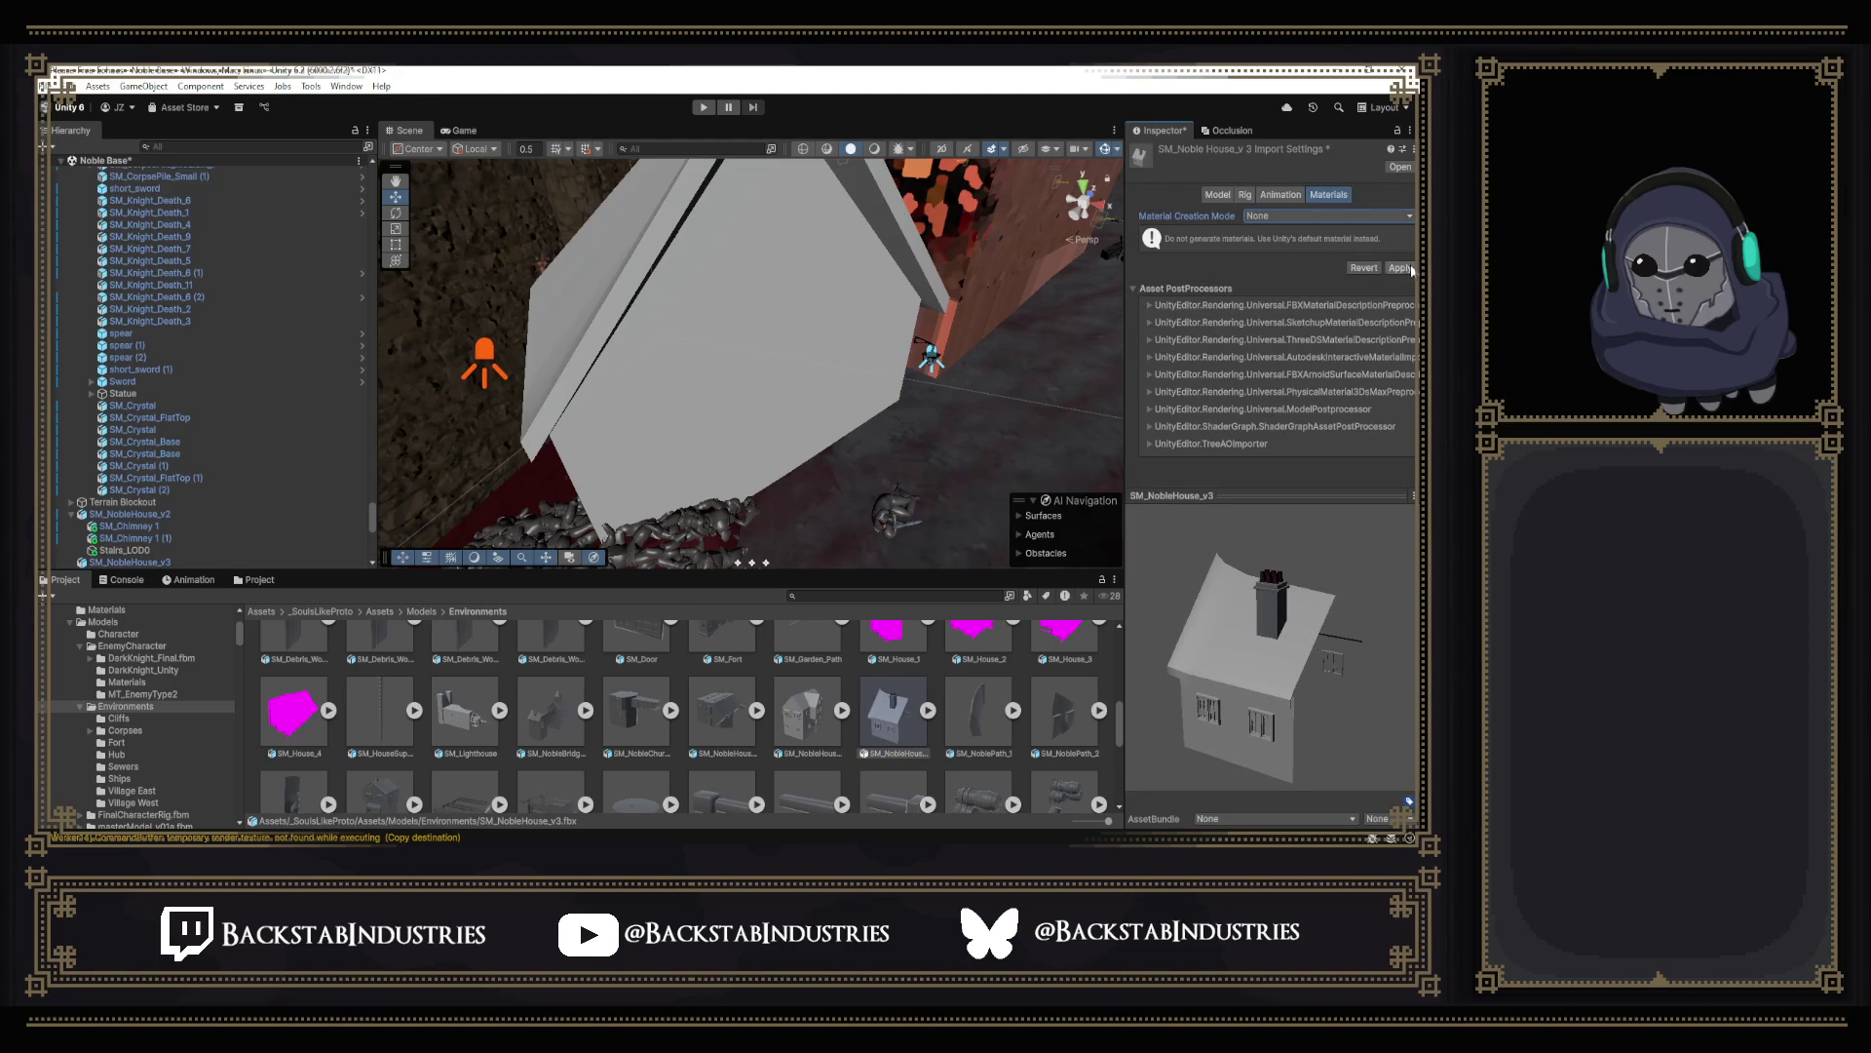
left_click(1217, 195)
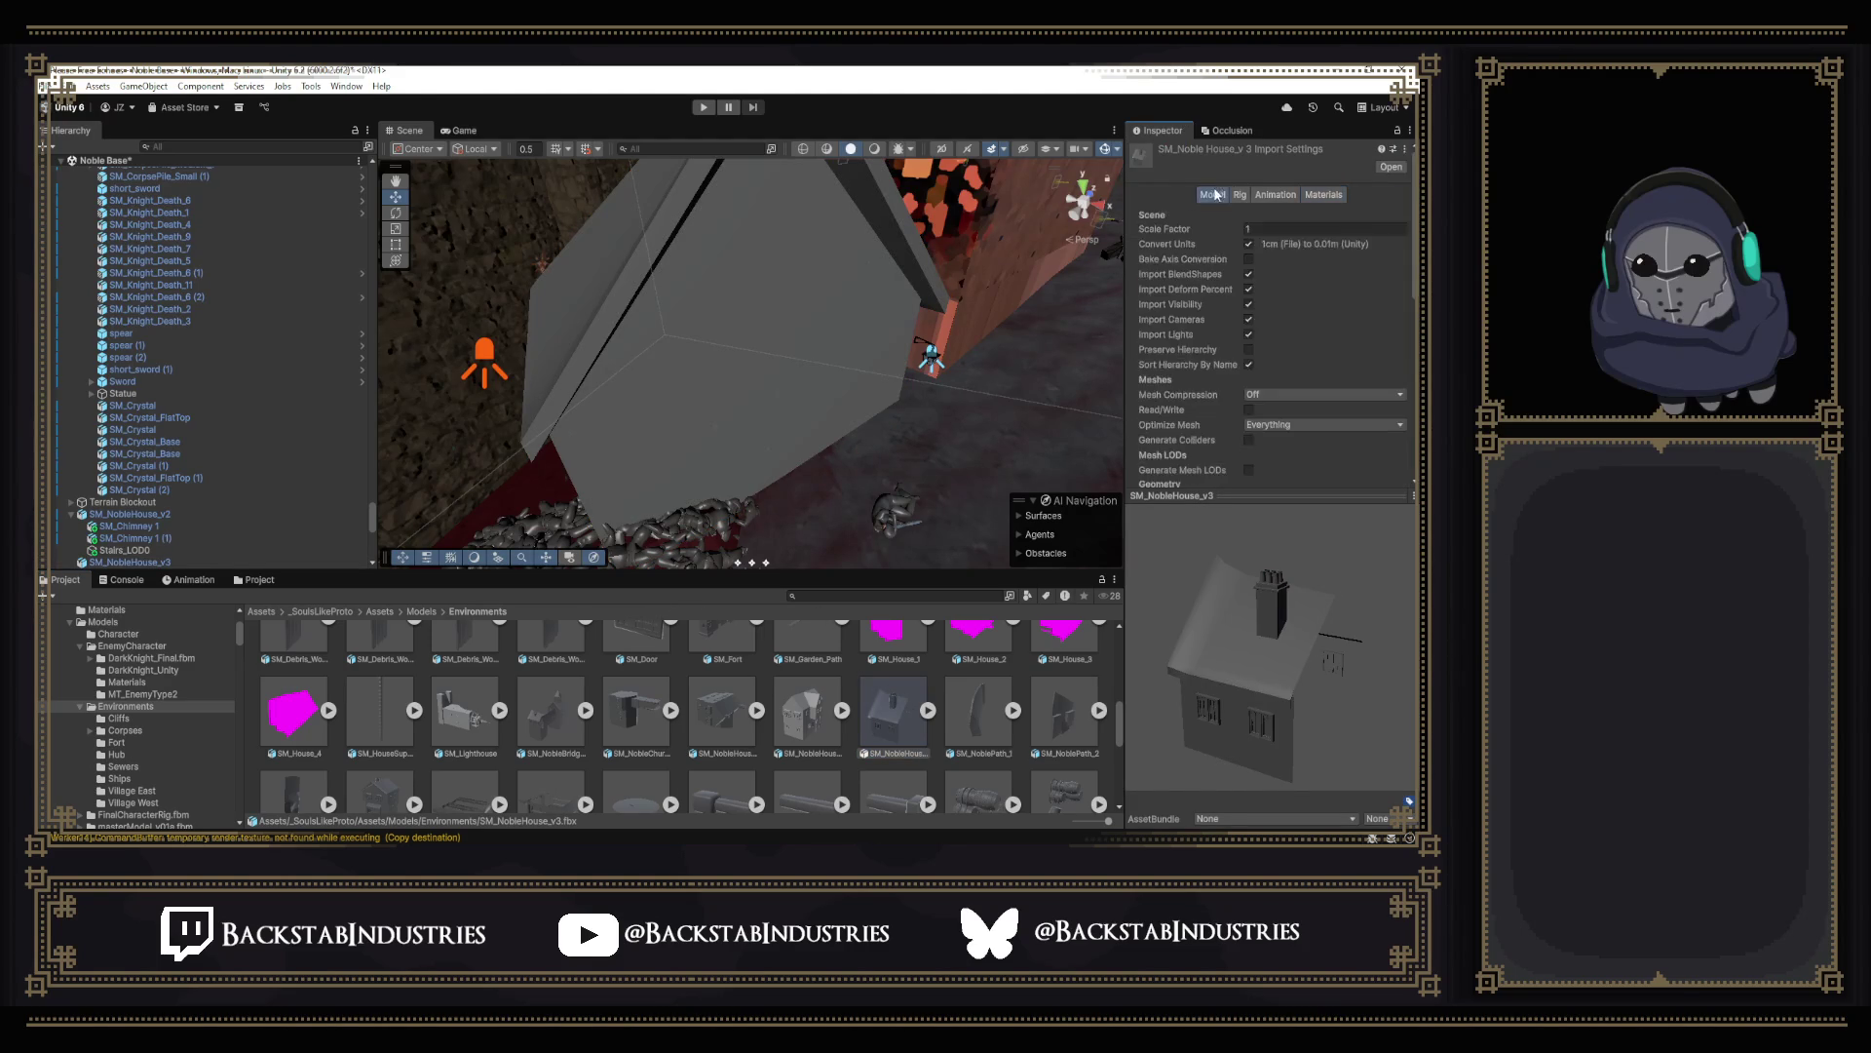
scroll(1329, 322, "down", 5)
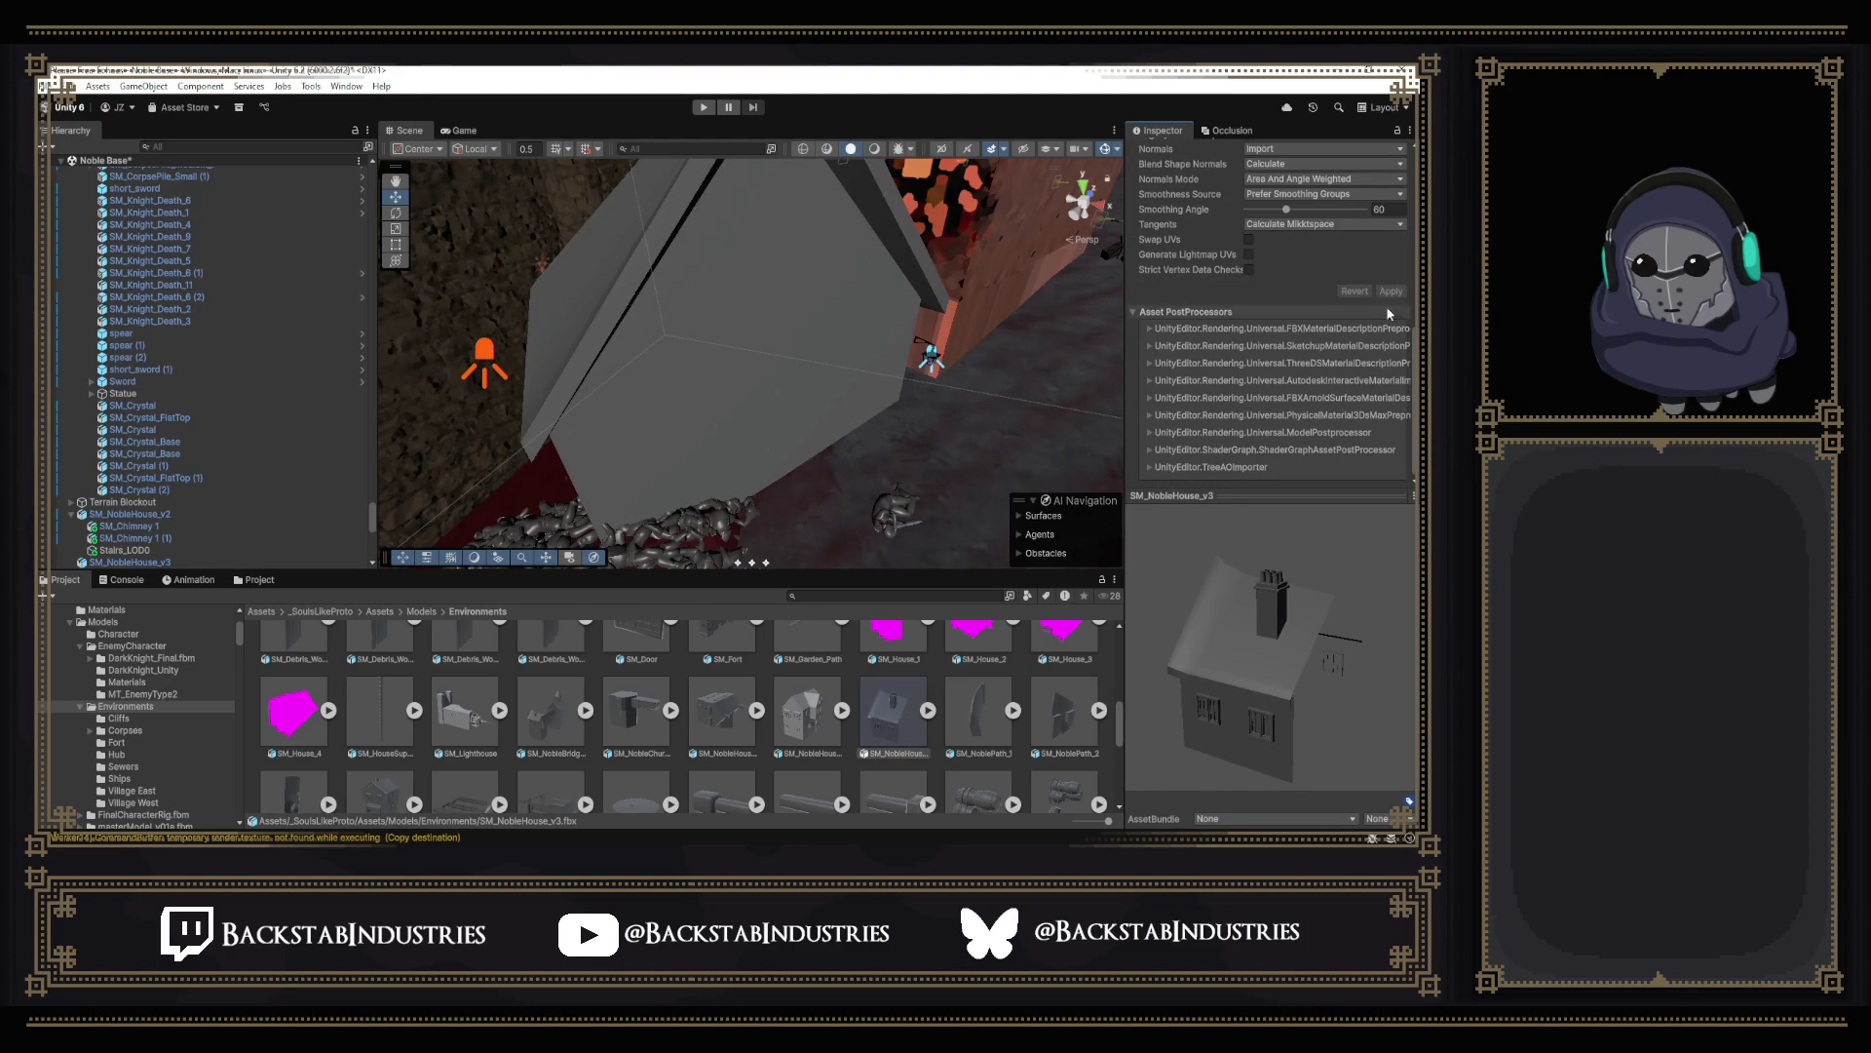
scroll(1316, 293, "up", 2)
left_click(1250, 297)
Enable Generate Lightmap UVs for SM_NobleHouse_v2, apply, check v1, and return to Blender.
left_click(807, 717)
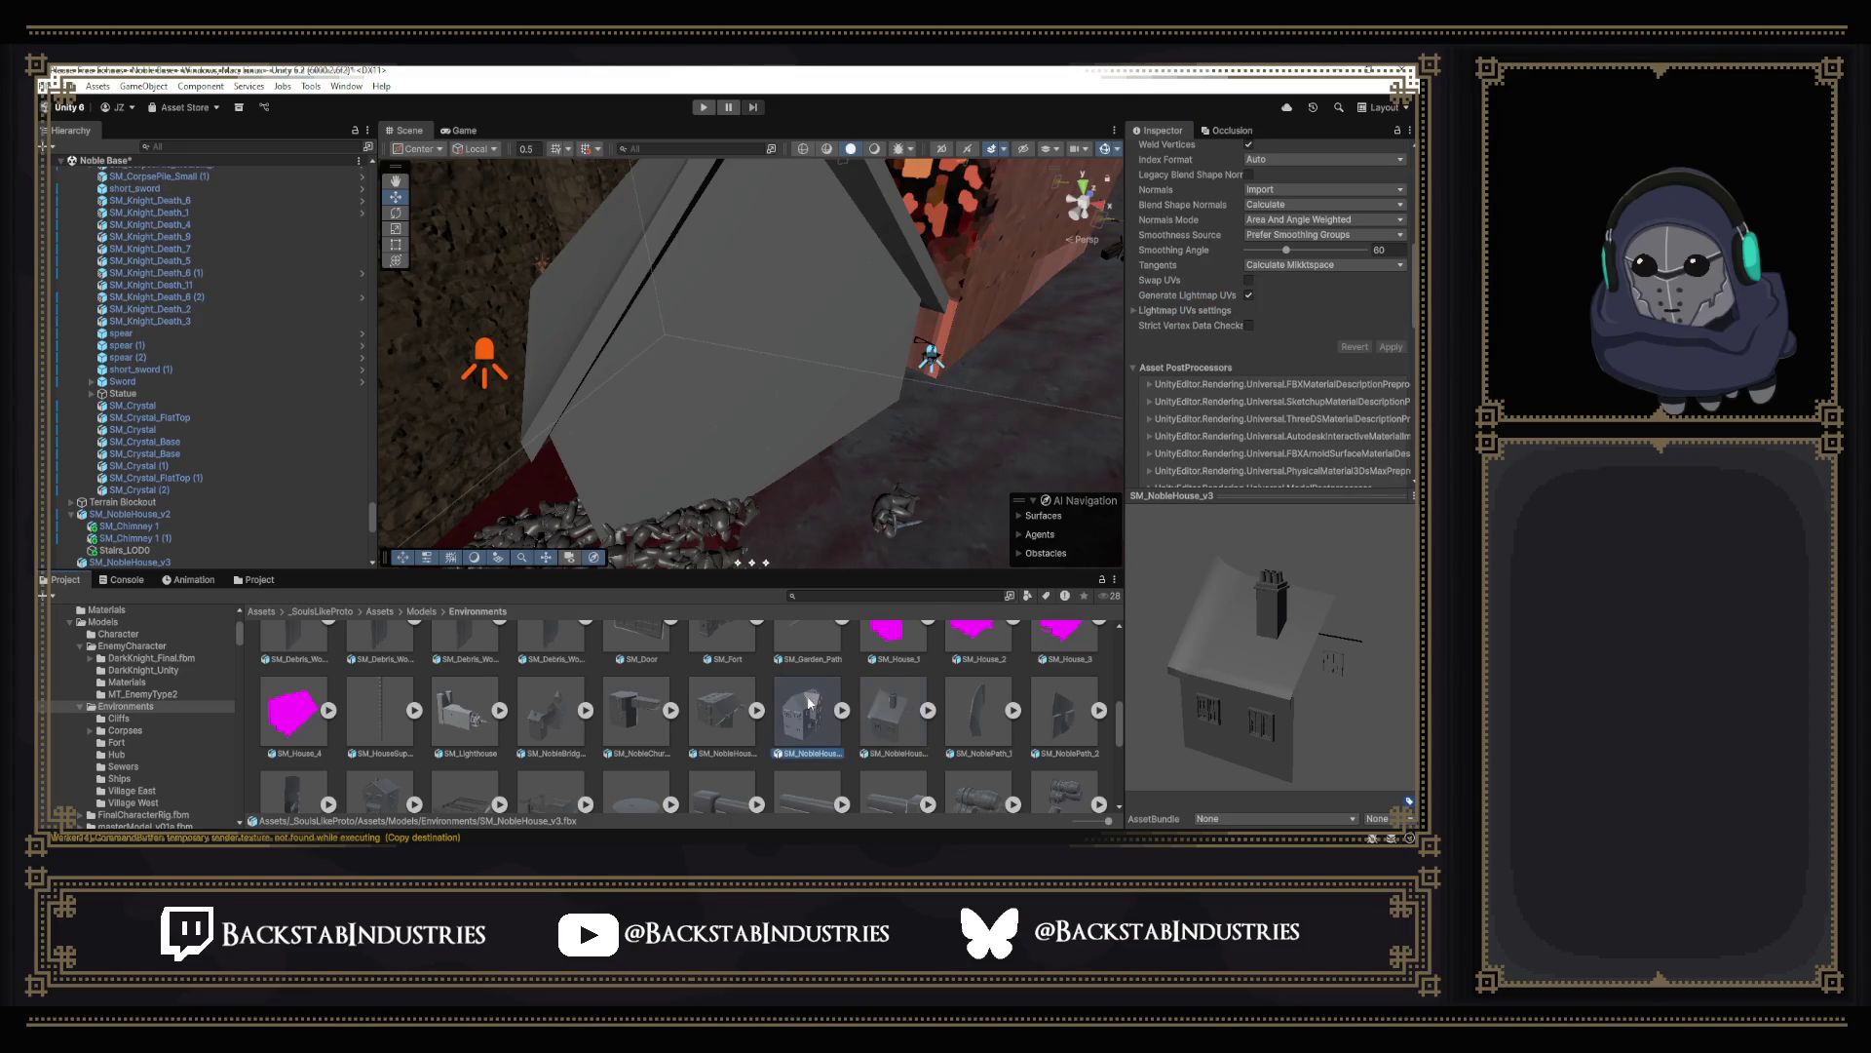
left_click(1248, 296)
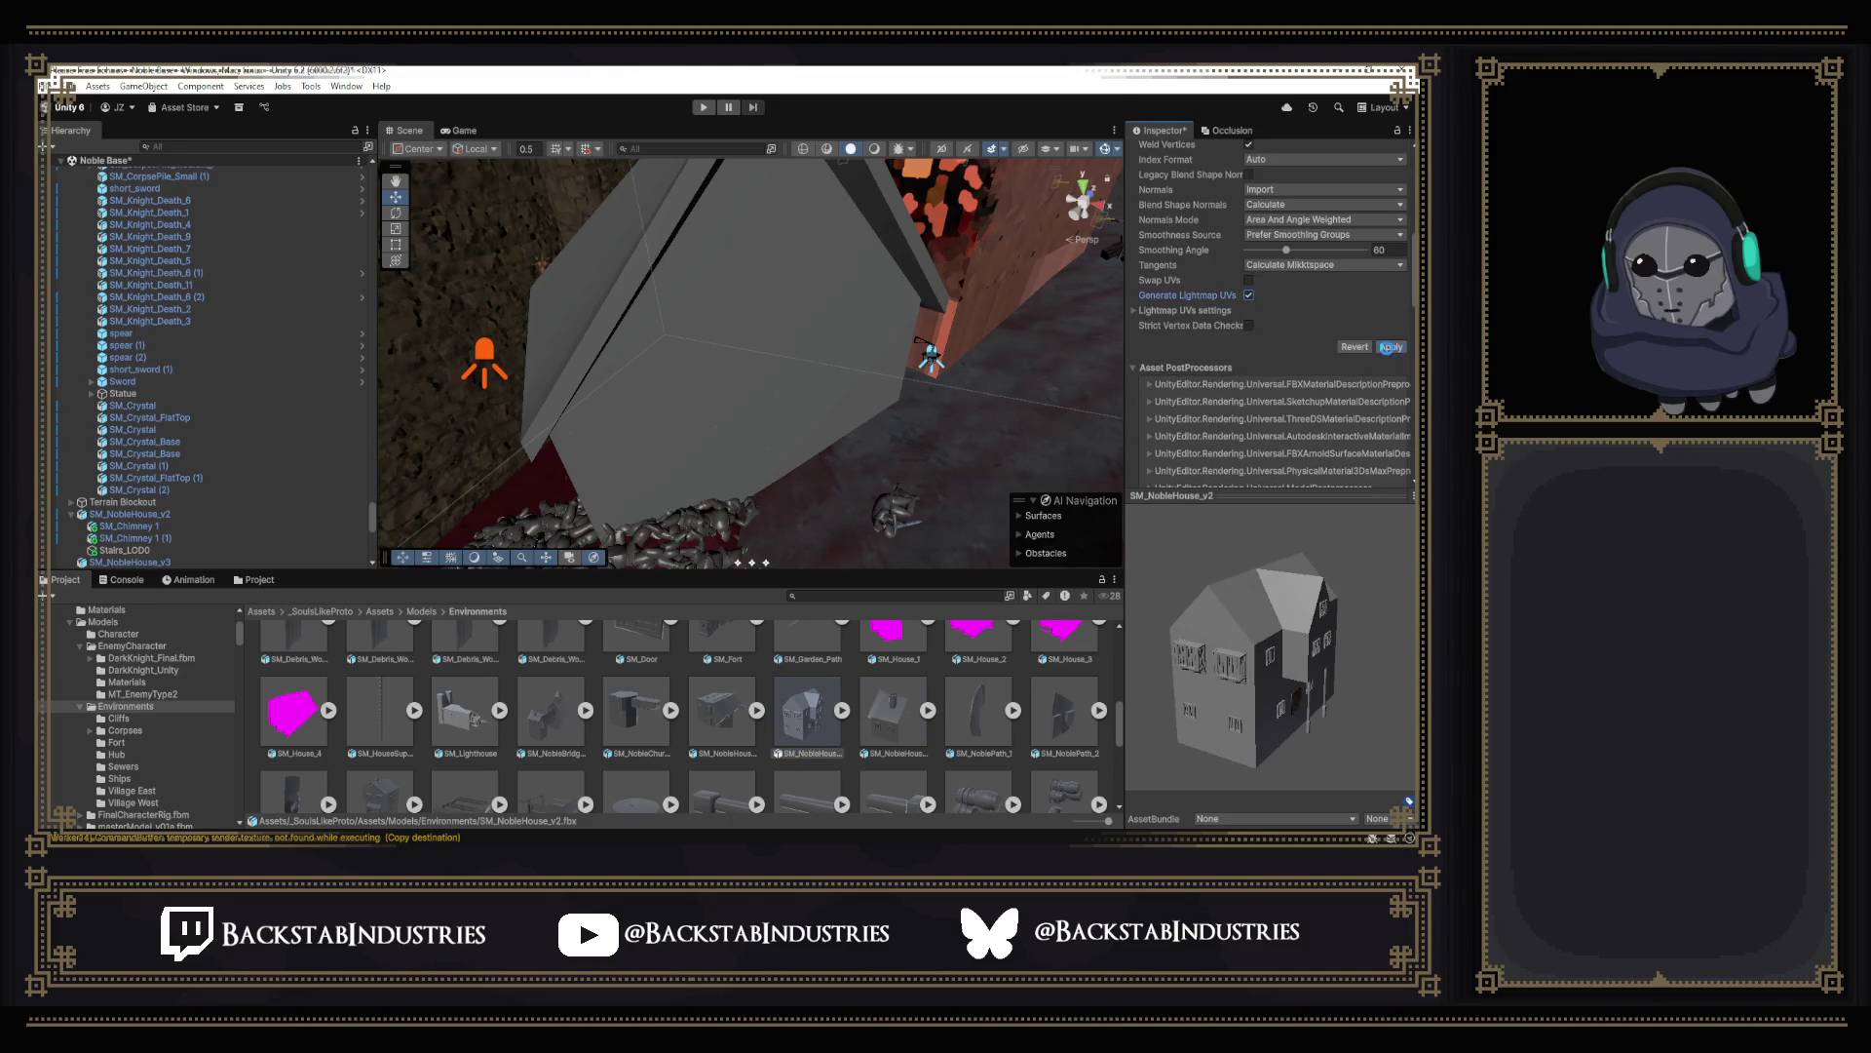
left_click(1391, 347)
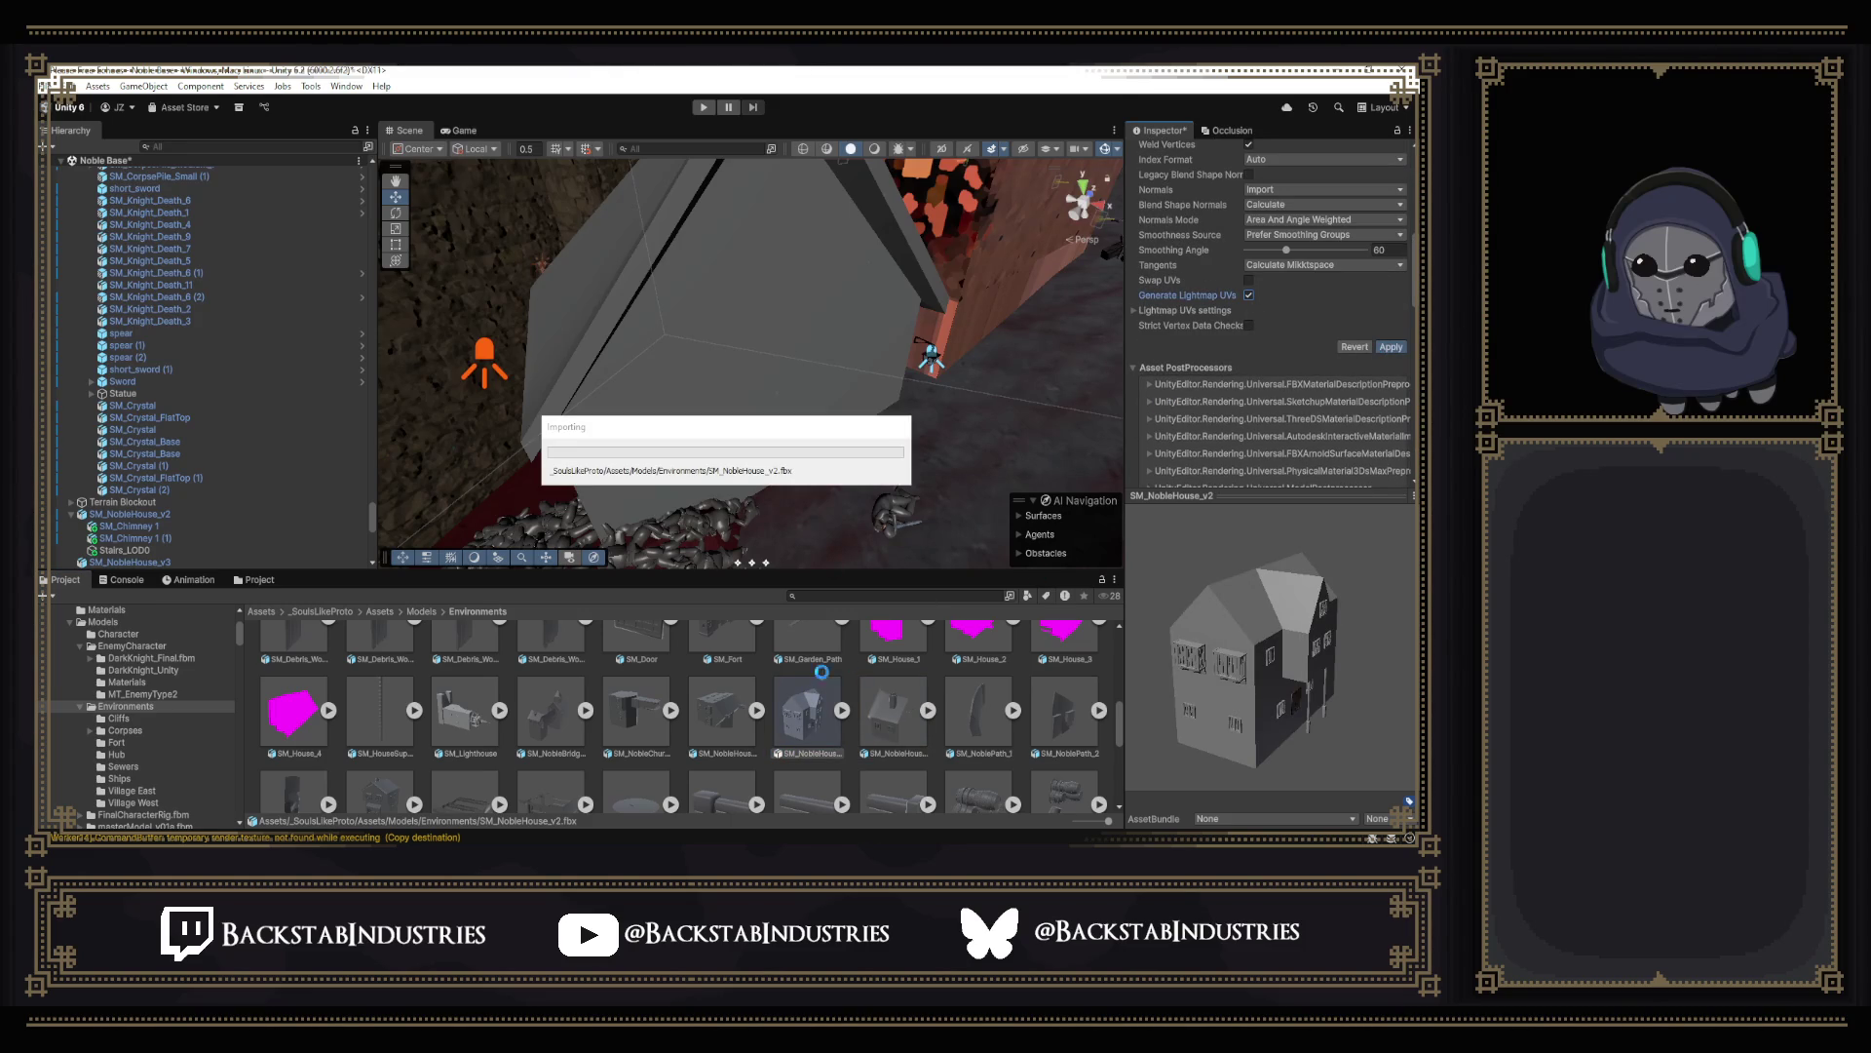
left_click(726, 714)
right_click_drag(727, 473, 797, 563)
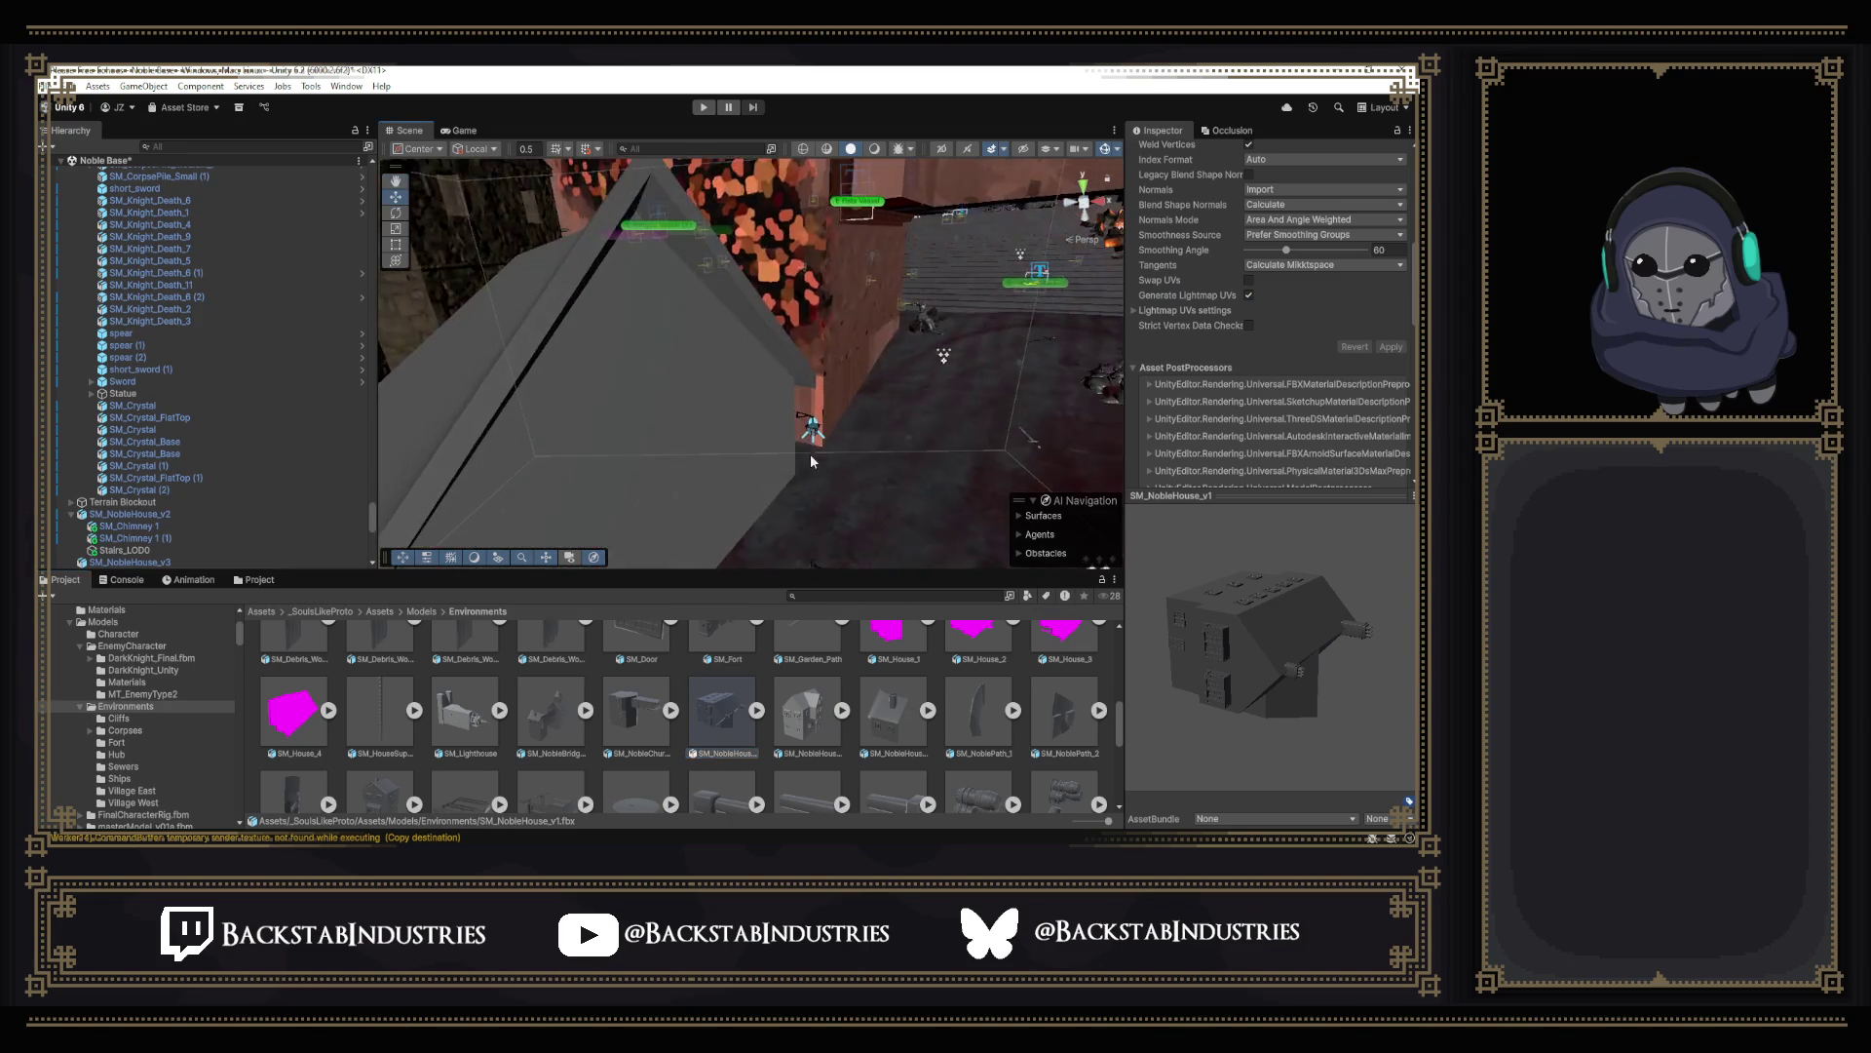
key("alt+Tab")
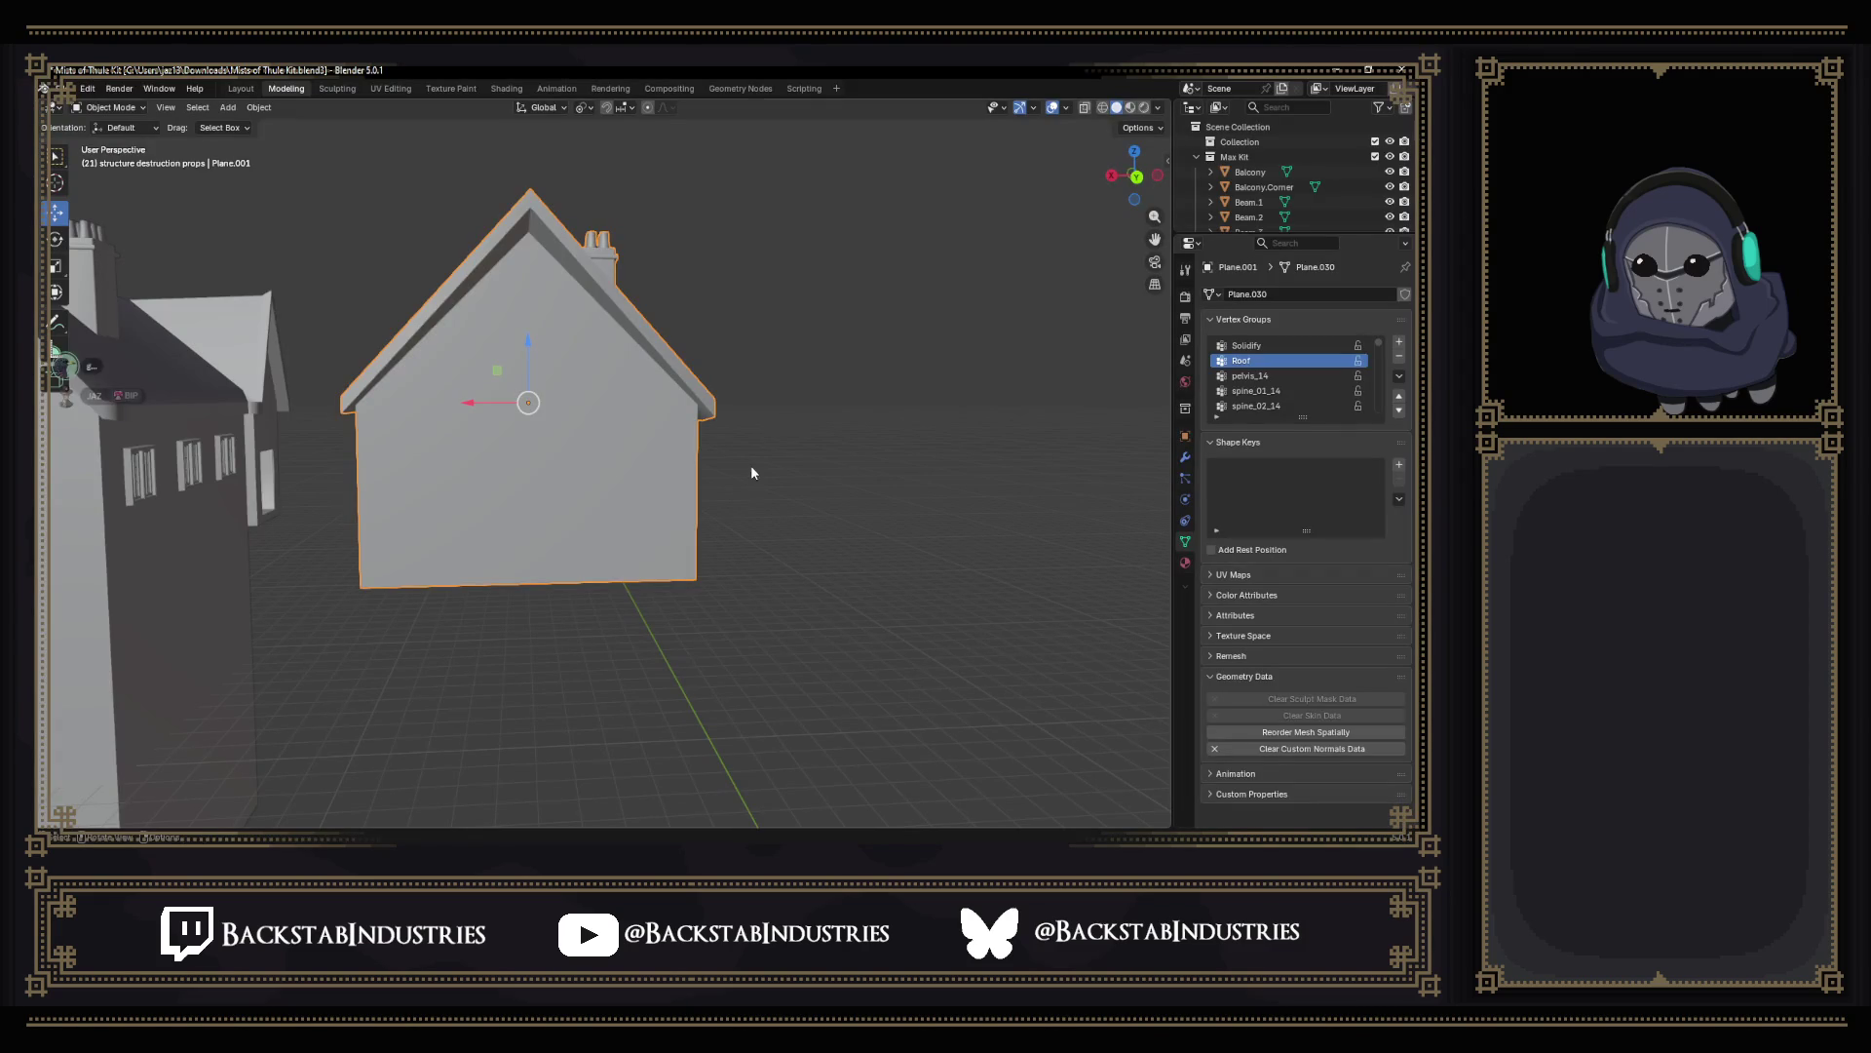
Save the kit file and re-export the house as FBX, then switch over to Unity.
key("Tab")
key("ctrl+s")
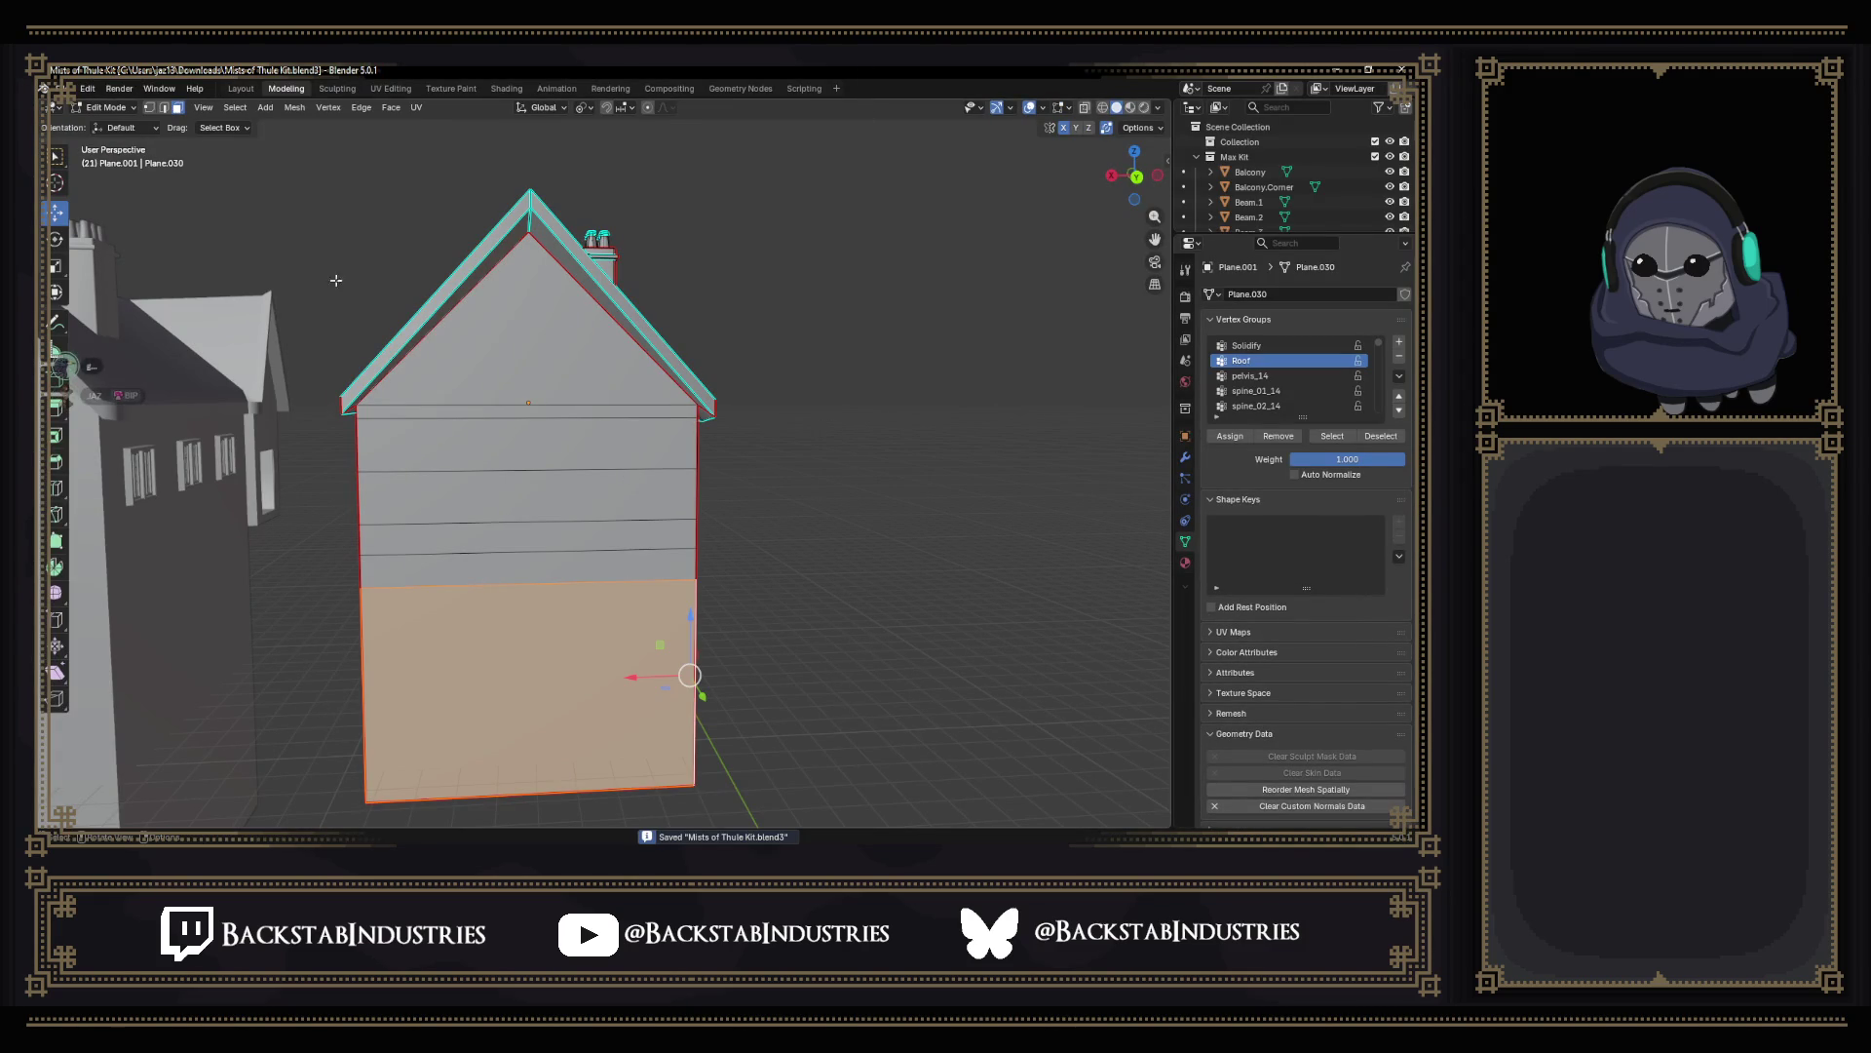
left_click(47, 92)
mouse_move(88, 318)
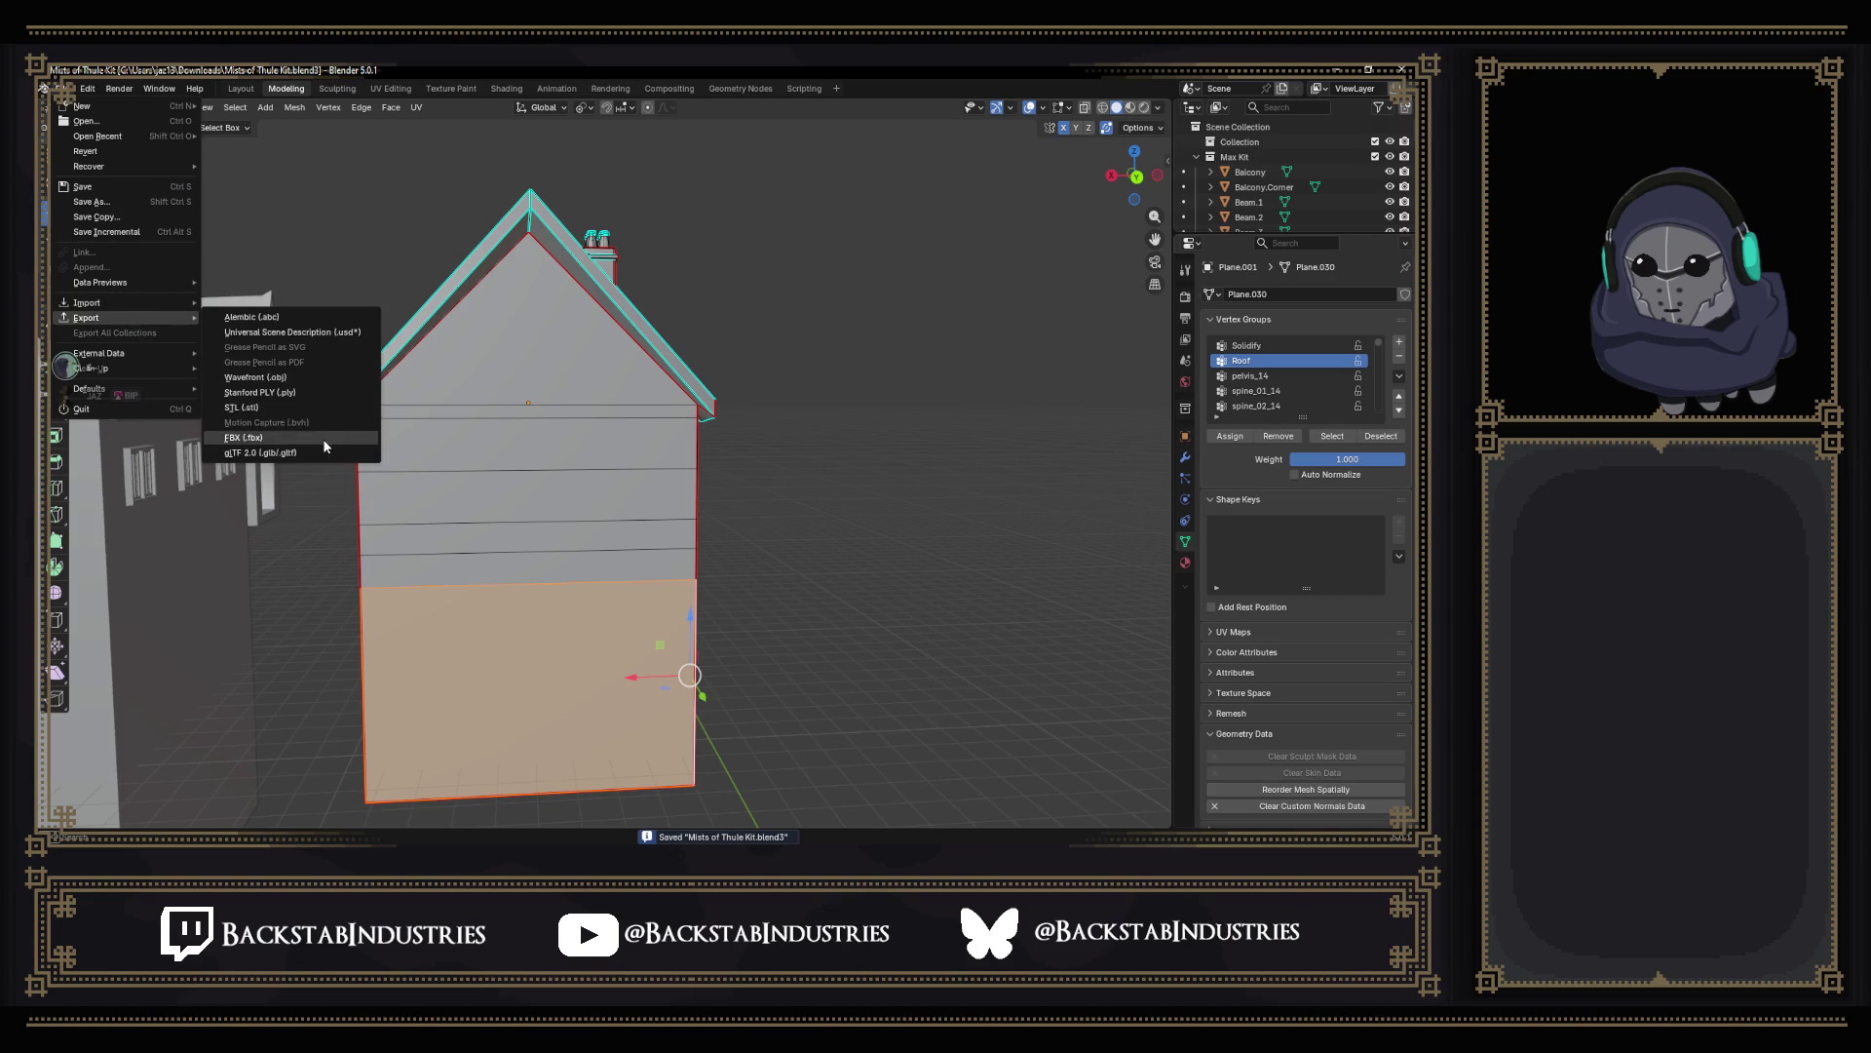
left_click(235, 424)
left_click(719, 597)
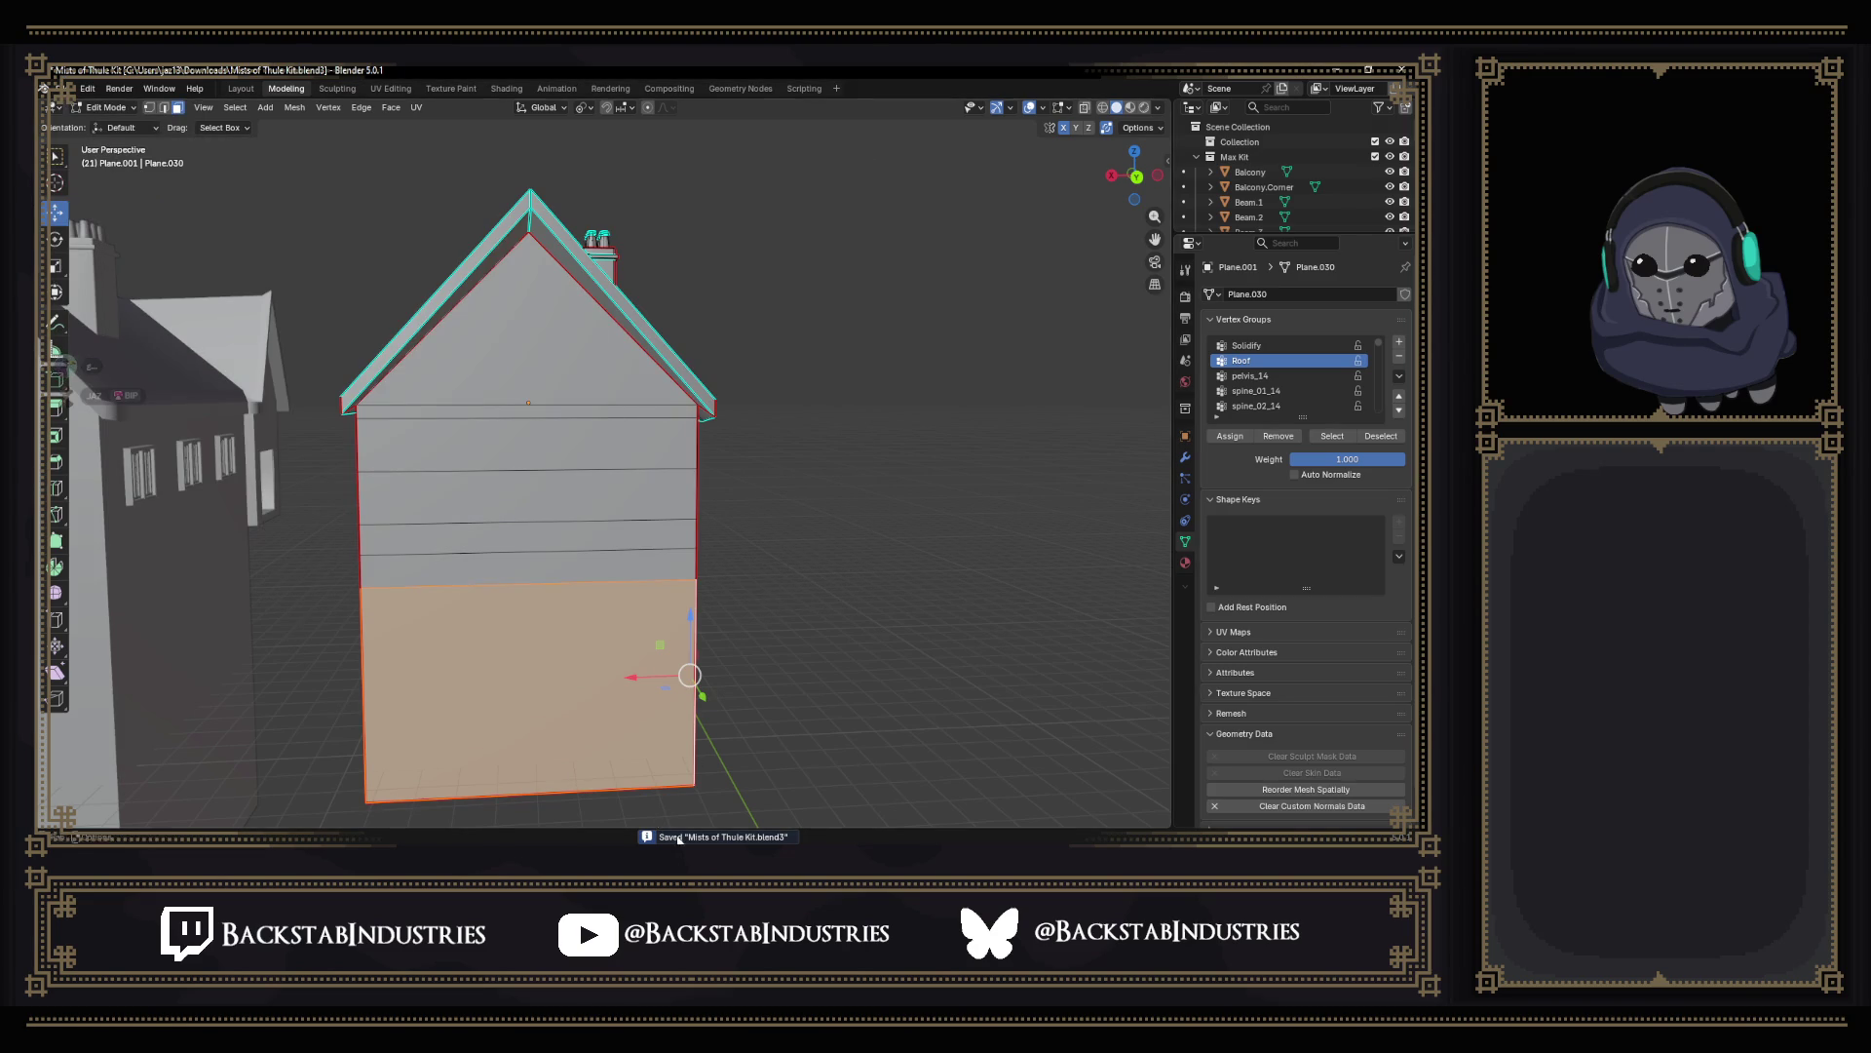
key("alt+Tab")
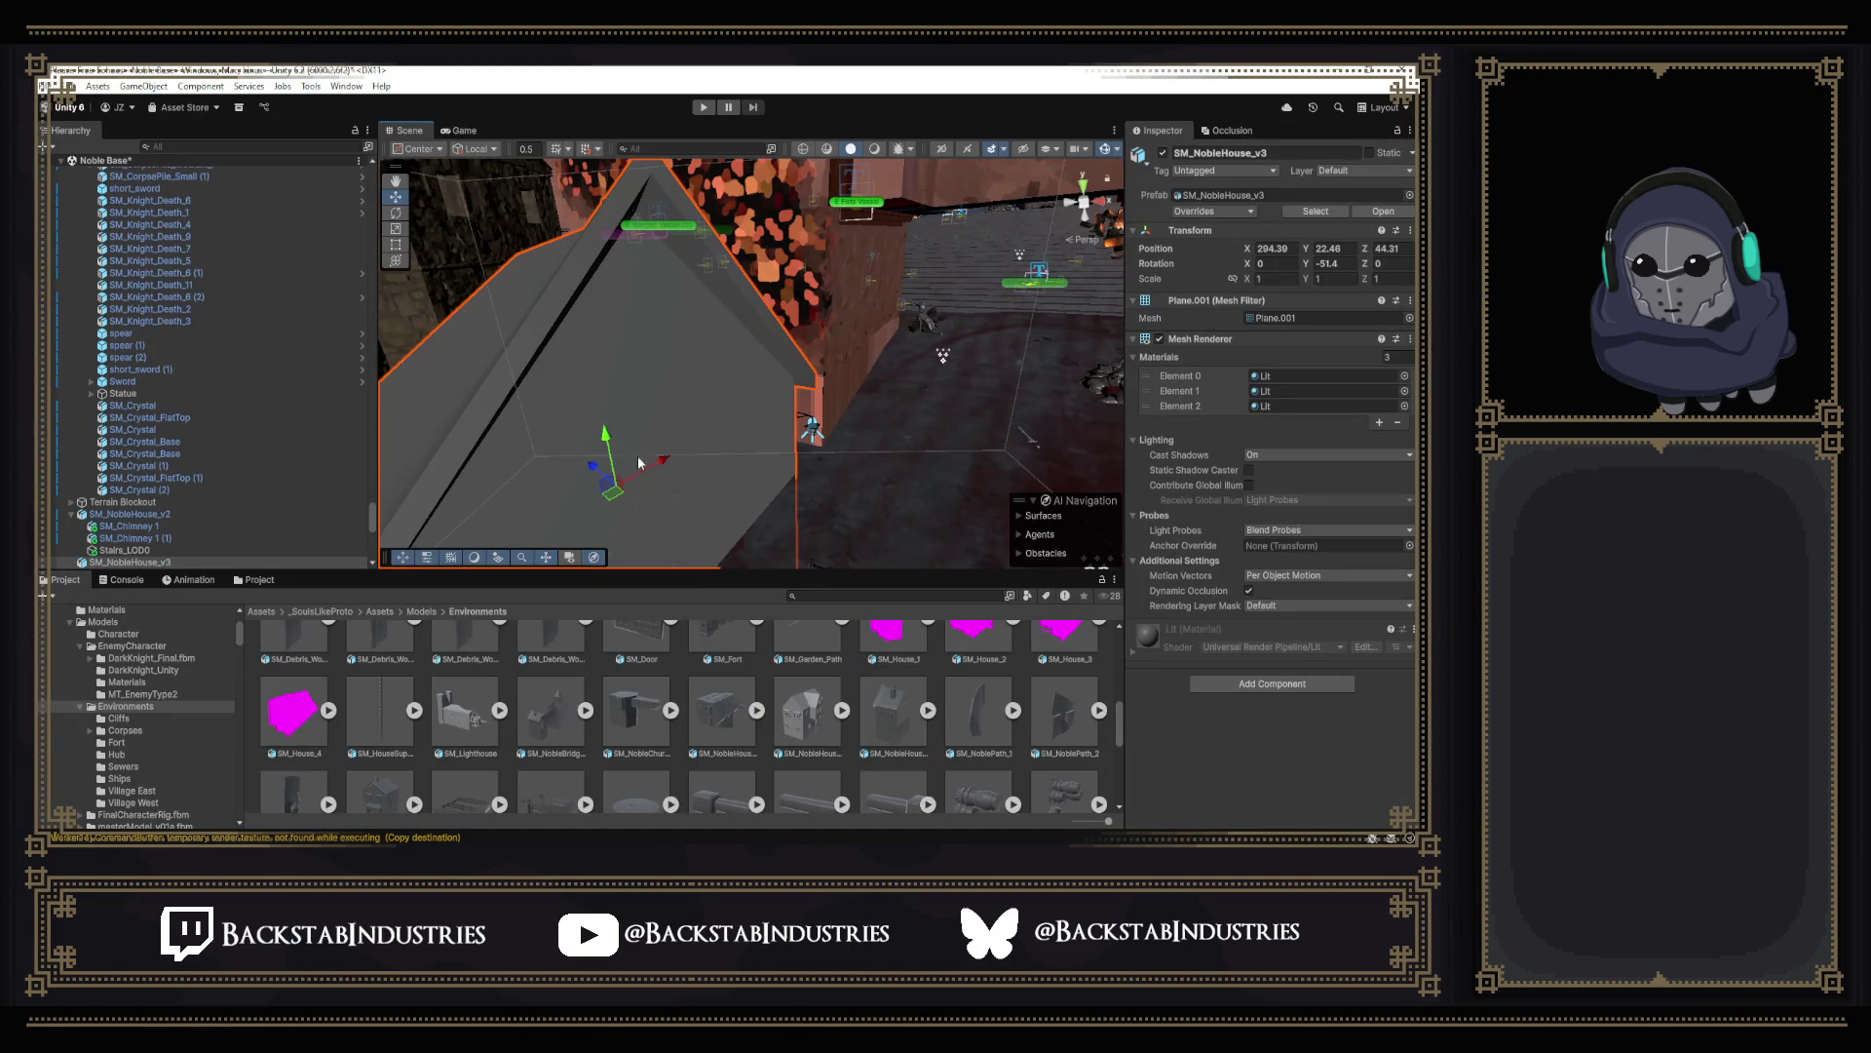
Preview the bridge house material, then select SM_NobleHouse_v3 and raise it slightly along Y.
left_click_drag(606, 437, 591, 419)
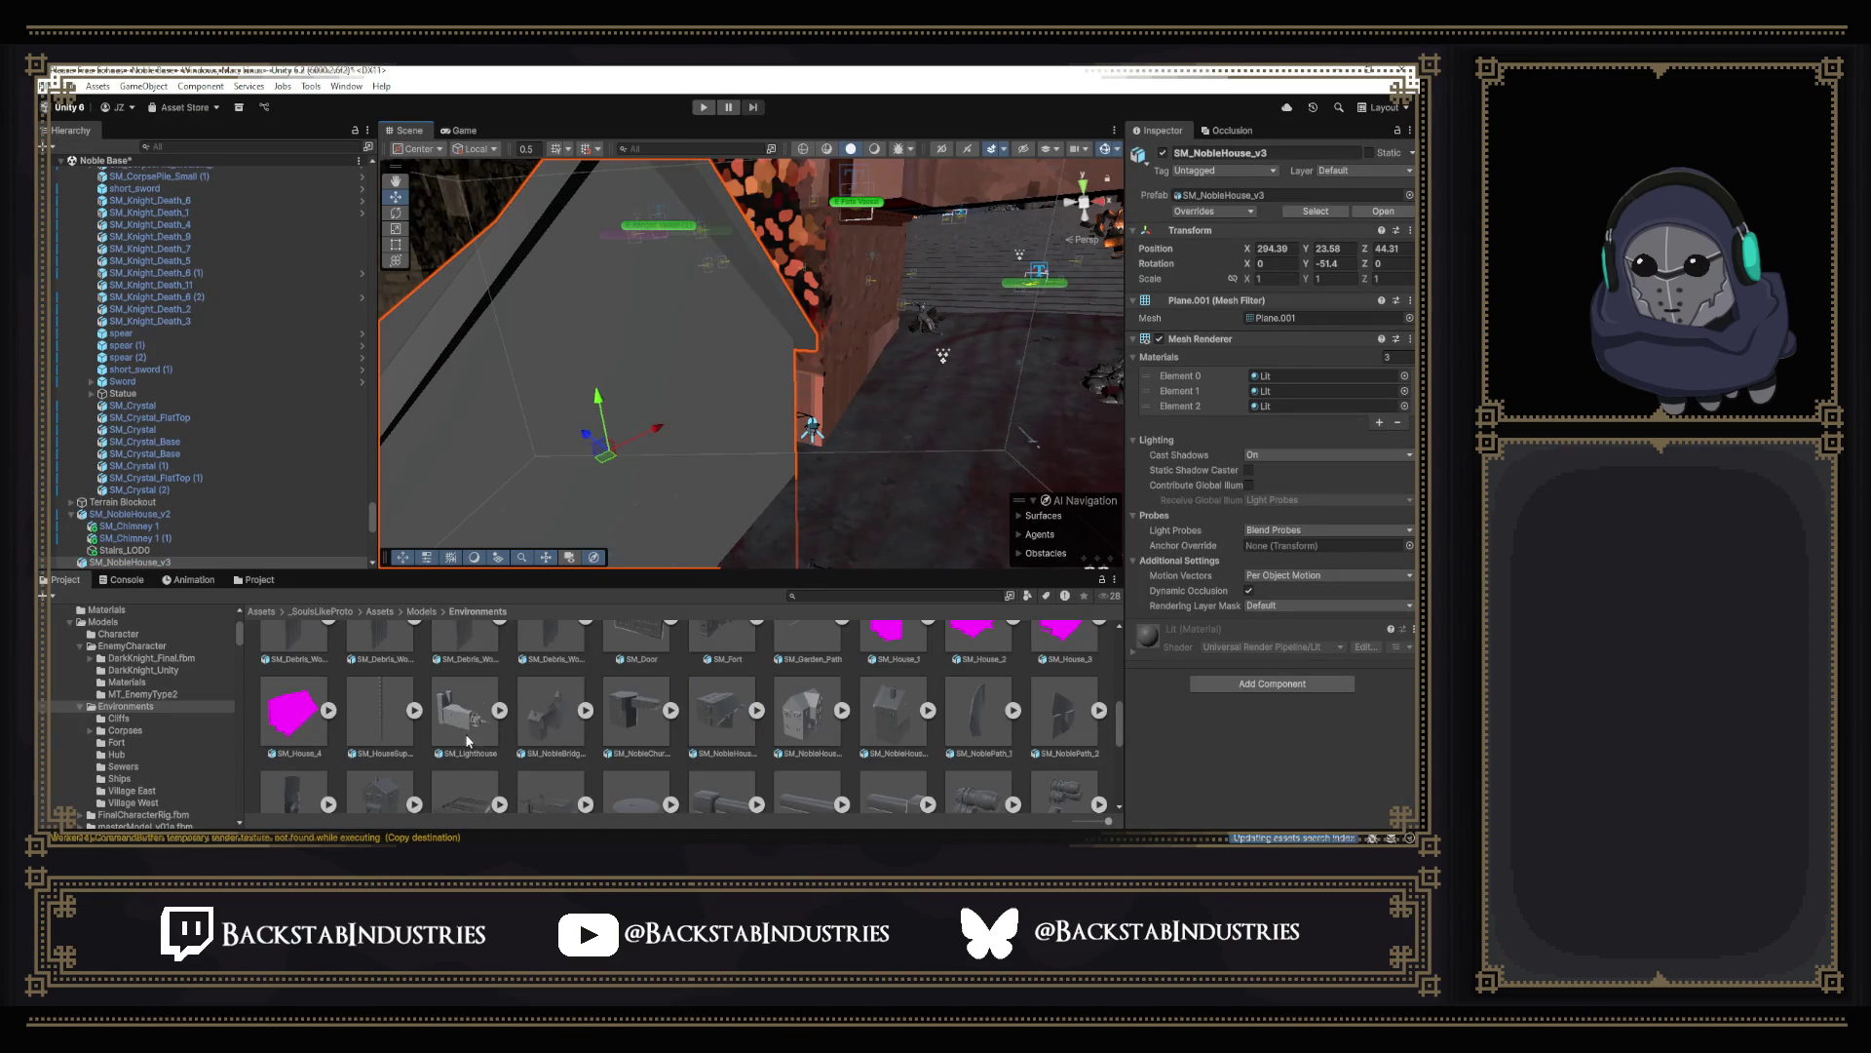
left_click(852, 414)
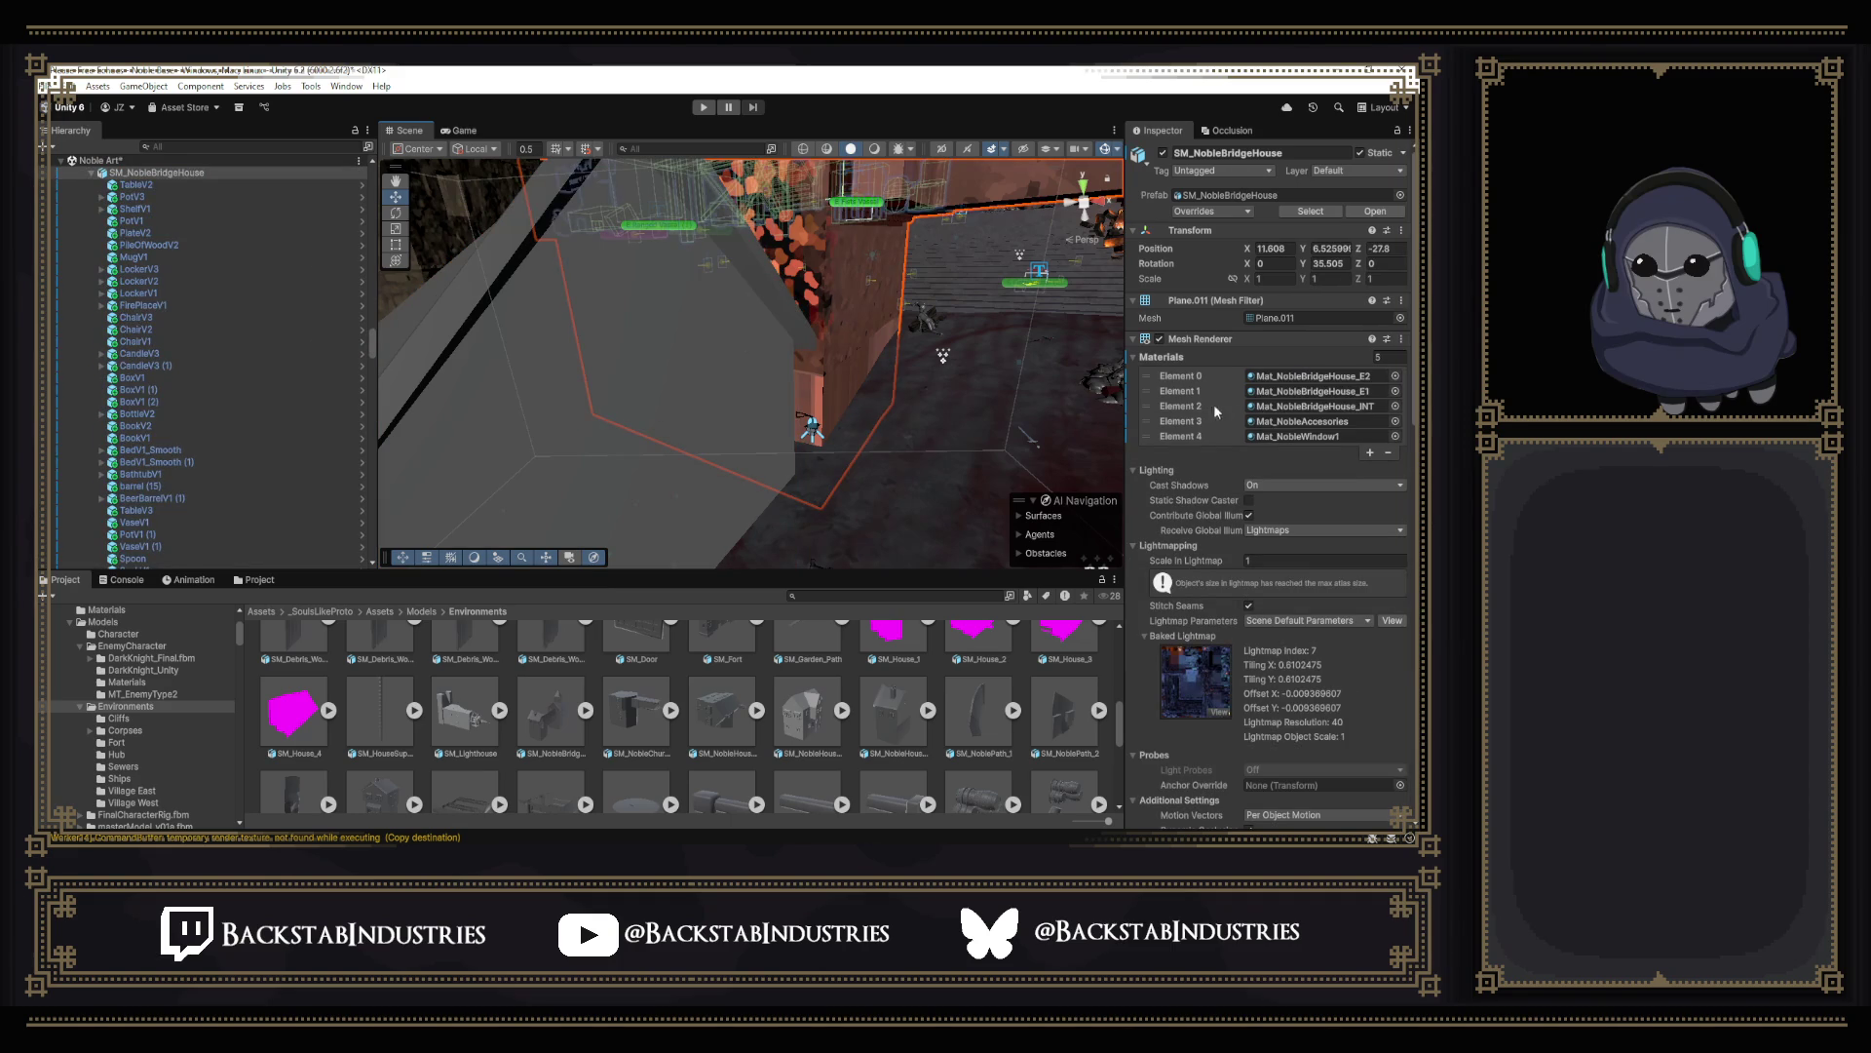
left_click(1333, 377)
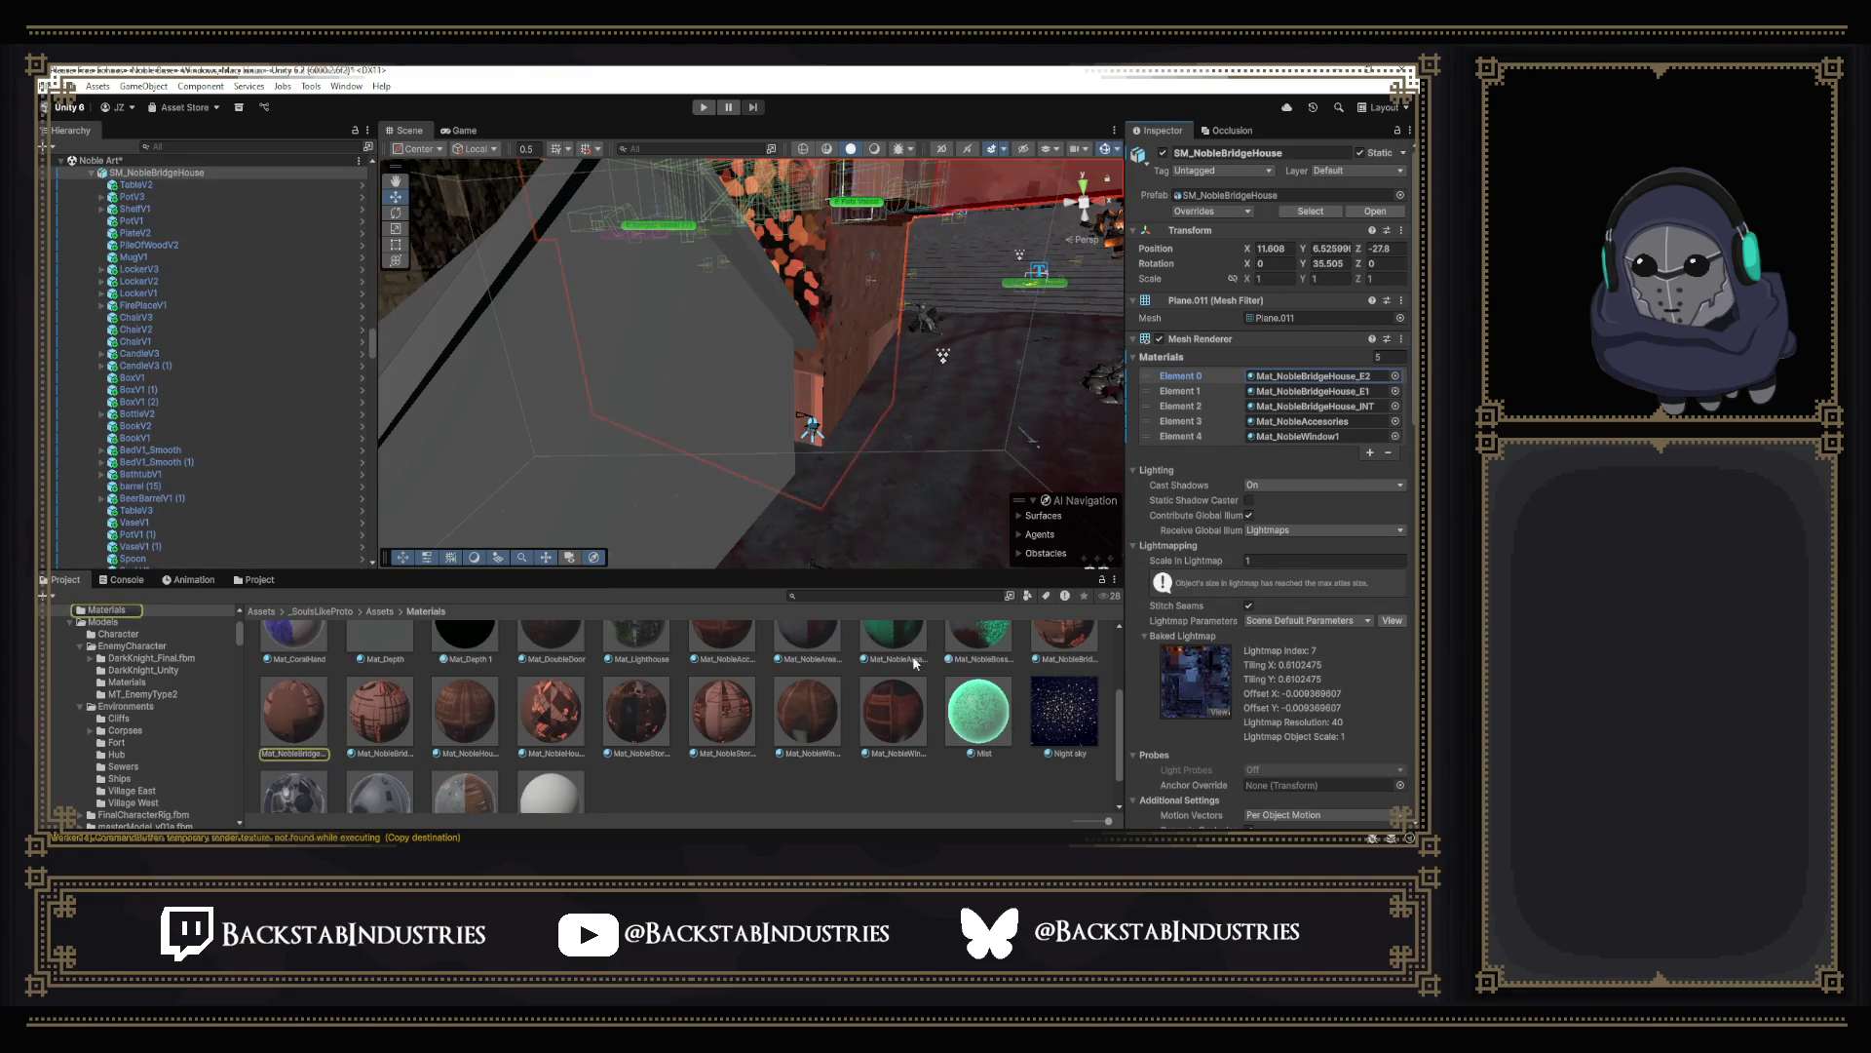
left_click_drag(304, 716, 577, 492)
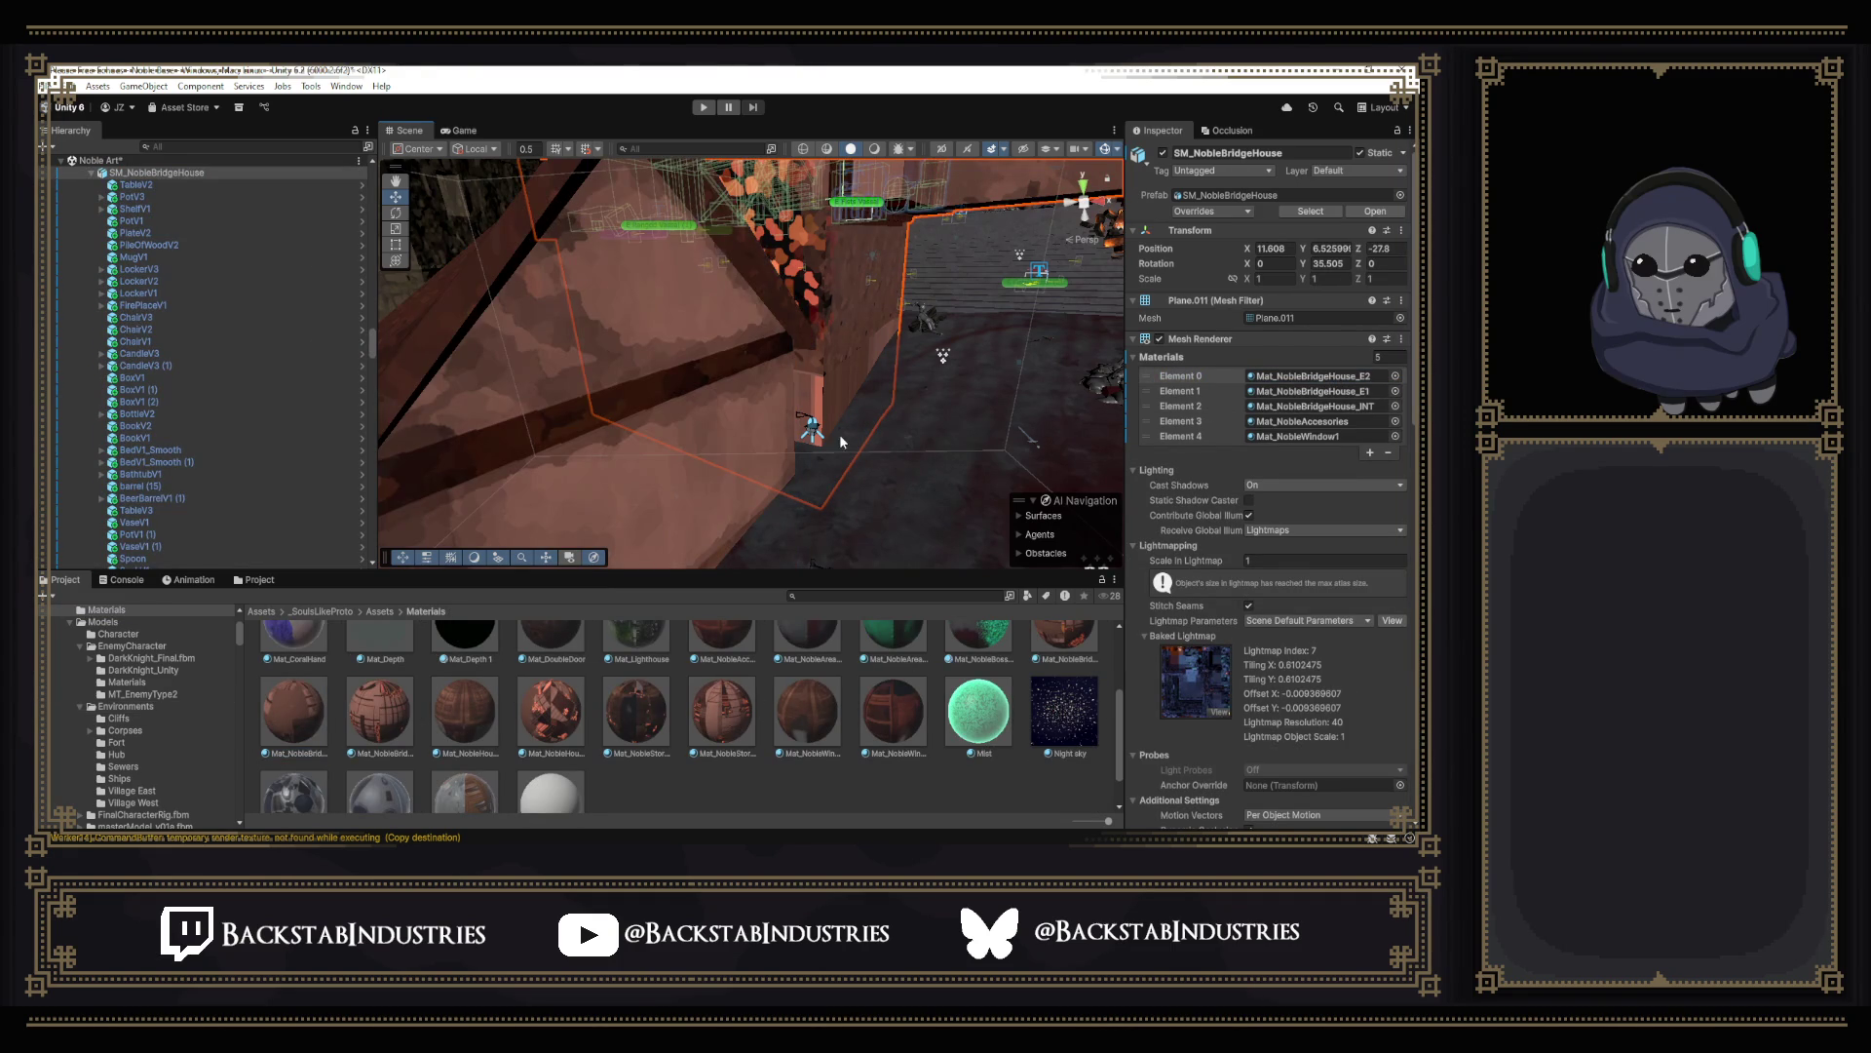
right_click_drag(772, 449, 717, 444)
left_click(717, 444)
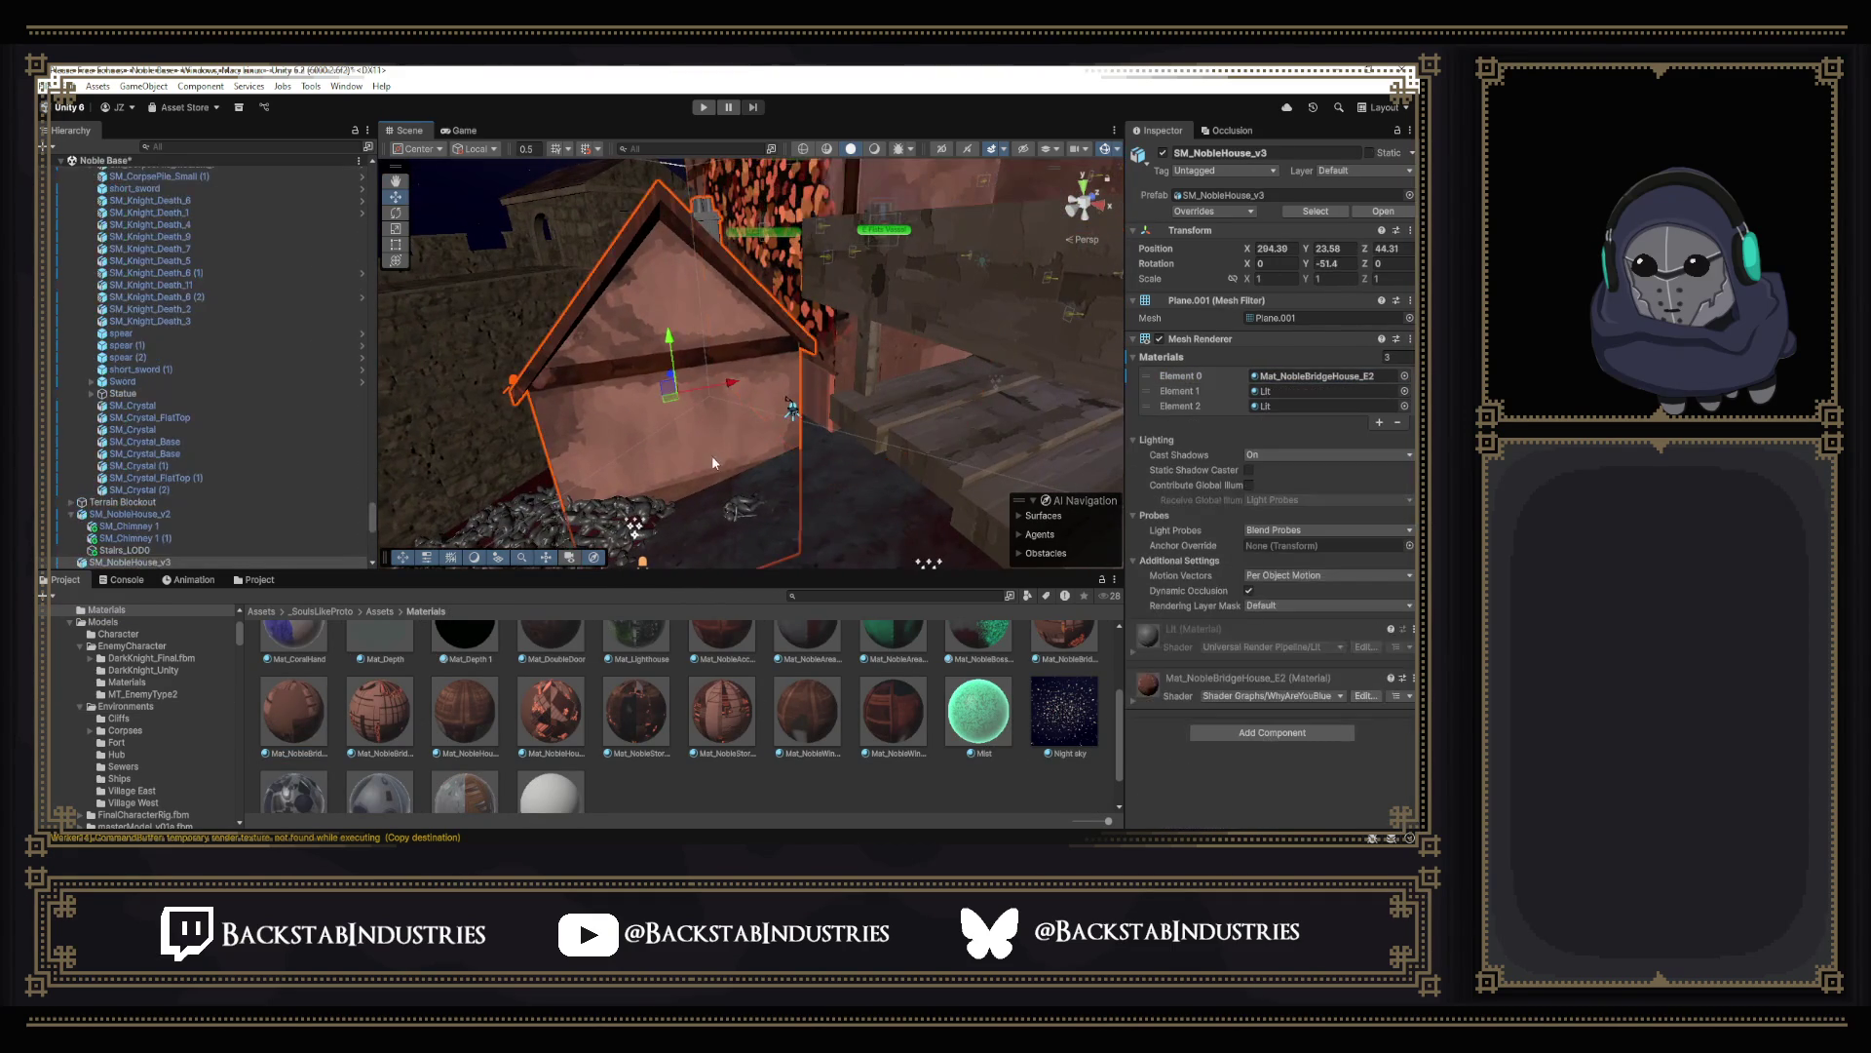
left_click_drag(666, 346, 681, 363)
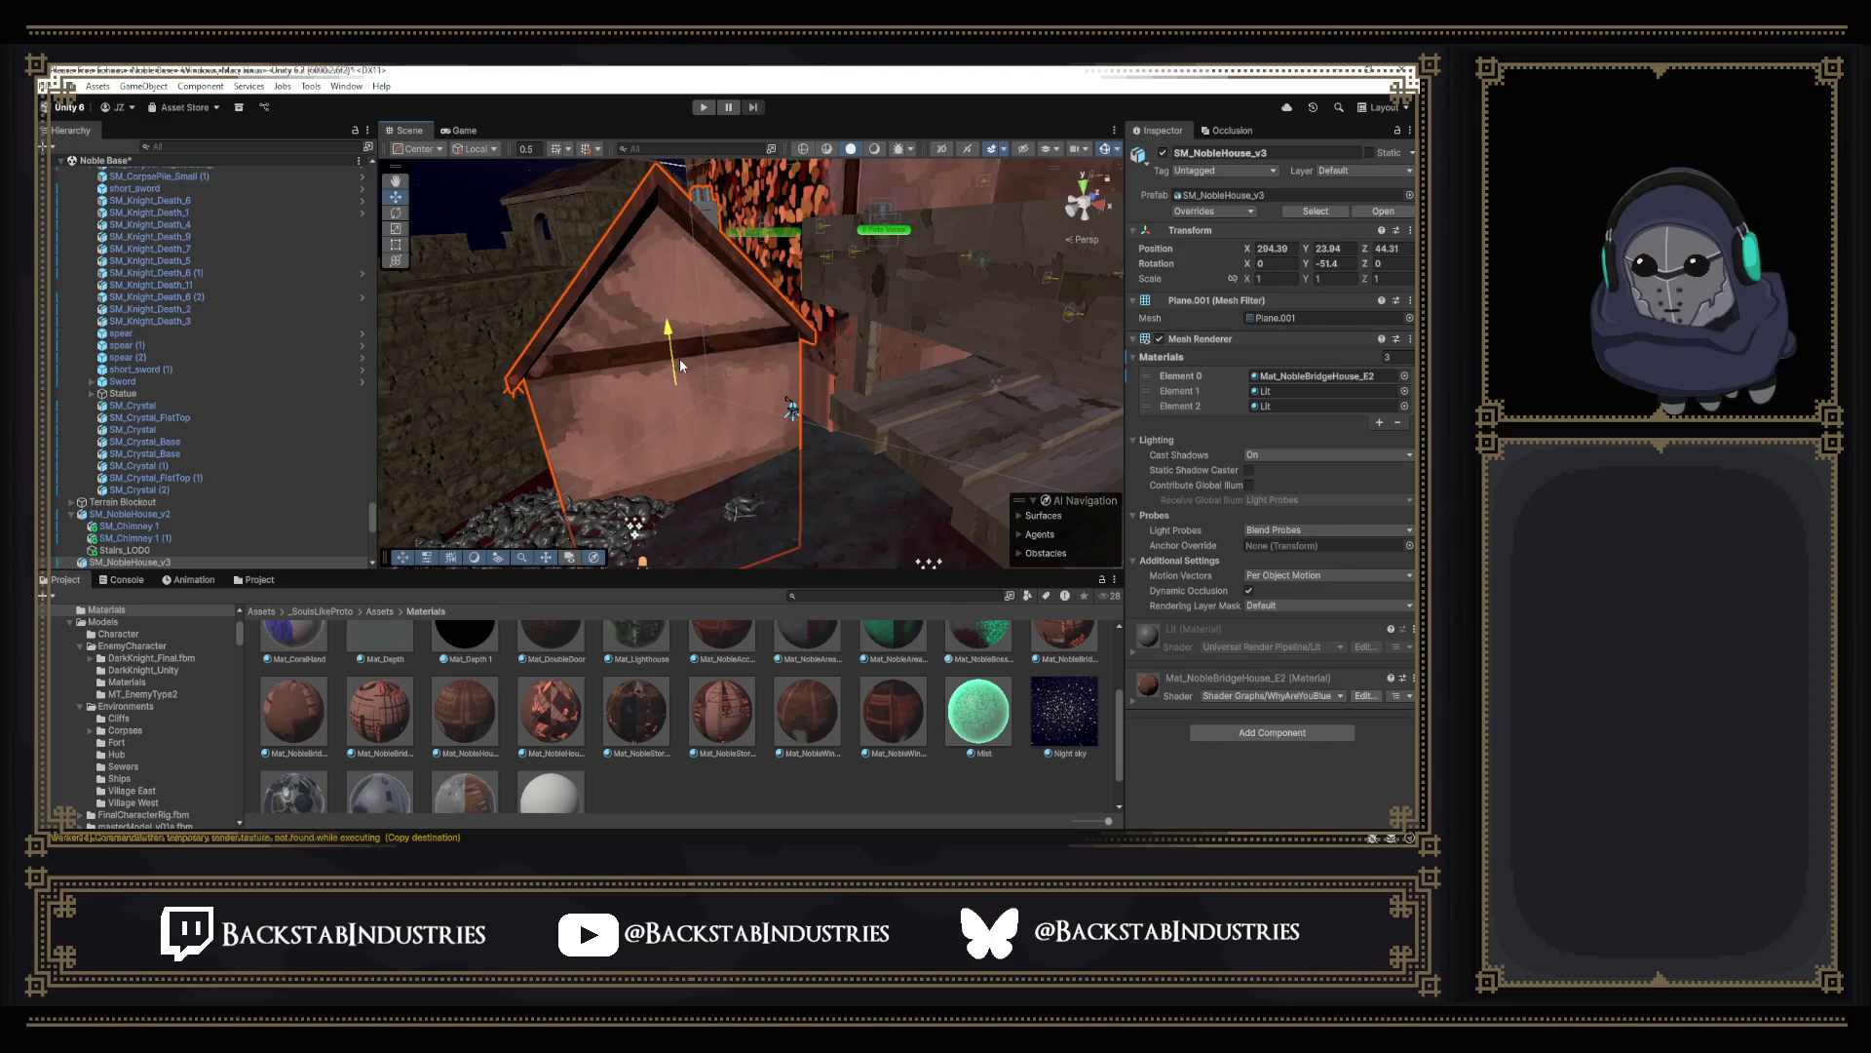
mouse_move(774, 462)
right_mouse_down()
mouse_move(729, 484)
mouse_move(613, 443)
right_mouse_up()
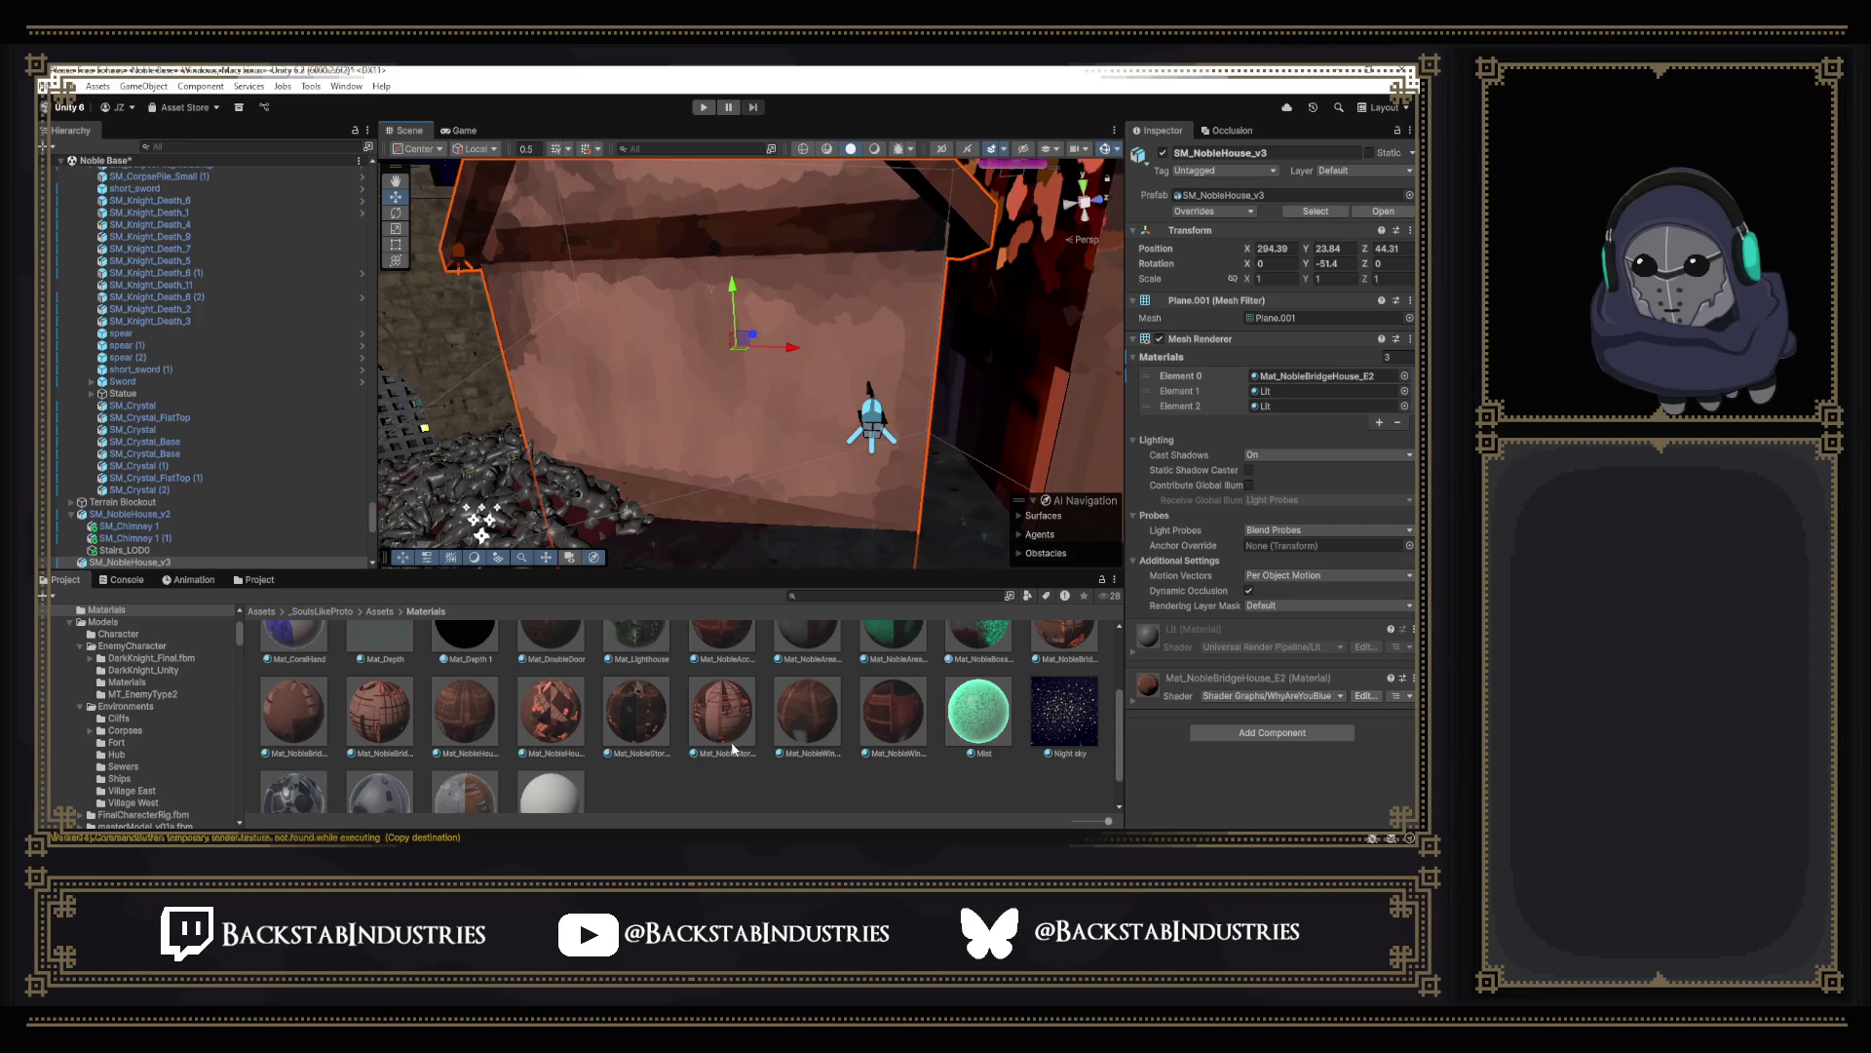
scroll(750, 718, "up", 1)
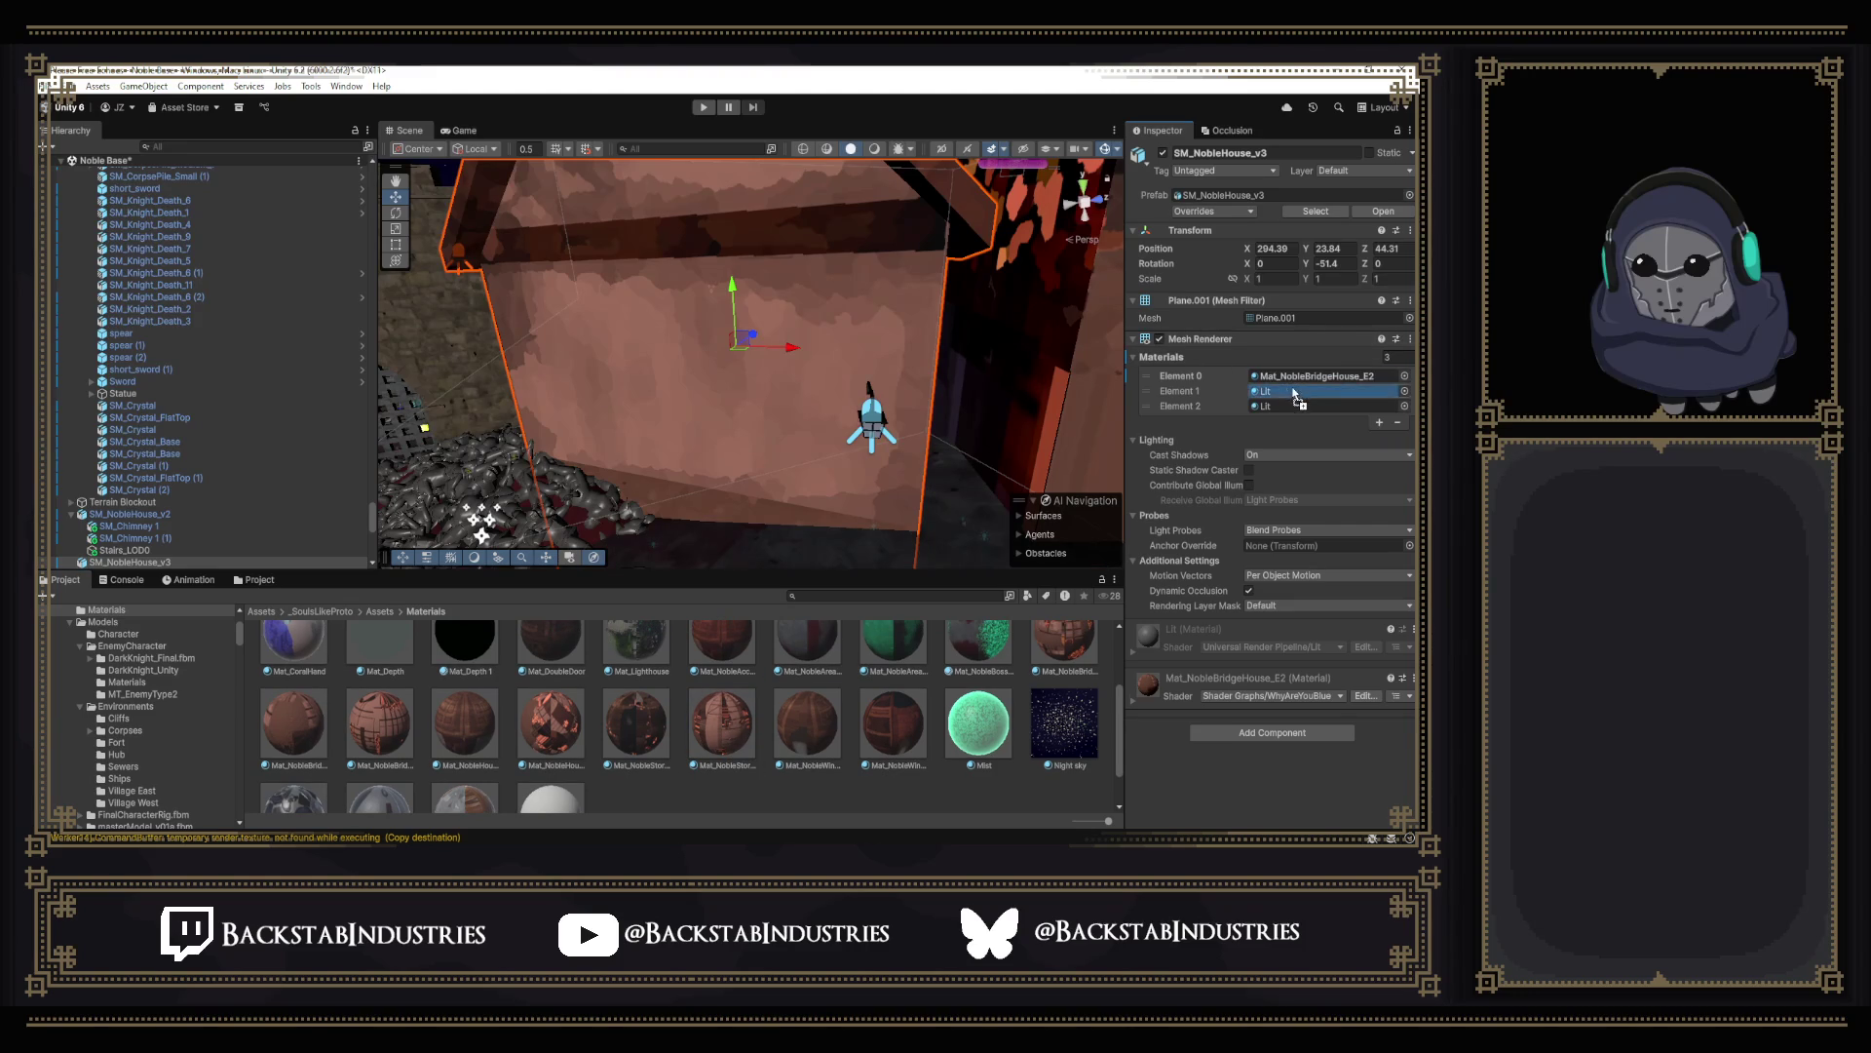
Give the second slot Mat_NobleWindow1 and the third Mat_NobleAccessories, then return to Blender.
left_click_drag(1294, 395, 1294, 394)
right_click_drag(818, 367, 703, 439)
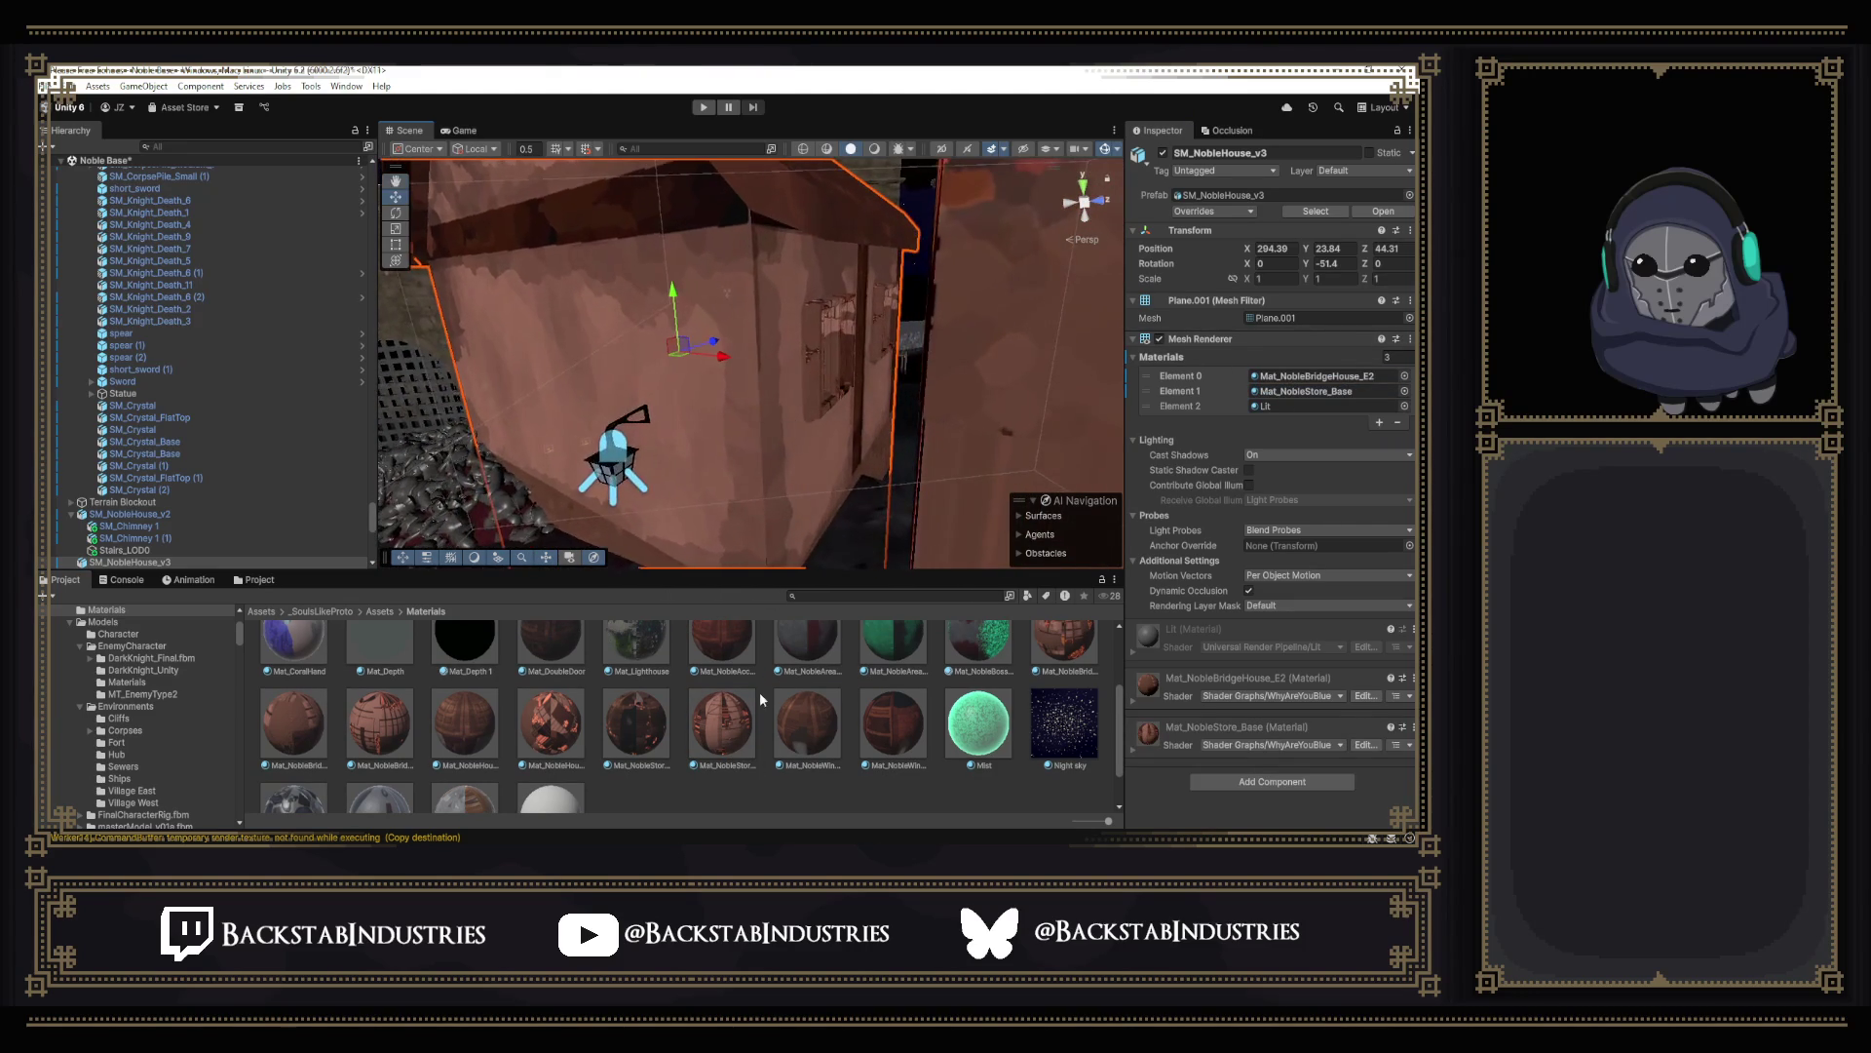
left_click_drag(806, 726, 1309, 390)
mouse_move(760, 380)
right_mouse_down()
mouse_move(660, 339)
mouse_move(1034, 340)
mouse_move(1072, 229)
mouse_move(862, 310)
mouse_move(857, 356)
right_mouse_up()
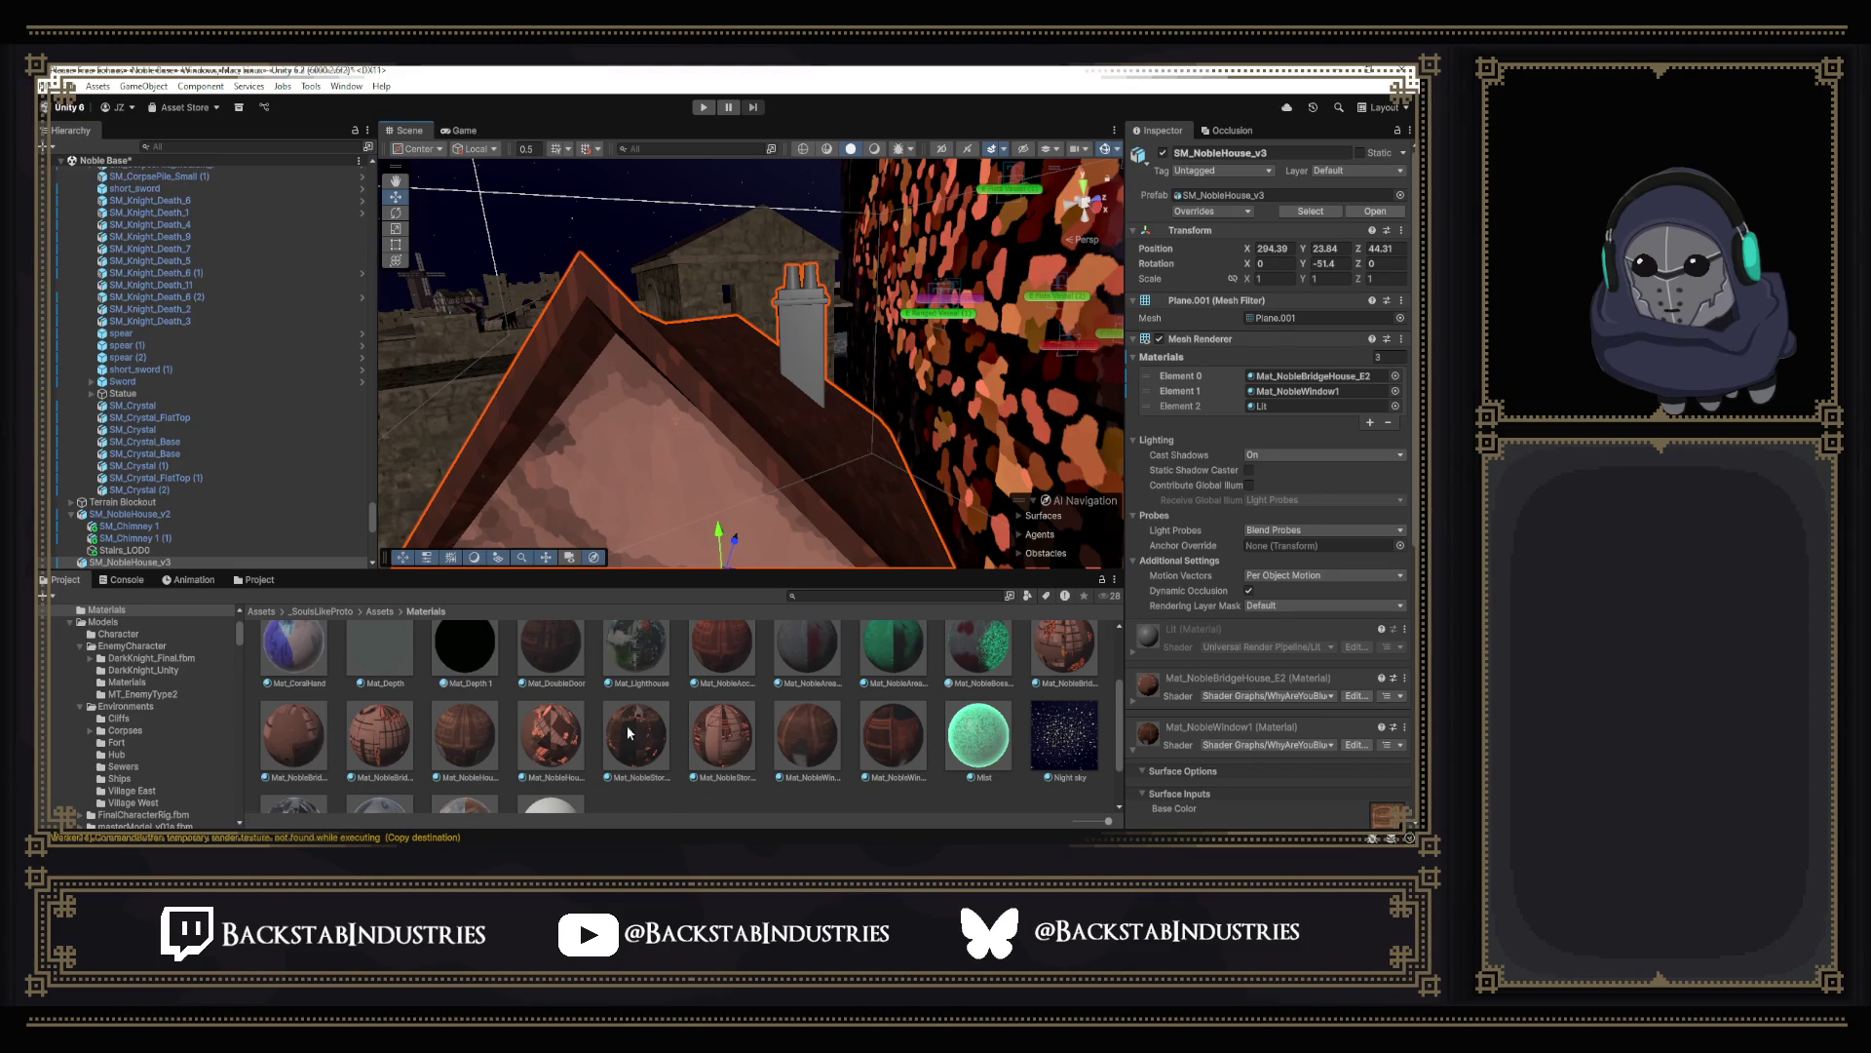
scroll(603, 732, "up", 2)
left_click_drag(636, 727, 731, 300)
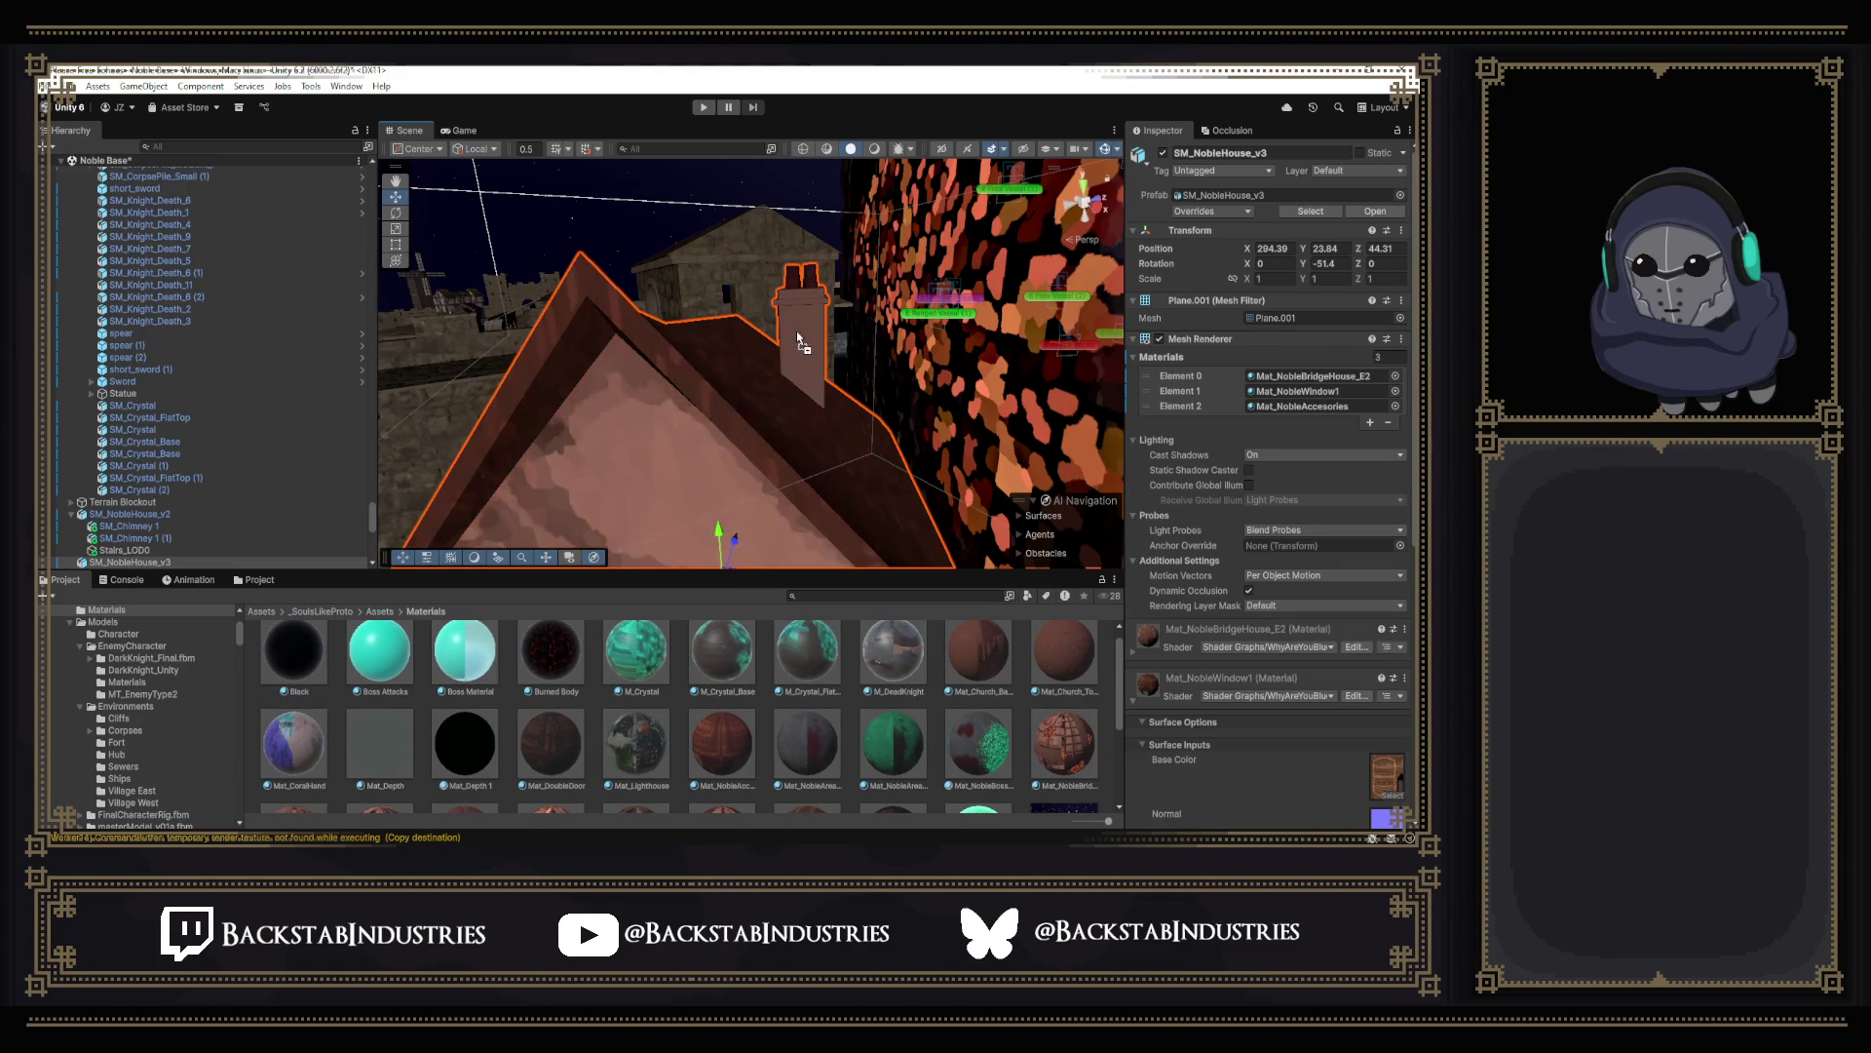
mouse_move(796, 330)
right_mouse_down()
mouse_move(772, 347)
mouse_move(934, 392)
mouse_move(734, 300)
mouse_move(947, 369)
mouse_move(906, 351)
right_mouse_up()
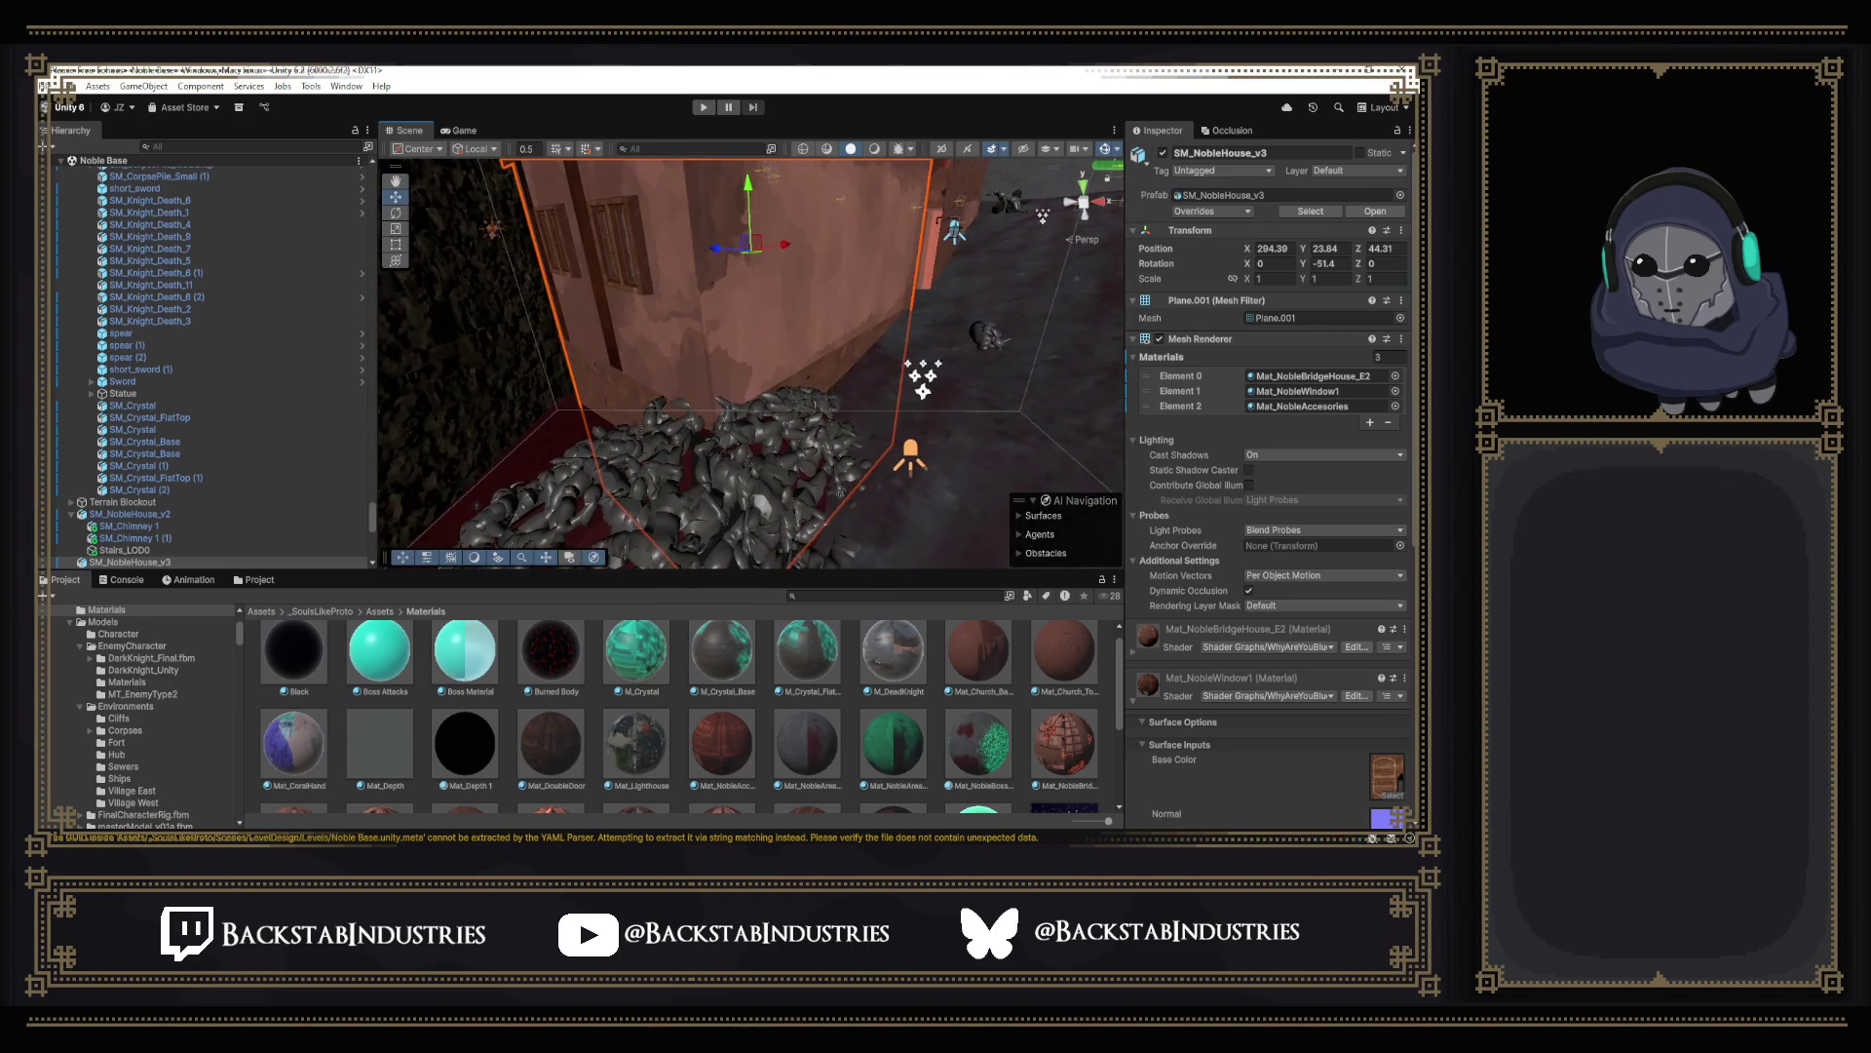
key("alt+Tab")
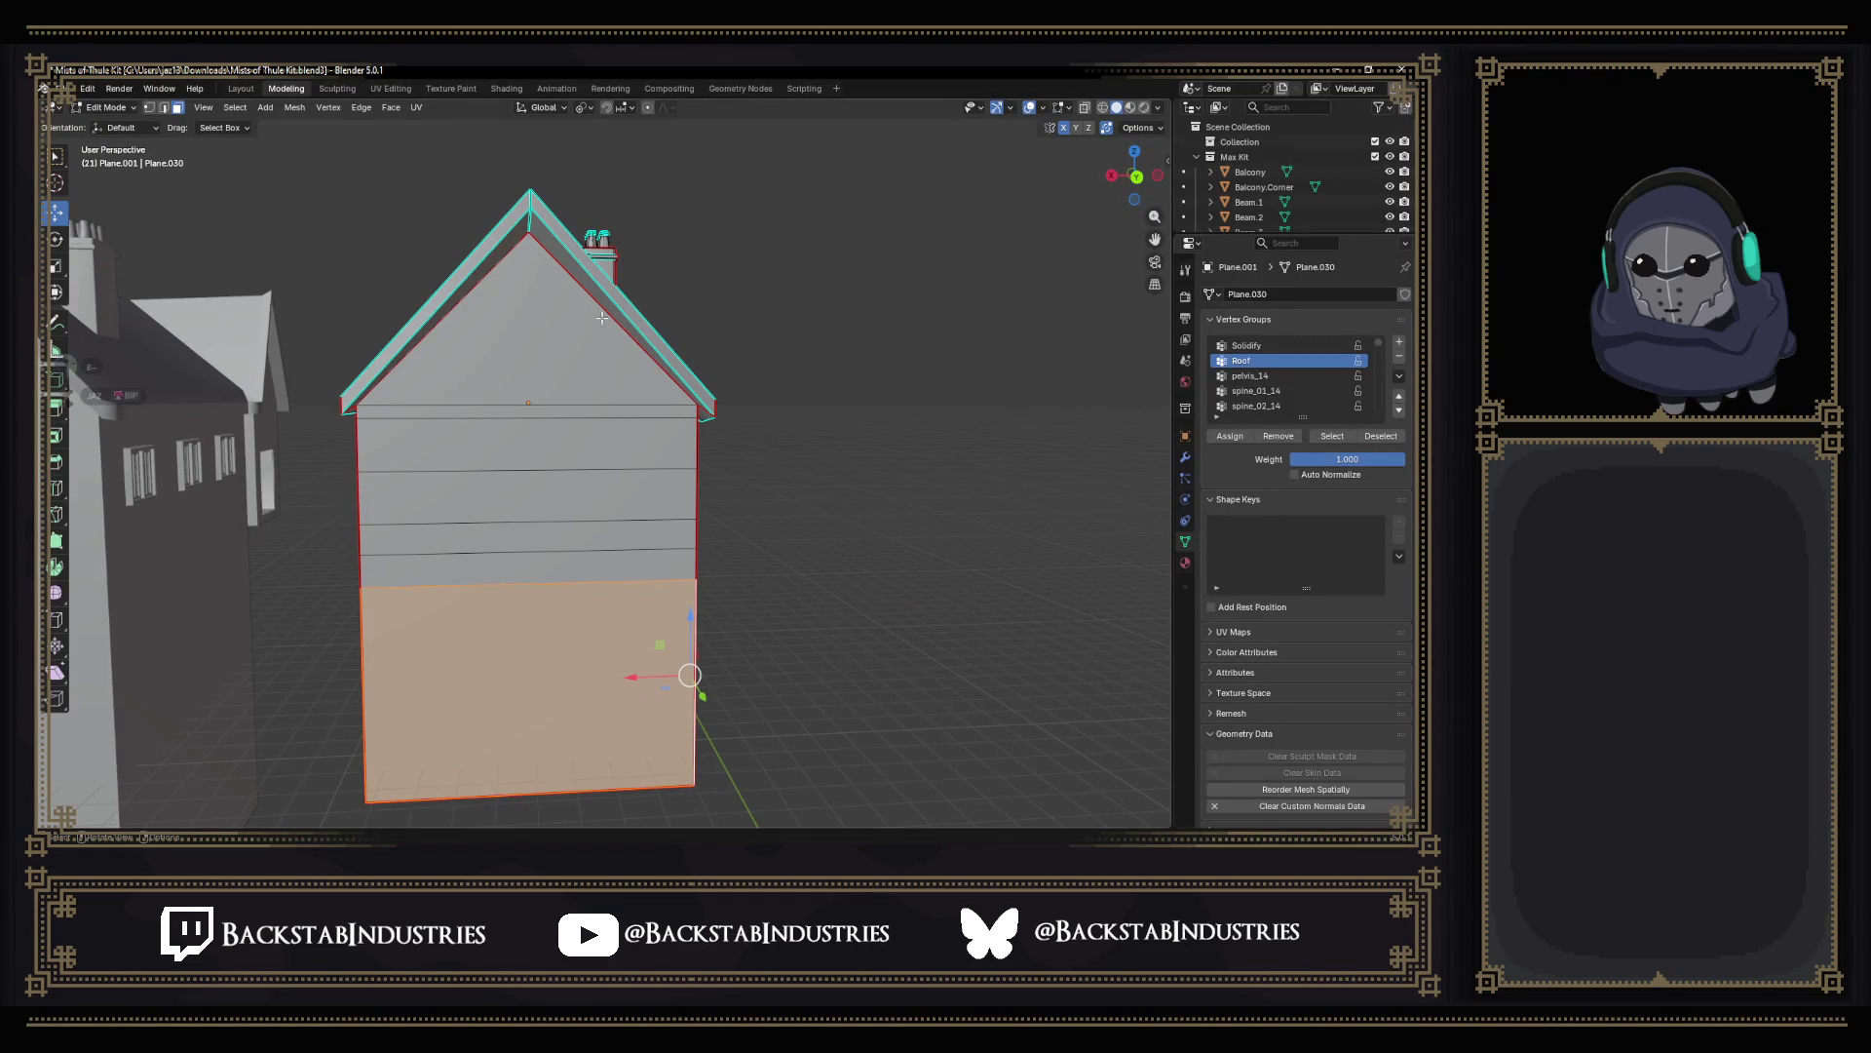
left_click(587, 107)
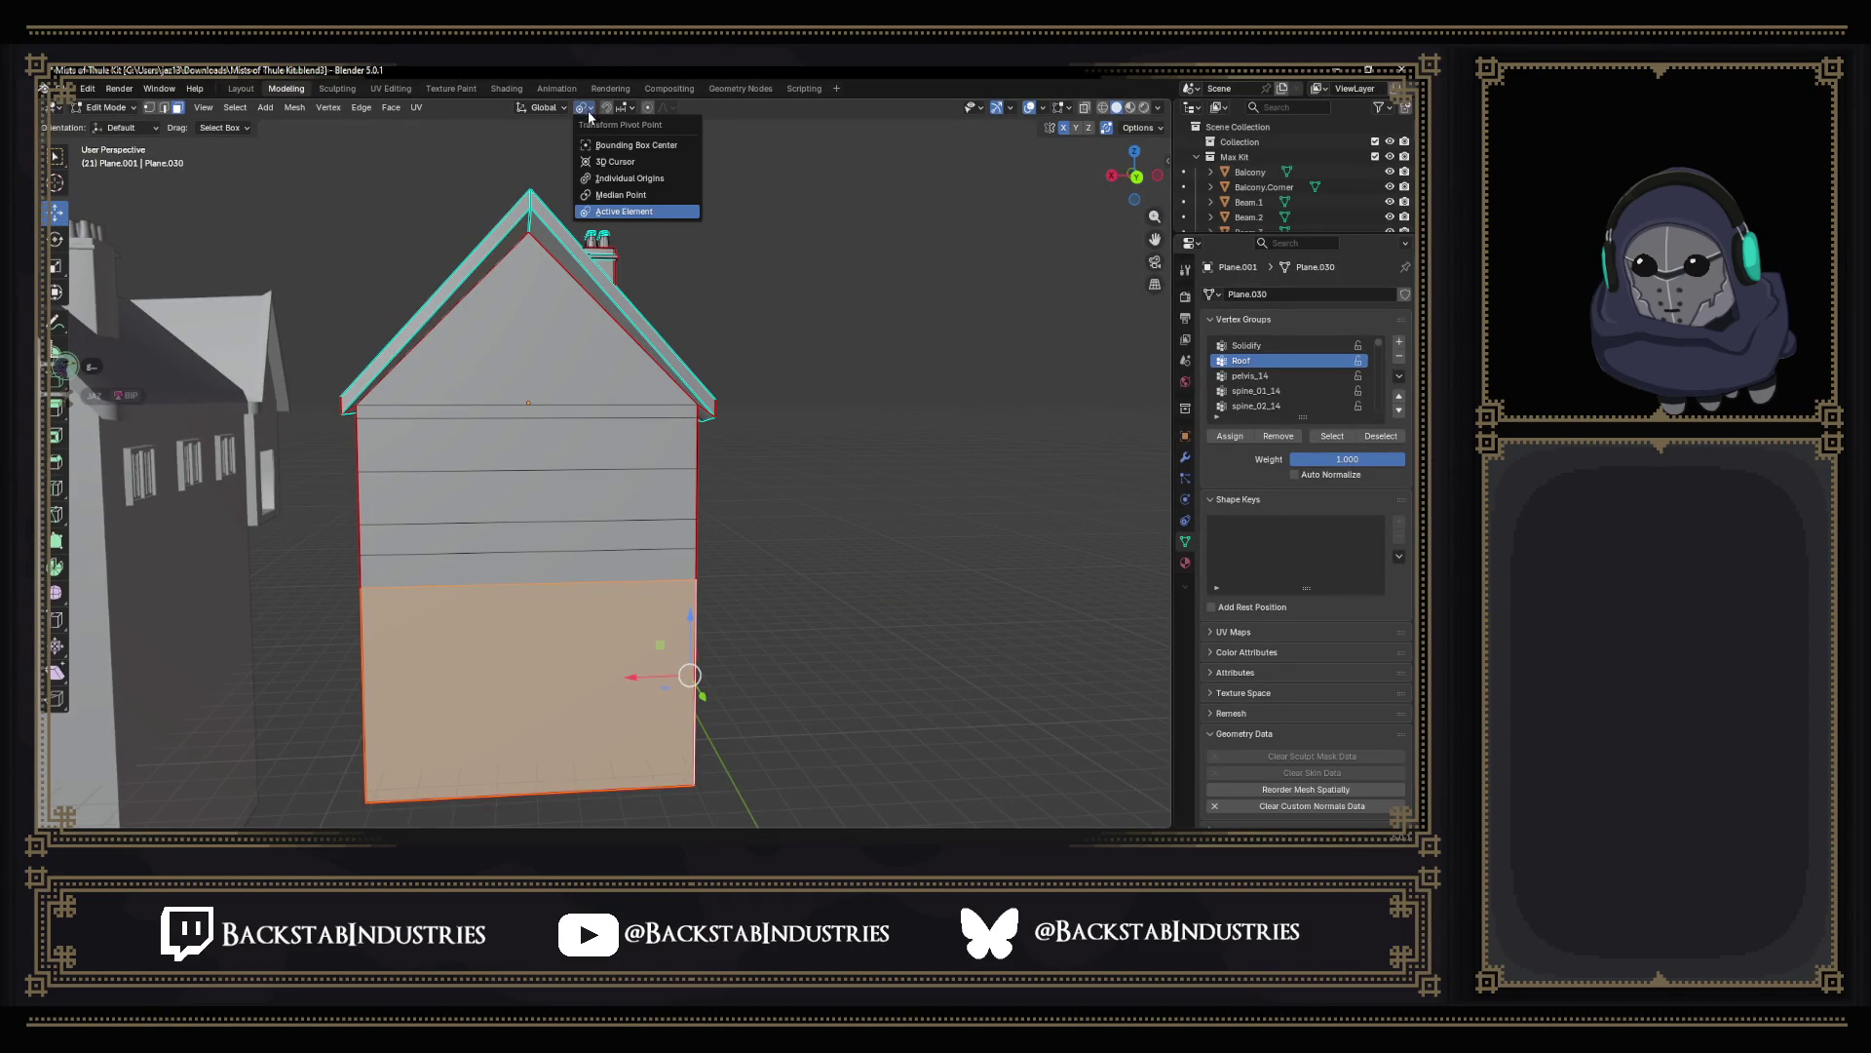
left_click(630, 179)
scroll(817, 626, "up", 2)
middle_click_drag(817, 627, 776, 639)
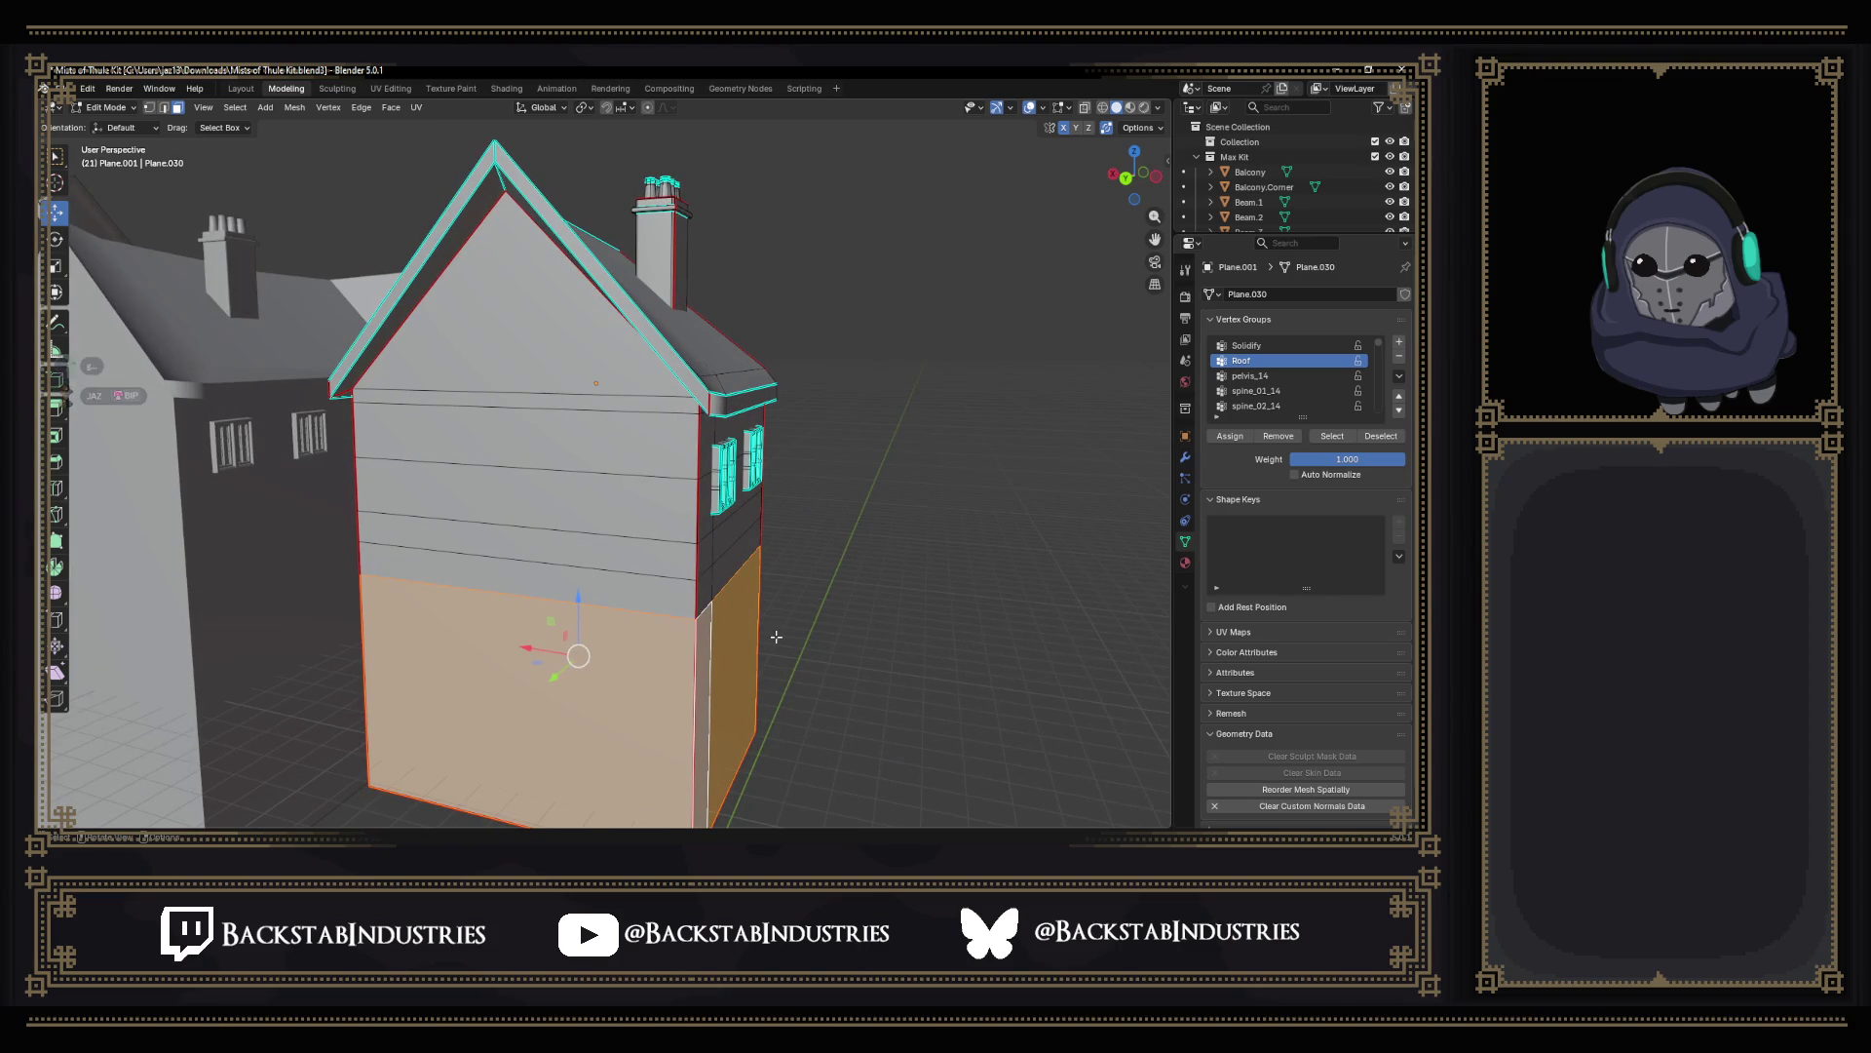
key("e")
key("shift+z")
key("s")
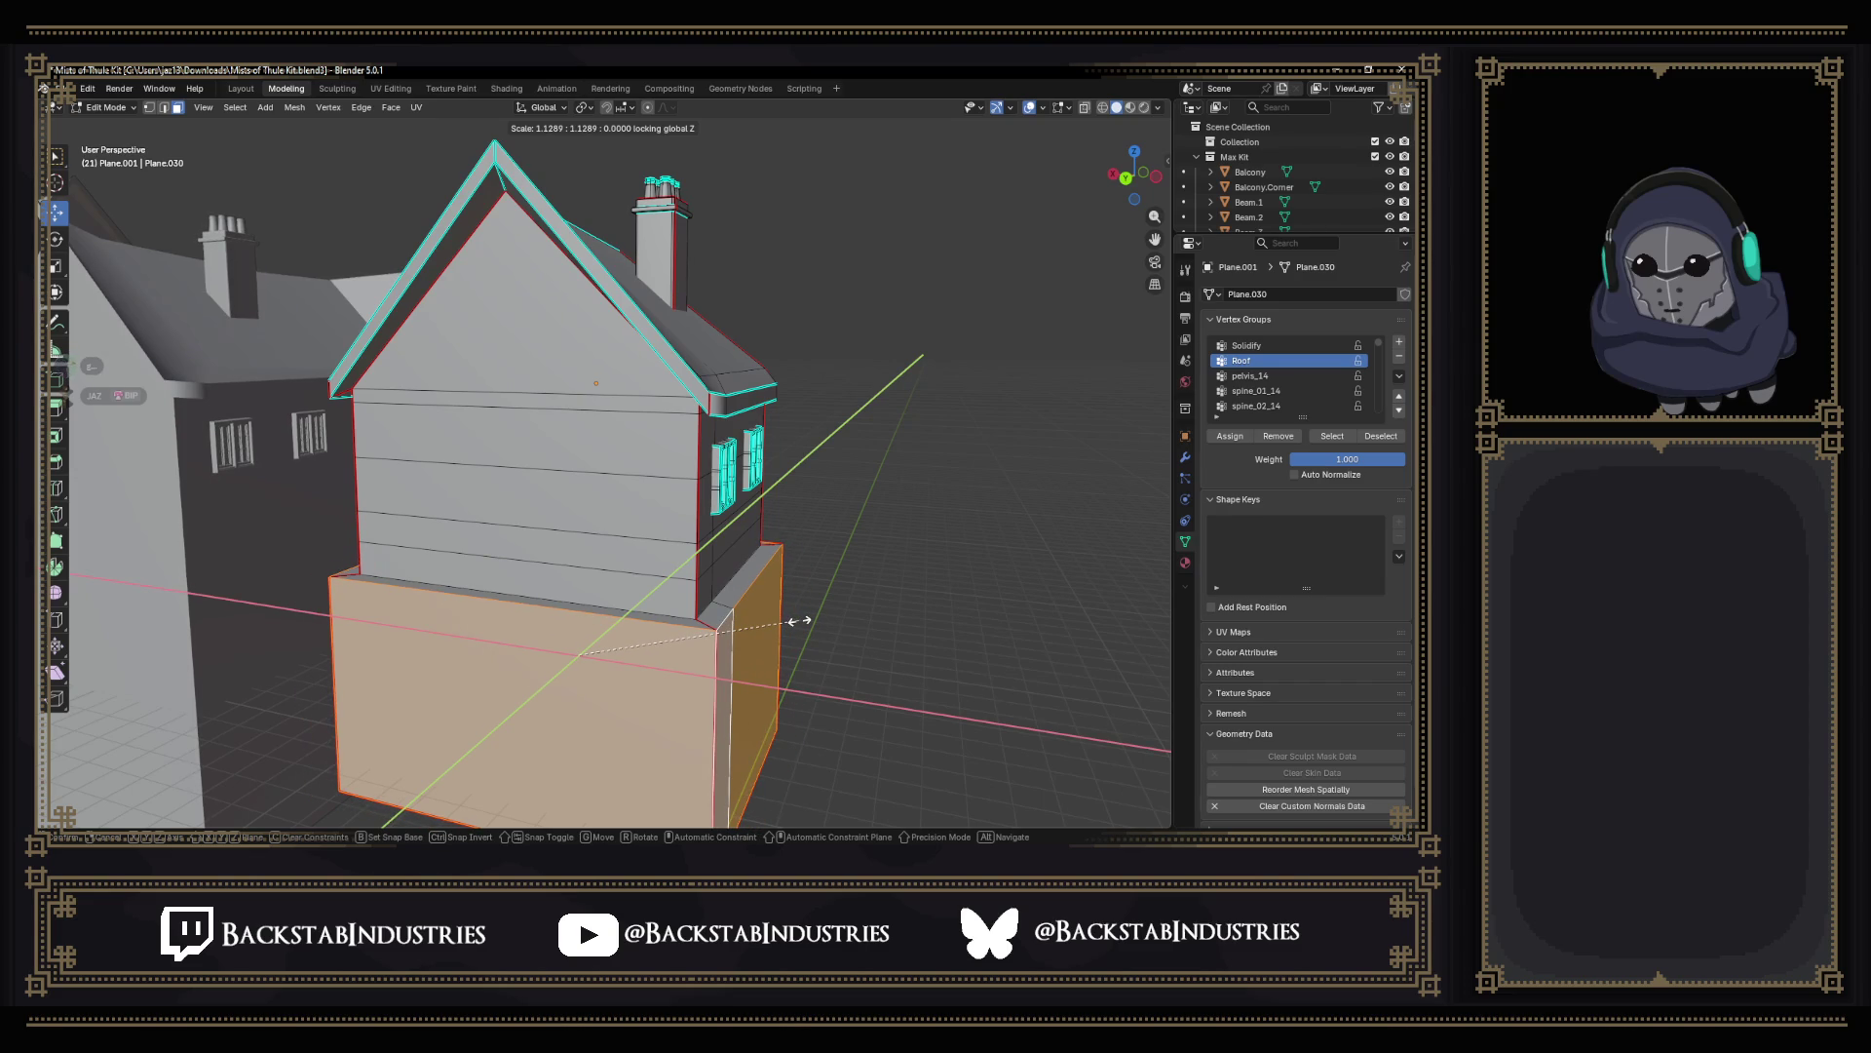
left_click(799, 622)
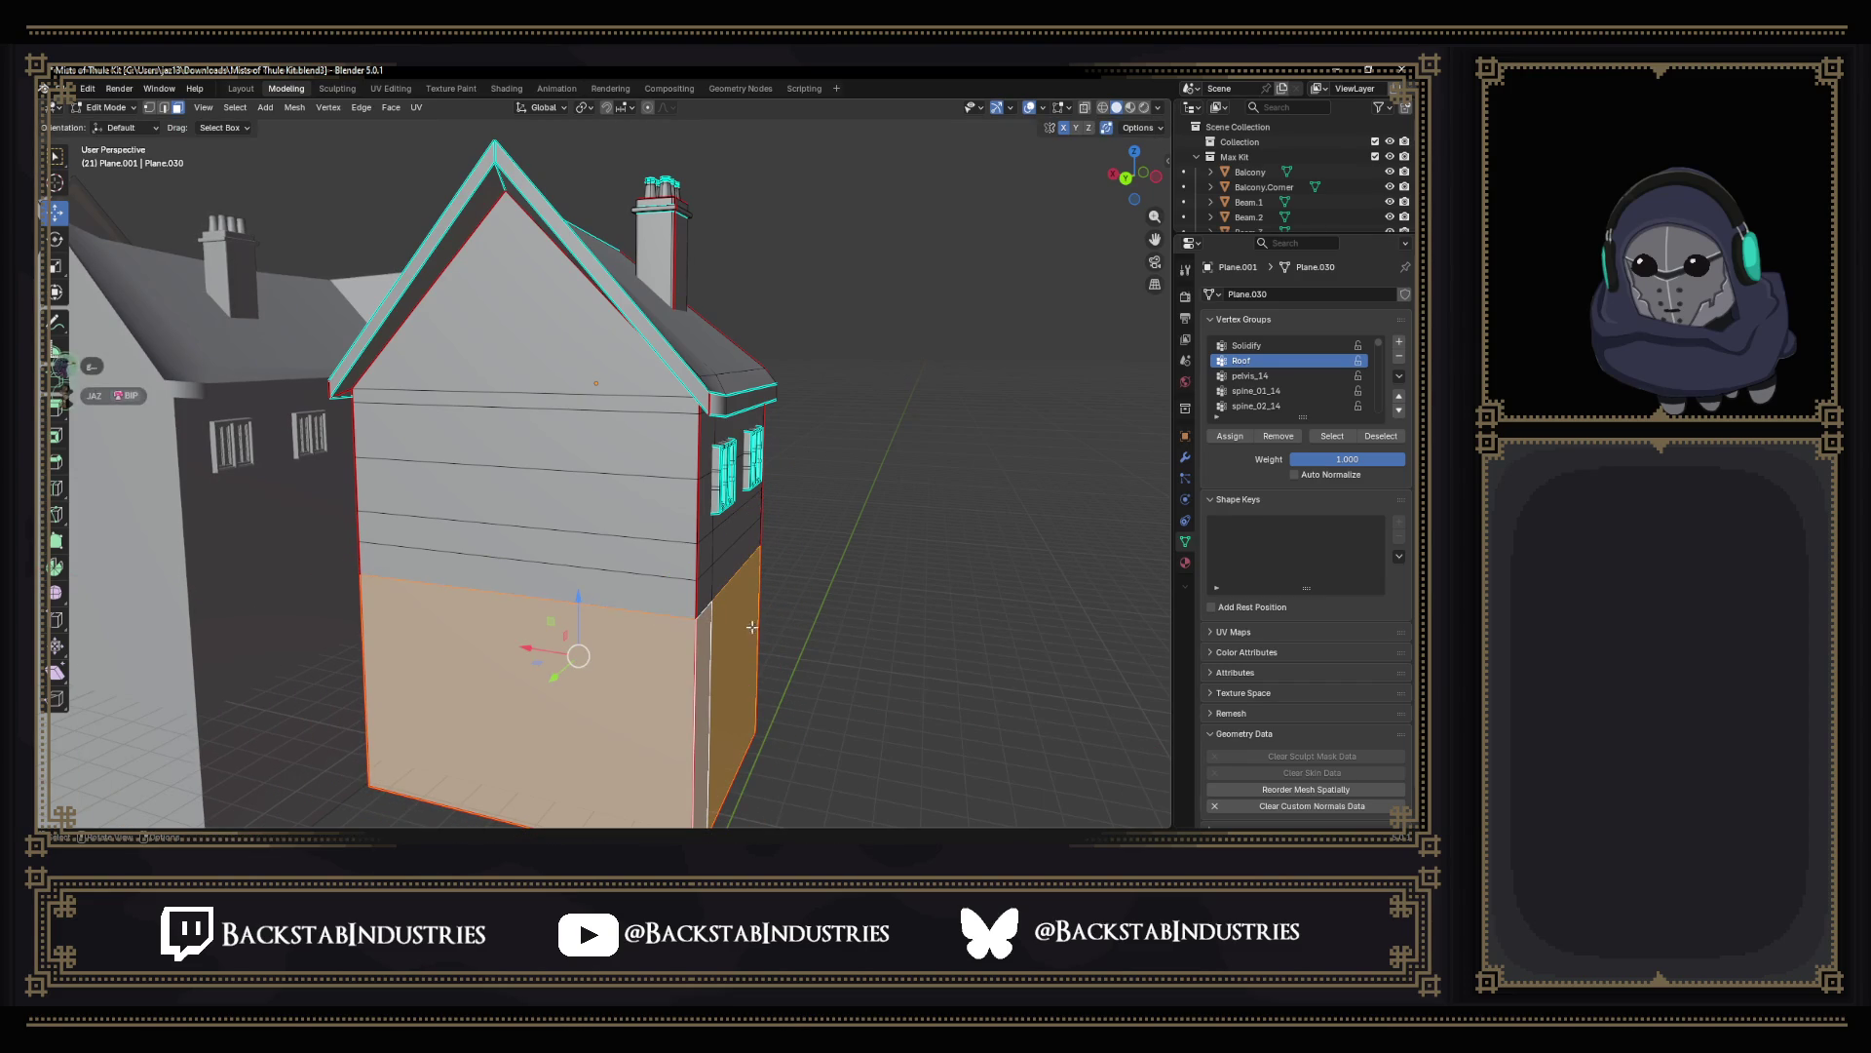
scroll(710, 633, "up", 3)
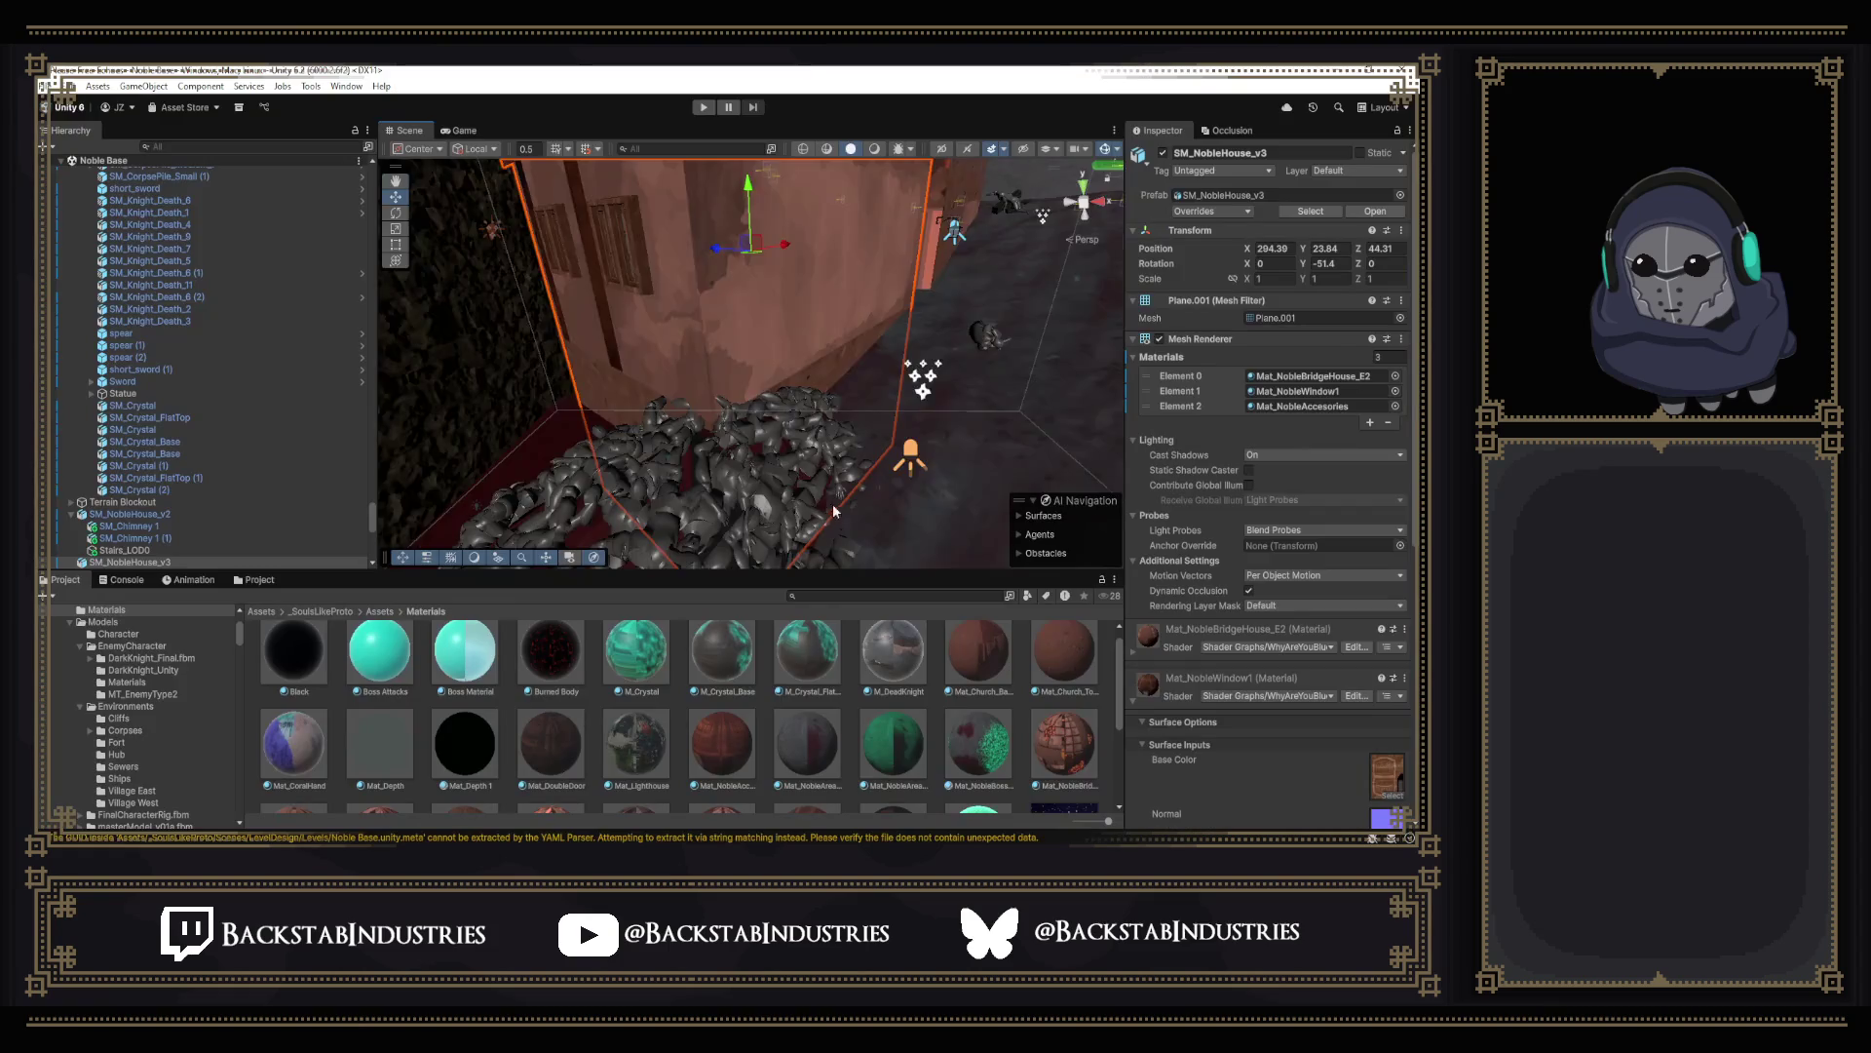
mouse_move(808, 448)
right_mouse_down()
mouse_move(591, 487)
mouse_move(284, 467)
right_mouse_up()
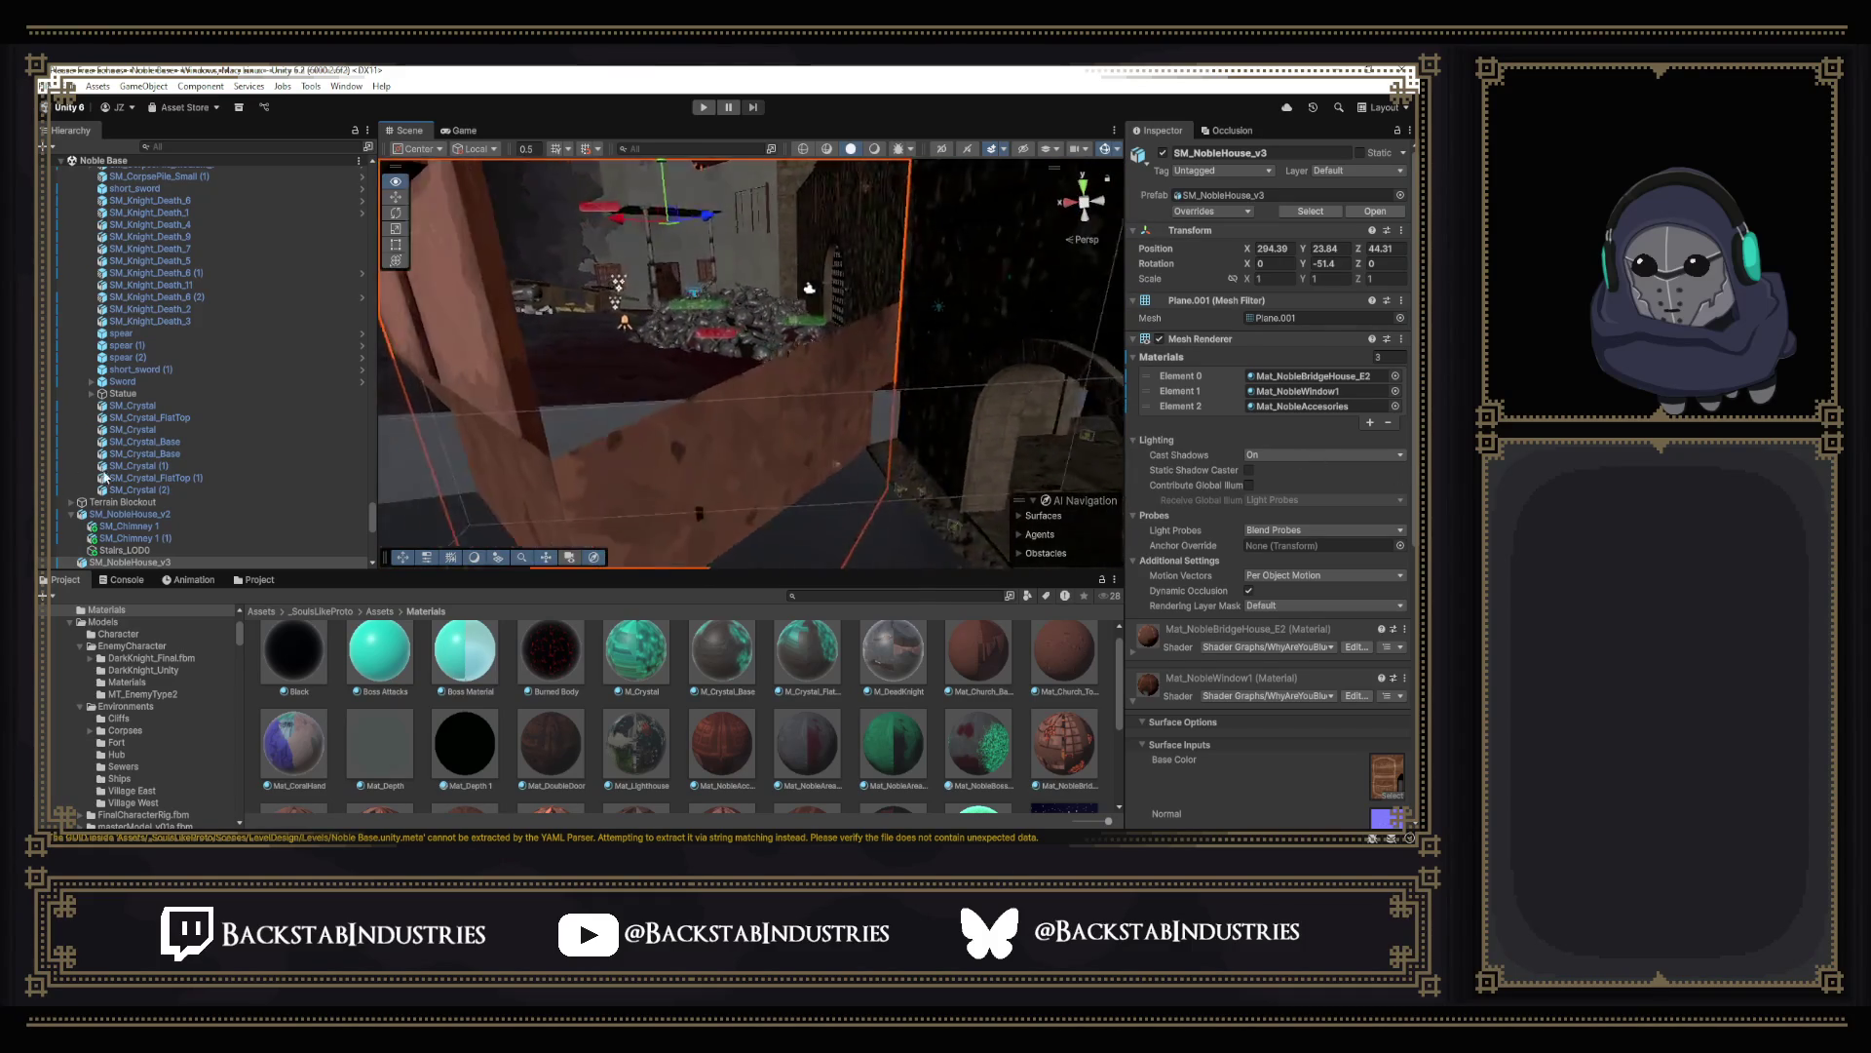
right_click_drag(816, 288, 762, 501)
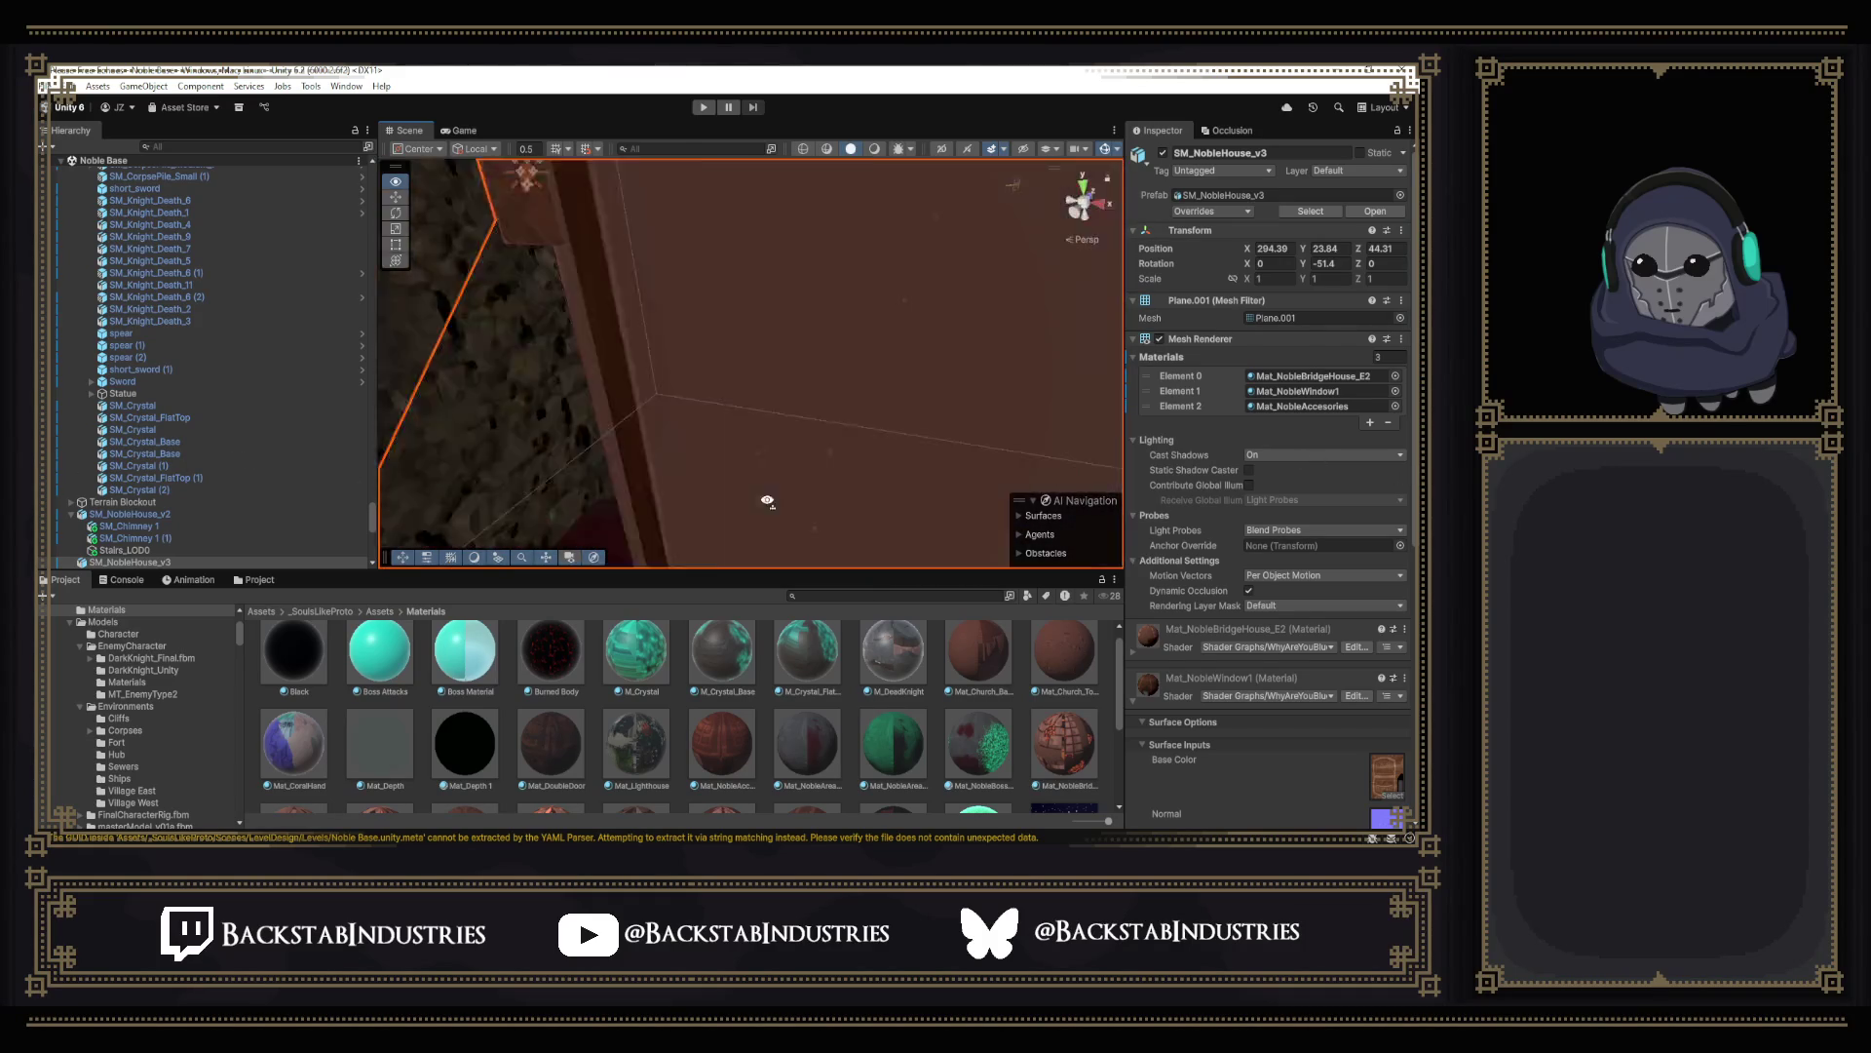
key("alt+Tab")
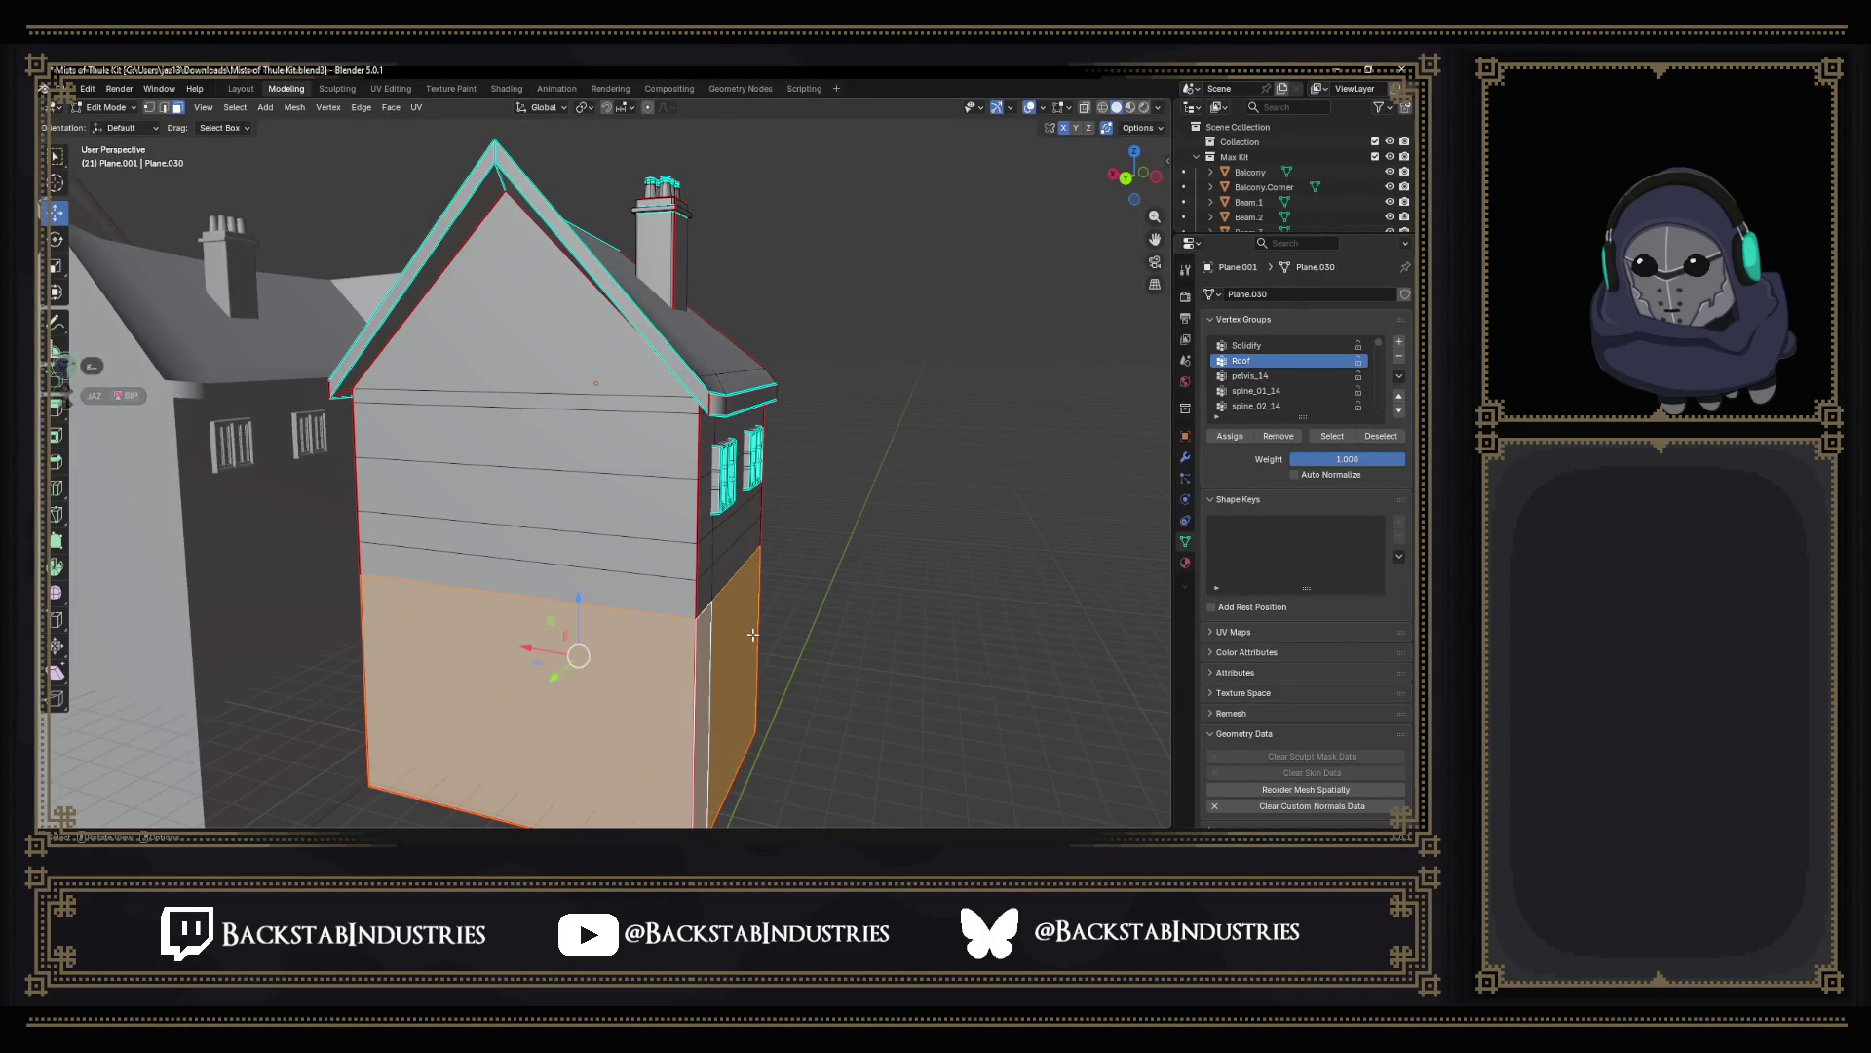
Select the lower wall faces and extrude them outward into a wider ground-floor block, height fixed.
left_click(751, 636)
middle_click_drag(752, 635, 675, 635)
mouse_move(553, 668)
middle_mouse_down()
mouse_move(542, 648)
mouse_move(588, 756)
middle_mouse_up()
left_click(543, 649, "ctrl")
left_click(291, 704, "ctrl")
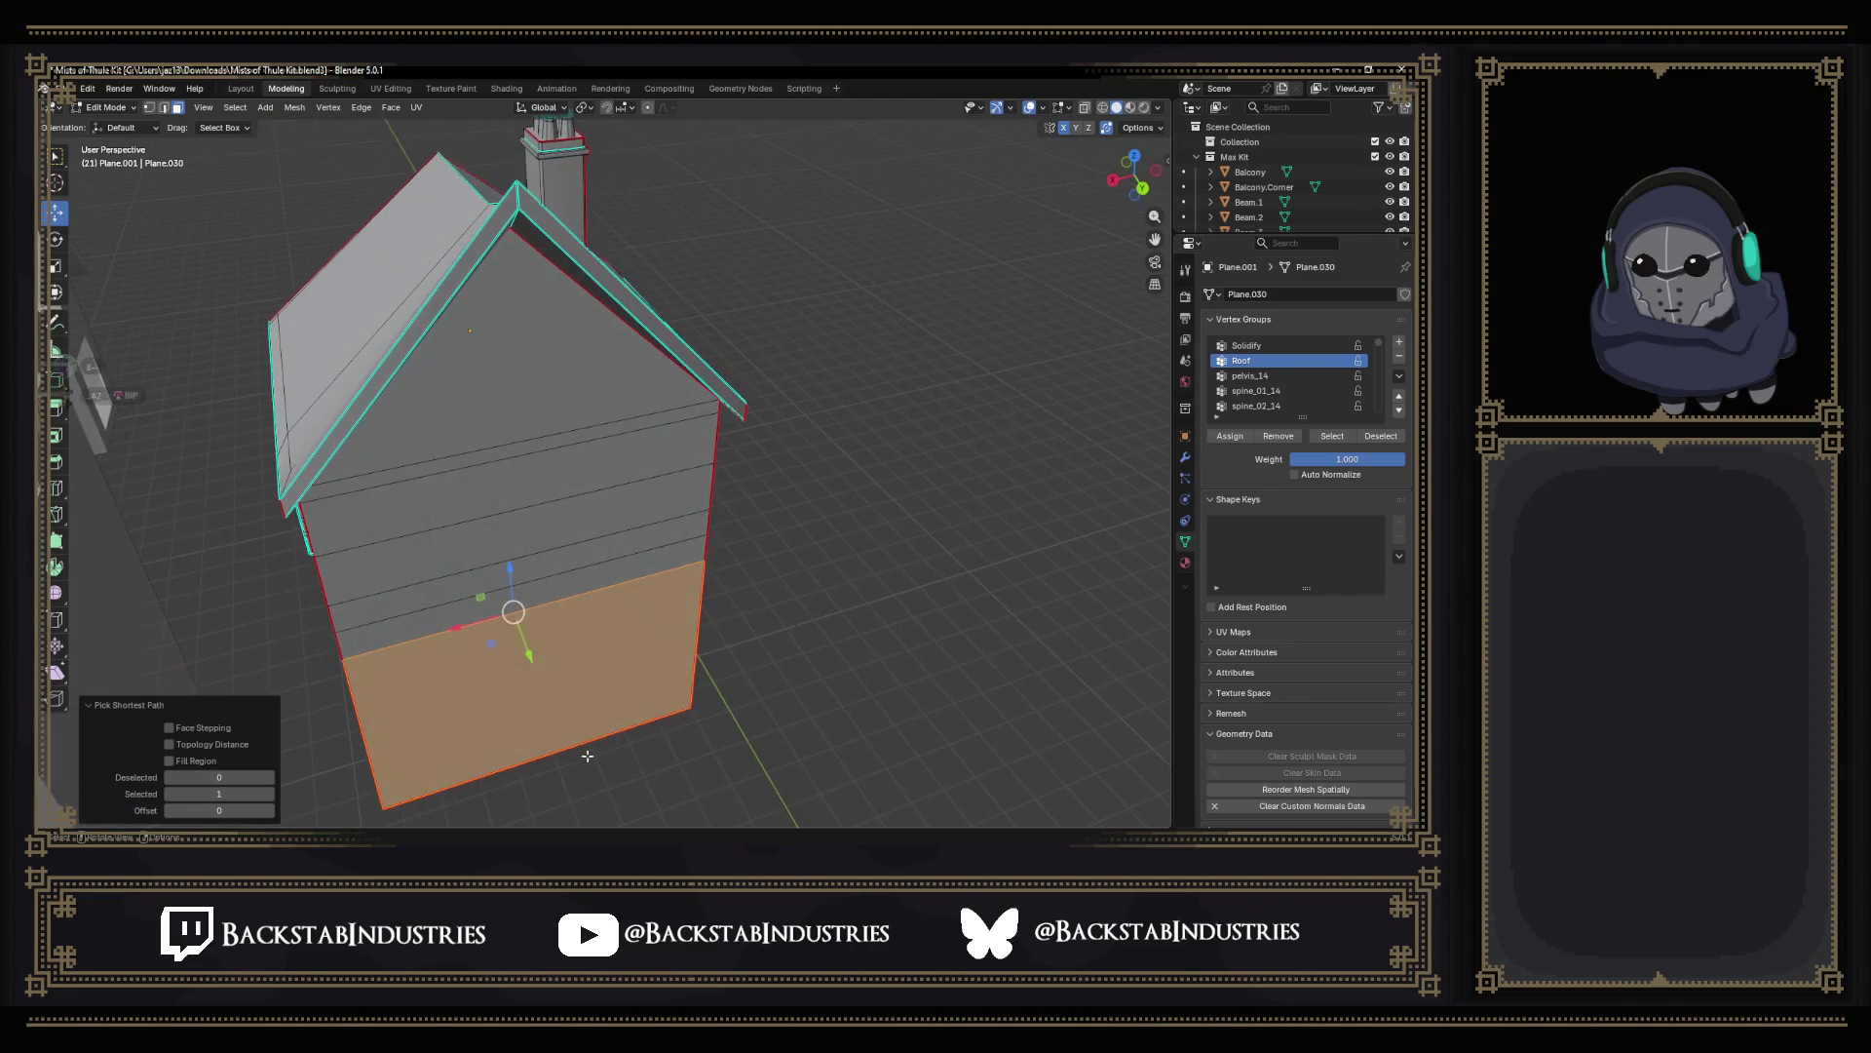
key("s")
key("shift+z")
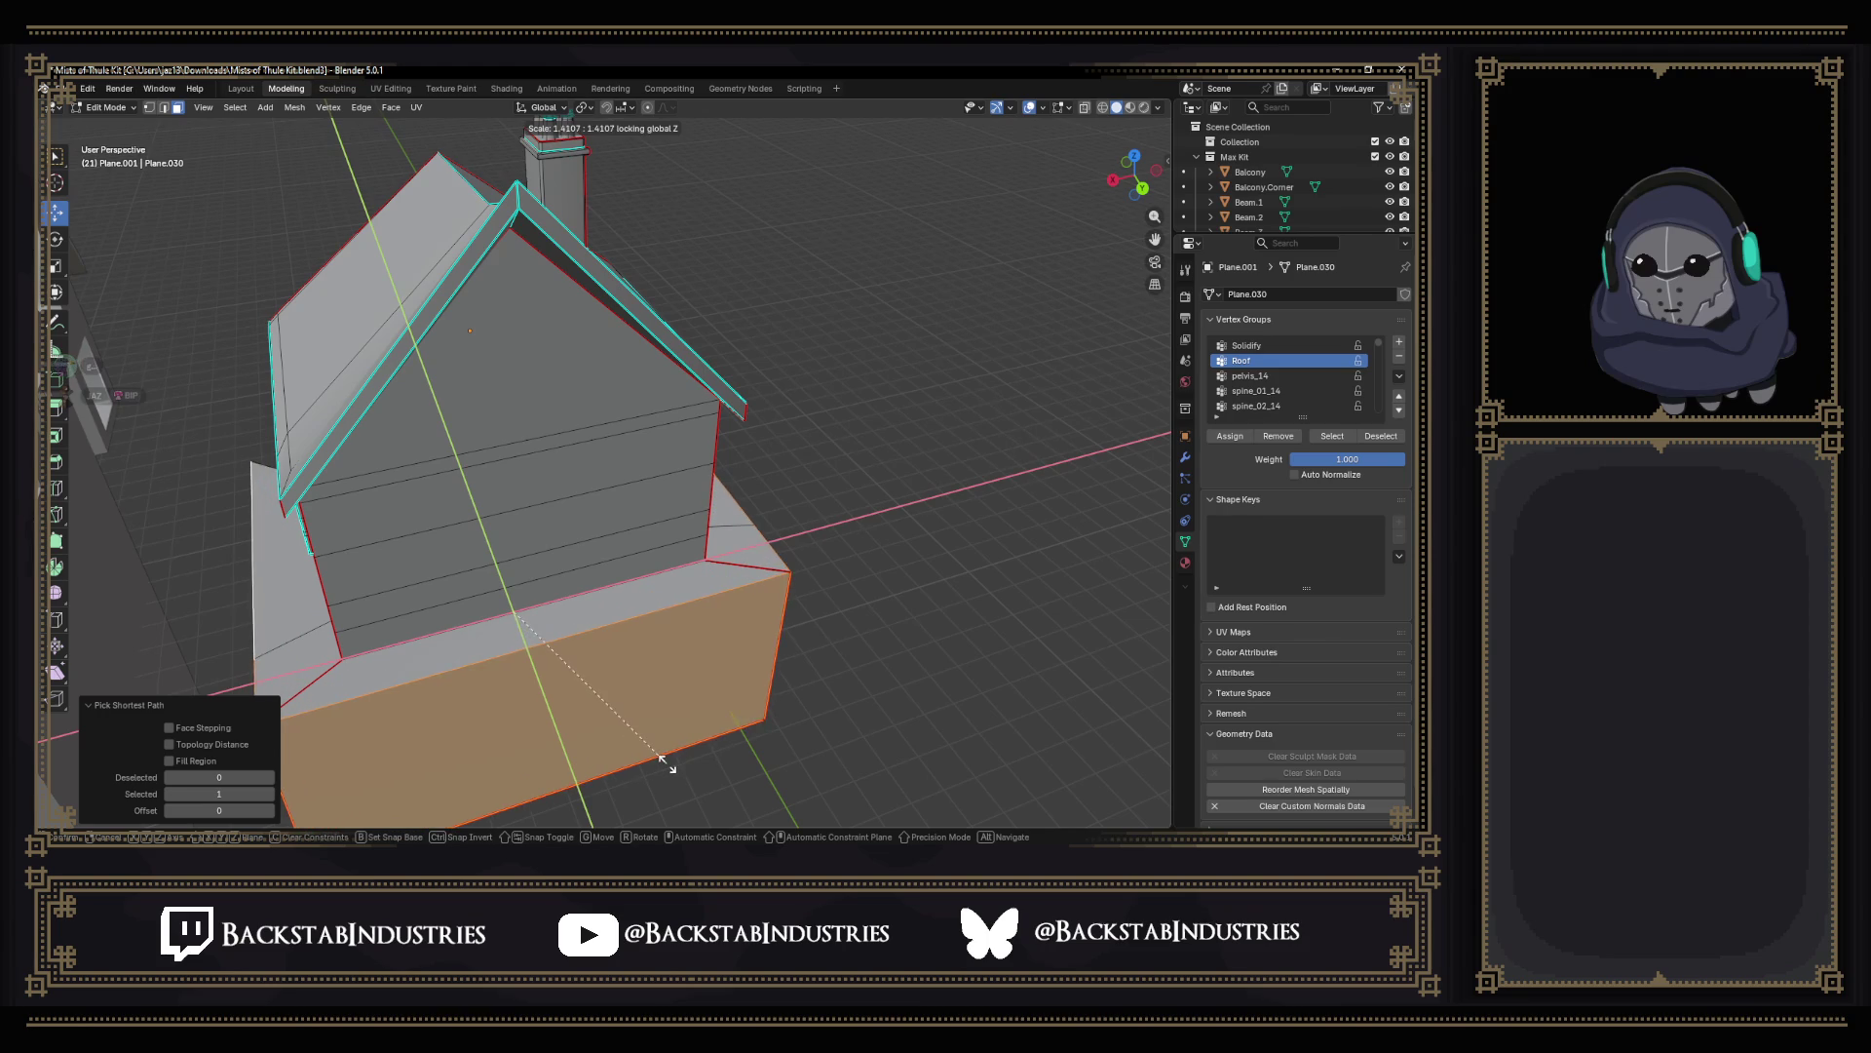
left_click(657, 764)
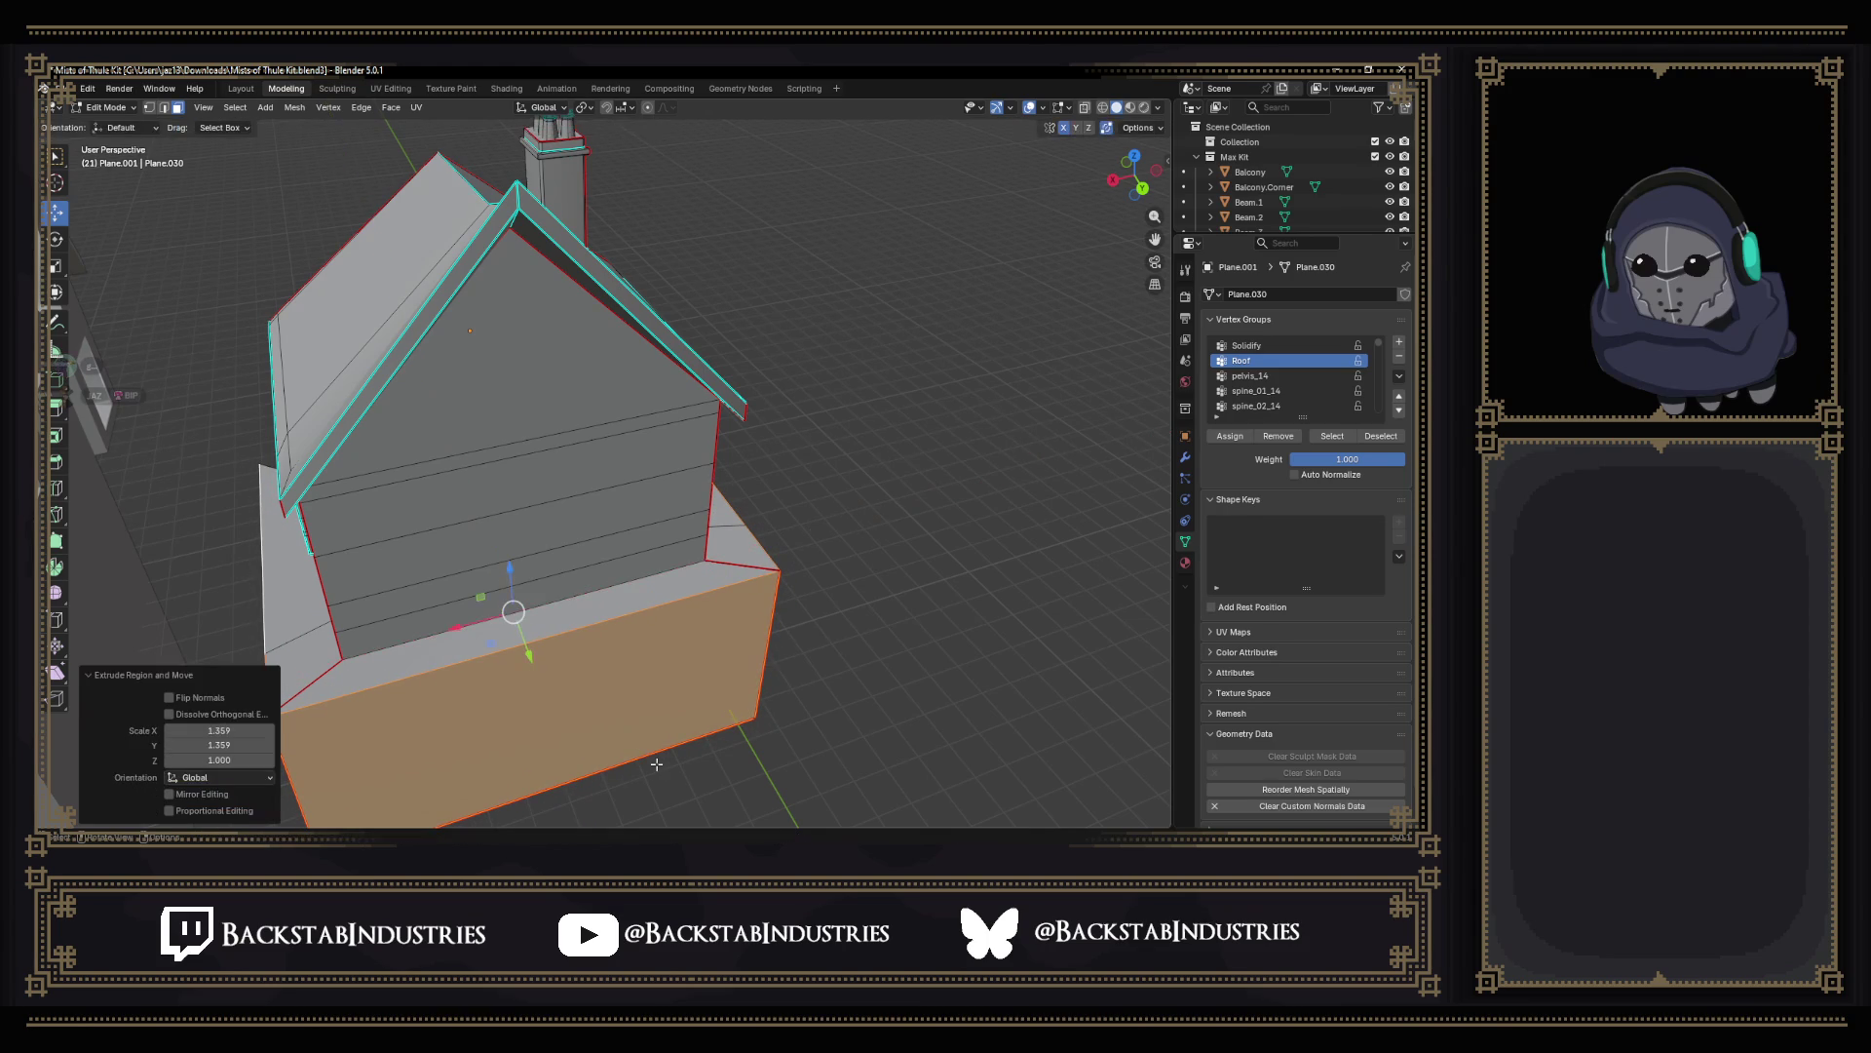
Narrow the ground-floor block along X to a 0.82 scale.
key("s")
key("x")
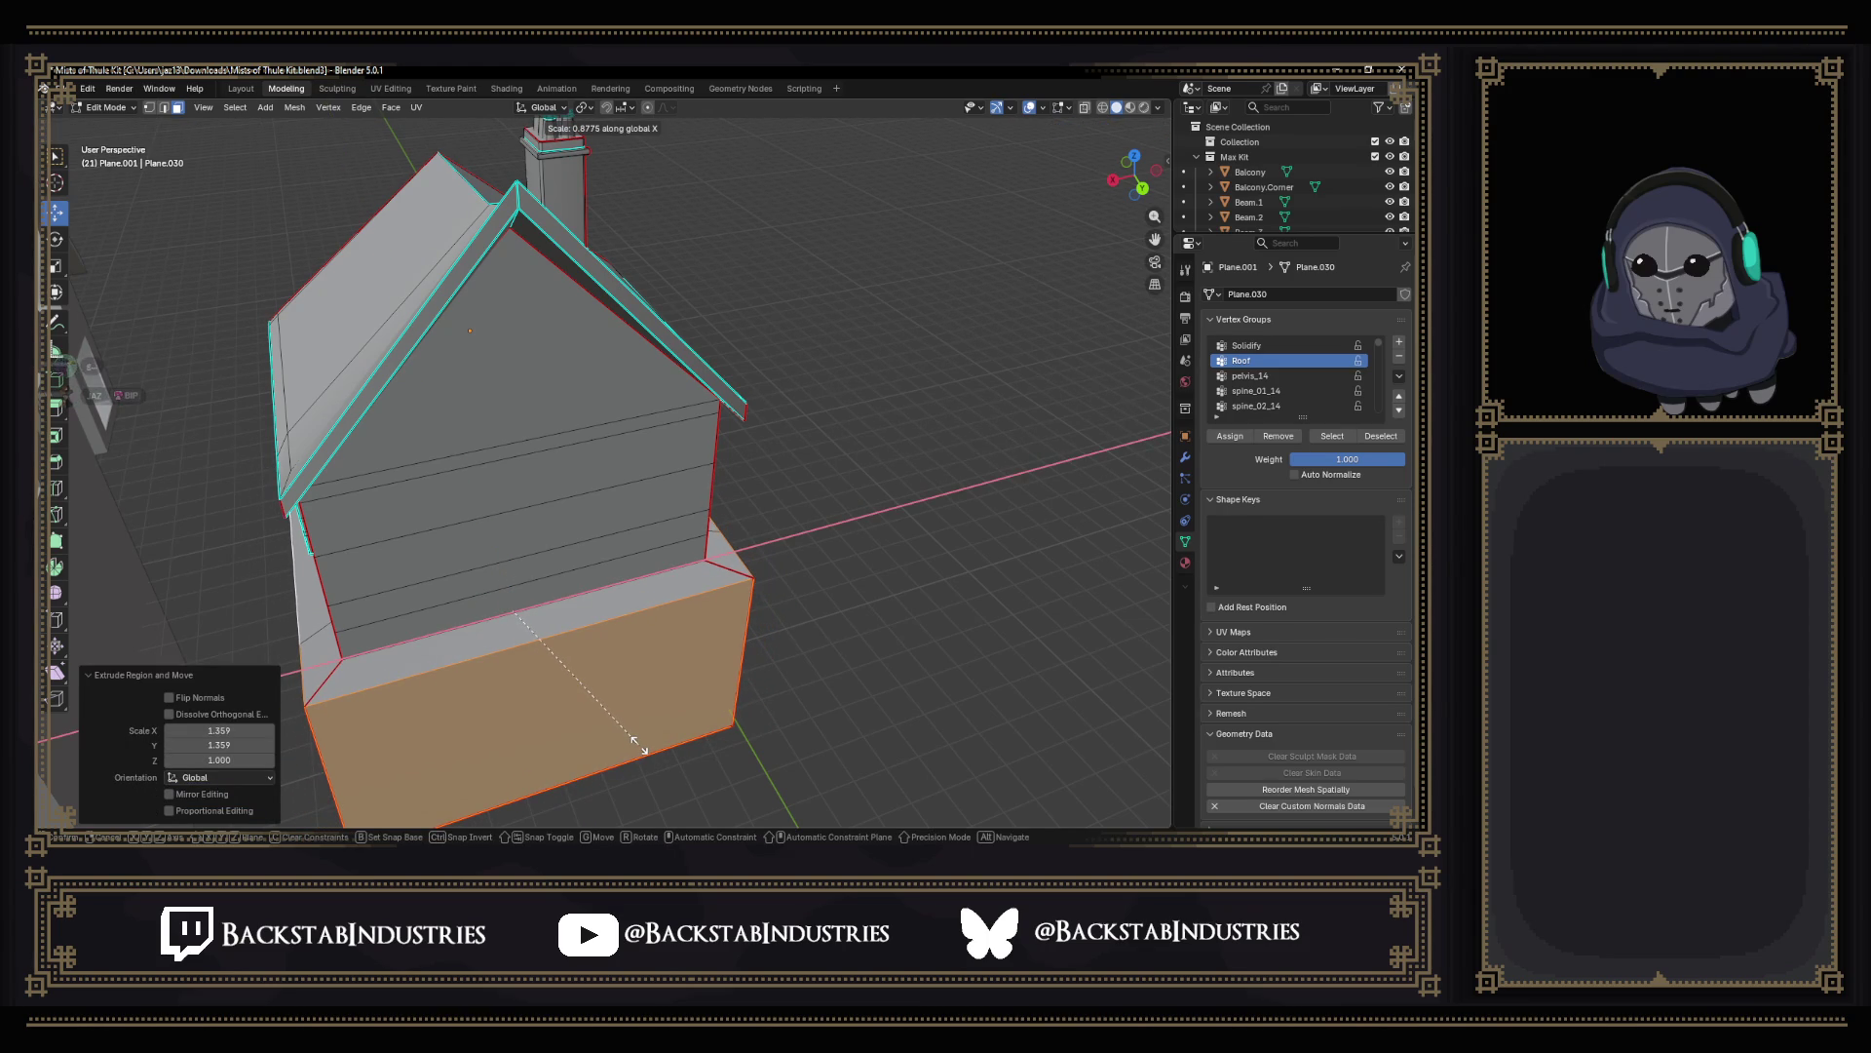
left_click(631, 733)
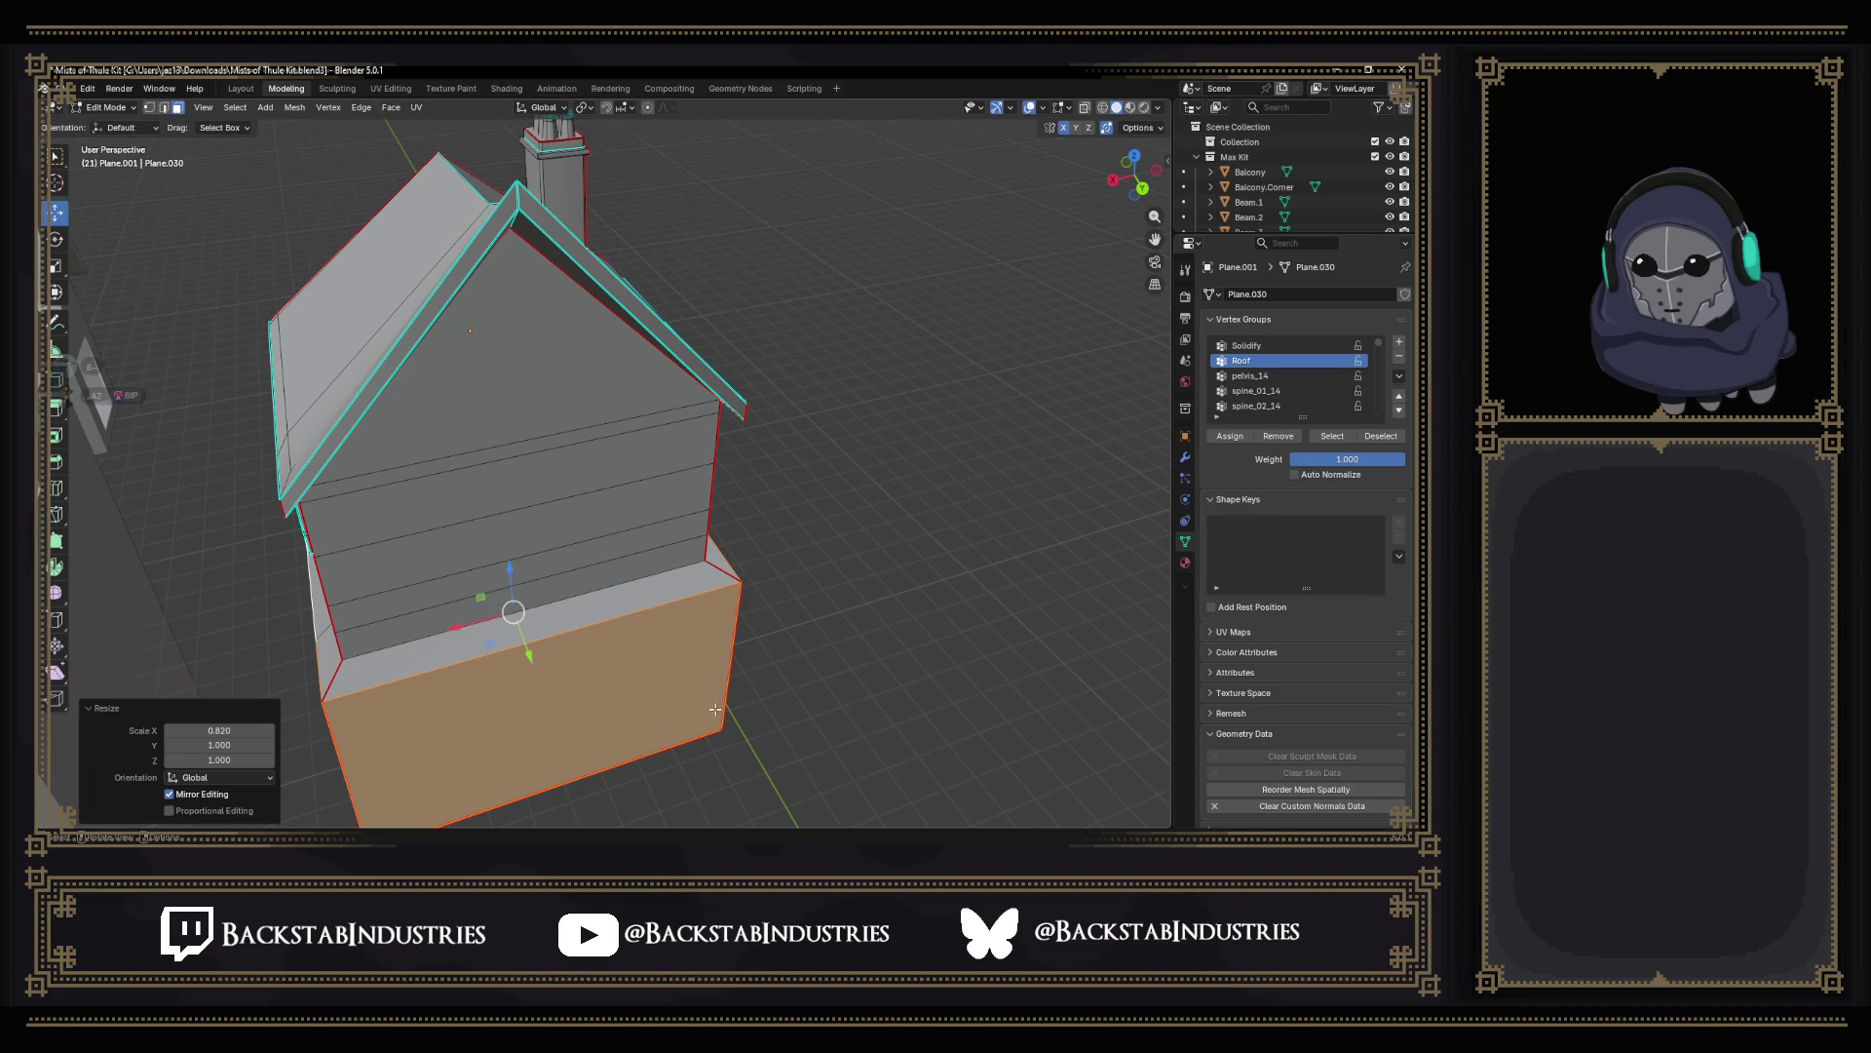
Export the house as FBX and fly around the updated model in the Unity scene.
left_click(89, 89)
mouse_move(87, 318)
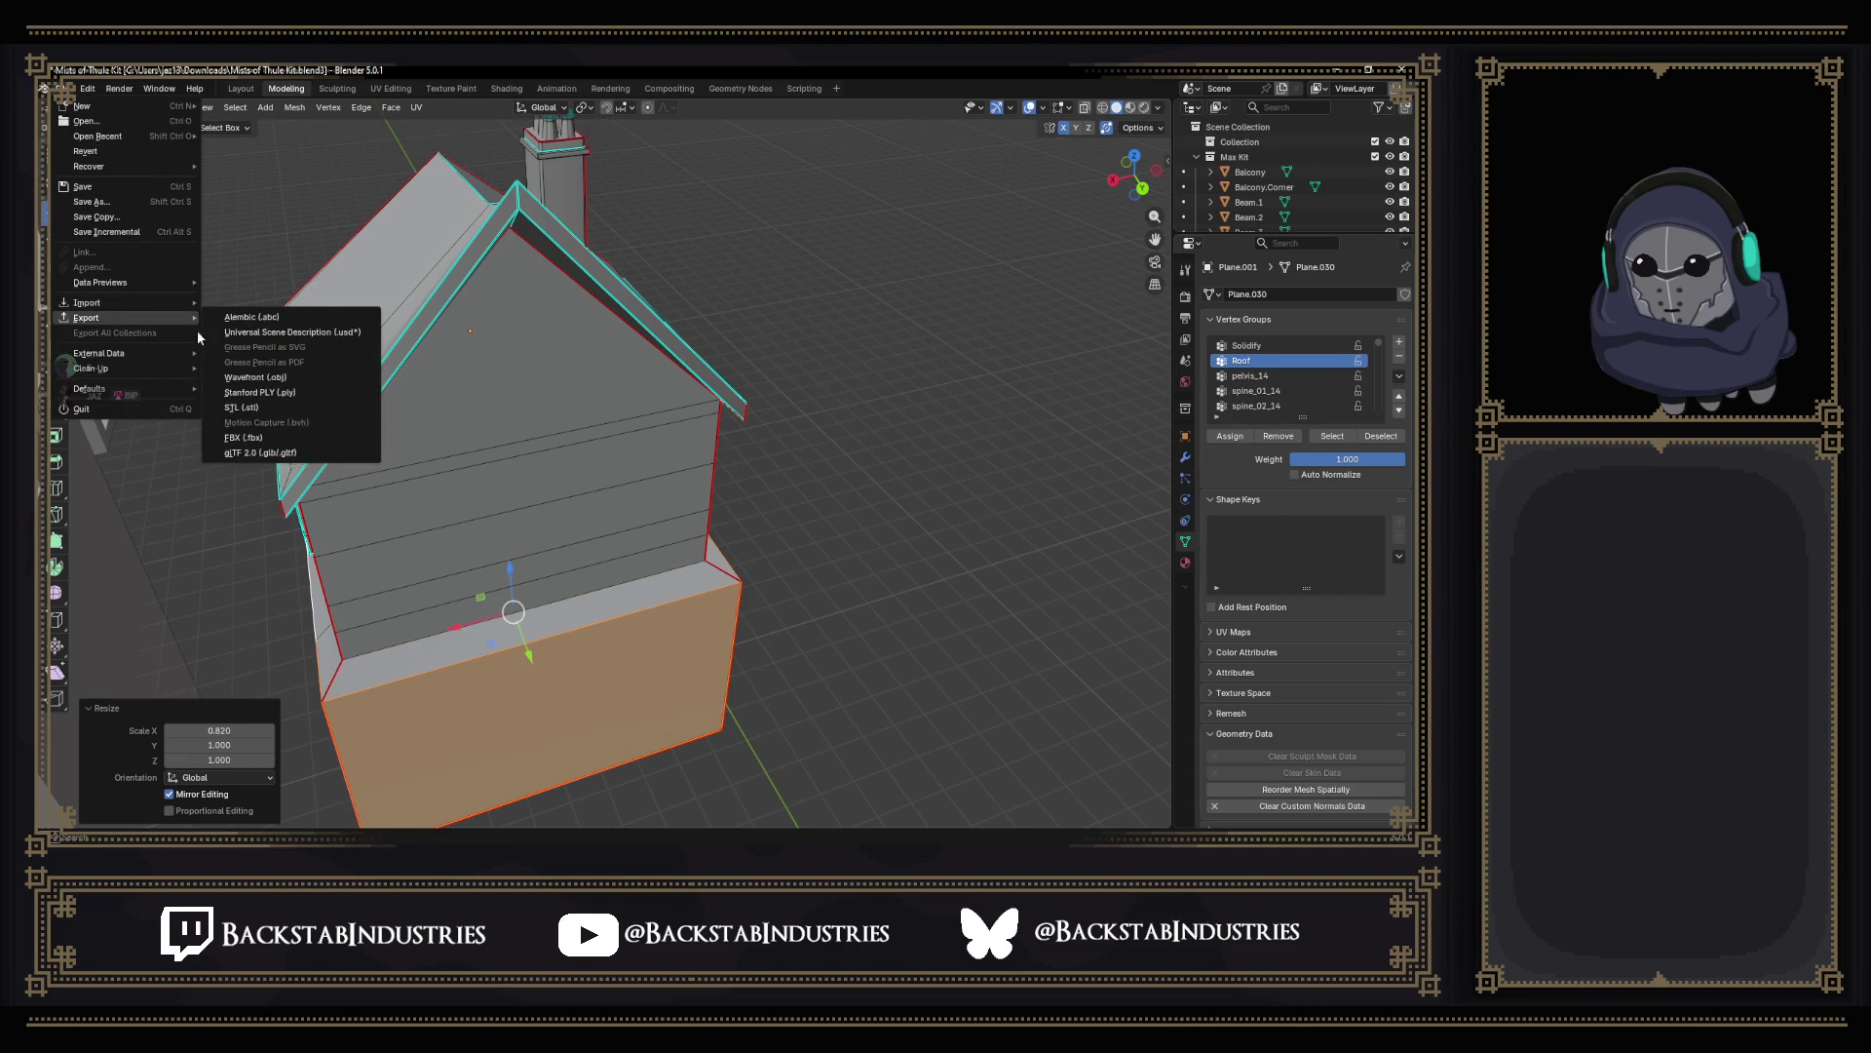
left_click(290, 448)
left_click(719, 595)
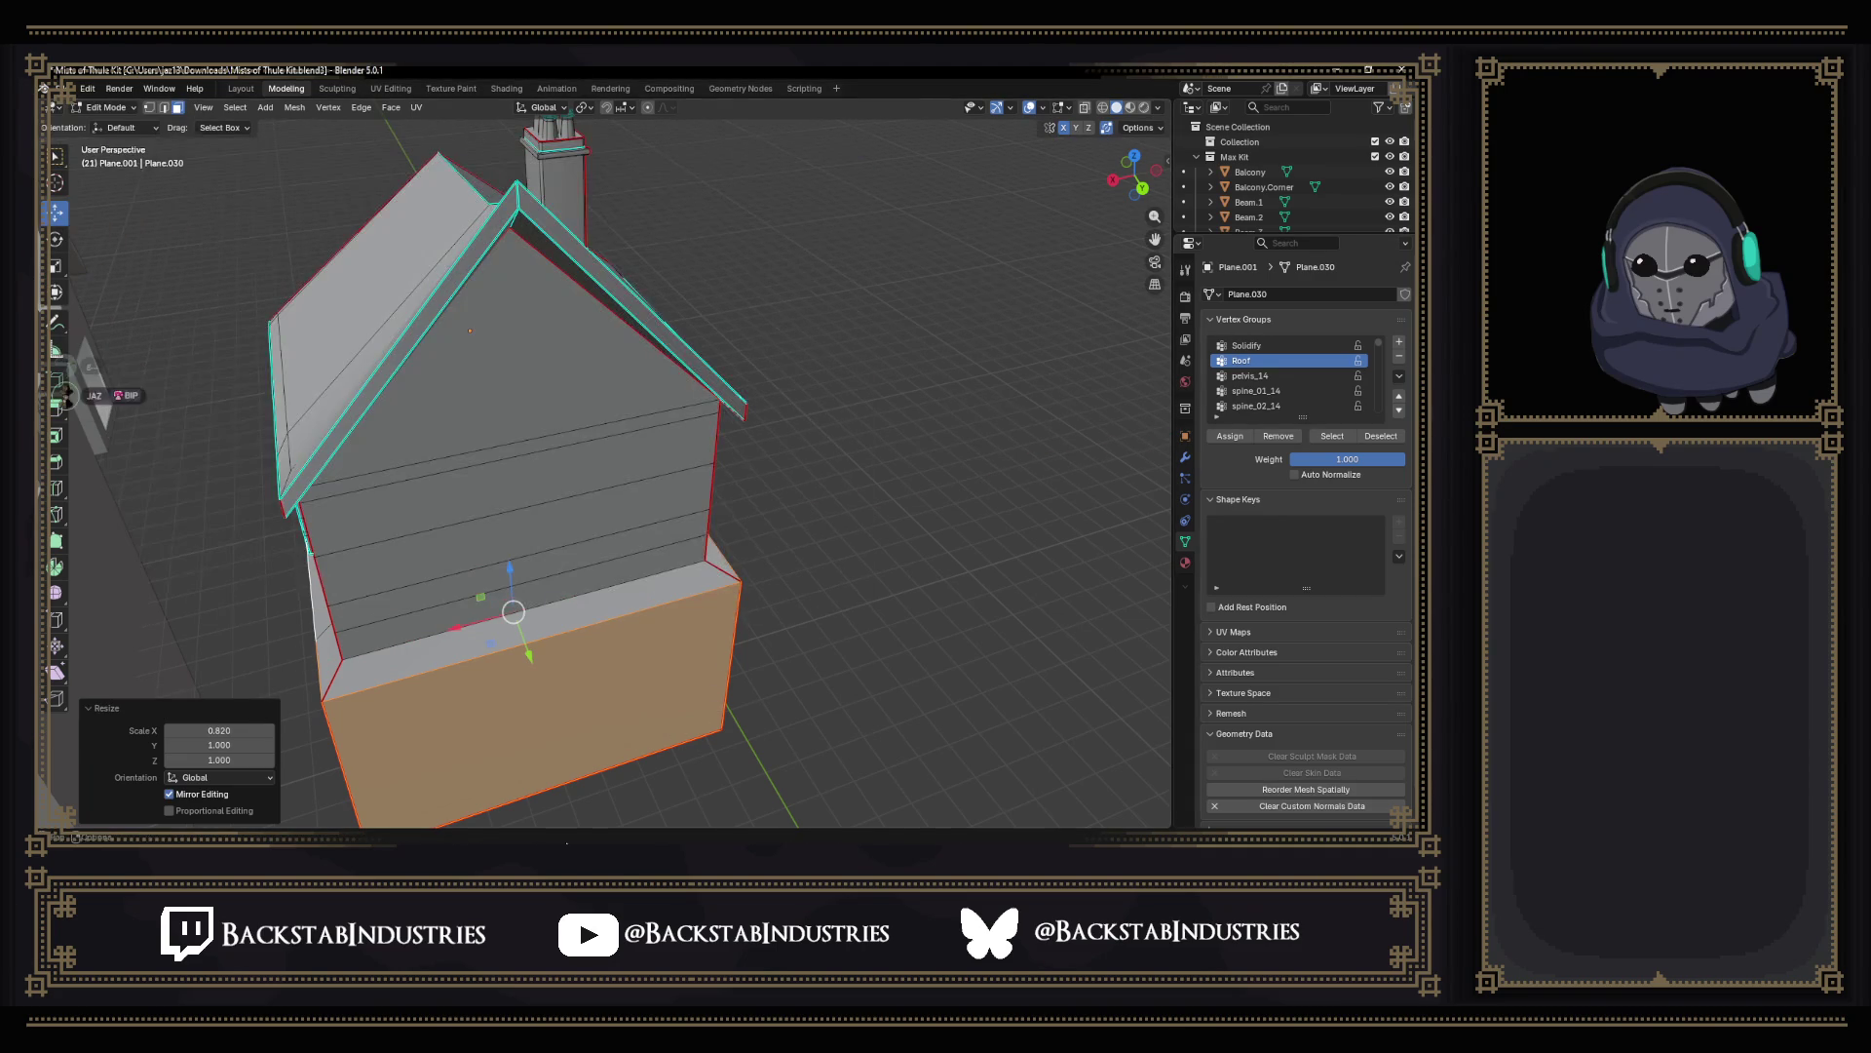
key("alt+Tab")
mouse_move(791, 523)
right_mouse_down()
mouse_move(848, 497)
mouse_move(696, 480)
mouse_move(858, 386)
mouse_move(685, 405)
mouse_move(575, 446)
mouse_move(720, 553)
right_mouse_up()
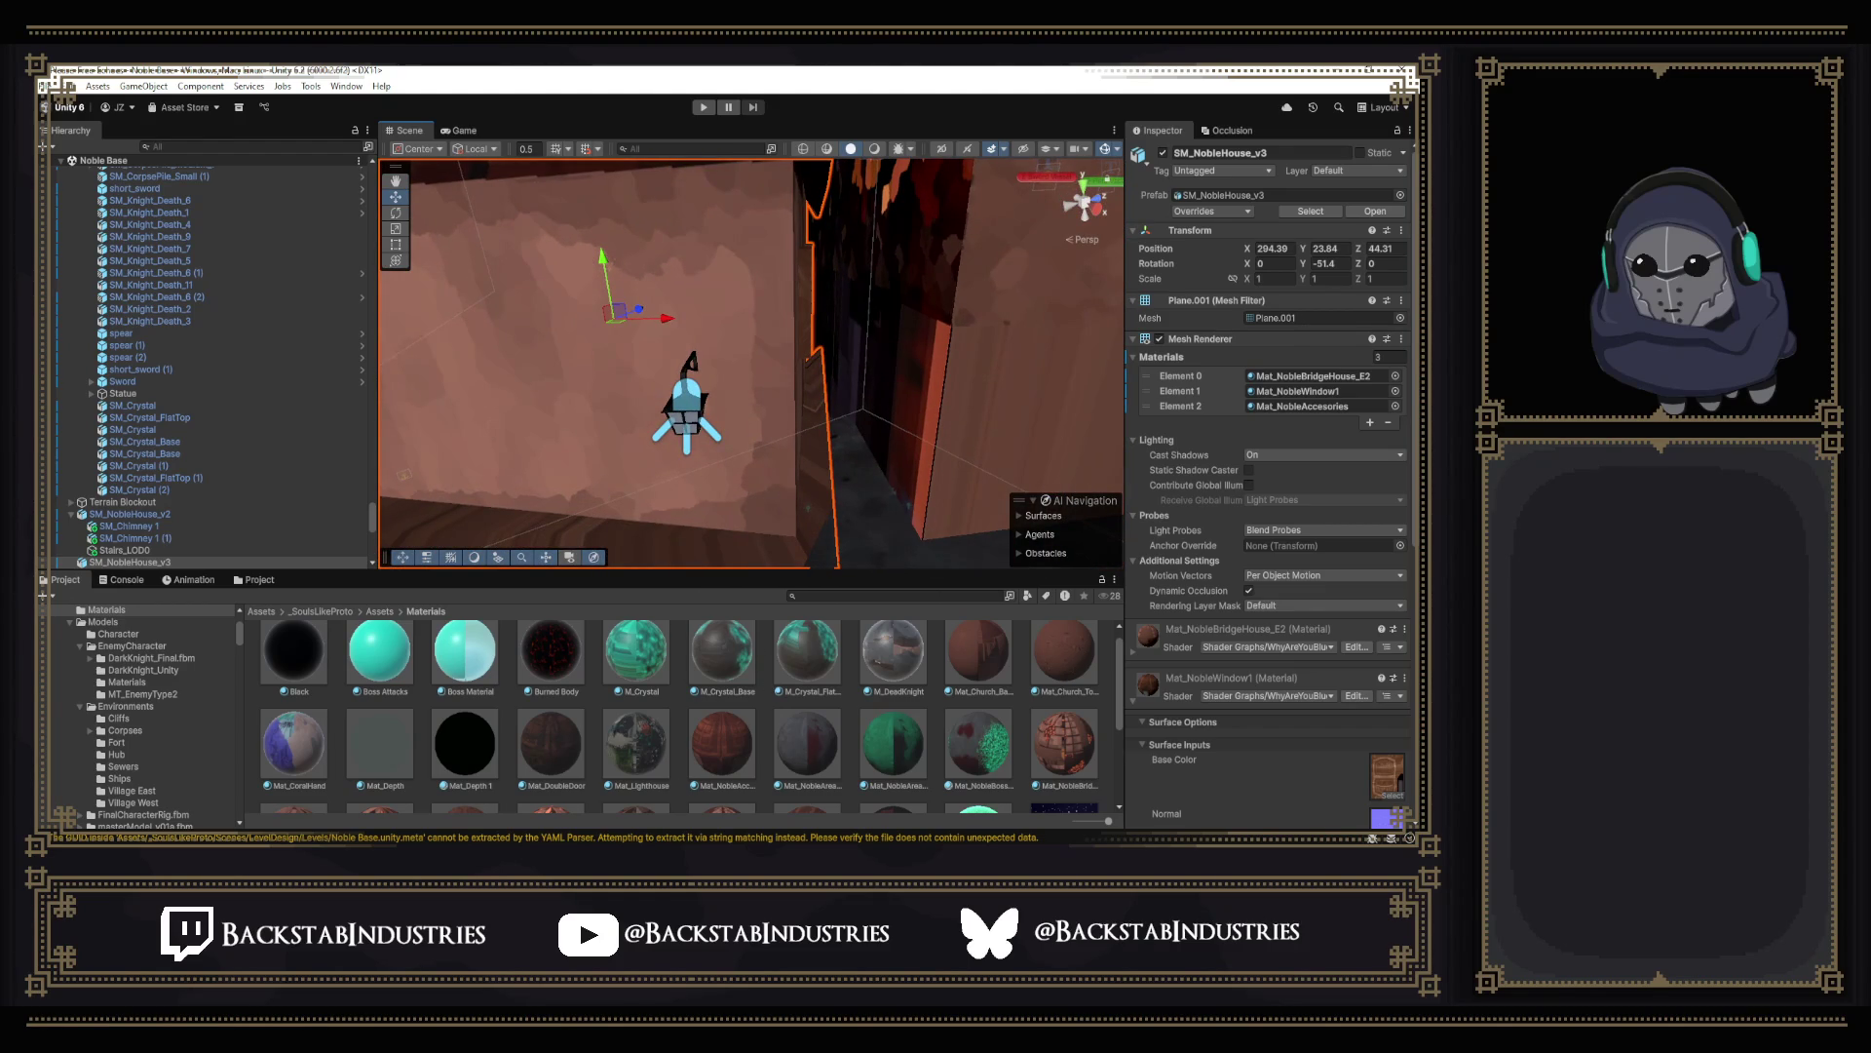
Fly around the updated house in Unity and orbit it among neighbouring buildings in Blender.
key("alt+Tab")
key("alt+Tab")
mouse_move(818, 479)
right_mouse_down()
mouse_move(797, 434)
mouse_move(552, 463)
mouse_move(345, 420)
right_mouse_up()
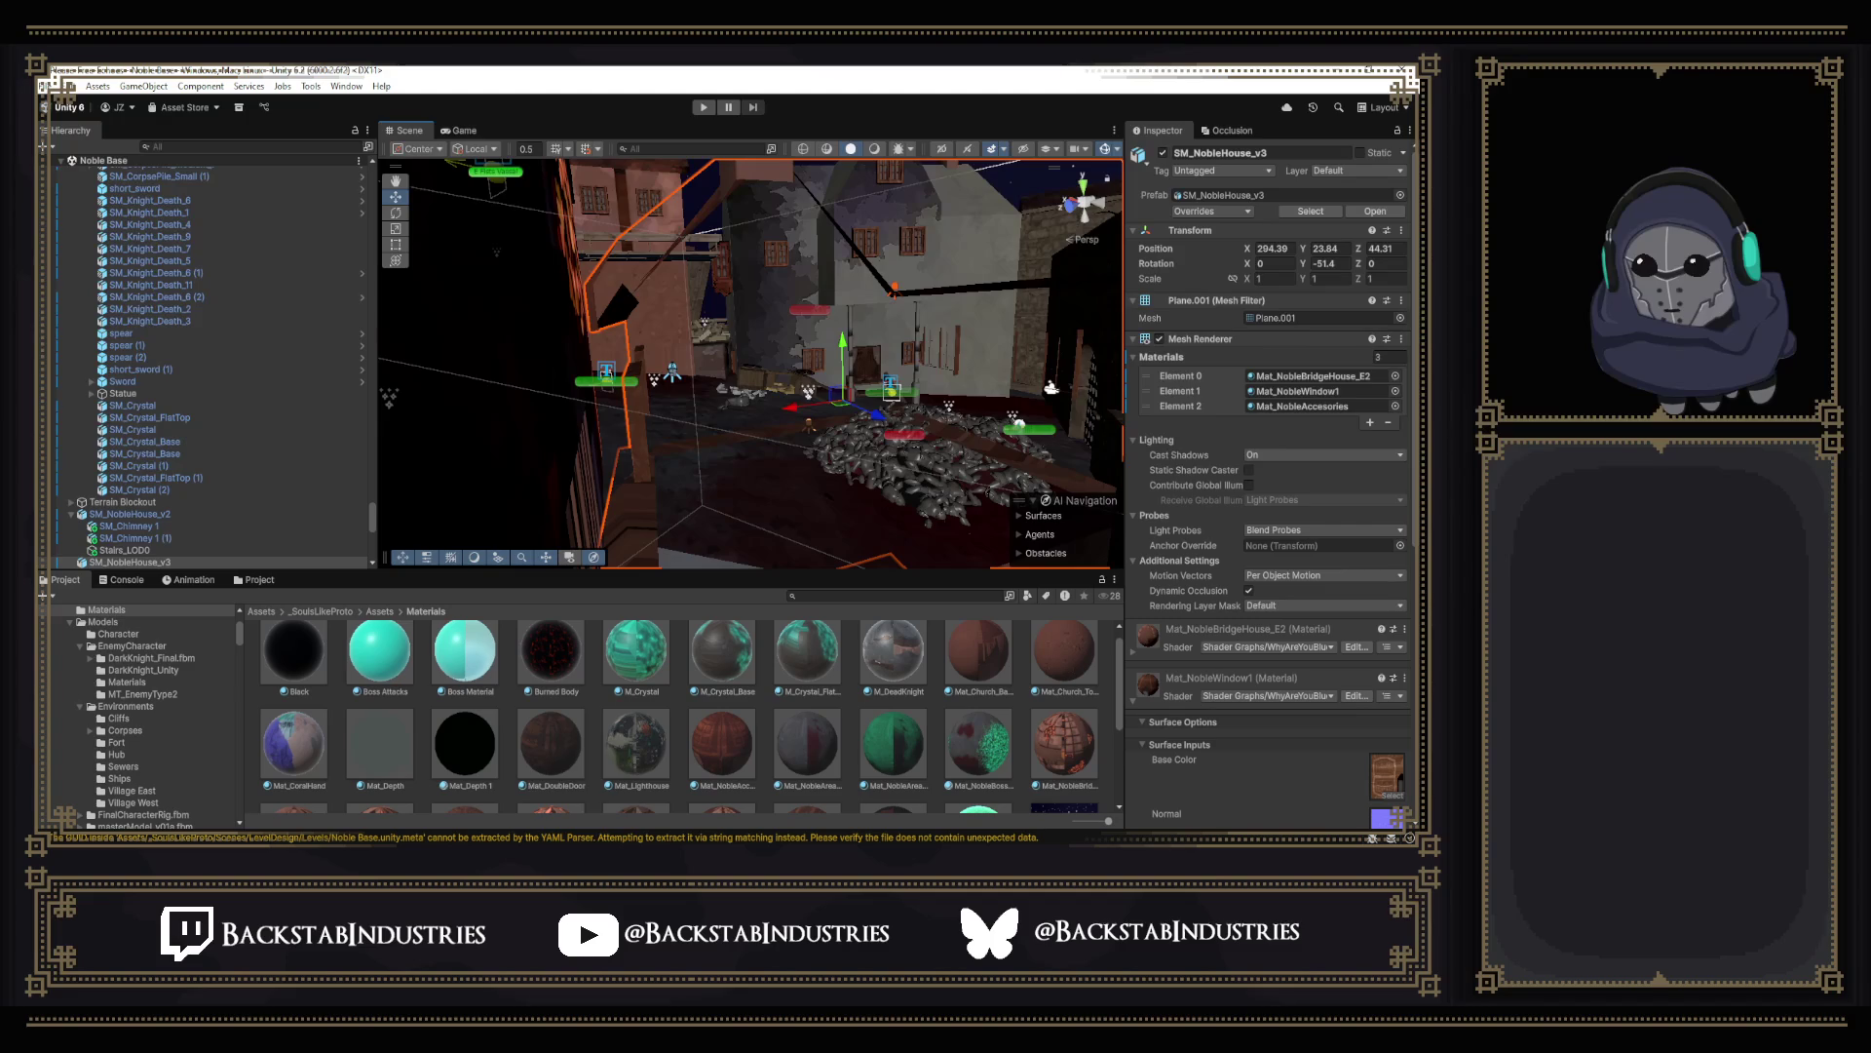
key("alt+Tab")
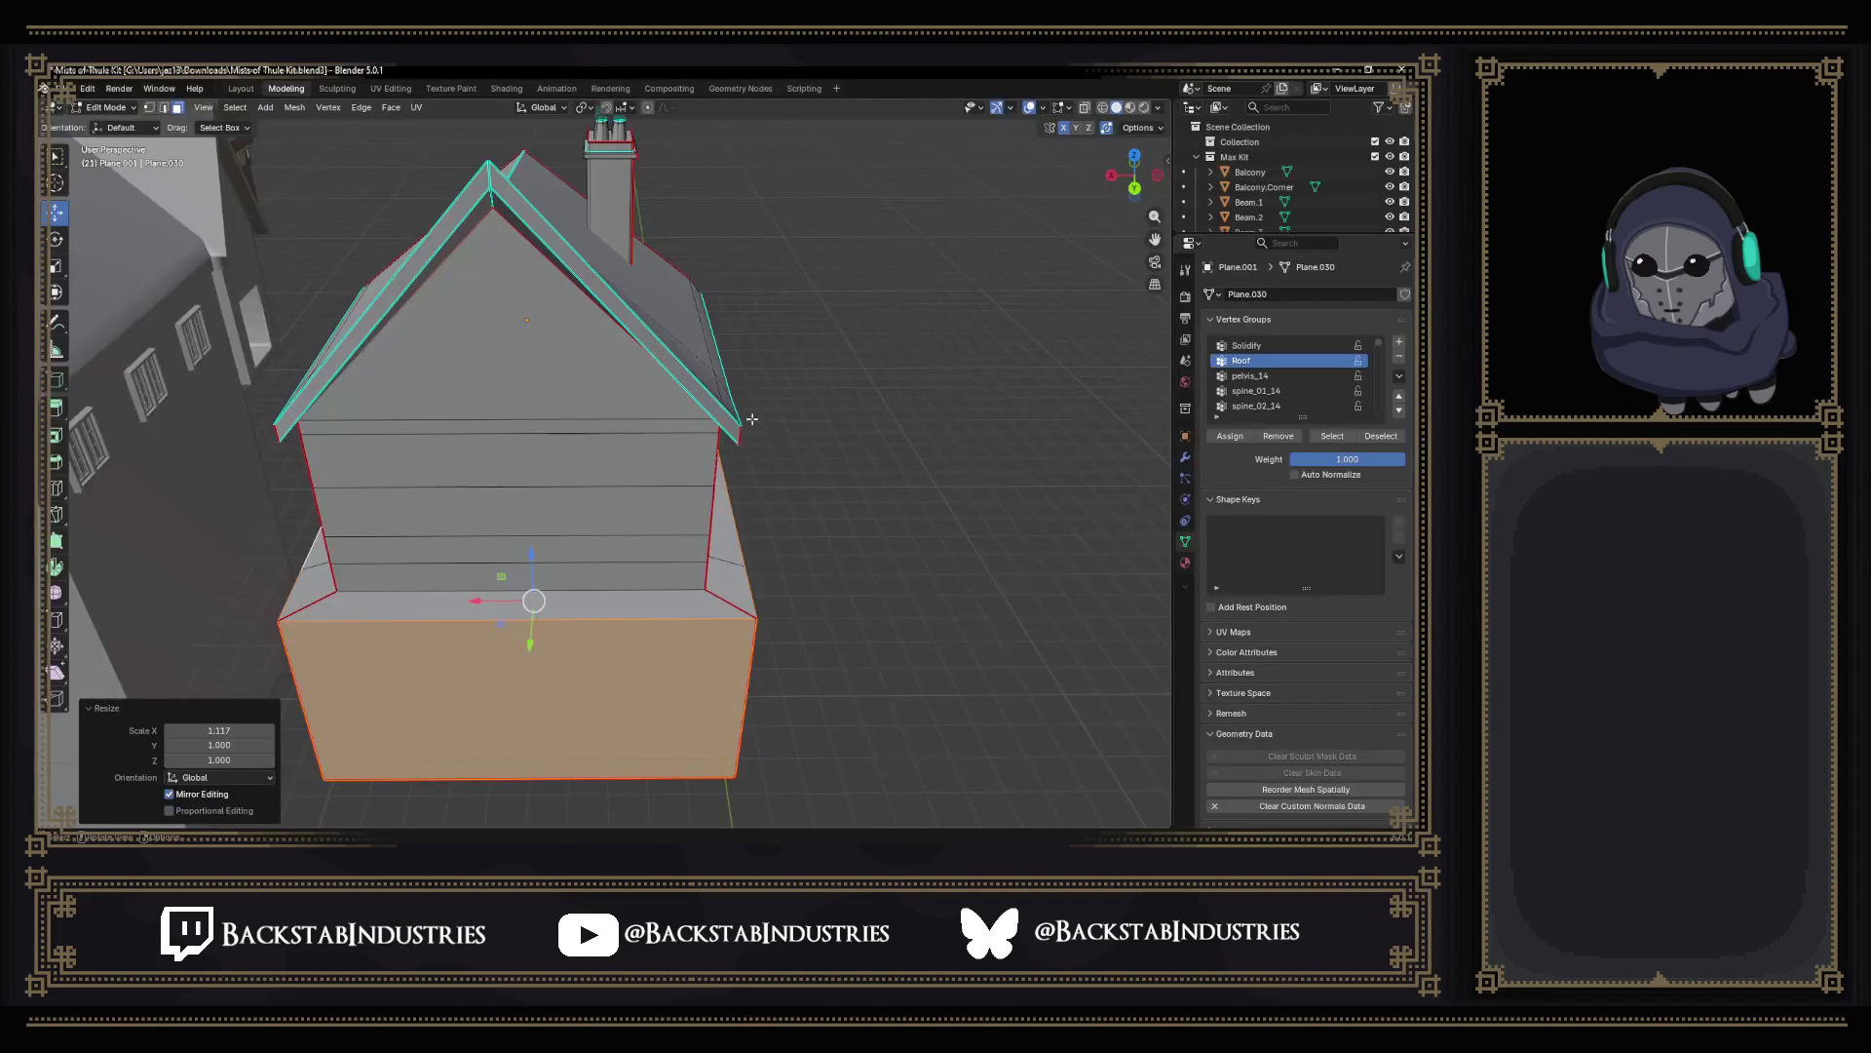
mouse_move(746, 433)
middle_mouse_down()
mouse_move(615, 611)
mouse_move(617, 592)
mouse_move(608, 833)
middle_mouse_up()
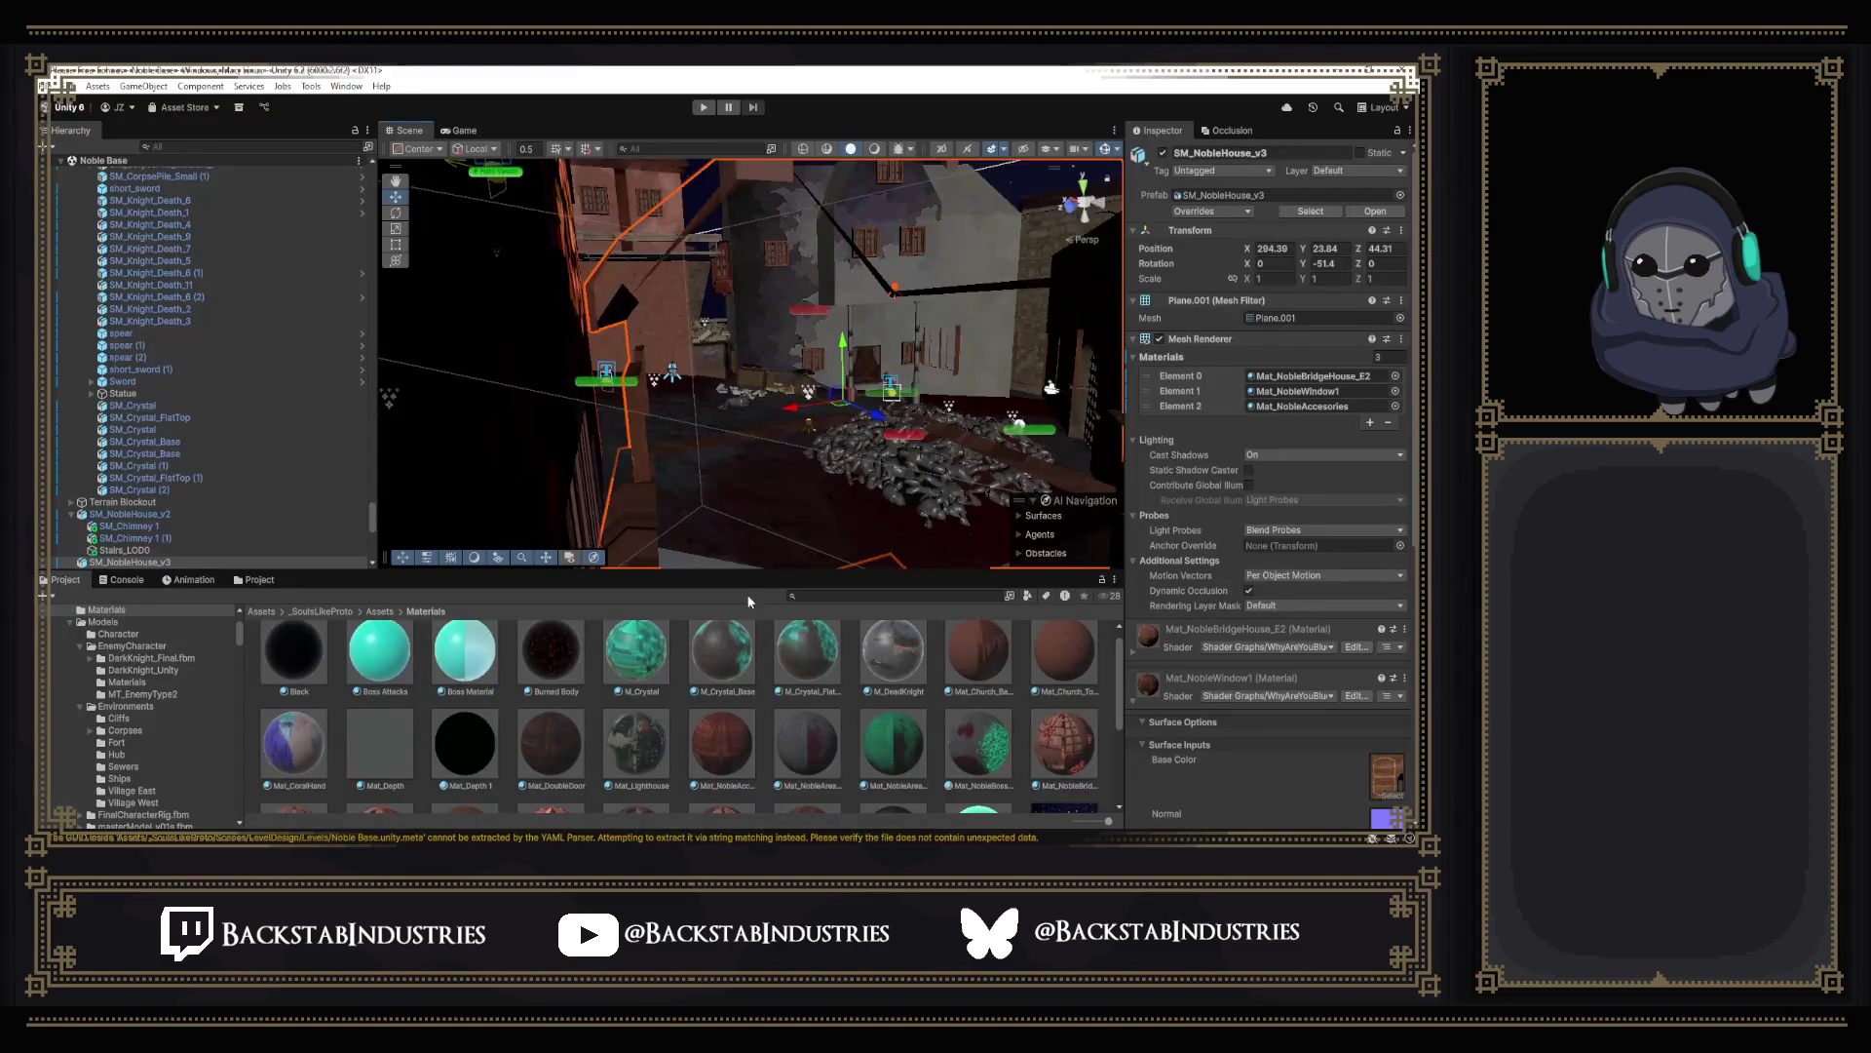
Orbit the Unity scene around the house, then orbit the house model back in Blender.
right_click_drag(717, 400, 707, 458)
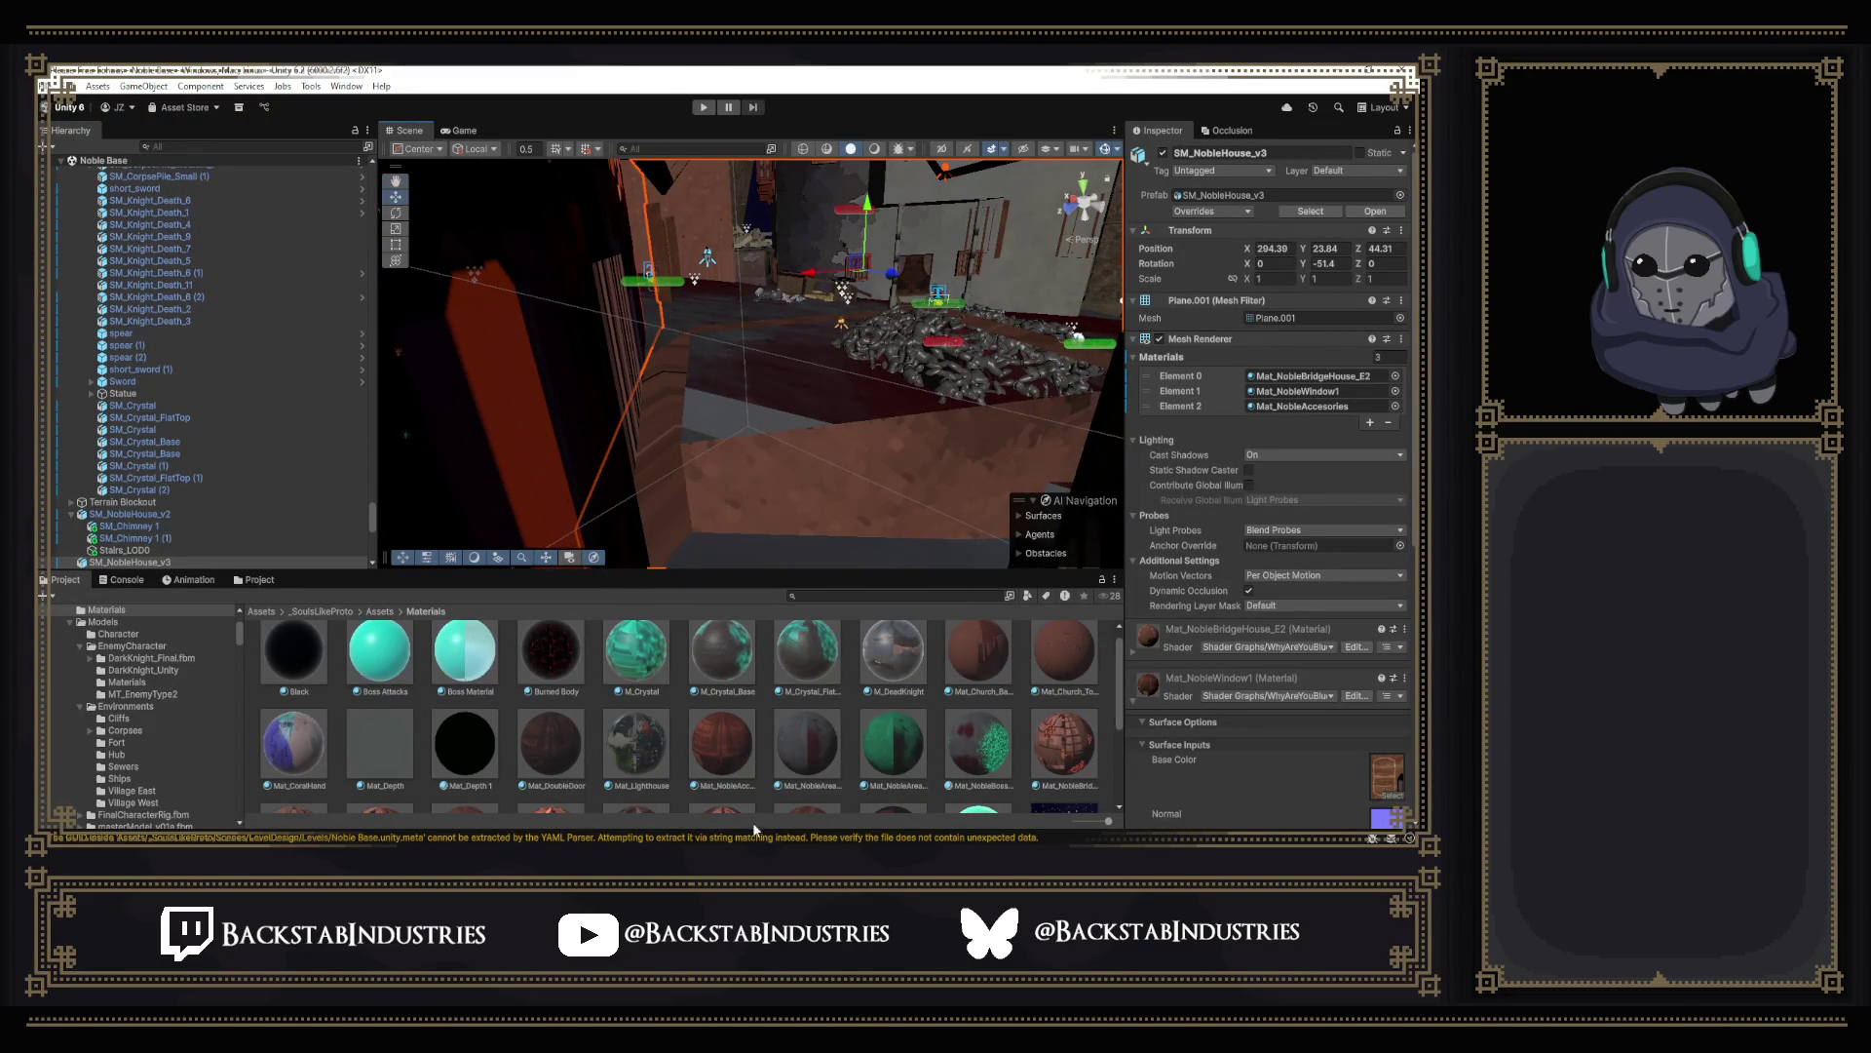
key("alt+Tab")
mouse_move(669, 597)
middle_mouse_down()
mouse_move(608, 517)
mouse_move(796, 561)
middle_mouse_up()
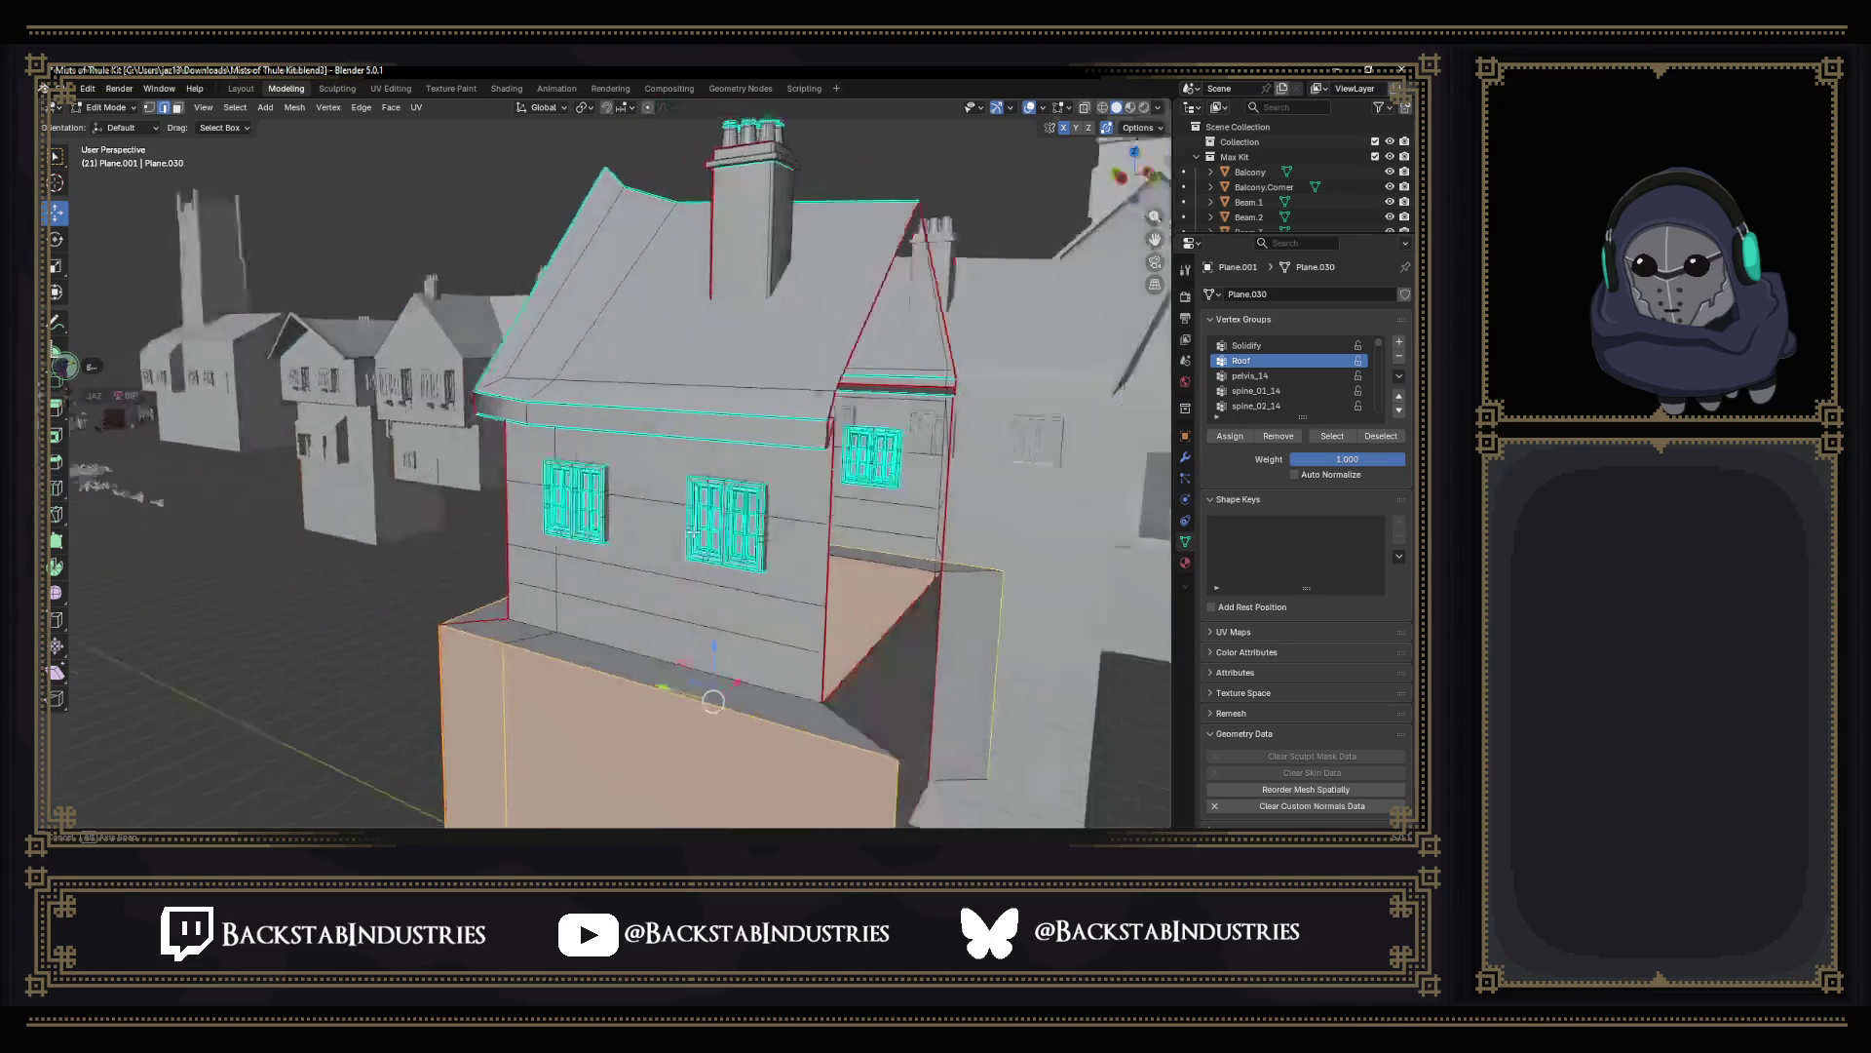
Duplicate the upper wall band faces and slide the copy -8.7274 m along Y to the far end.
left_click(622, 606)
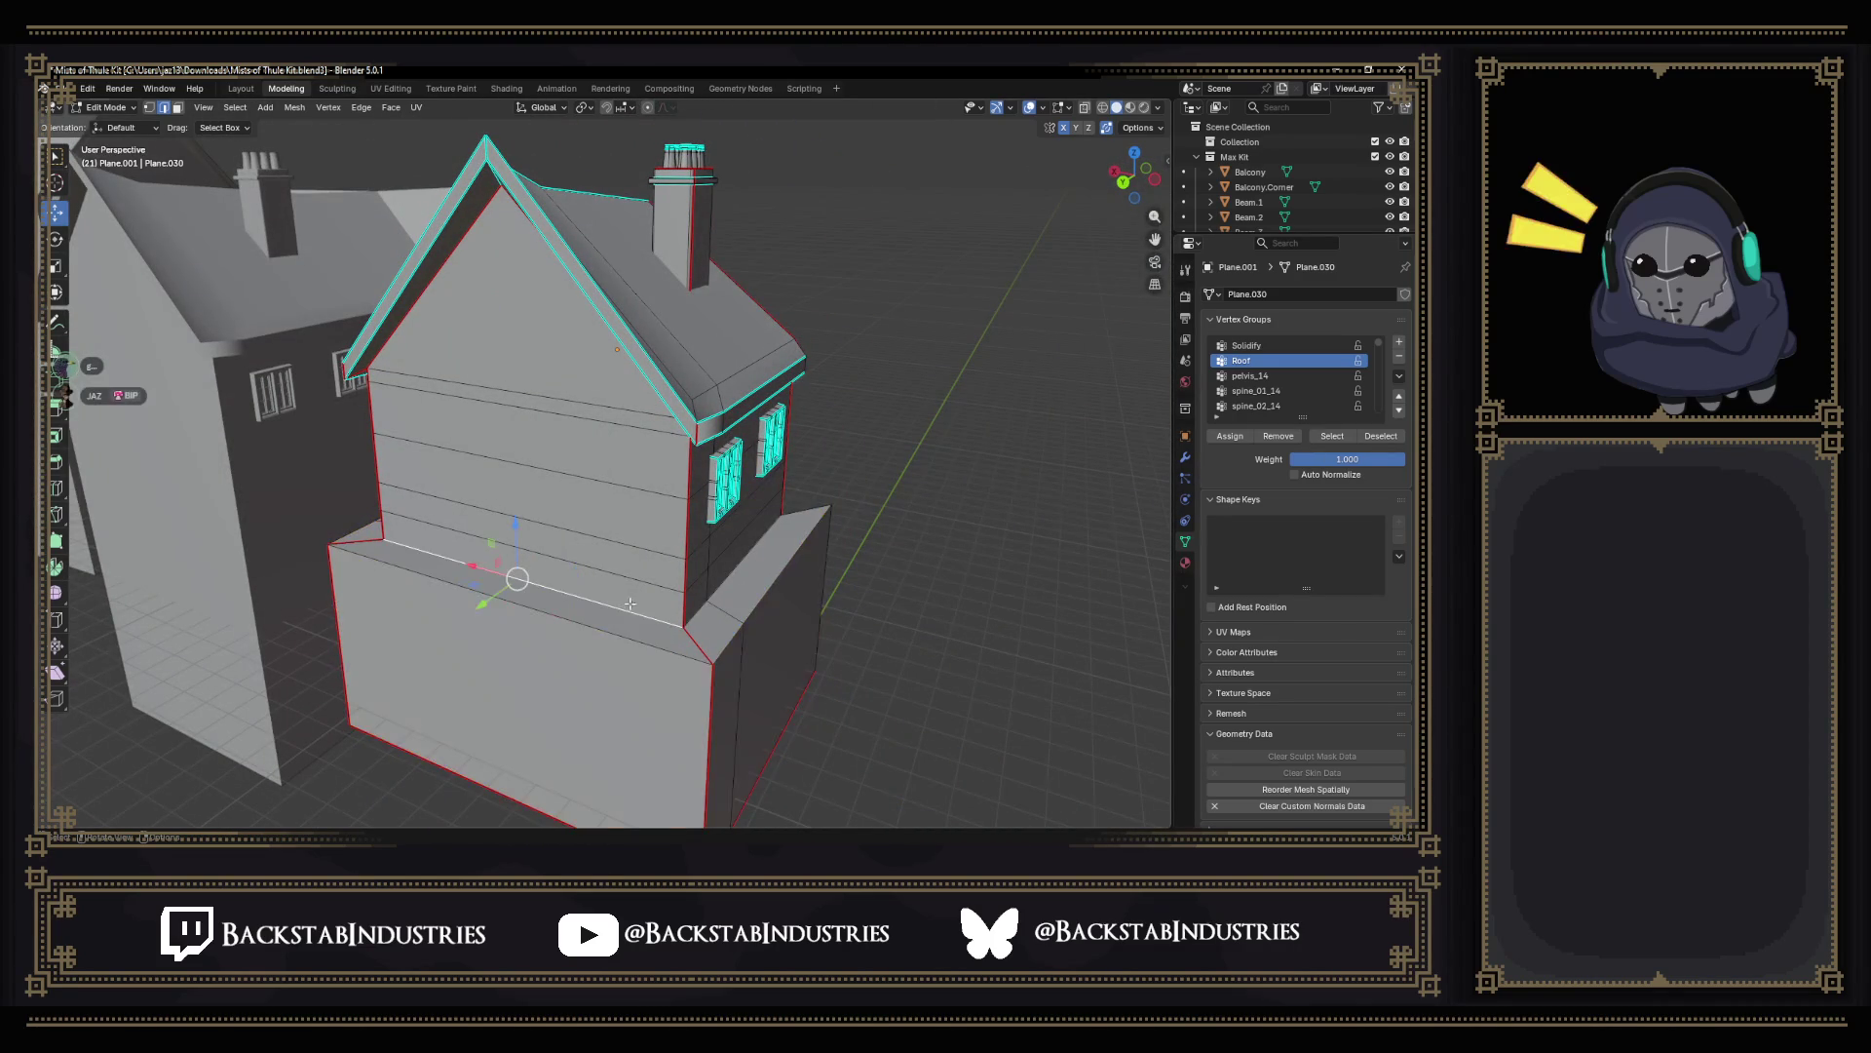
left_click(615, 553, "shift")
left_click(563, 360, "ctrl")
mouse_move(563, 359)
middle_mouse_down()
mouse_move(731, 438)
mouse_move(697, 500)
middle_mouse_up()
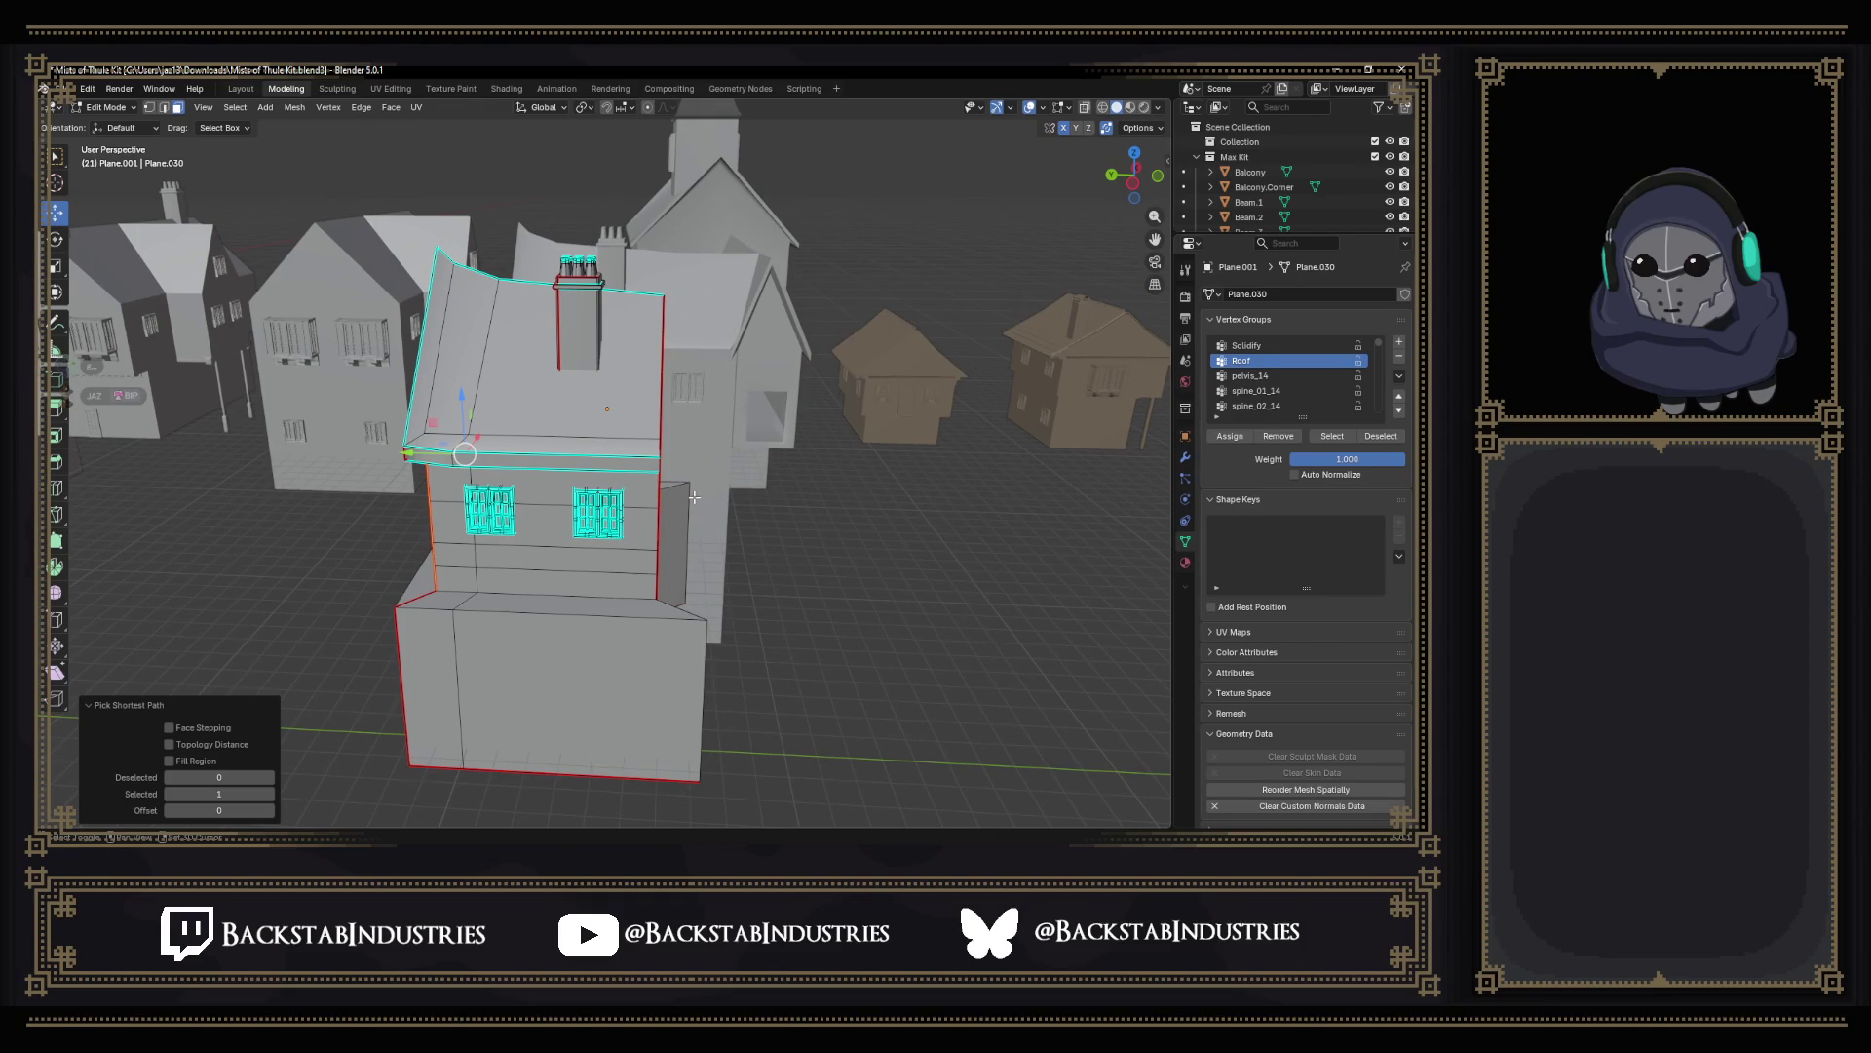
key("g")
key("y")
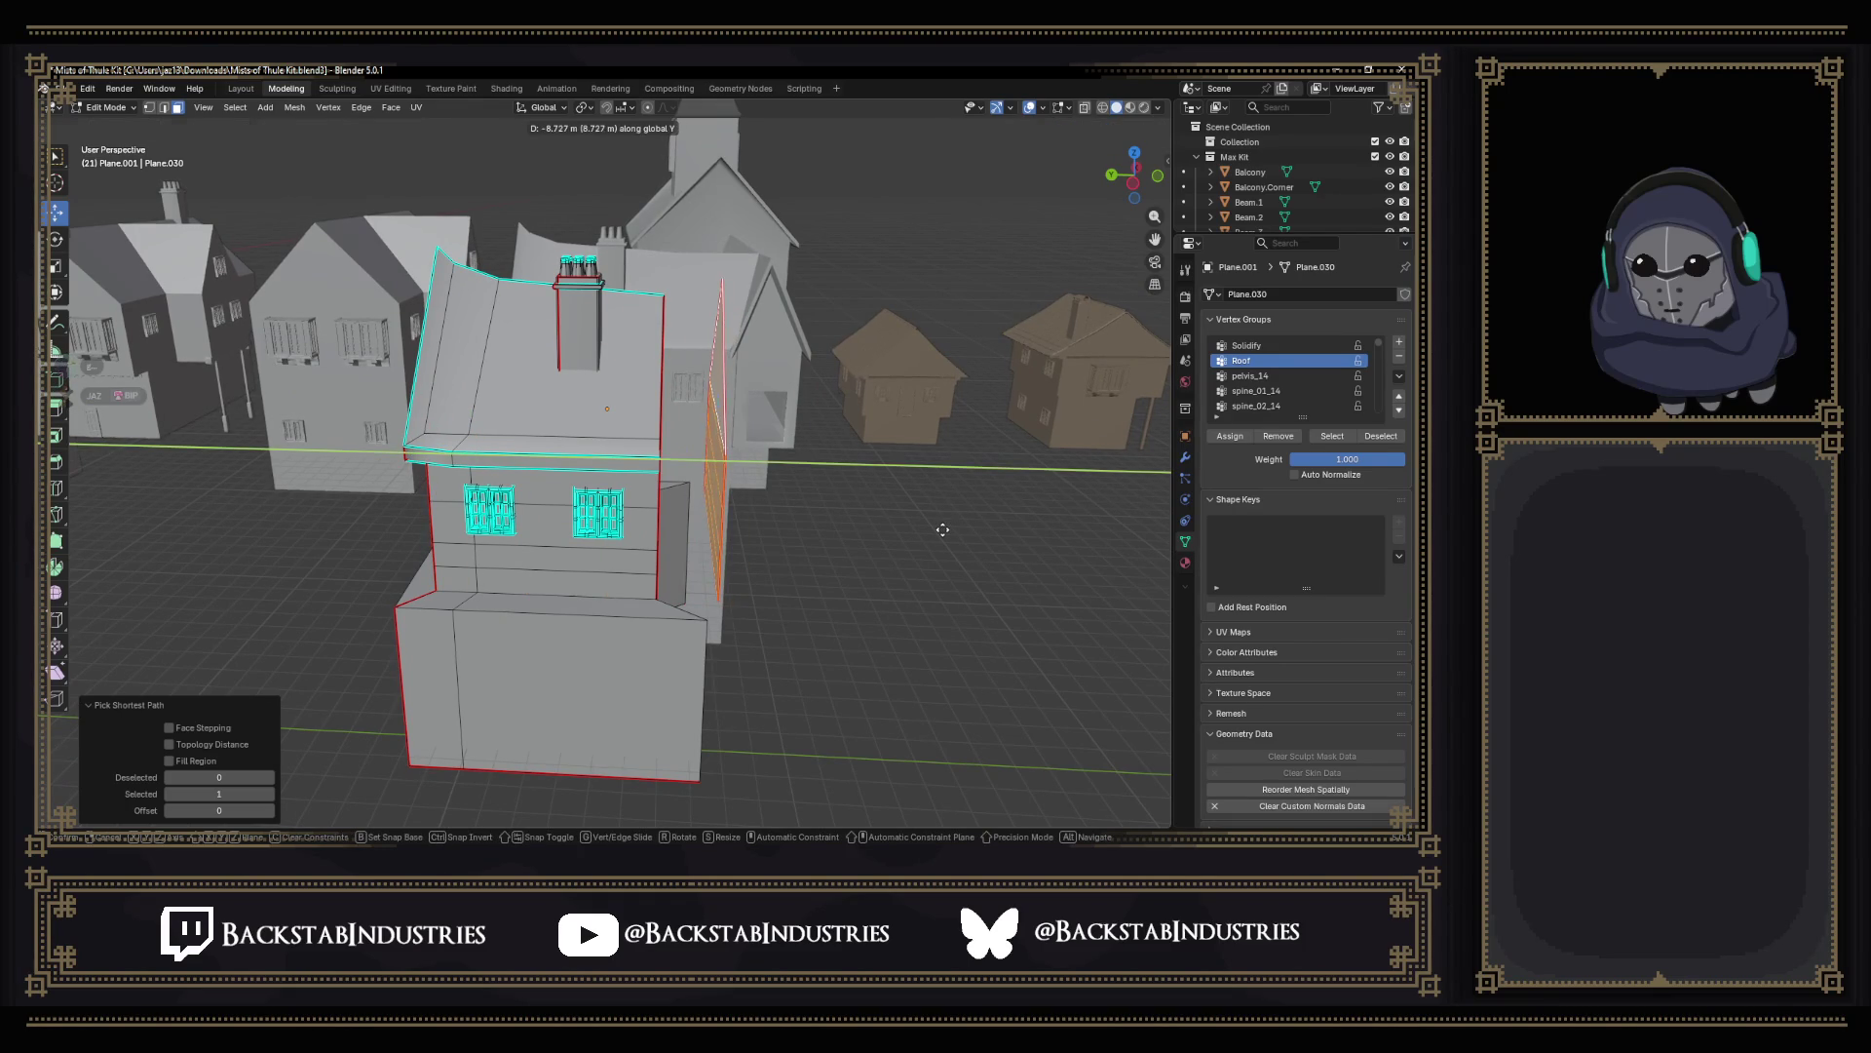
left_click(944, 530)
mouse_move(878, 497)
middle_mouse_down()
mouse_move(658, 440)
mouse_move(779, 549)
middle_mouse_up()
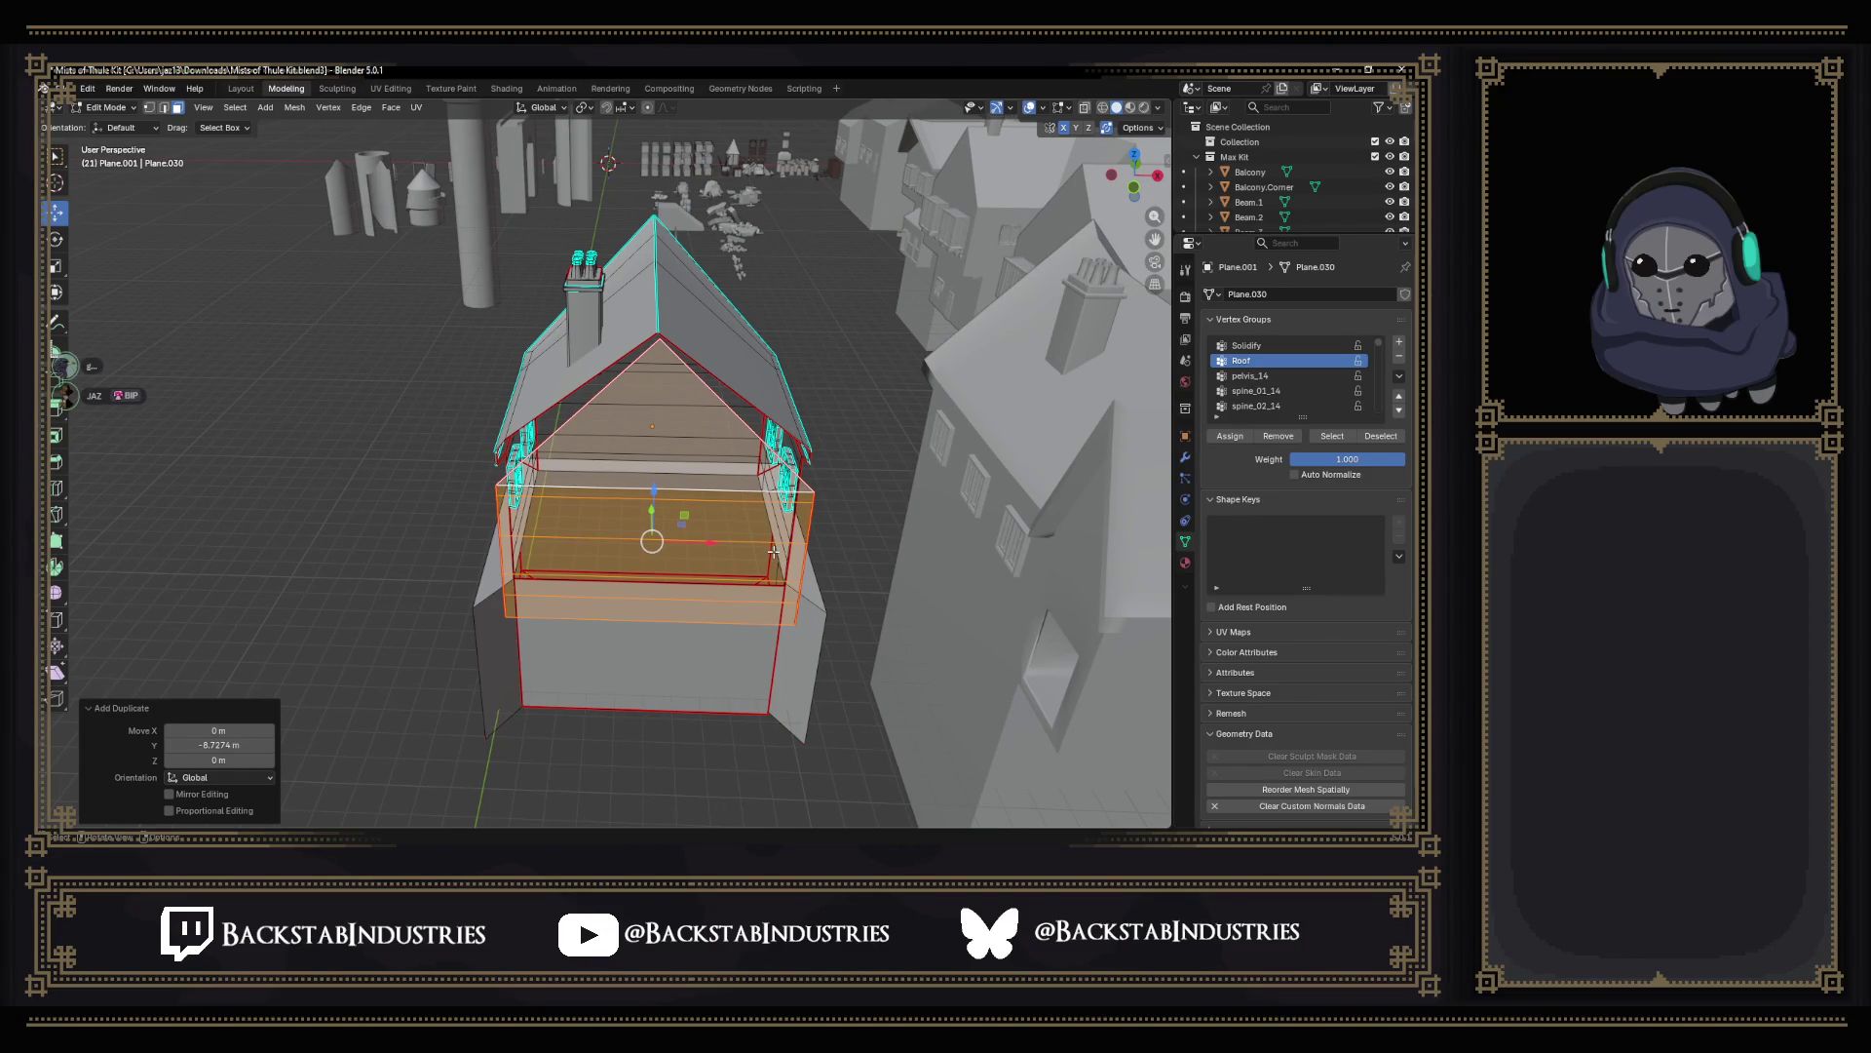
Rotate the copied wall section exactly 180 degrees around Z so its gable faces outward.
key("r")
key("z")
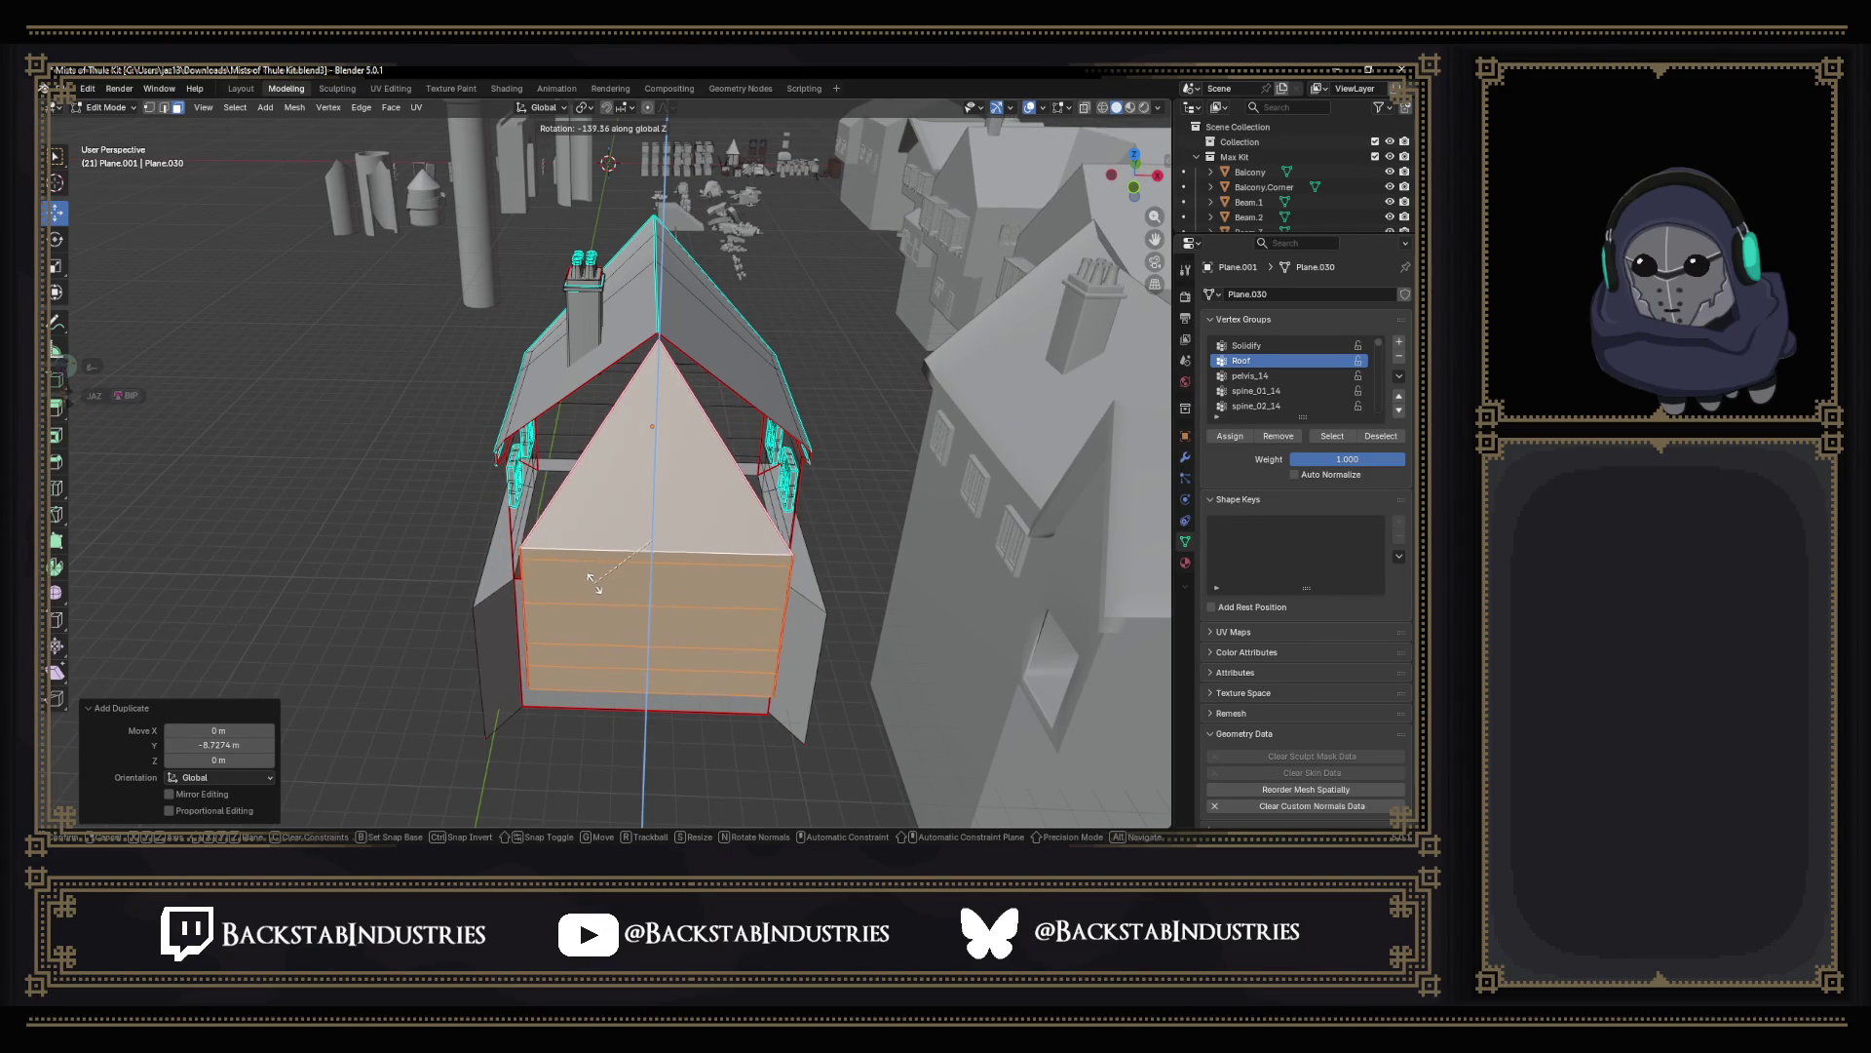
left_click(564, 573)
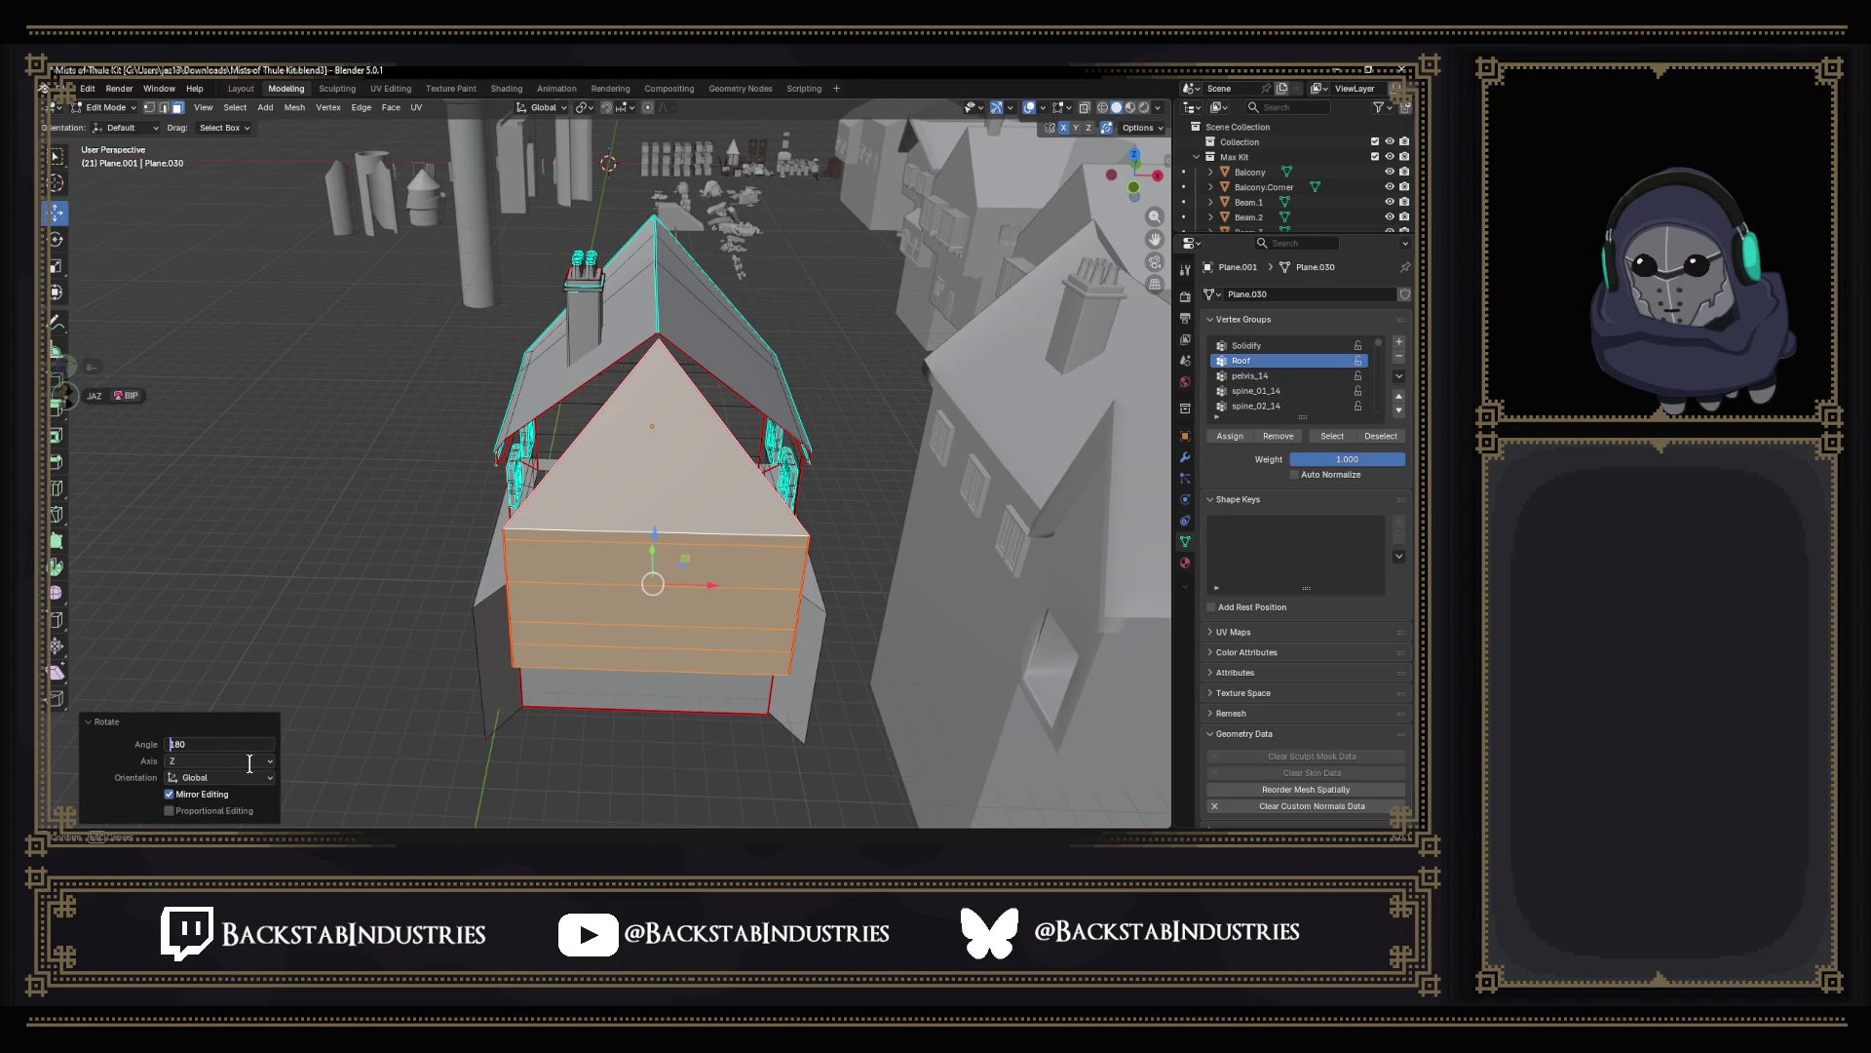
key("Return")
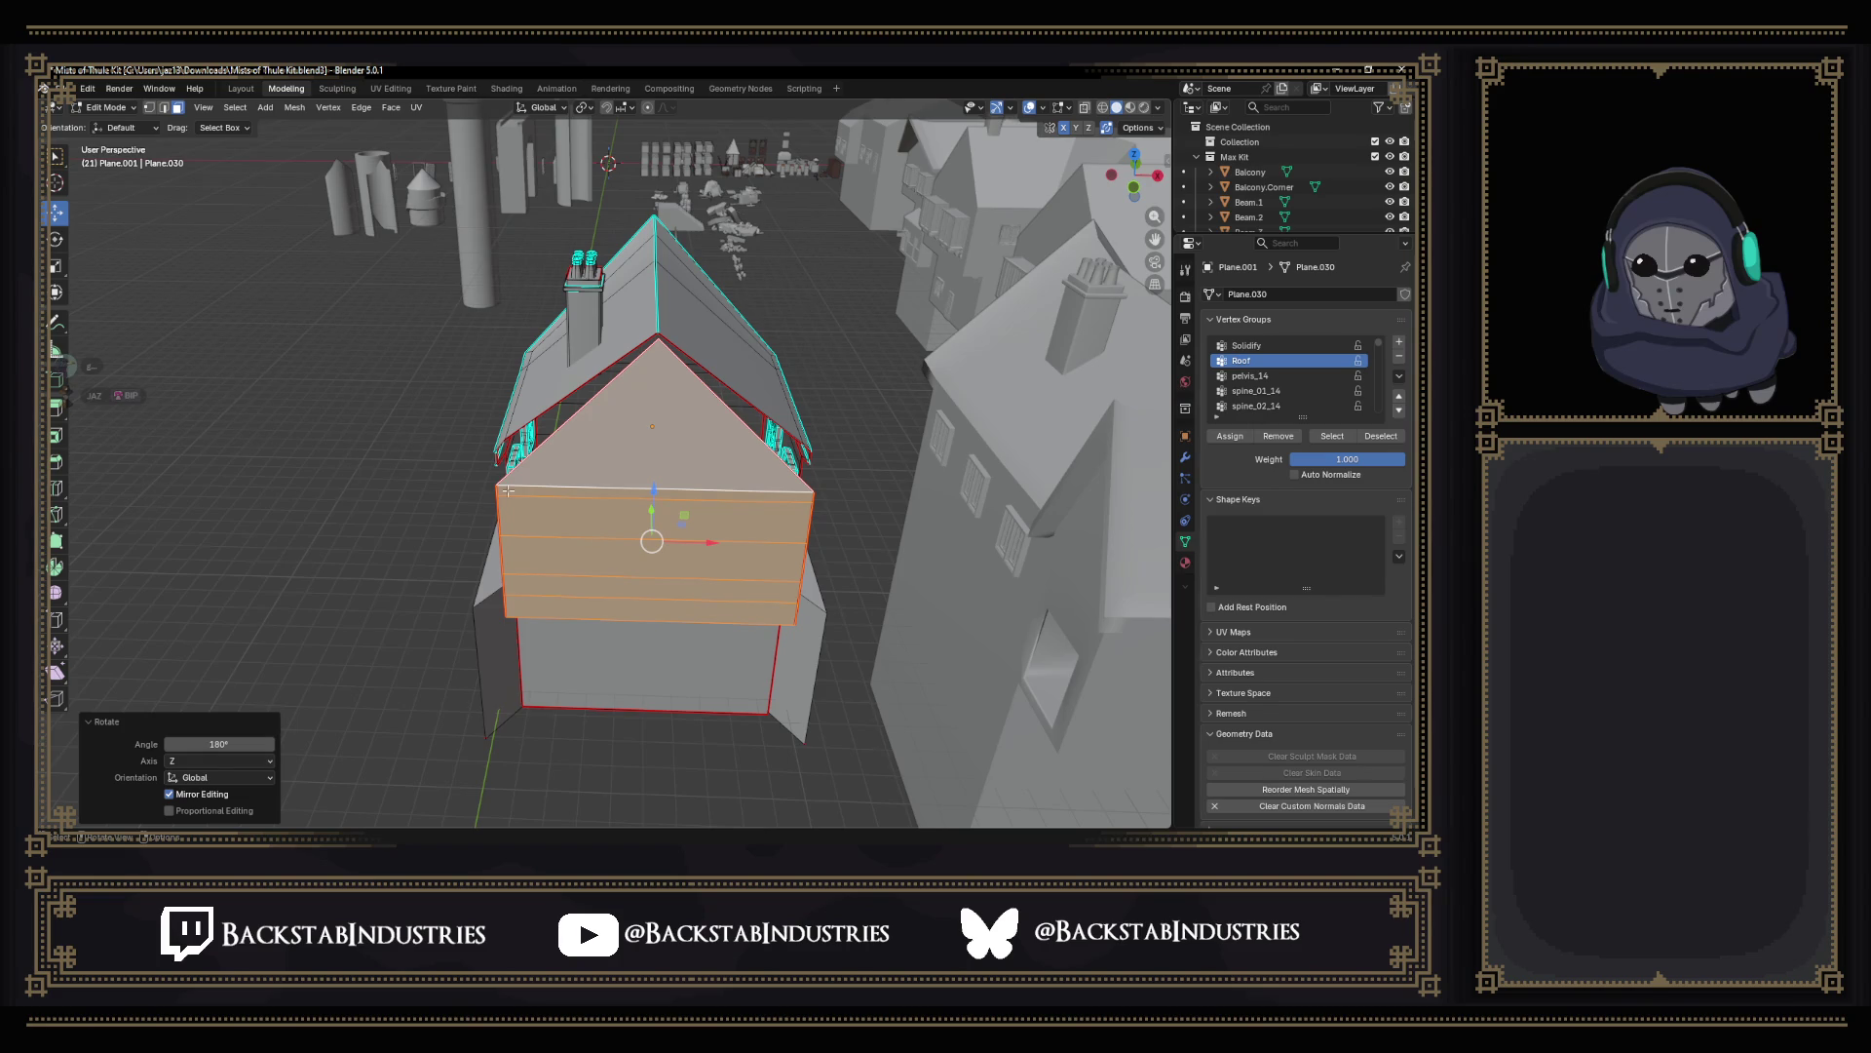
scroll(620, 510, "up", 2)
mouse_move(620, 509)
middle_mouse_down()
mouse_move(877, 440)
mouse_move(585, 366)
middle_mouse_up()
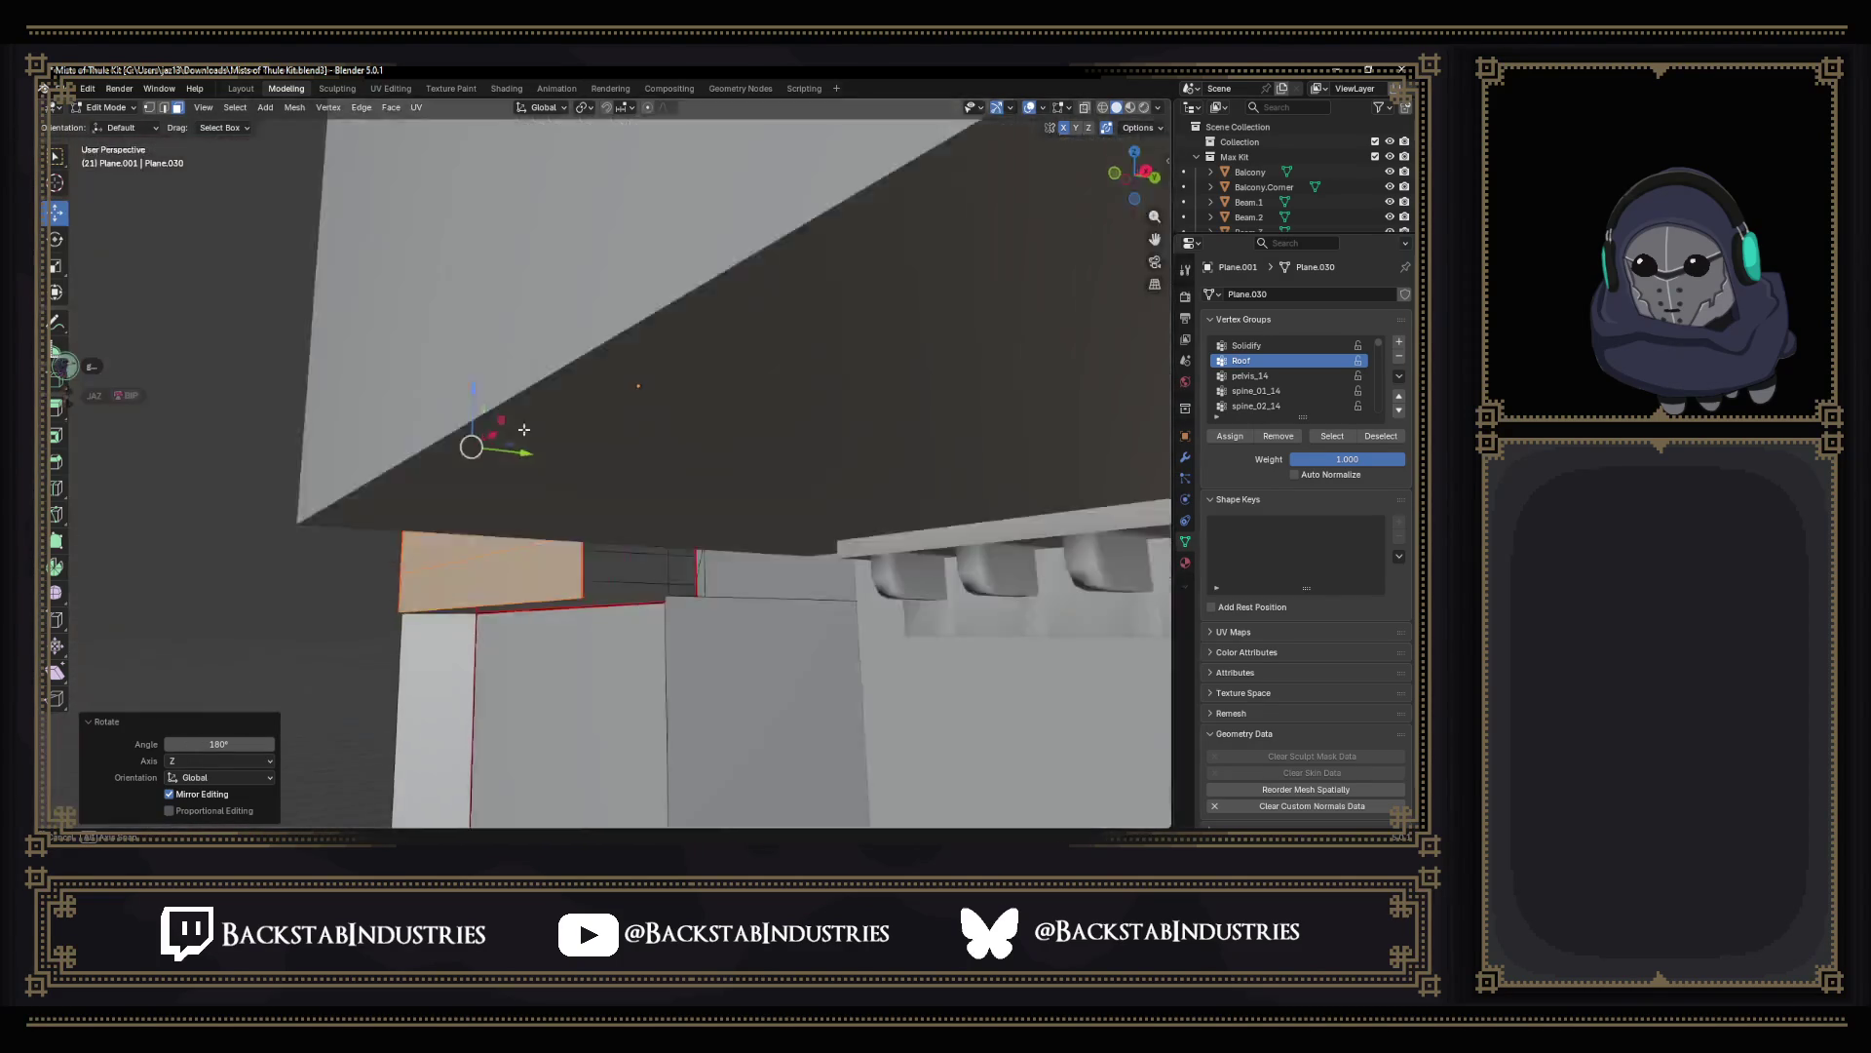
Change the pivot point and scale the thin side panel to 0 along Y, flat against the gable wall.
mouse_move(557, 429)
middle_mouse_down()
mouse_move(659, 365)
mouse_move(586, 467)
mouse_move(499, 512)
middle_mouse_up()
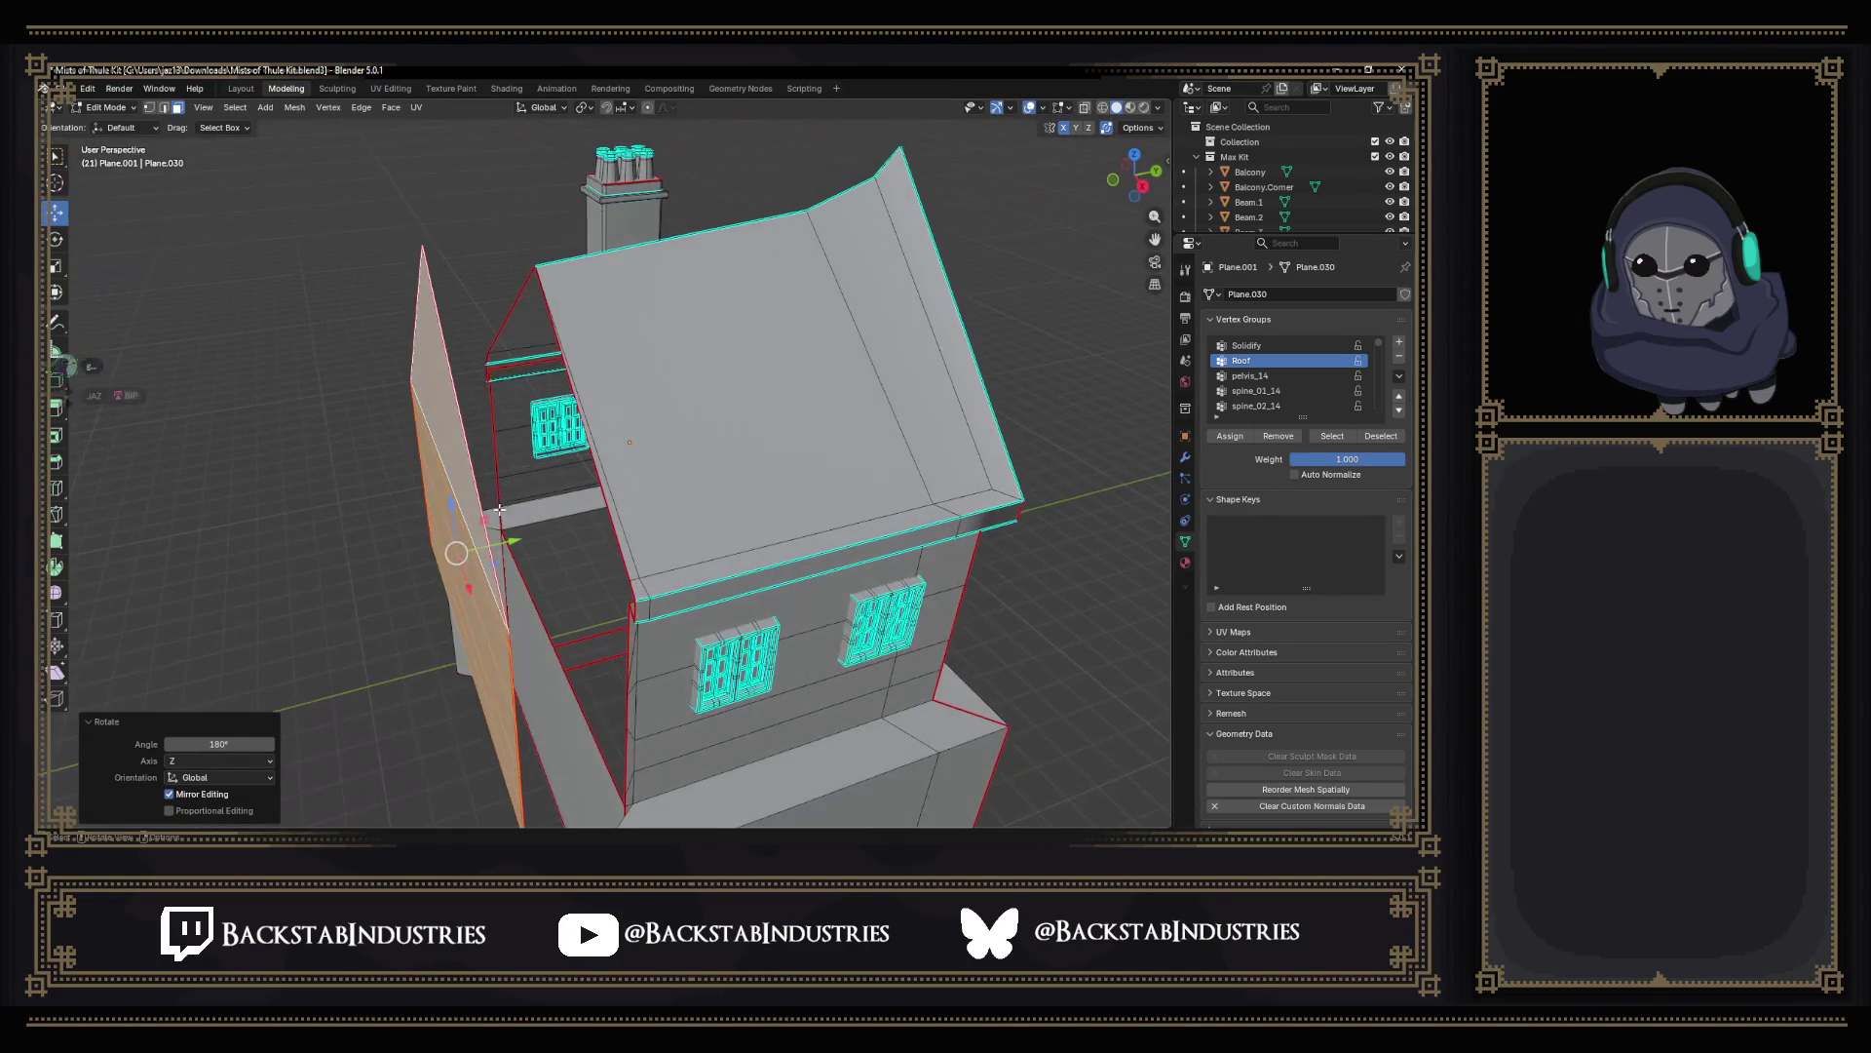
left_click(513, 524)
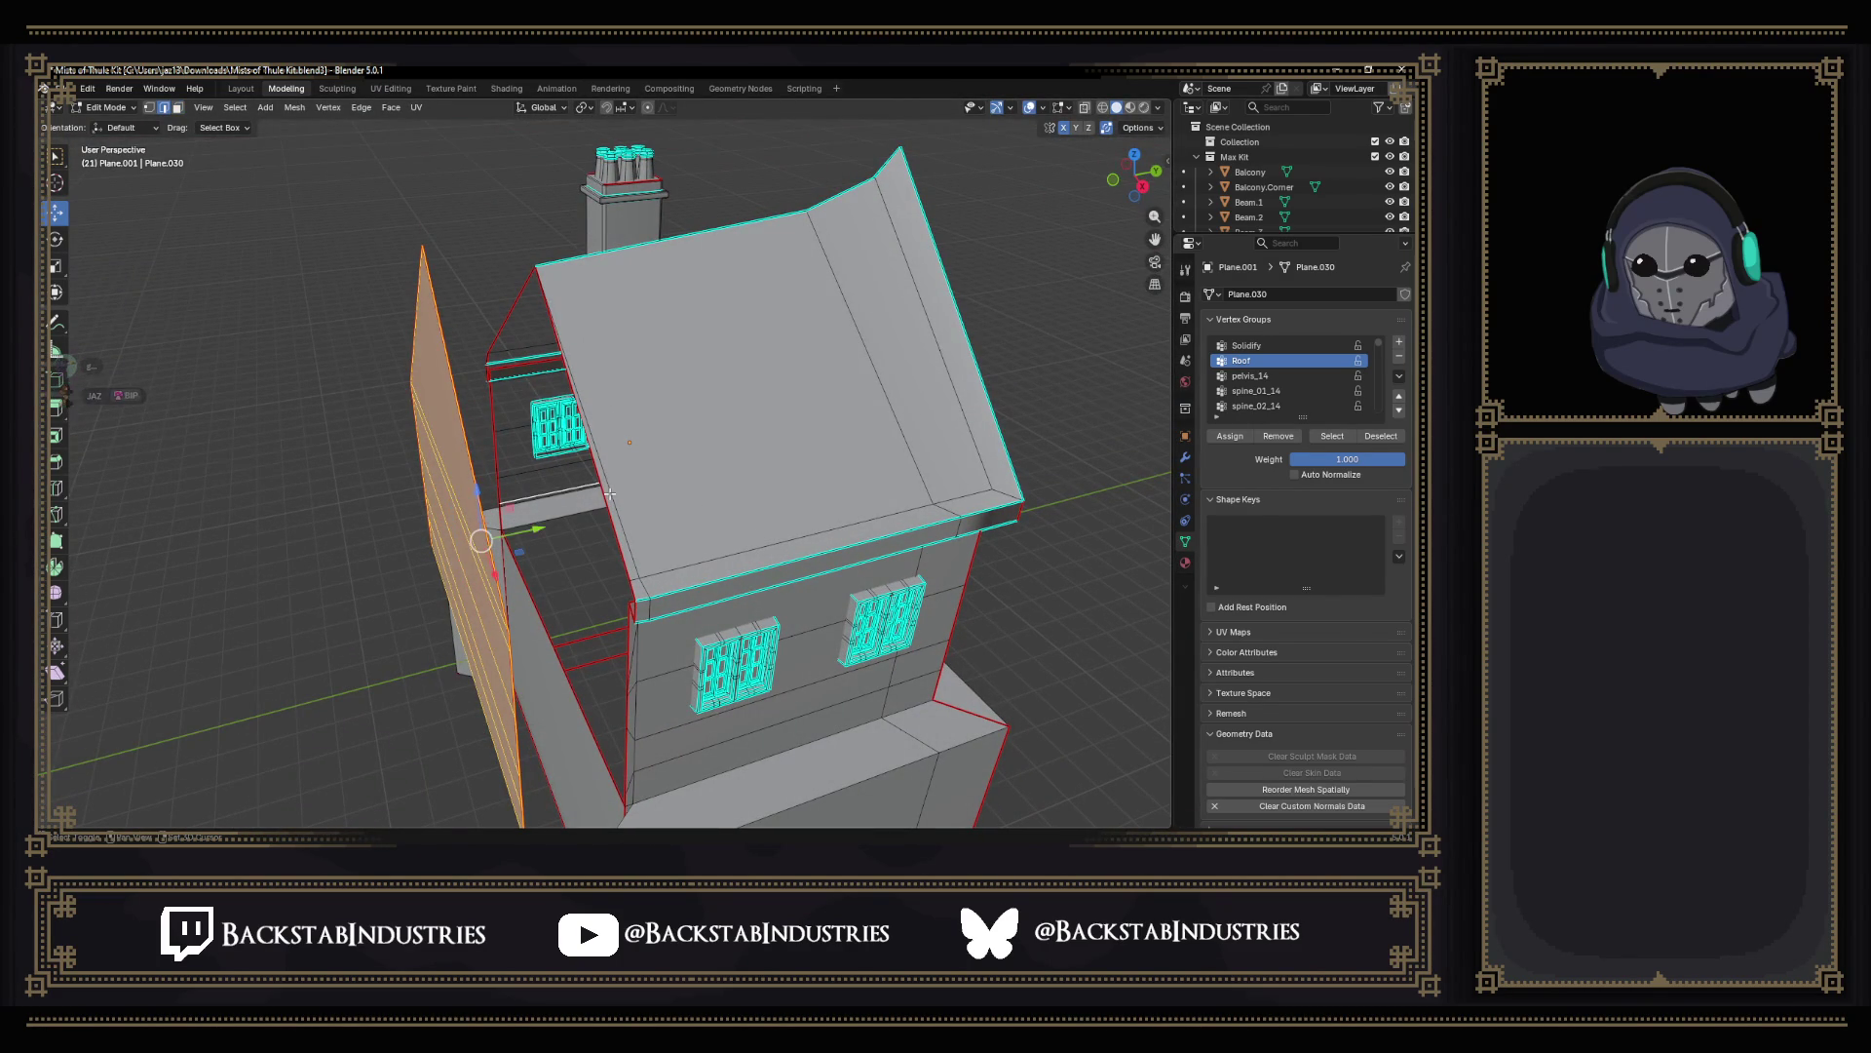
left_click(559, 481, "shift")
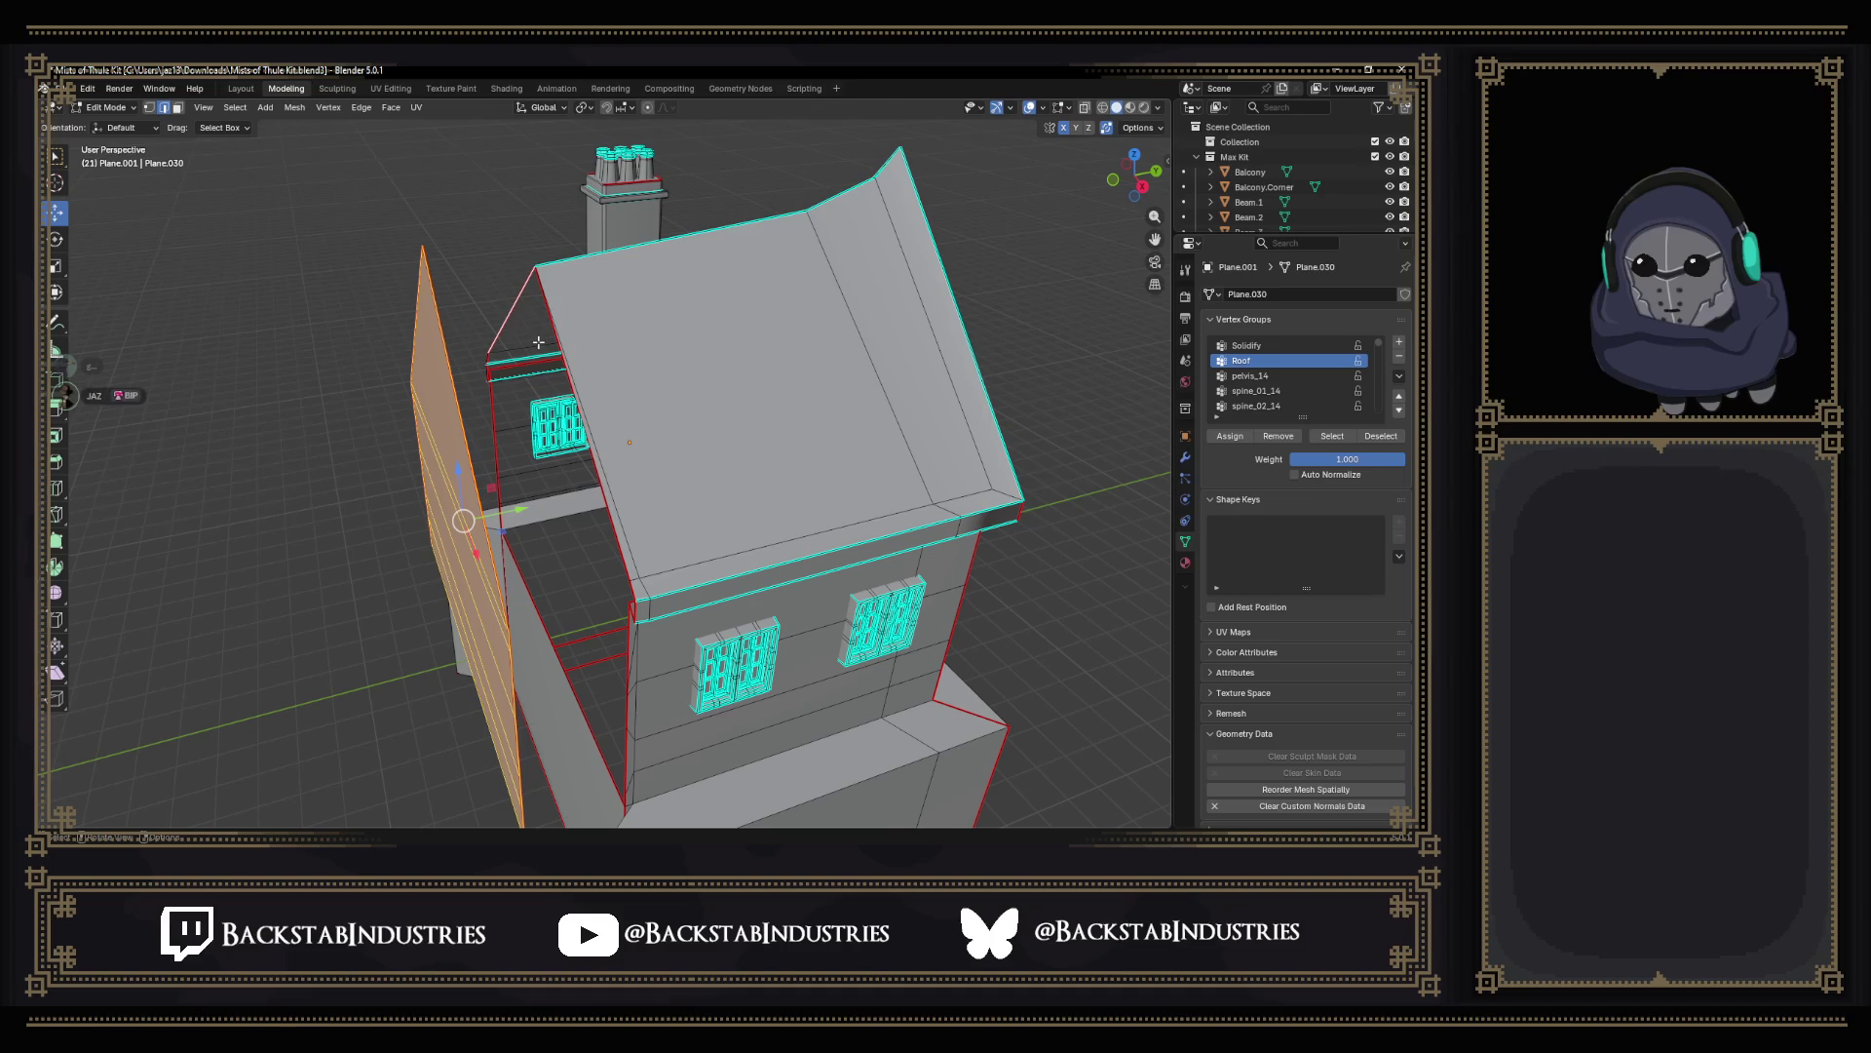
left_click(579, 111)
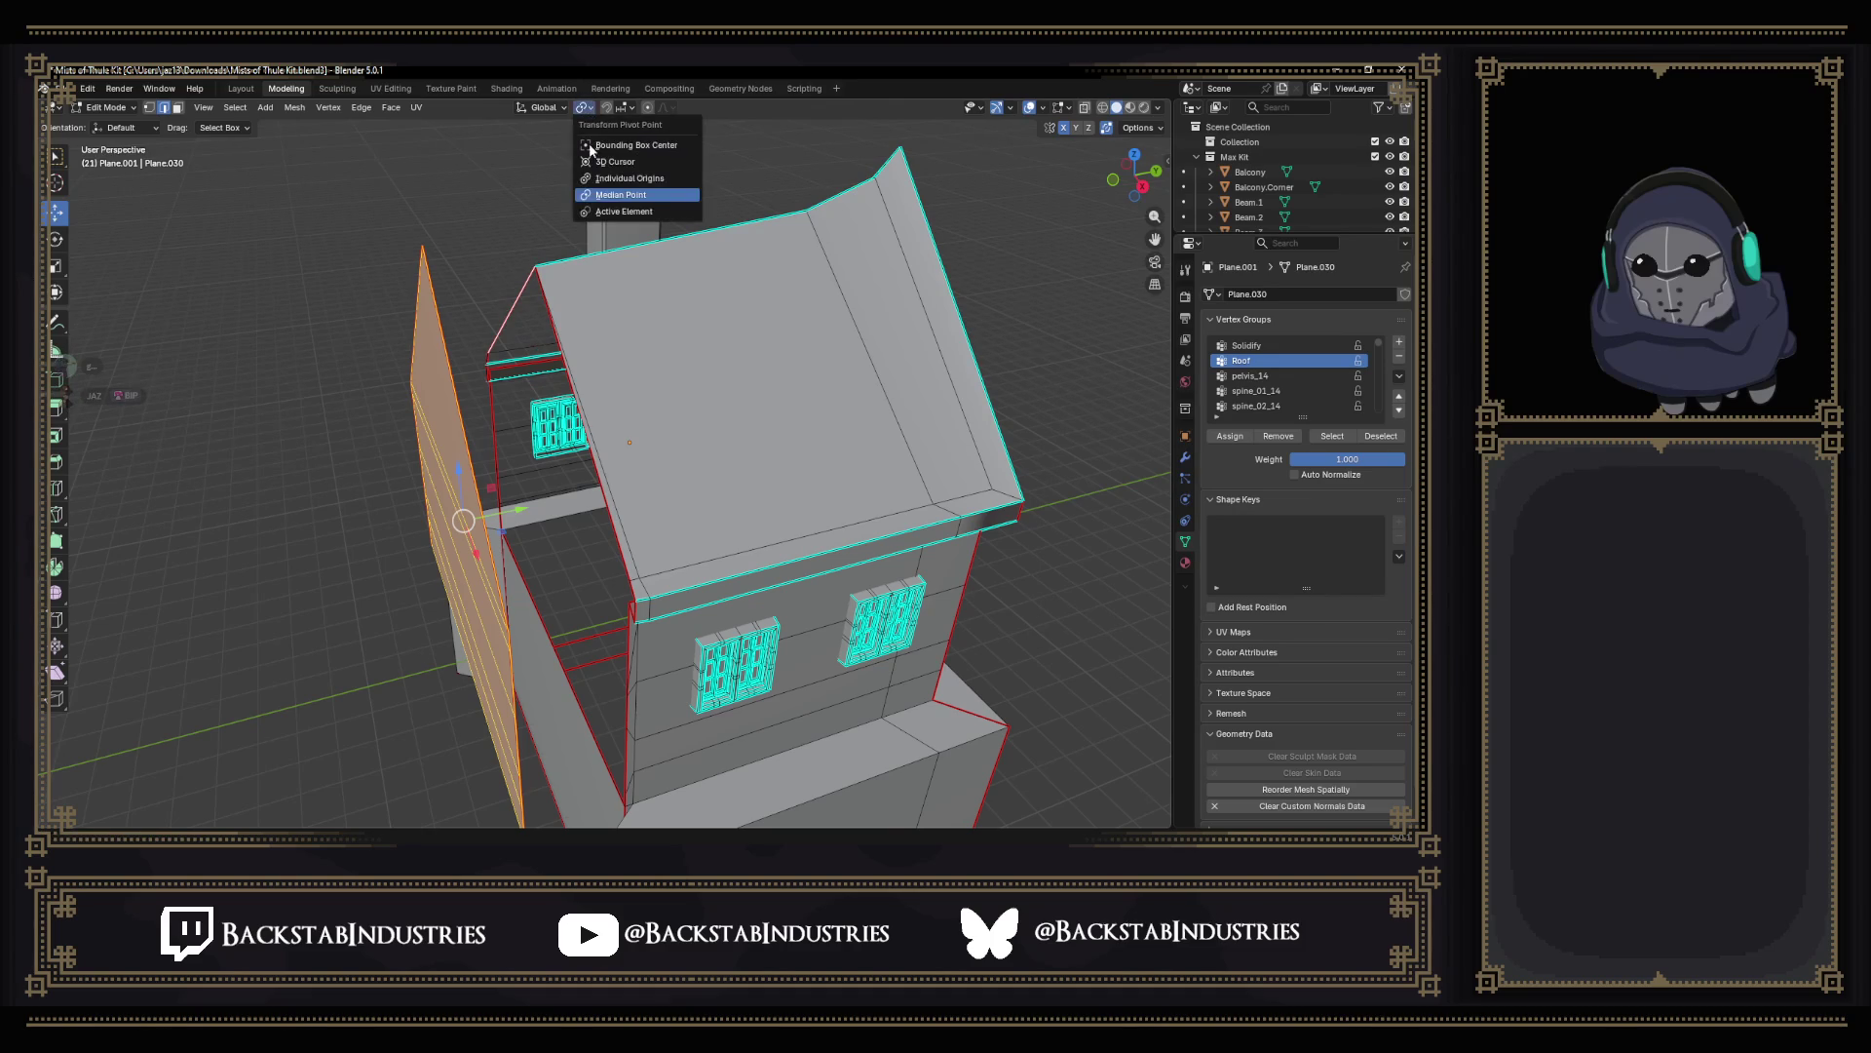
left_click(630, 212)
key("s")
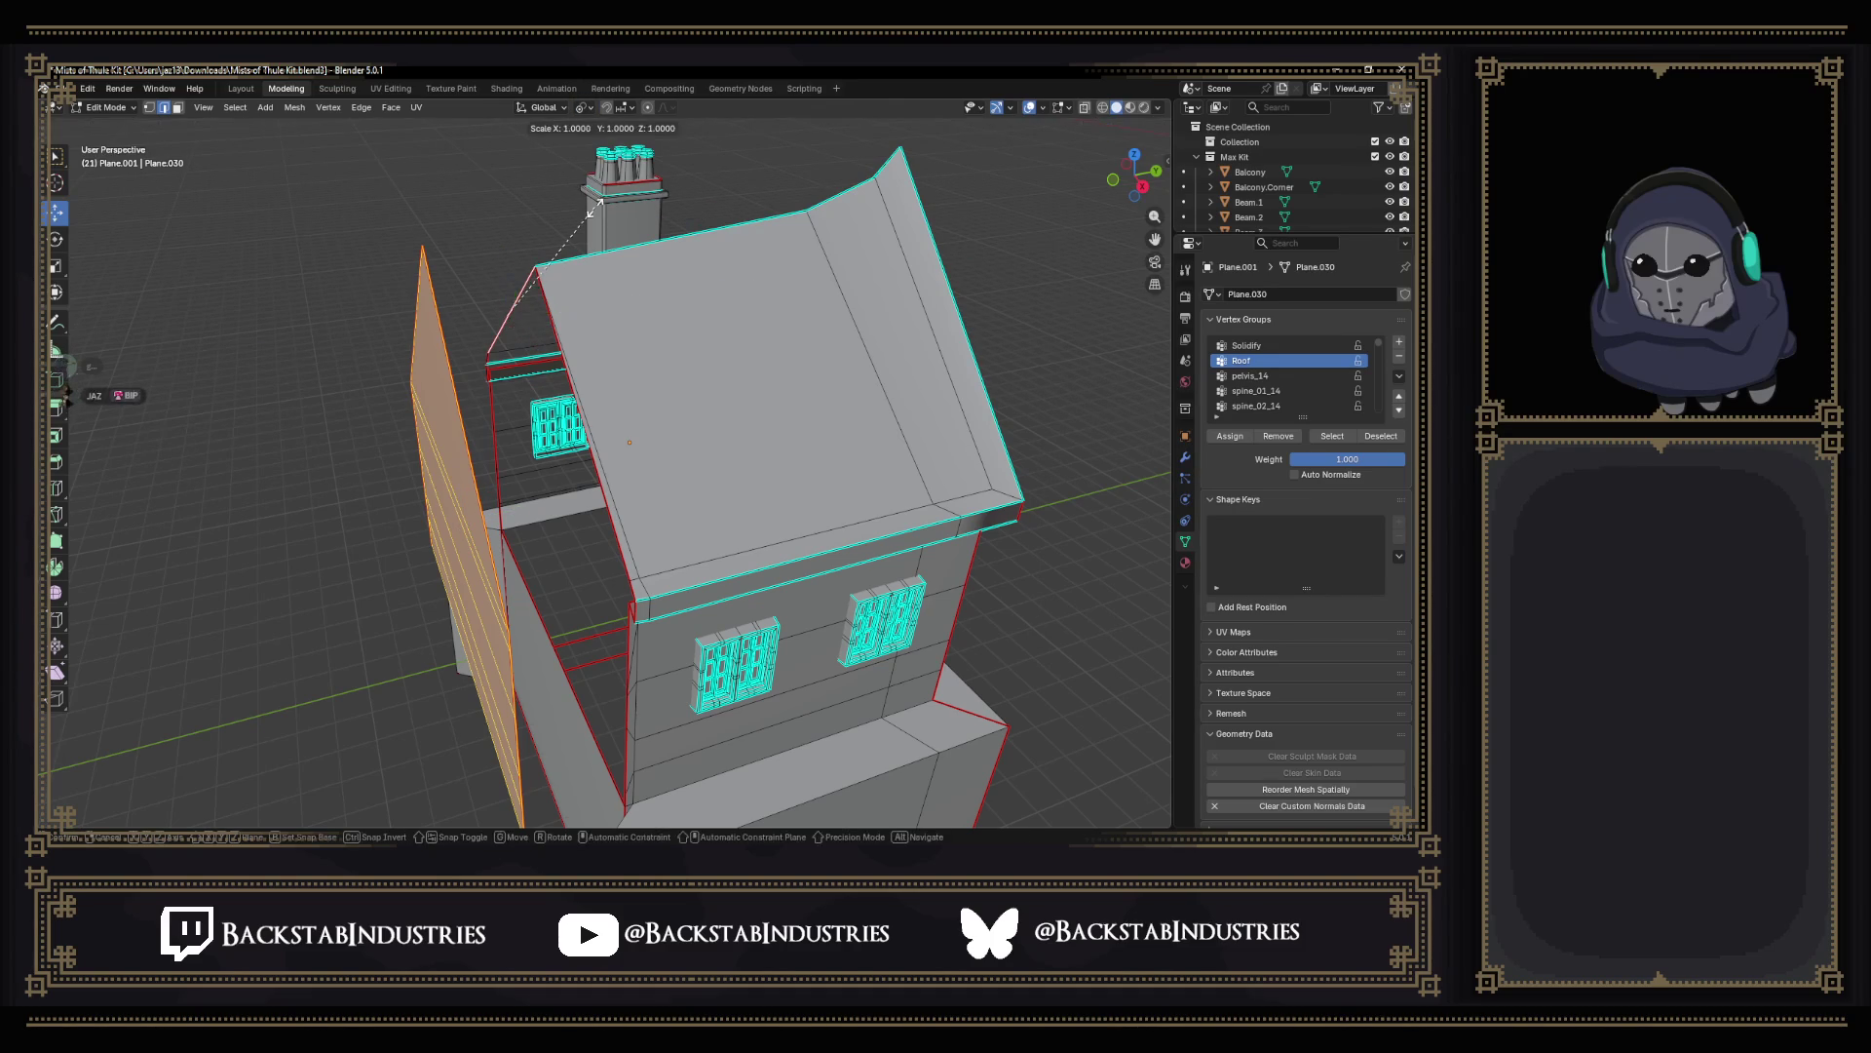
key("y")
key("0")
key("Return")
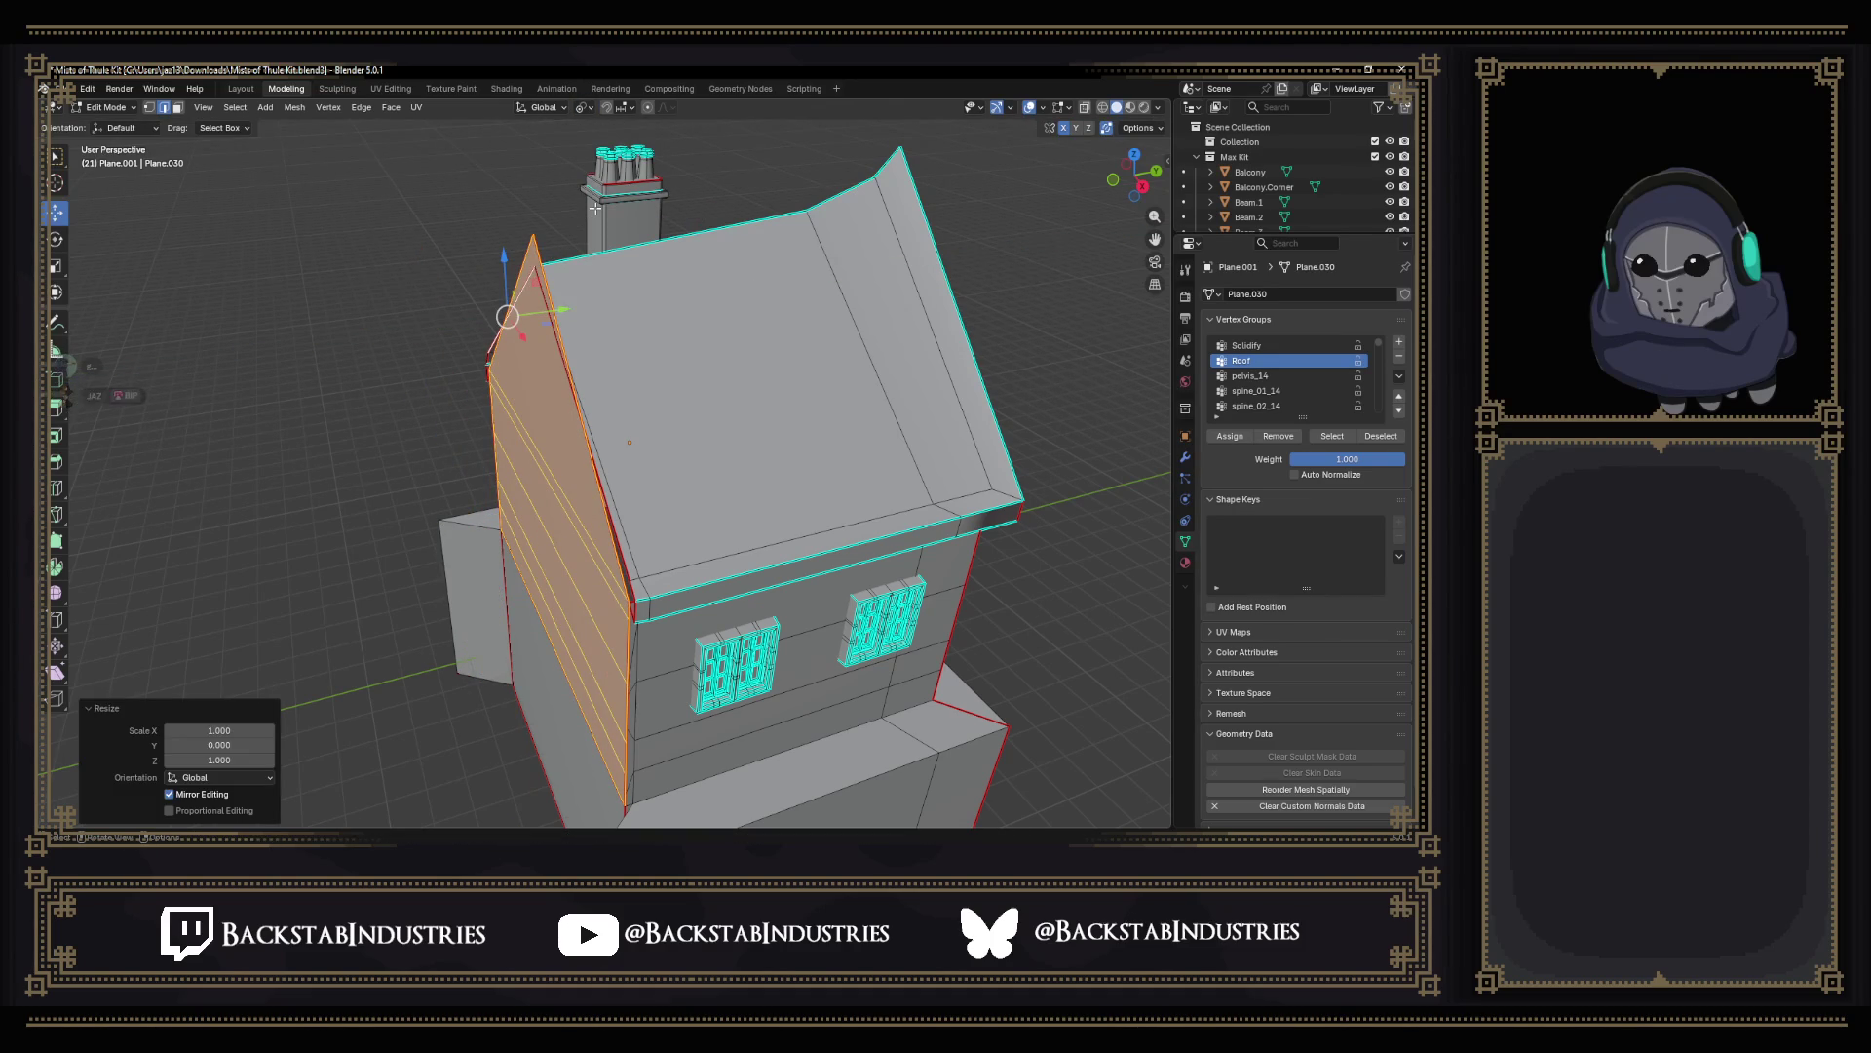
mouse_move(556, 555)
middle_mouse_down()
mouse_move(516, 580)
mouse_move(526, 498)
mouse_move(497, 441)
mouse_move(515, 461)
middle_mouse_up()
scroll(515, 580, "up", 4)
middle_click_drag(534, 348, 709, 458)
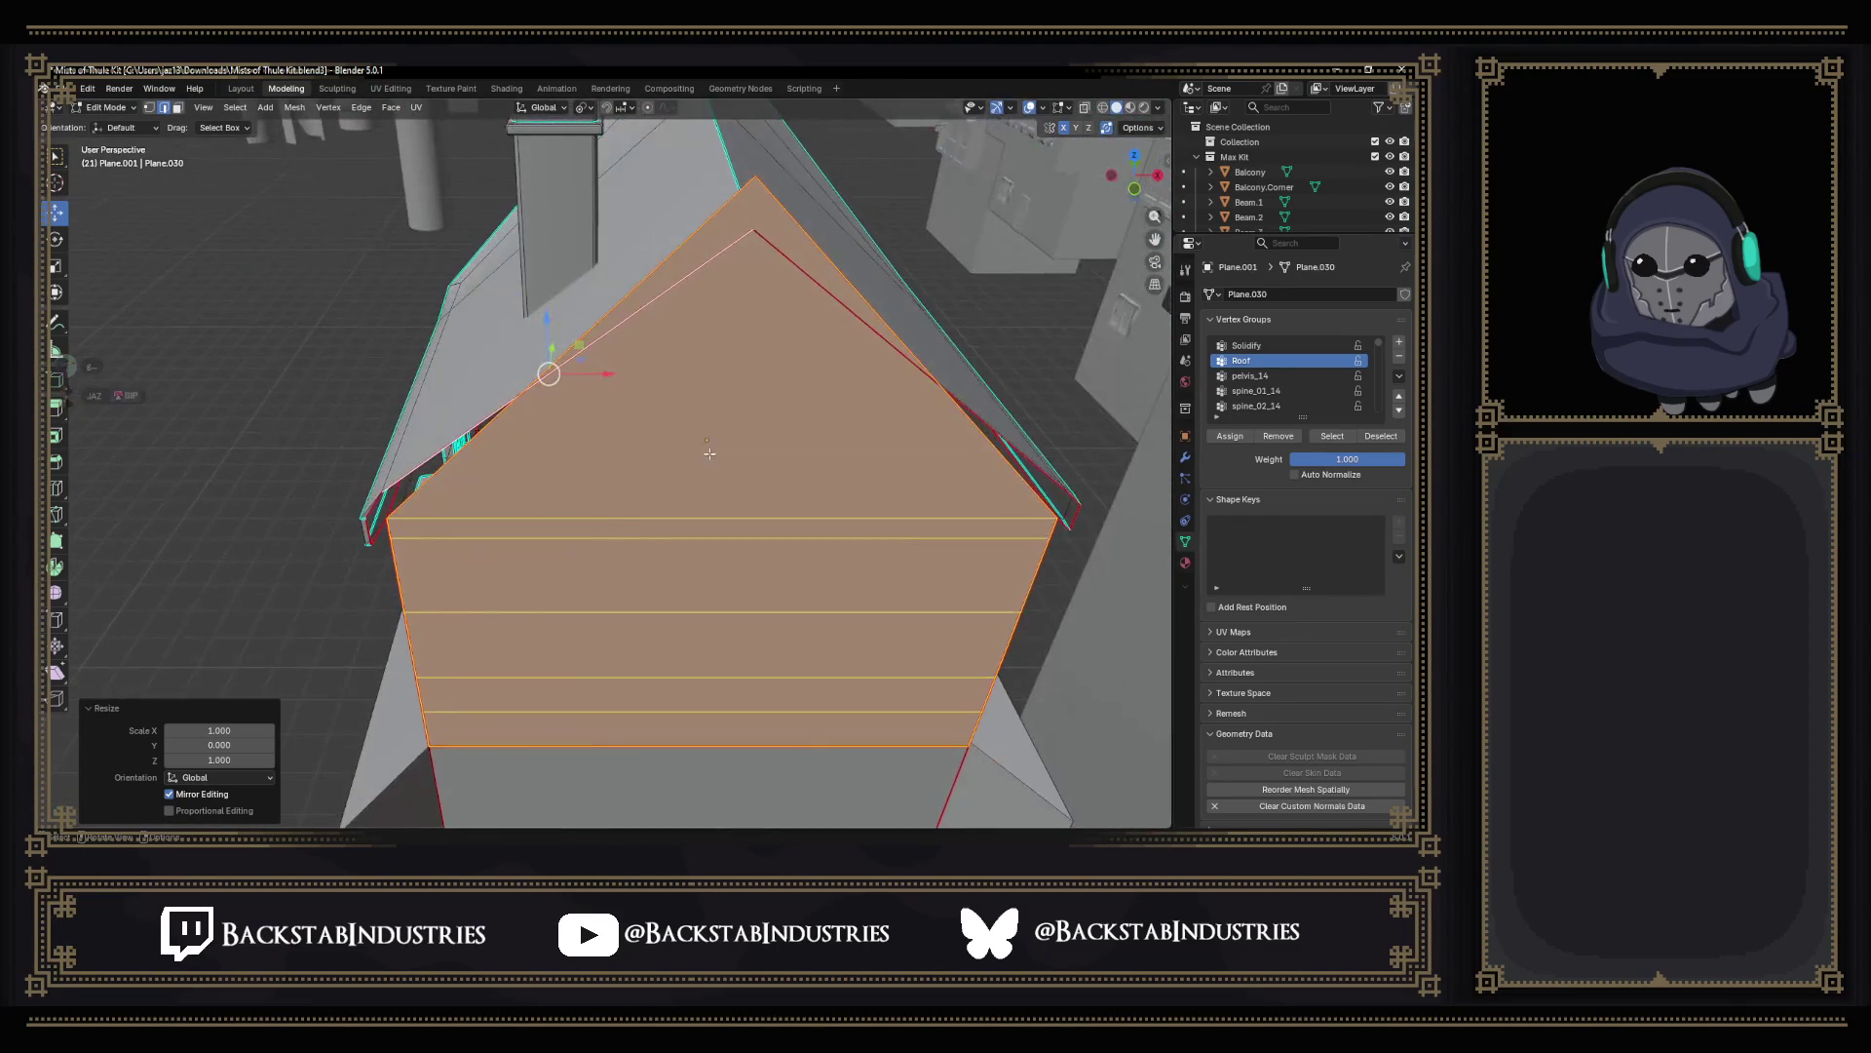
Collapse the gable's apex vertices into a single point by scaling them to zero.
left_click(710, 458)
left_click(756, 187)
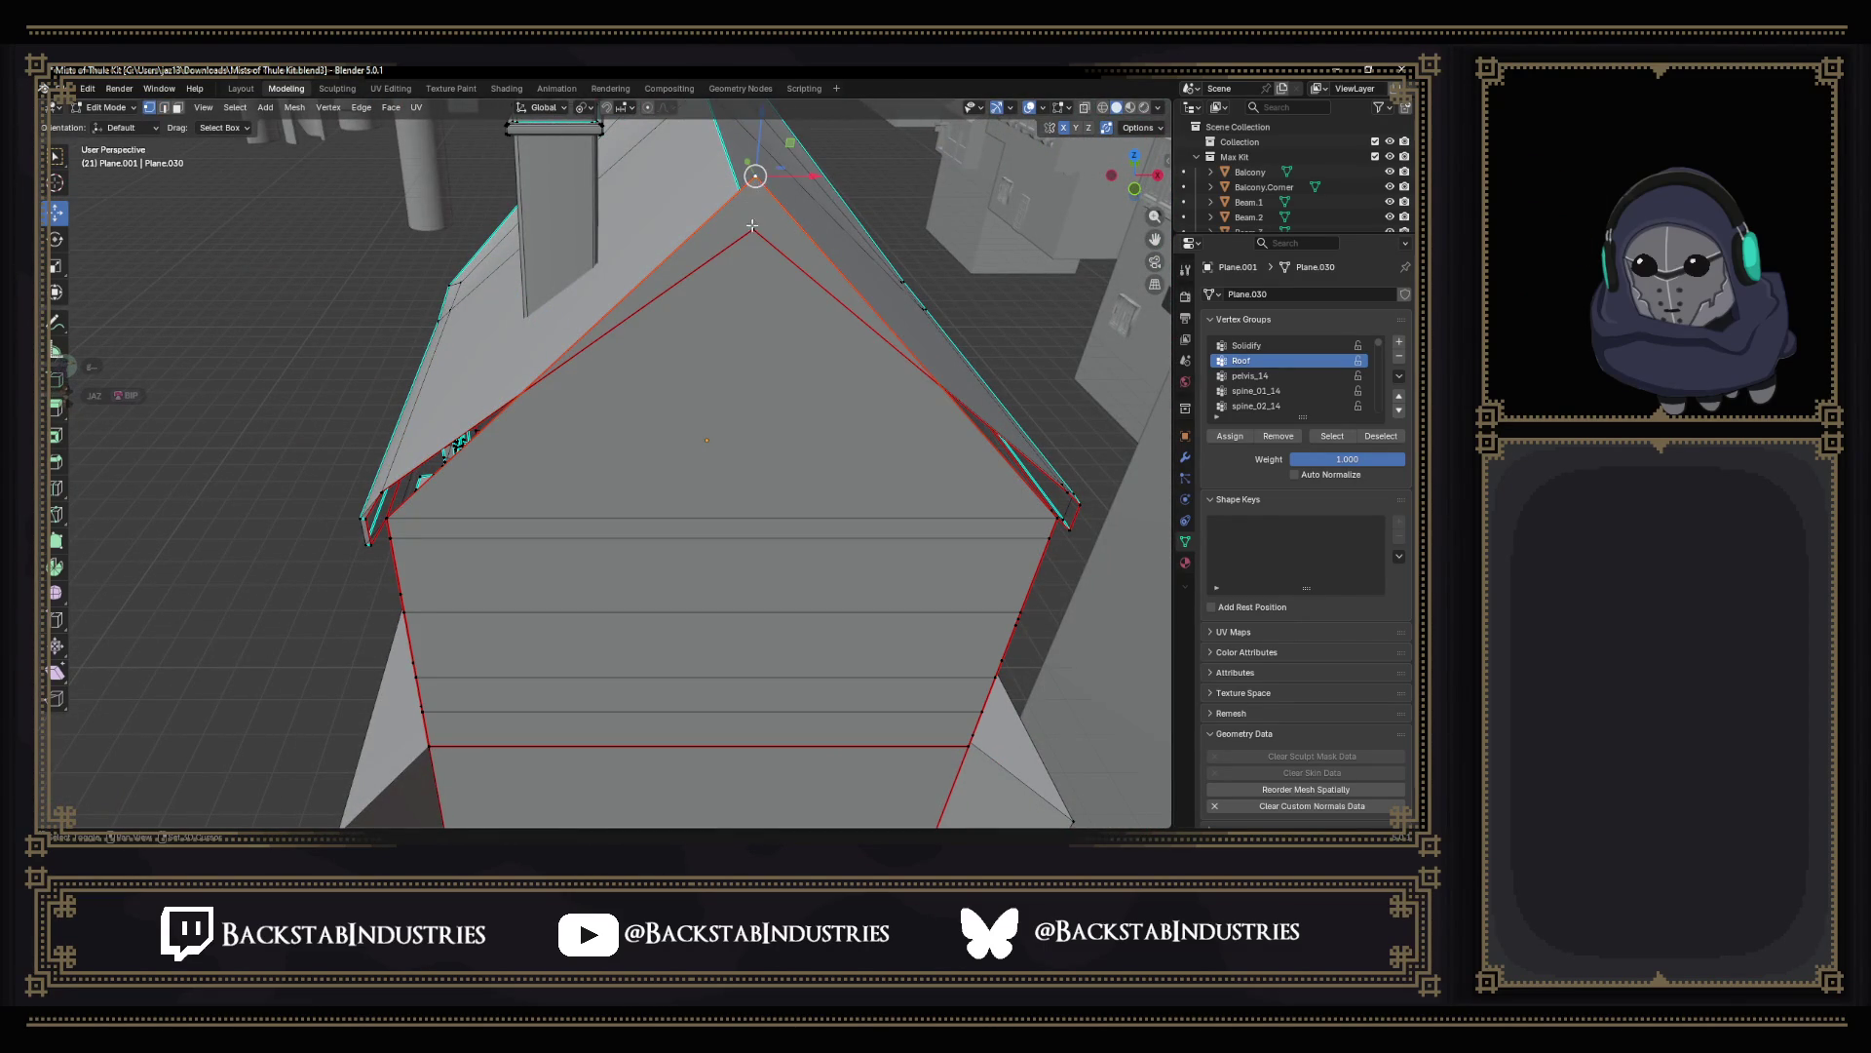
key("s")
left_click(752, 222)
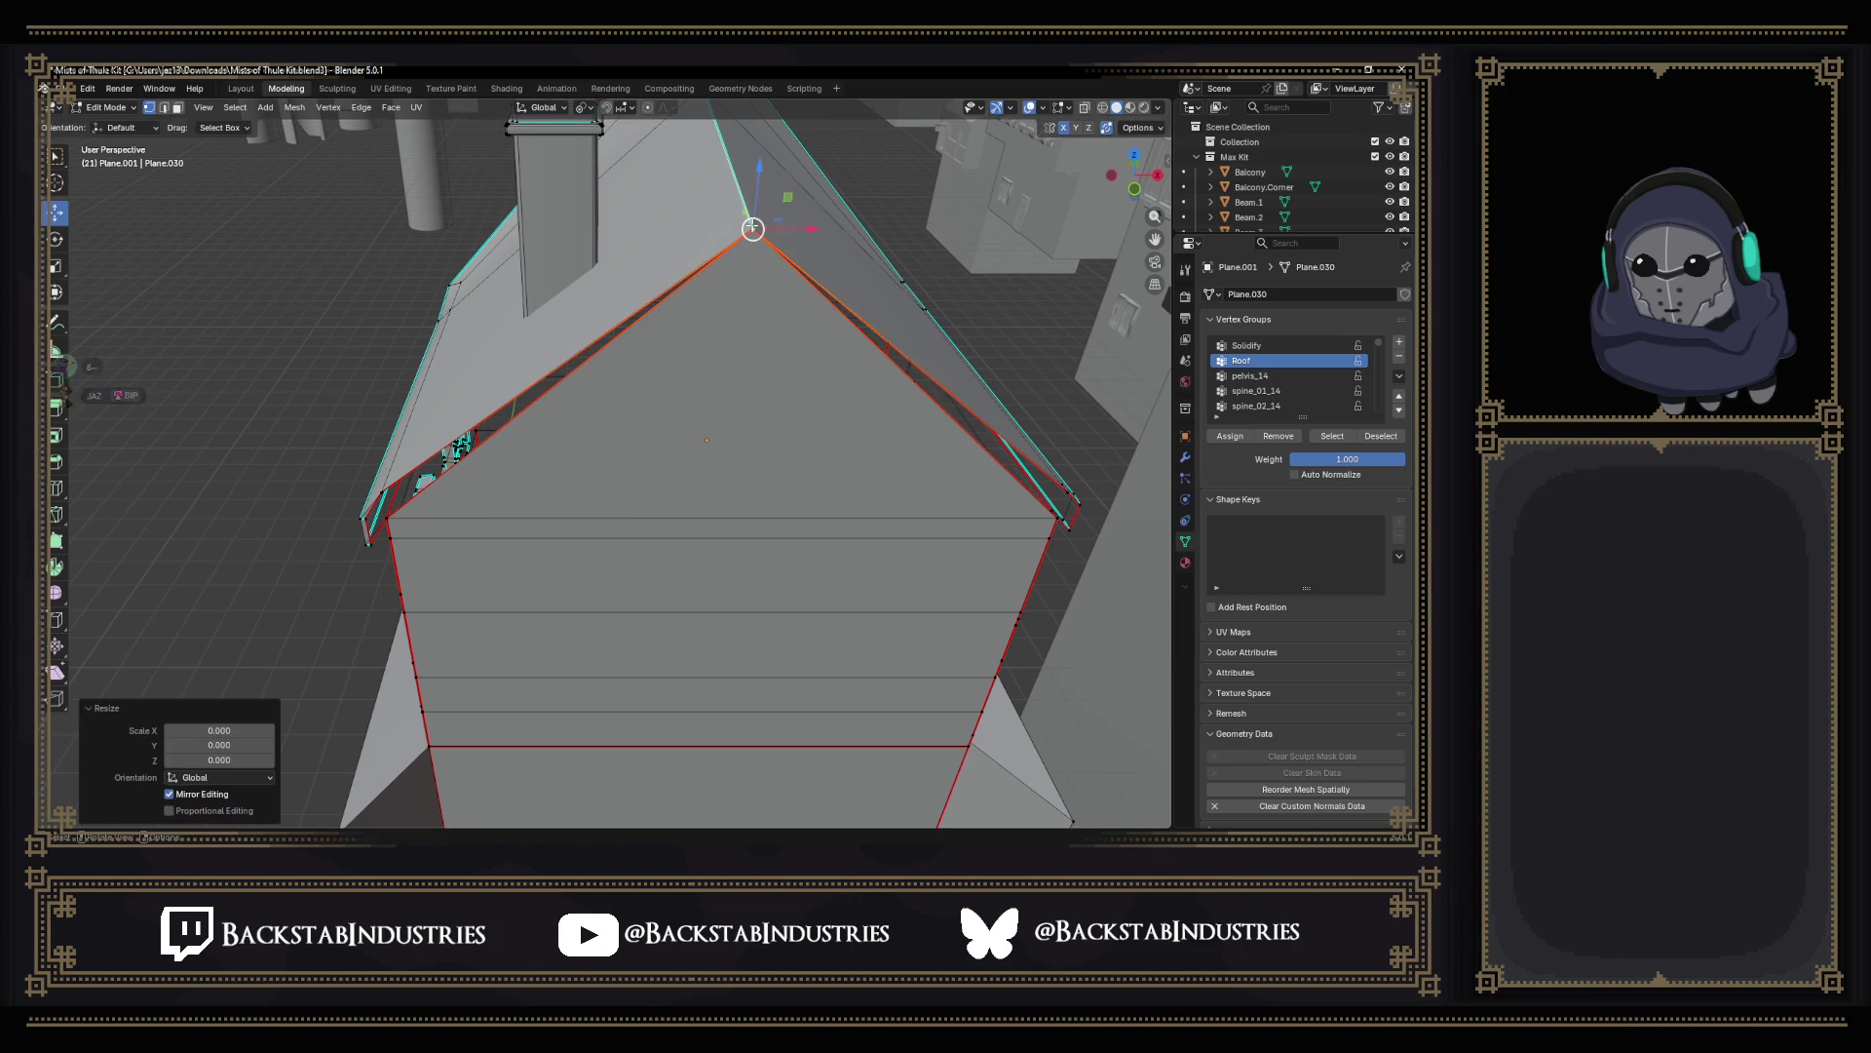
Nudge the lower gable corner vertices along X to meet the adjoining roof edges.
mouse_move(572, 429)
middle_mouse_down()
mouse_move(425, 482)
mouse_move(571, 605)
middle_mouse_up()
scroll(405, 492, "up", 4)
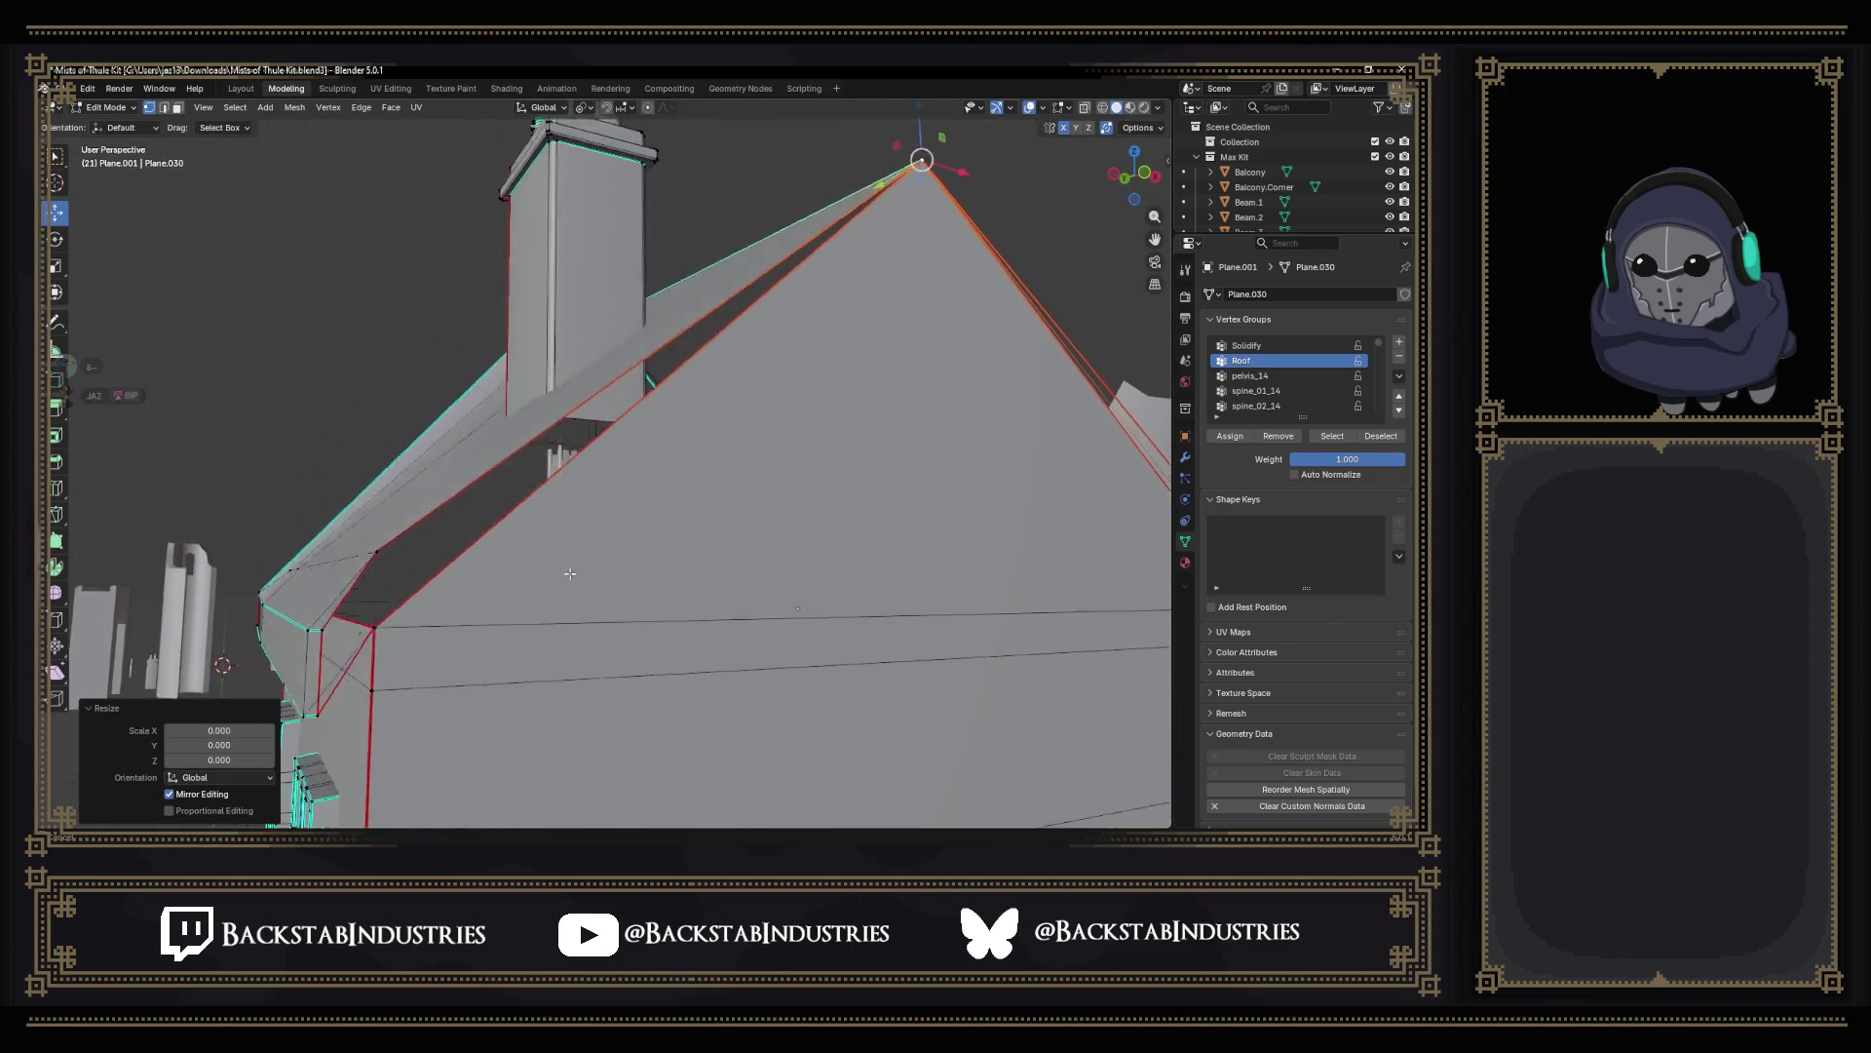
middle_click_drag(446, 672, 545, 645)
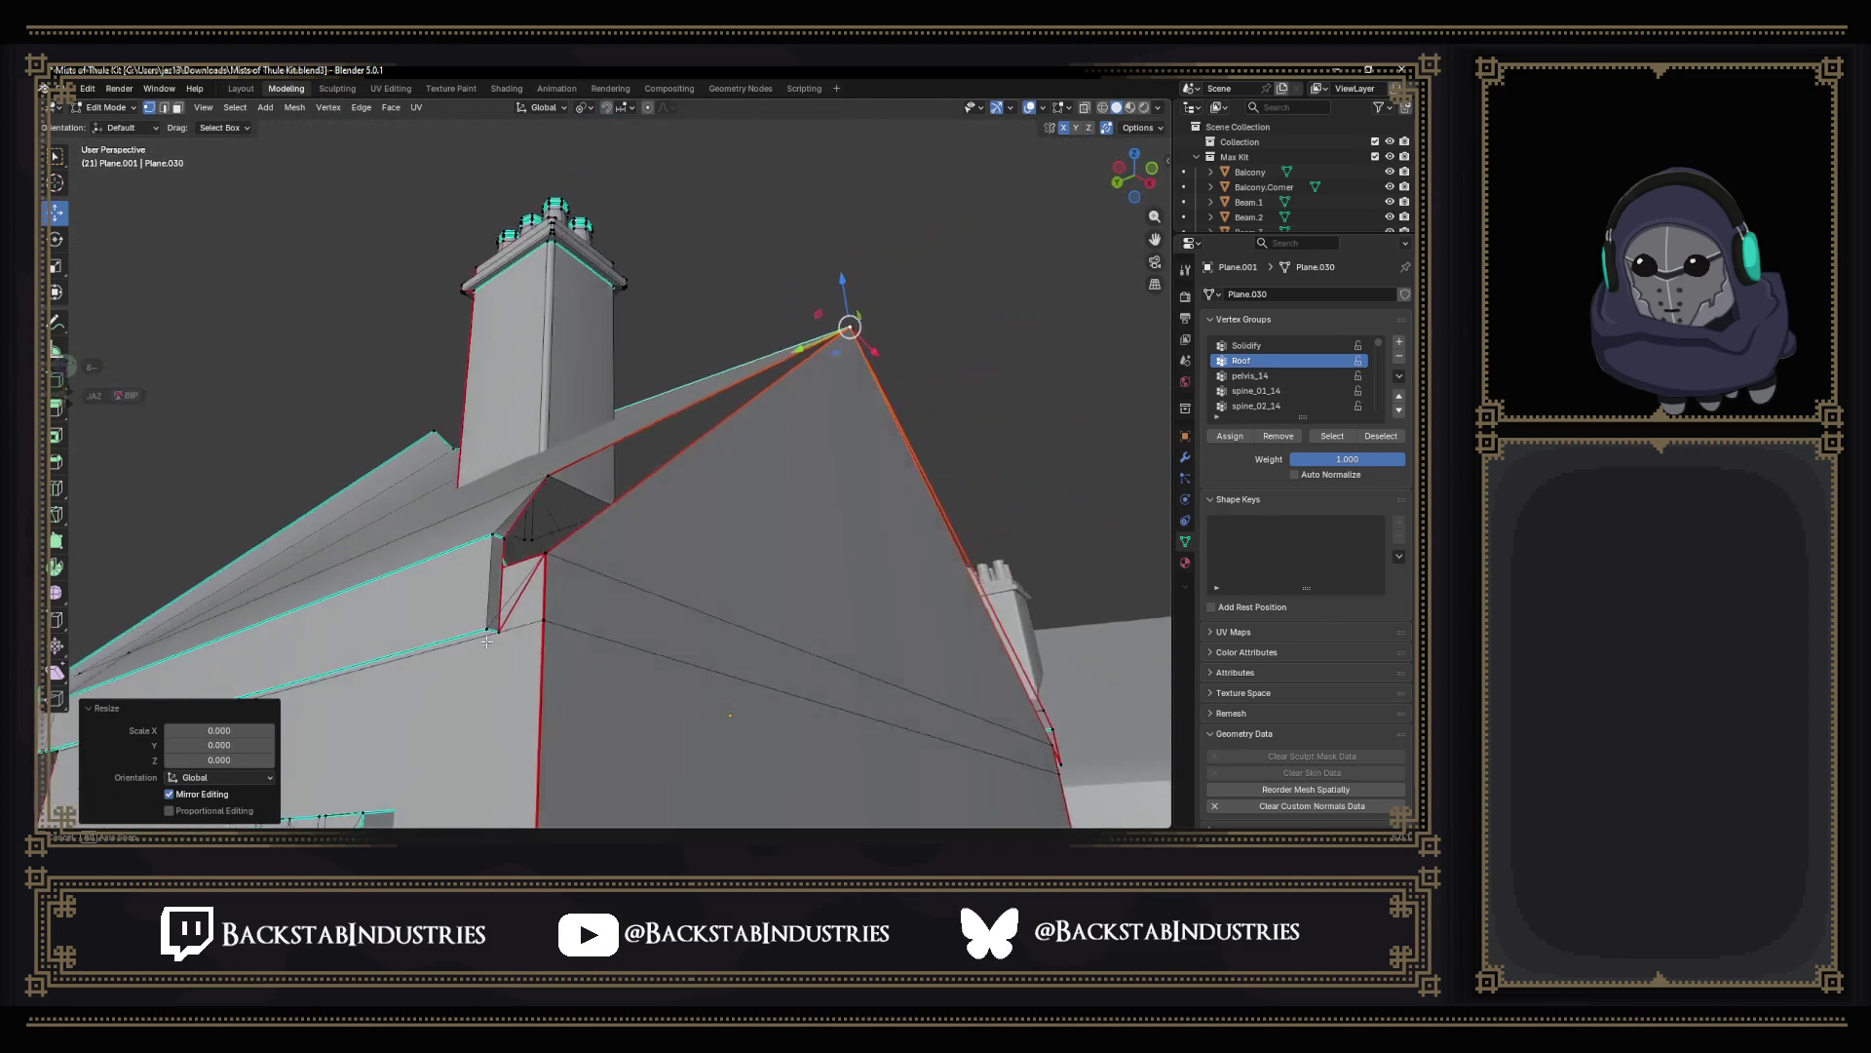
left_click(563, 621)
key("g")
key("x")
left_click(555, 616)
left_click(1144, 127)
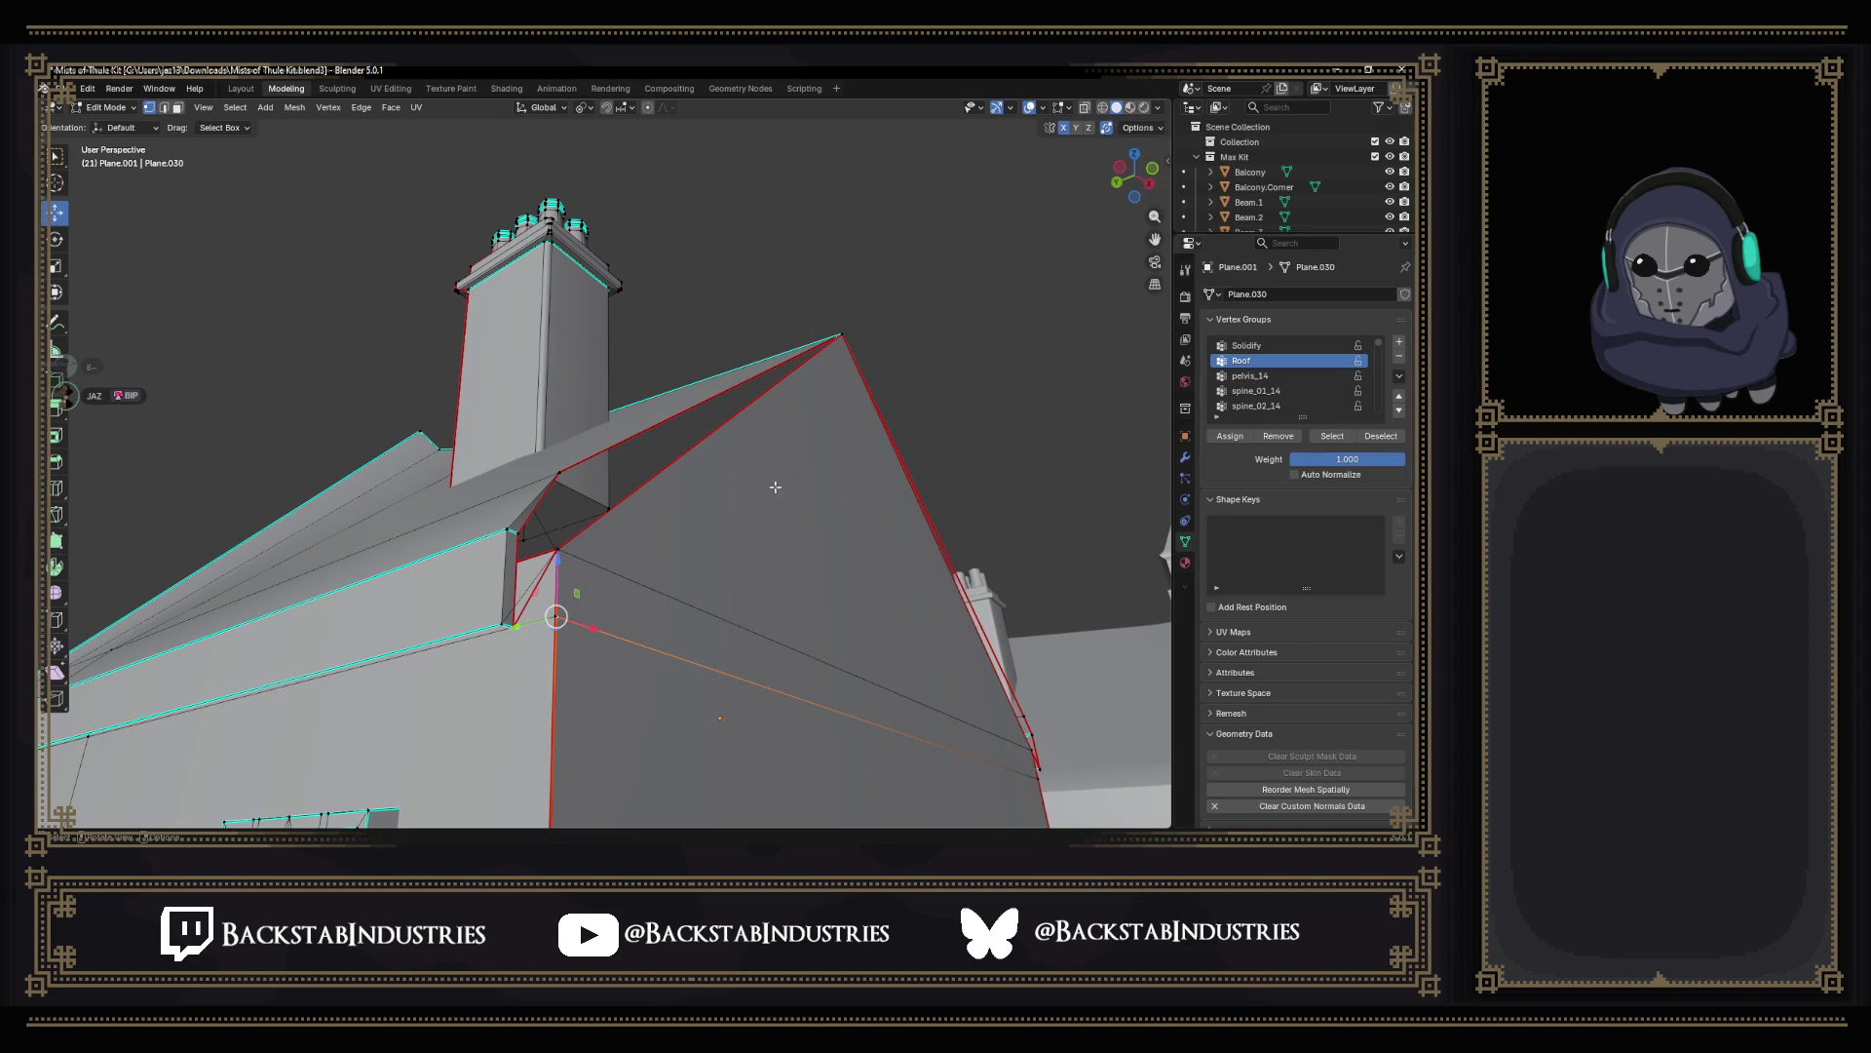
middle_click_drag(767, 488, 683, 548)
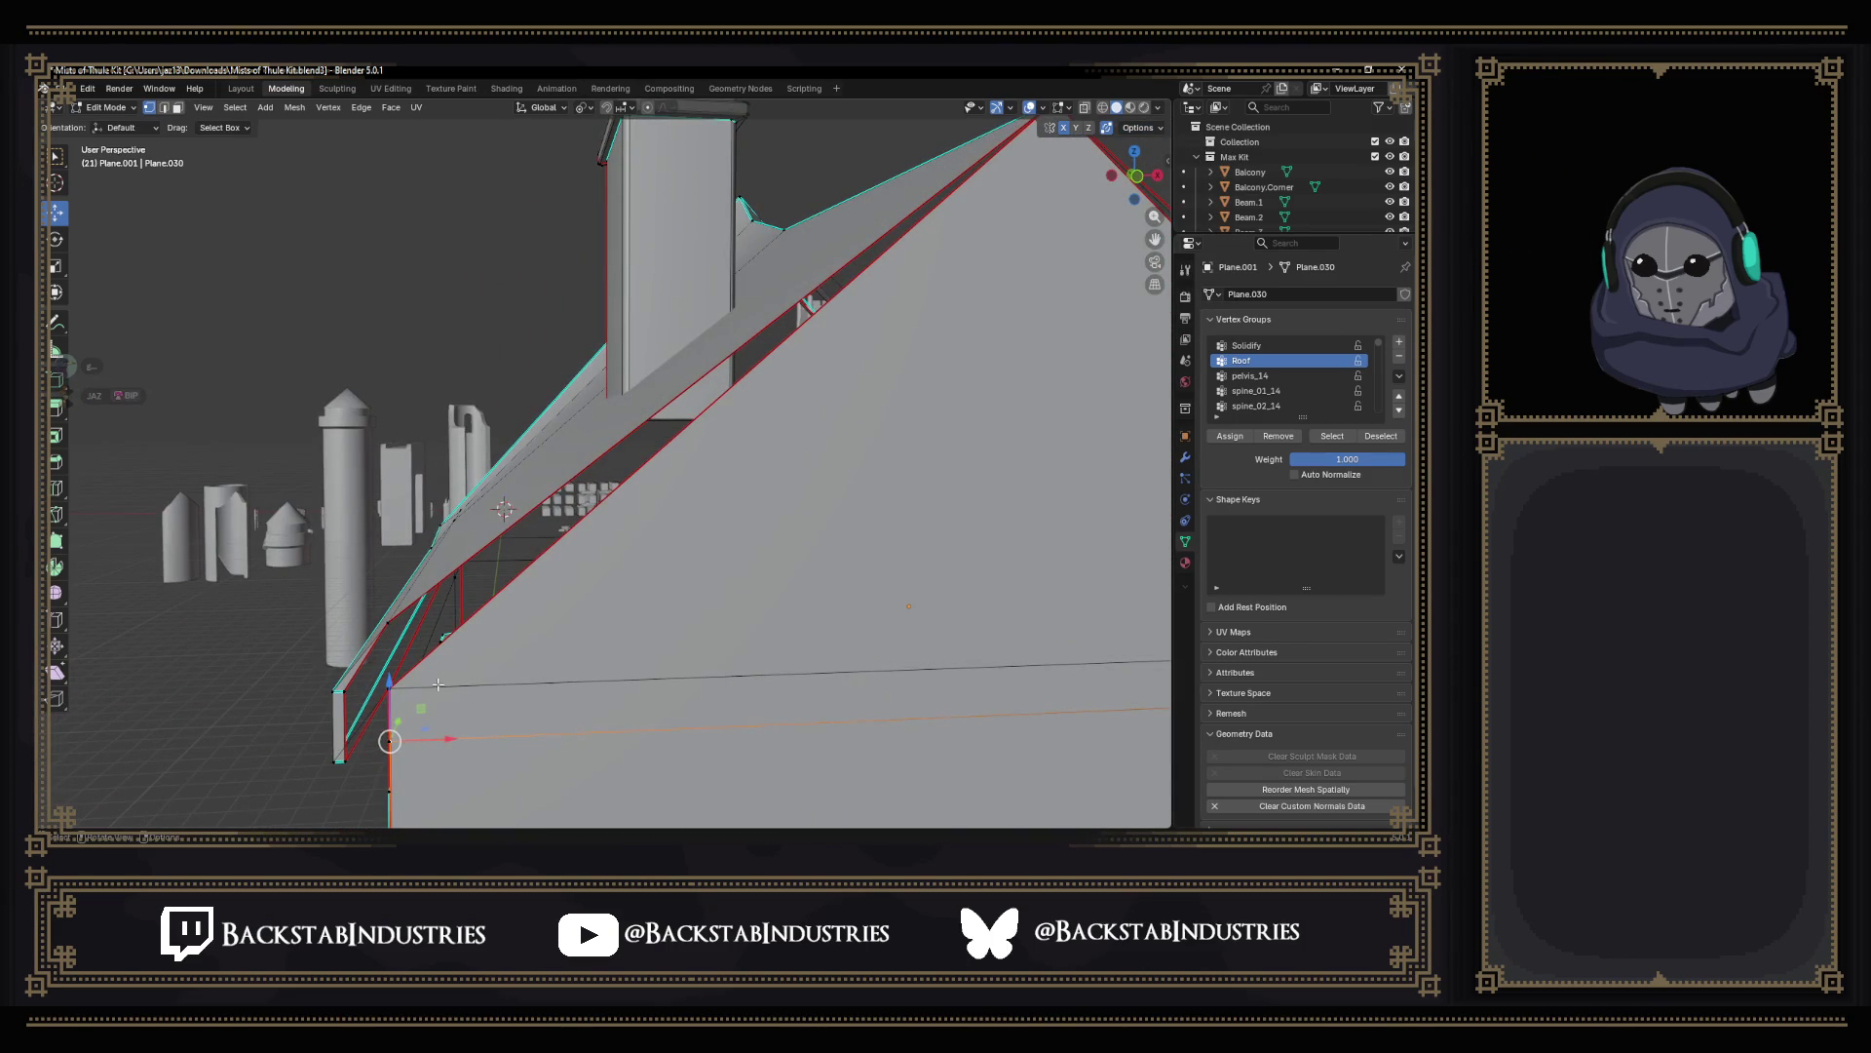
middle_click_drag(440, 683, 1058, 565)
left_click(1104, 572)
scroll(1058, 566, "up", 8)
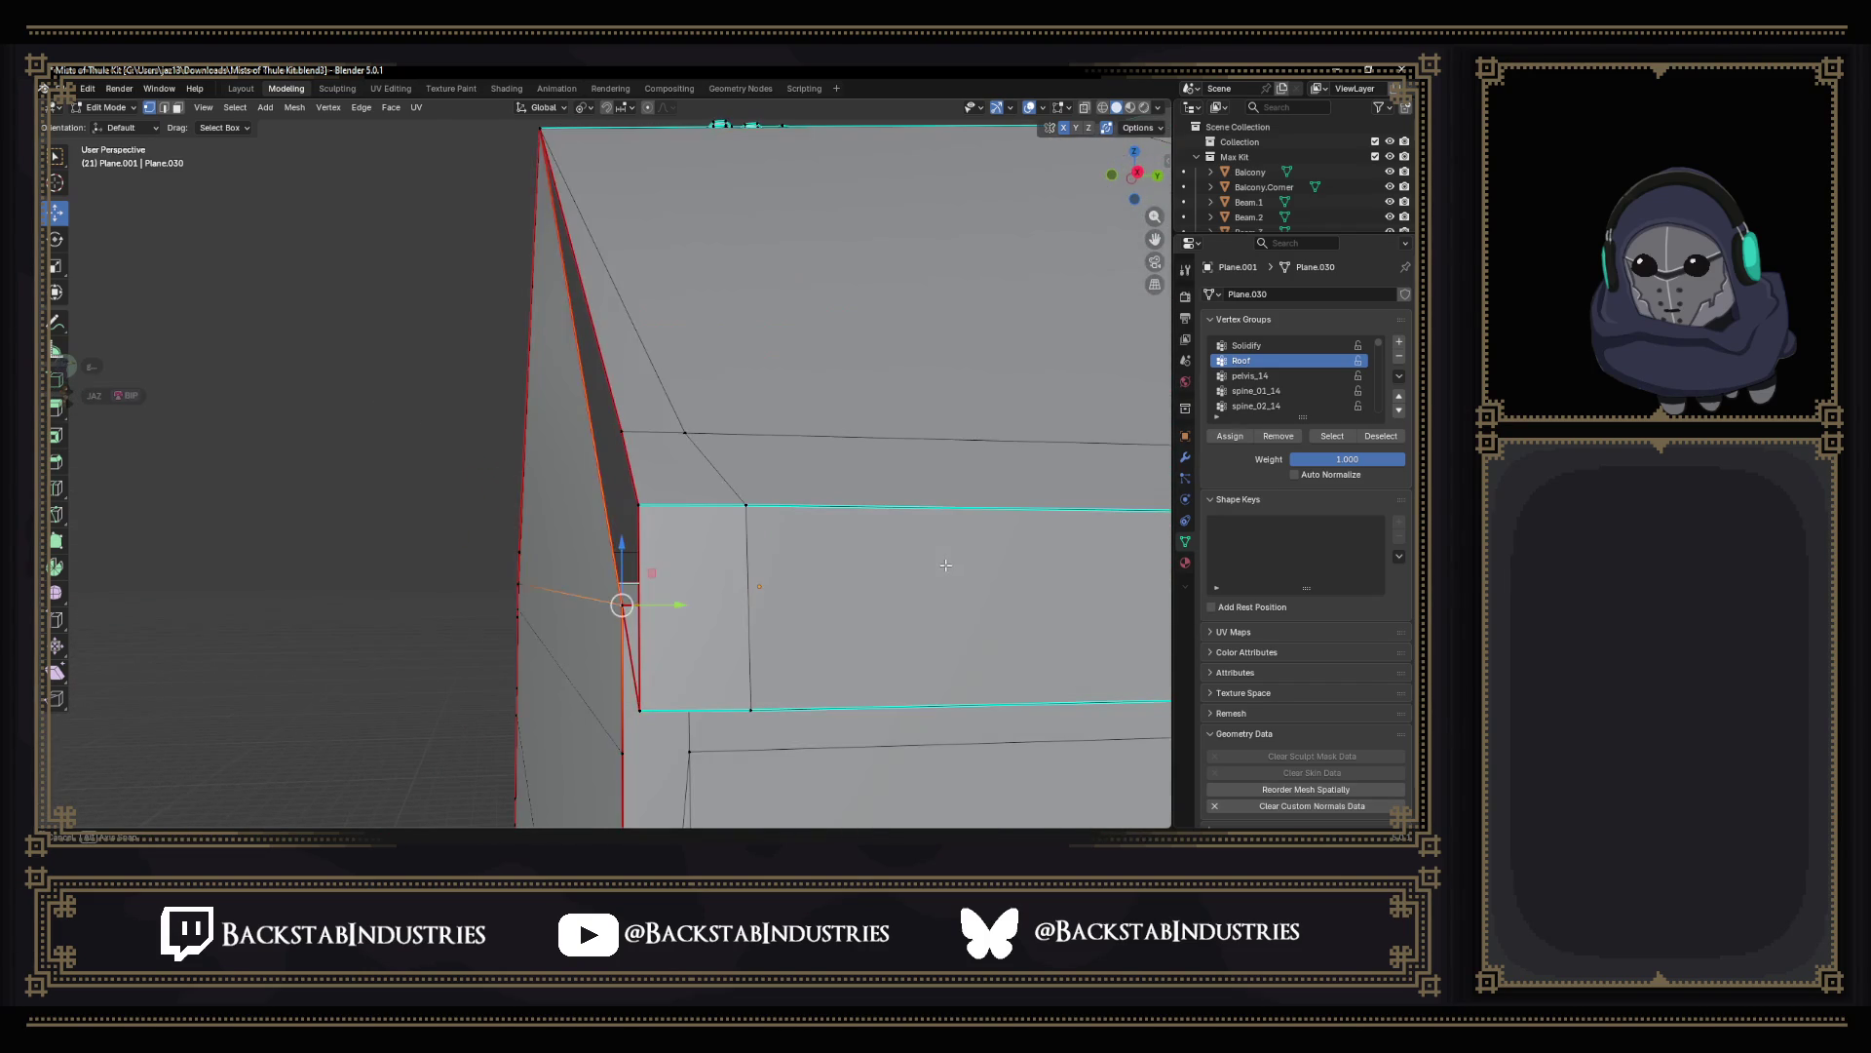
scroll(873, 596, "down", 6)
Select the gable triangle face and the whole wall connected to it.
middle_click_drag(872, 596, 760, 556)
left_click(688, 528)
key("ctrl+l")
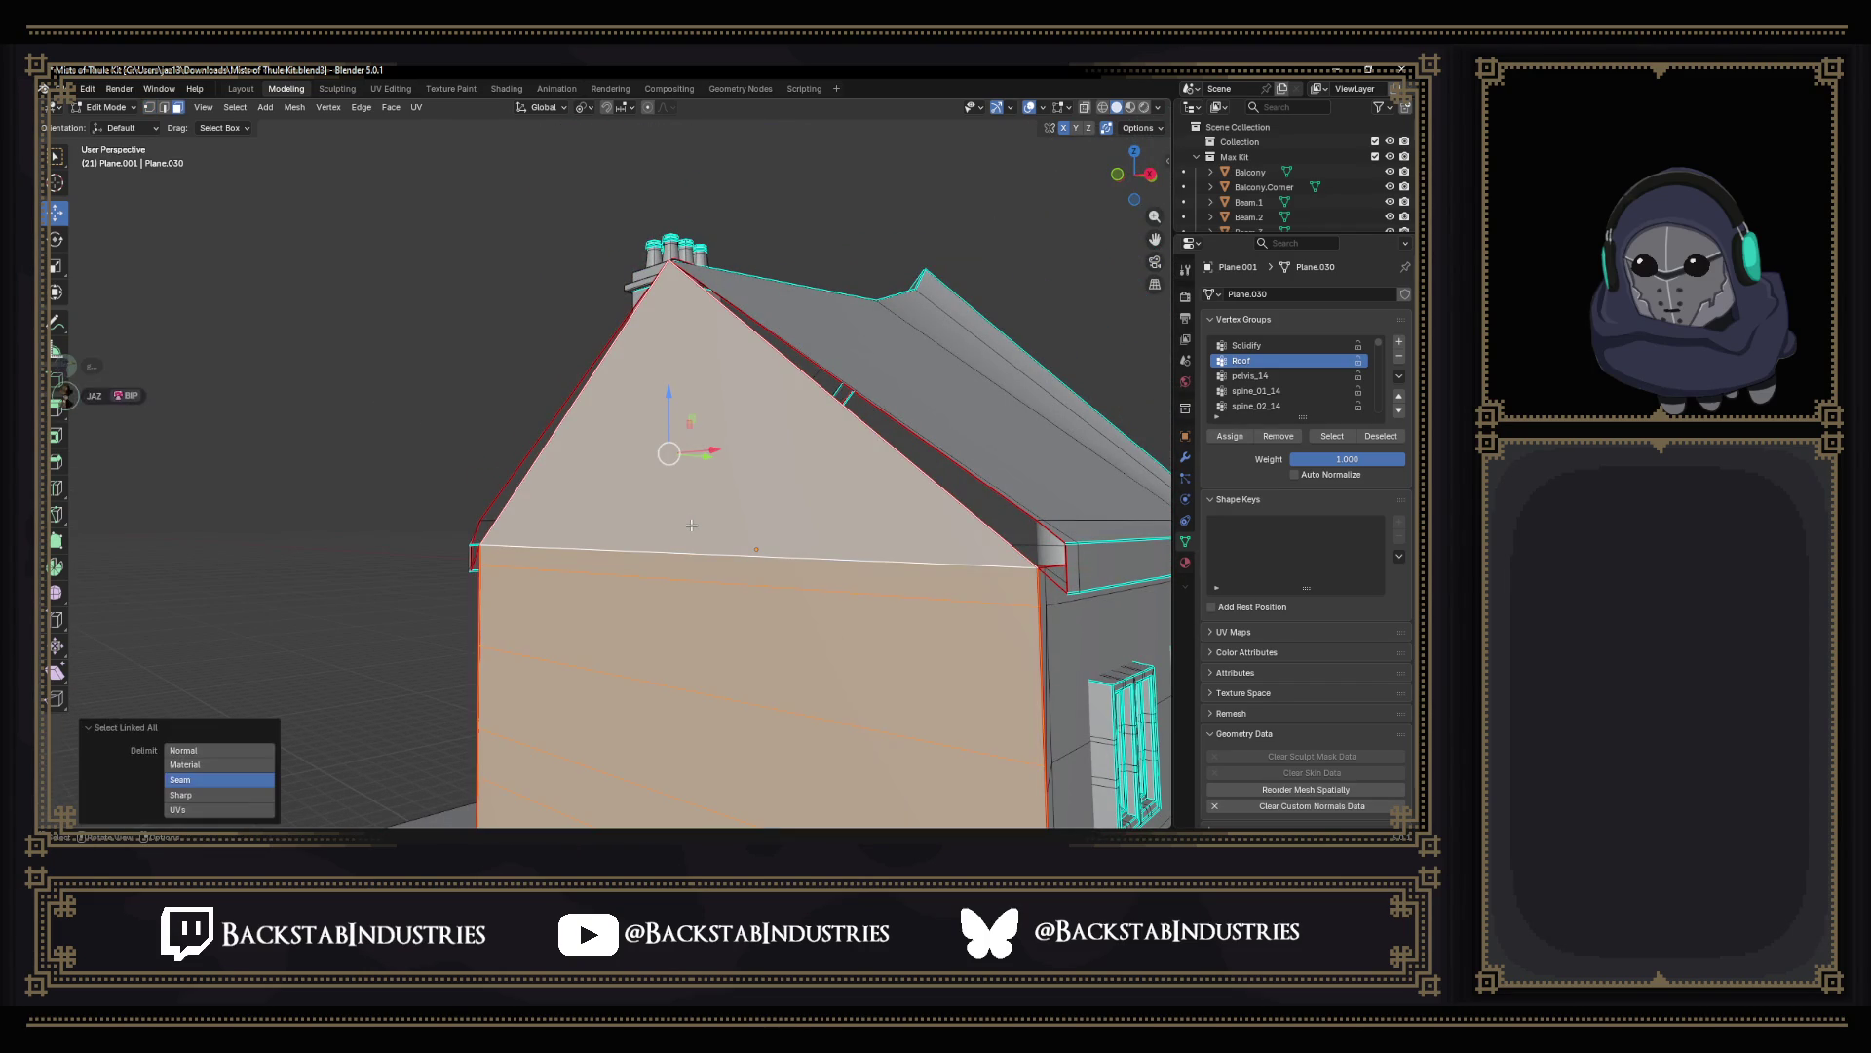
Scale the gable wall along X, trying 1.020 then settling around 1.005 so it meets the roof eaves.
key("s")
key("x")
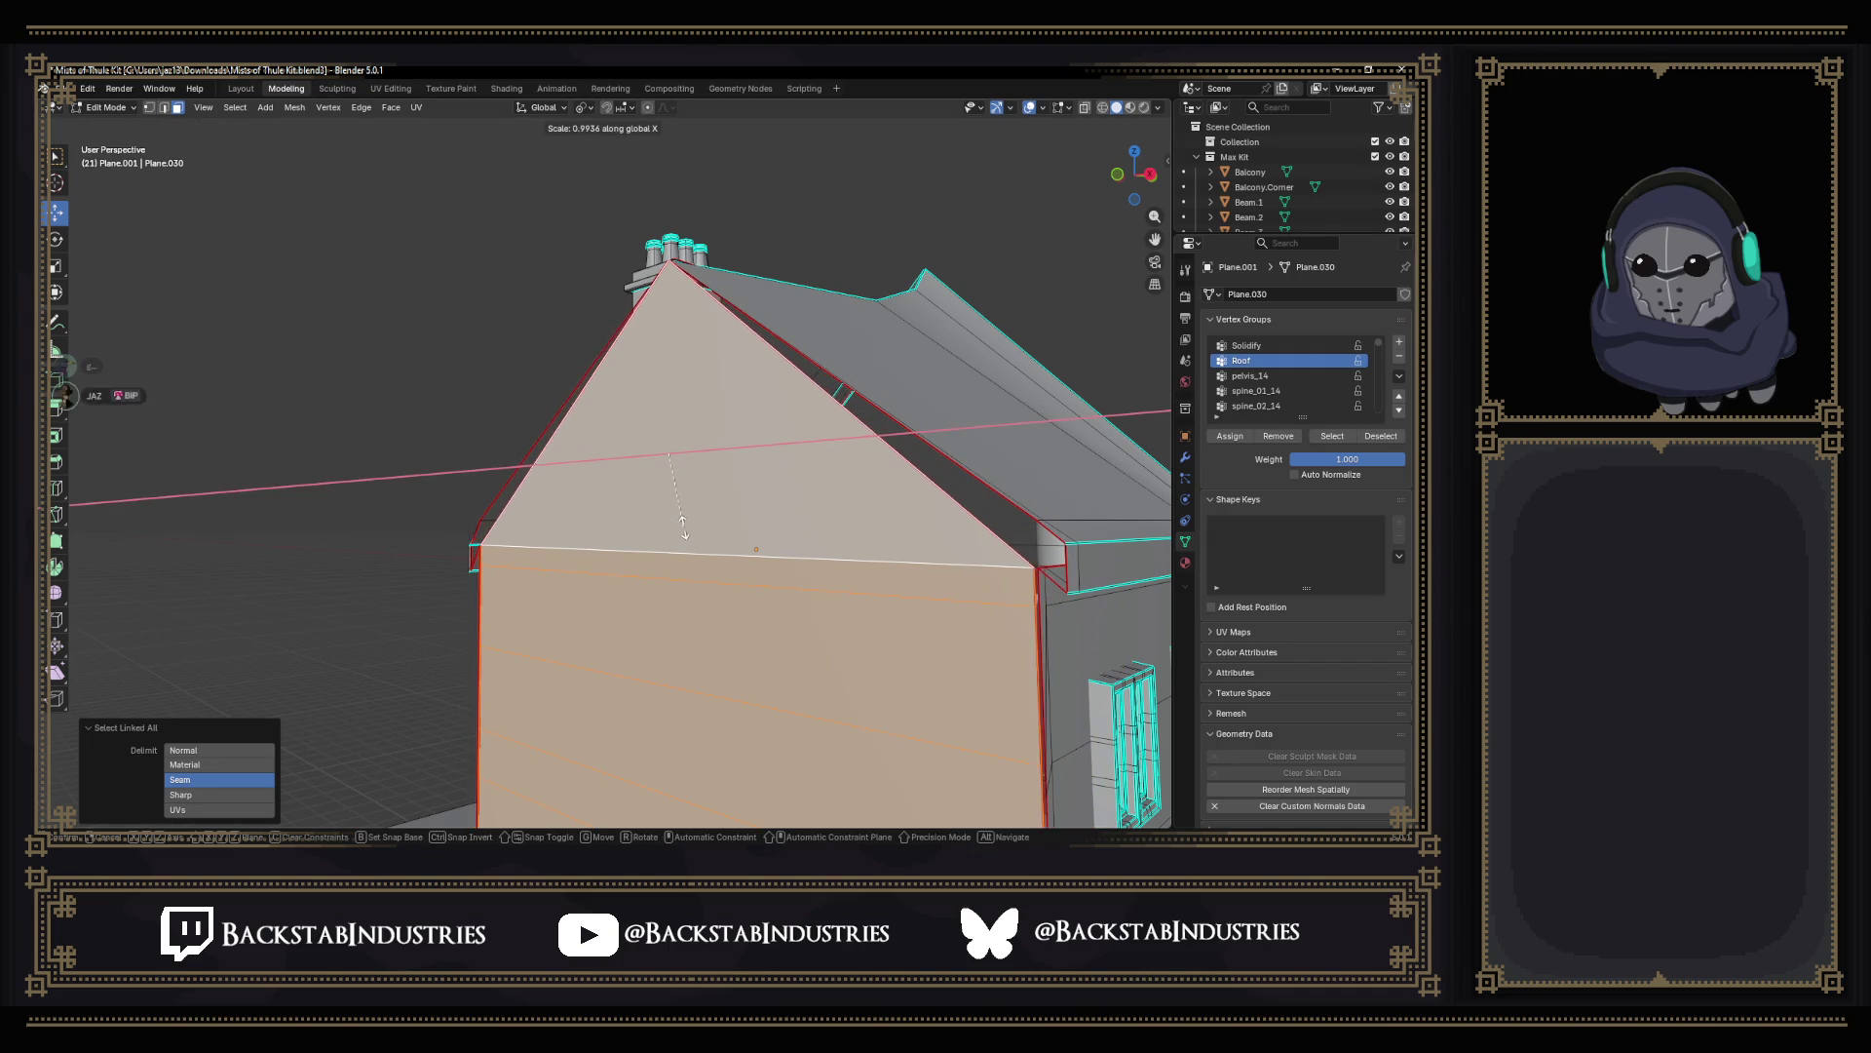
left_click(671, 527)
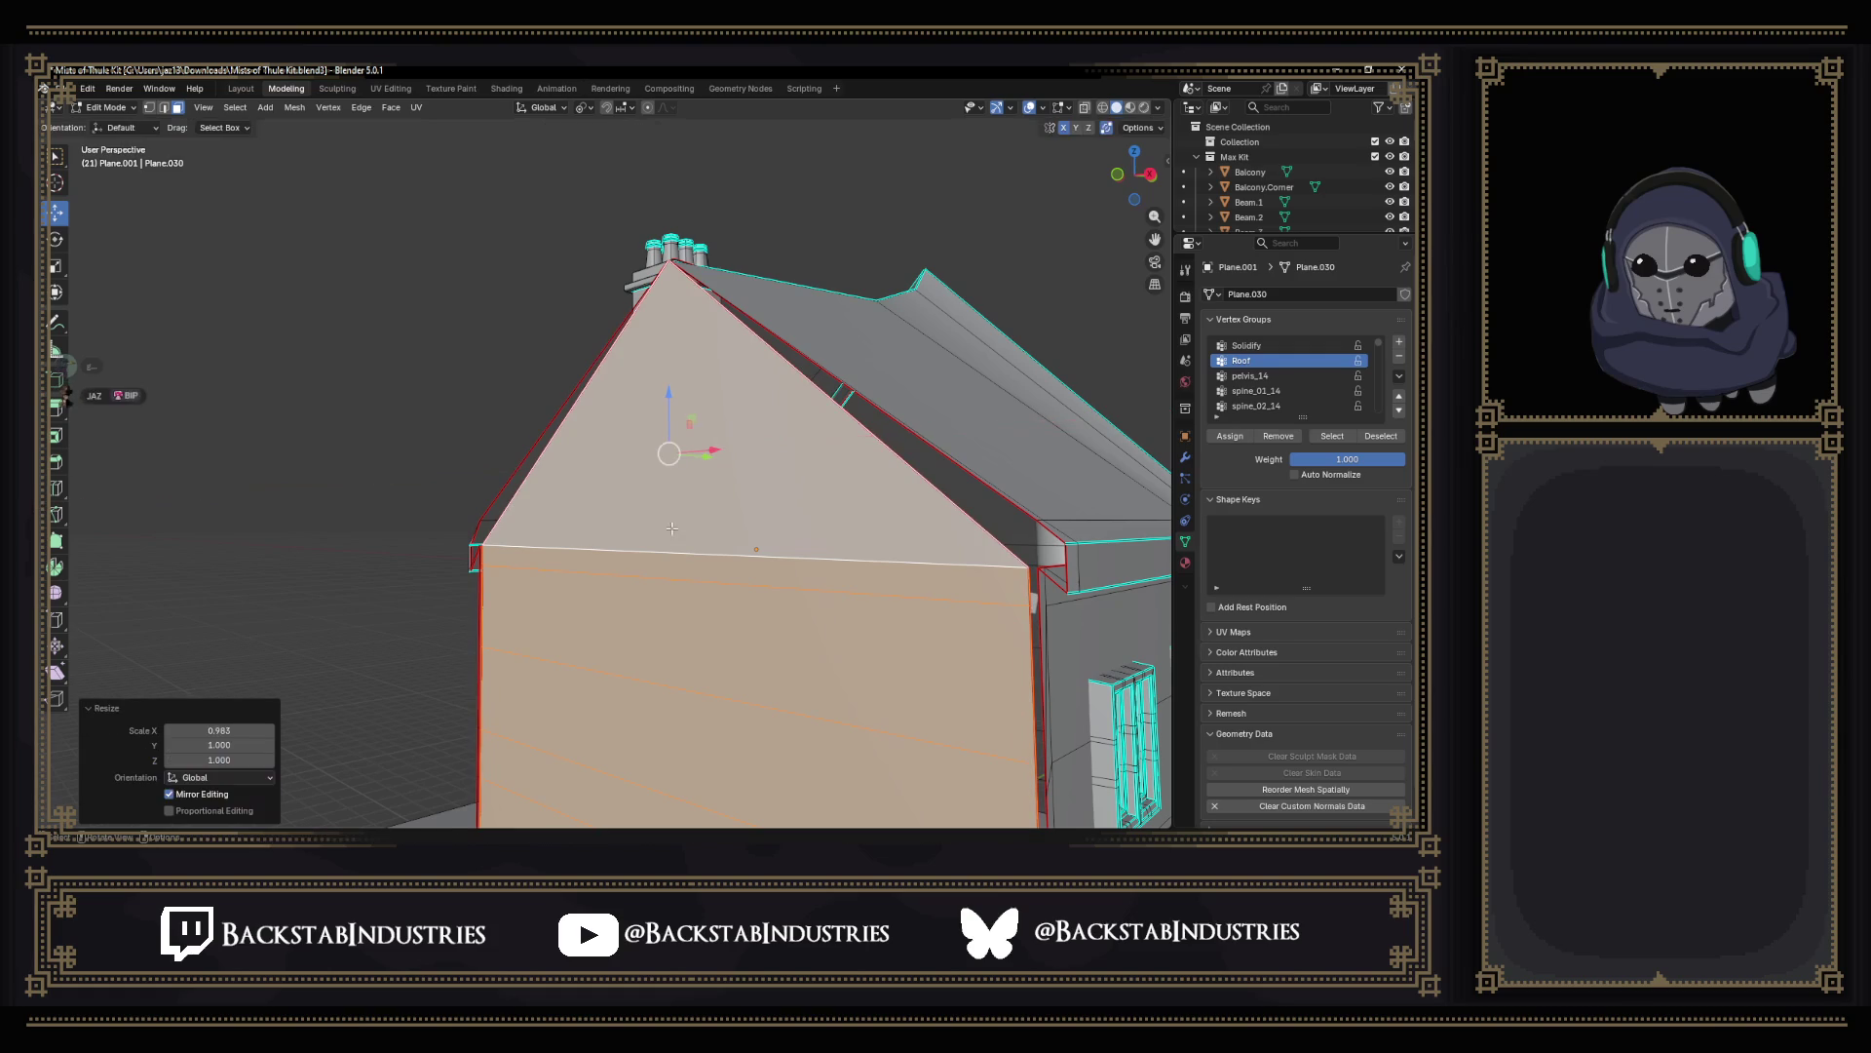
double_click(235, 730)
type("1.005")
key("Return")
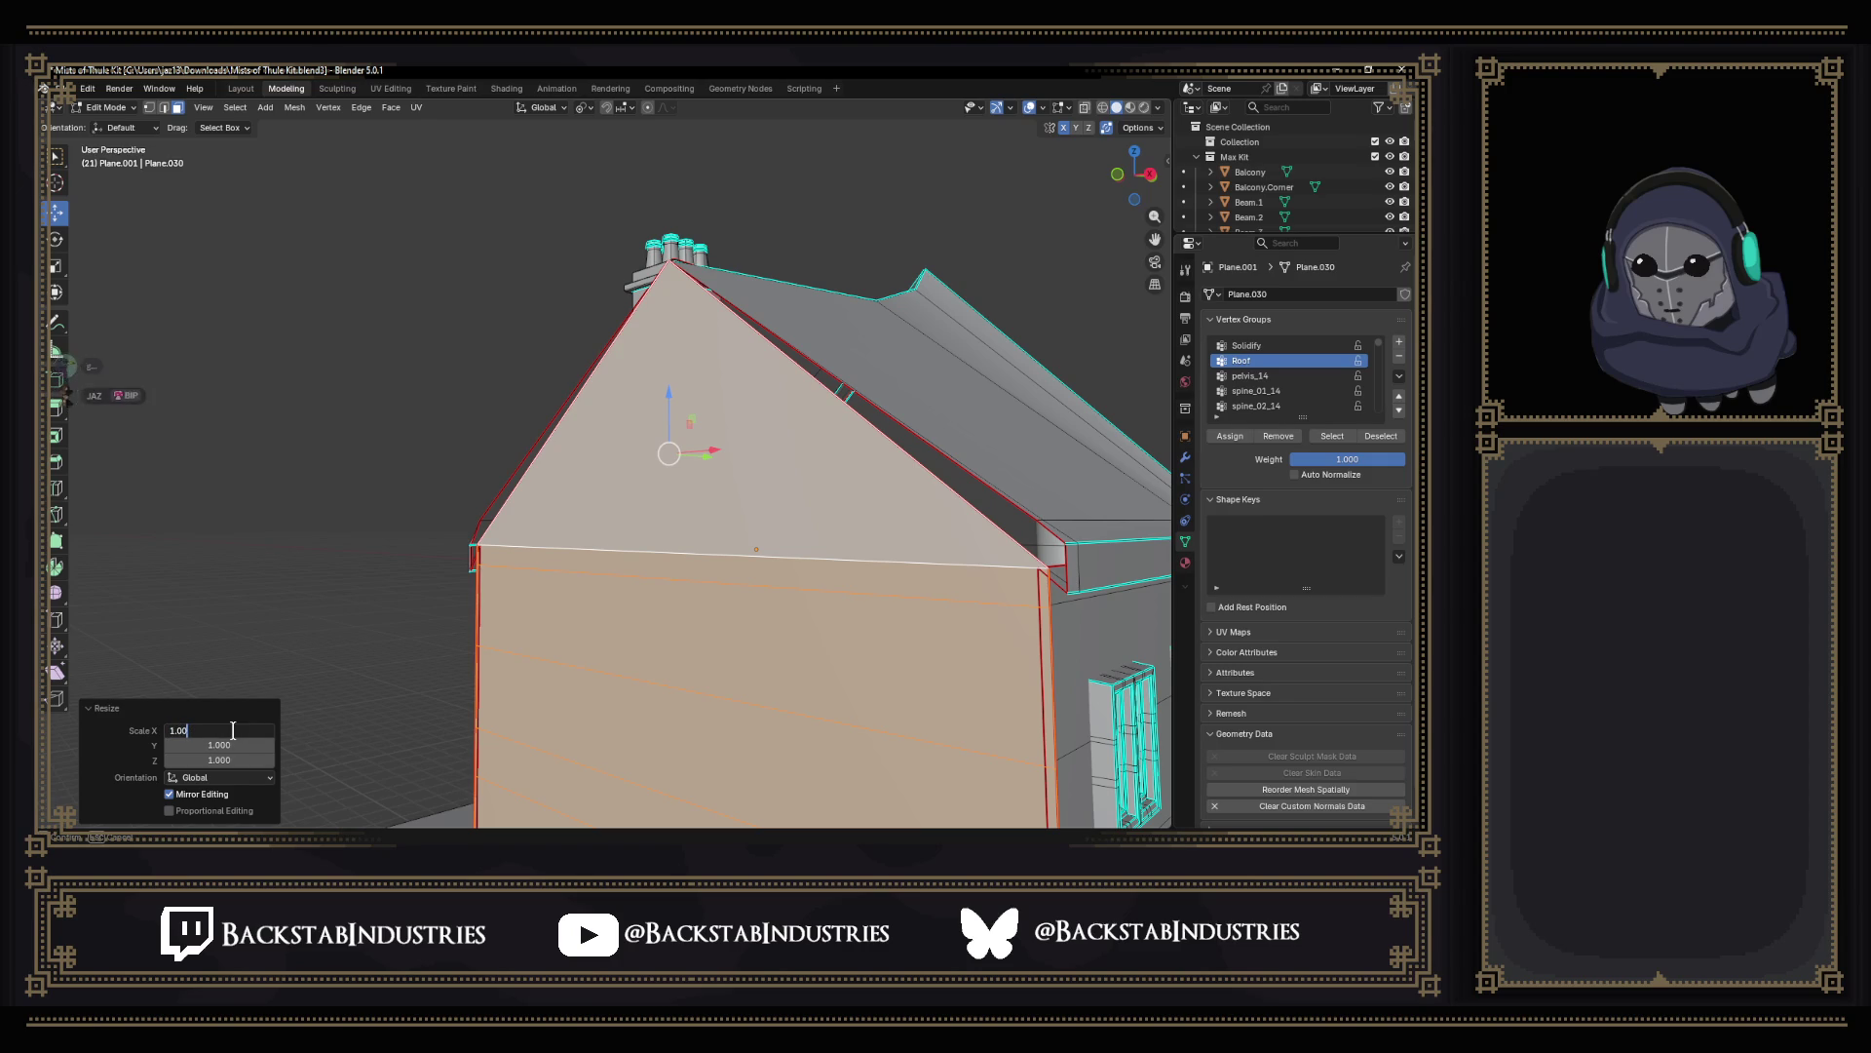
key("Return")
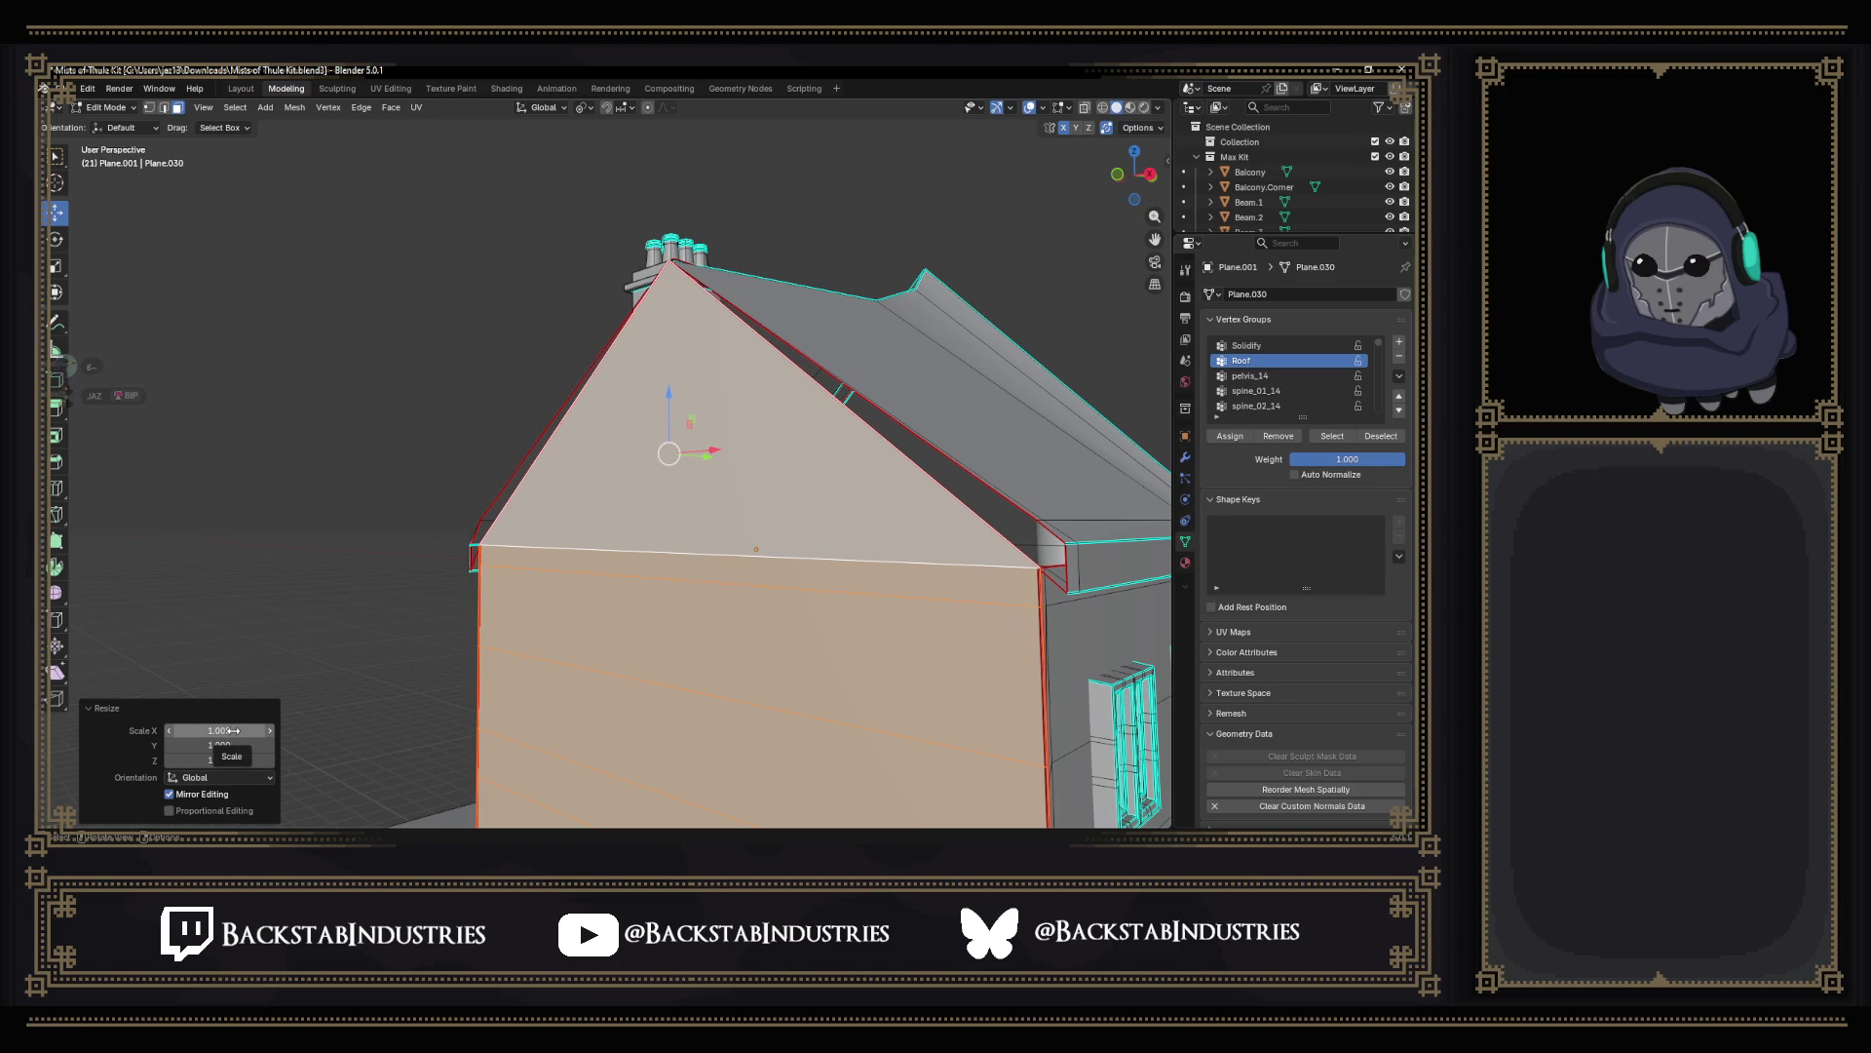
double_click(234, 730)
type("1.003")
key("Return")
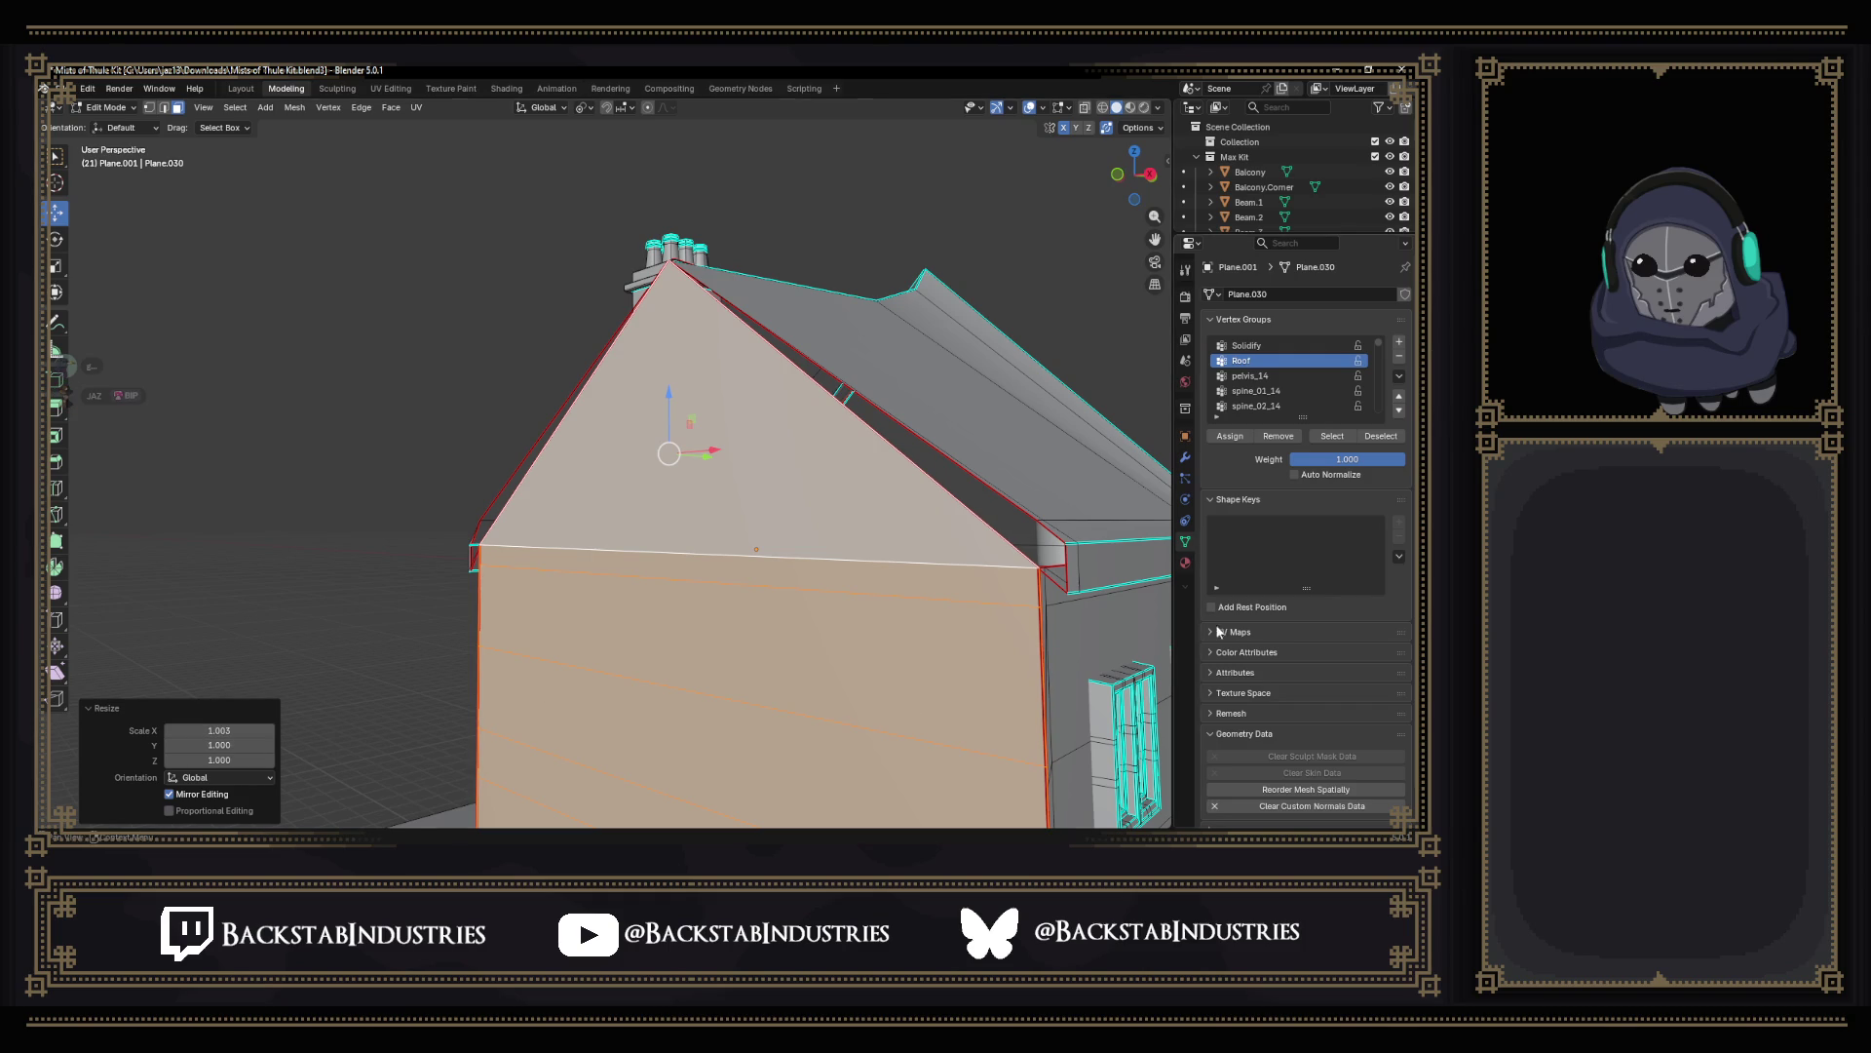
middle_click_drag(1045, 581, 1036, 584)
middle_click_drag(546, 499, 592, 524)
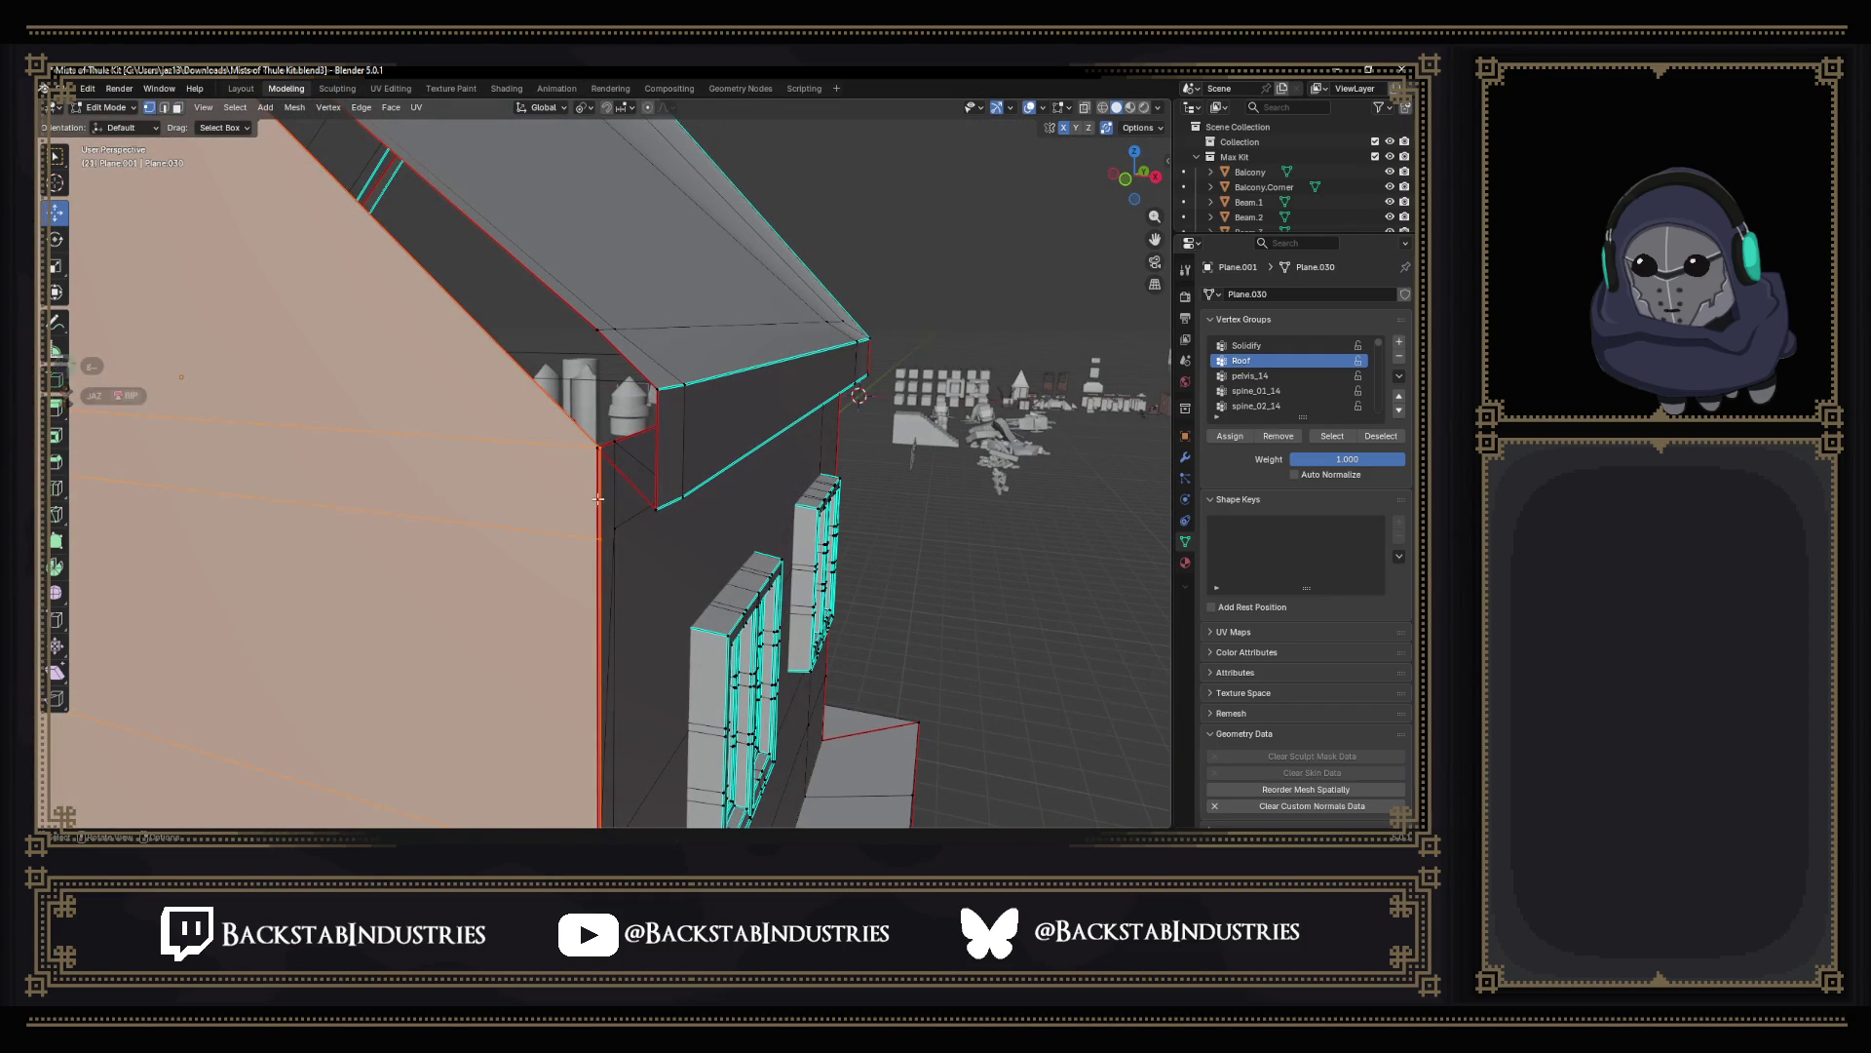
Probe the wall corner selection with linked faces, then switch to Edge select and clear it.
left_click(602, 484)
middle_click_drag(600, 527, 610, 642)
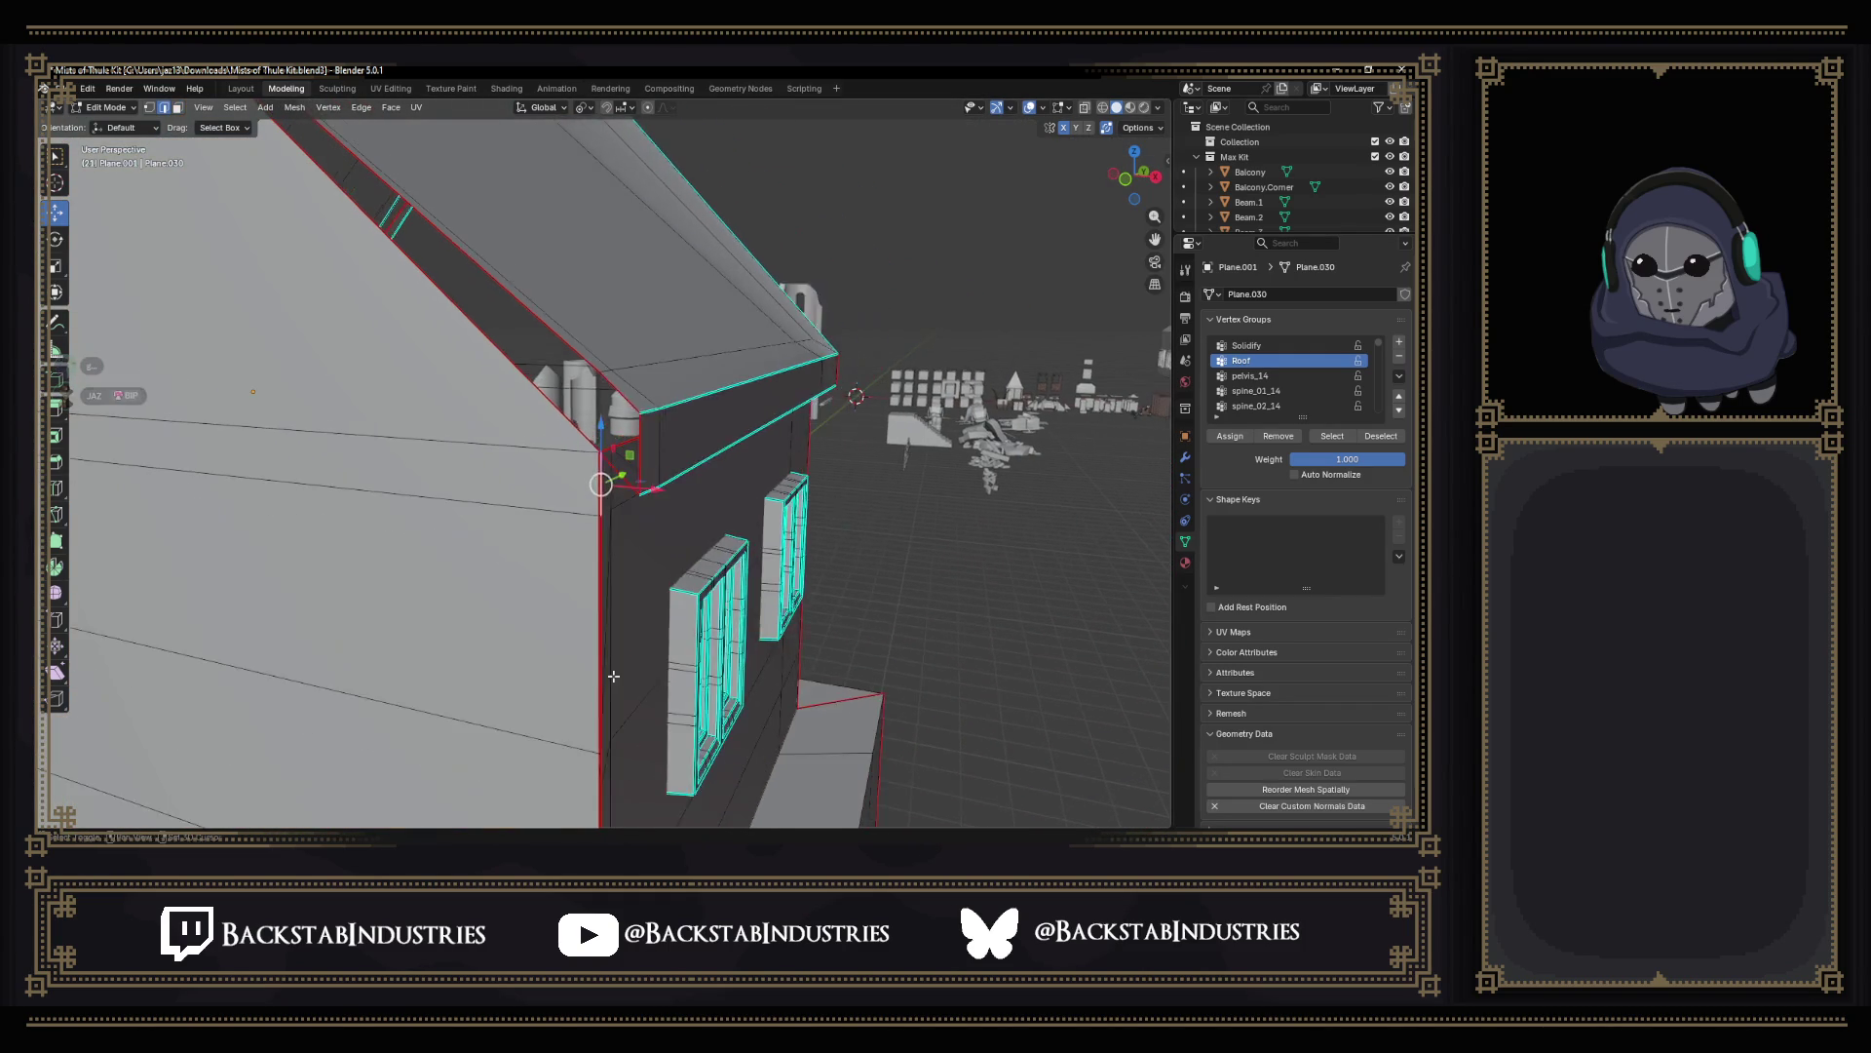
scroll(609, 640, "up", 2)
scroll(658, 585, "up", 2)
key("l")
left_click(674, 553)
mouse_move(673, 552)
middle_mouse_down()
mouse_move(655, 391)
mouse_move(640, 471)
middle_mouse_up()
left_click(600, 256)
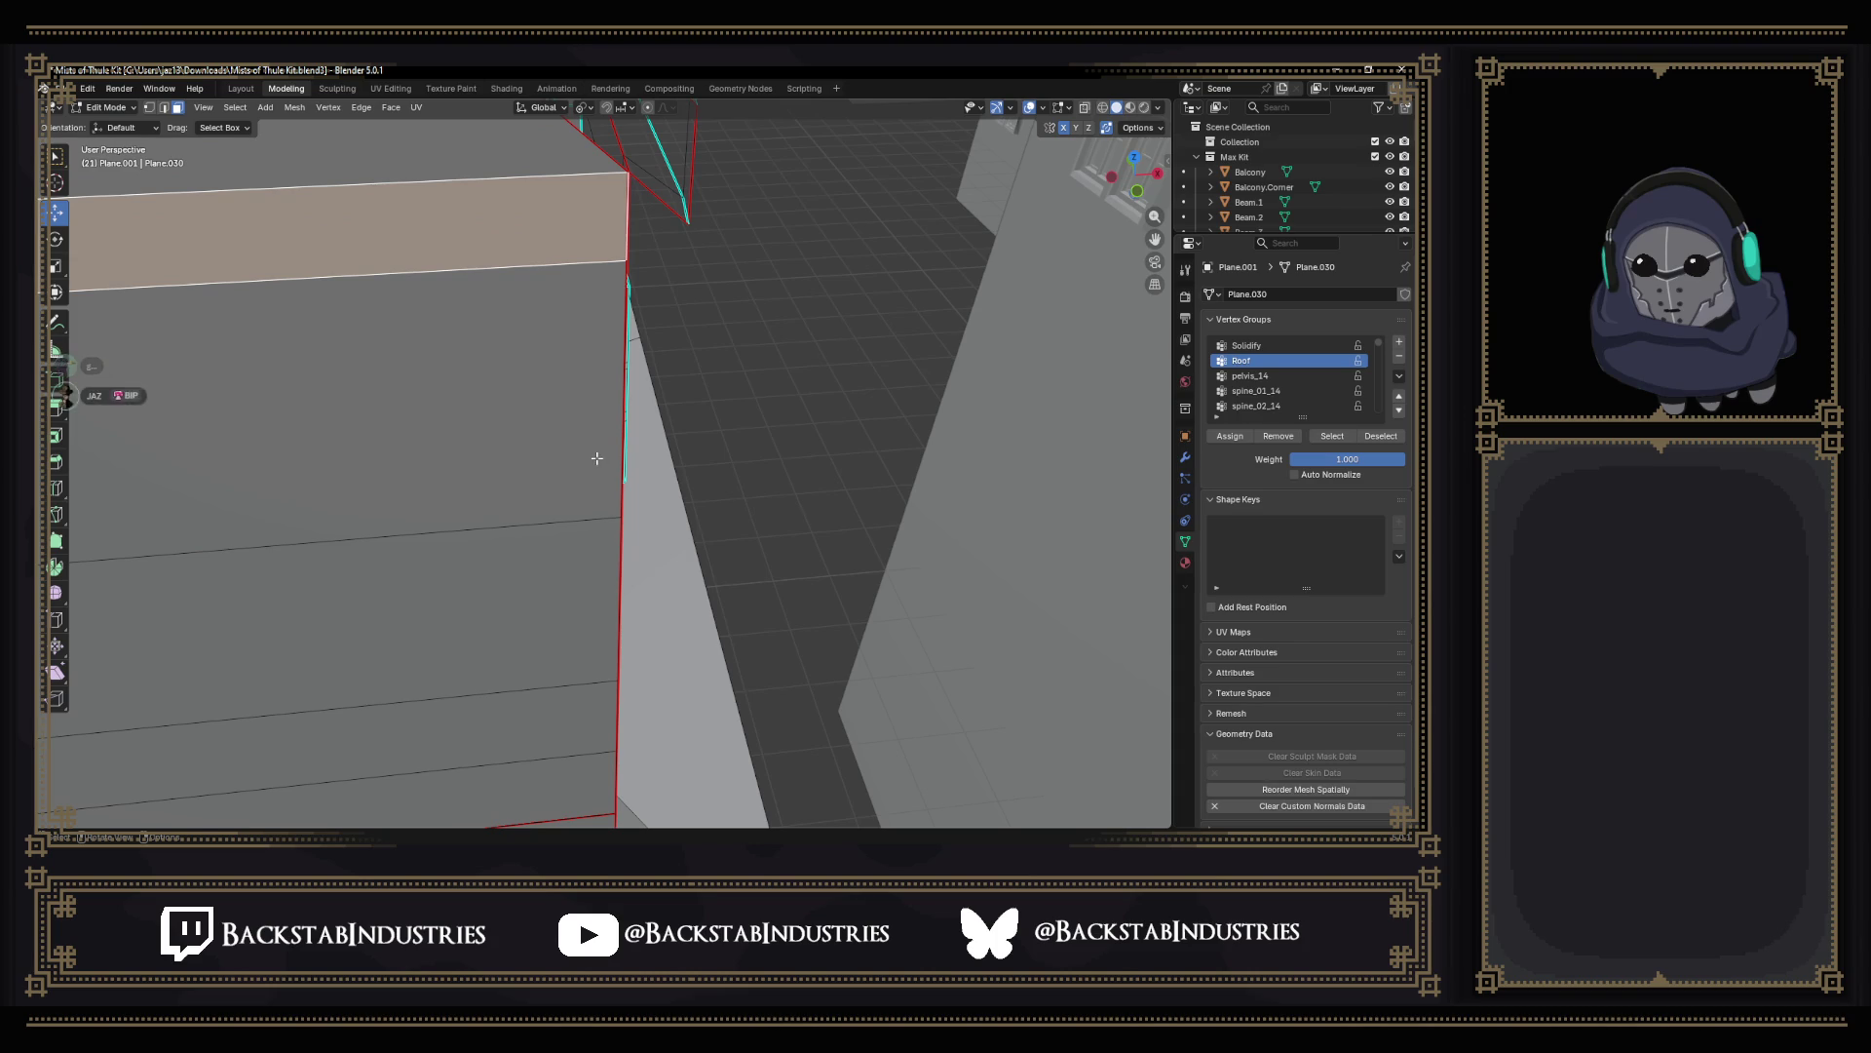
key("2")
left_click(624, 248)
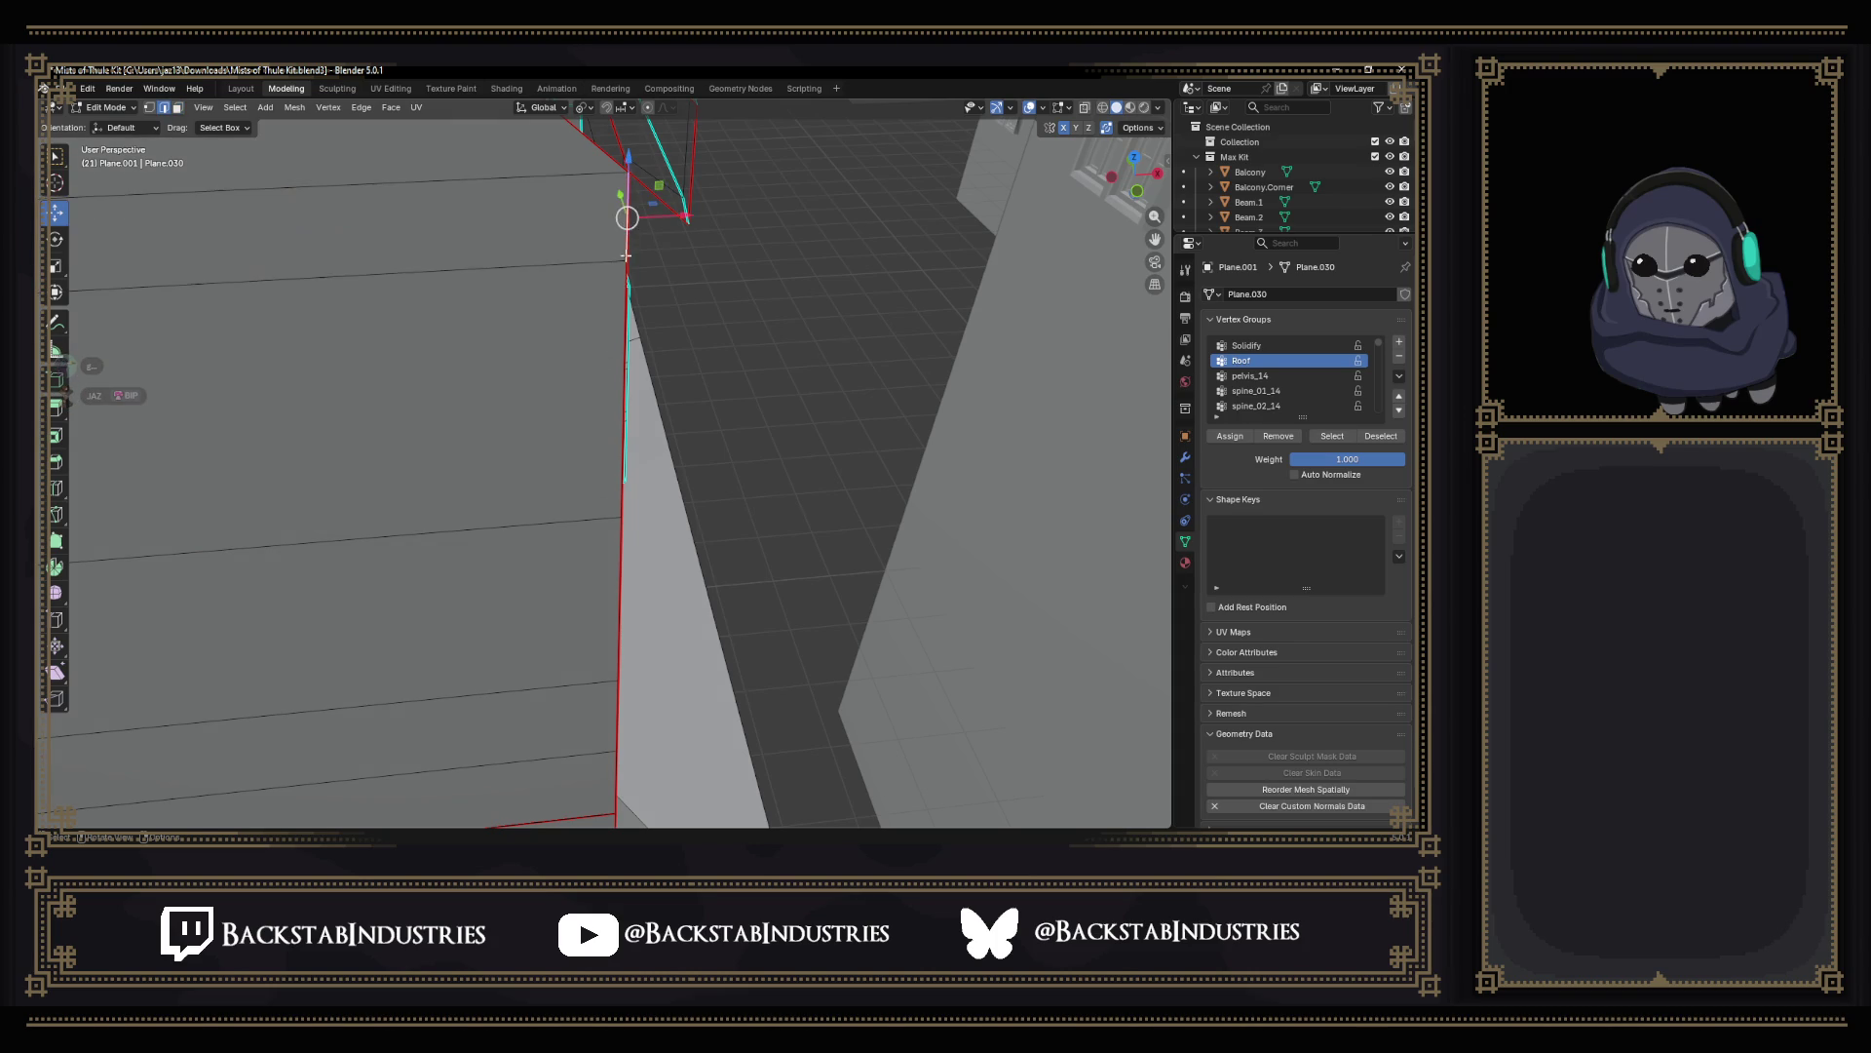
scroll(599, 438, "up", 2)
Nudge the vertical corner edge about 0.006 m along X to meet the neighbouring wall.
left_click(581, 645, "ctrl")
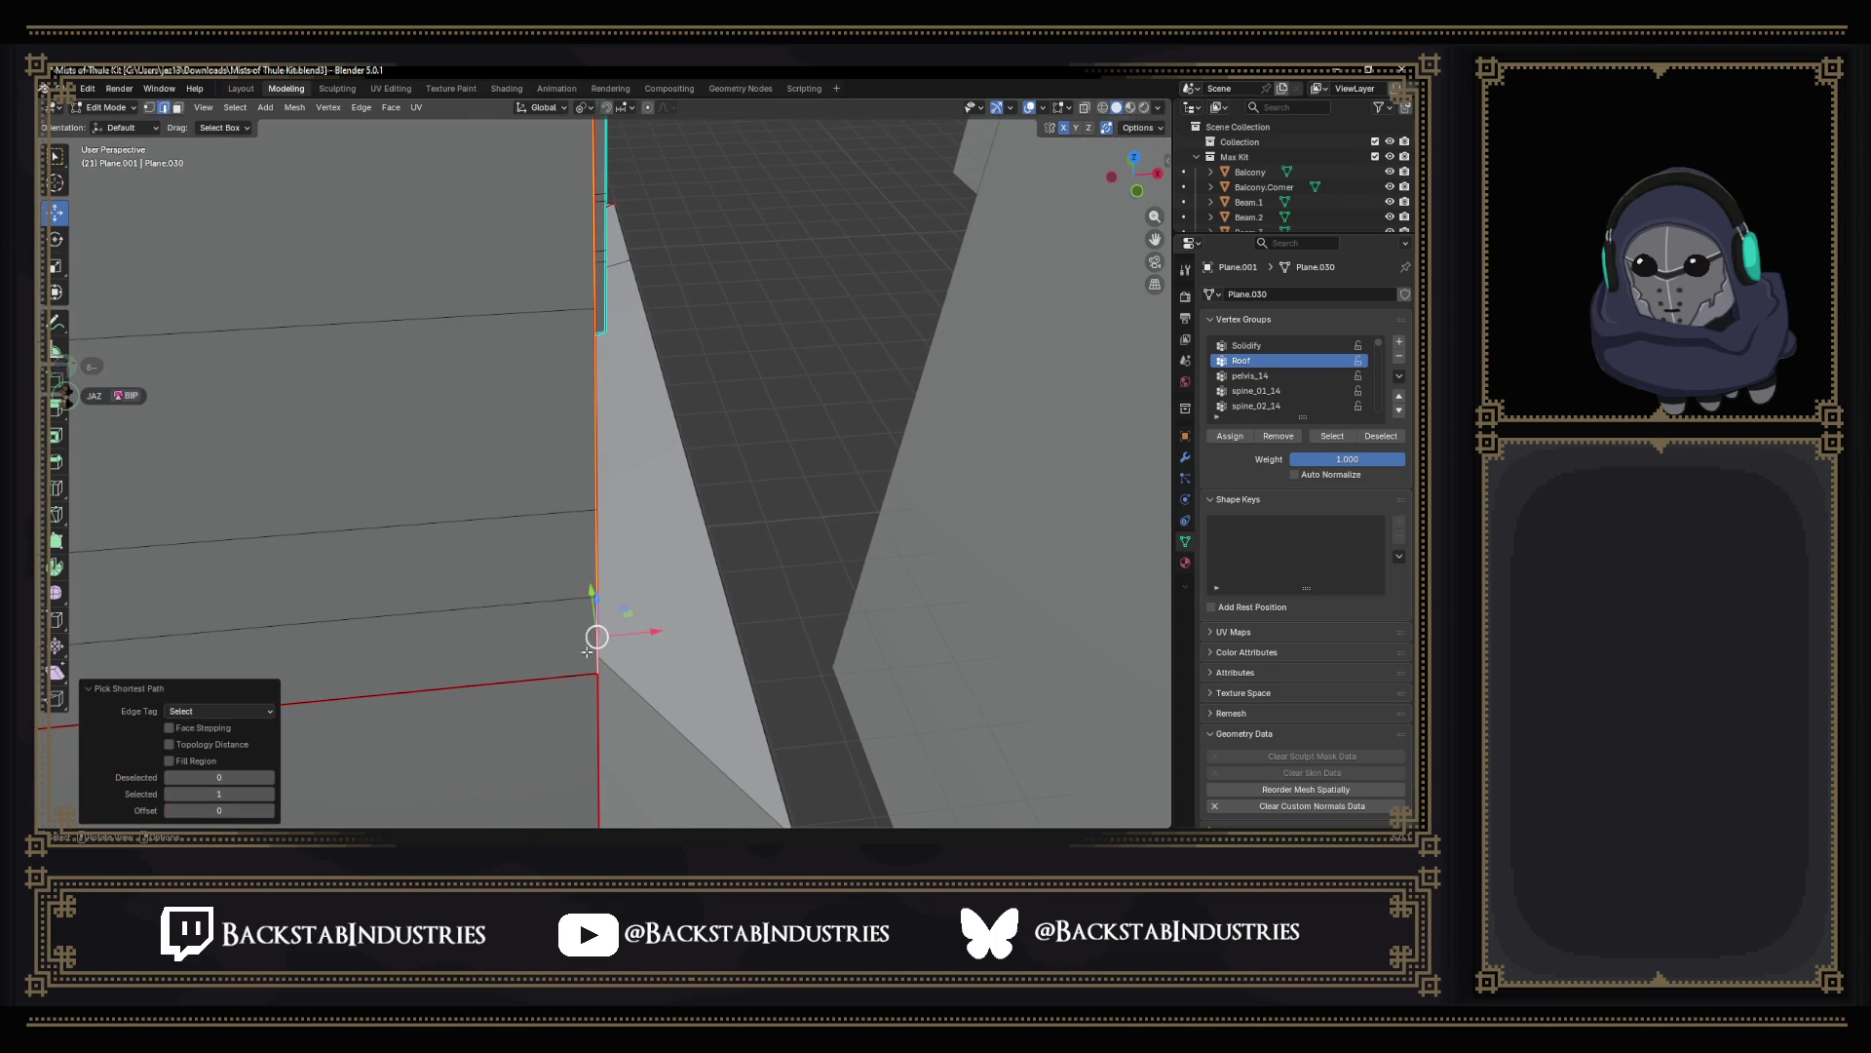
left_click_drag(654, 632, 622, 654)
left_click(622, 654)
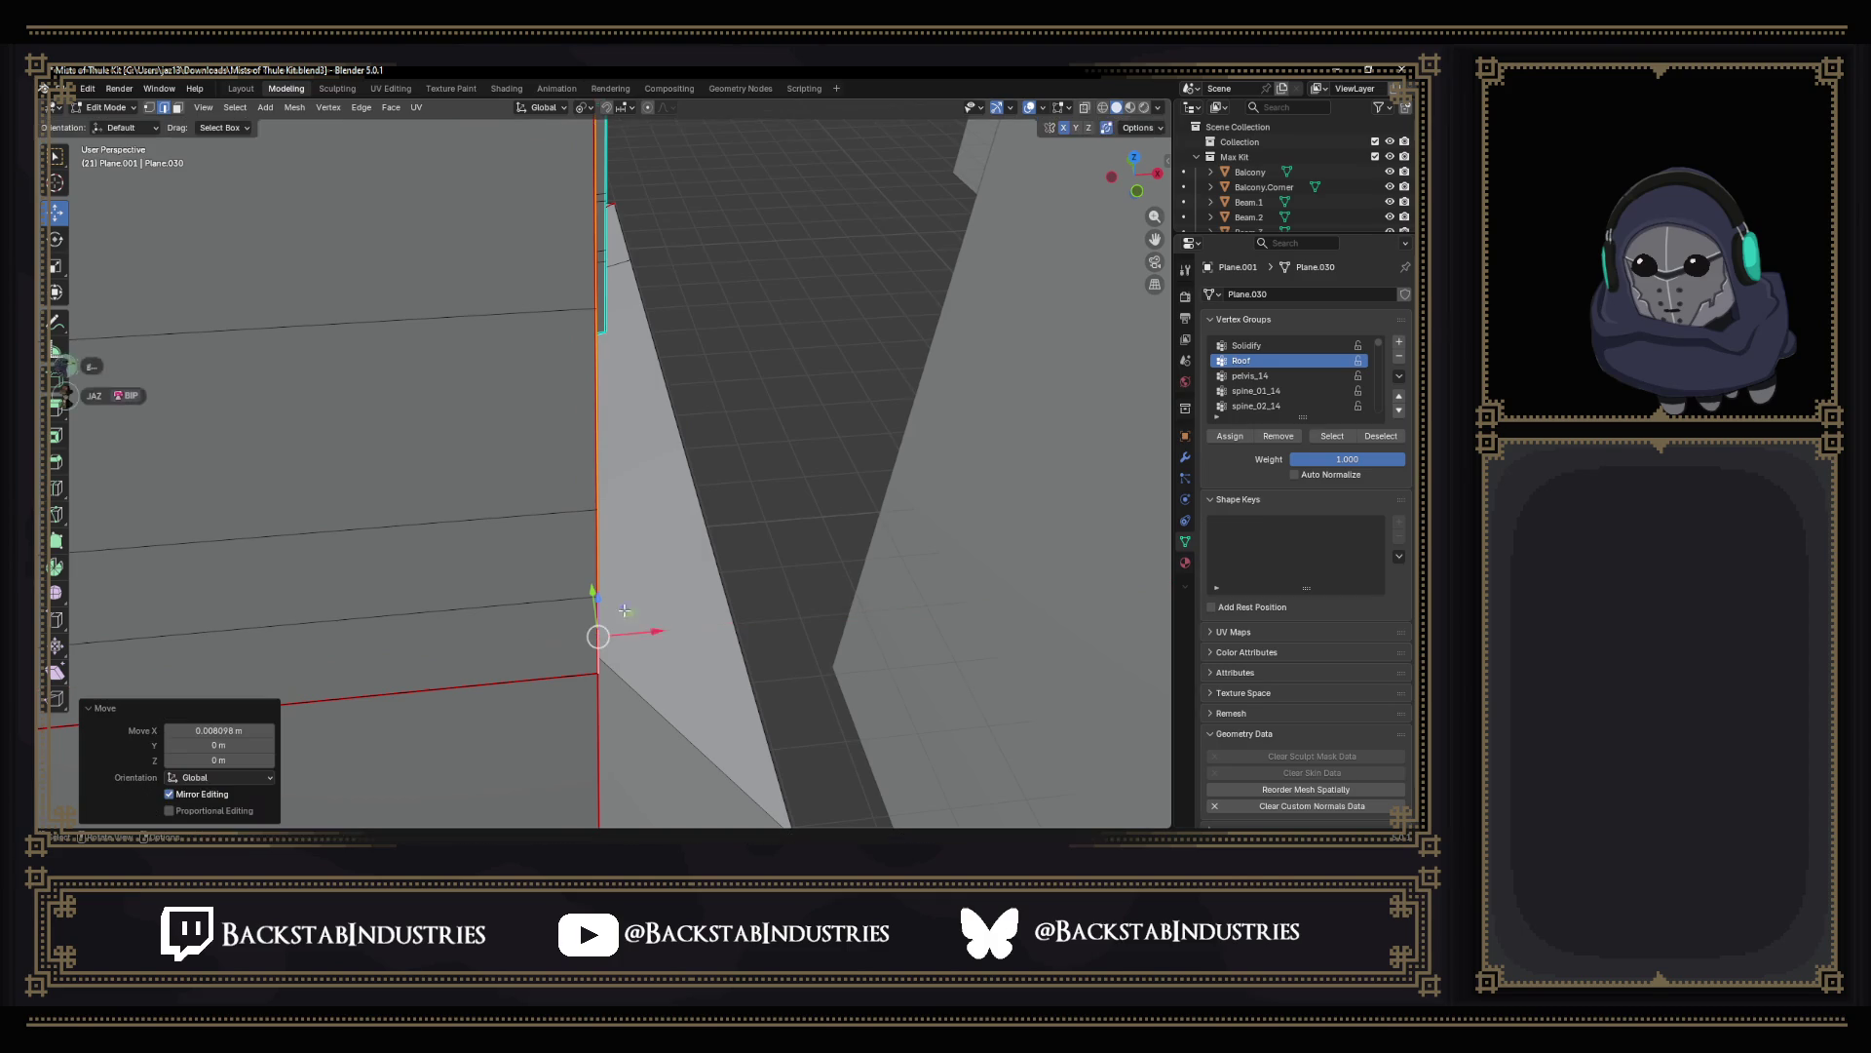
mouse_move(621, 654)
middle_mouse_down()
mouse_move(702, 639)
mouse_move(608, 633)
mouse_move(697, 645)
mouse_move(658, 655)
mouse_move(615, 600)
middle_mouse_up()
scroll(662, 655, "down", 3)
scroll(608, 644, "up", 4)
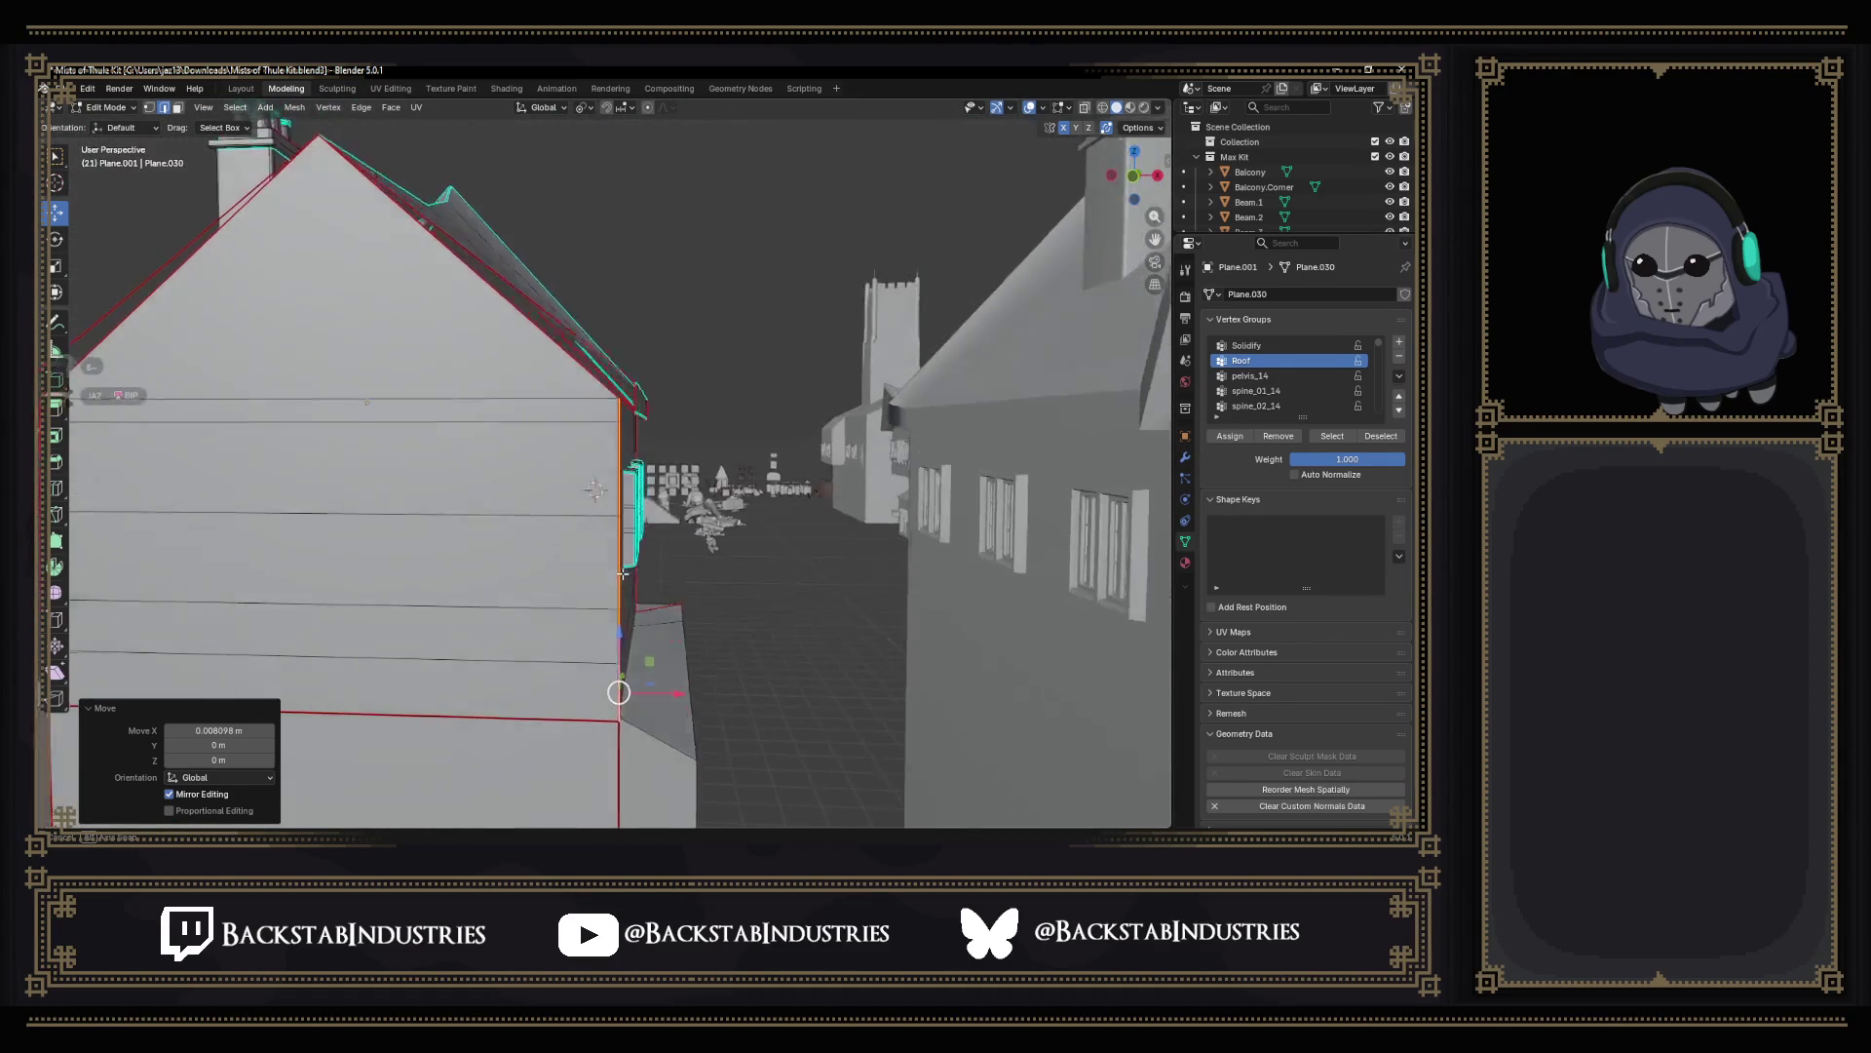
scroll(615, 600, "up", 3)
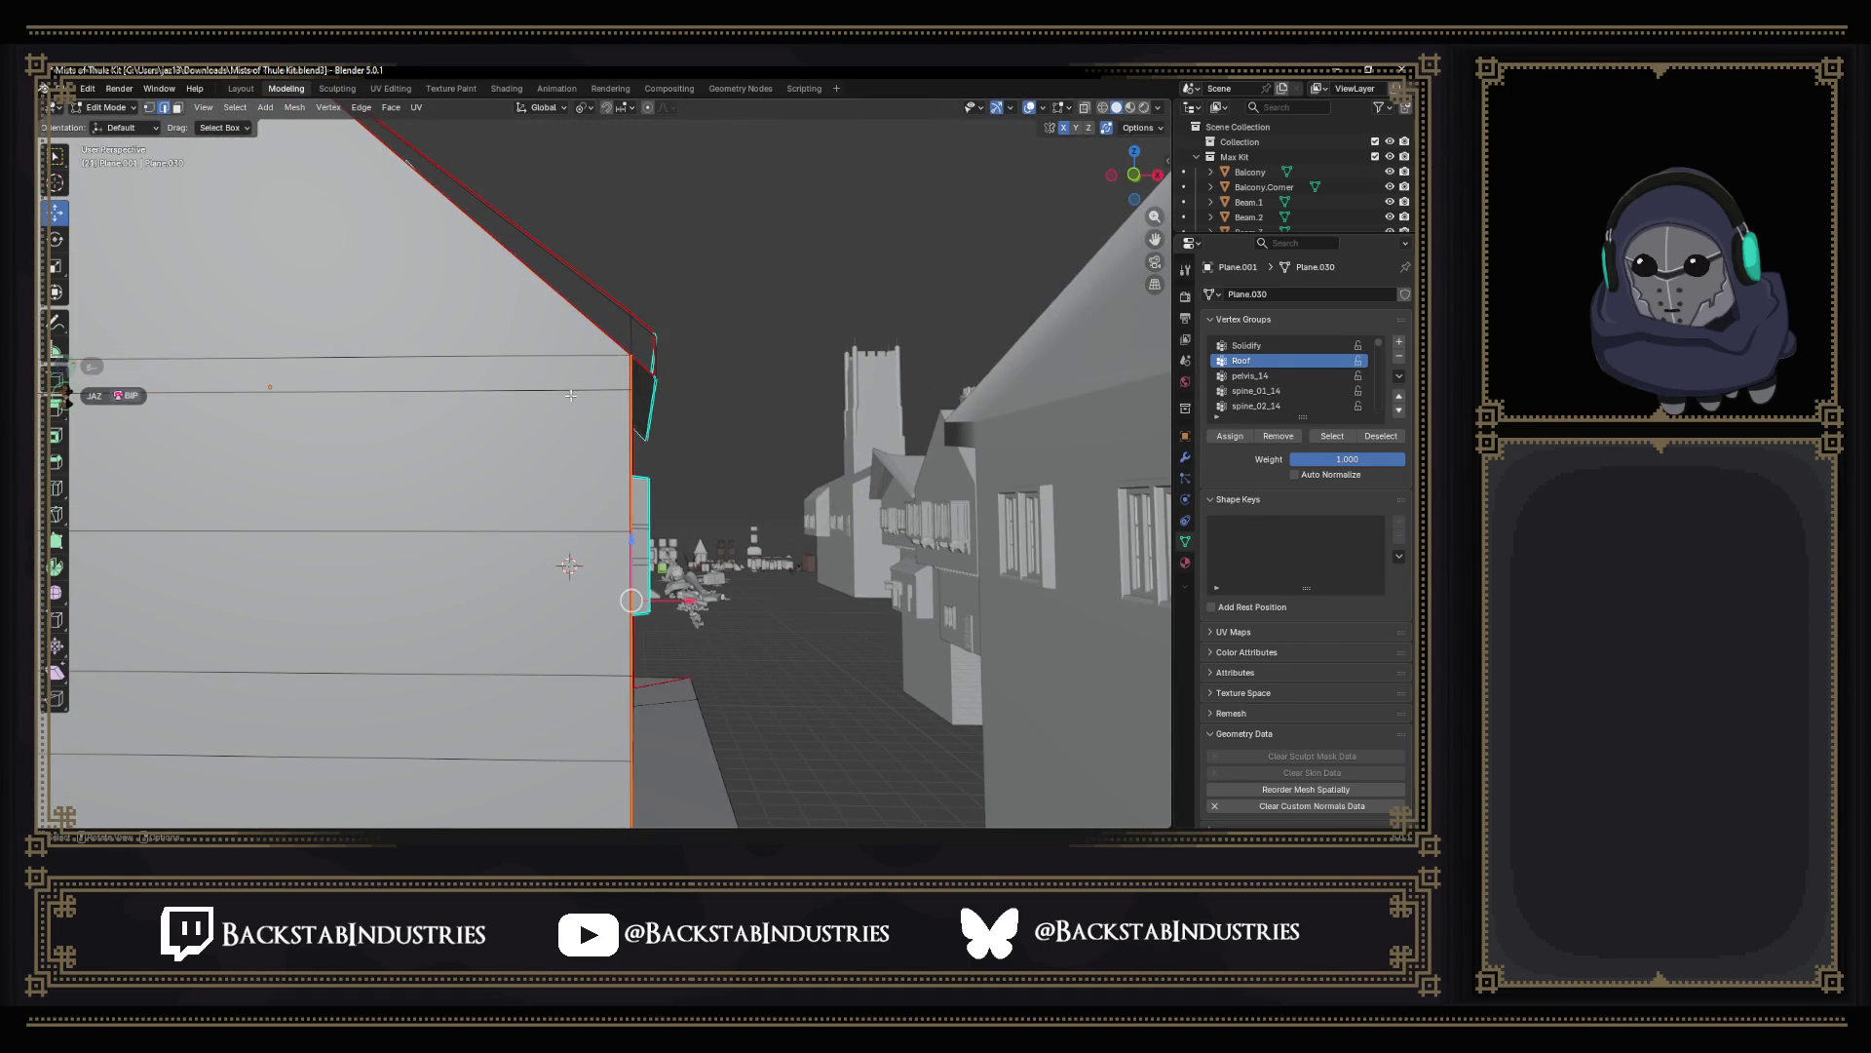
middle_click_drag(567, 566, 533, 463)
scroll(532, 462, "down", 1)
In Vertex select, lower the corner vertex and collapse the first vertex pair with scale 0.
key("1")
left_click(515, 566)
scroll(525, 575, "up", 2)
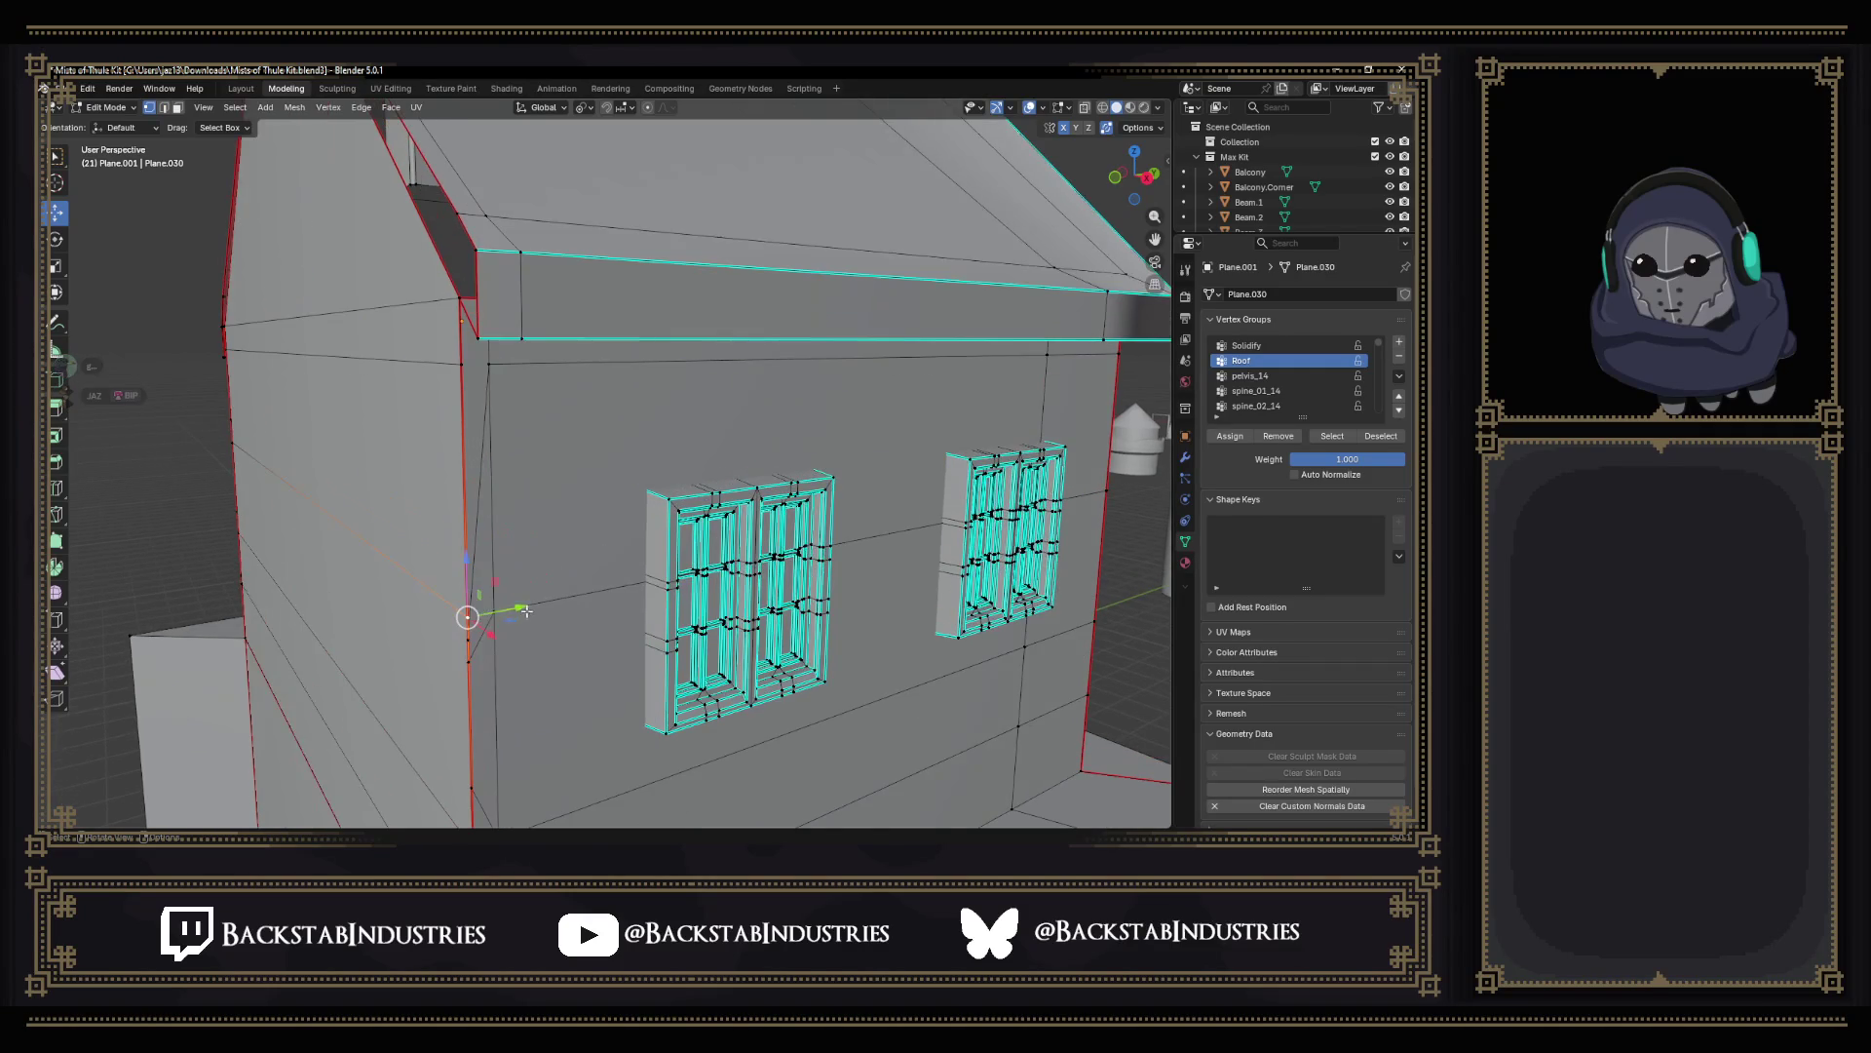
left_click_drag(468, 617, 468, 639)
left_click(462, 363)
key("s")
key("0")
key("Return")
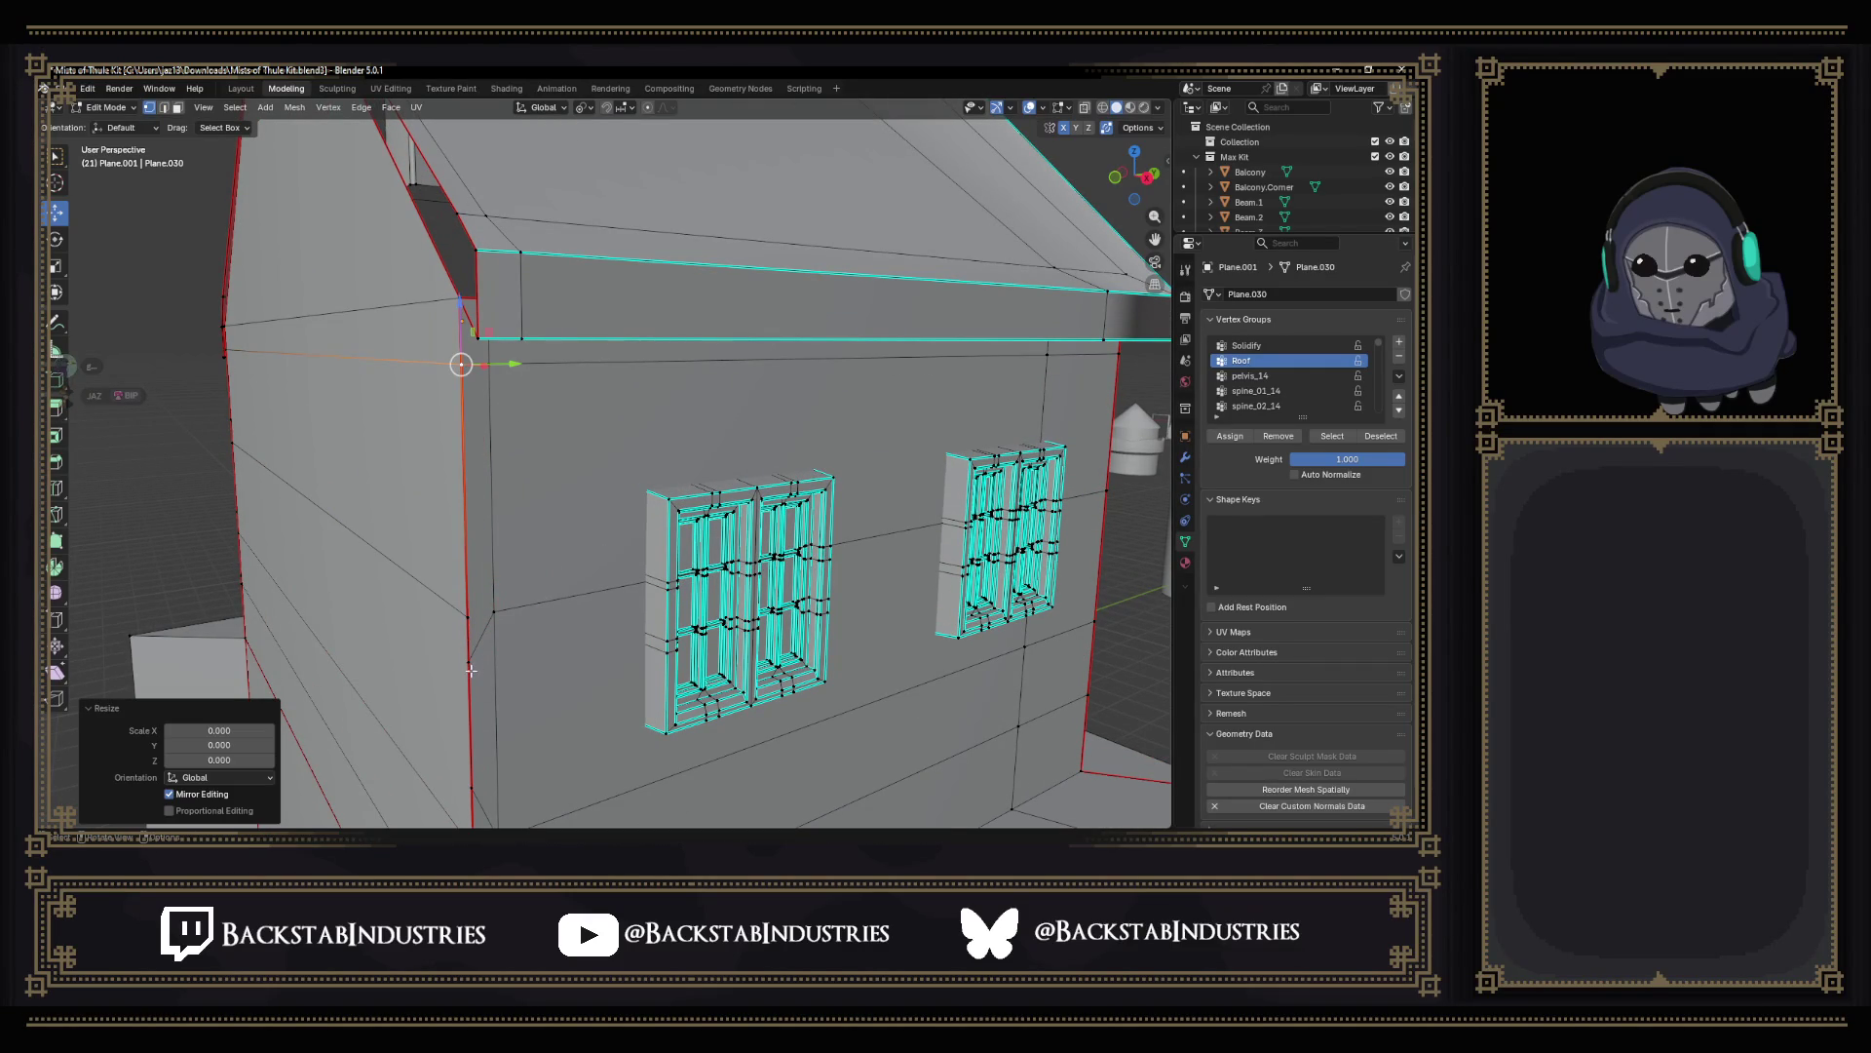
Collapse the next two stray vertex pairs down the corner onto single points.
left_click(469, 670)
left_click(468, 627, "shift")
key("s")
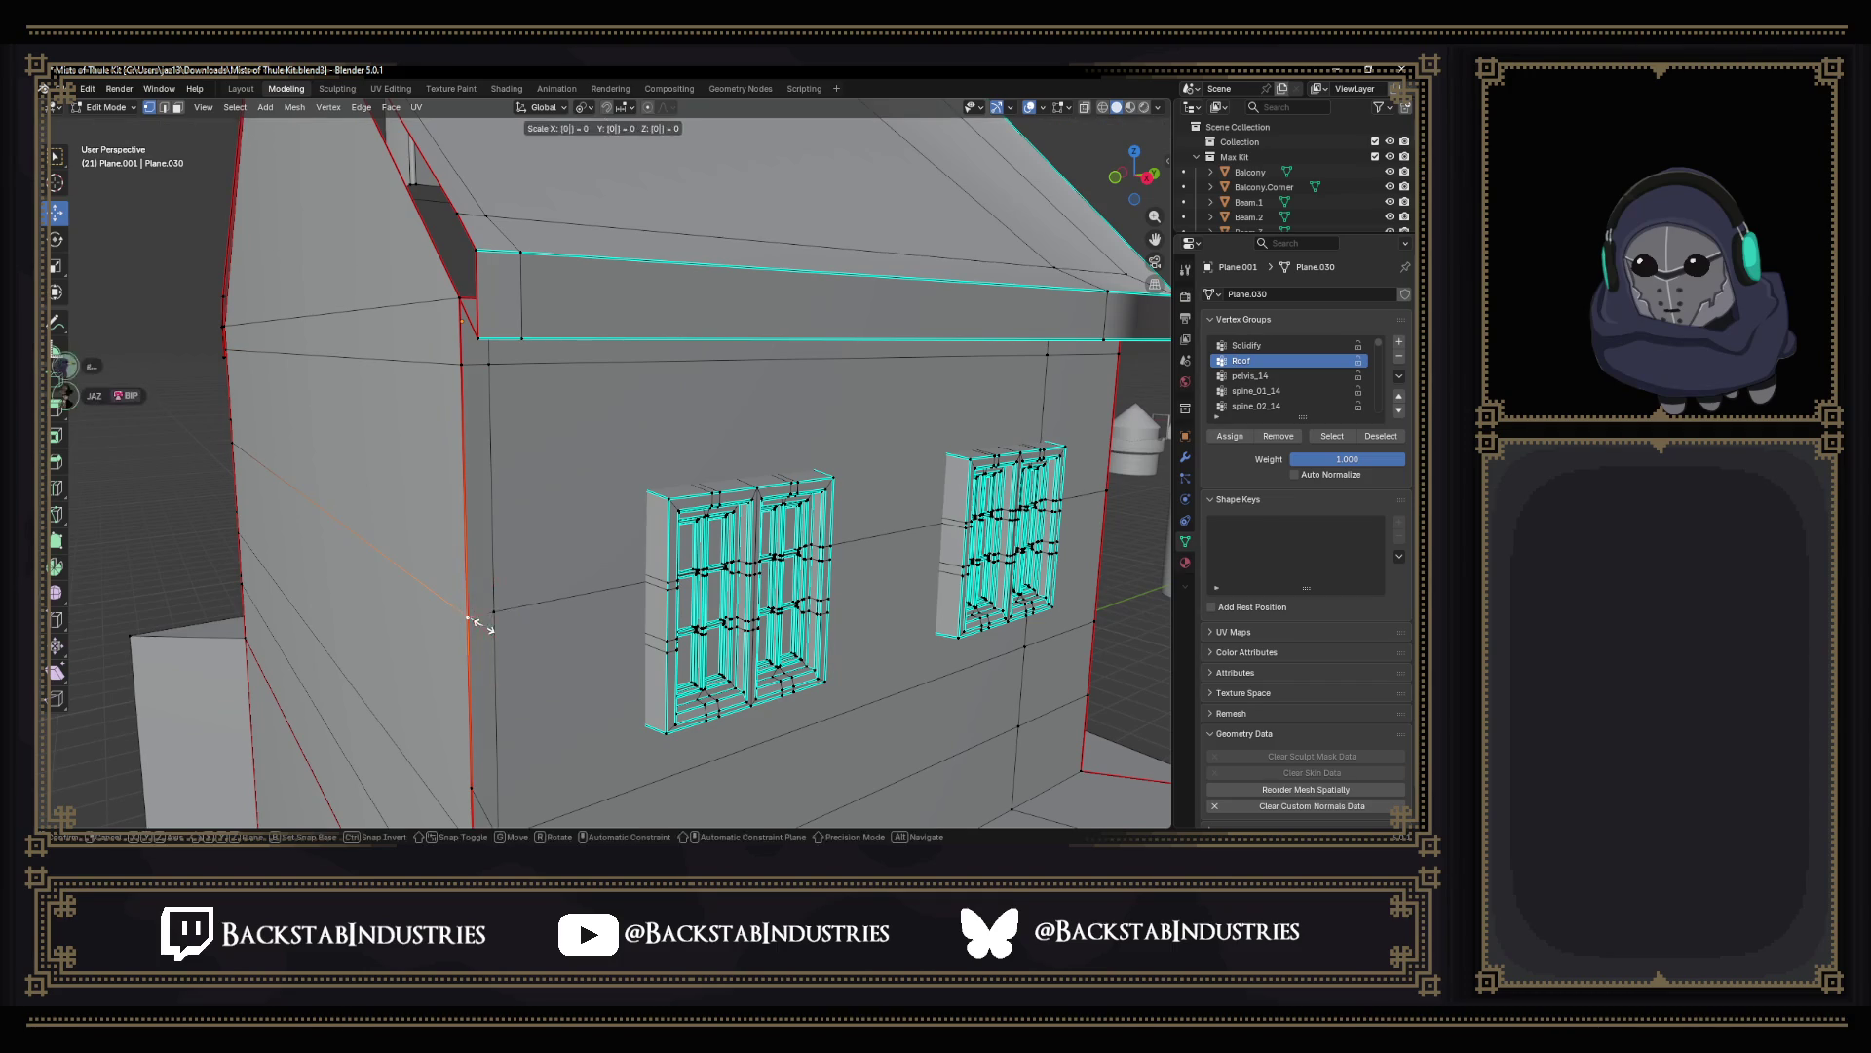
key("0")
key("Return")
middle_click_drag(505, 624, 501, 578)
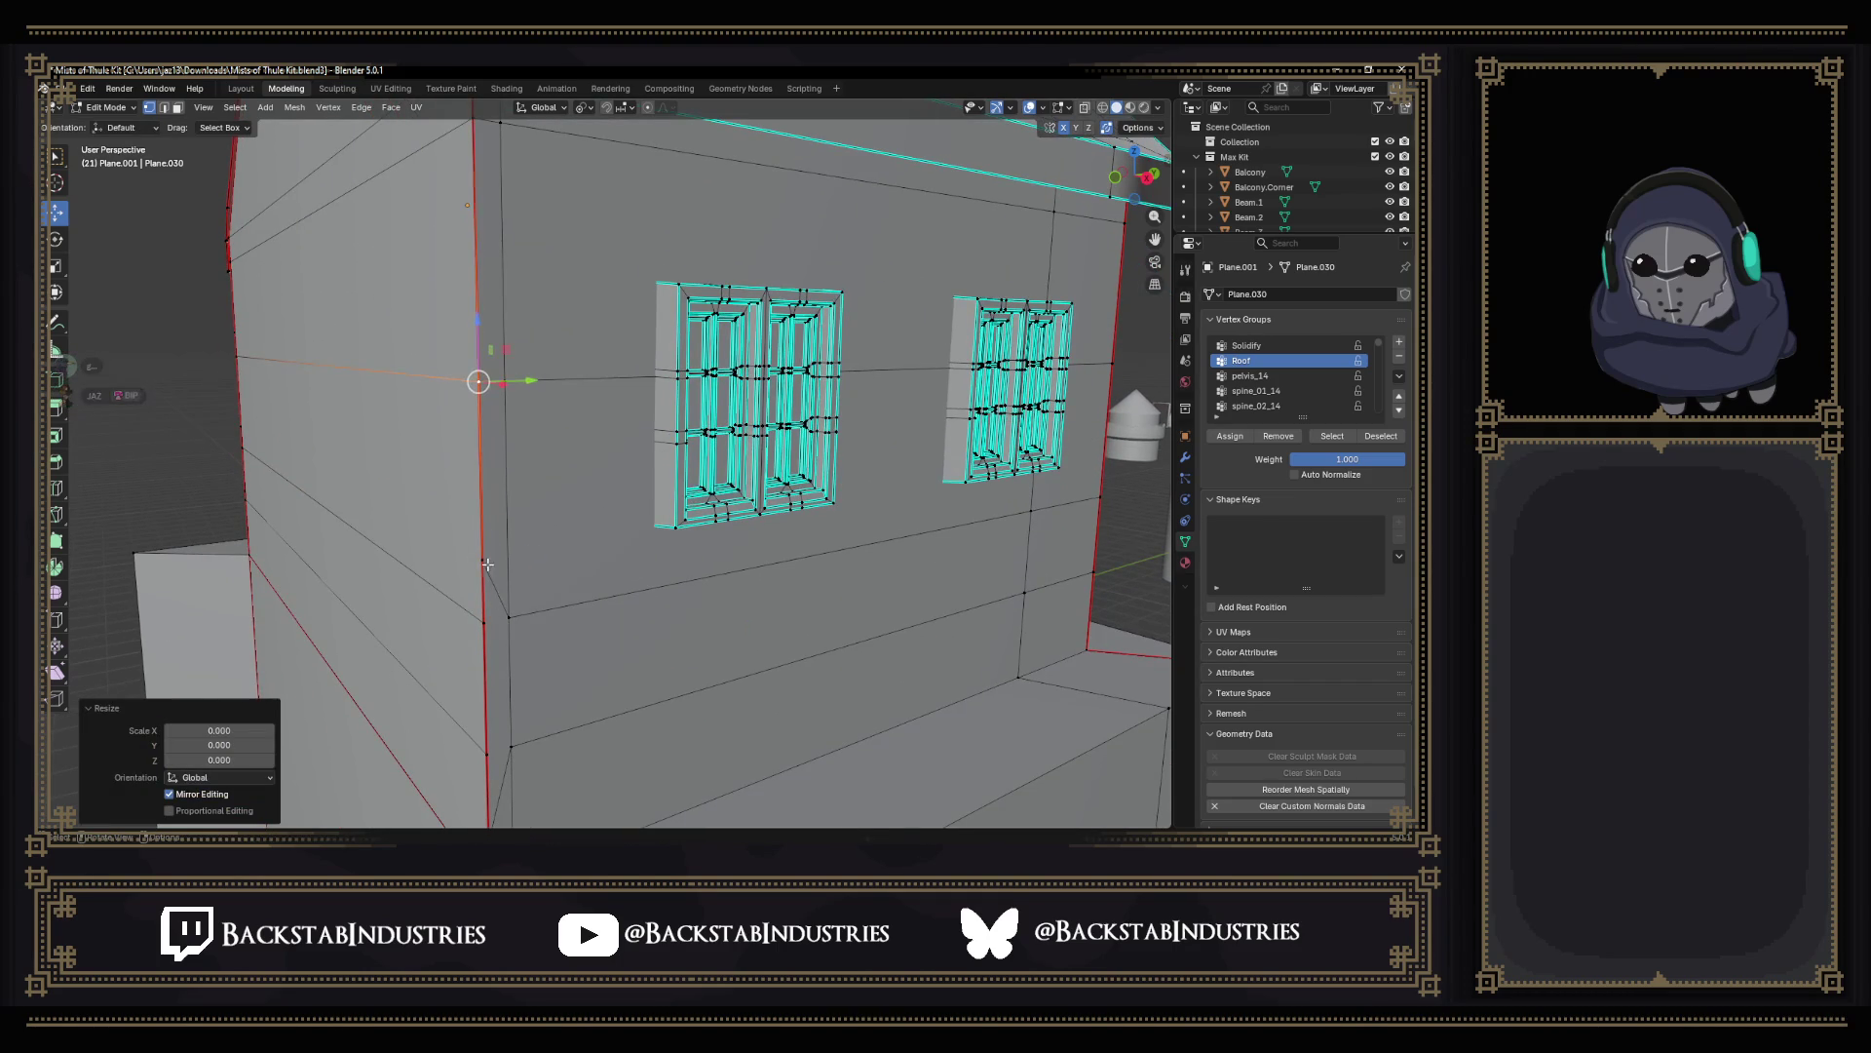
left_click(483, 625)
key("s")
key("0")
key("Return")
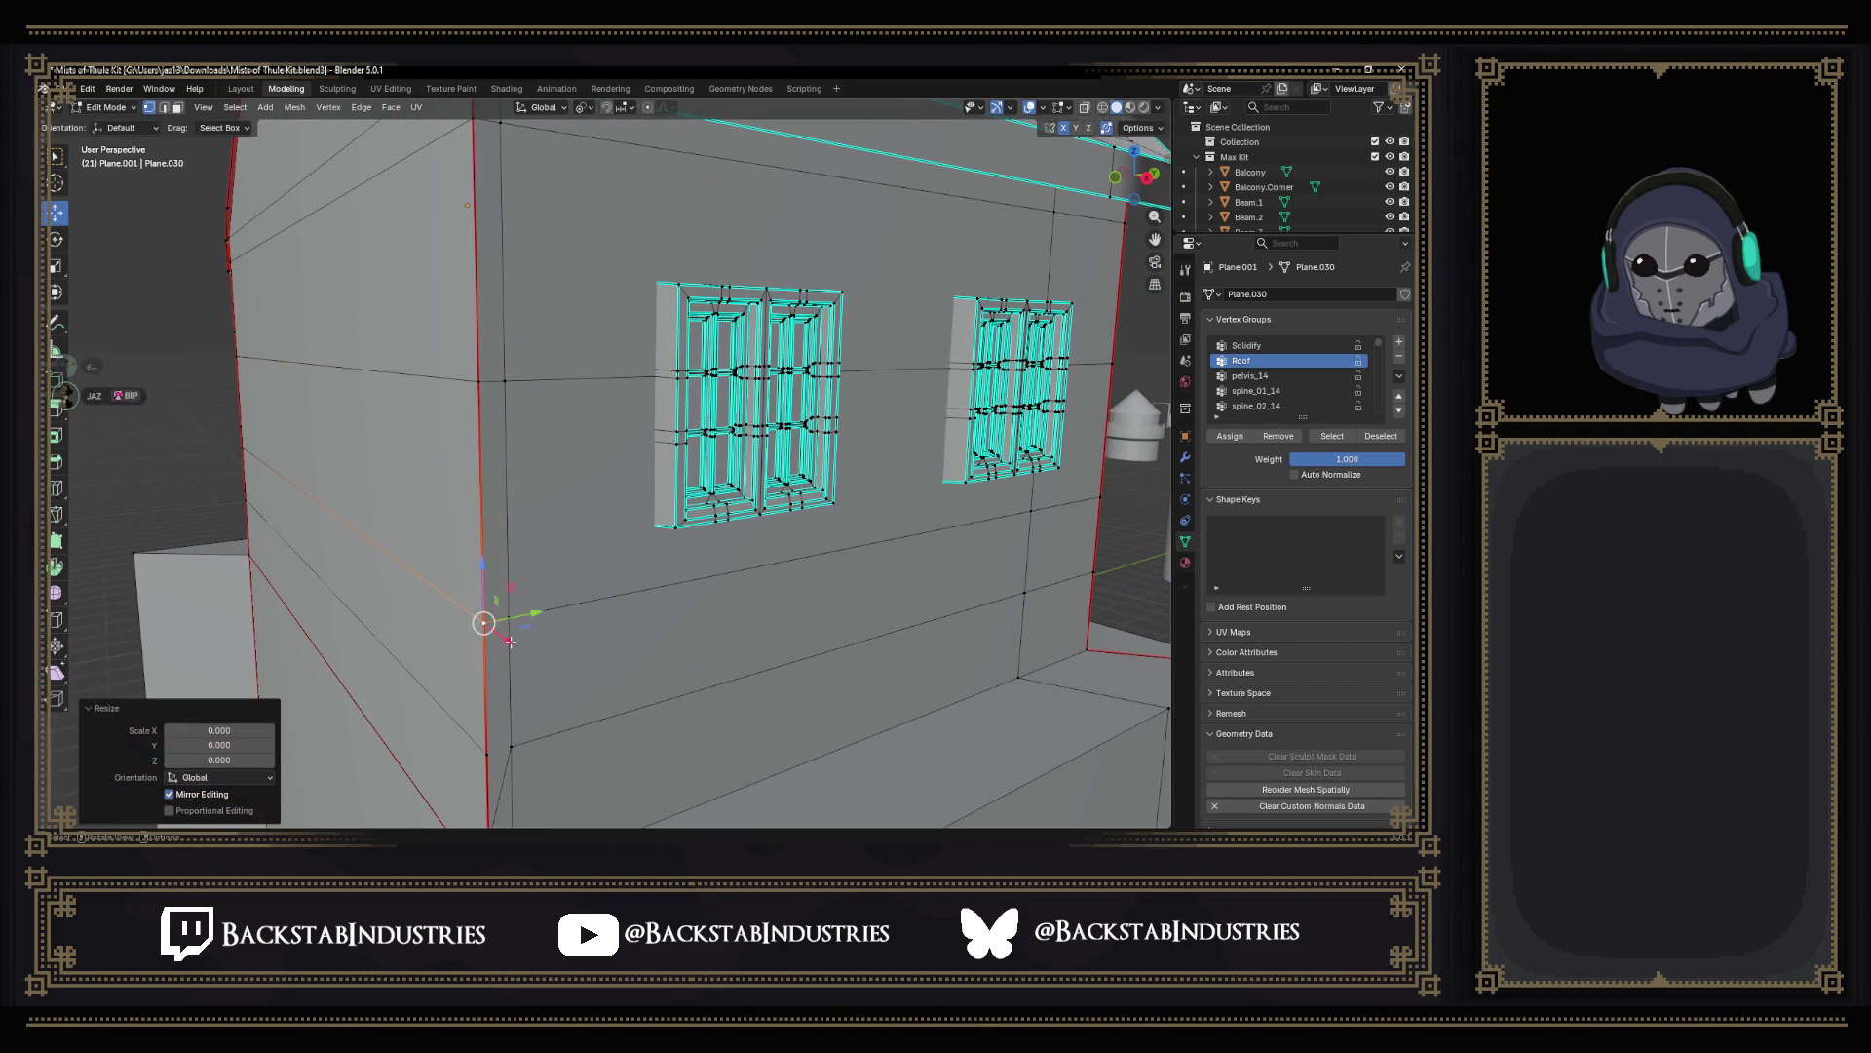
Collapse the lower corner vertex pair and zero-scale the bottom corner vertex.
middle_click_drag(497, 632, 505, 535)
left_click(497, 739)
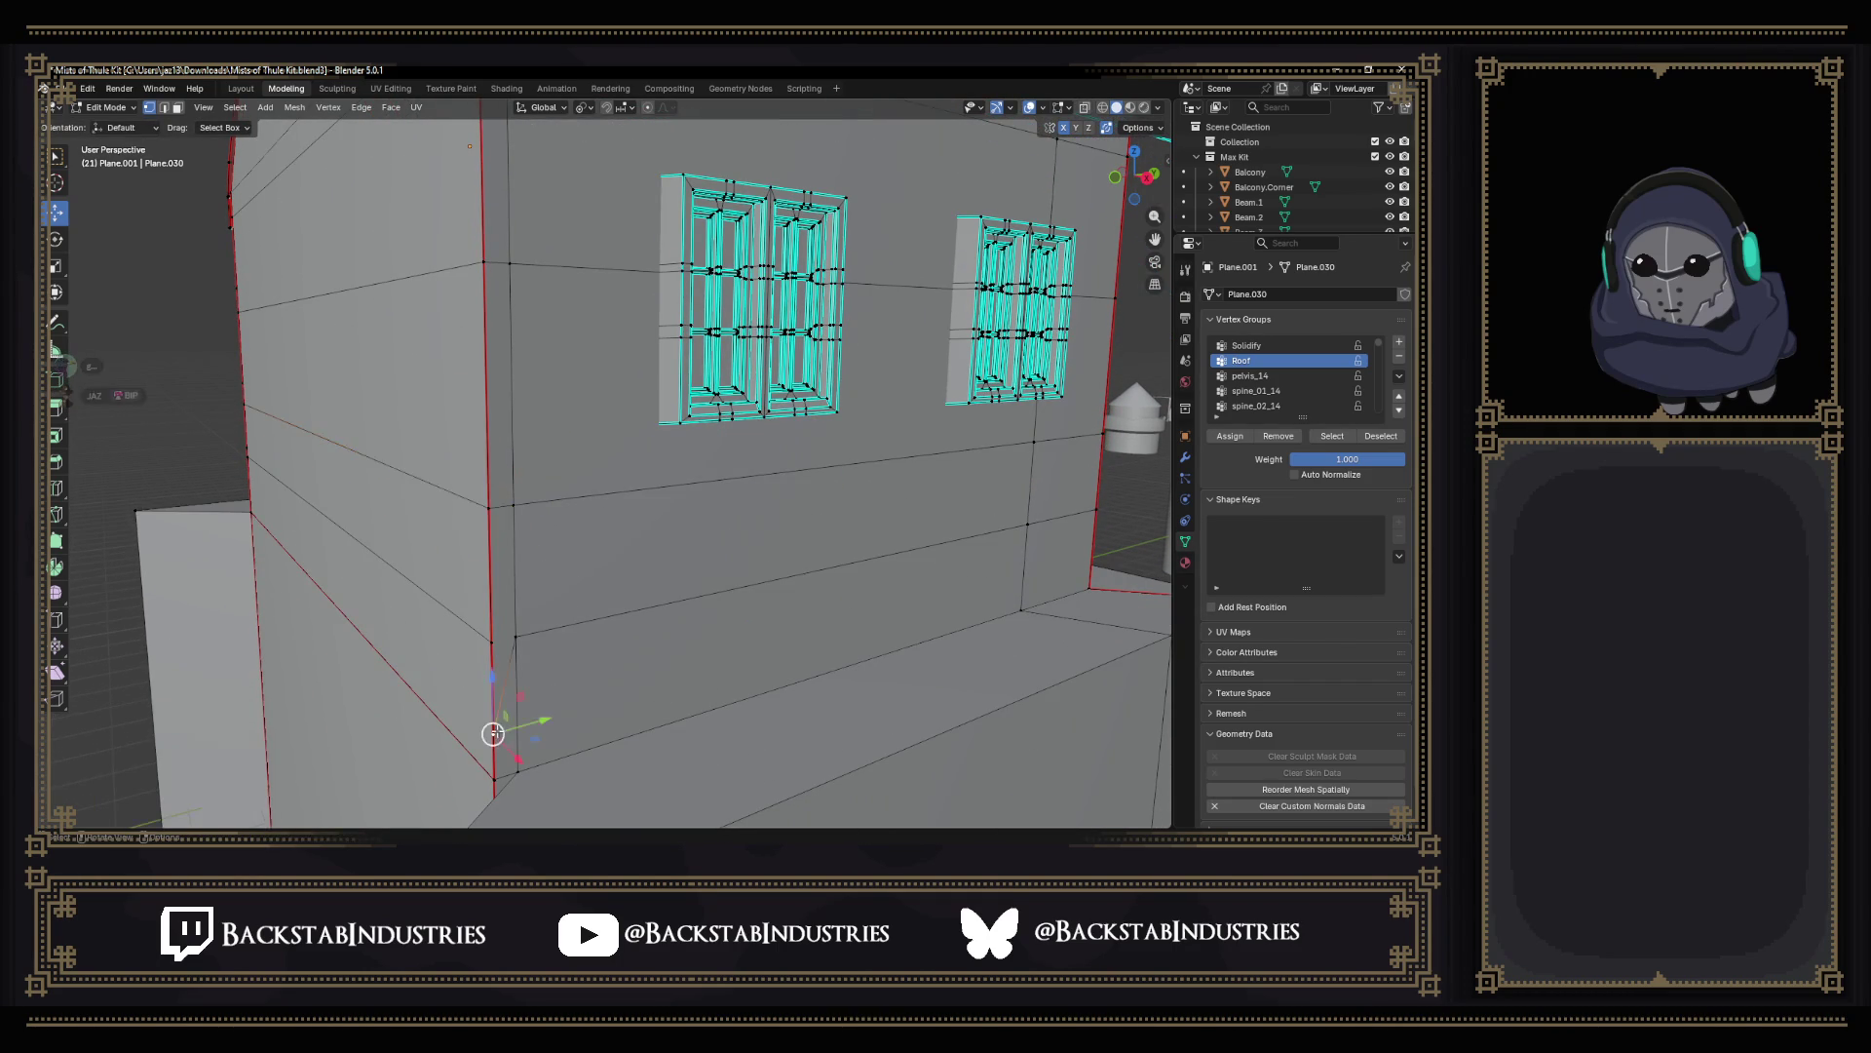
left_click(498, 631, "shift")
key("s")
key("0")
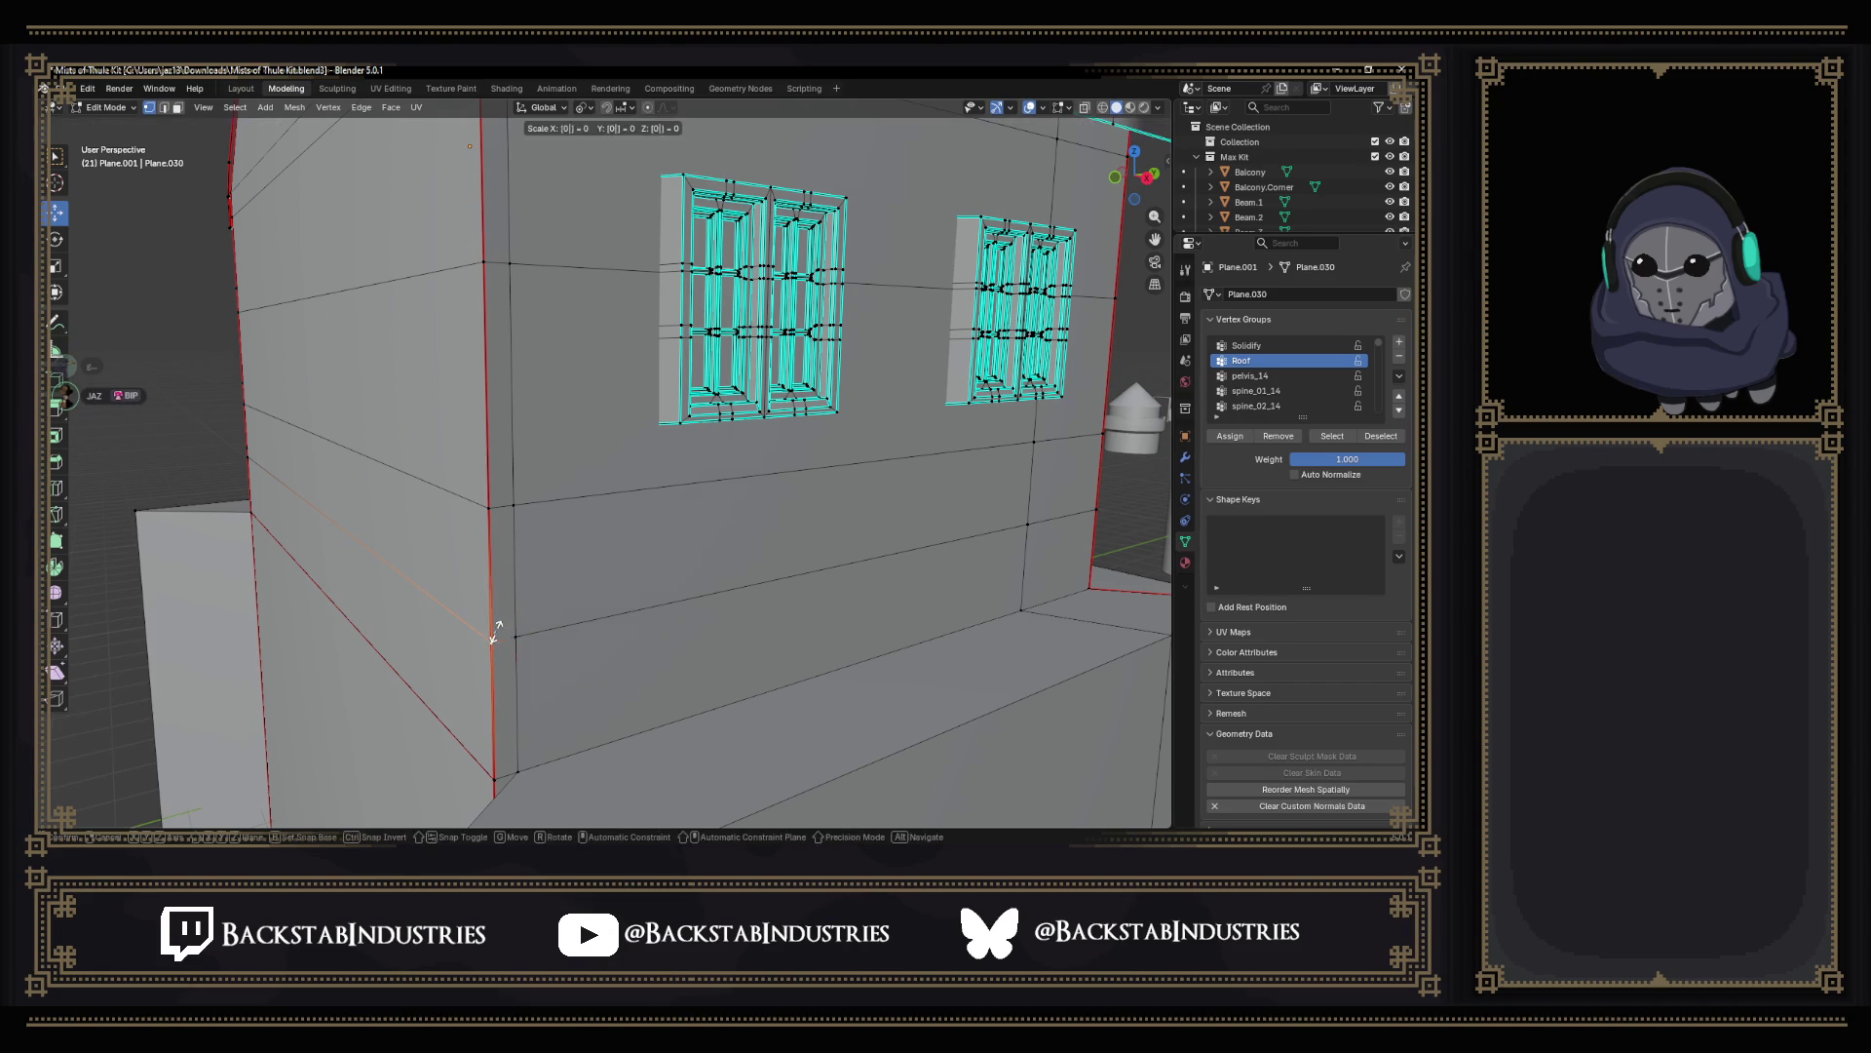
key("Return")
left_click(502, 787)
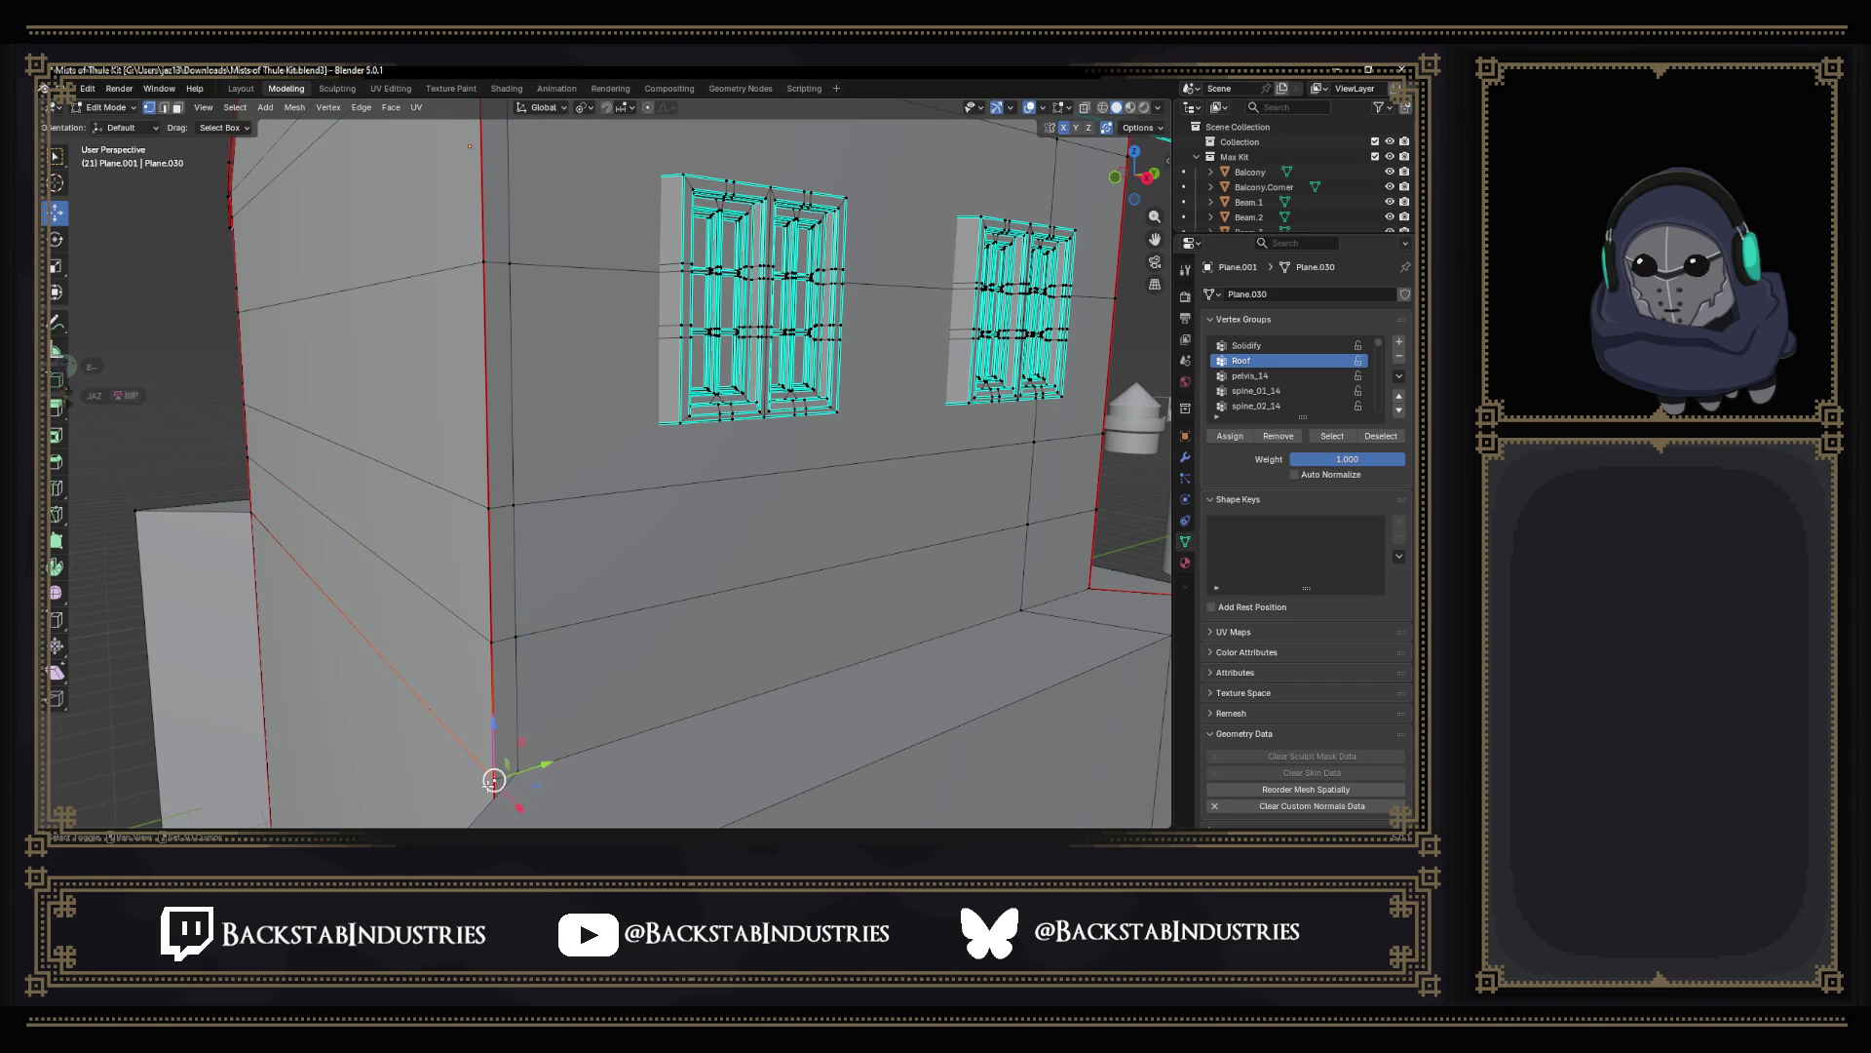
key("s")
key("0")
key("Return")
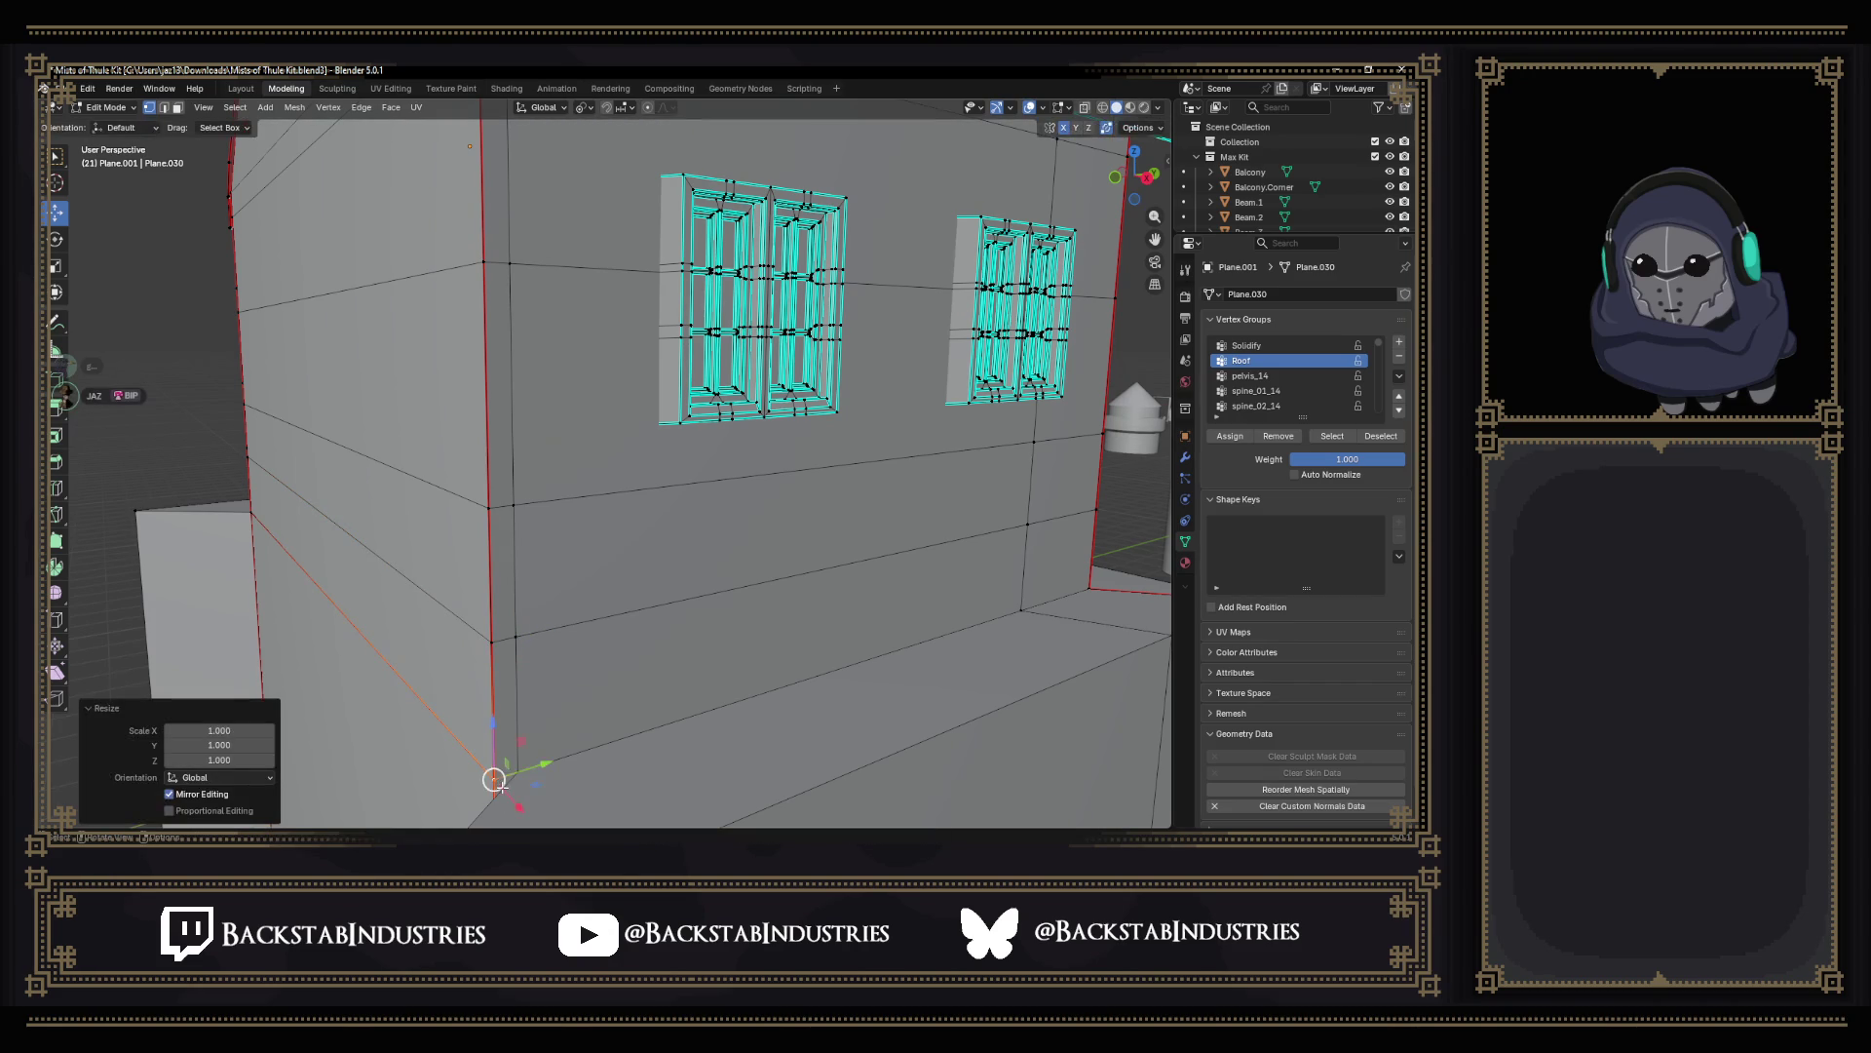
Inspect neighbouring corner vertices and orbit up to the roof corner vertex.
left_click(508, 636)
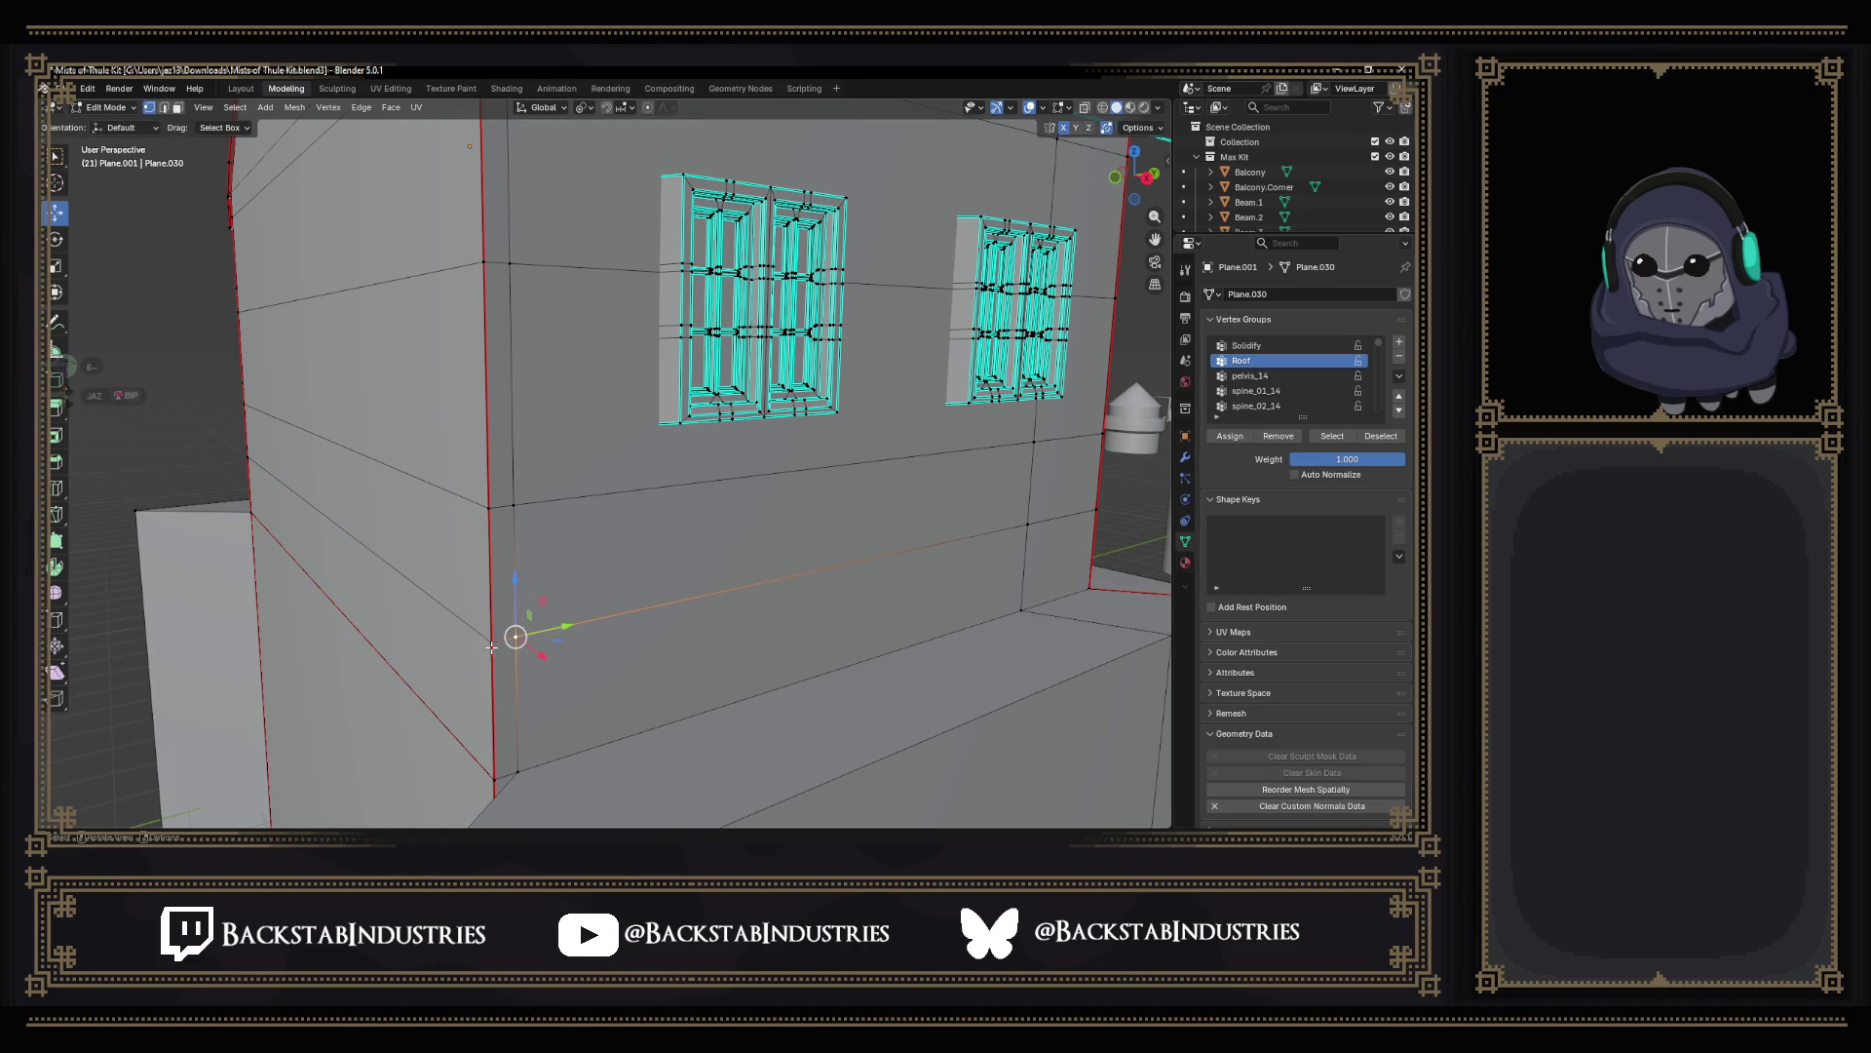
scroll(495, 645, "up", 5)
left_click(606, 460)
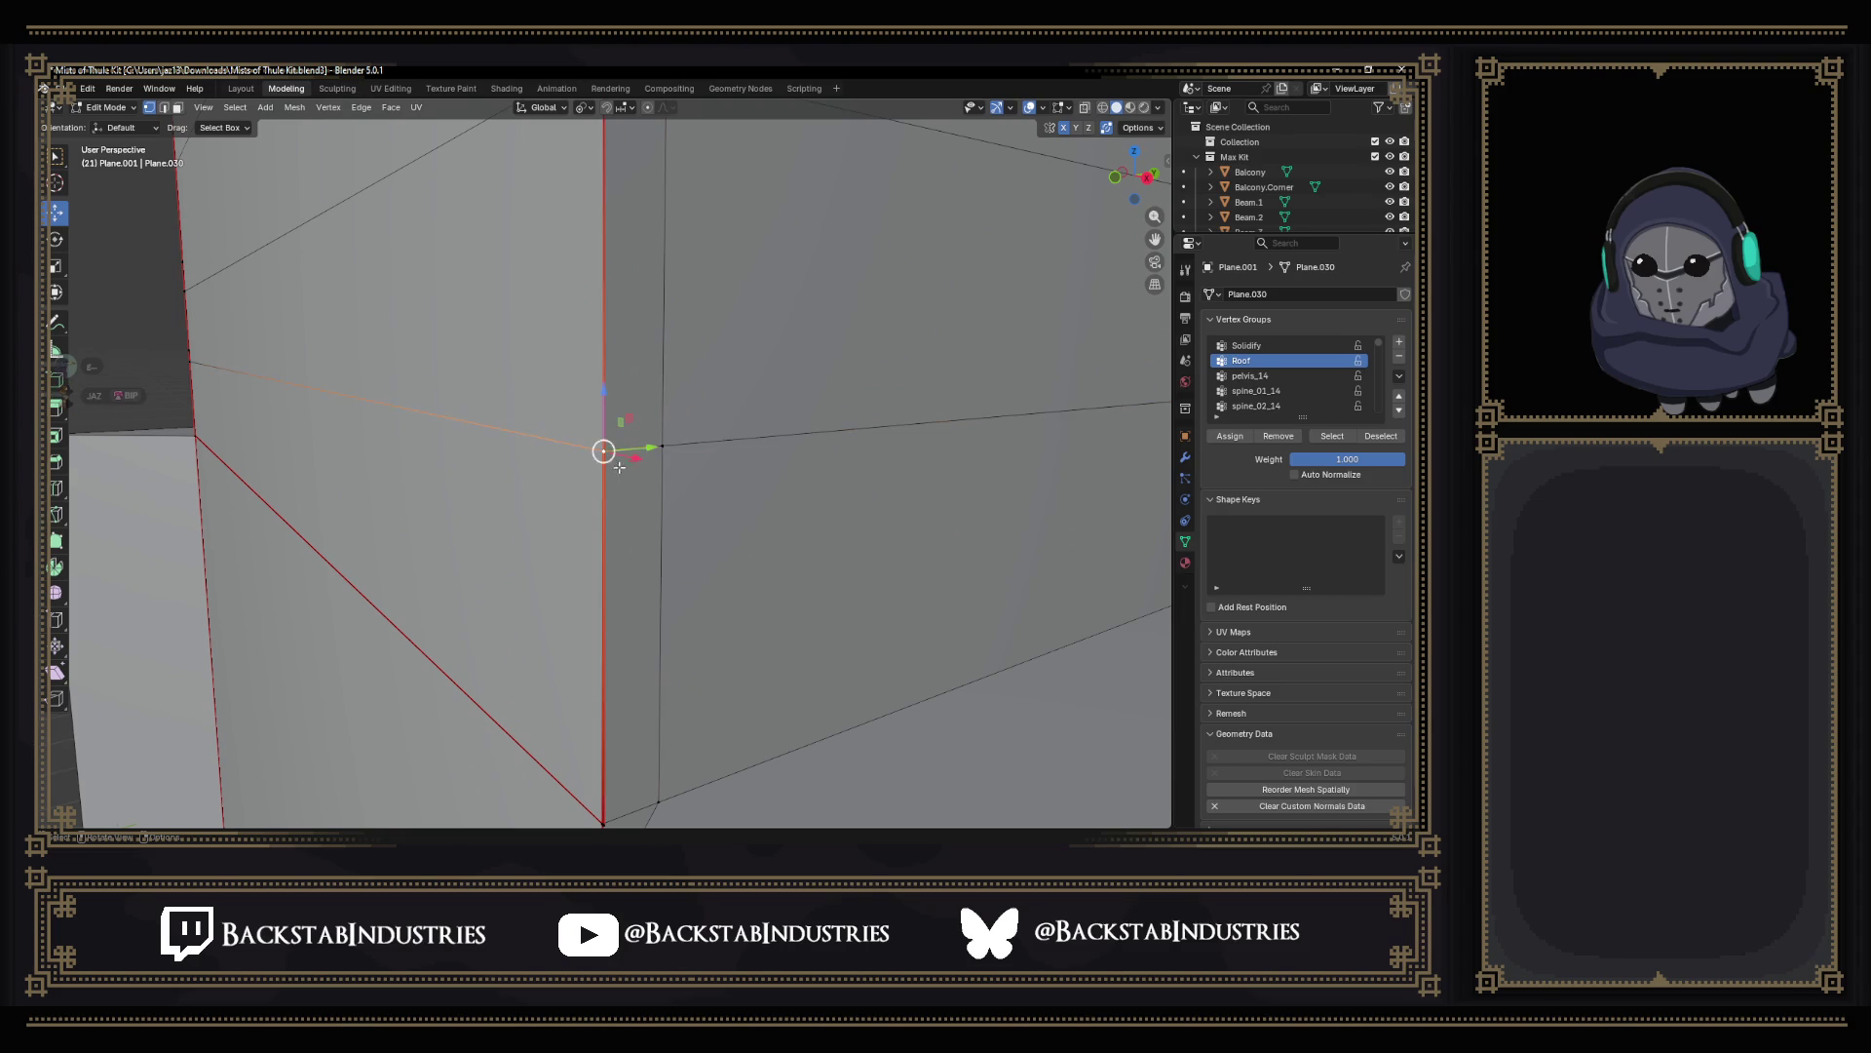
scroll(602, 515, "down", 5)
middle_click_drag(603, 517, 673, 508)
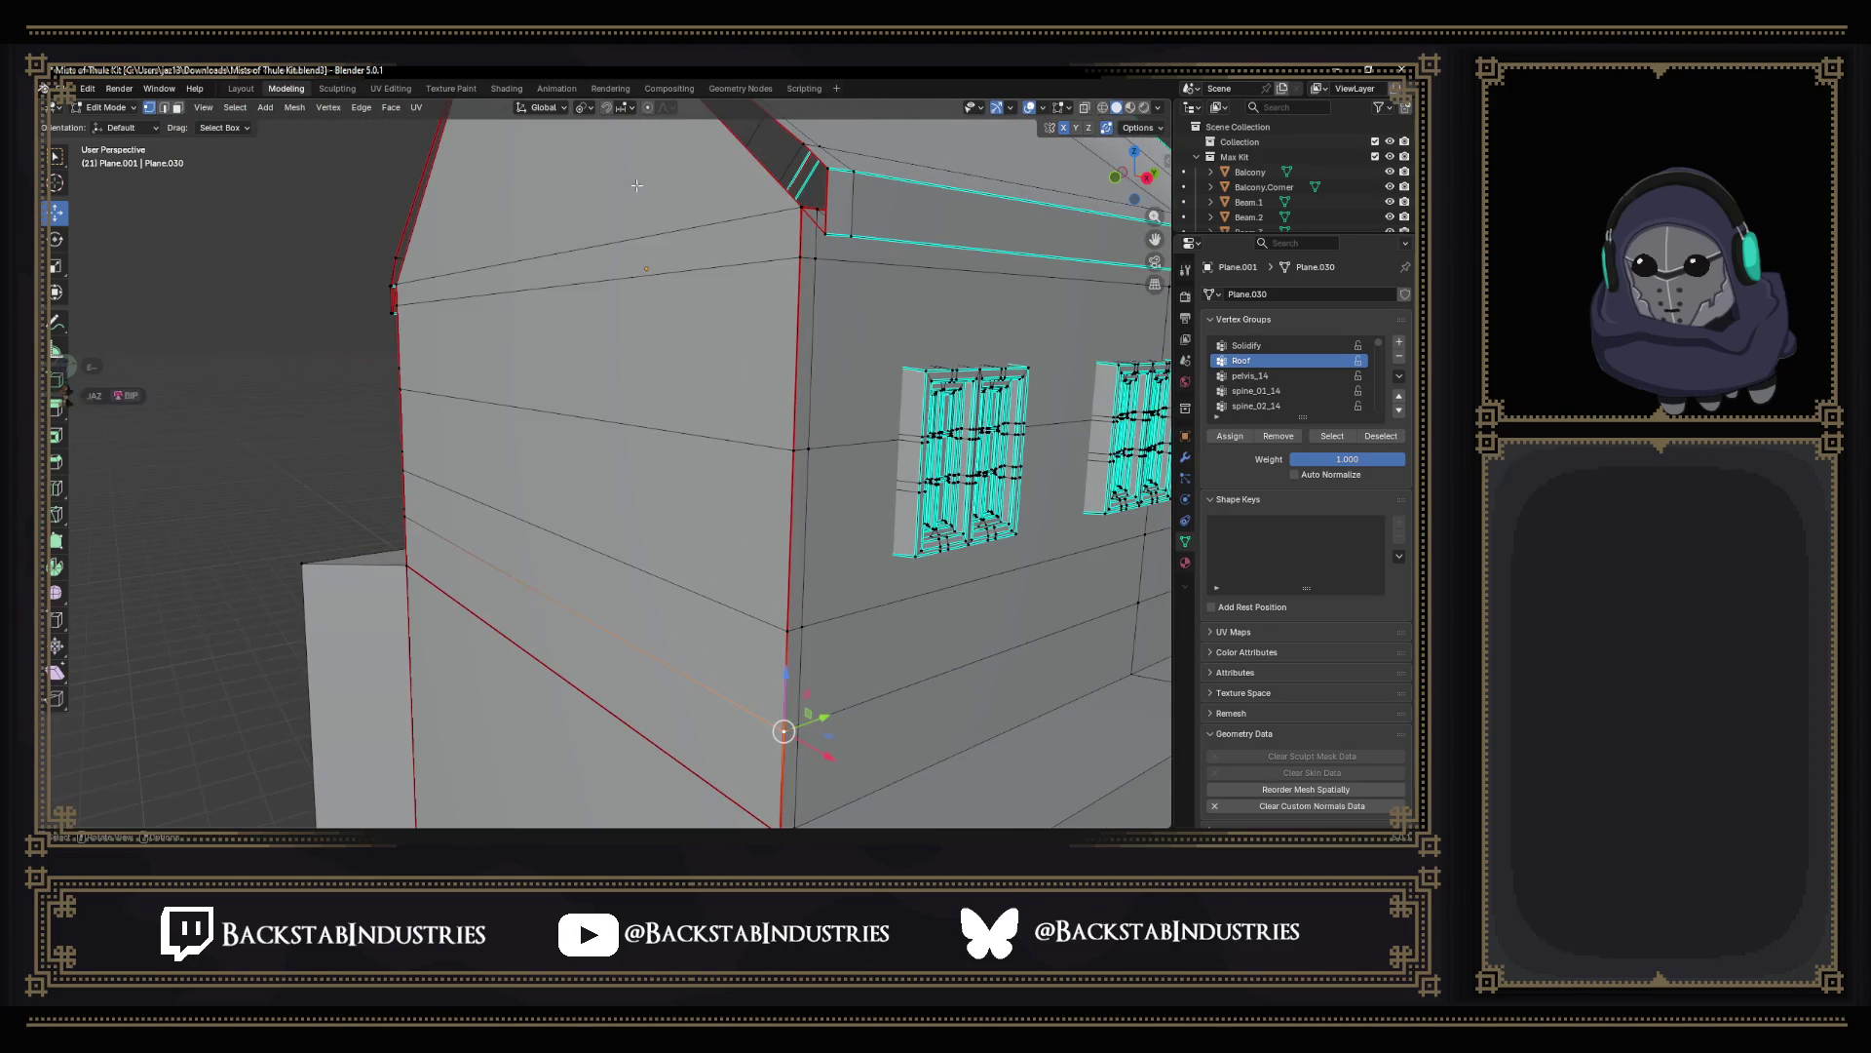
scroll(635, 292, "down", 4)
middle_click_drag(635, 293, 674, 465)
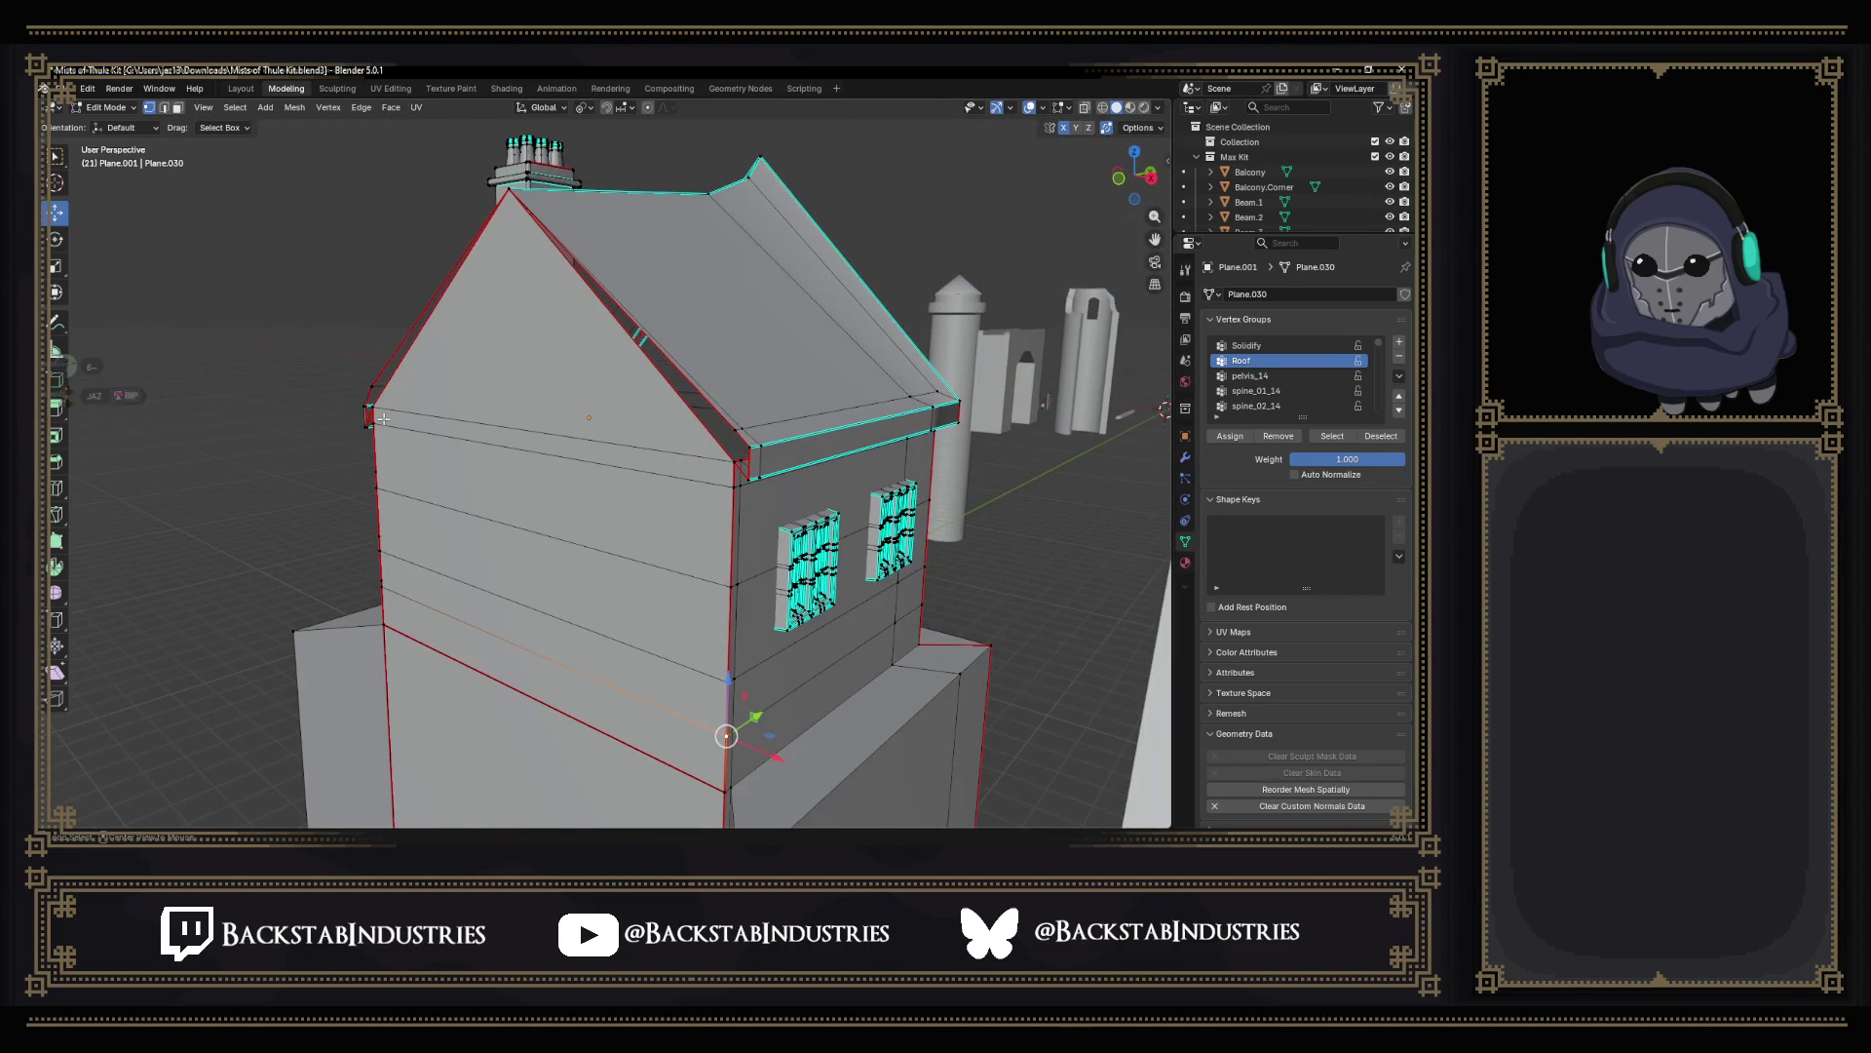
scroll(383, 420, "up", 8)
scroll(439, 424, "up", 2)
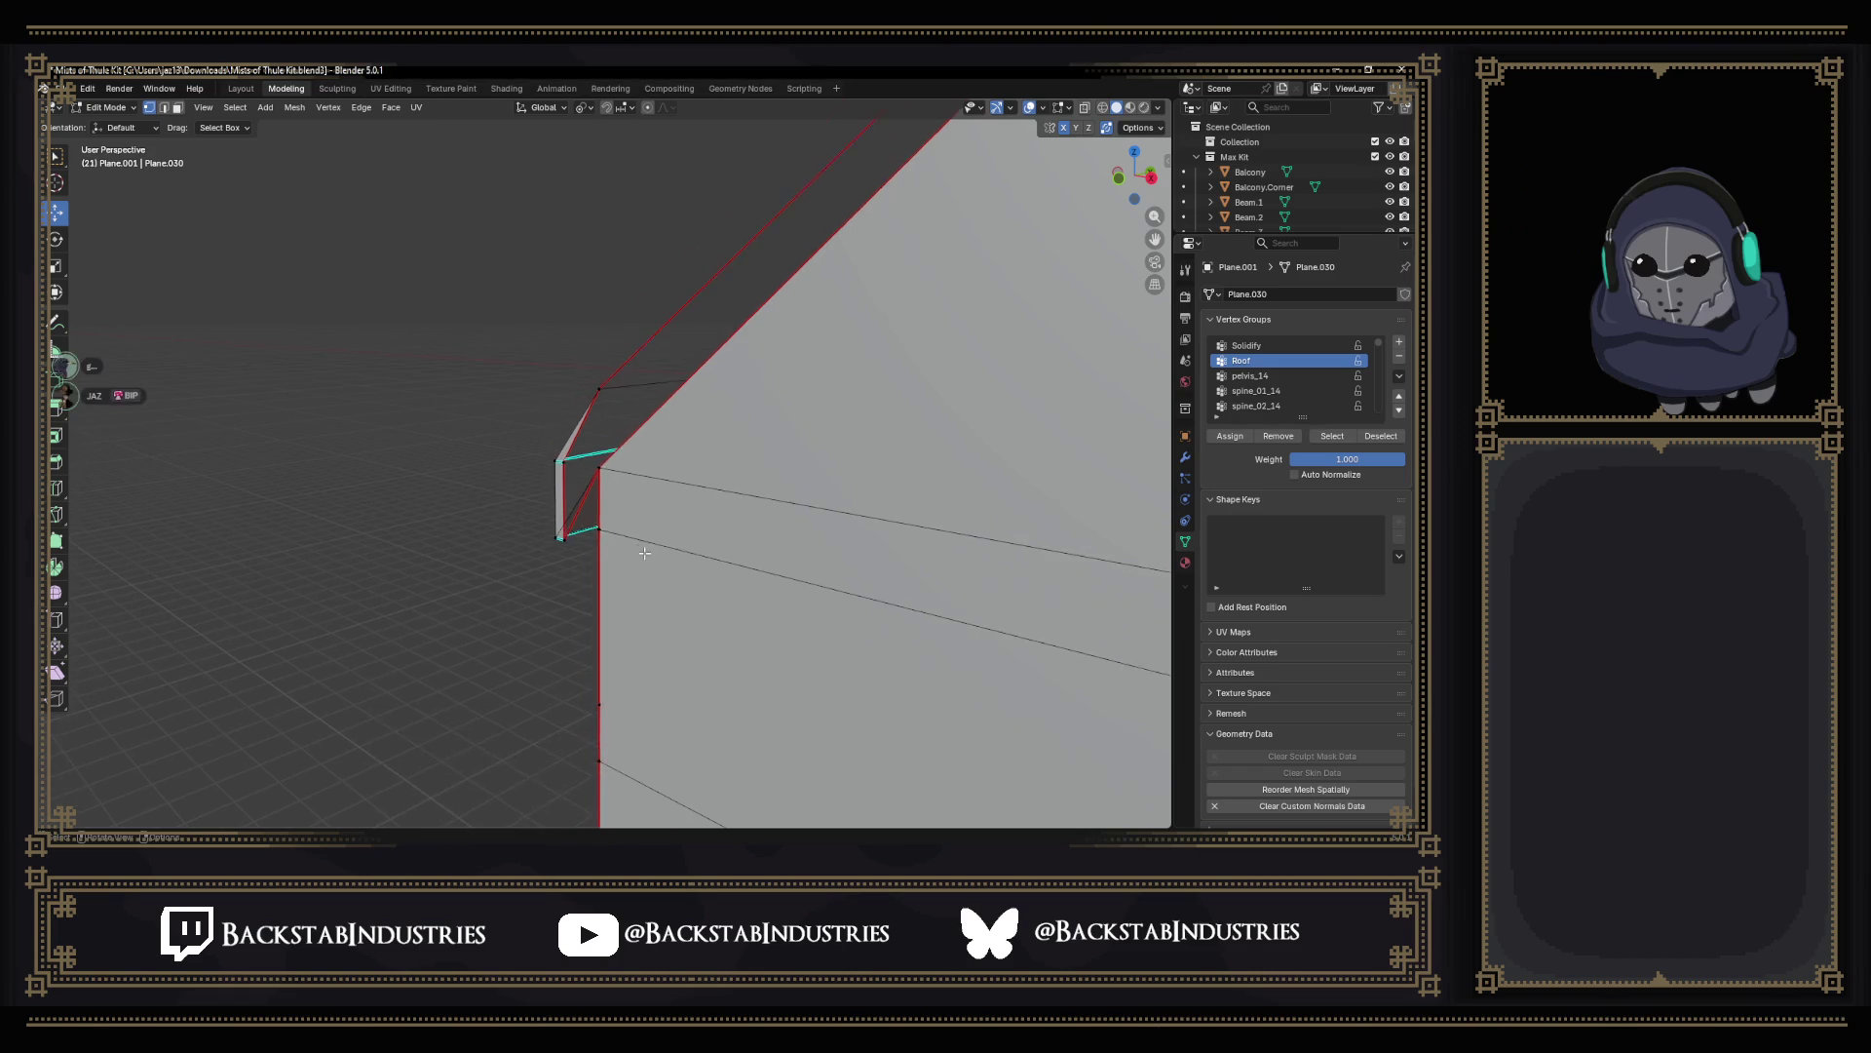
middle_click_drag(629, 438, 747, 566)
scroll(702, 542, "up", 4)
left_click(584, 484)
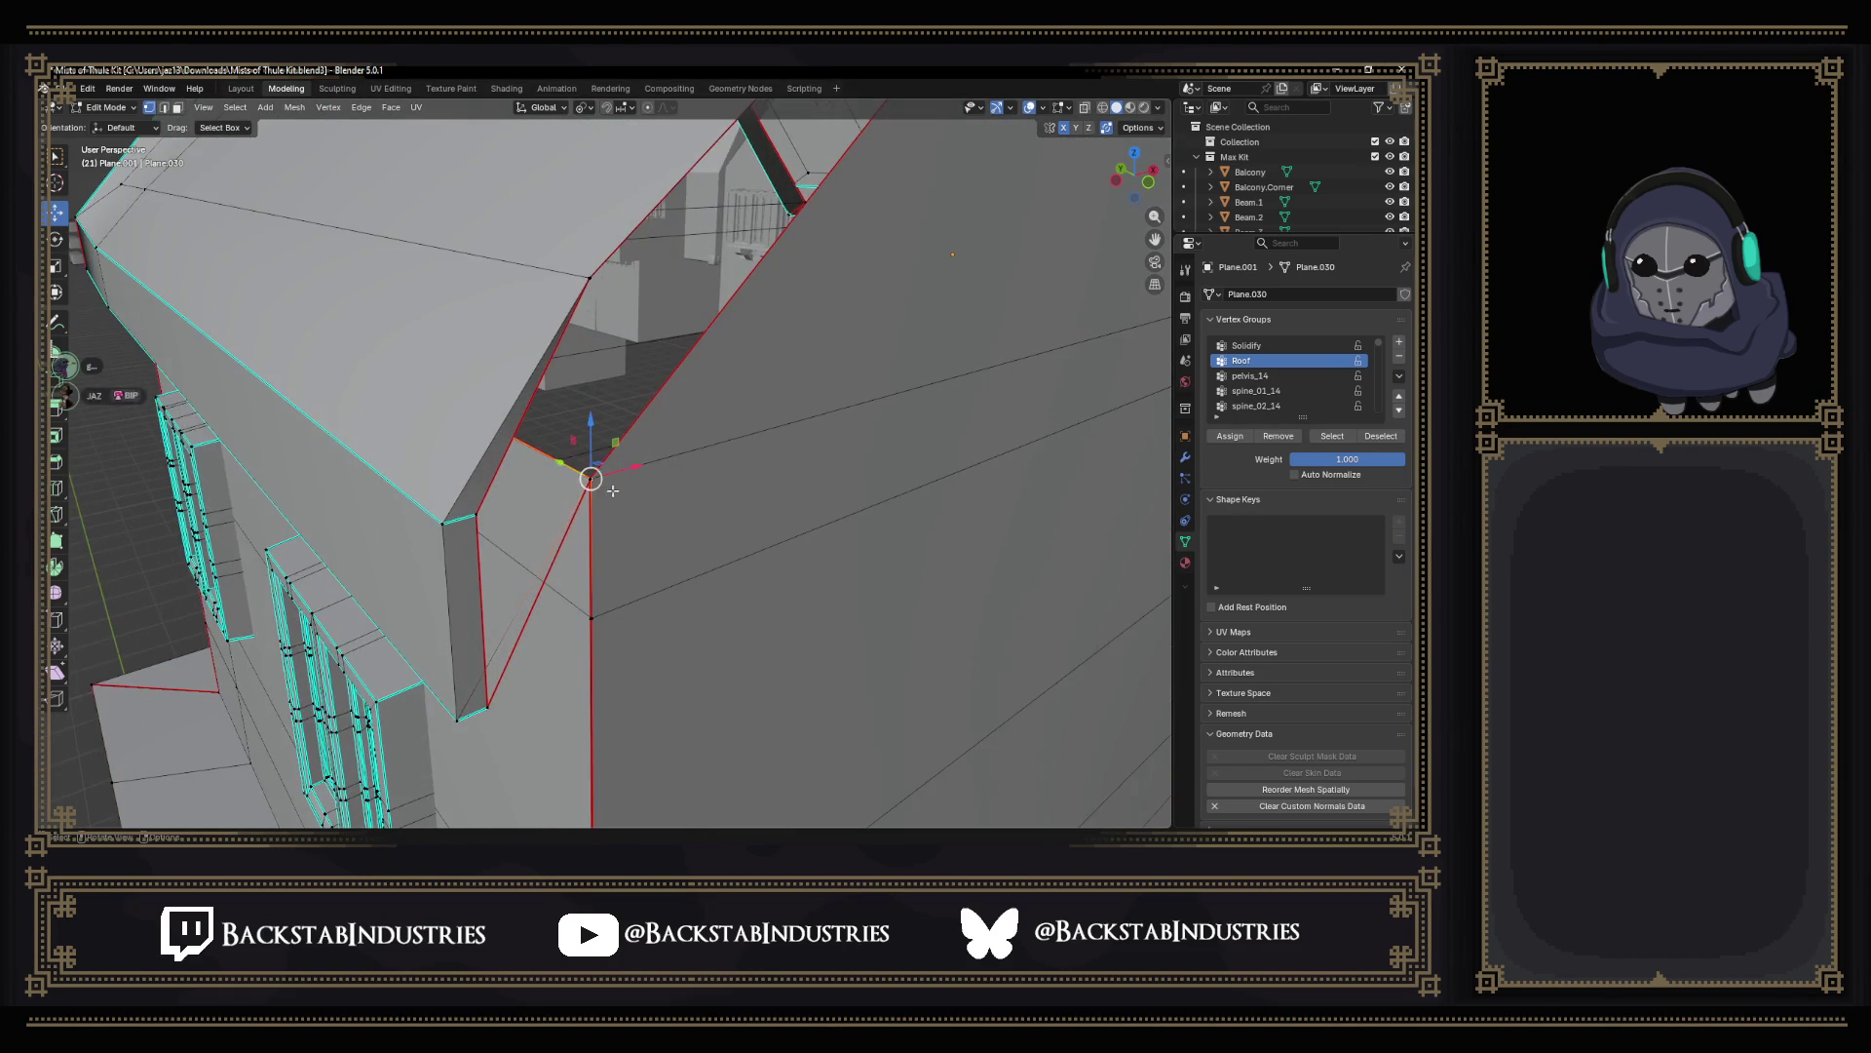
mouse_move(585, 483)
middle_mouse_down()
mouse_move(625, 510)
mouse_move(572, 553)
mouse_move(601, 571)
middle_mouse_up()
In wireframe, slide the roof corner vertices down along their edges into place.
key("g")
key("g")
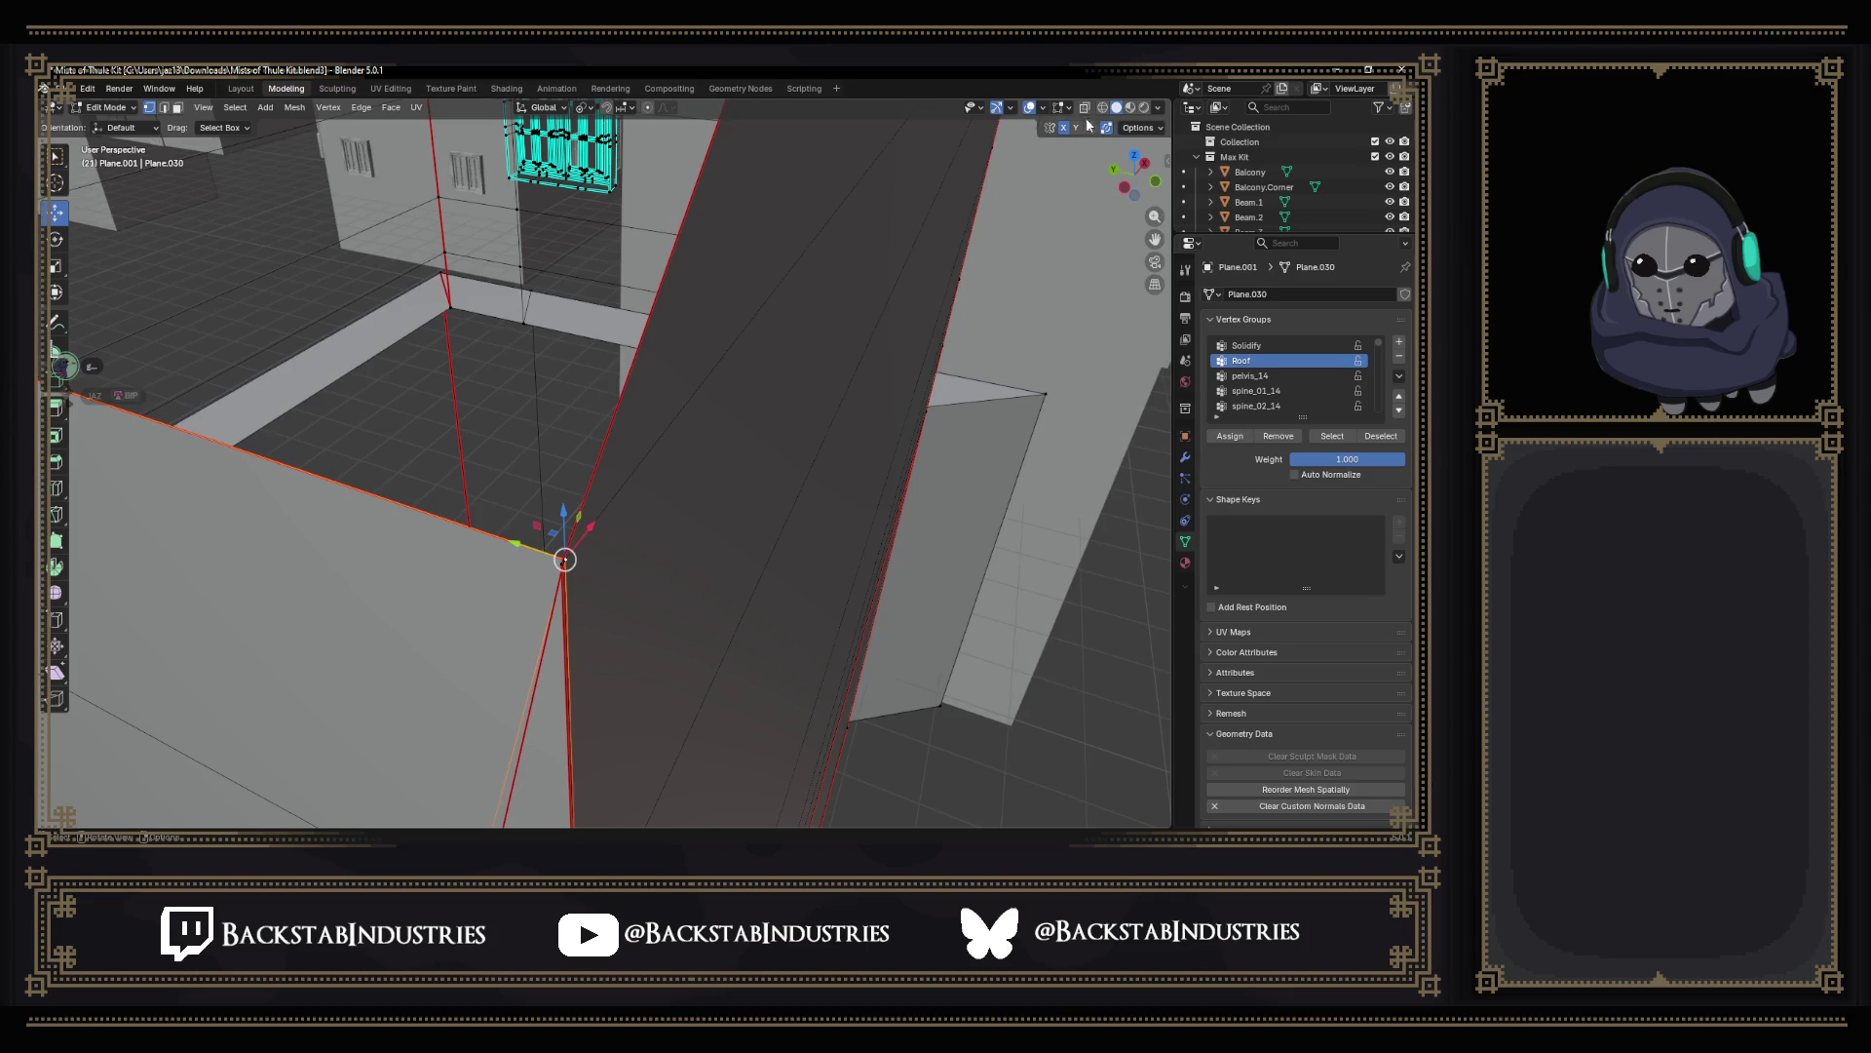
key("shift+z")
key("g")
key("g")
left_click(584, 590)
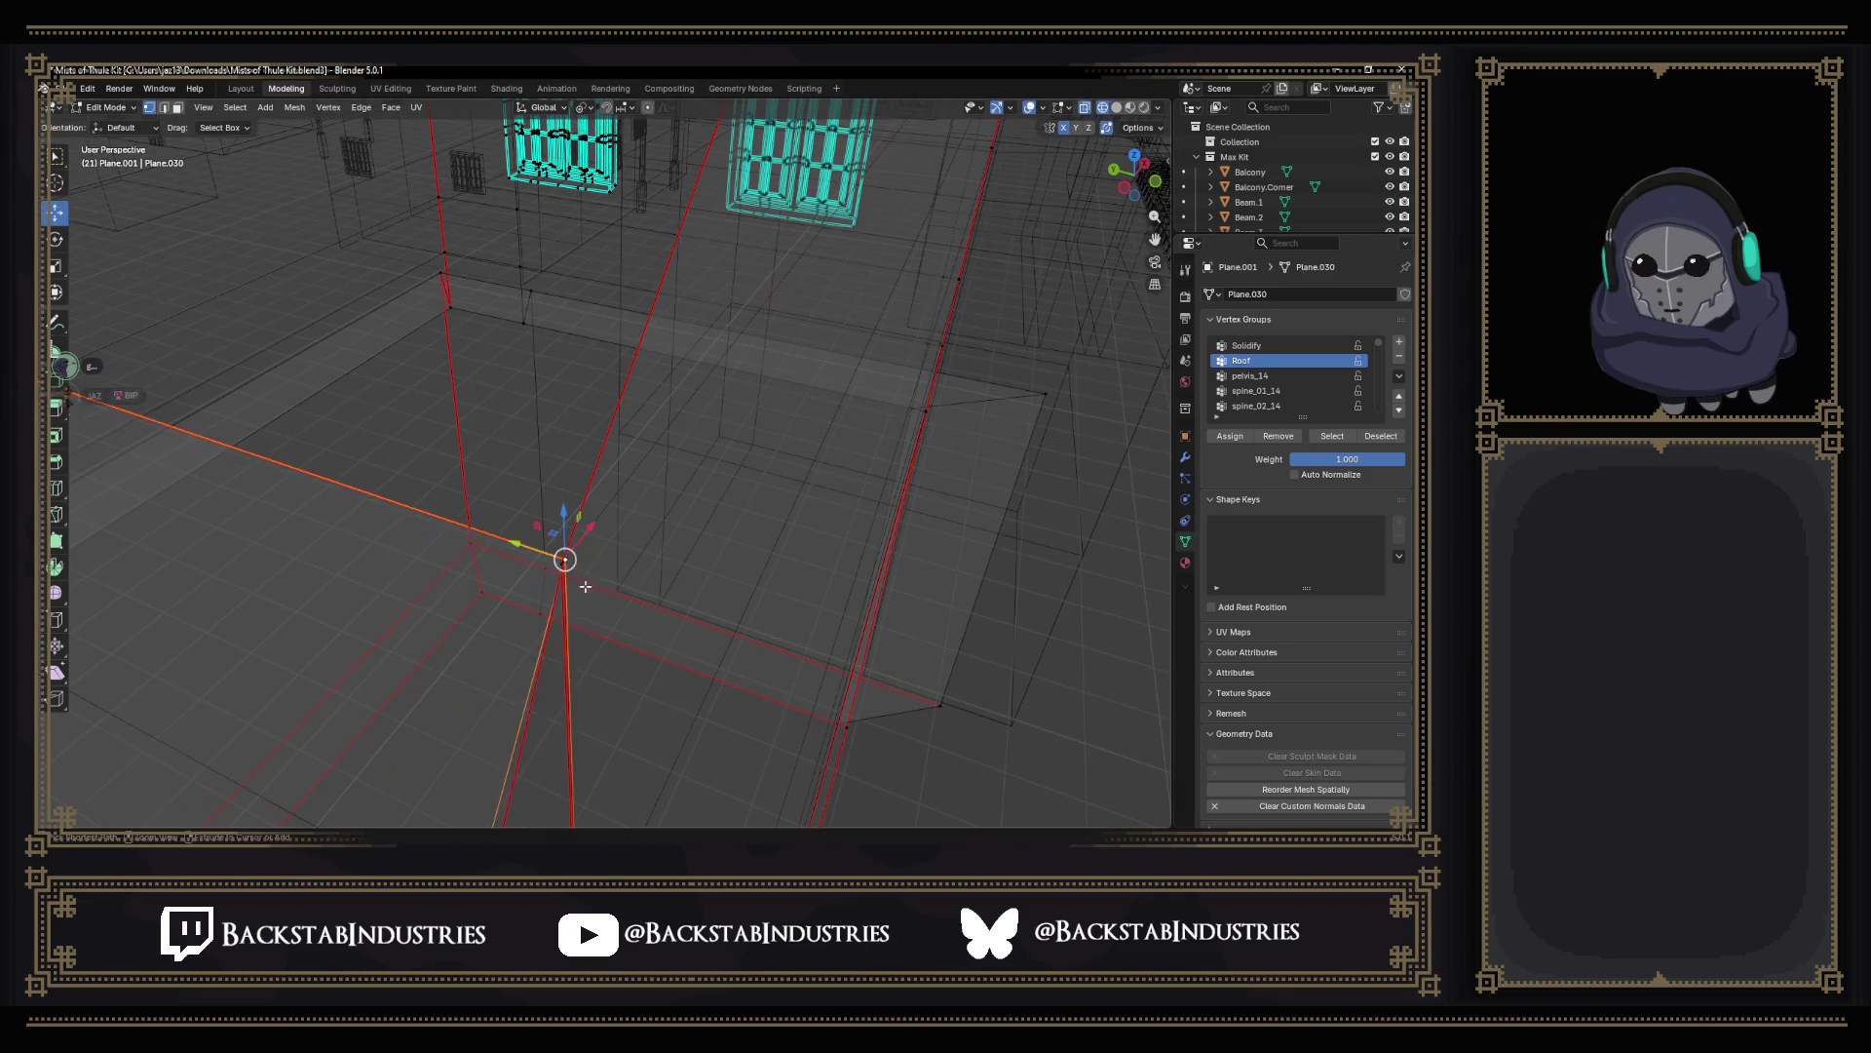
left_click_drag(545, 541, 583, 577)
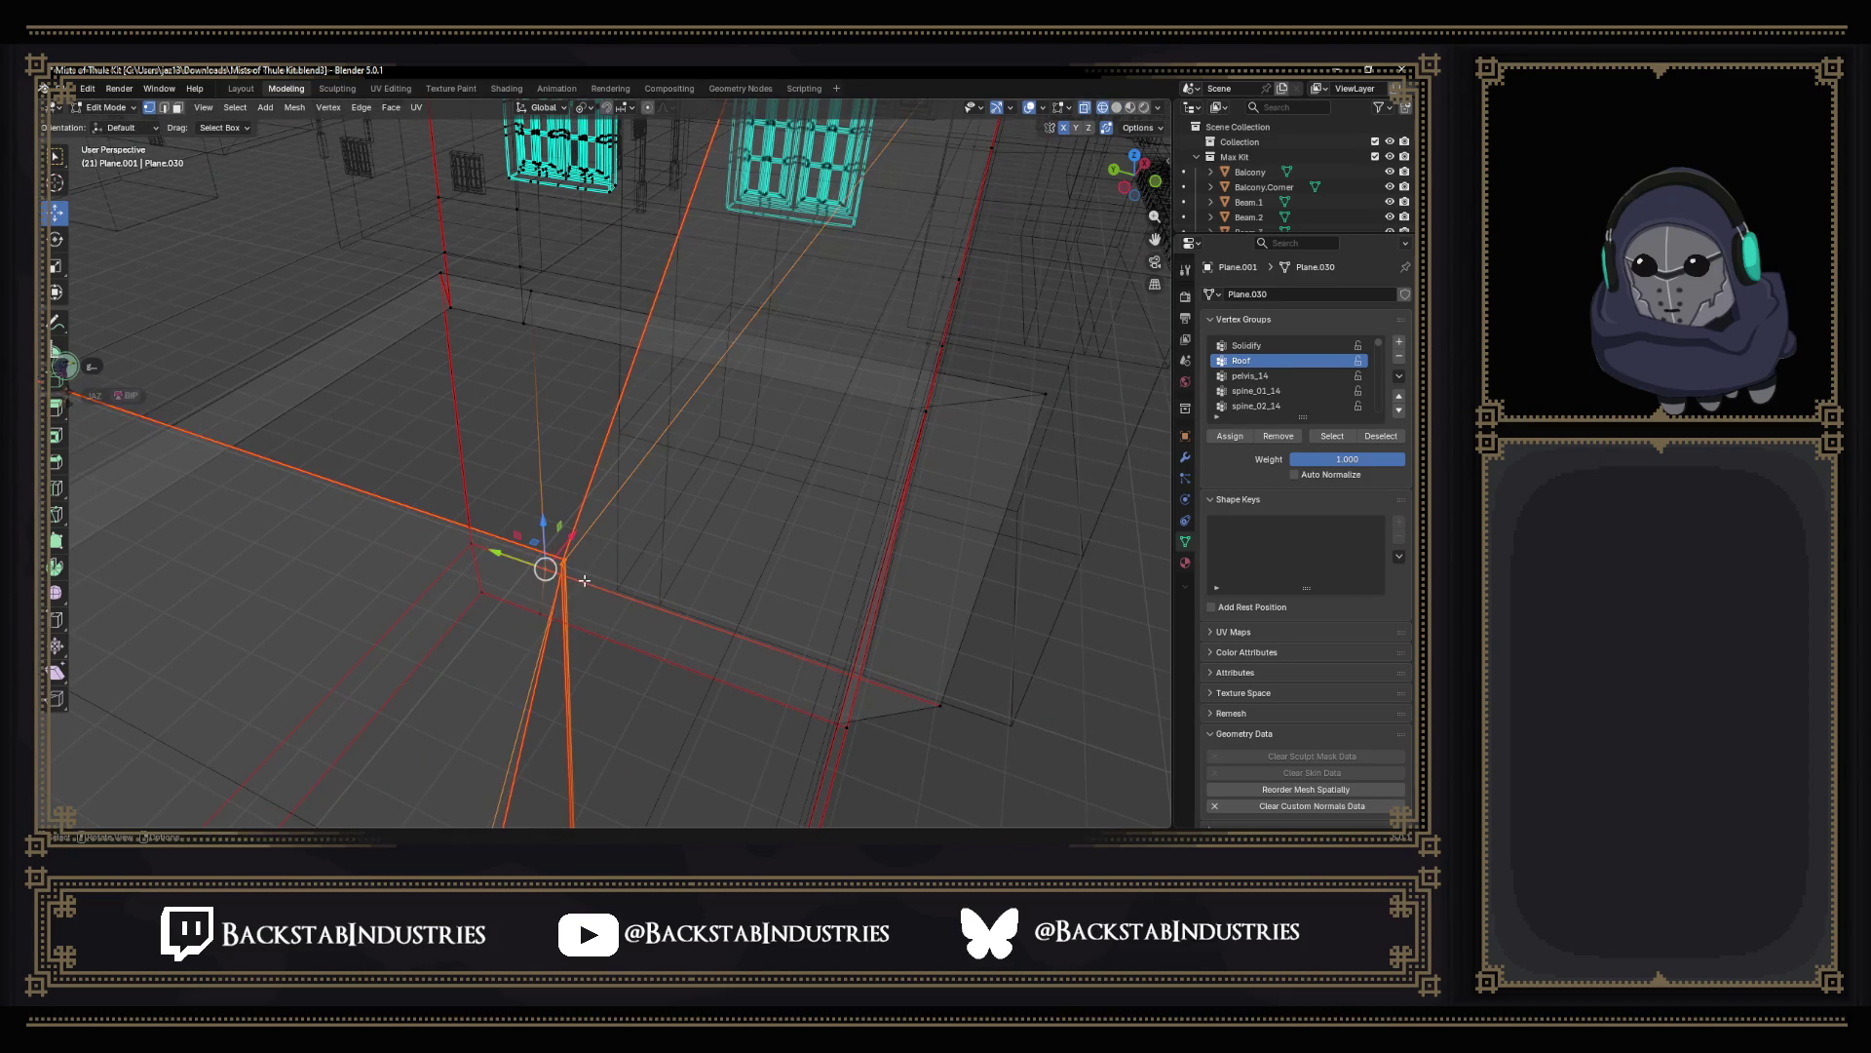
key("g")
key("g")
left_click(569, 630)
scroll(569, 629, "up", 3)
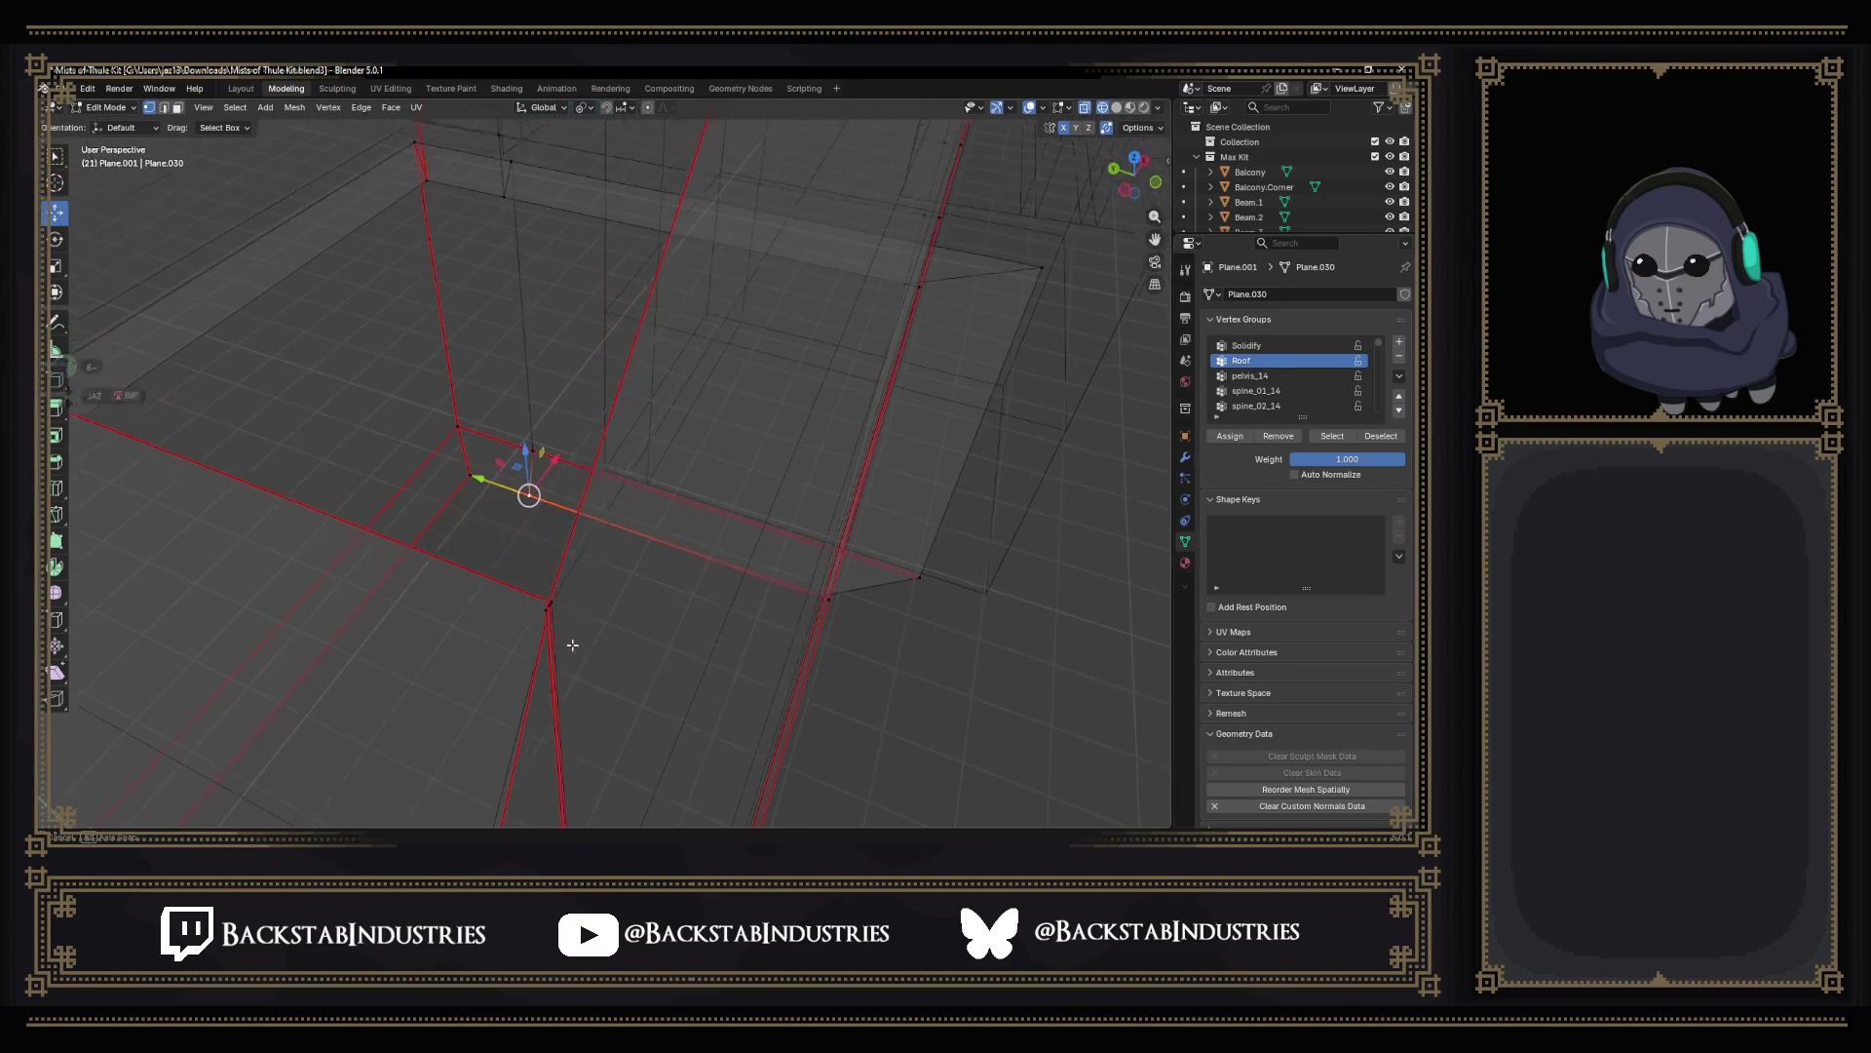
Shift the neighbouring corner vertex and collapse it onto a single point.
left_click(570, 629)
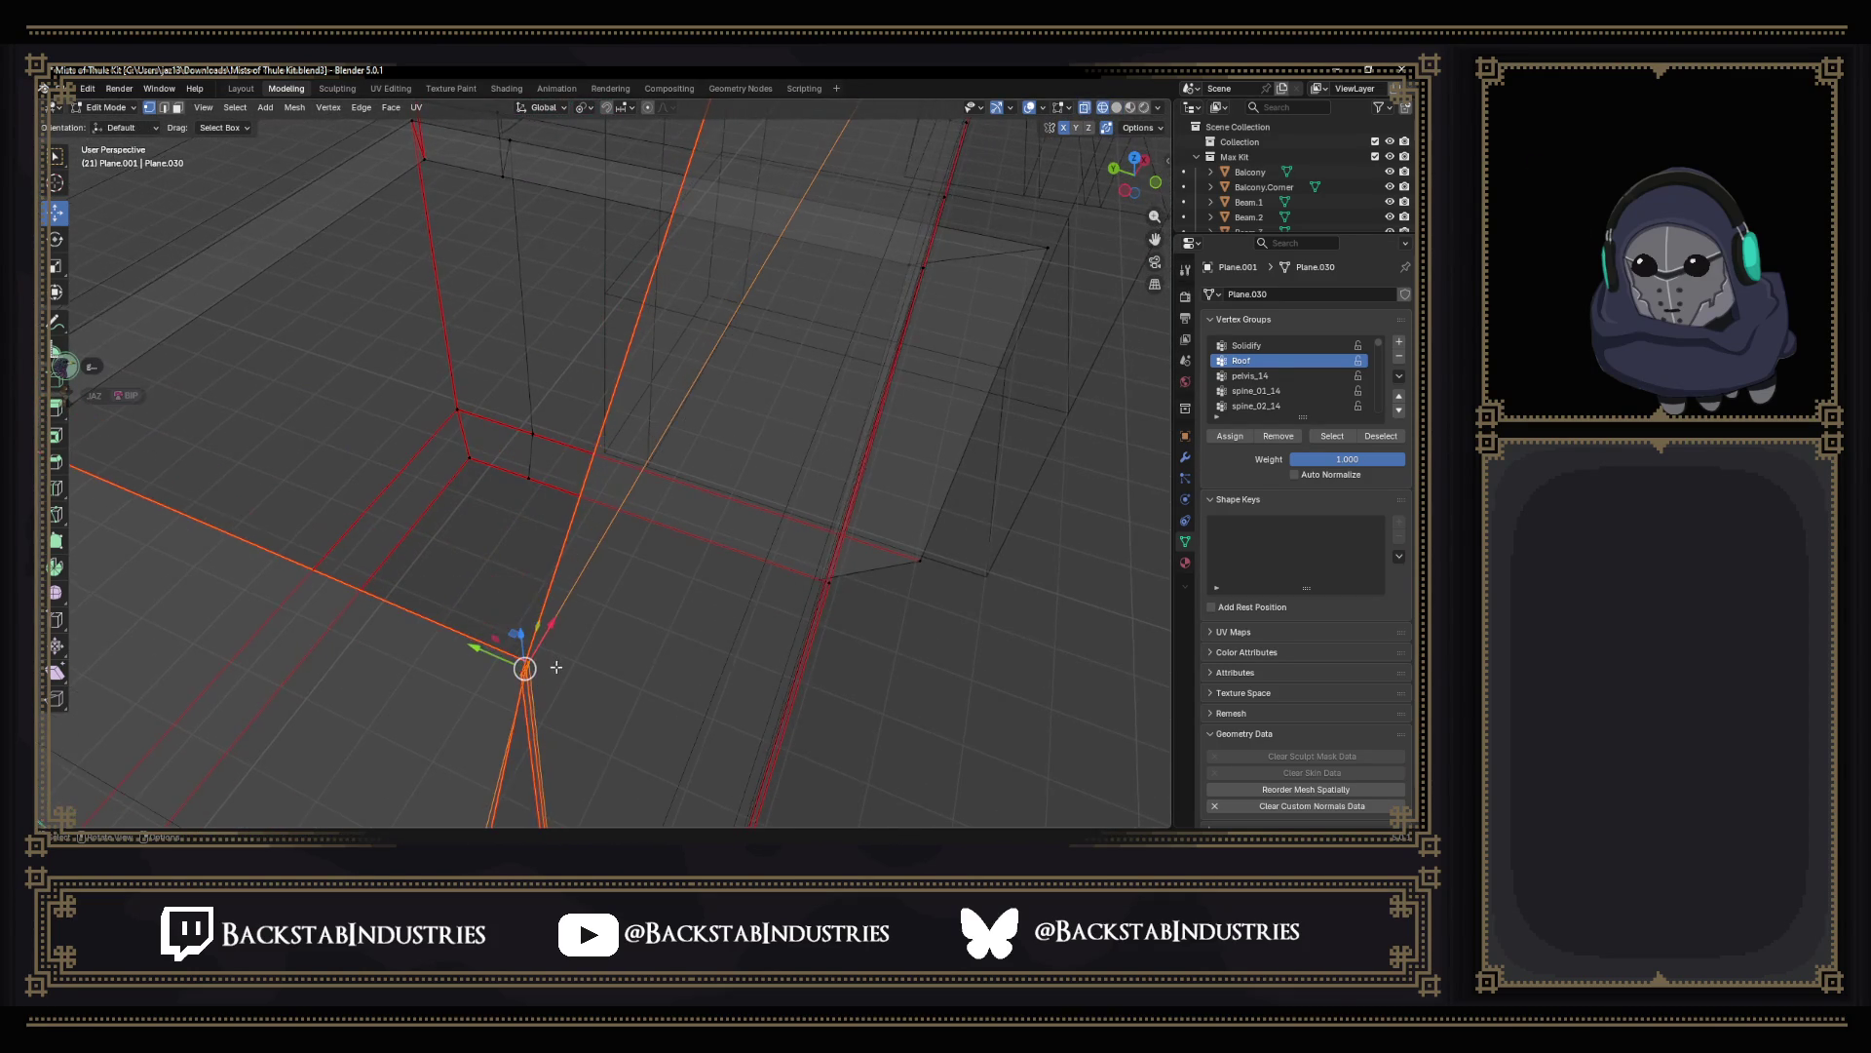
scroll(571, 627, "down", 5)
left_click_drag(488, 657, 516, 663)
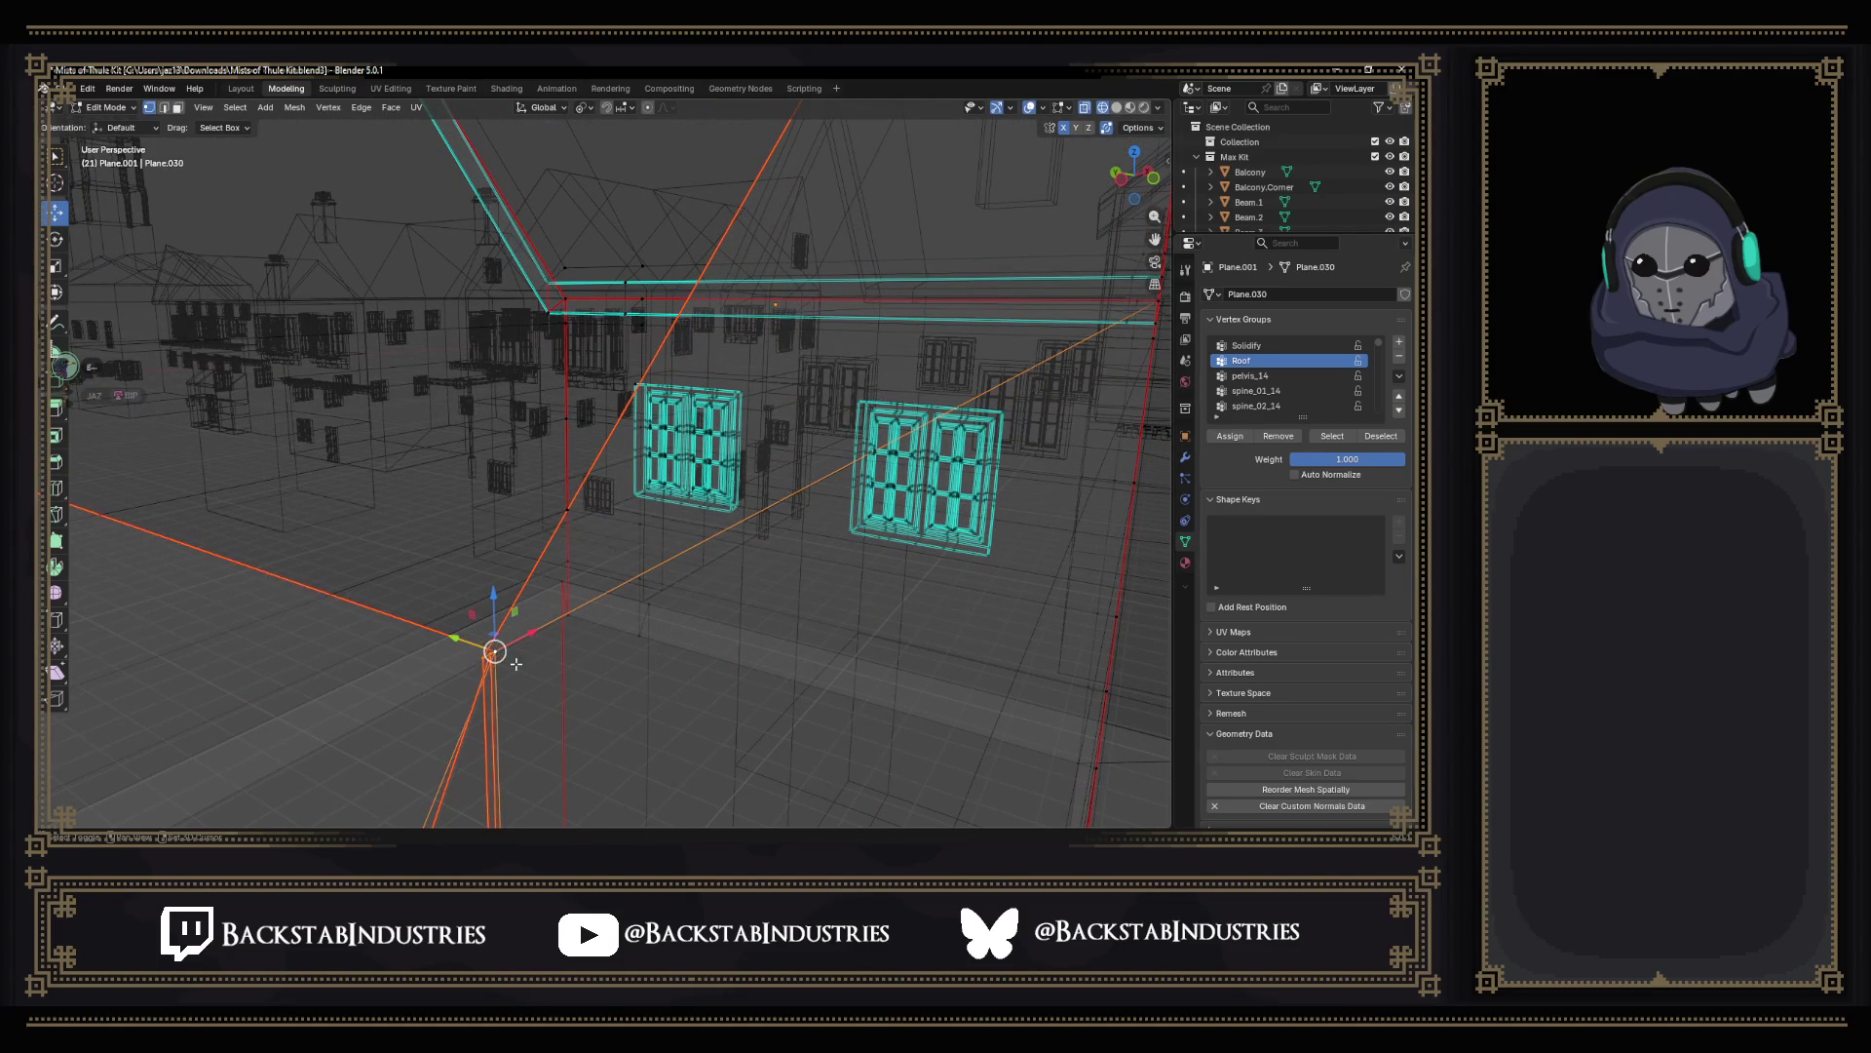
key("s")
key("0")
key("Return")
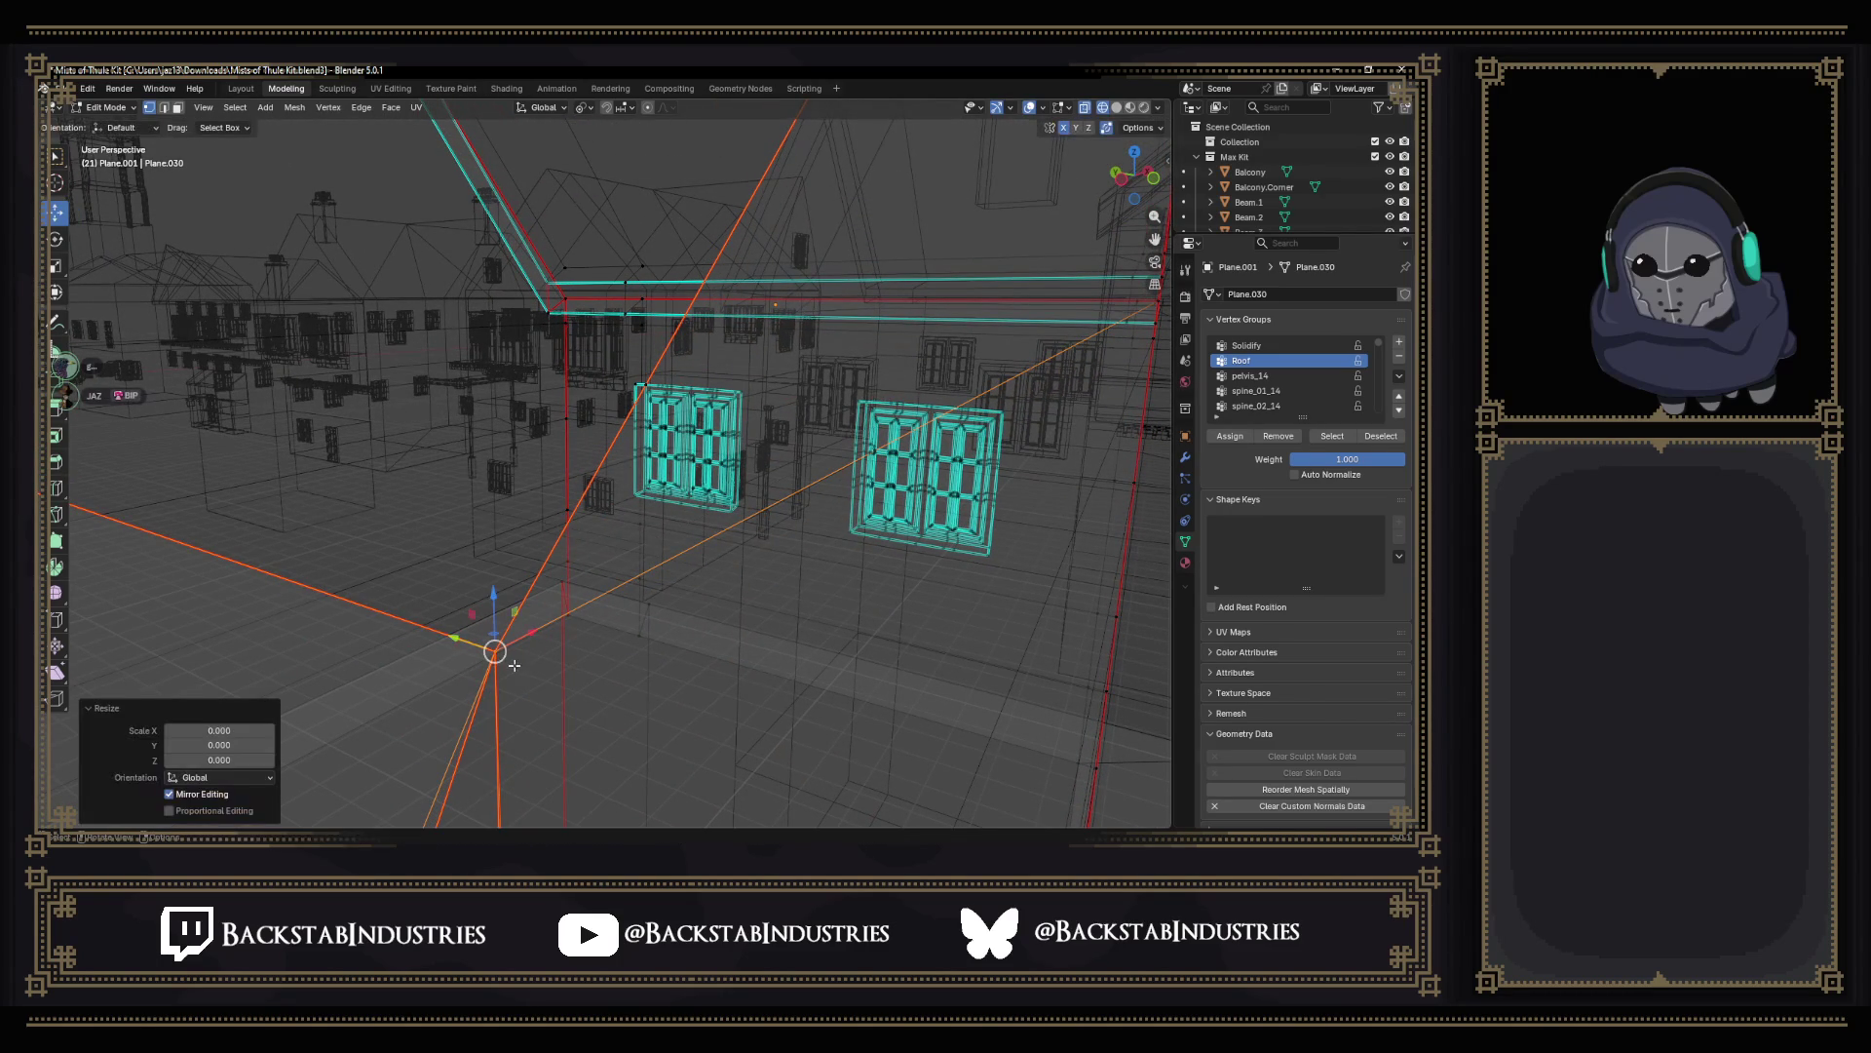
mouse_move(516, 663)
middle_mouse_down()
mouse_move(581, 662)
mouse_move(604, 714)
middle_mouse_up()
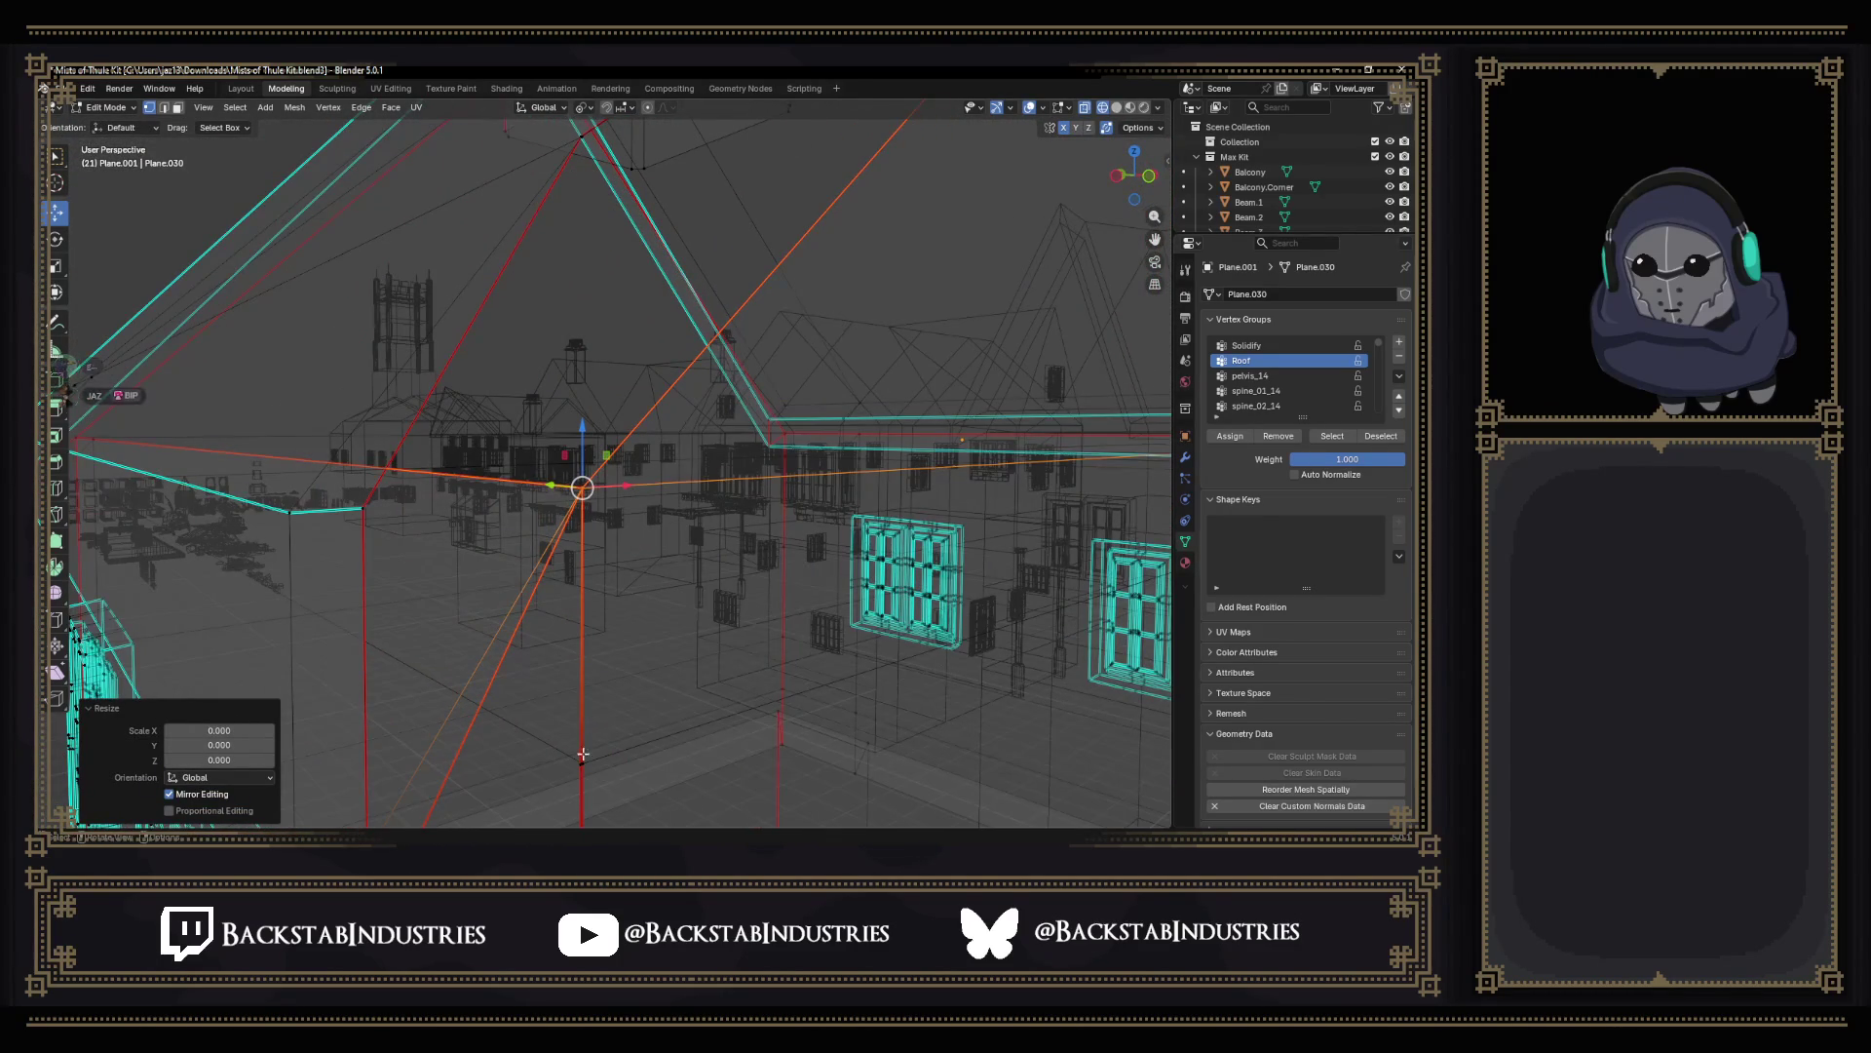
Collapse the lower wall vertex at the other corner and select the next wall vertex.
left_click(580, 760)
middle_click_drag(580, 763, 552, 454)
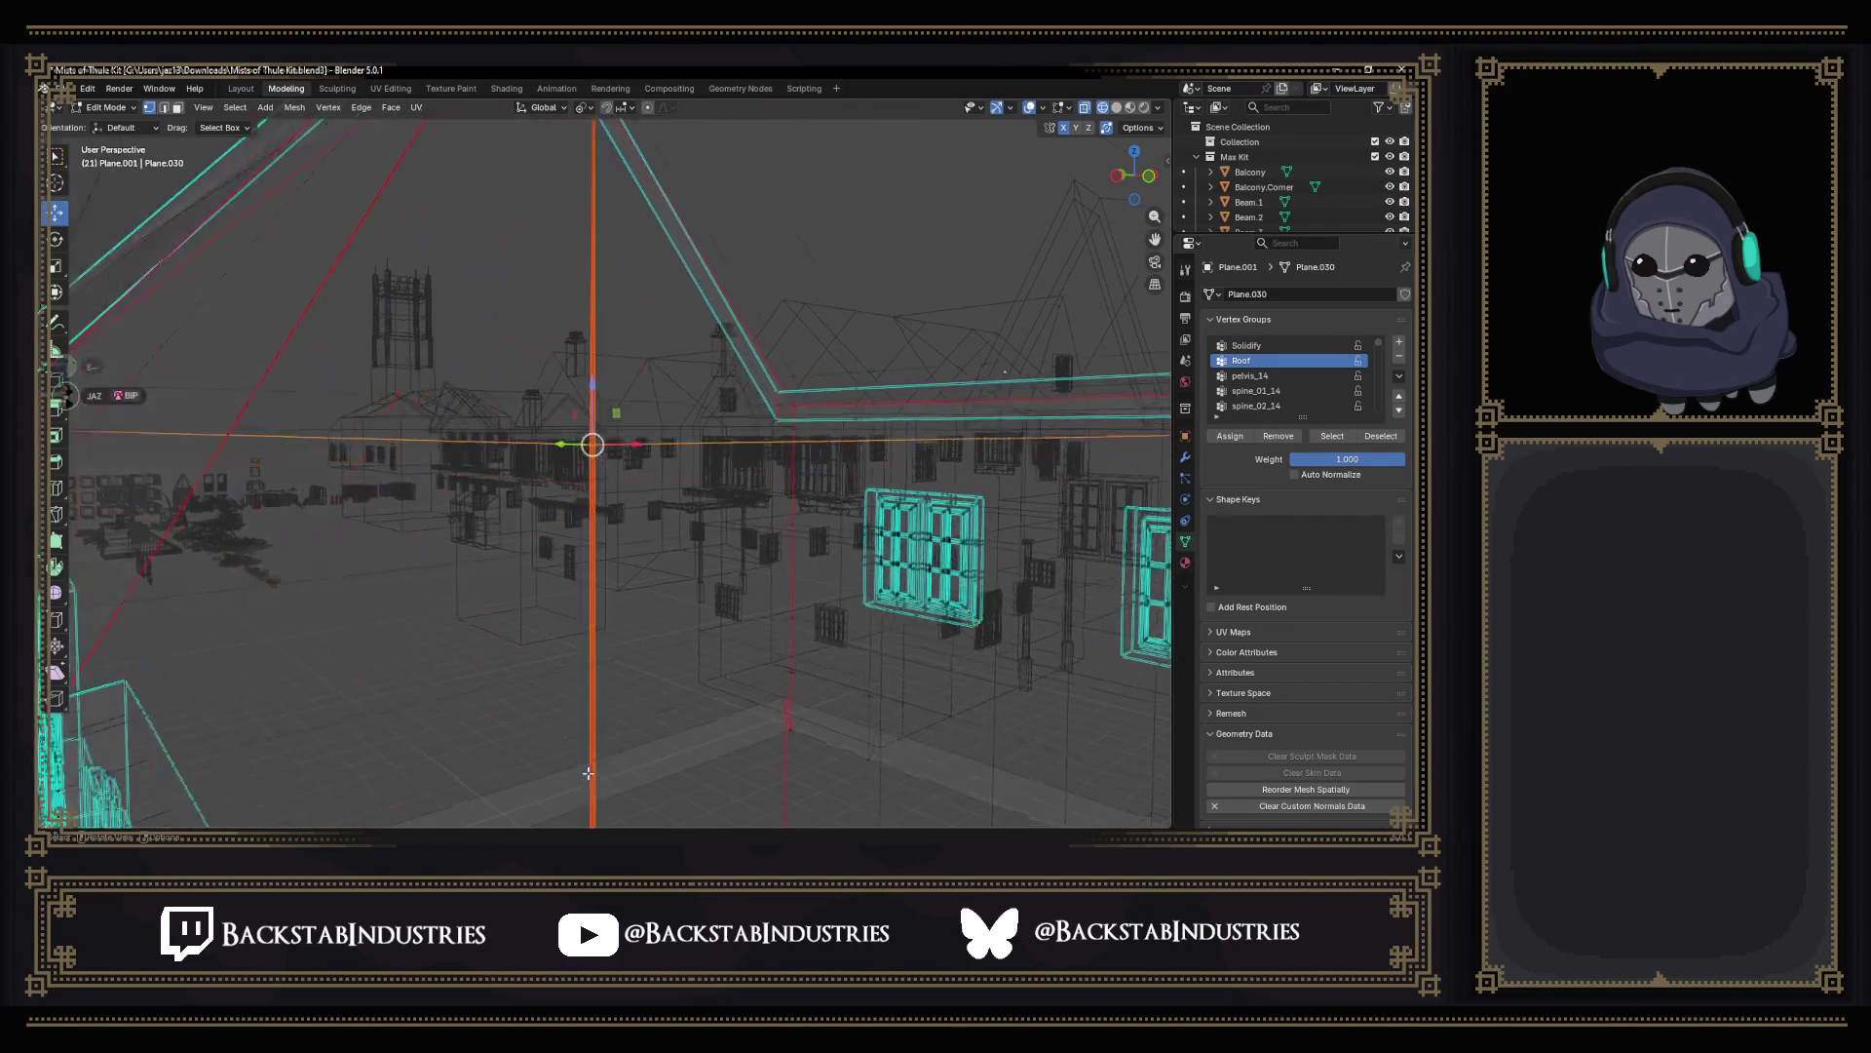
left_click_drag(543, 333, 562, 349)
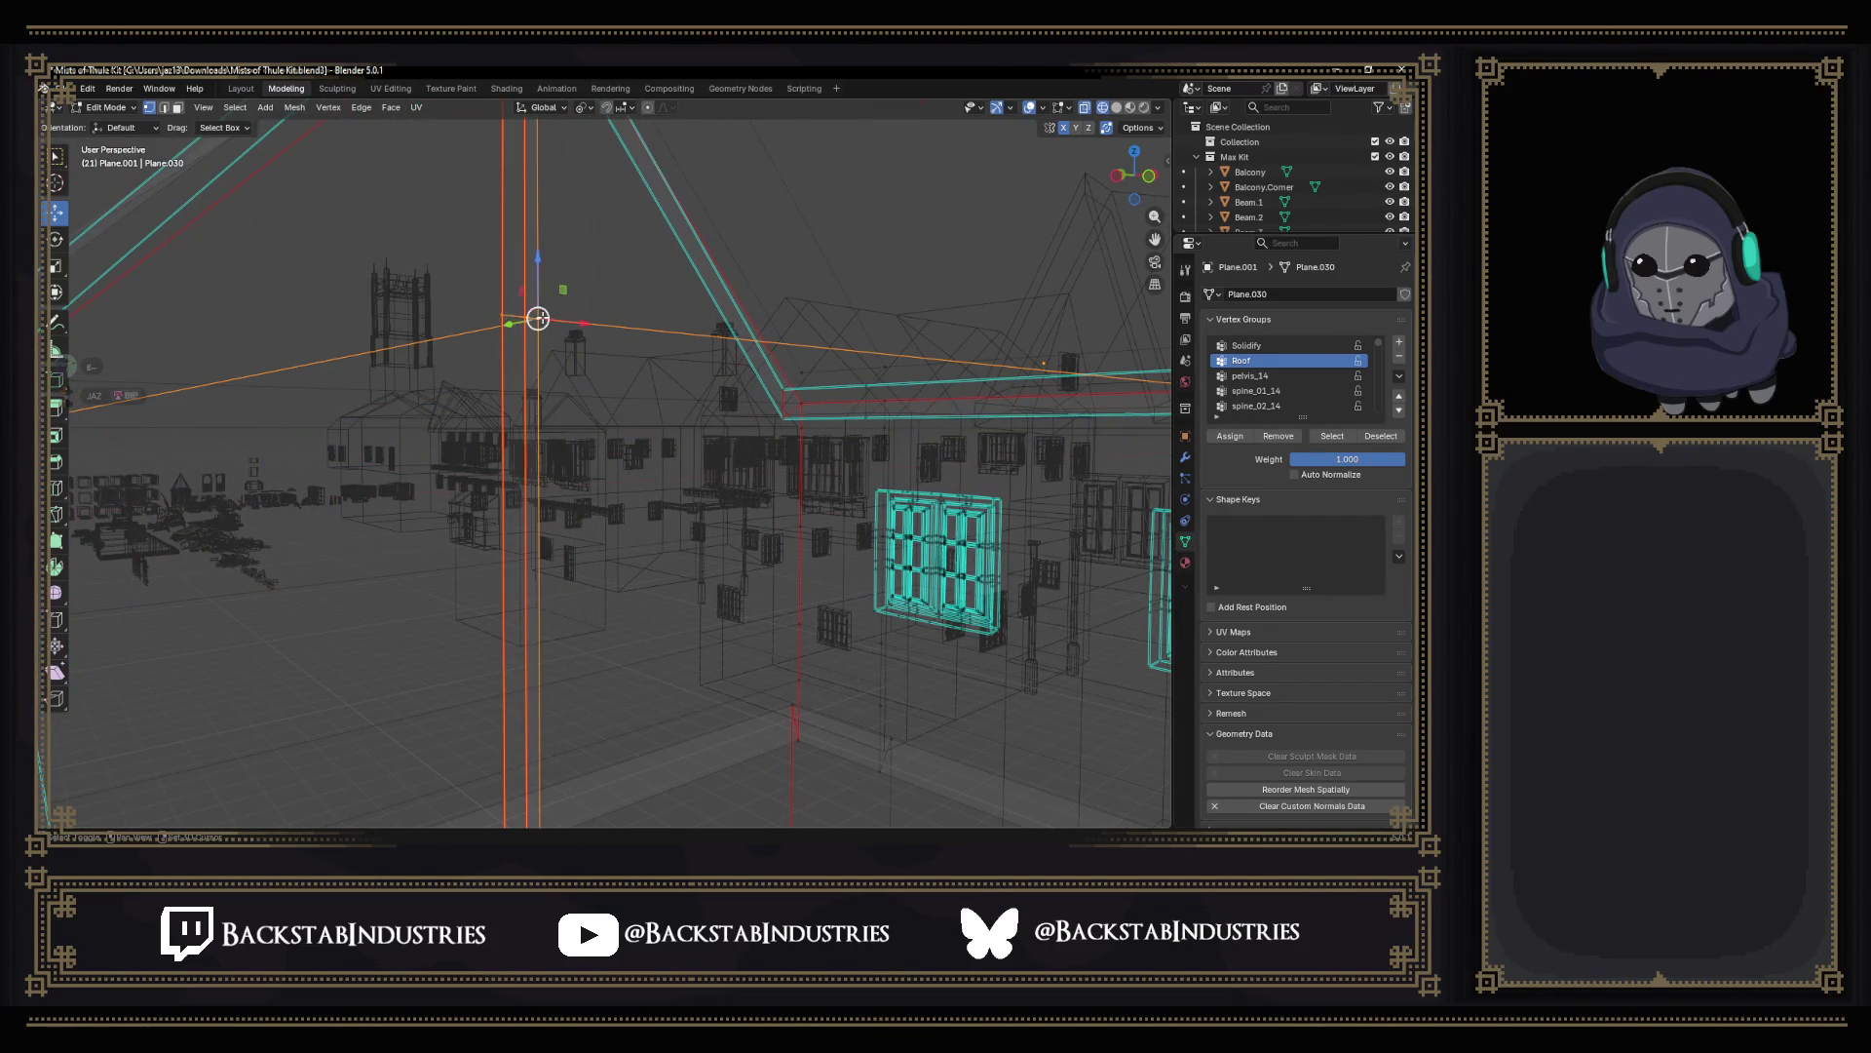
key("s")
key("0")
key("Return")
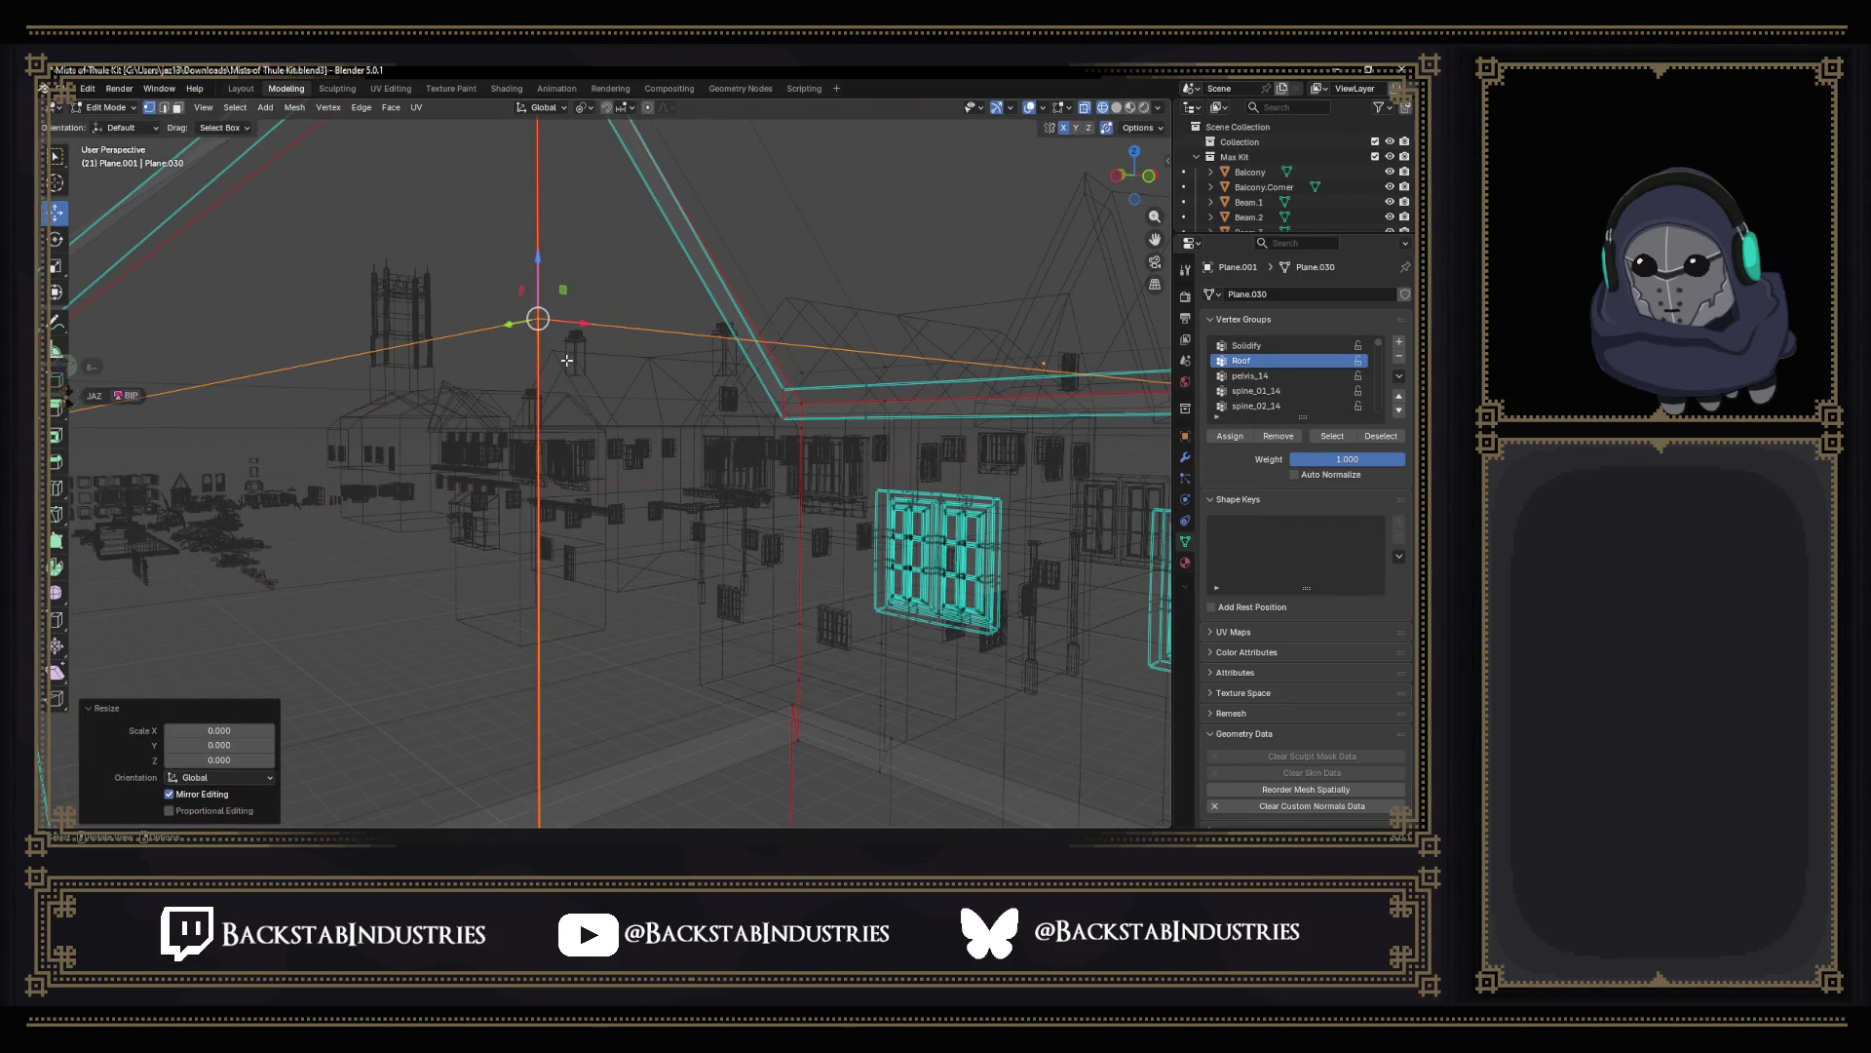
mouse_move(566, 359)
middle_mouse_down()
mouse_move(603, 538)
mouse_move(648, 435)
mouse_move(621, 504)
middle_mouse_up()
left_click(547, 439)
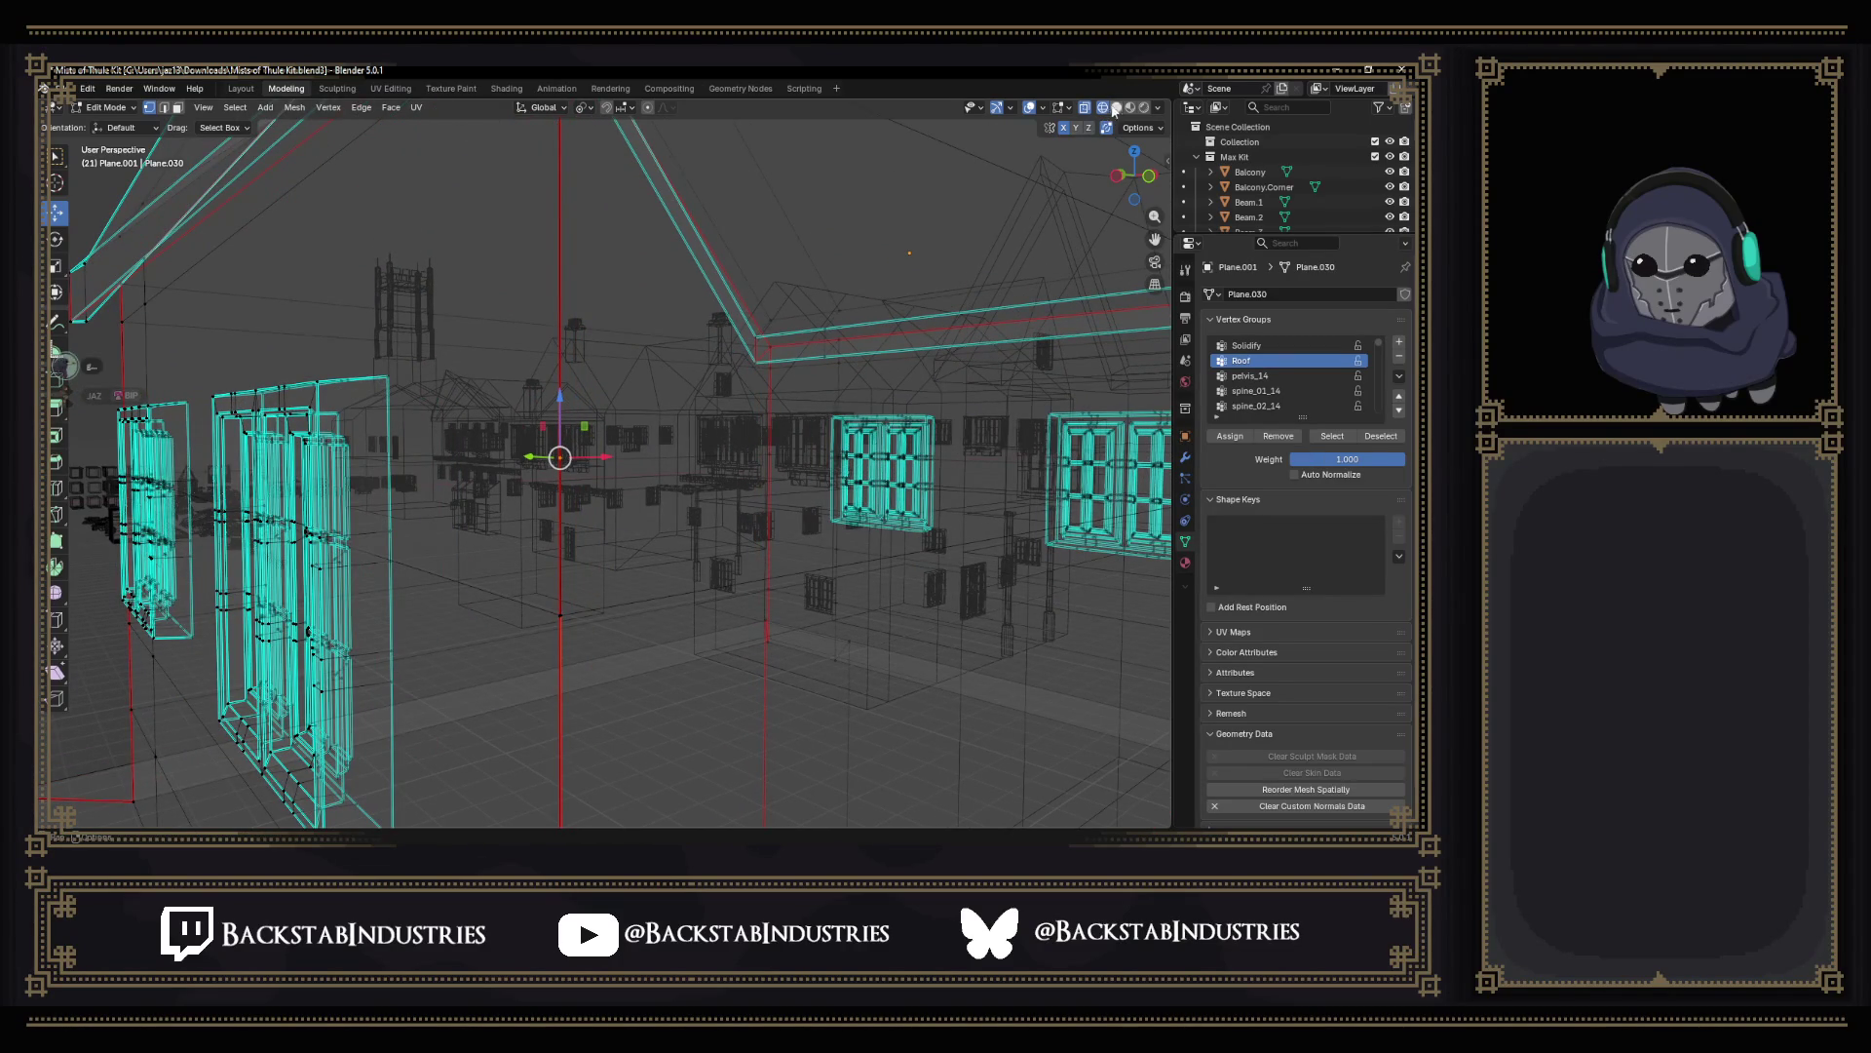
Back in Solid shading, delete the selected stray edges.
key("shift+z")
mouse_move(658, 469)
middle_mouse_down()
mouse_move(794, 408)
mouse_move(608, 462)
mouse_move(679, 551)
mouse_move(597, 495)
mouse_move(555, 365)
middle_mouse_up()
key("x")
left_click(574, 447)
Flatten the wall corner vertex and the lower corner vertex with scale 0.
left_click(556, 538)
scroll(597, 495, "up", 2)
scroll(597, 496, "up", 2)
left_click(532, 288)
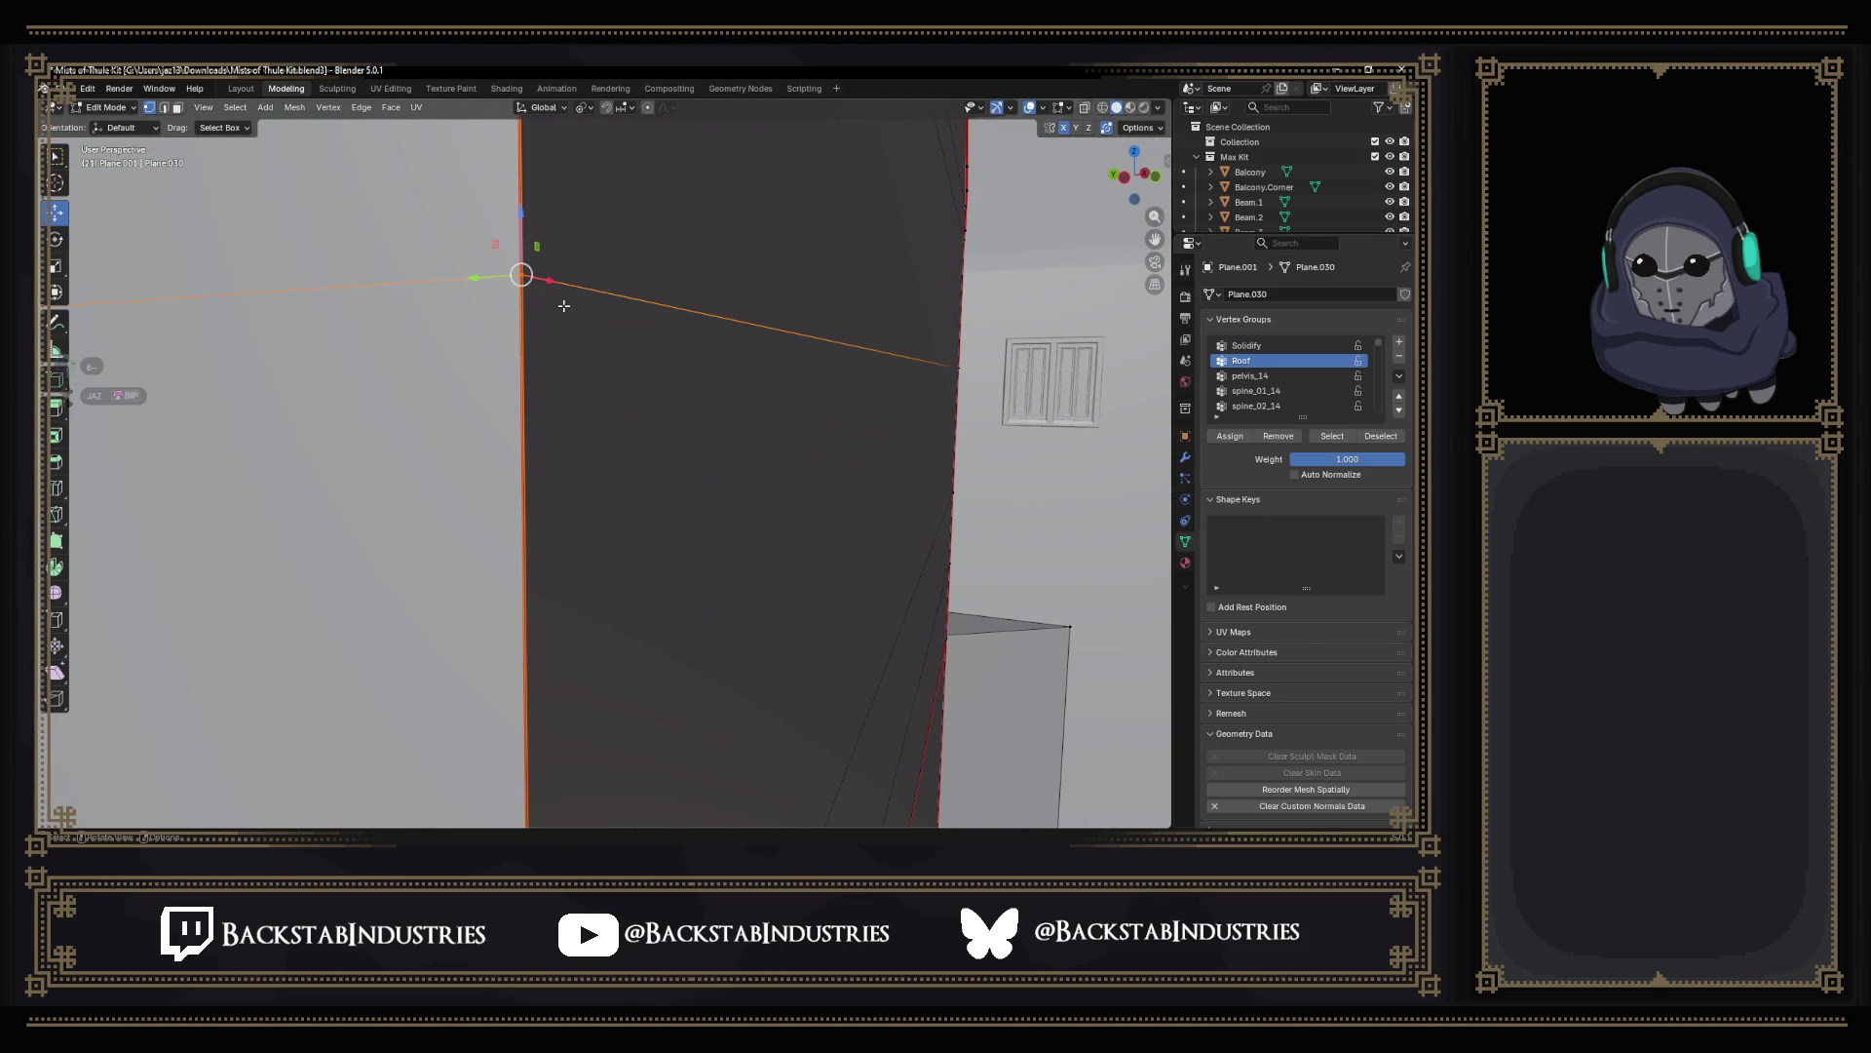
key("s")
key("0")
key("Return")
mouse_move(563, 305)
middle_mouse_down()
mouse_move(595, 521)
mouse_move(561, 785)
middle_mouse_up()
left_click(537, 563)
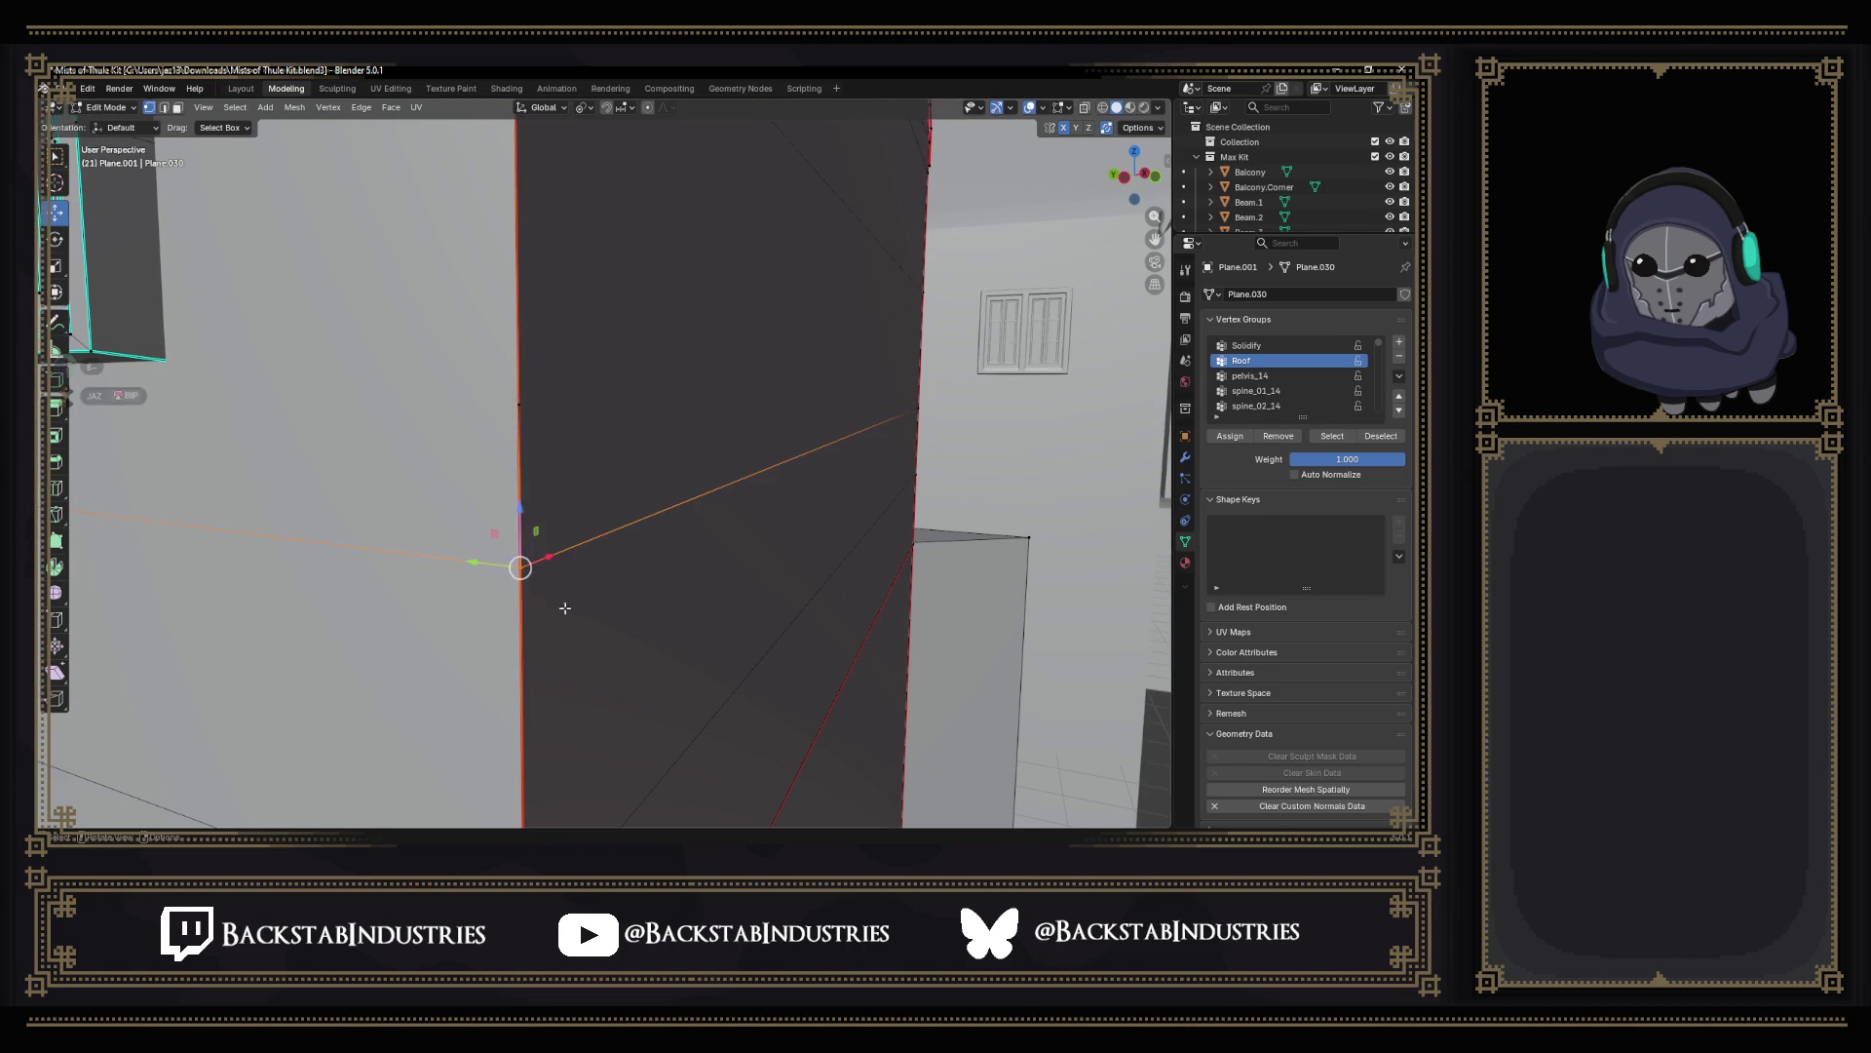
key("s")
key("0")
key("Return")
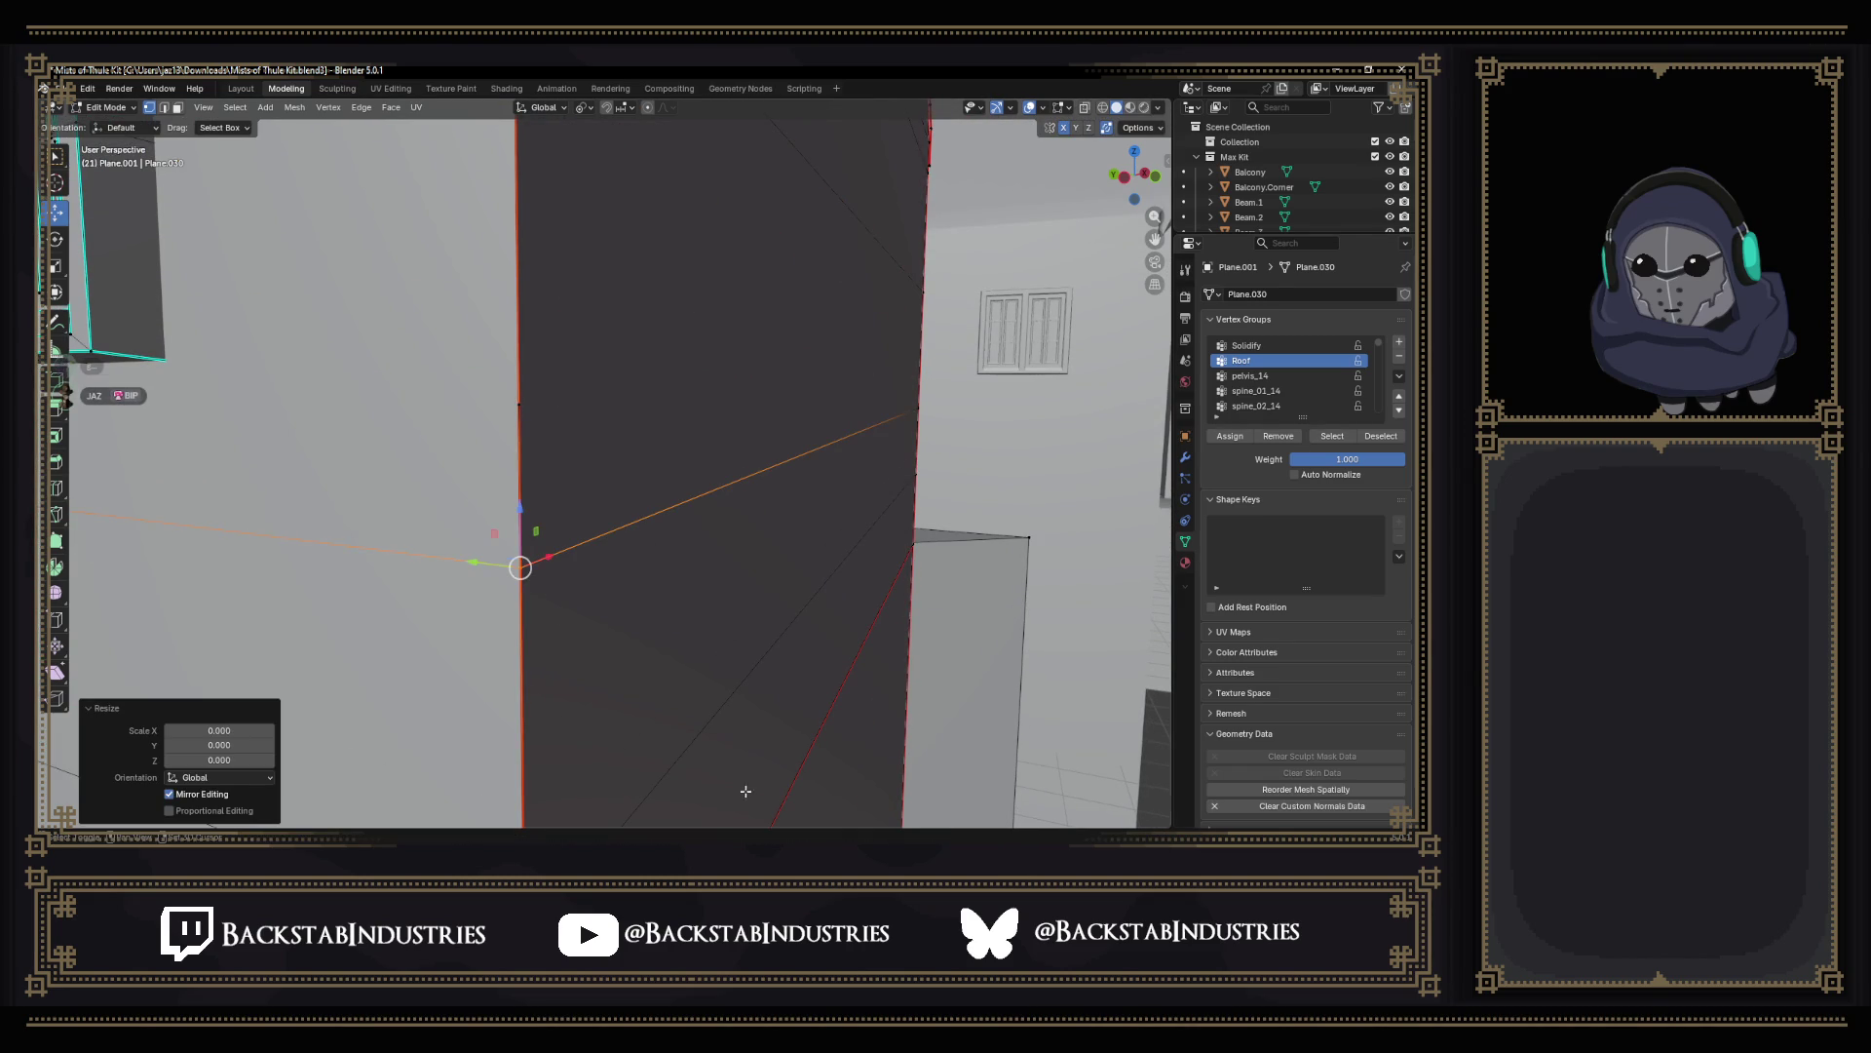
Collapse the upper and lower vertices at the next wall corner onto single points.
middle_click_drag(738, 790, 679, 386, "shift")
left_click(462, 512)
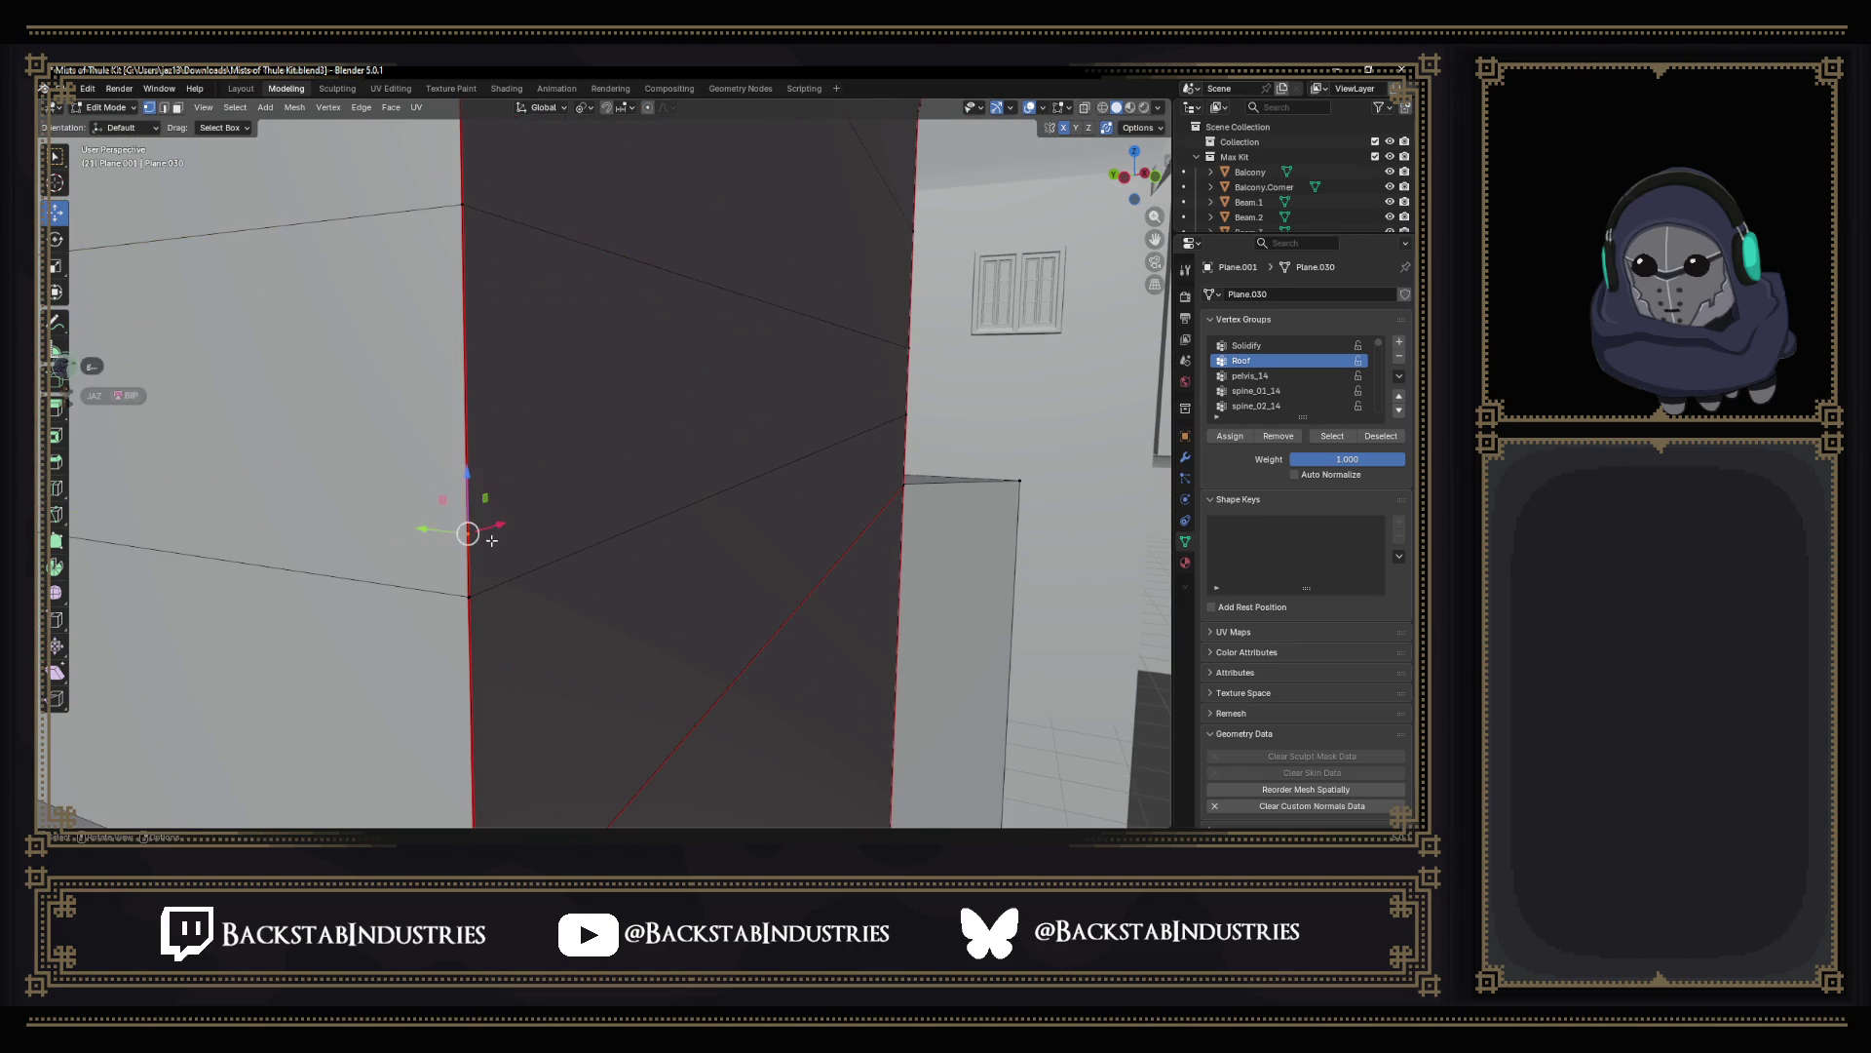
right_click(490, 539)
key("Escape")
middle_click_drag(531, 601, 567, 459, "shift")
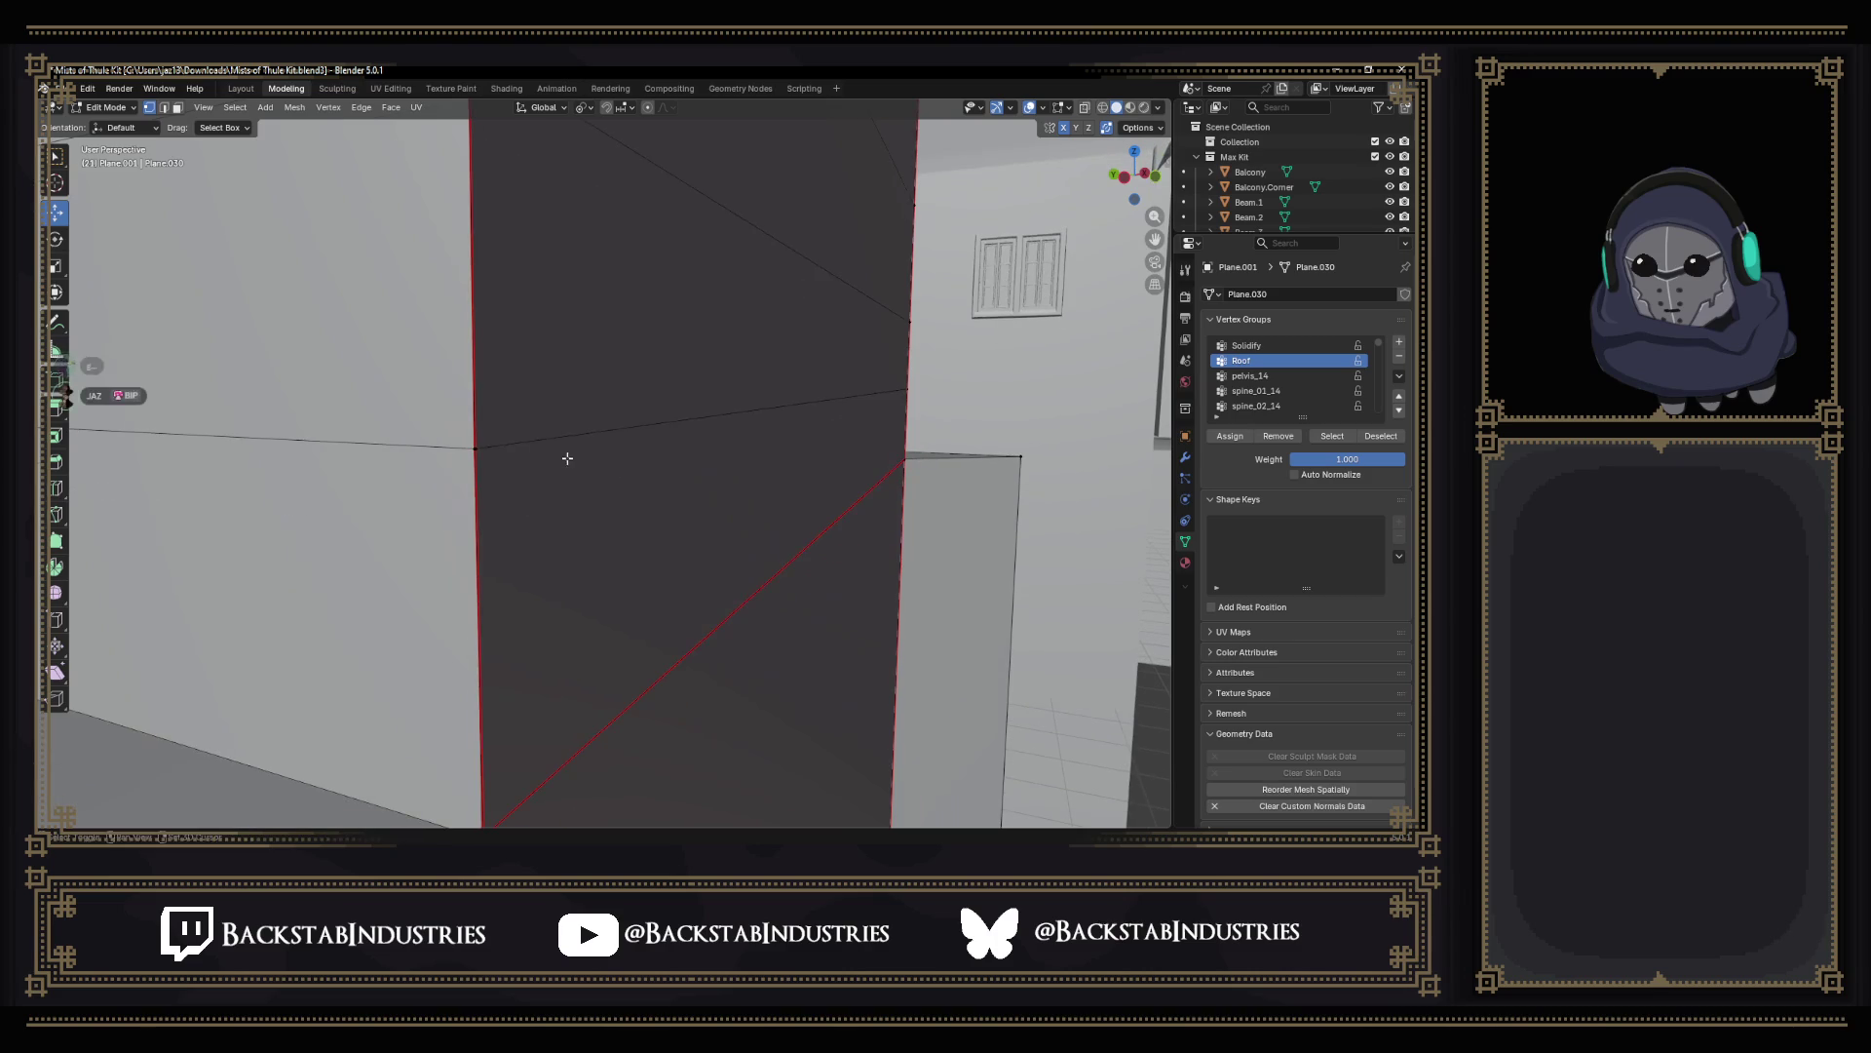
left_click(468, 443)
key("s")
key("0")
key("Return")
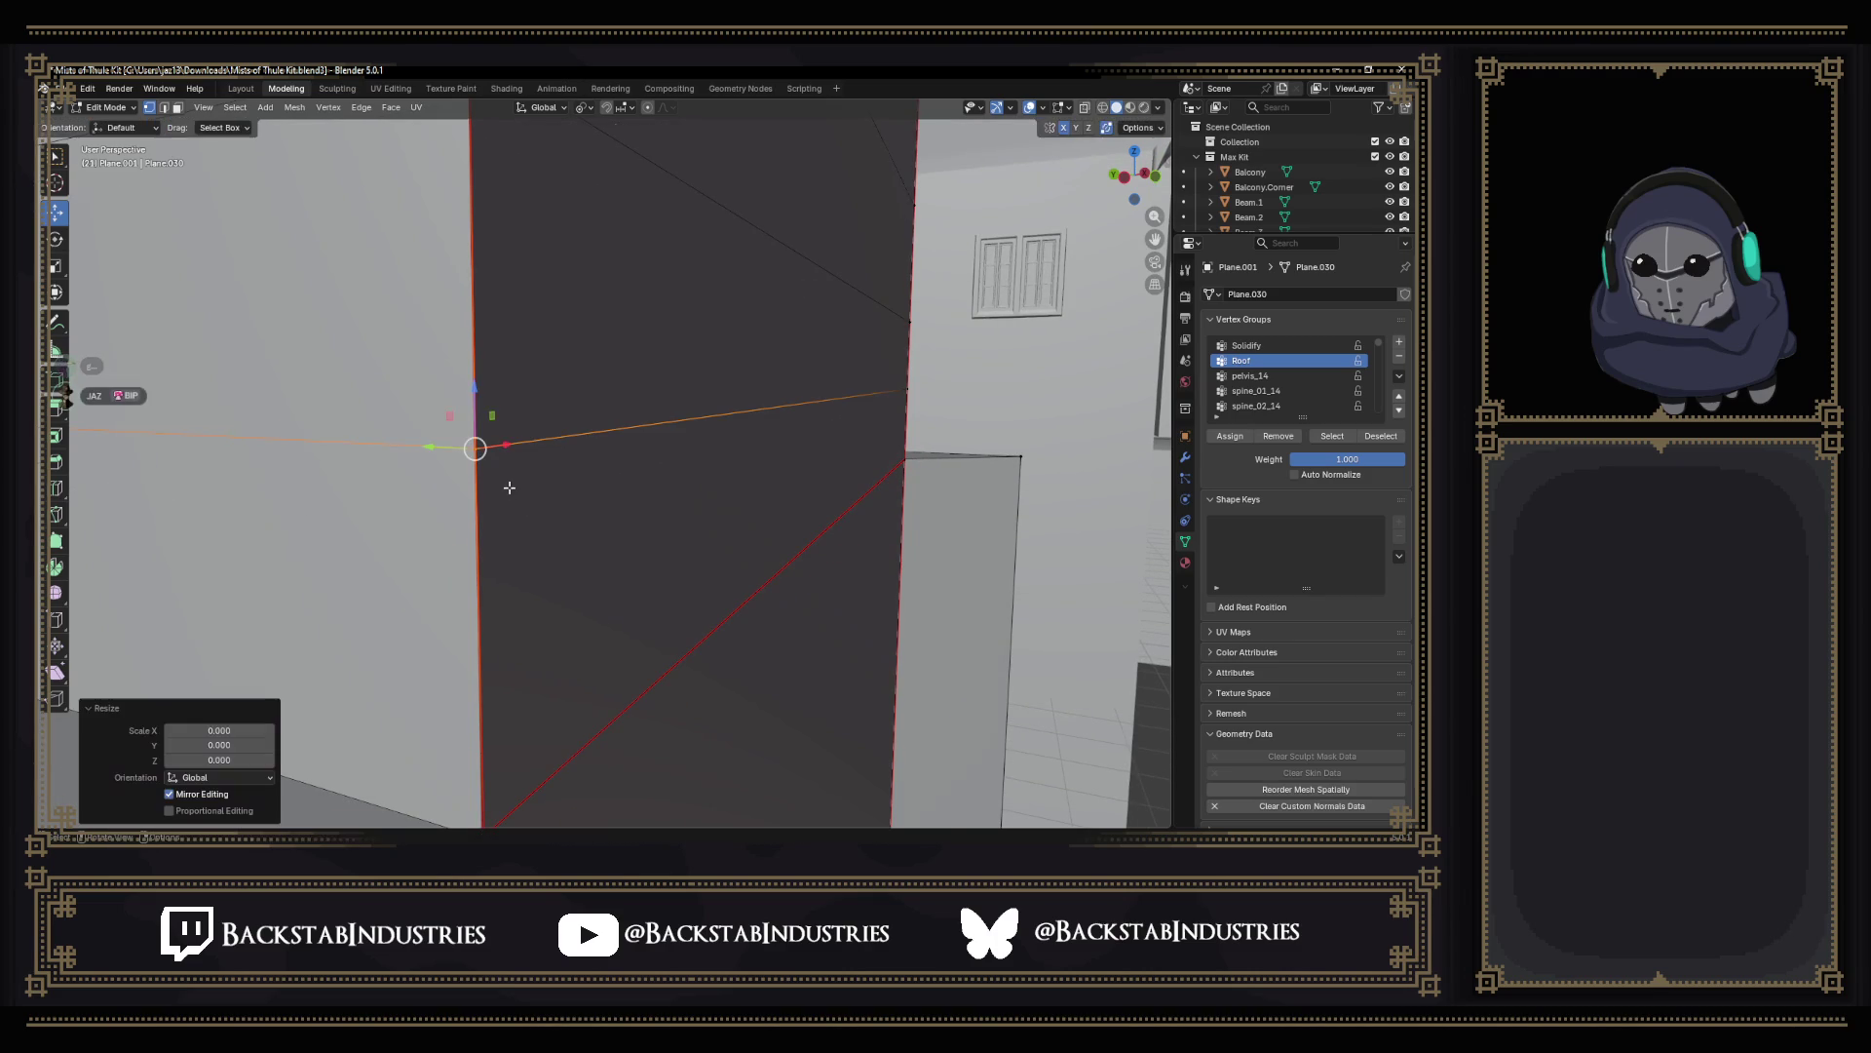
middle_click_drag(509, 487, 443, 633, "shift")
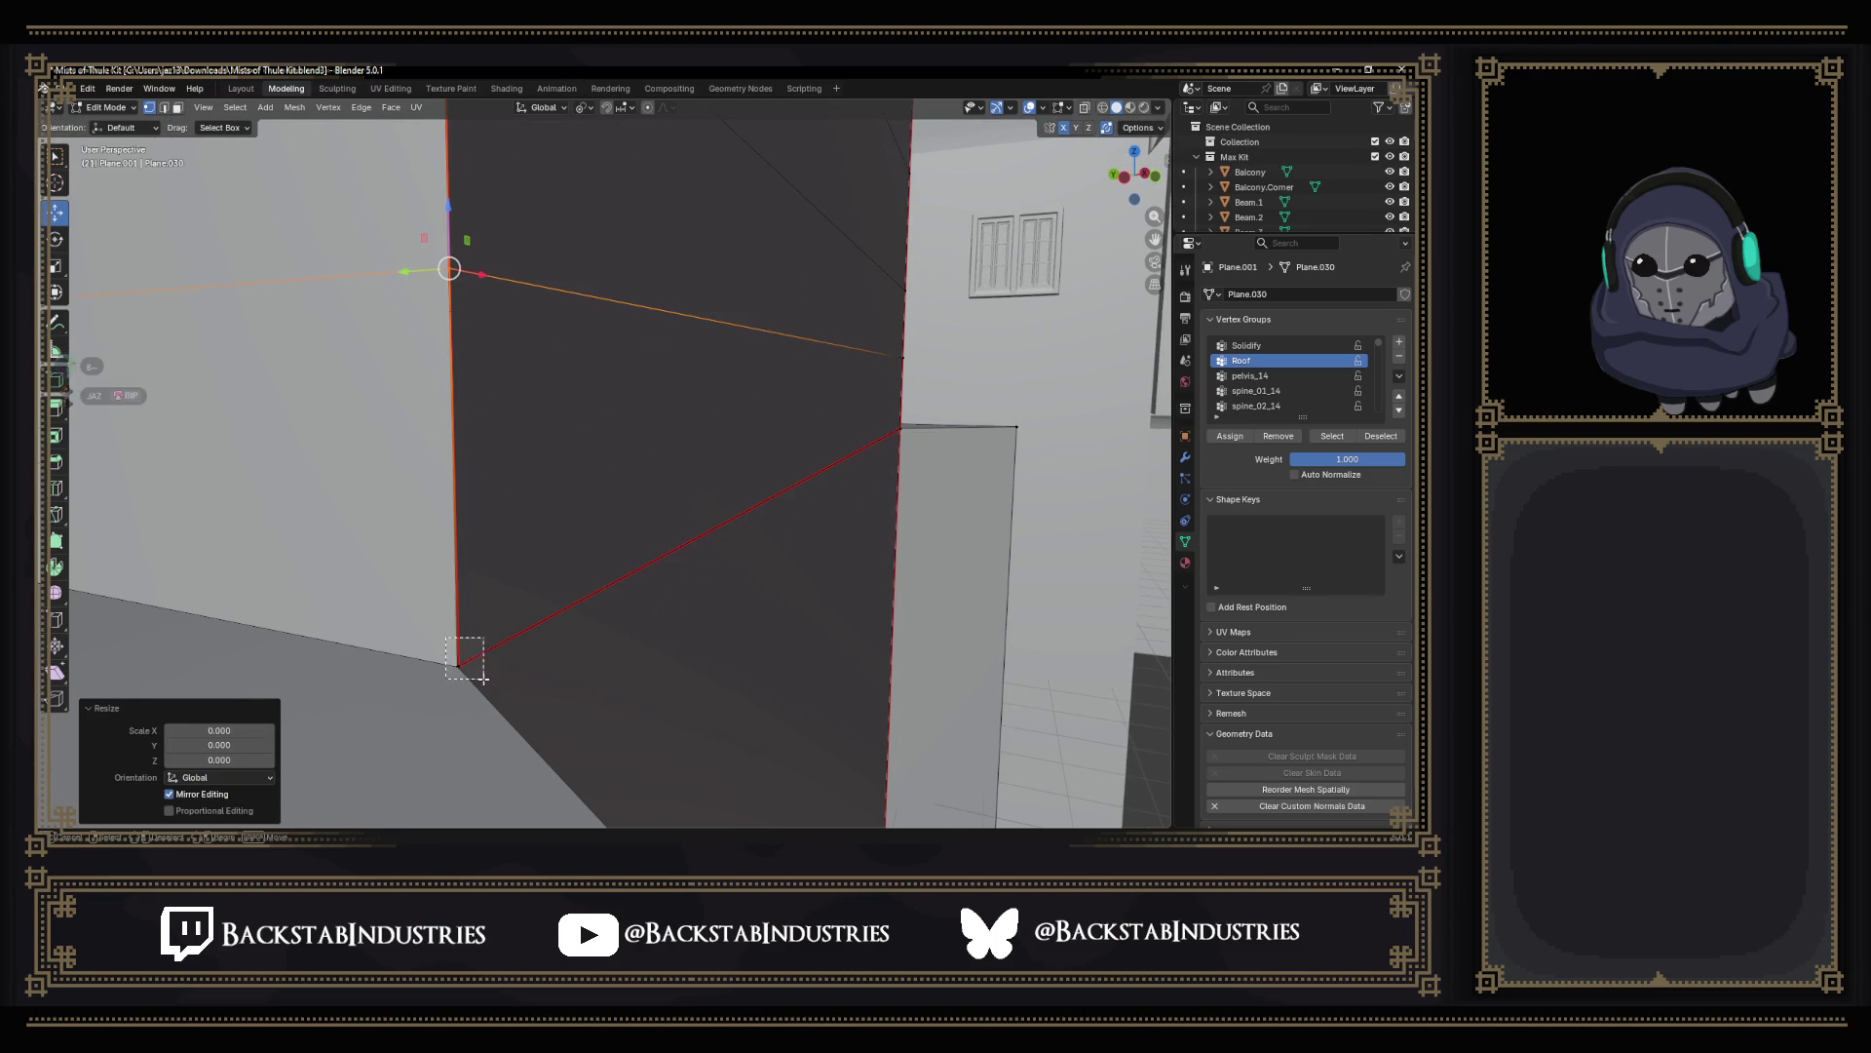
left_click(458, 666)
key("s")
key("0")
key("Return")
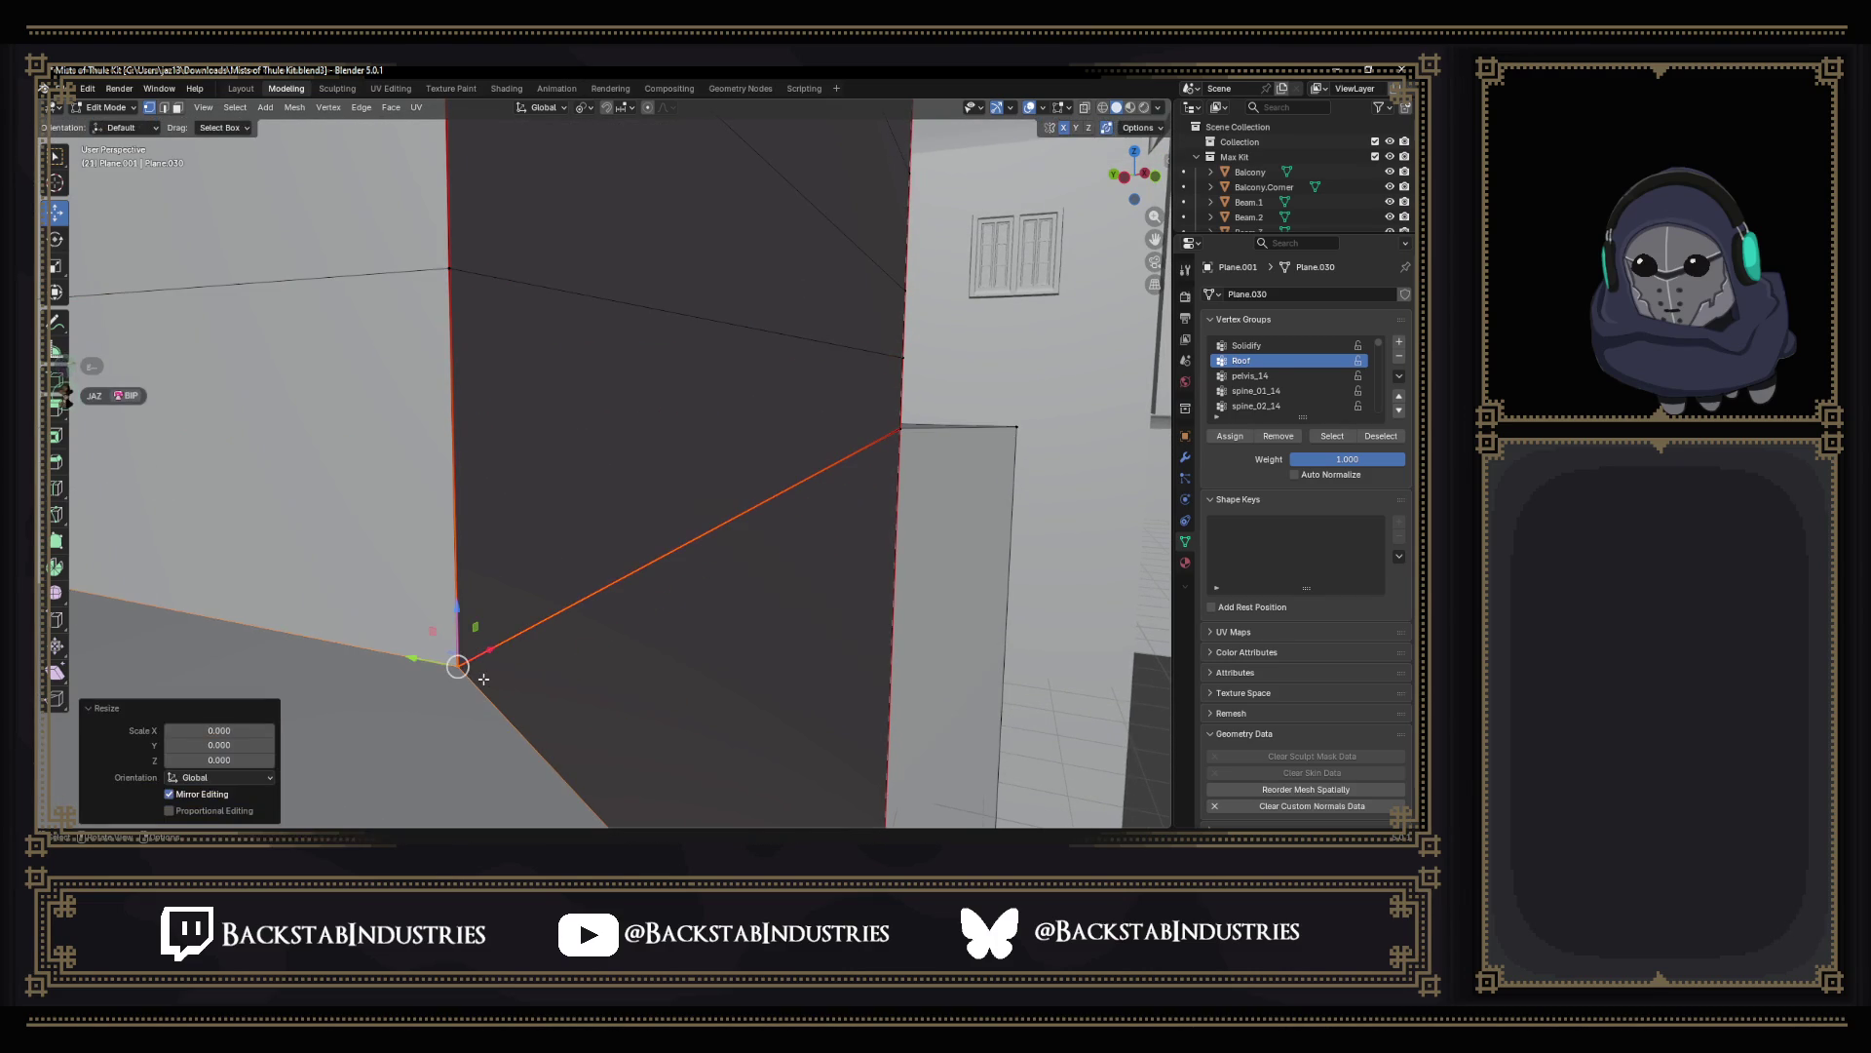
Fill a new face between the wall edges and flip its normals outward.
middle_click_drag(488, 674, 557, 643)
key("2")
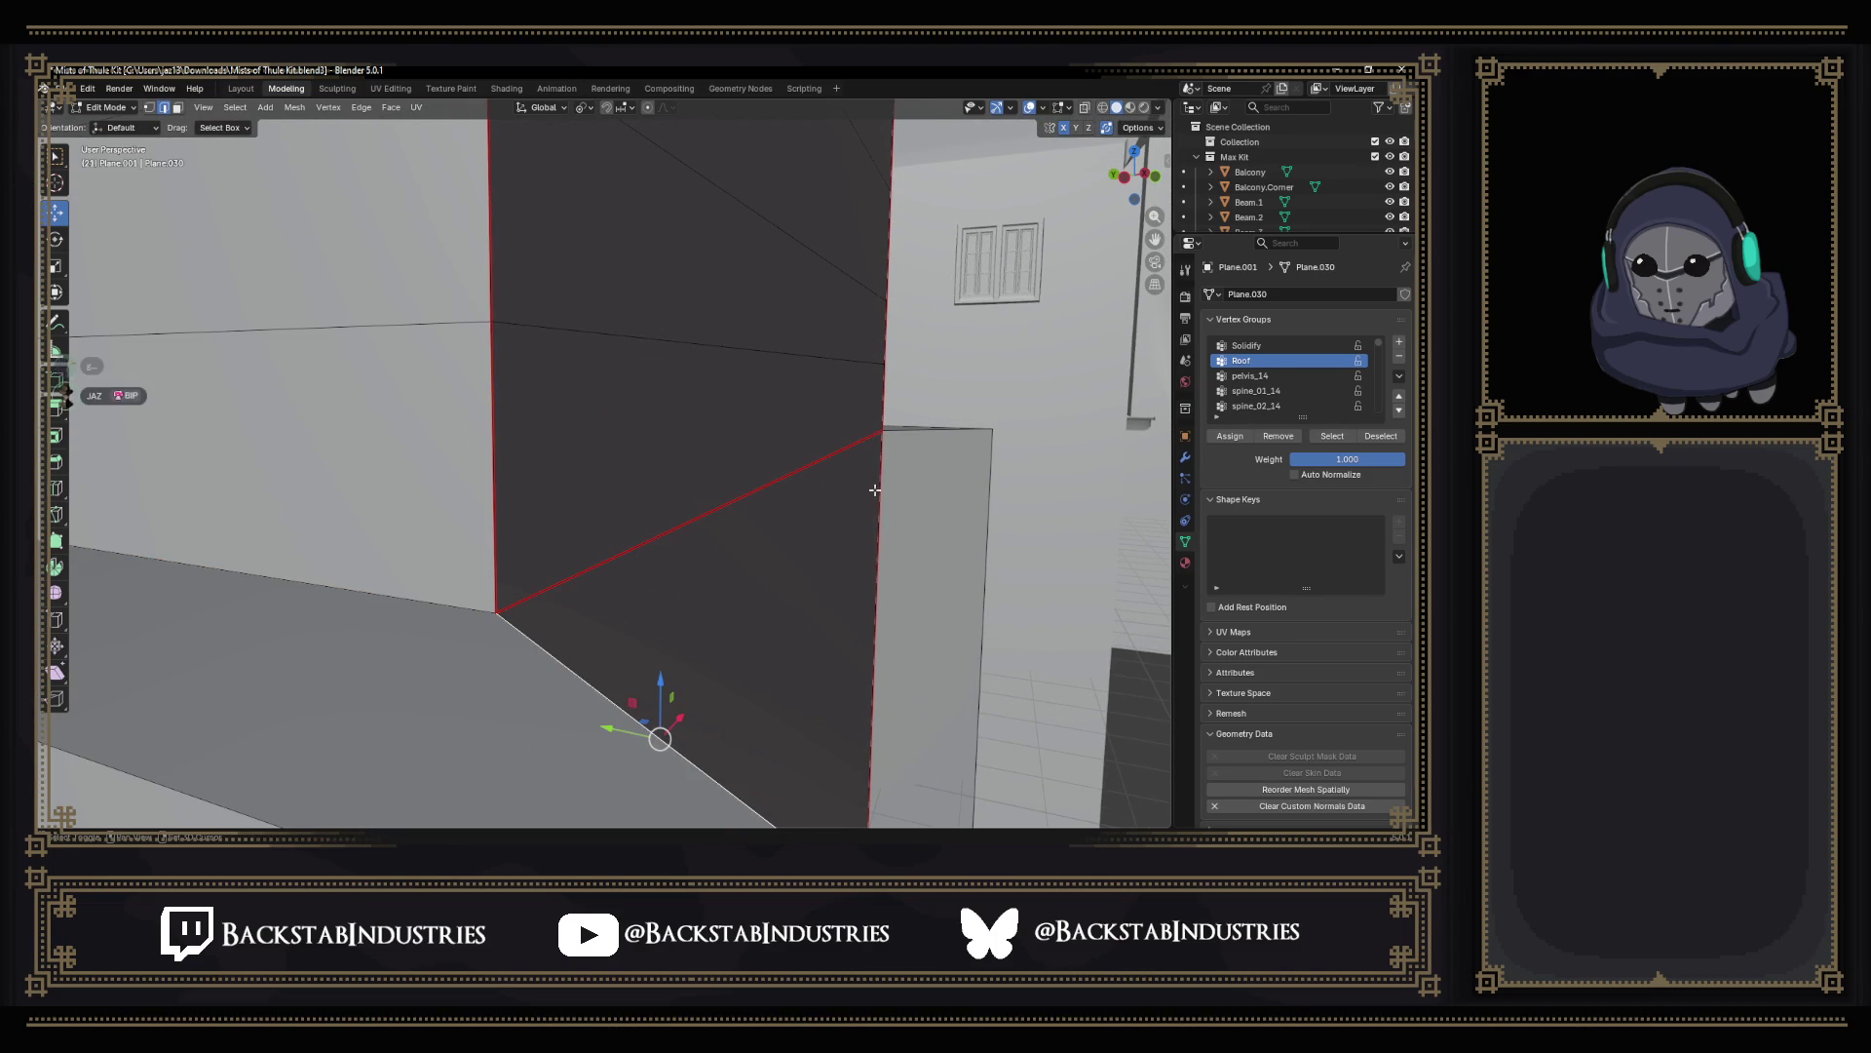
left_click(931, 431, "shift")
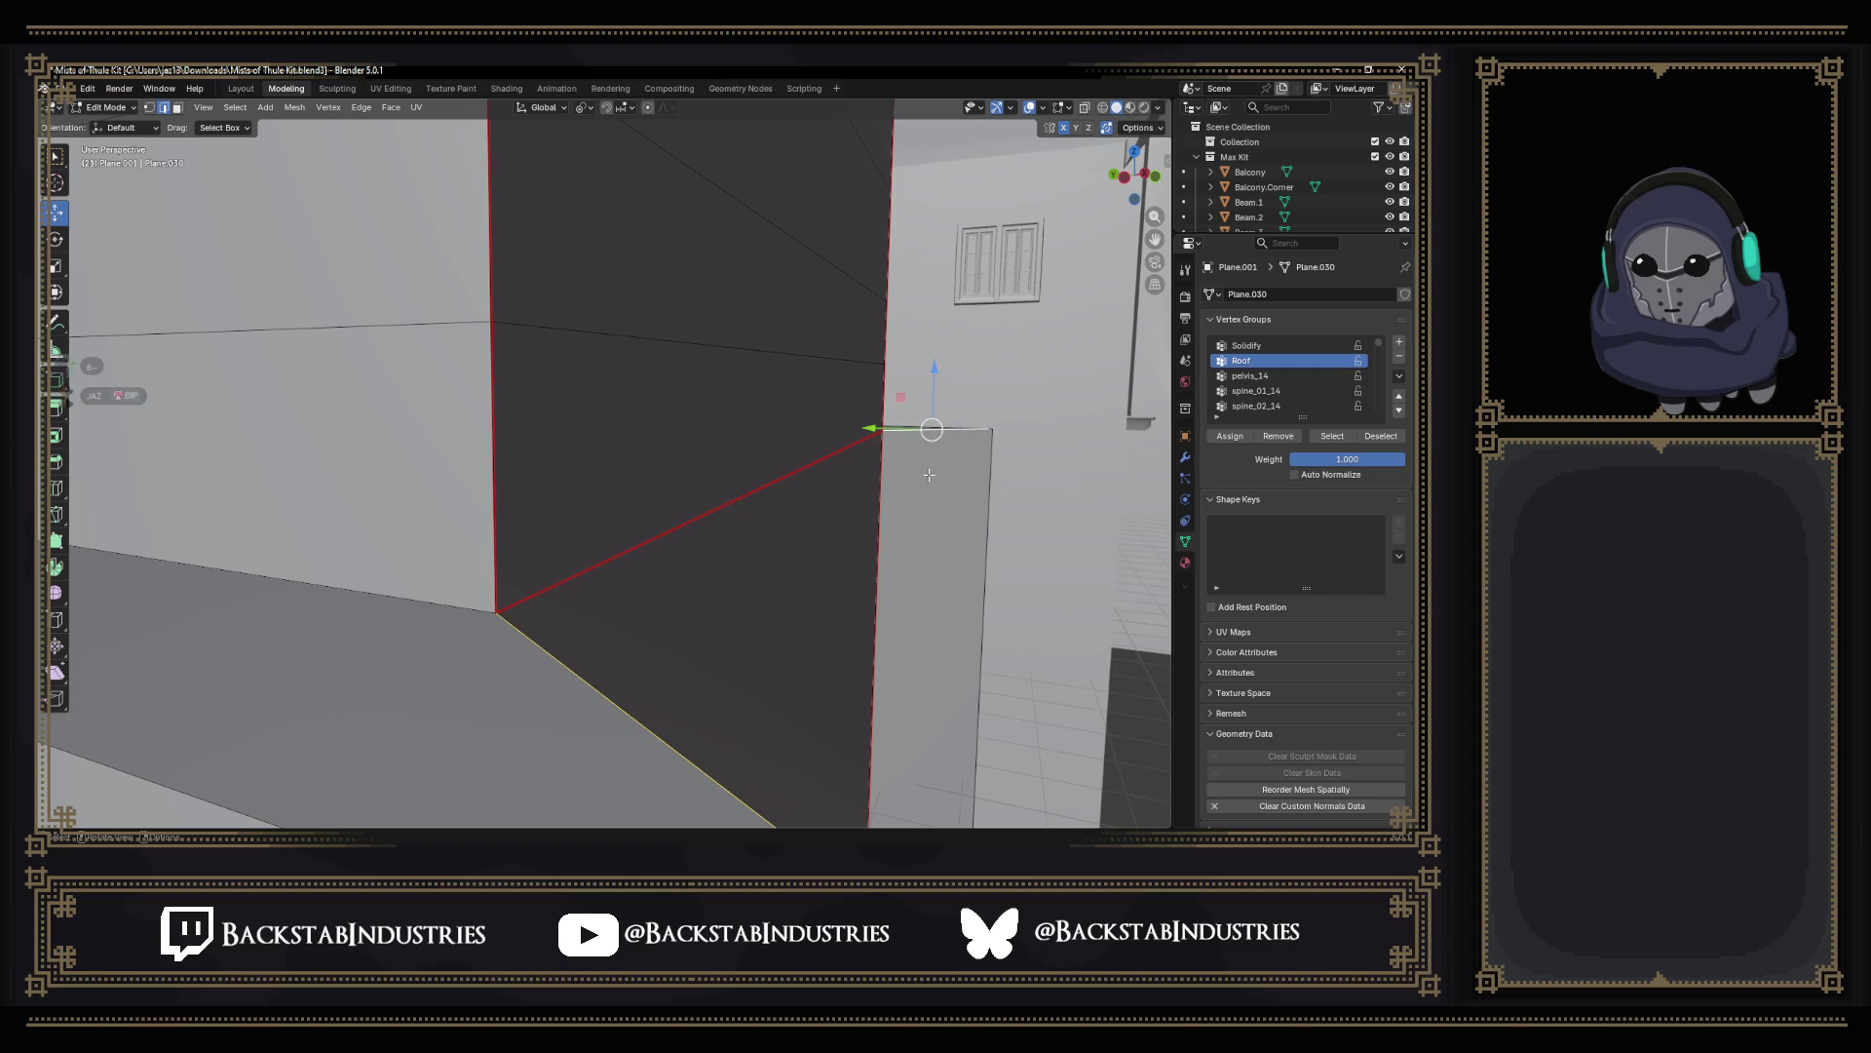
key("f")
scroll(928, 476, "down", 3)
mouse_move(929, 475)
middle_mouse_down()
mouse_move(872, 597)
mouse_move(775, 637)
mouse_move(738, 614)
mouse_move(770, 614)
middle_mouse_up()
key("alt+n")
left_click(819, 578)
scroll(775, 636, "down", 4)
key("alt+Tab")
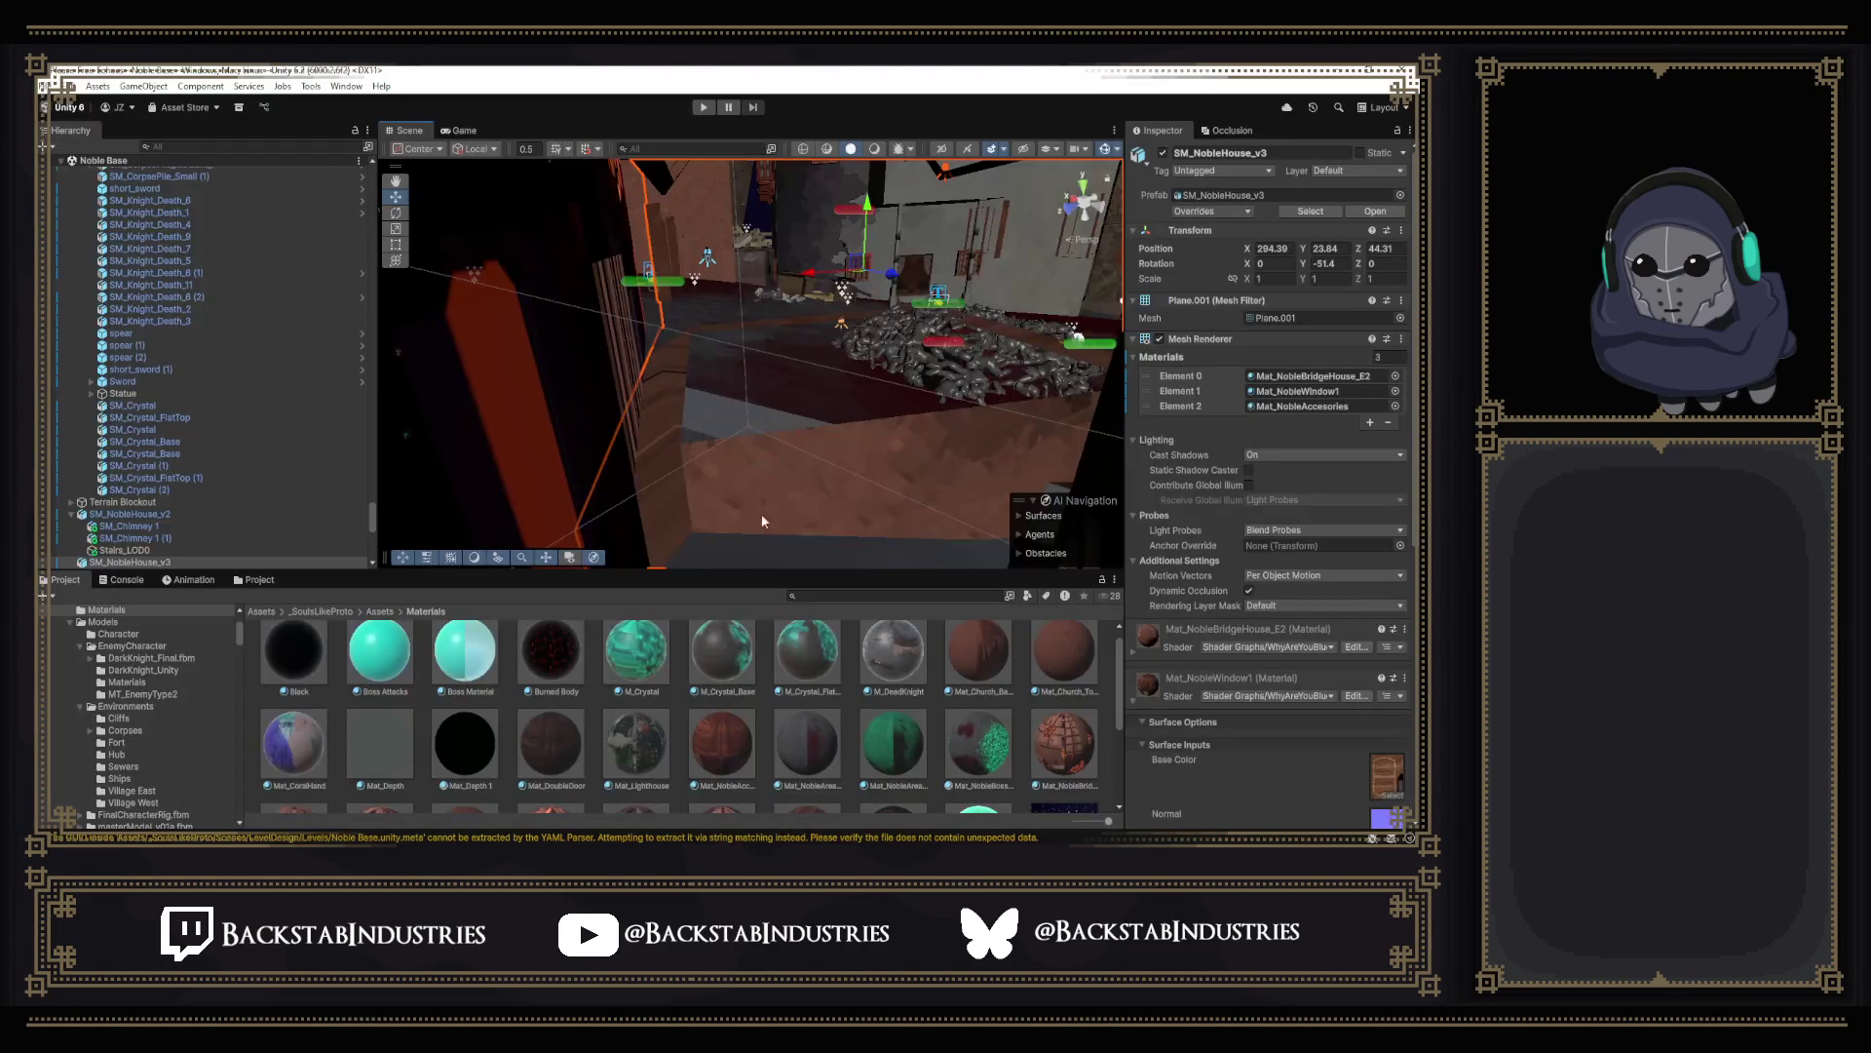
mouse_move(753, 540)
right_mouse_down()
mouse_move(823, 482)
mouse_move(835, 508)
right_mouse_up()
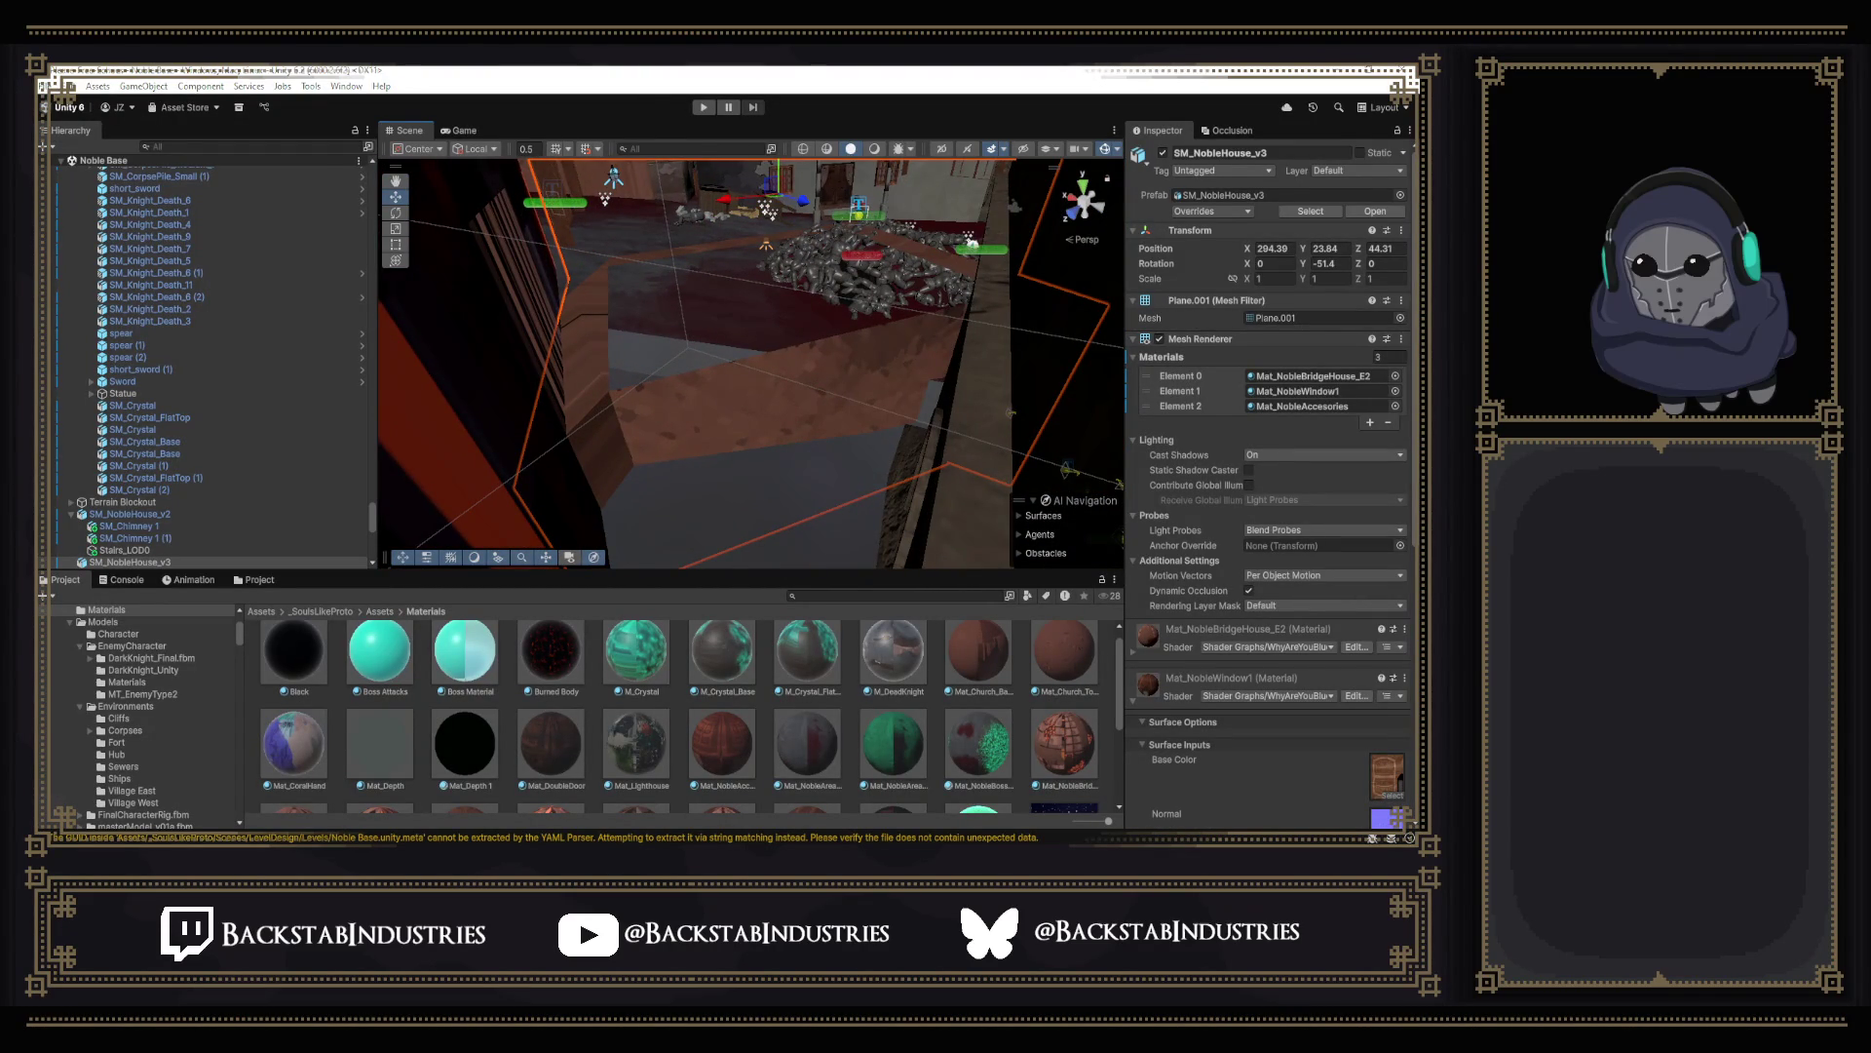
key("alt+Tab")
middle_click_drag(848, 442, 868, 153)
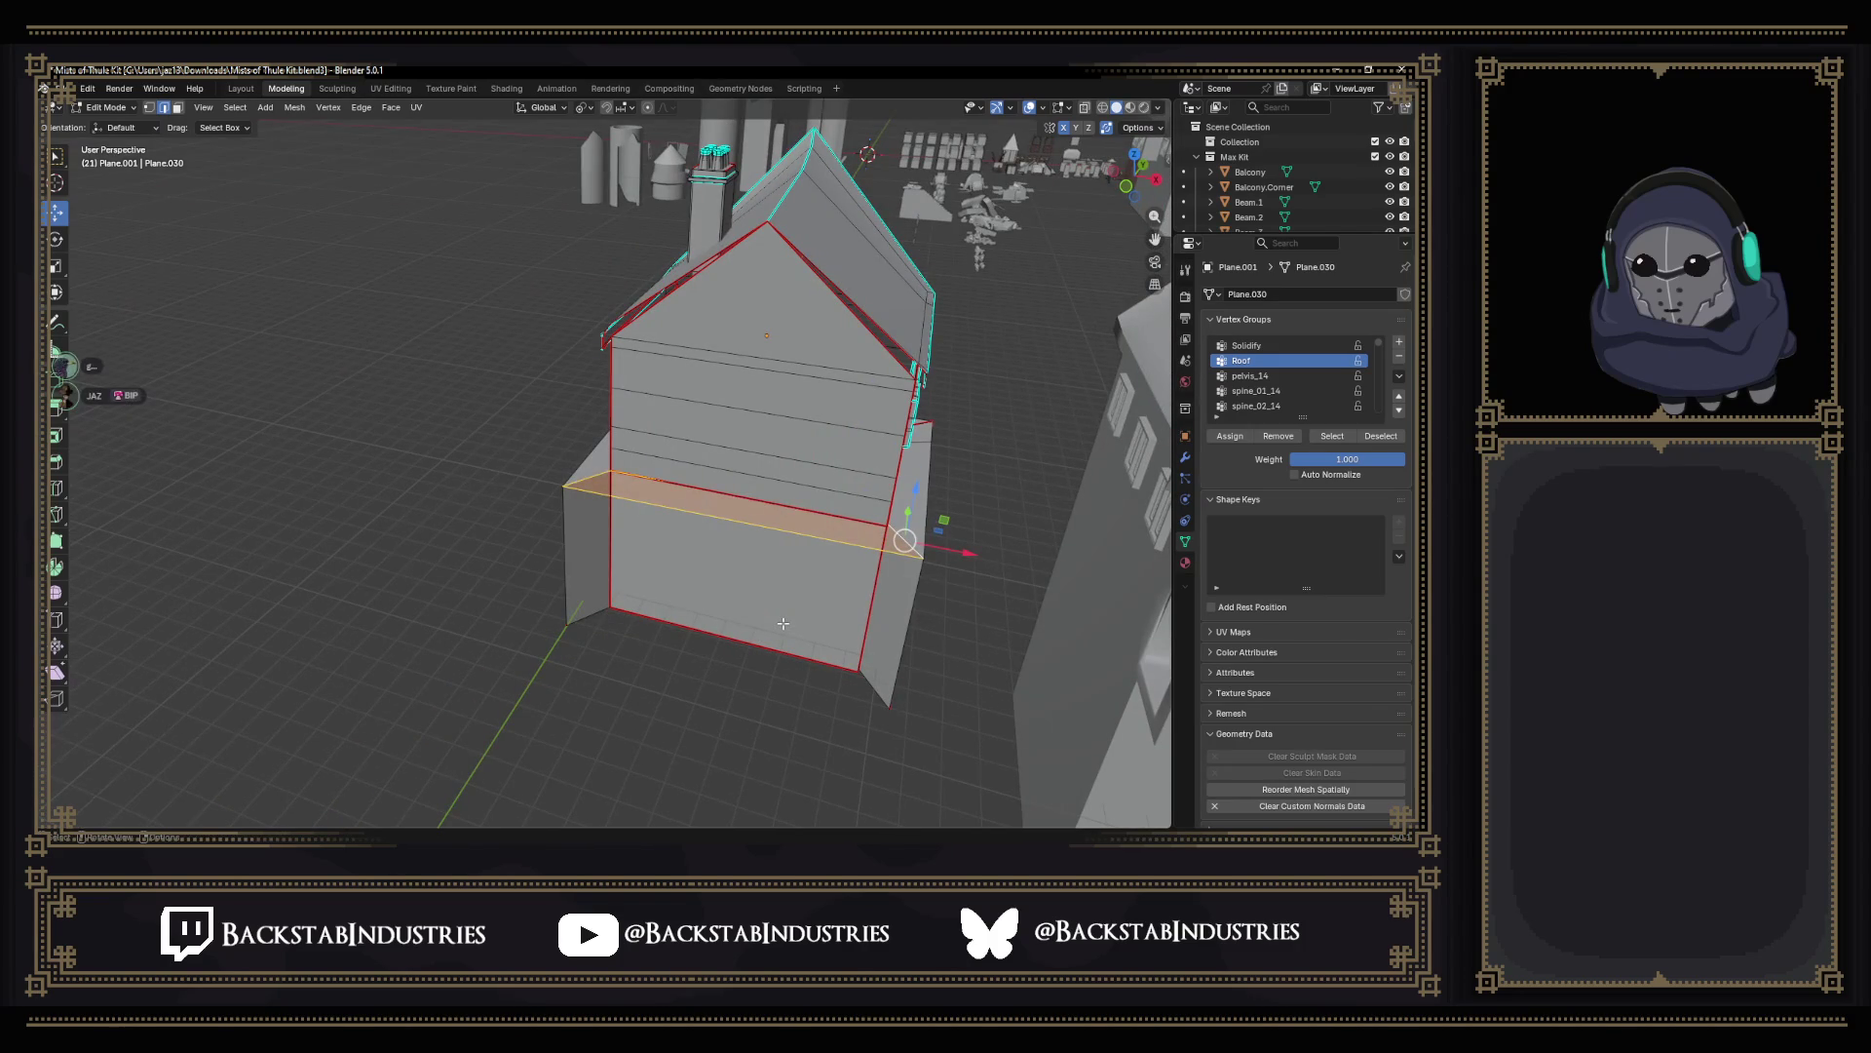
Delete the extra horizontal face and flatten the right wing face to zero along Y.
key("x")
left_click(801, 600, "shift")
left_click(561, 491)
left_click(912, 564, "shift")
scroll(886, 526, "up", 6)
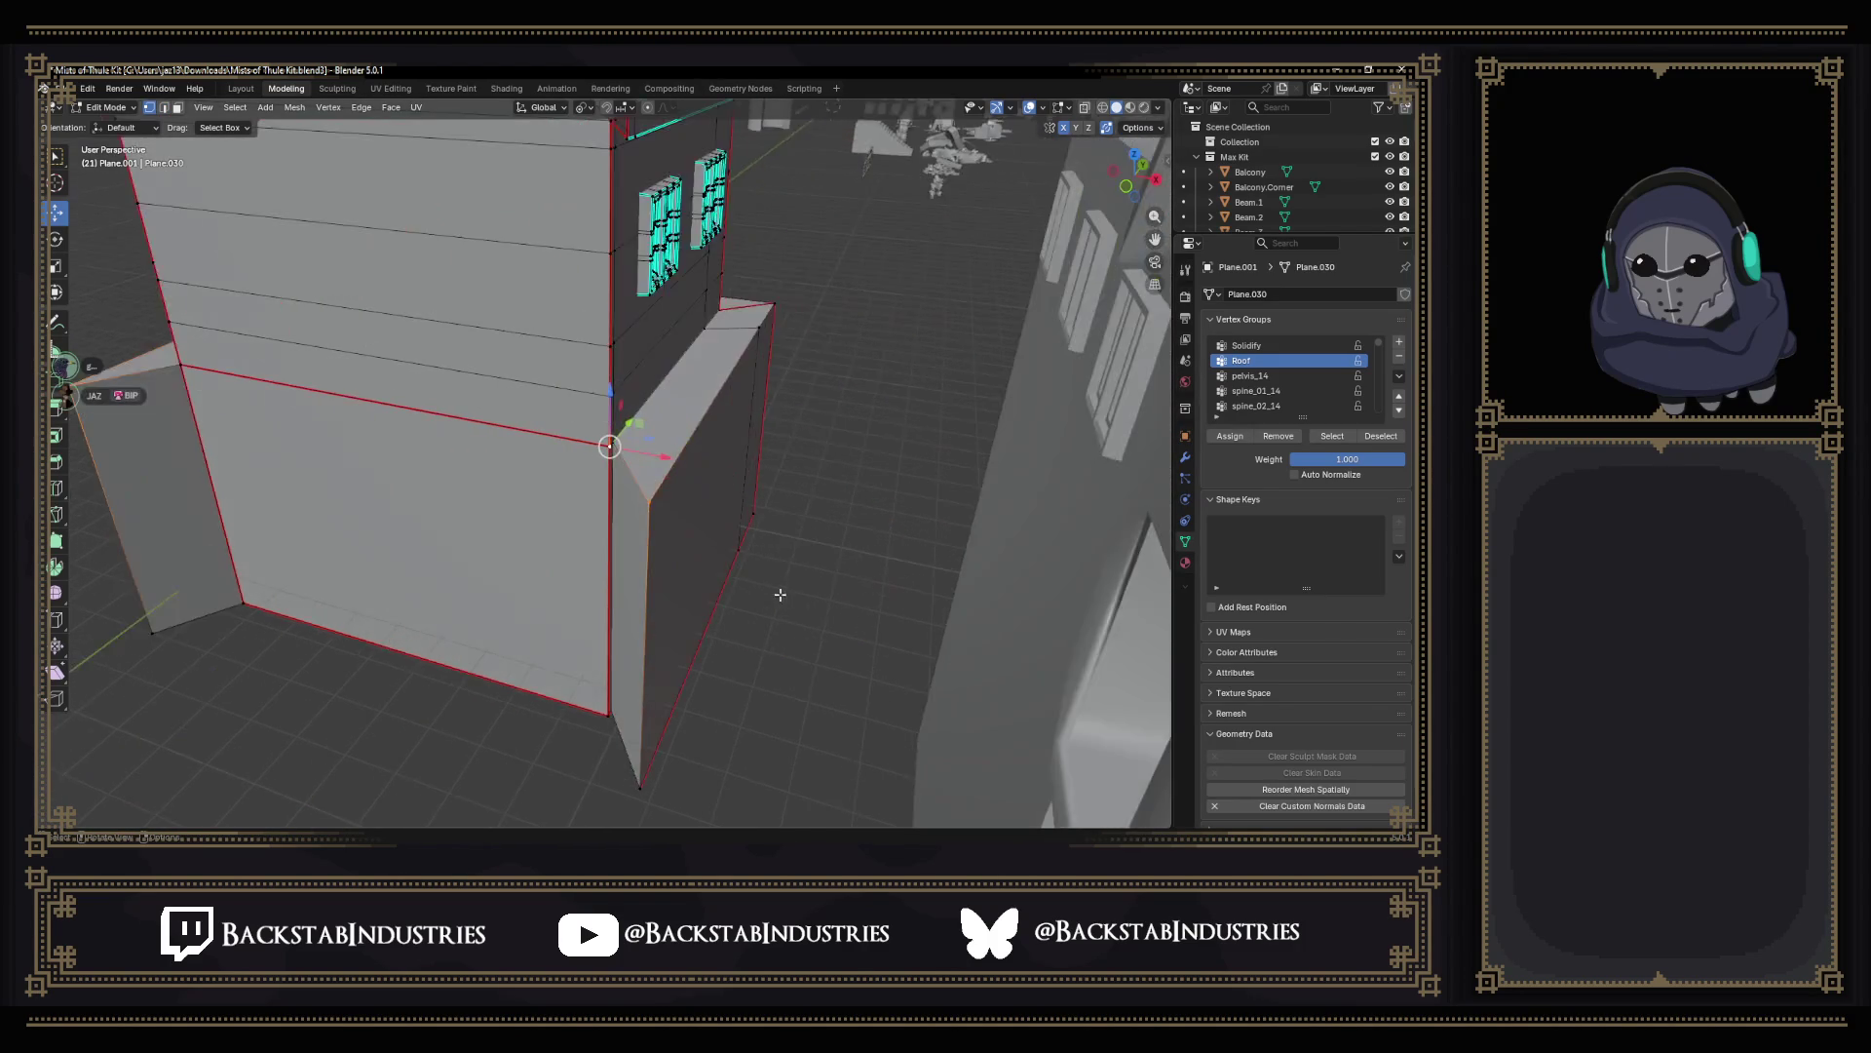
mouse_move(760, 440)
middle_mouse_down()
mouse_move(701, 596)
mouse_move(764, 610)
middle_mouse_up()
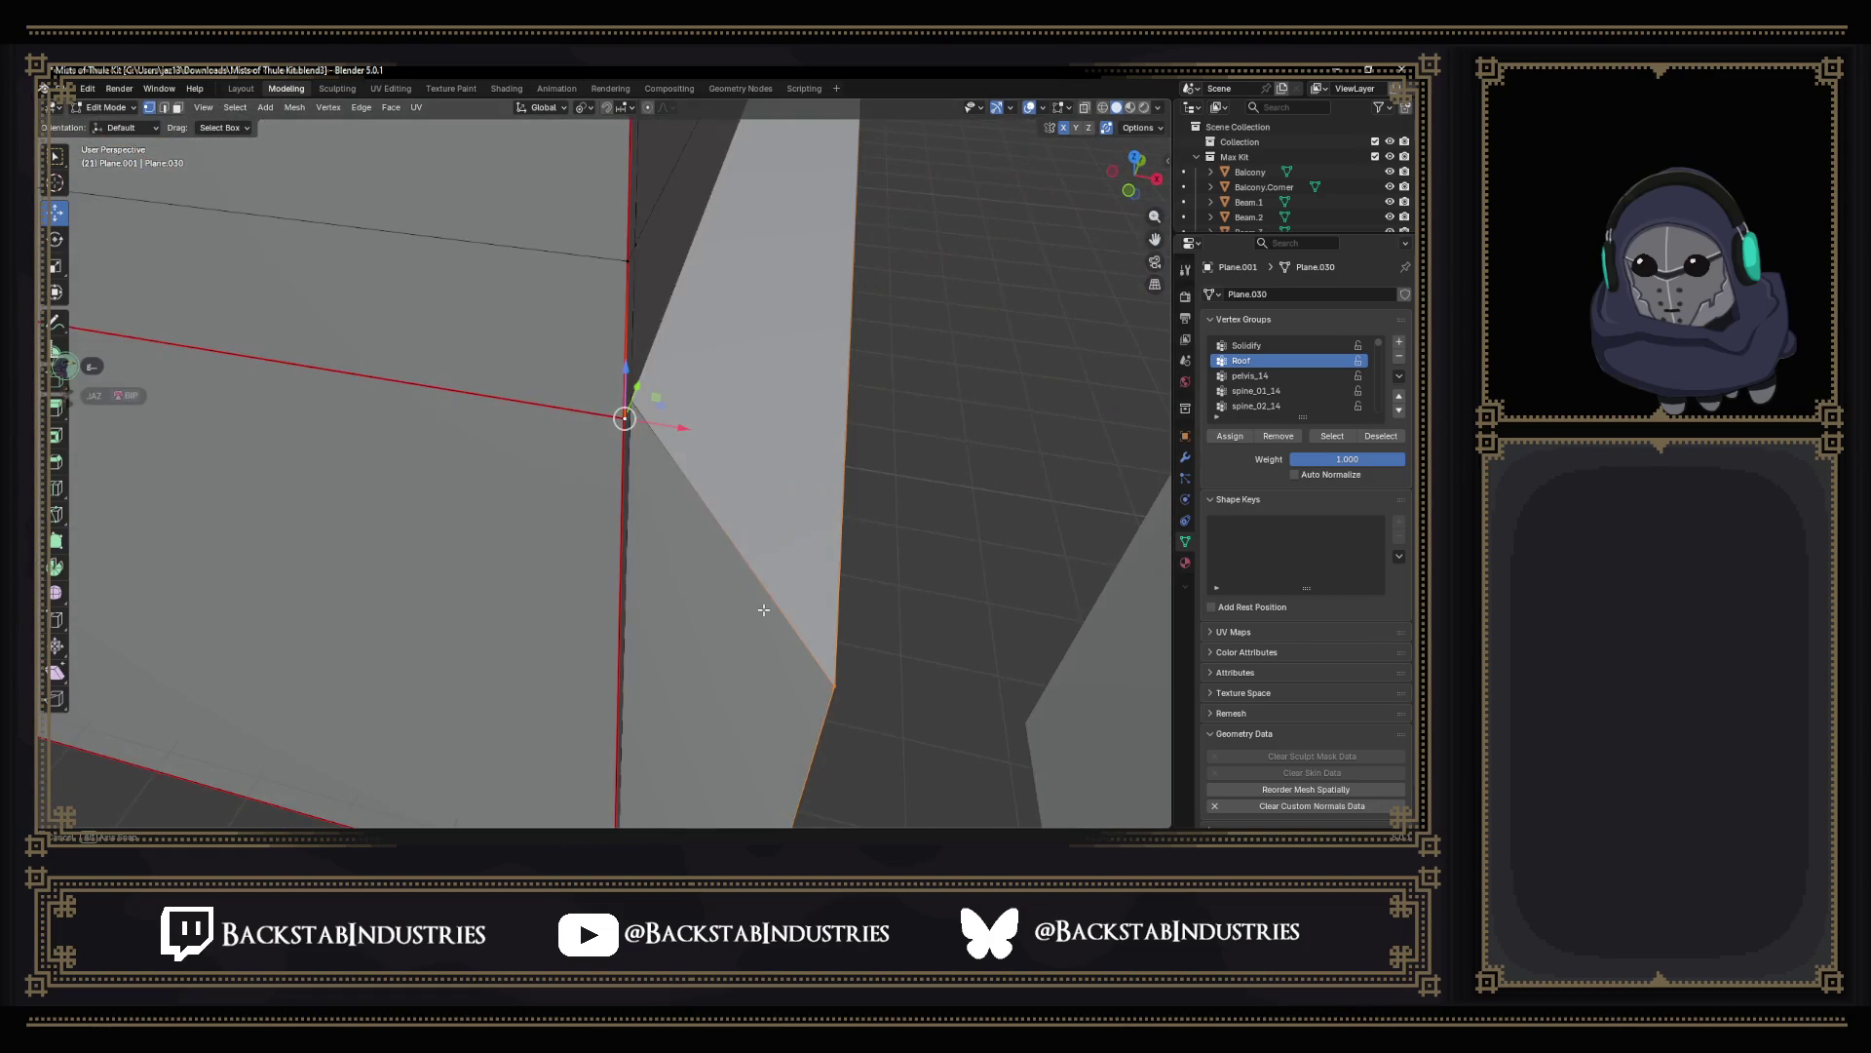
key("s")
key("y")
key("0")
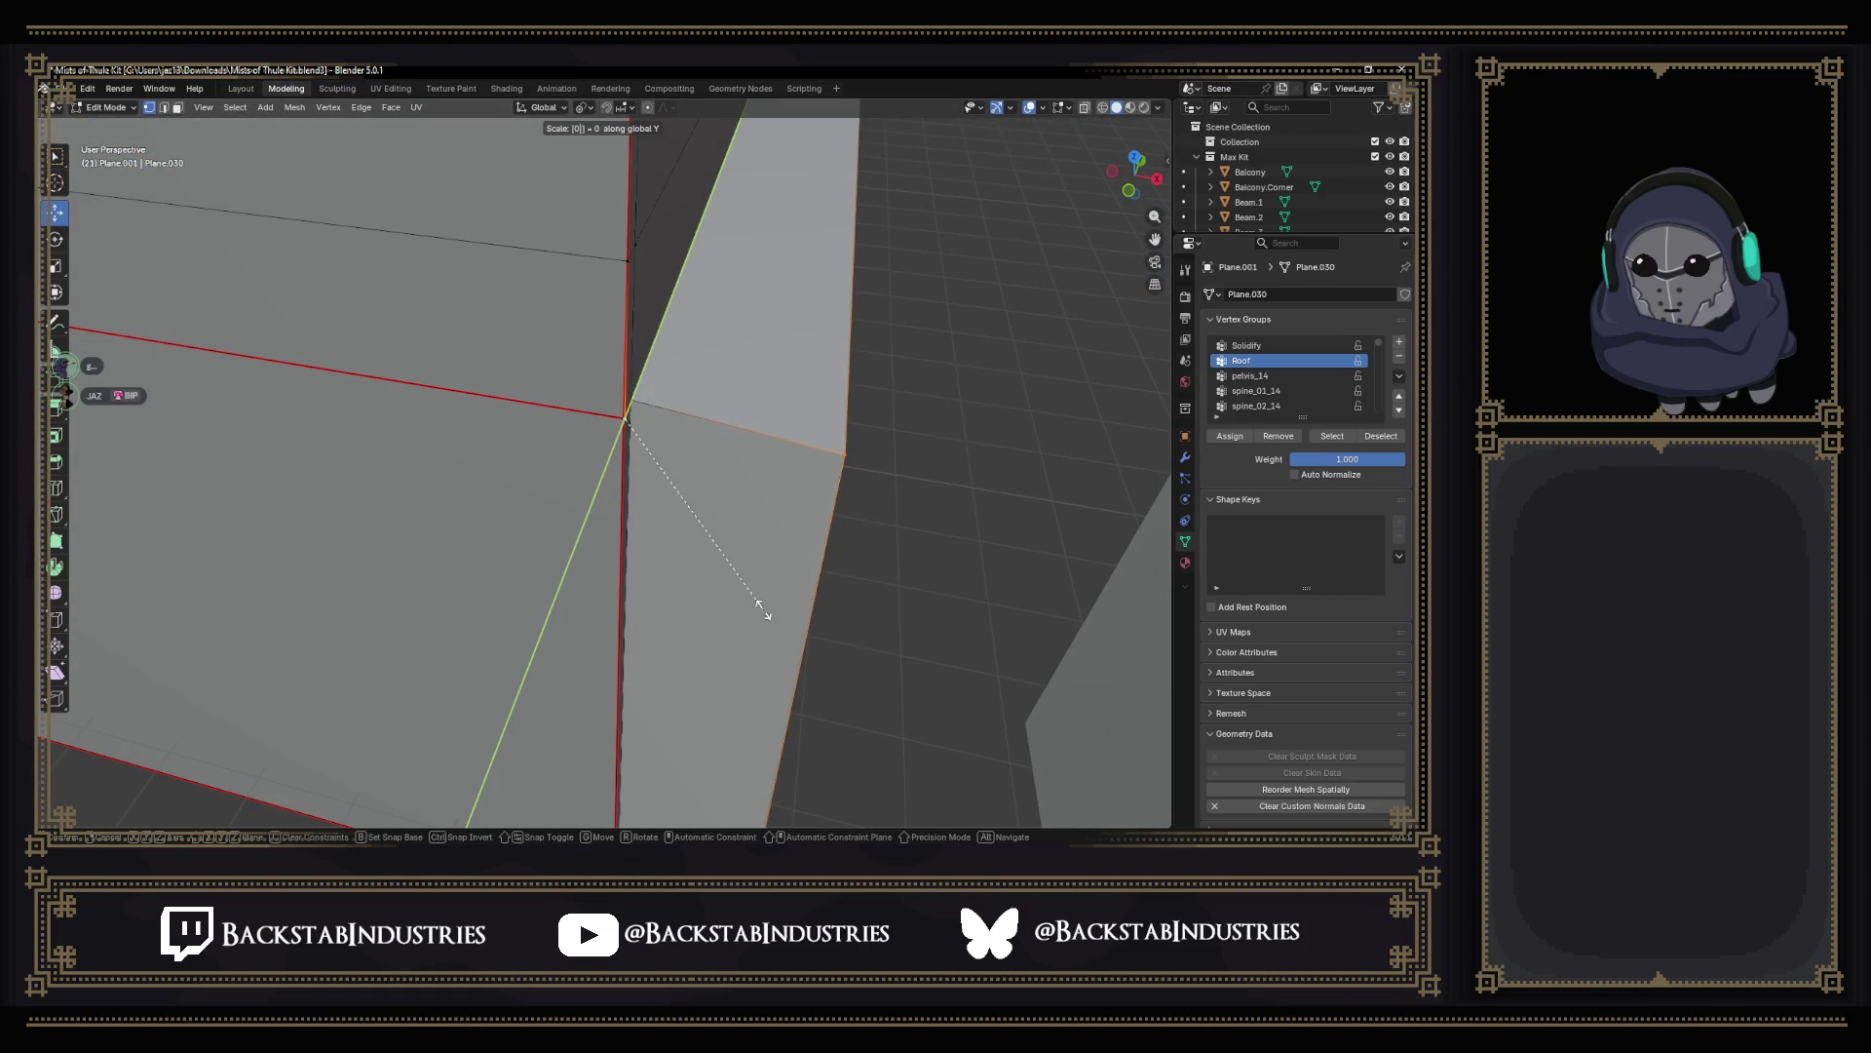
key("Return")
Flatten the lower side wall face to zero along Y and review the wall corner.
mouse_move(730, 579)
middle_mouse_down()
mouse_move(588, 616)
mouse_move(584, 647)
mouse_move(501, 552)
mouse_move(680, 437)
middle_mouse_up()
left_click(586, 628)
scroll(585, 648, "down", 5)
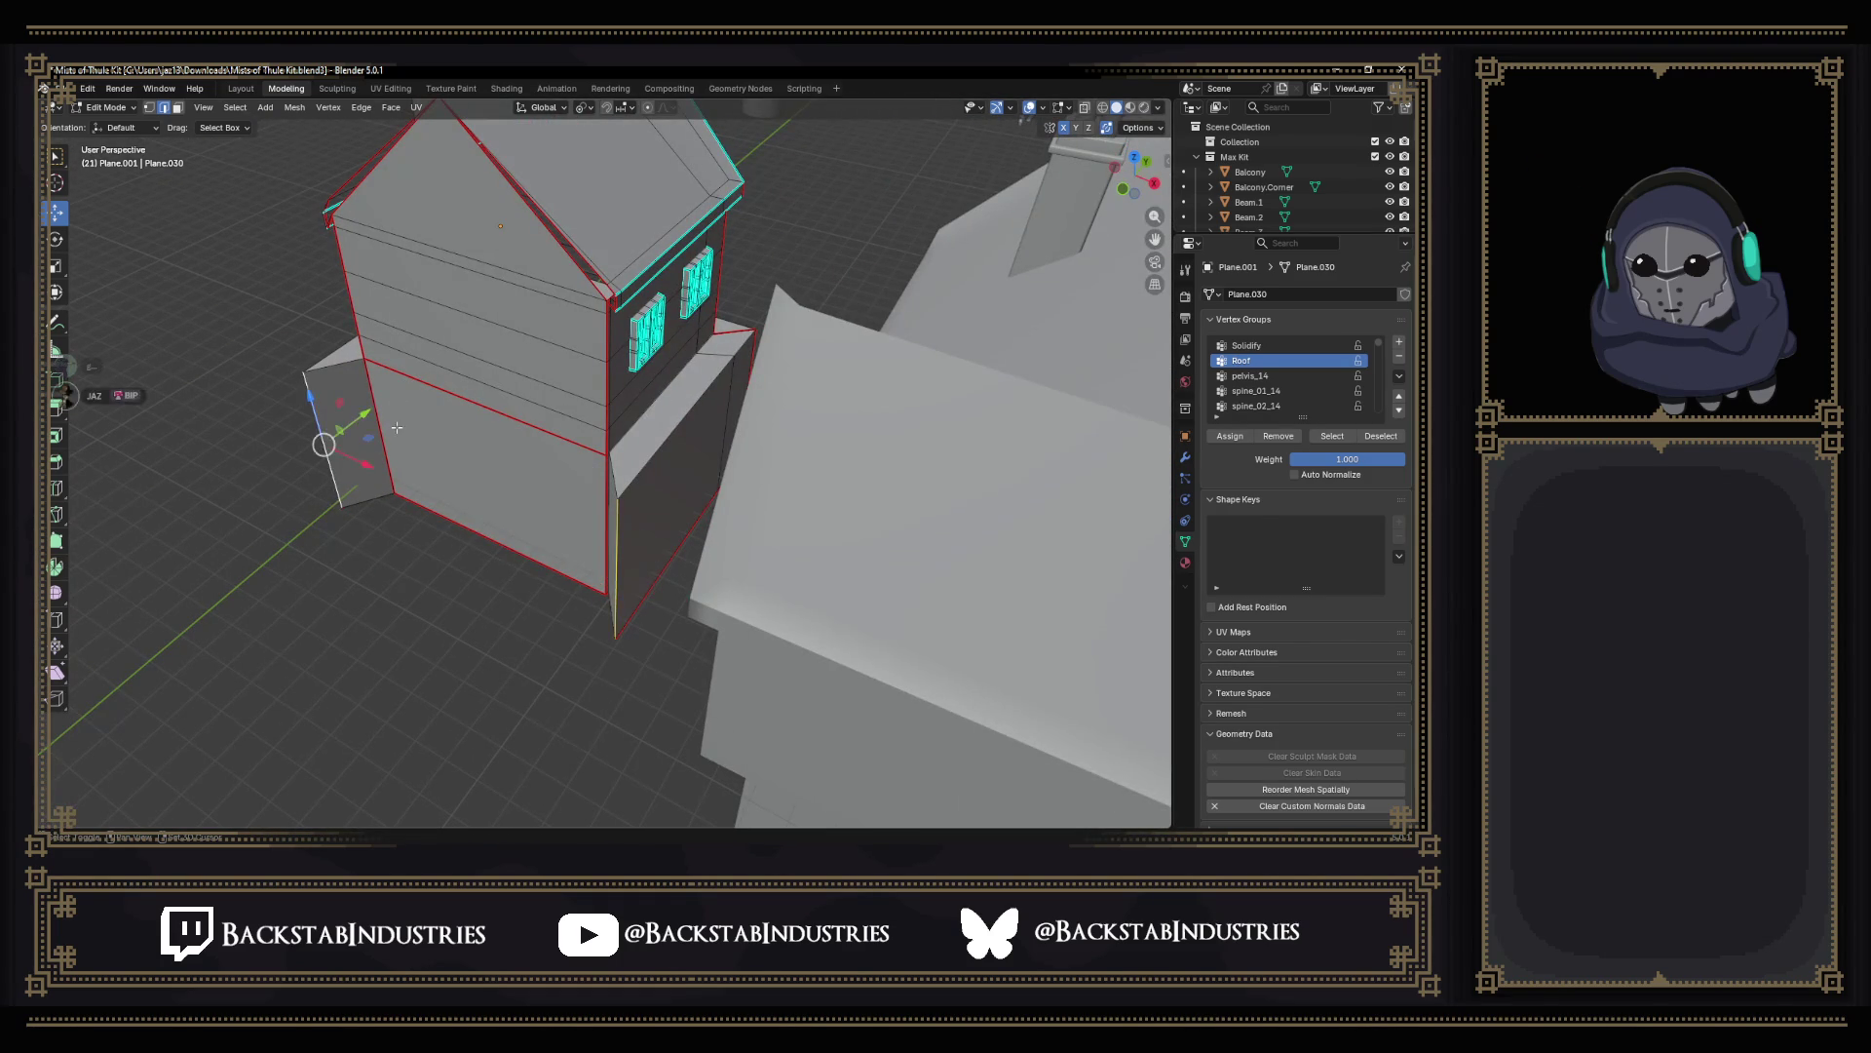
mouse_move(380, 427)
middle_mouse_down()
mouse_move(742, 495)
mouse_move(684, 592)
mouse_move(655, 589)
middle_mouse_up()
scroll(614, 468, "up", 3)
scroll(716, 541, "up", 4)
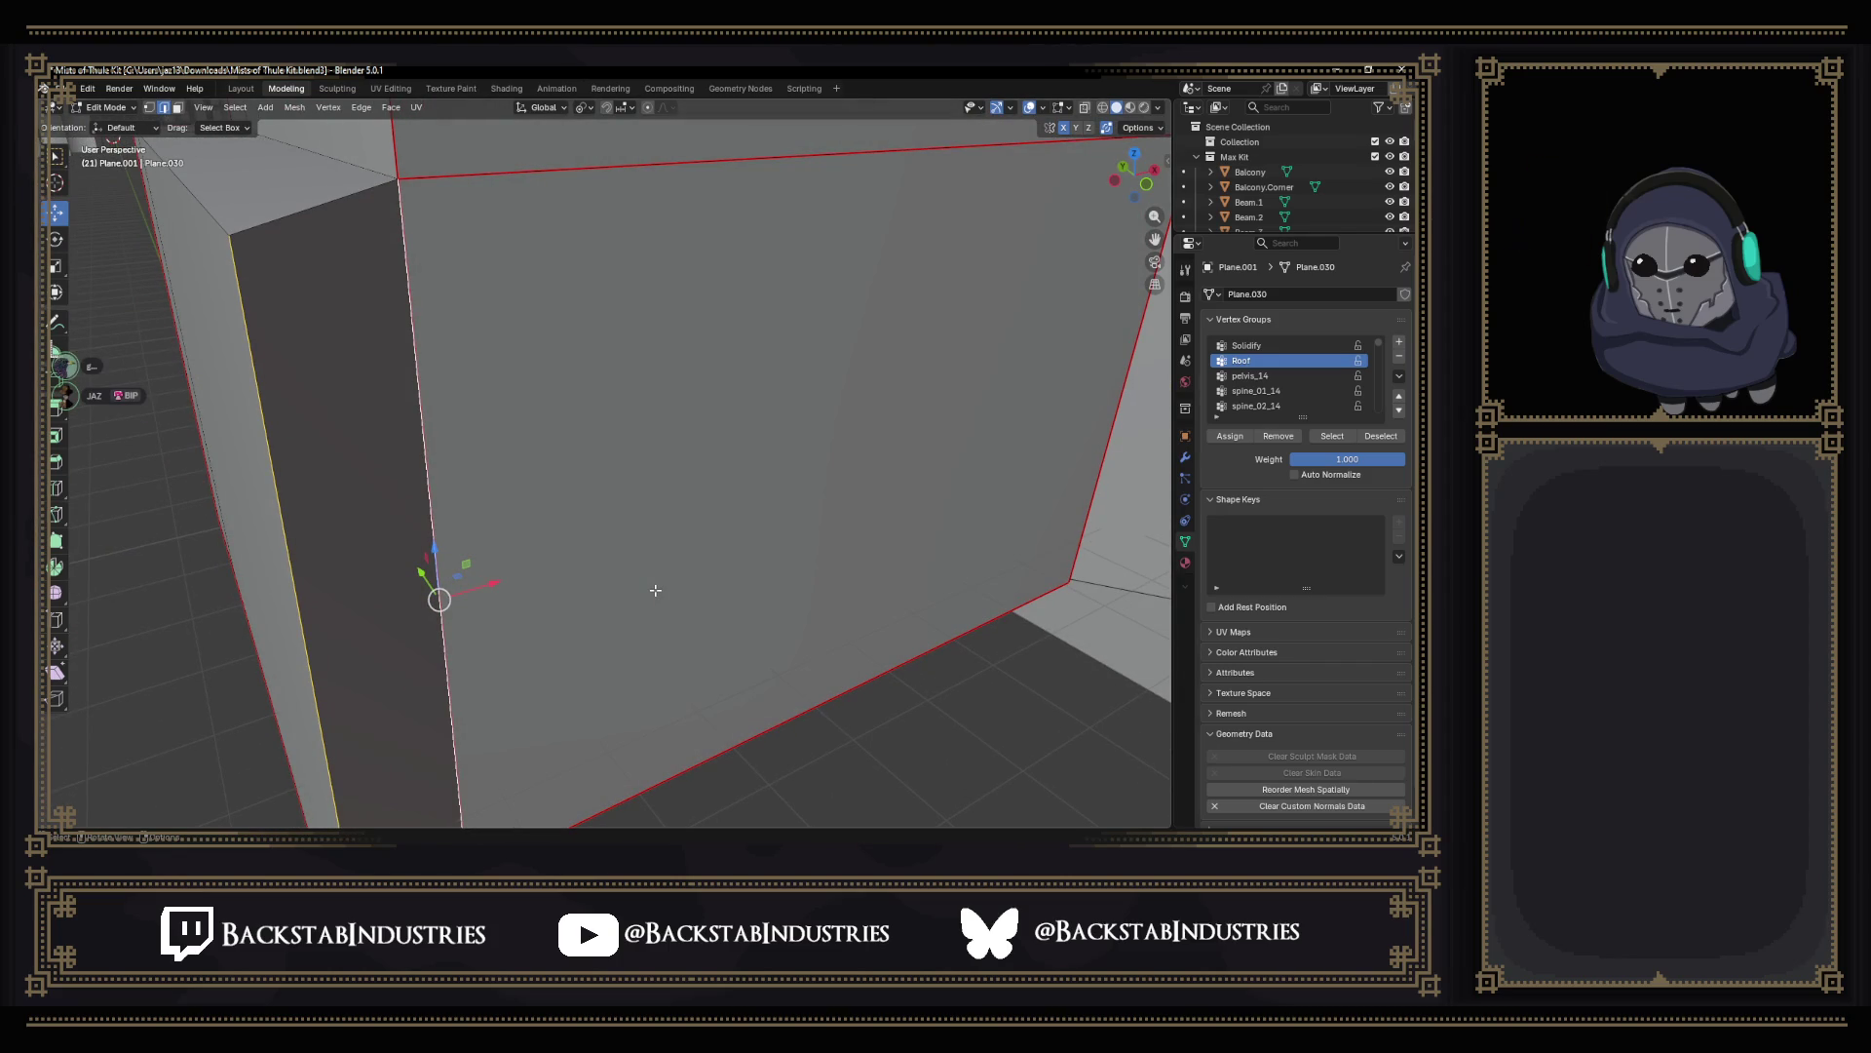
key("s")
key("y")
key("0")
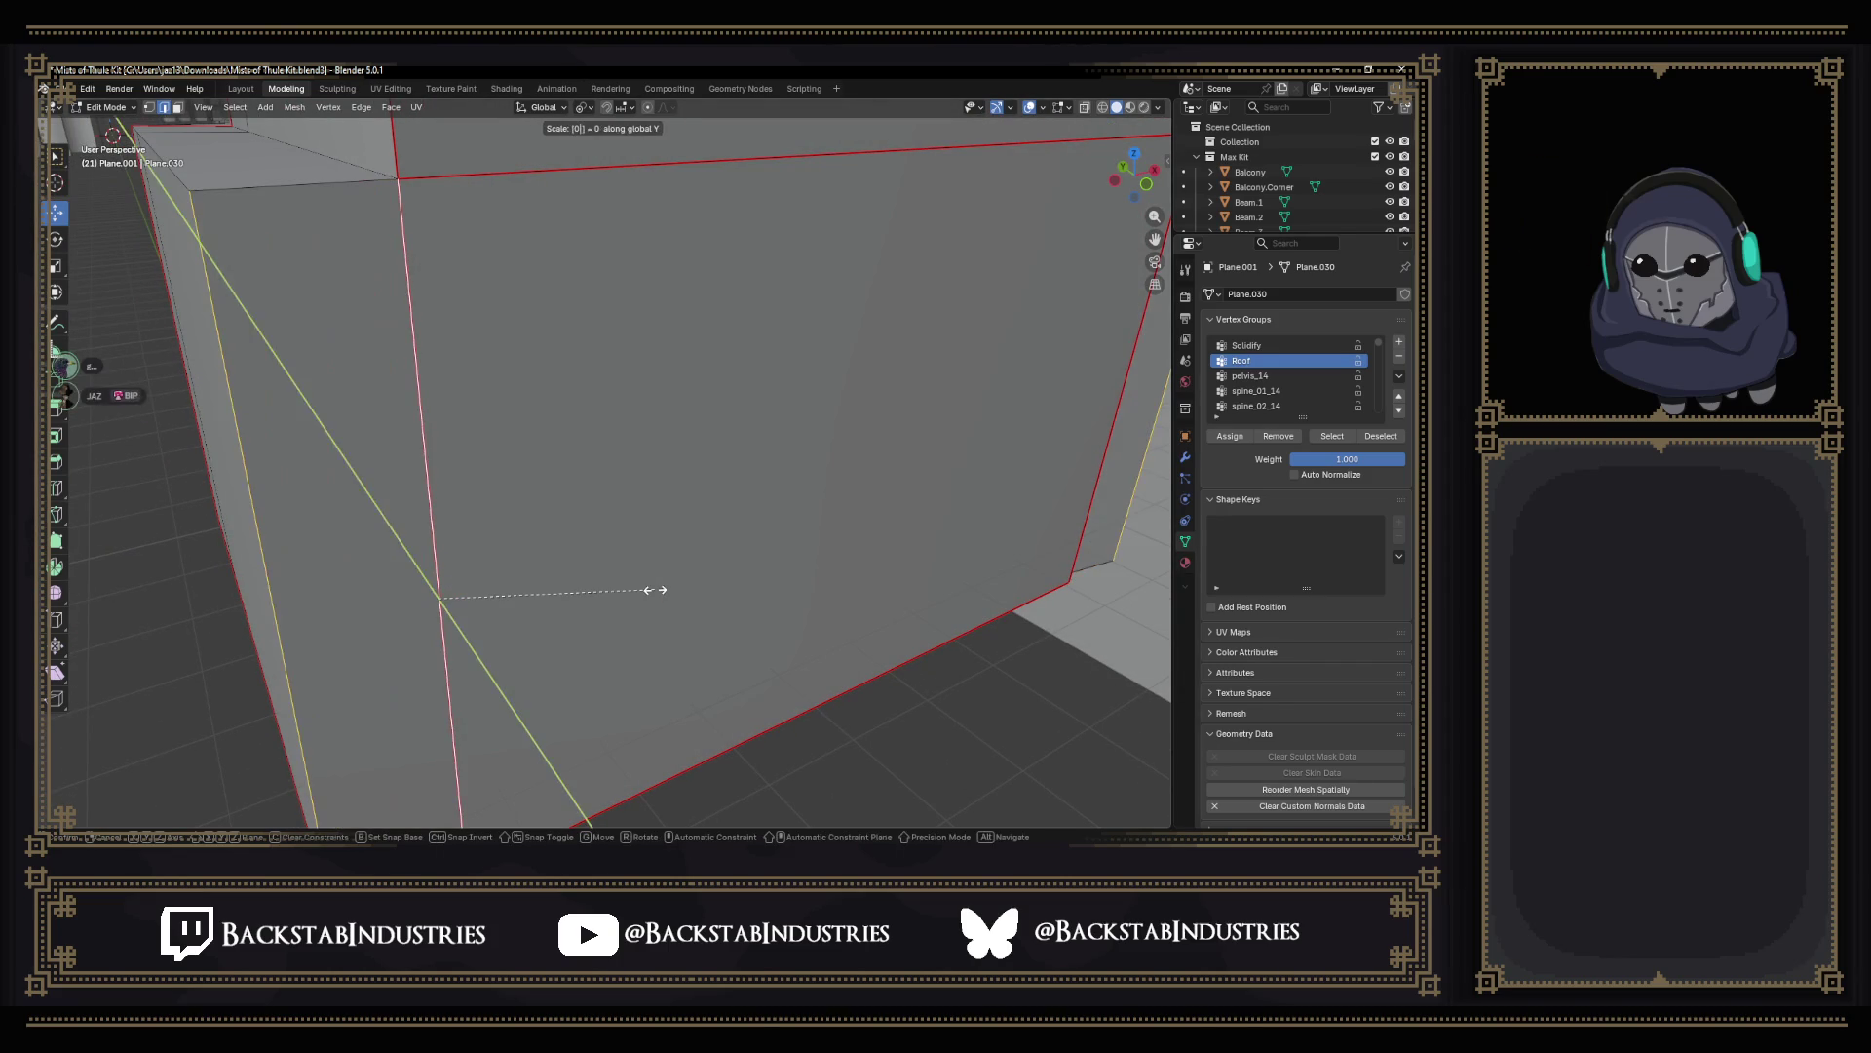
key("Return")
scroll(655, 590, "down", 5)
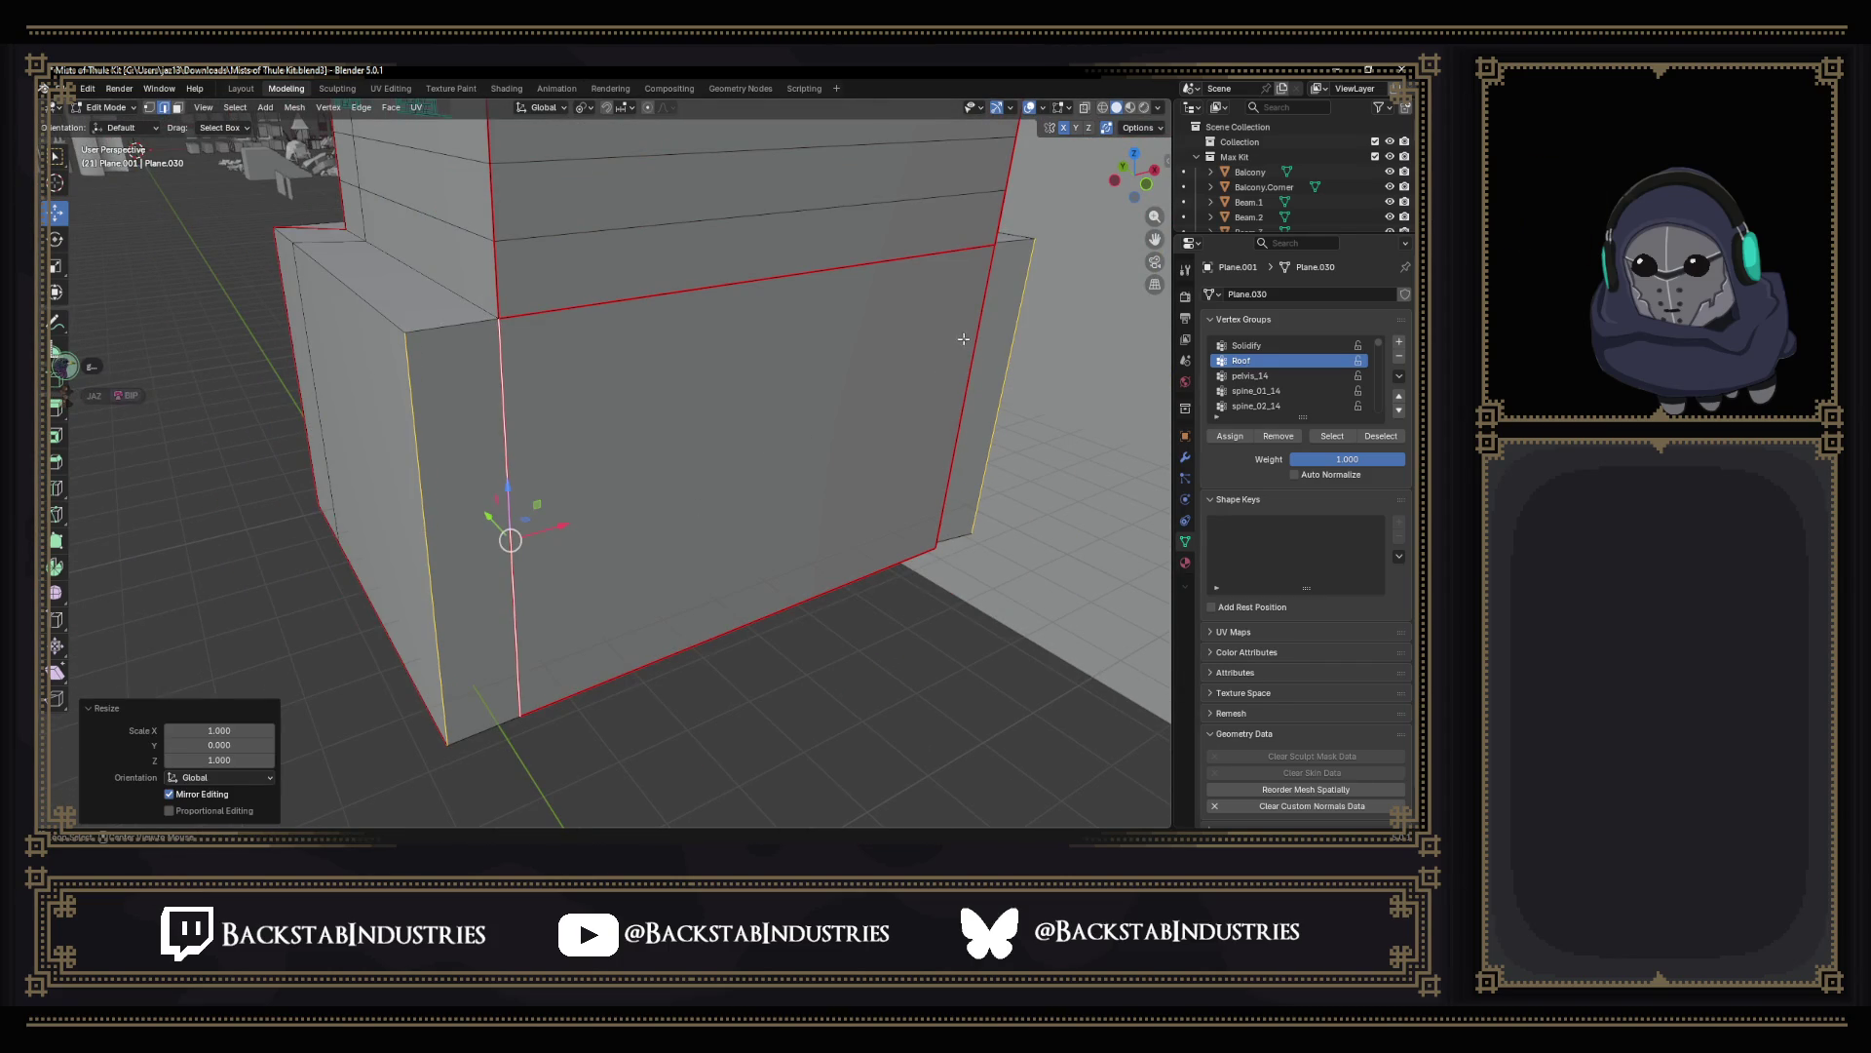
scroll(964, 339, "up", 4)
mouse_move(964, 341)
middle_mouse_down()
mouse_move(608, 483)
mouse_move(557, 439)
mouse_move(492, 555)
mouse_move(761, 719)
mouse_move(760, 822)
middle_mouse_up()
scroll(556, 440, "down", 4)
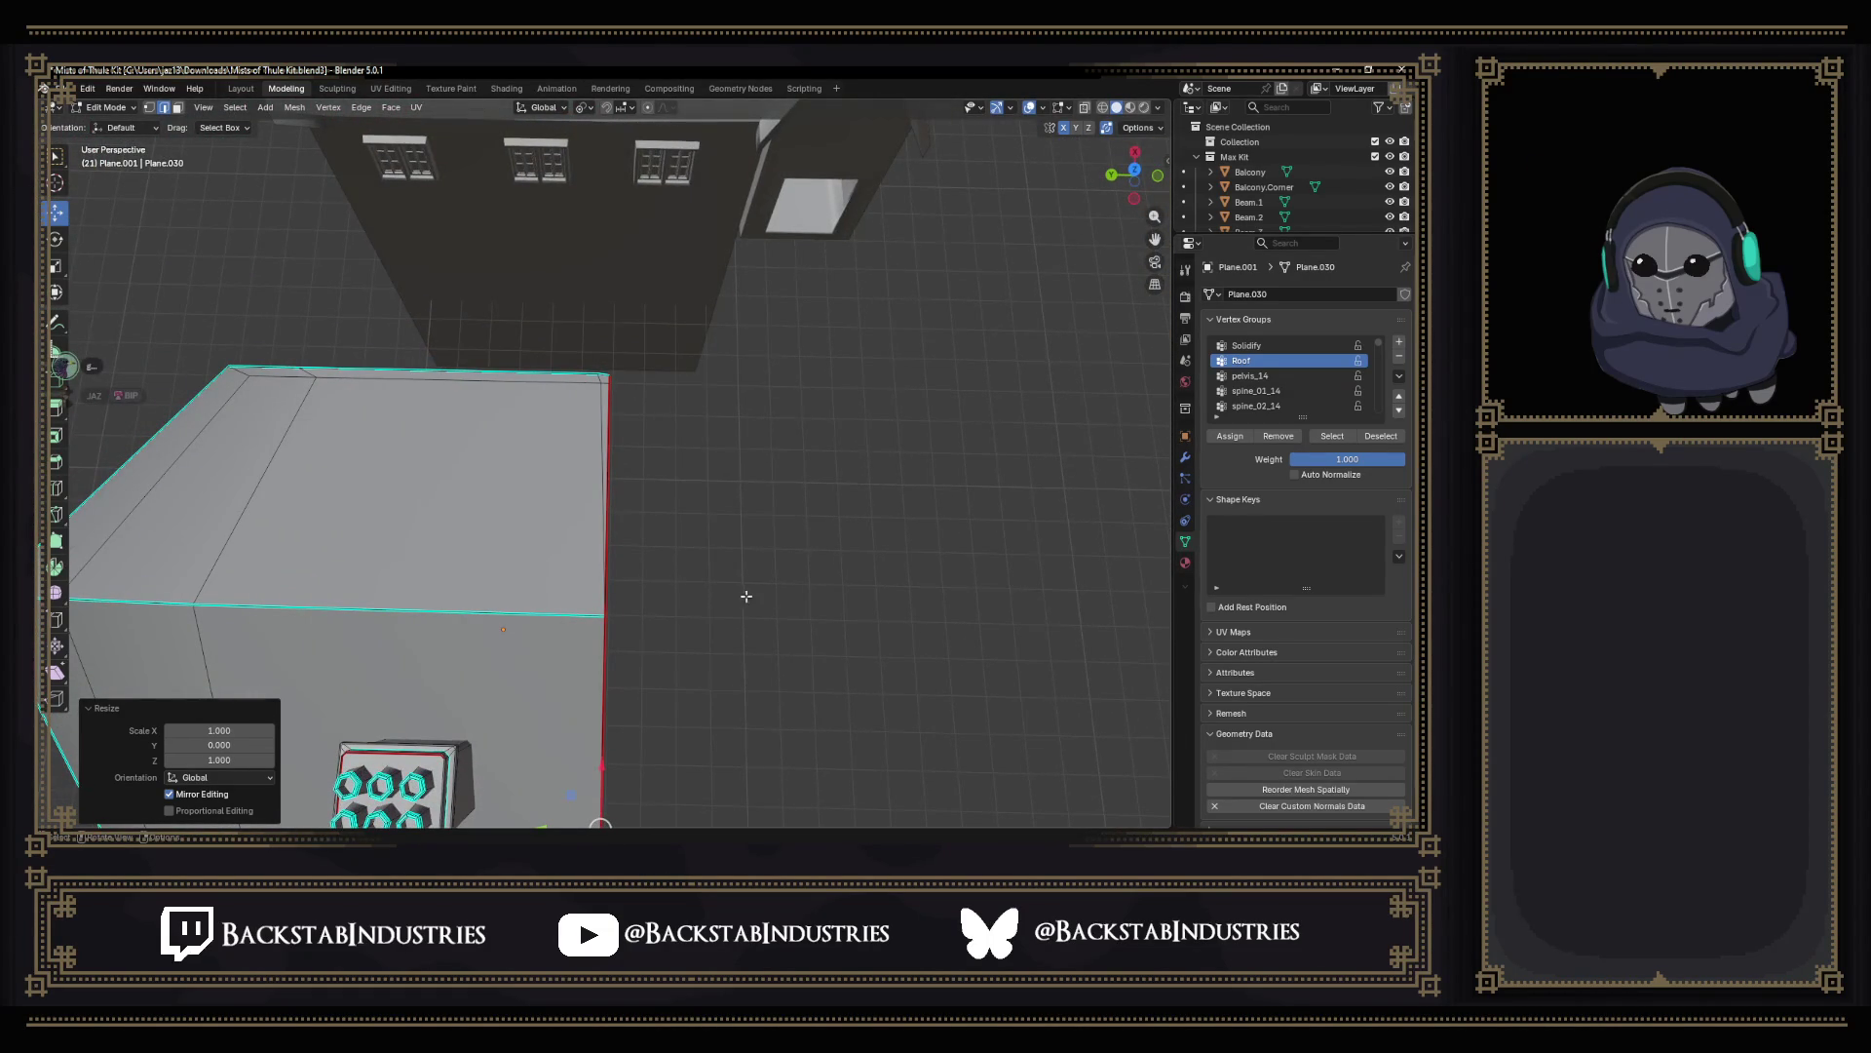
scroll(604, 498, "up", 3)
mouse_move(604, 498)
middle_mouse_down()
mouse_move(498, 503)
mouse_move(496, 455)
middle_mouse_up()
Dissolve the selected side-wall edges so the faces merge, and check the corner.
key("x")
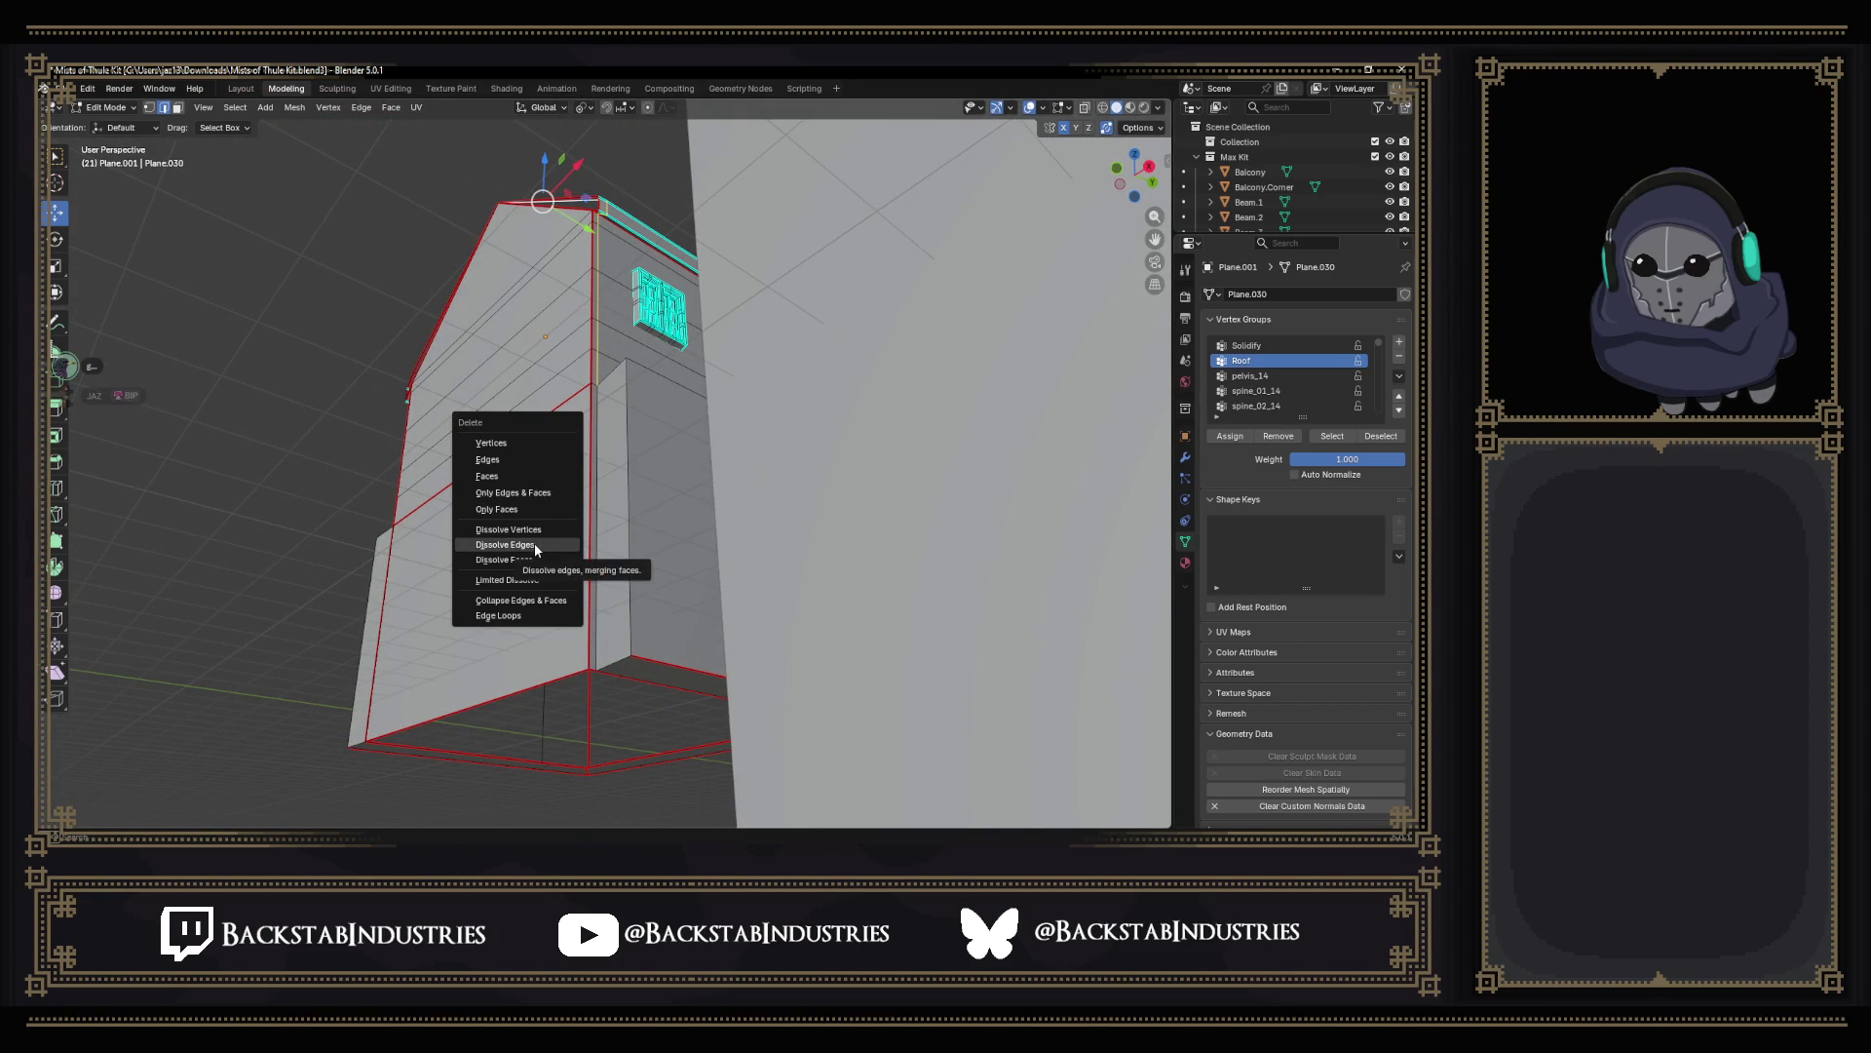
left_click(536, 547)
mouse_move(585, 438)
middle_mouse_down()
mouse_move(647, 231)
mouse_move(693, 574)
middle_mouse_up()
scroll(648, 232, "up", 4)
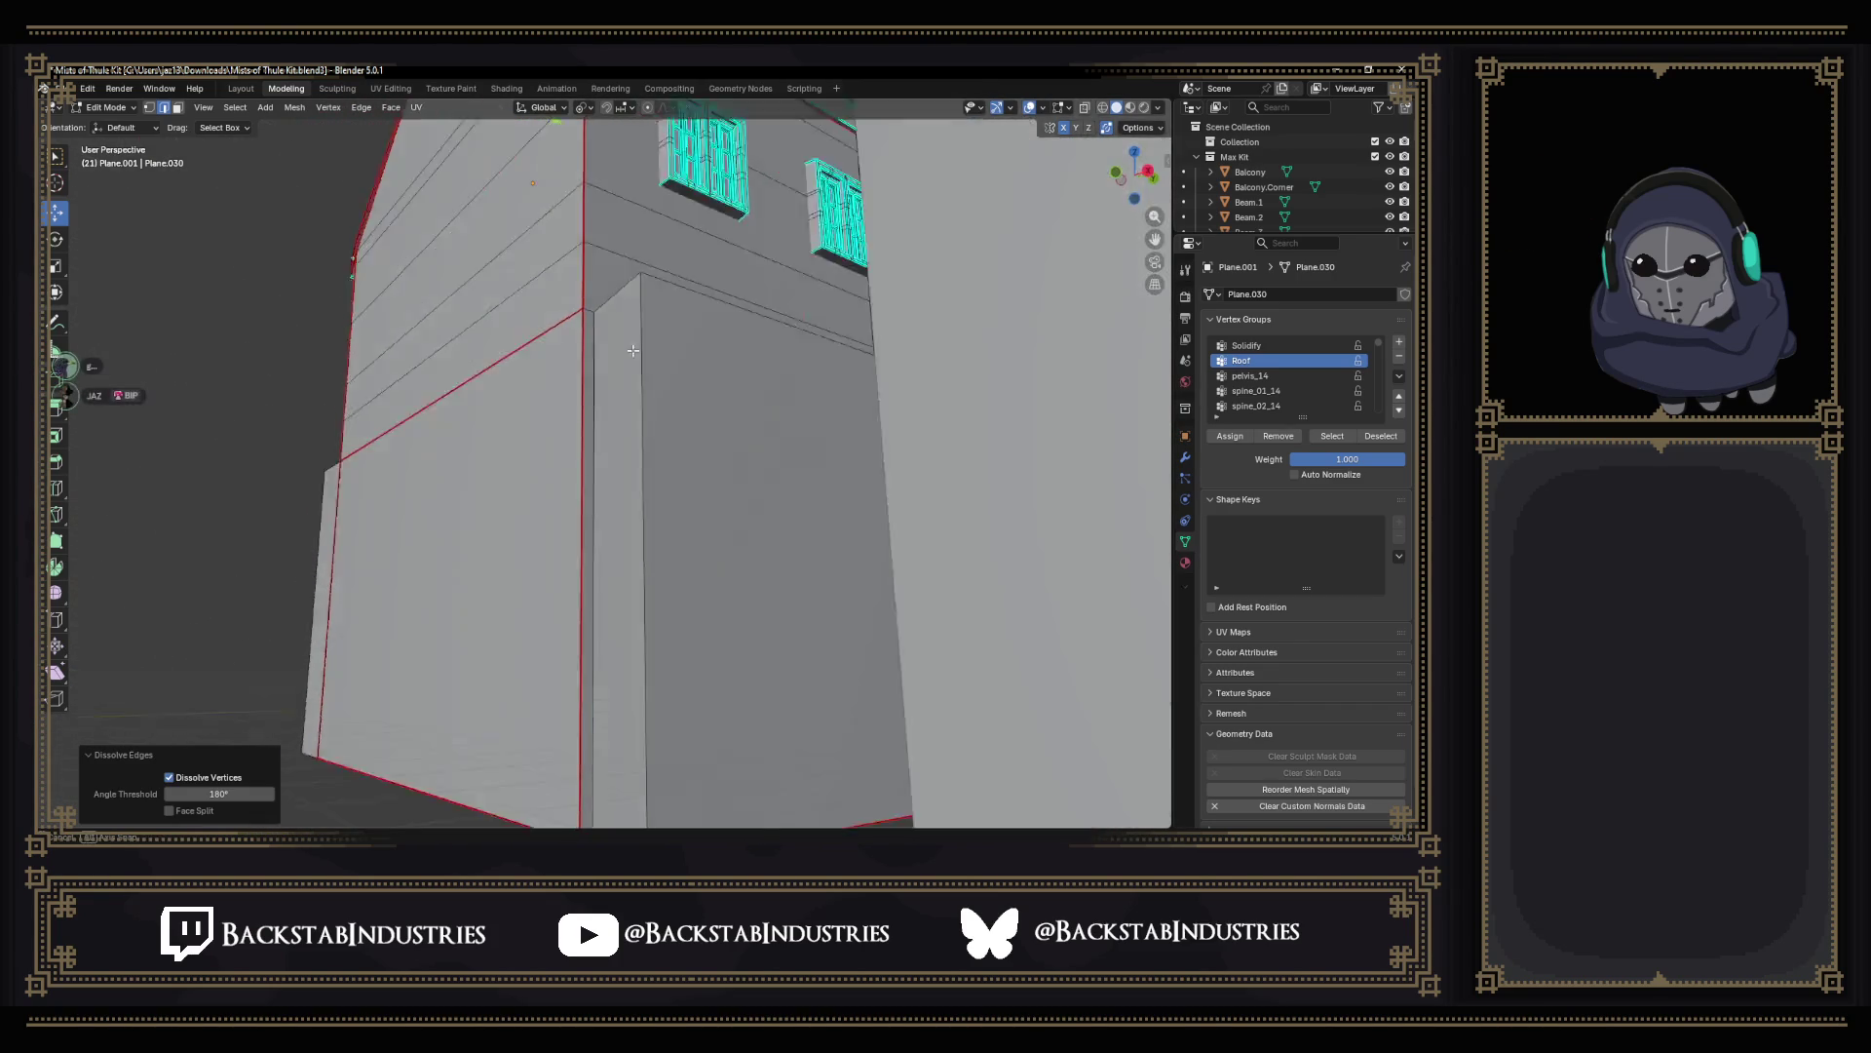
scroll(648, 232, "down", 5)
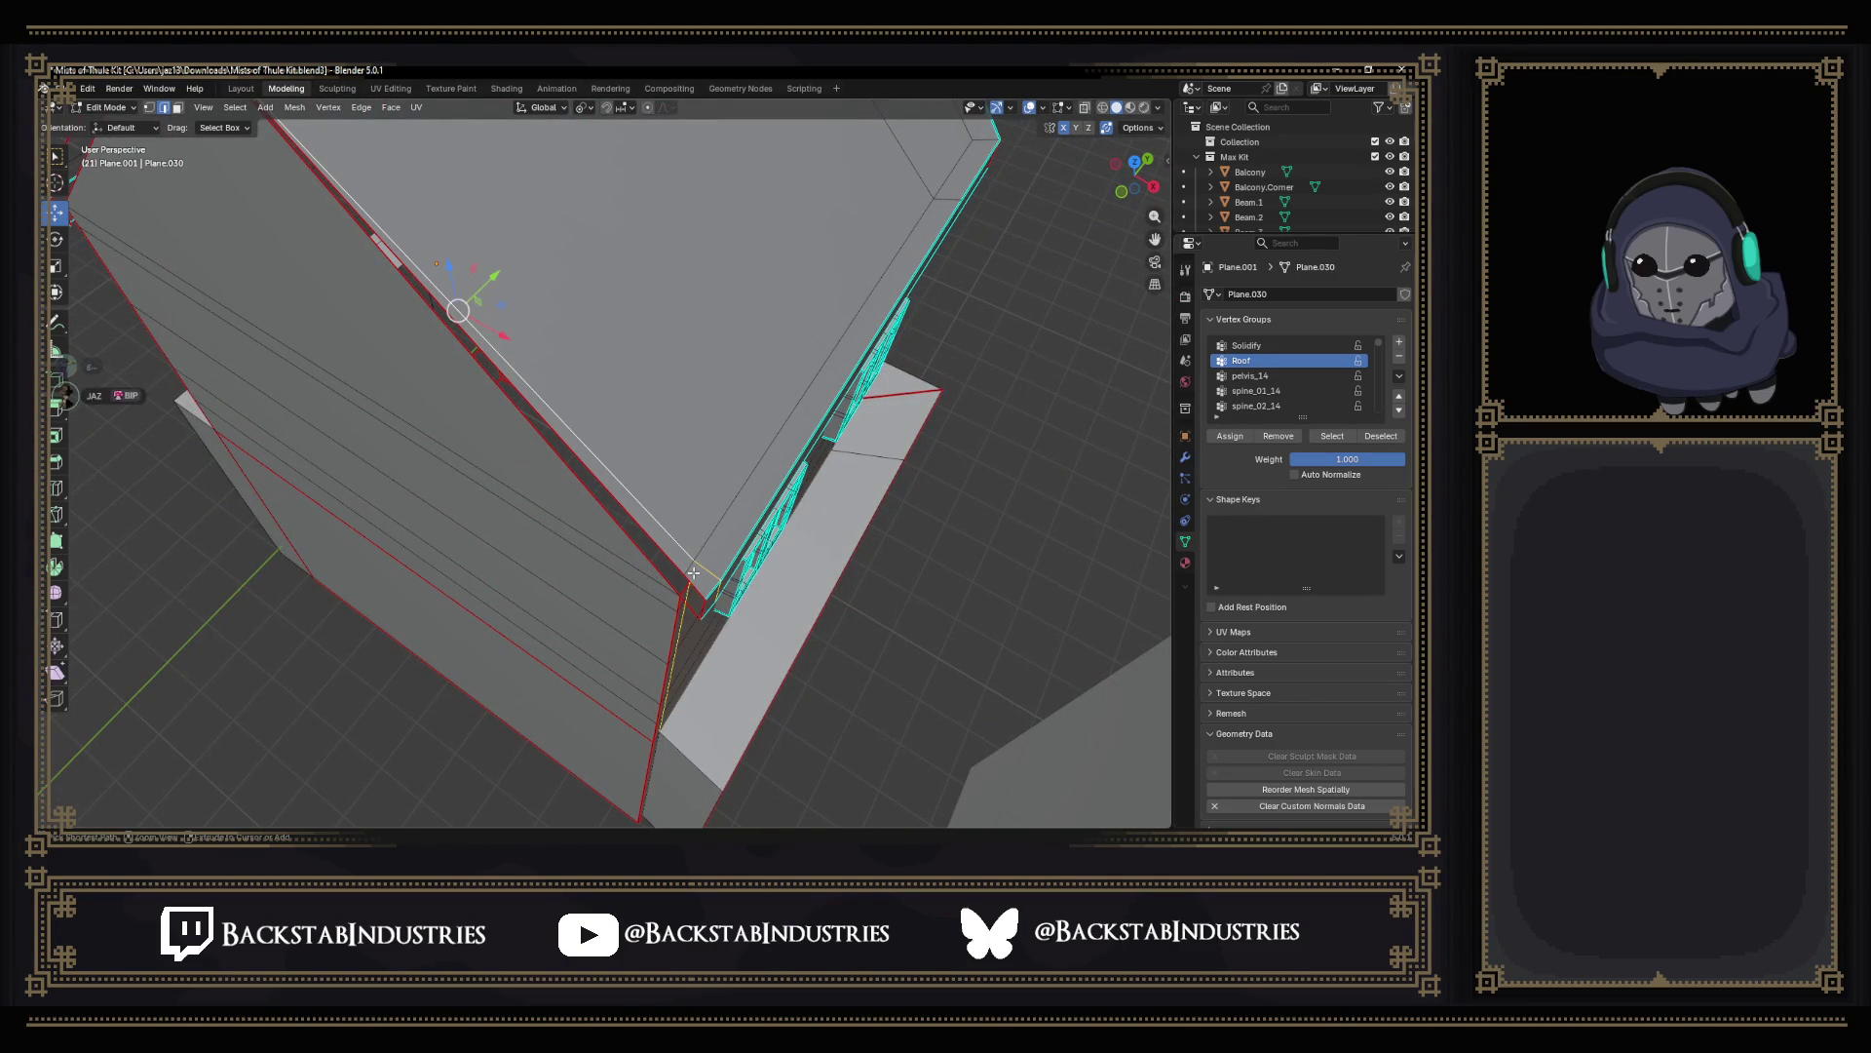
middle_click_drag(693, 603, 668, 595)
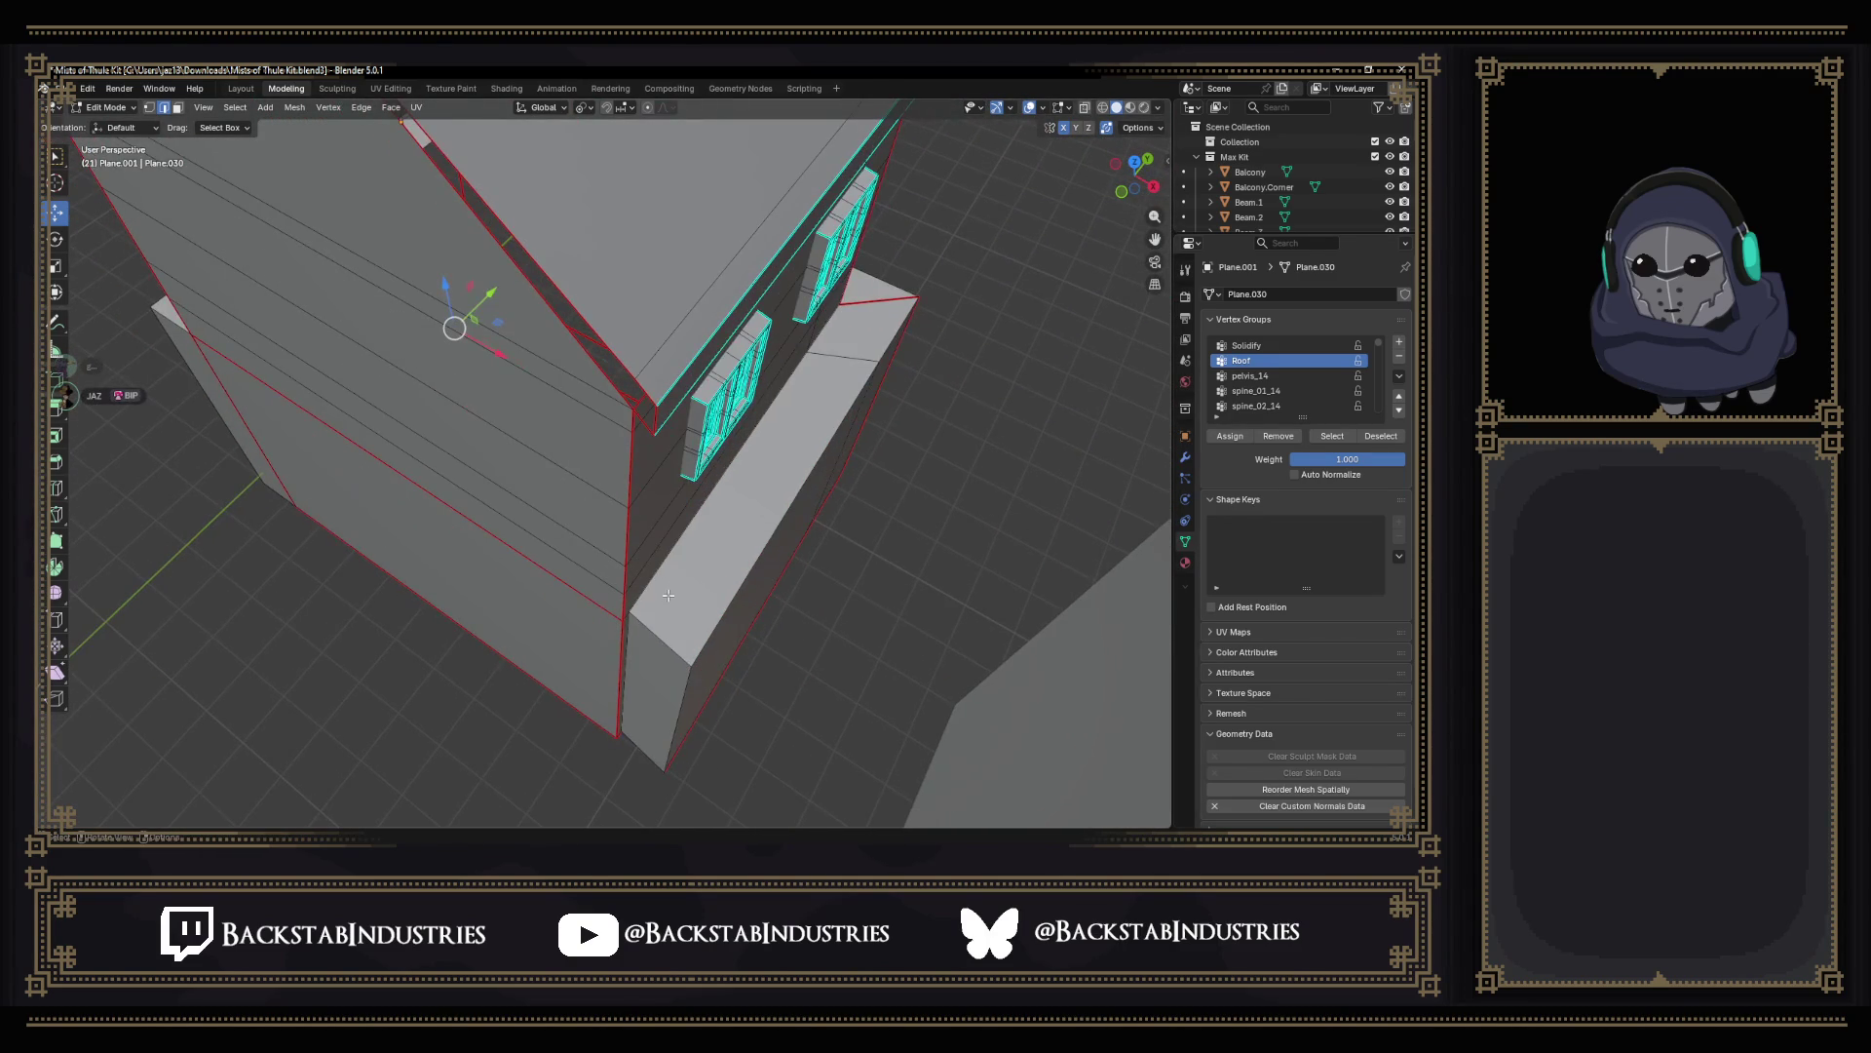
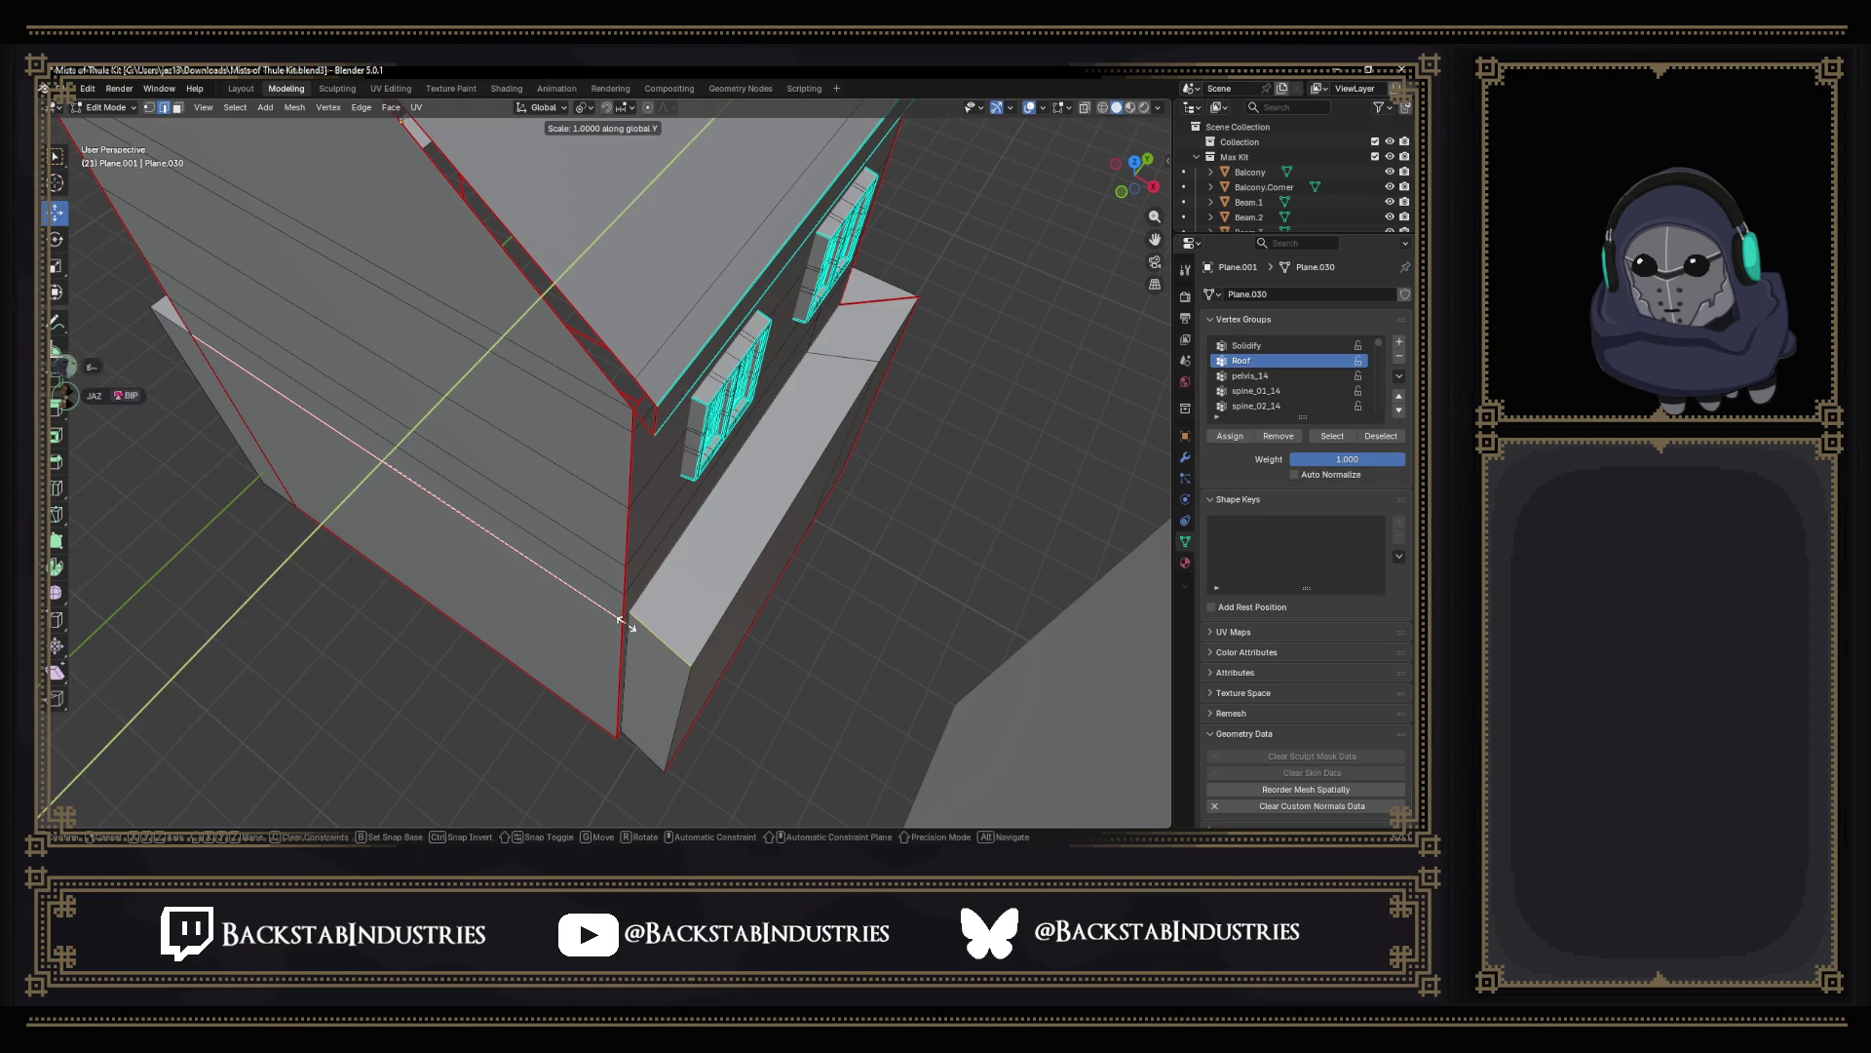
Scale the lower wall edges and the corner vertex to 0 along Y so they sit flush.
left_click(629, 622)
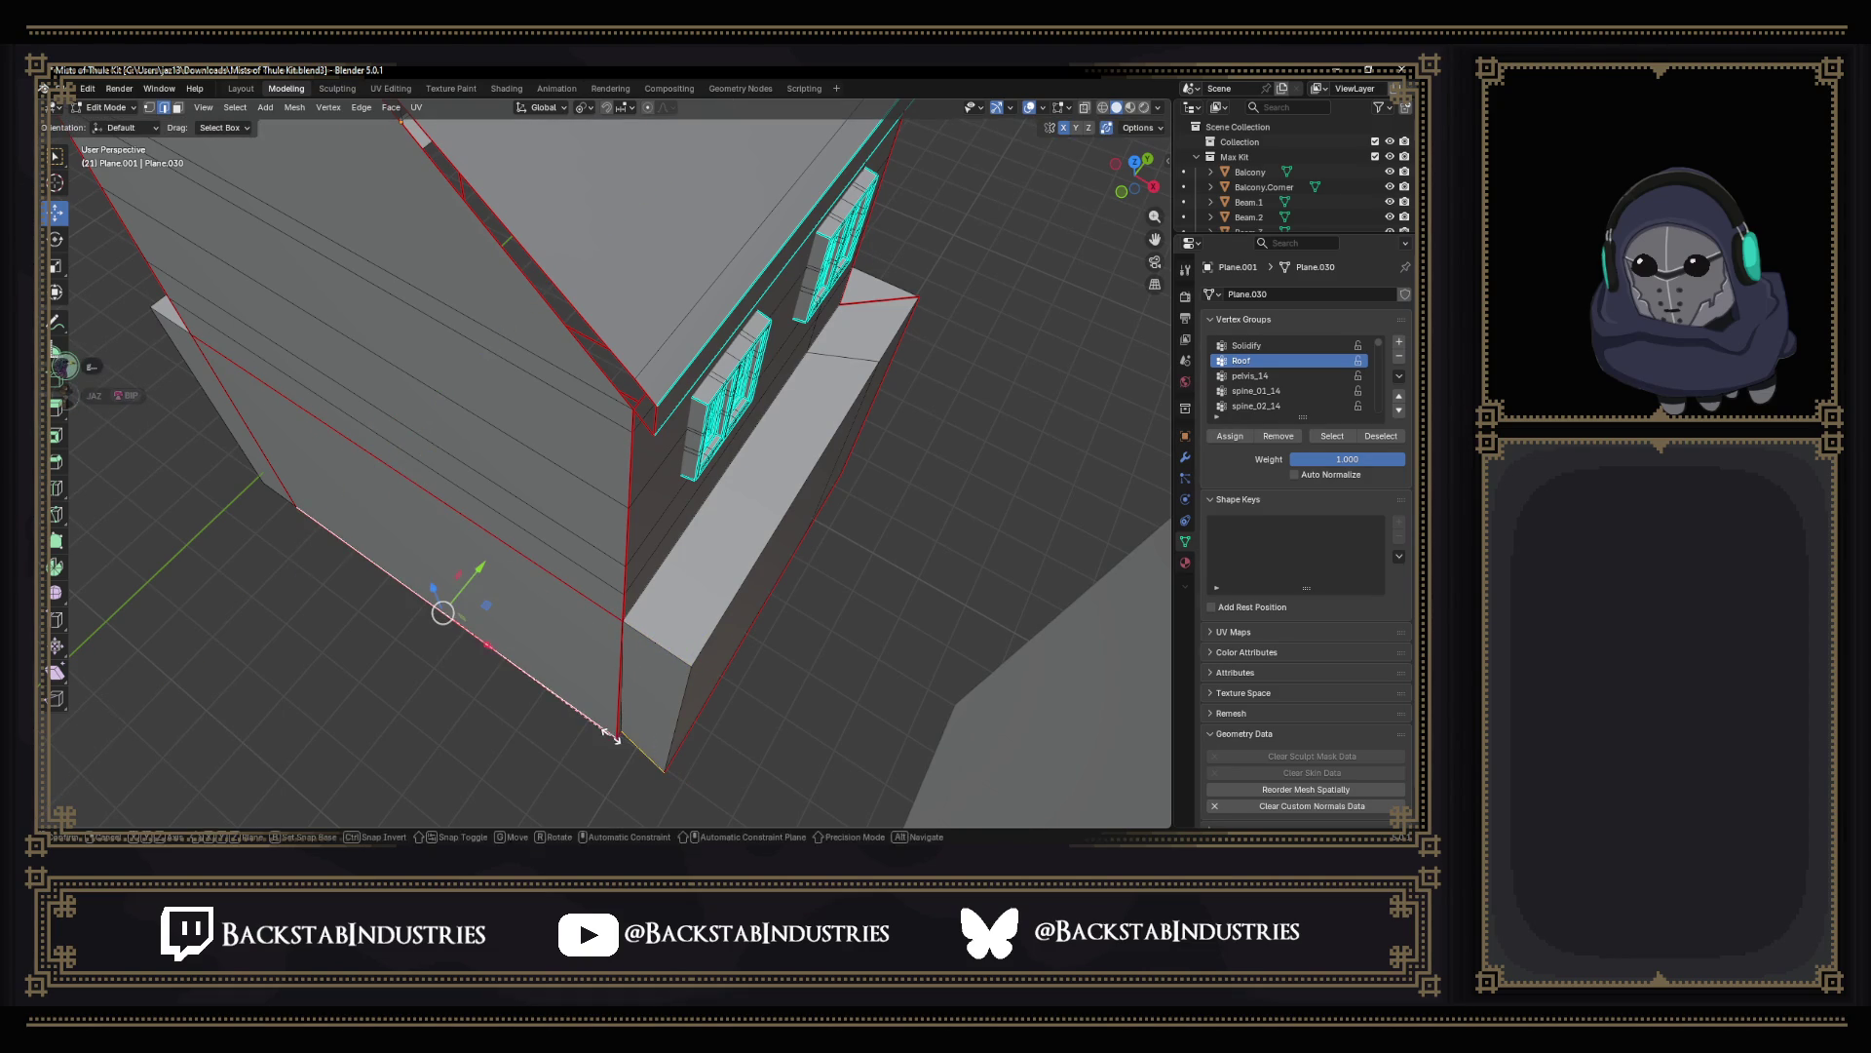
left_click(612, 734)
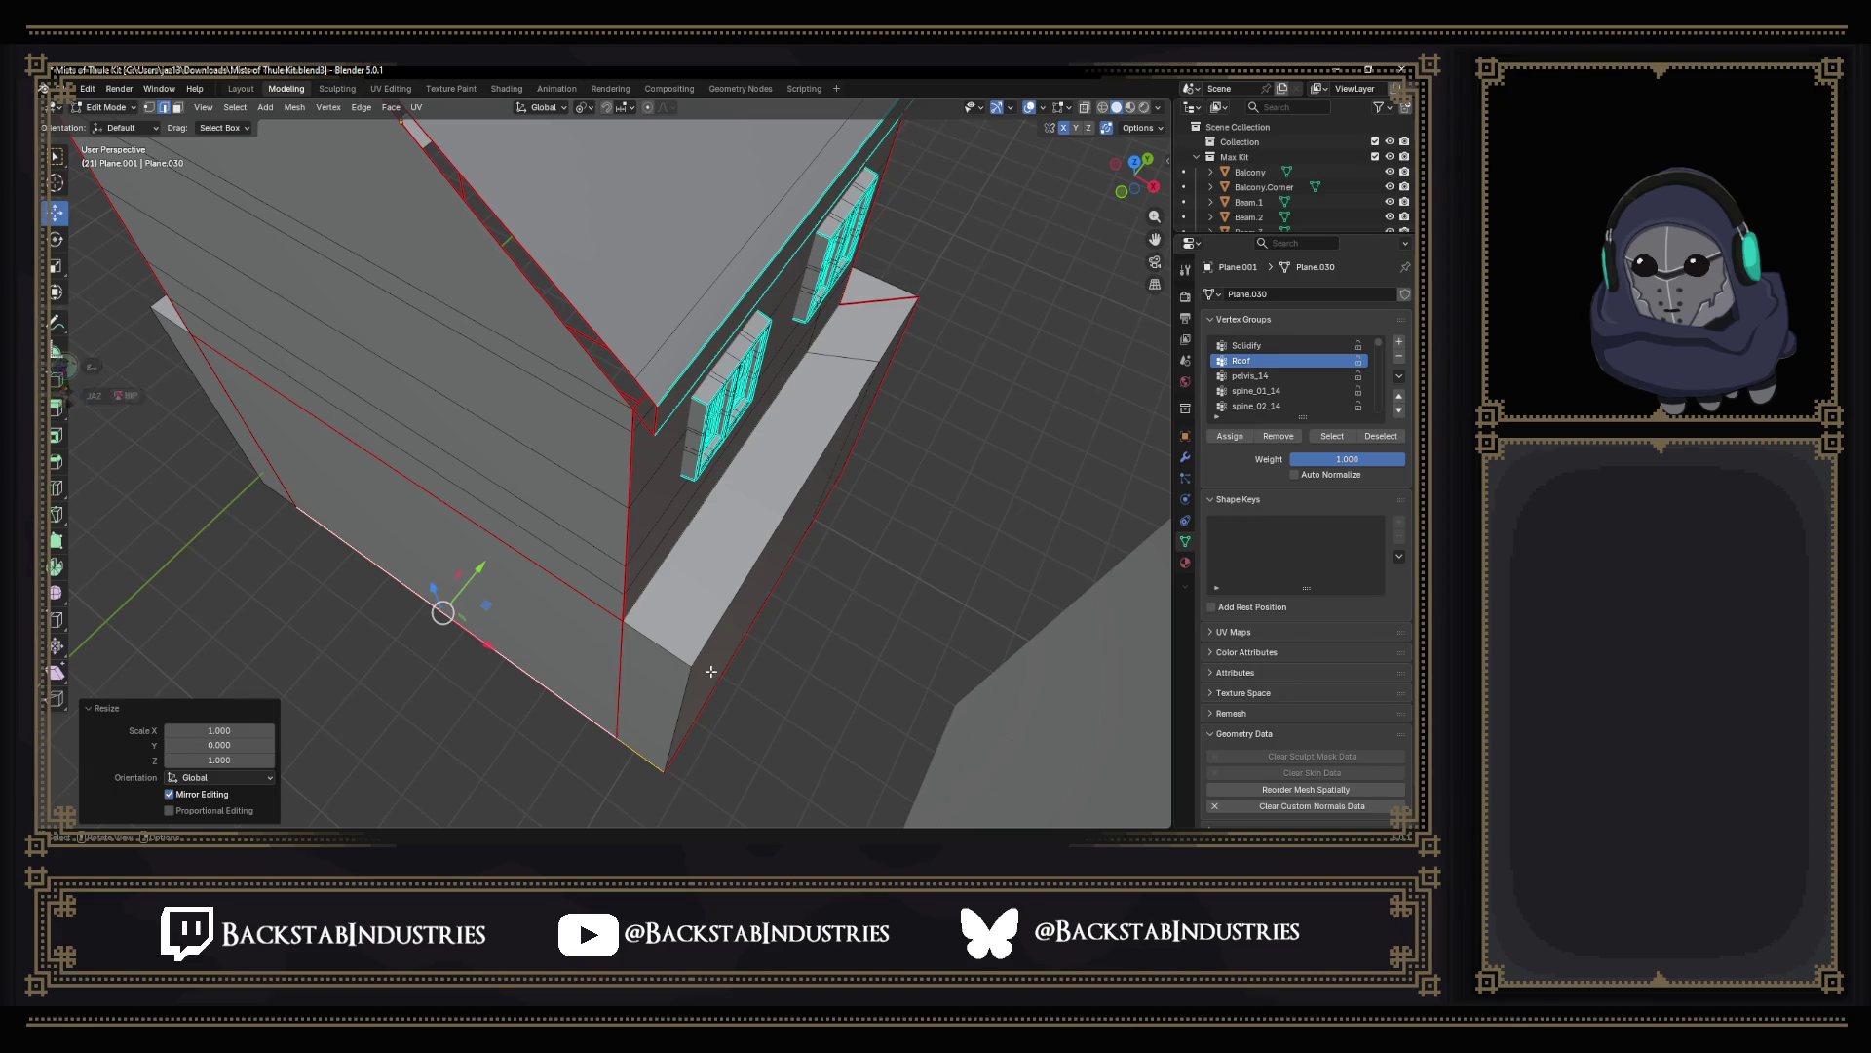
scroll(625, 621, "up", 4)
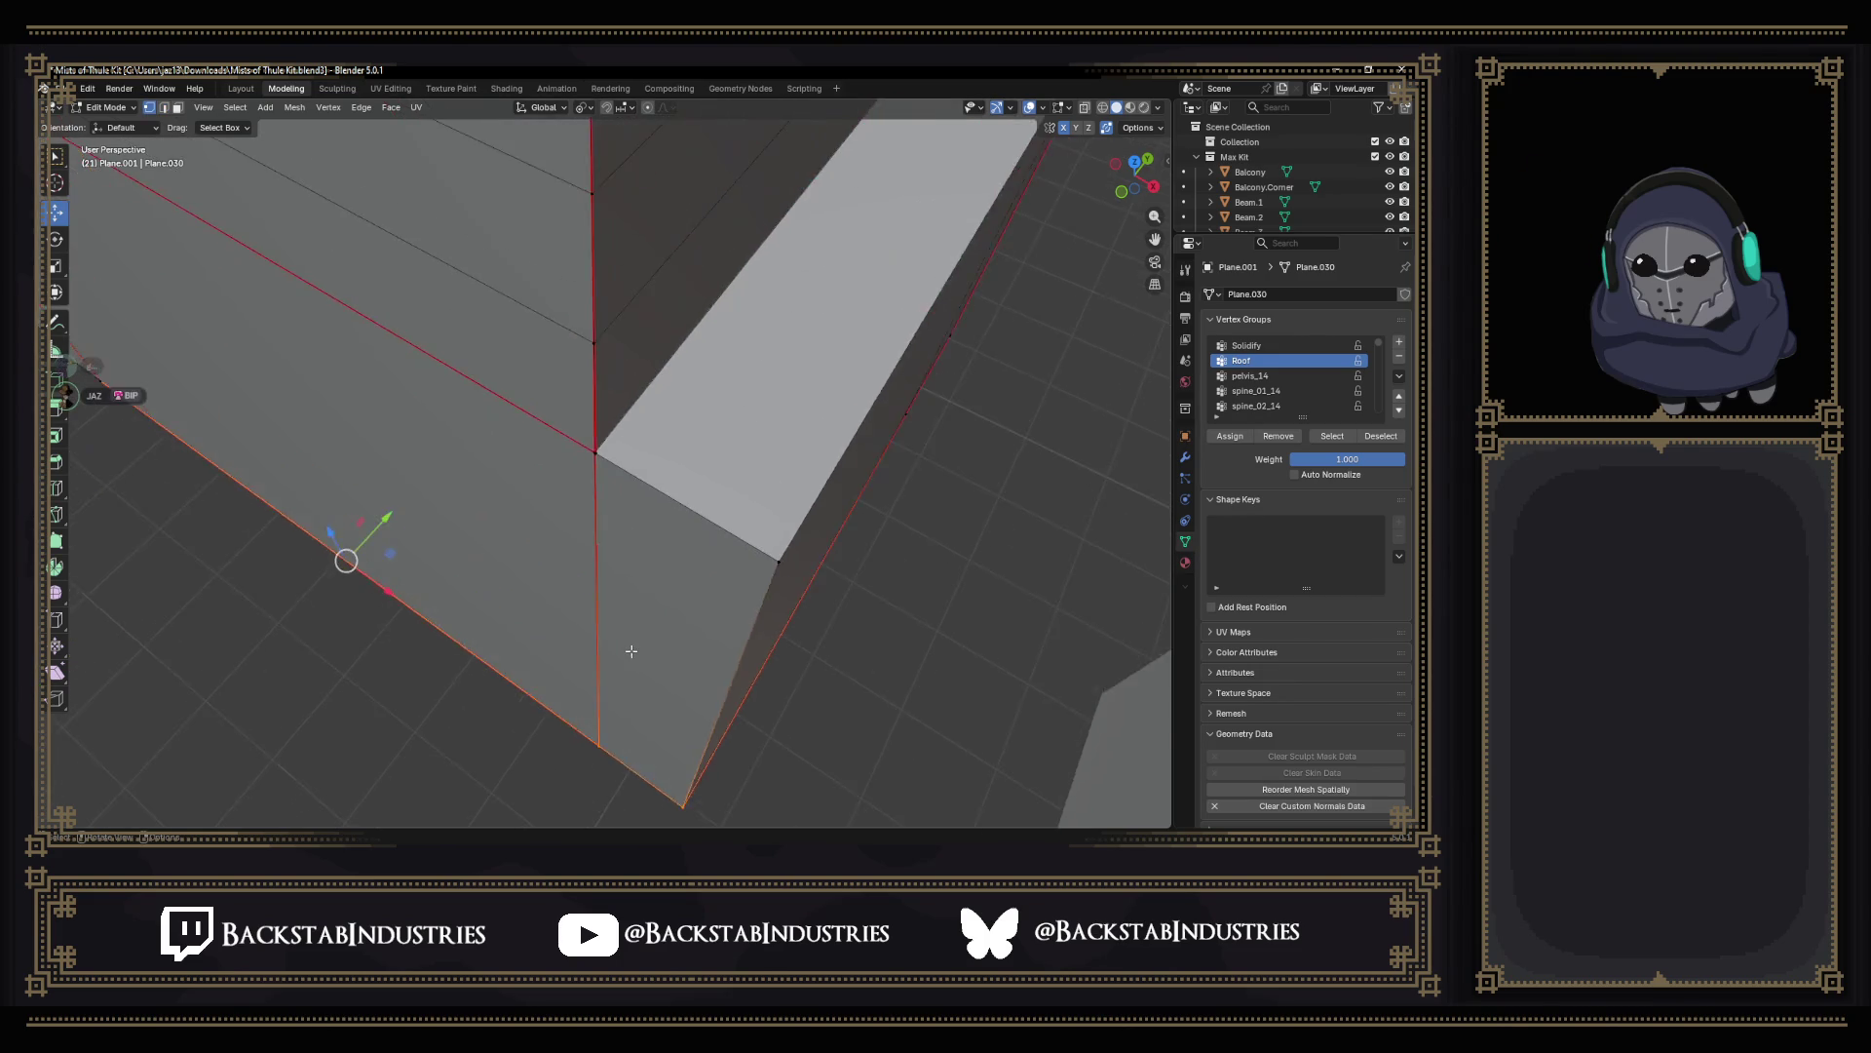
scroll(614, 555, "up", 4)
scroll(600, 482, "up", 3)
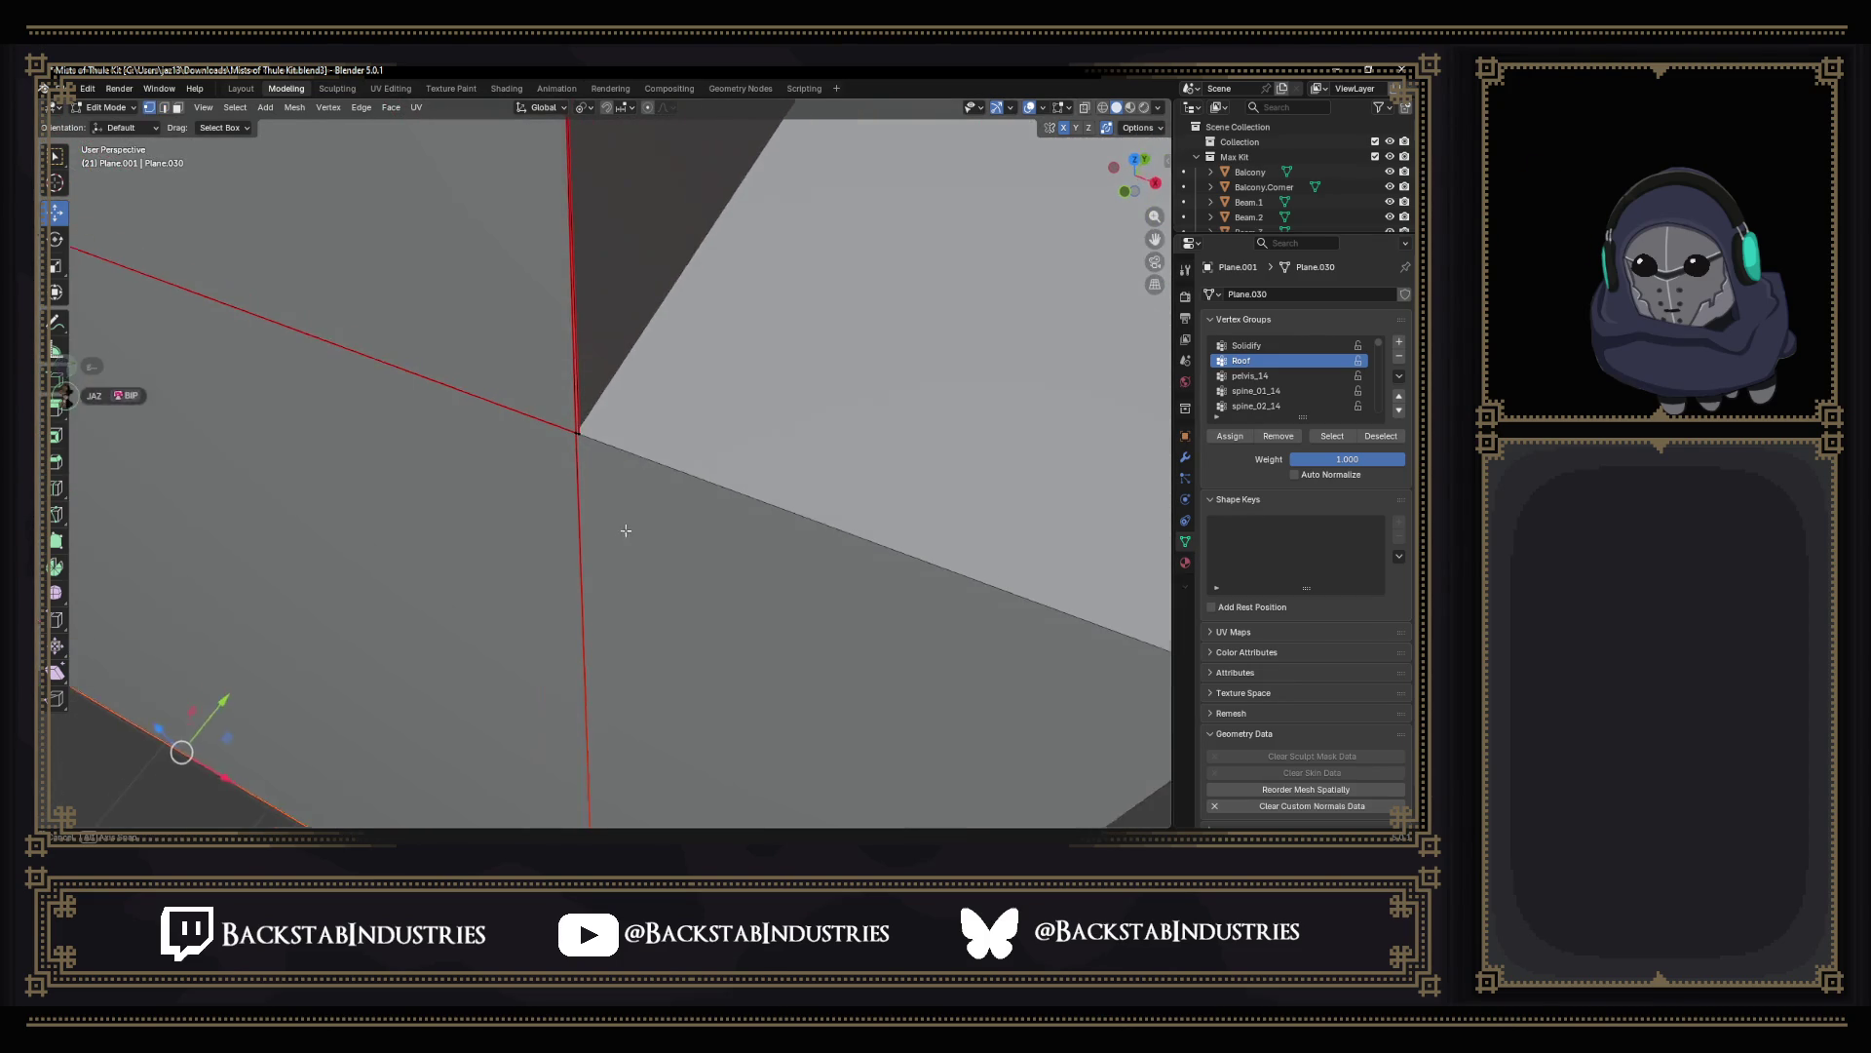
left_click(573, 453)
scroll(585, 467, "down", 4)
scroll(607, 547, "down", 3)
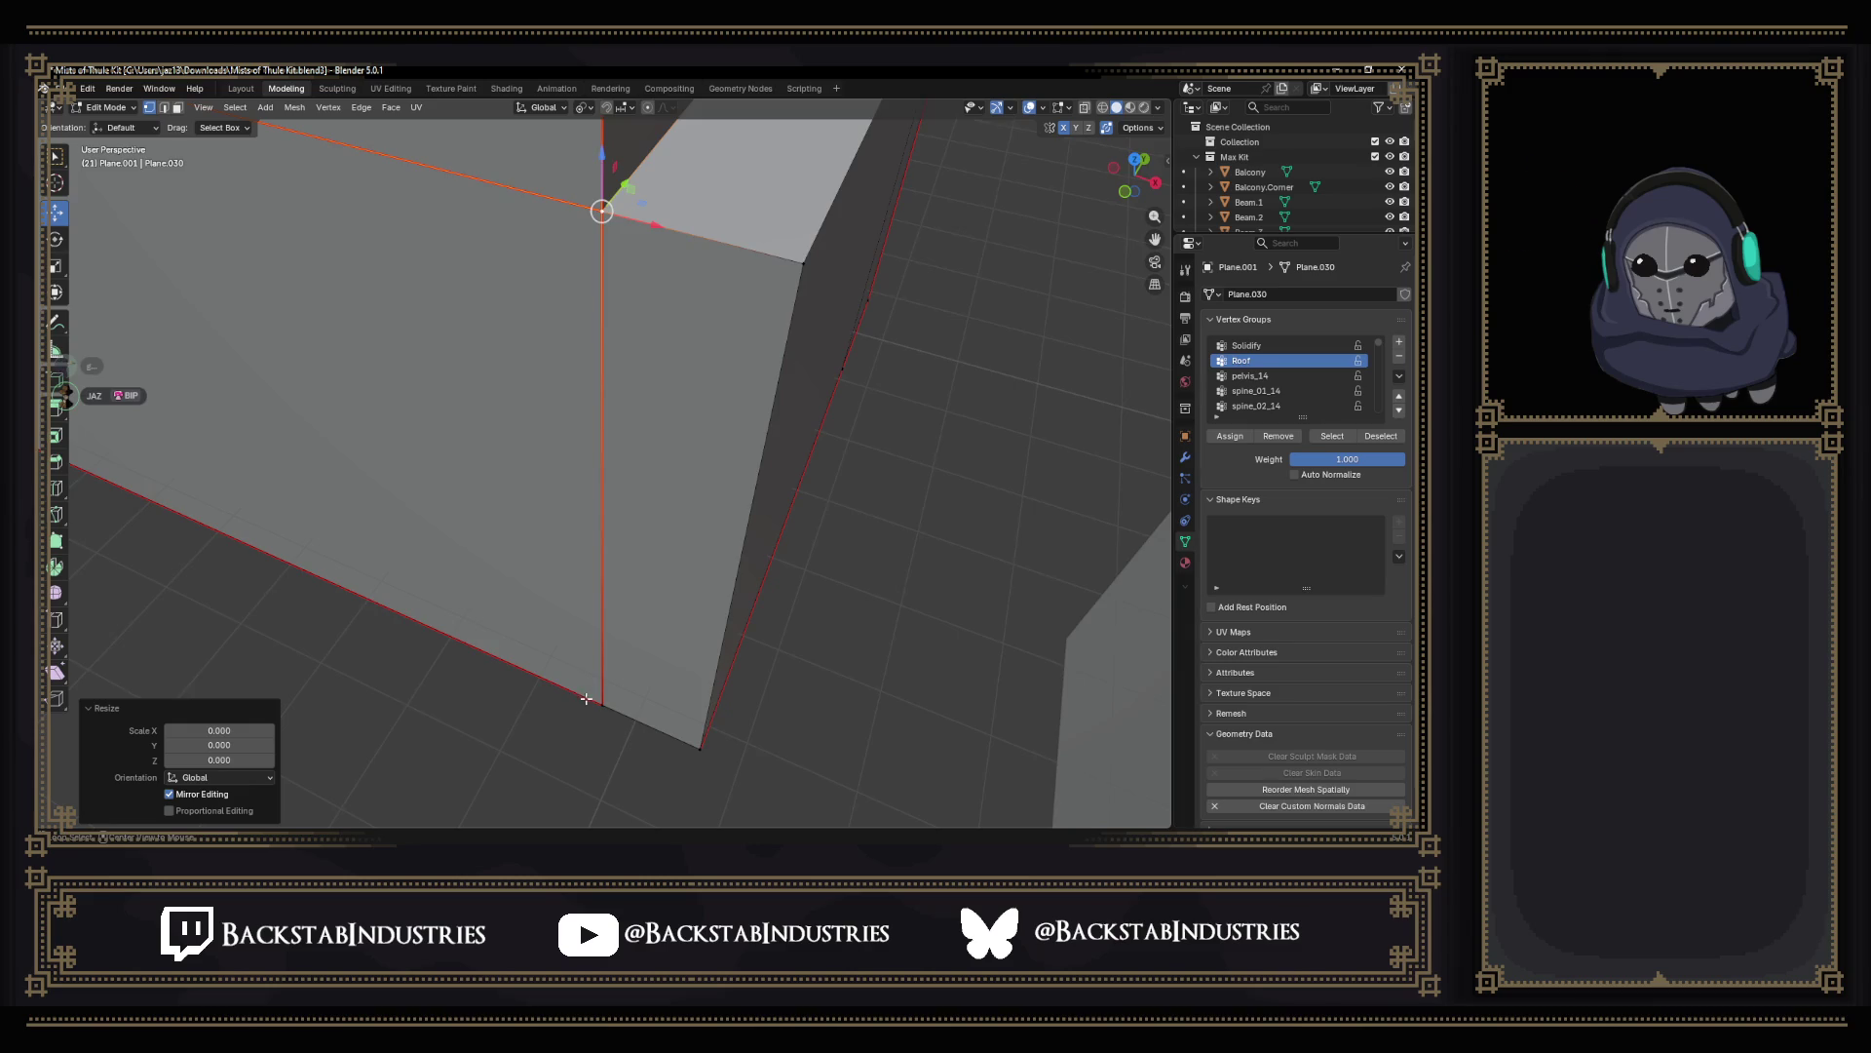
scroll(587, 699, "up", 5)
middle_click_drag(679, 591, 683, 400)
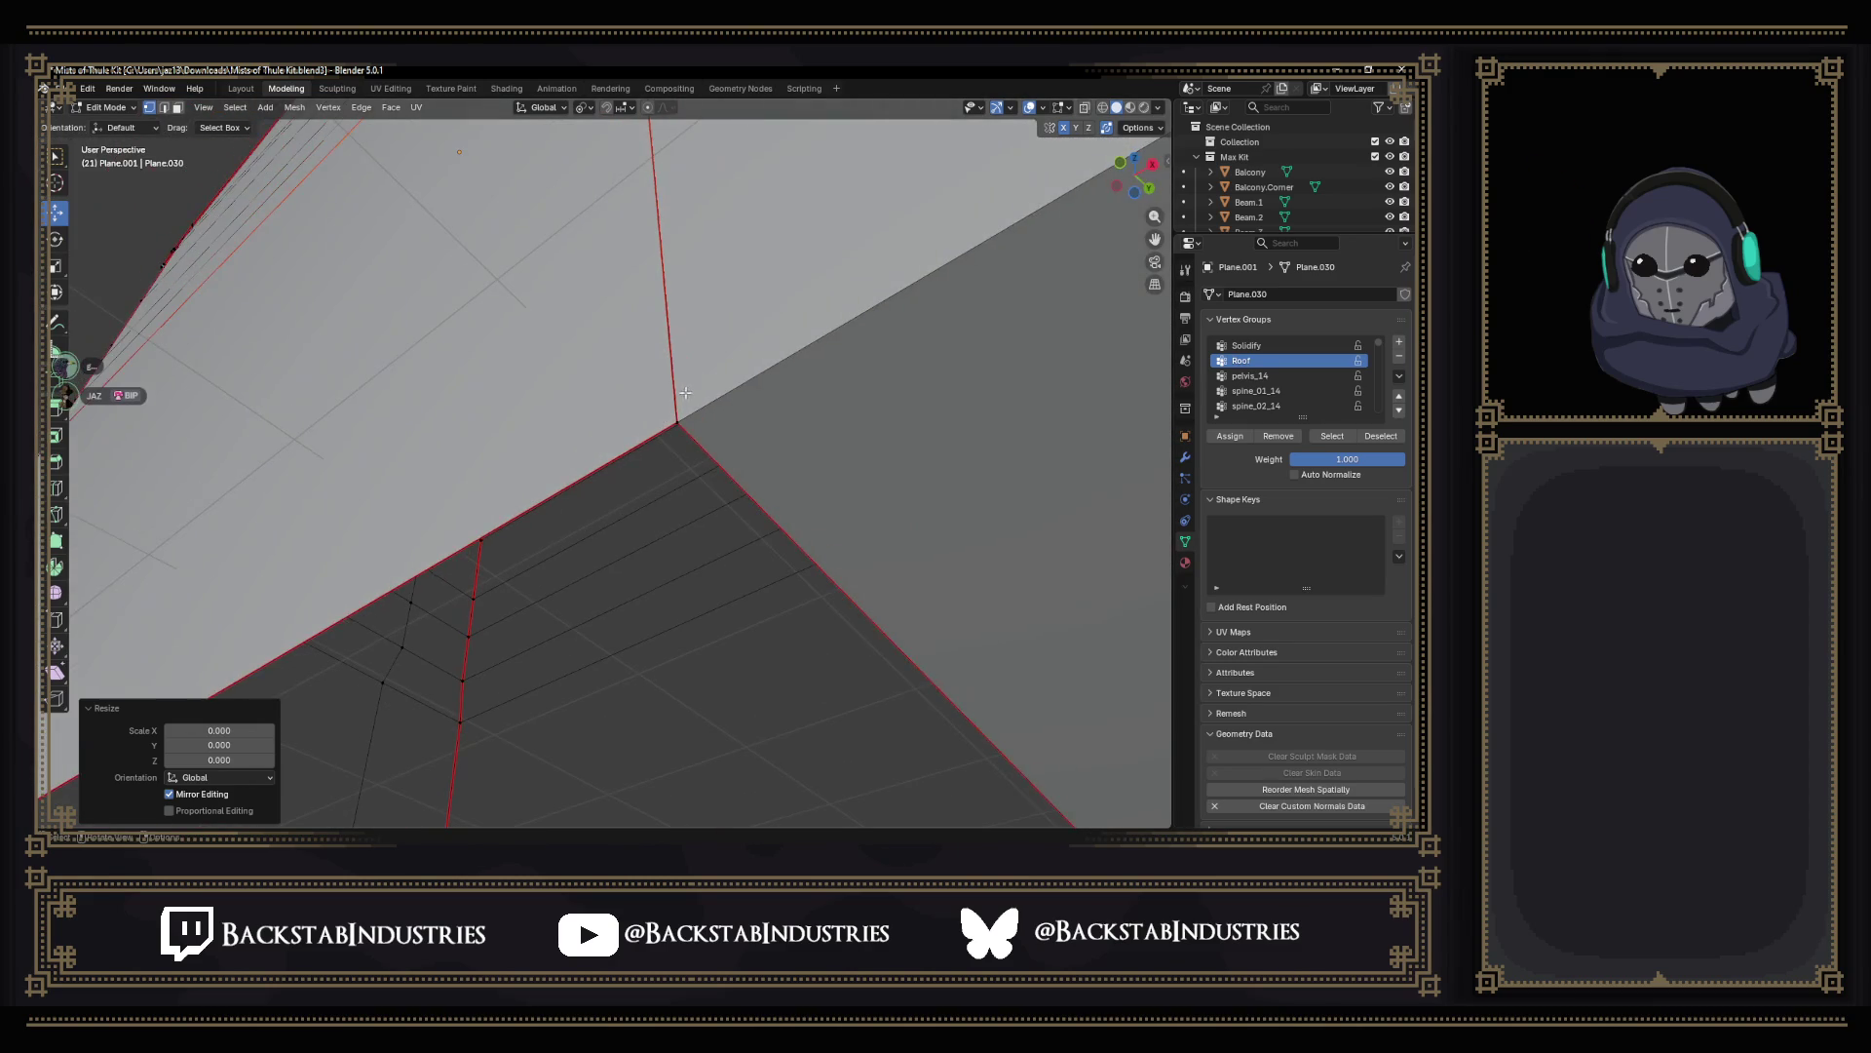
key("0")
key("Return")
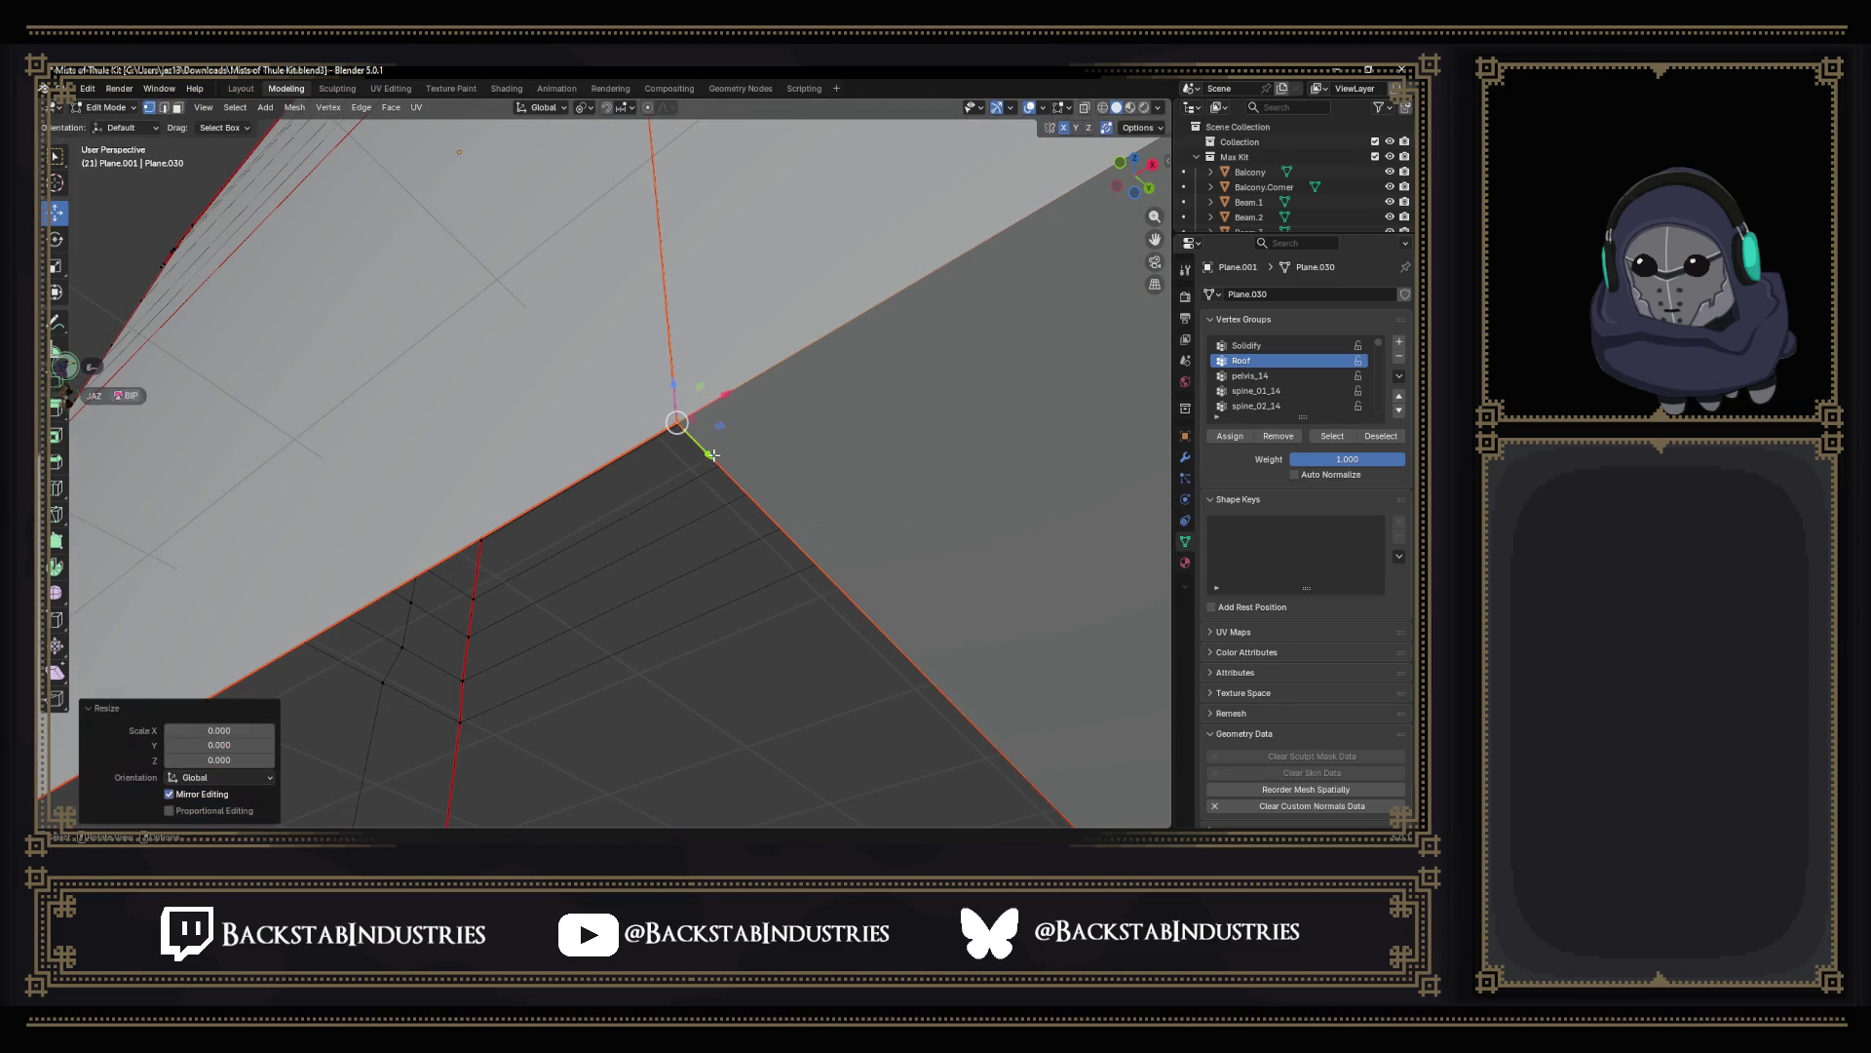
scroll(695, 435, "down", 6)
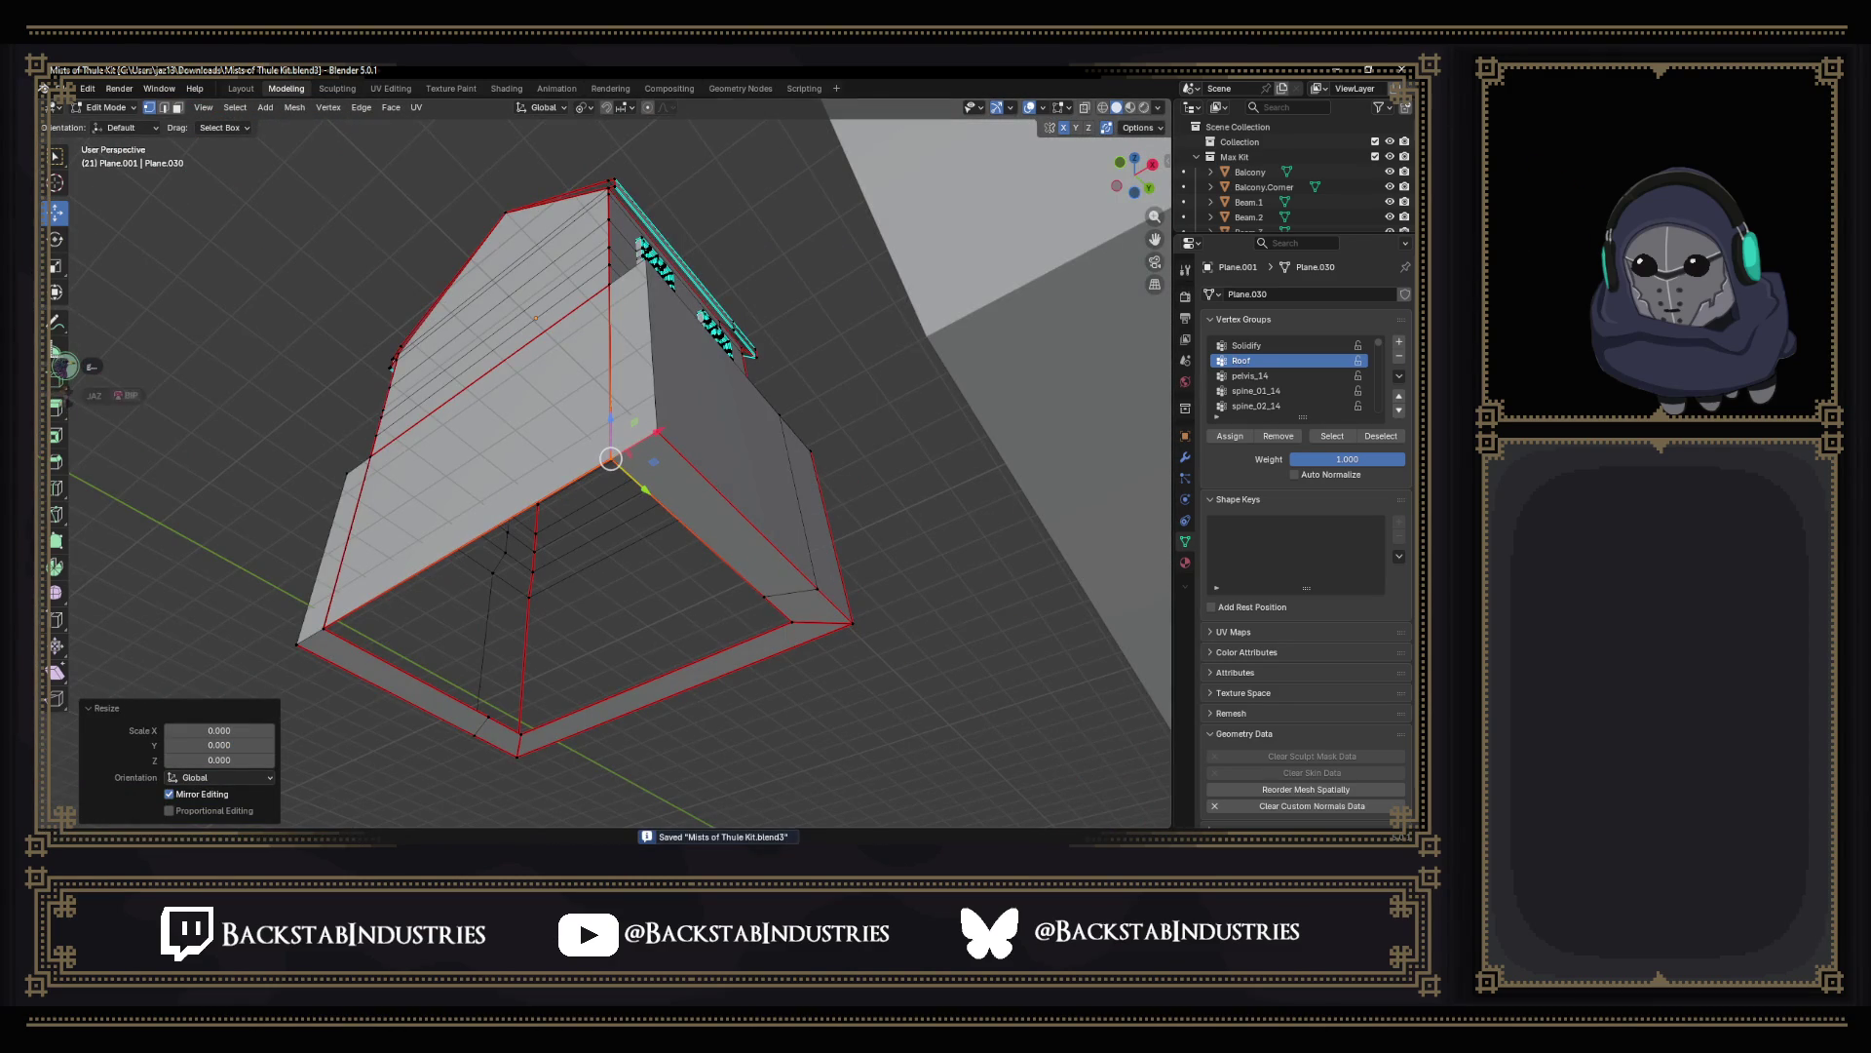
Clear the selection, pull back to see the whole street and return to Object Mode.
left_click(687, 471)
mouse_move(689, 443)
middle_mouse_down()
mouse_move(674, 468)
mouse_move(699, 520)
mouse_move(751, 524)
mouse_move(687, 483)
mouse_move(885, 464)
middle_mouse_up()
scroll(673, 468, "down", 4)
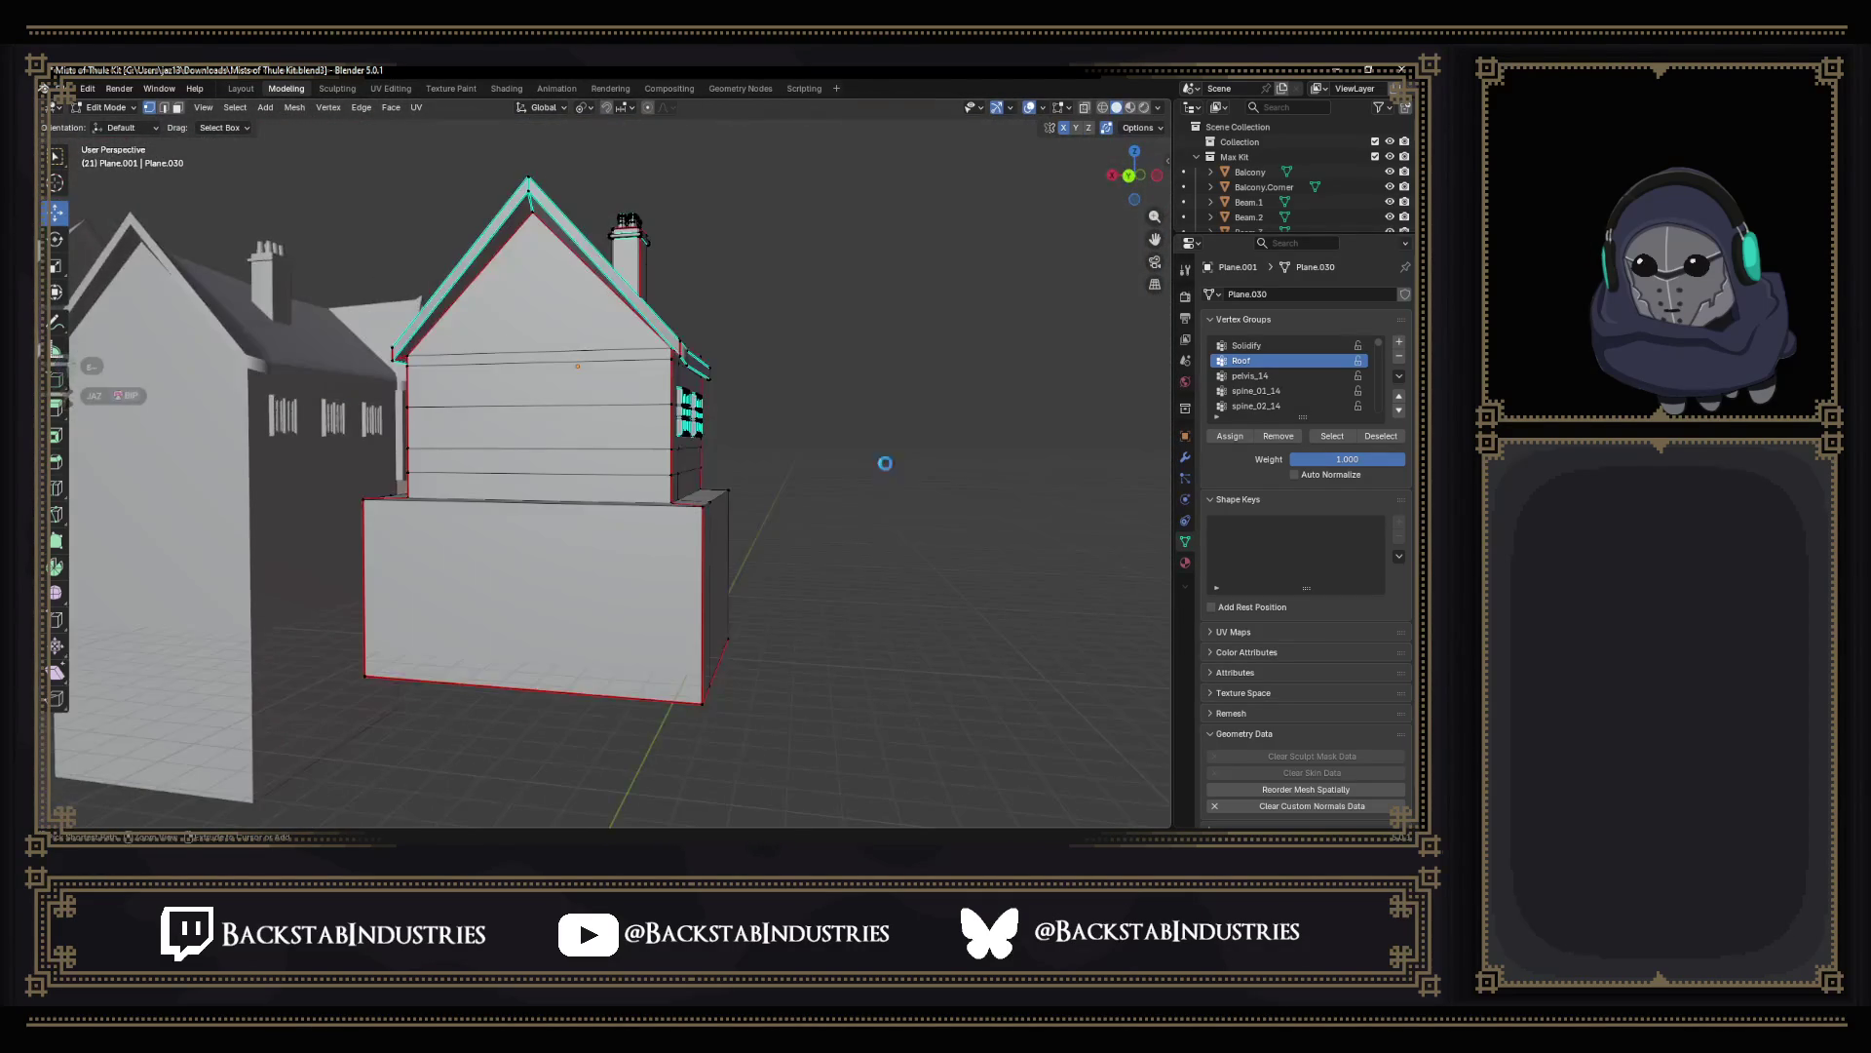
key("Tab")
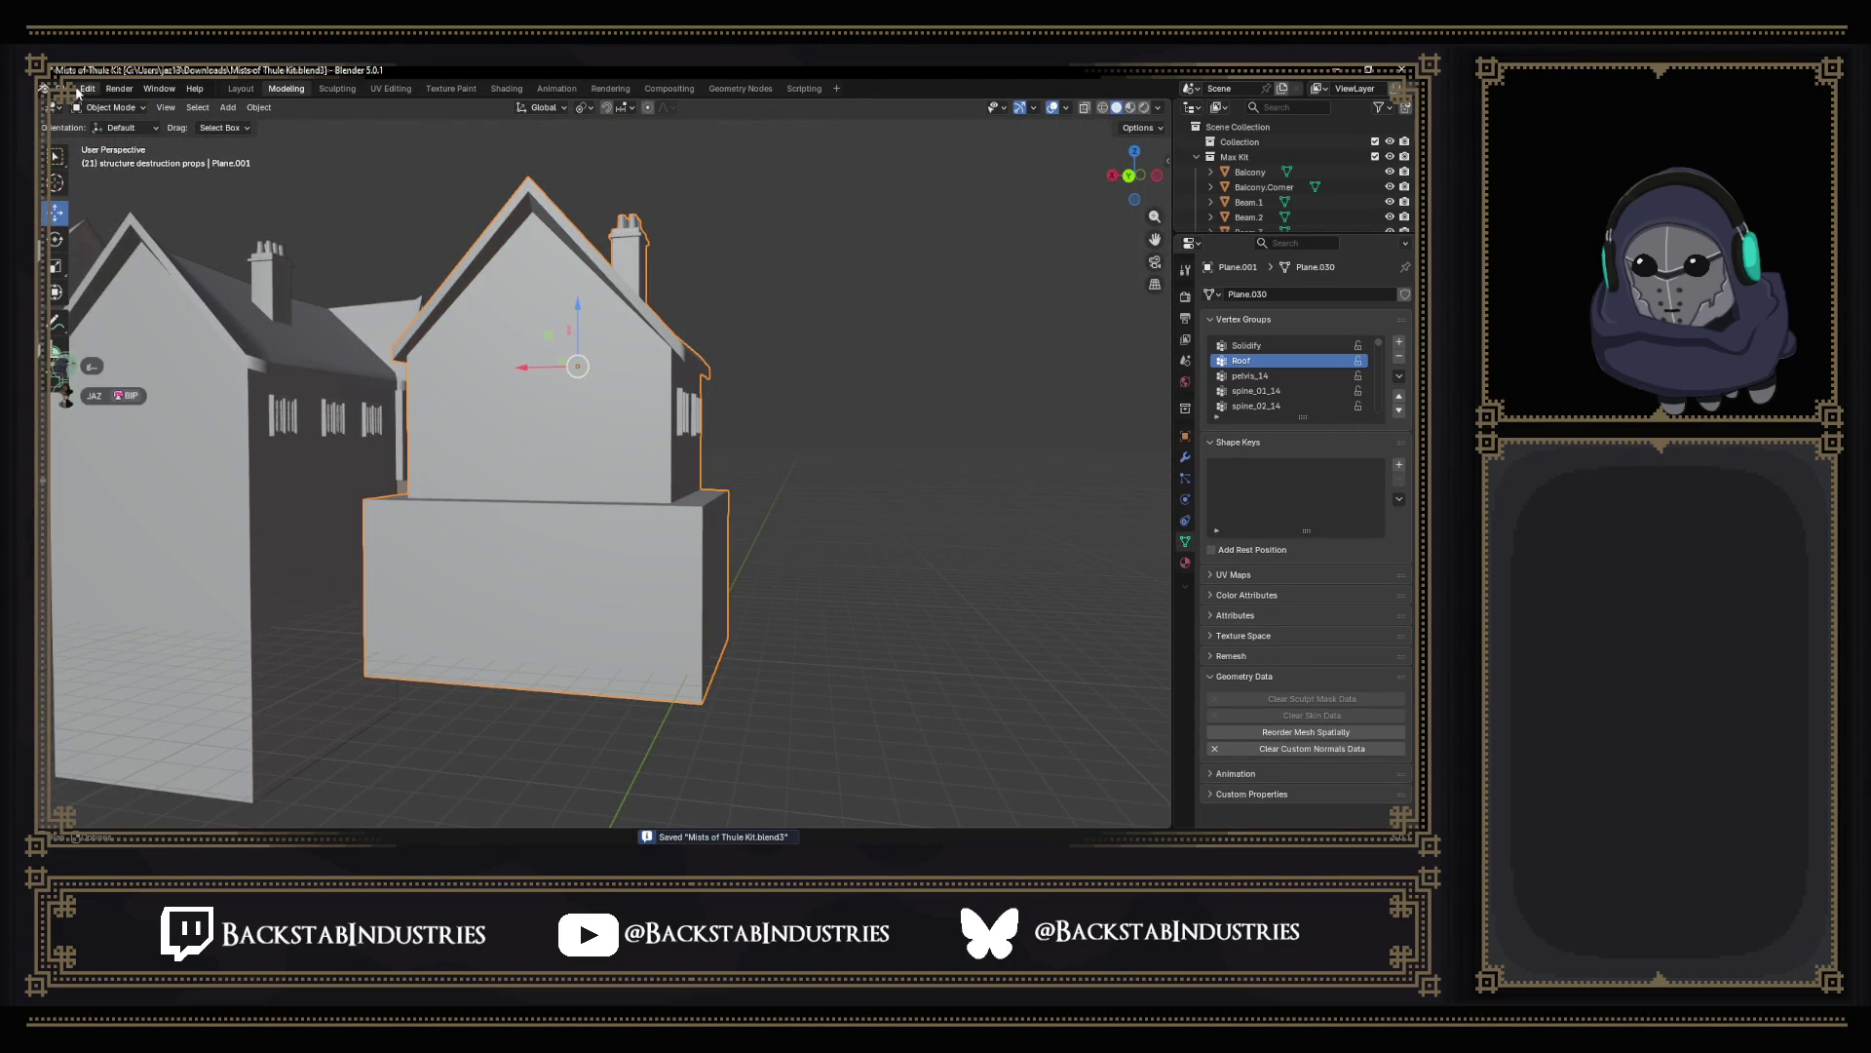
Start an FBX export, cancel it, and bring the Unity editor forward.
left_click(80, 90)
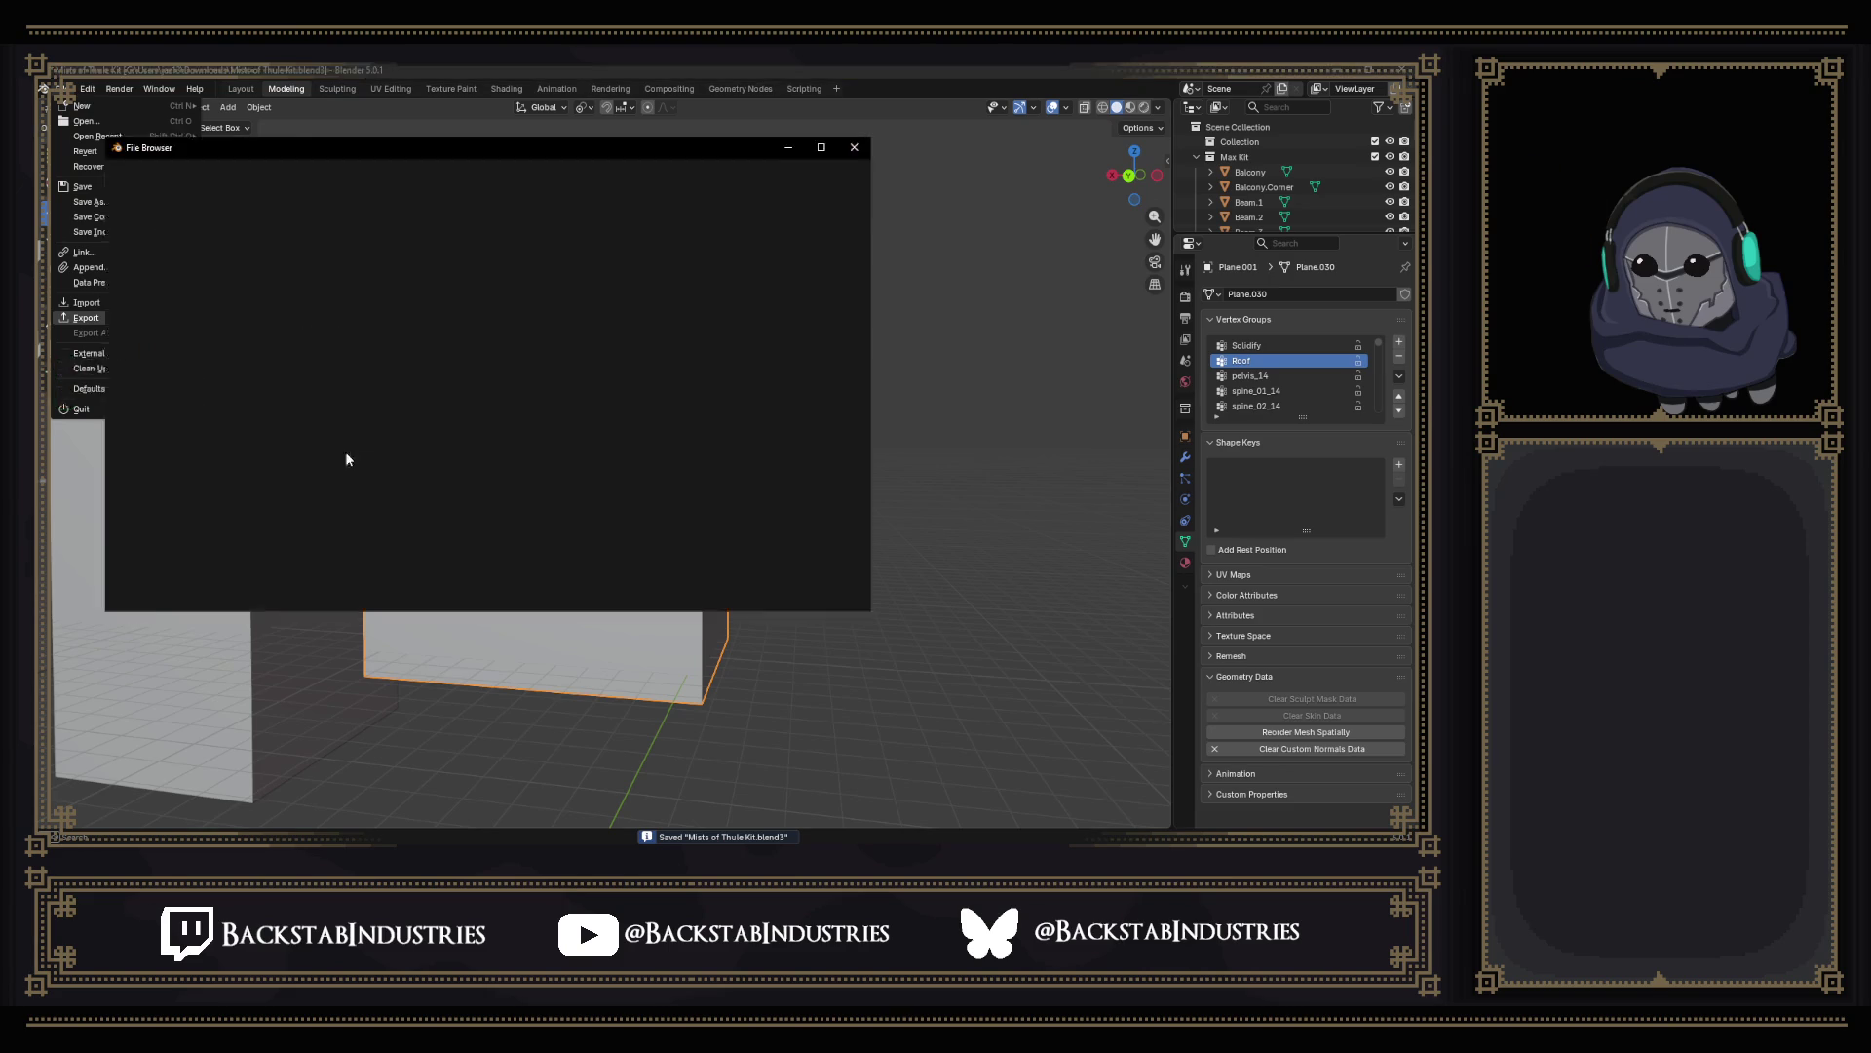
left_click(294, 437)
left_click(740, 604)
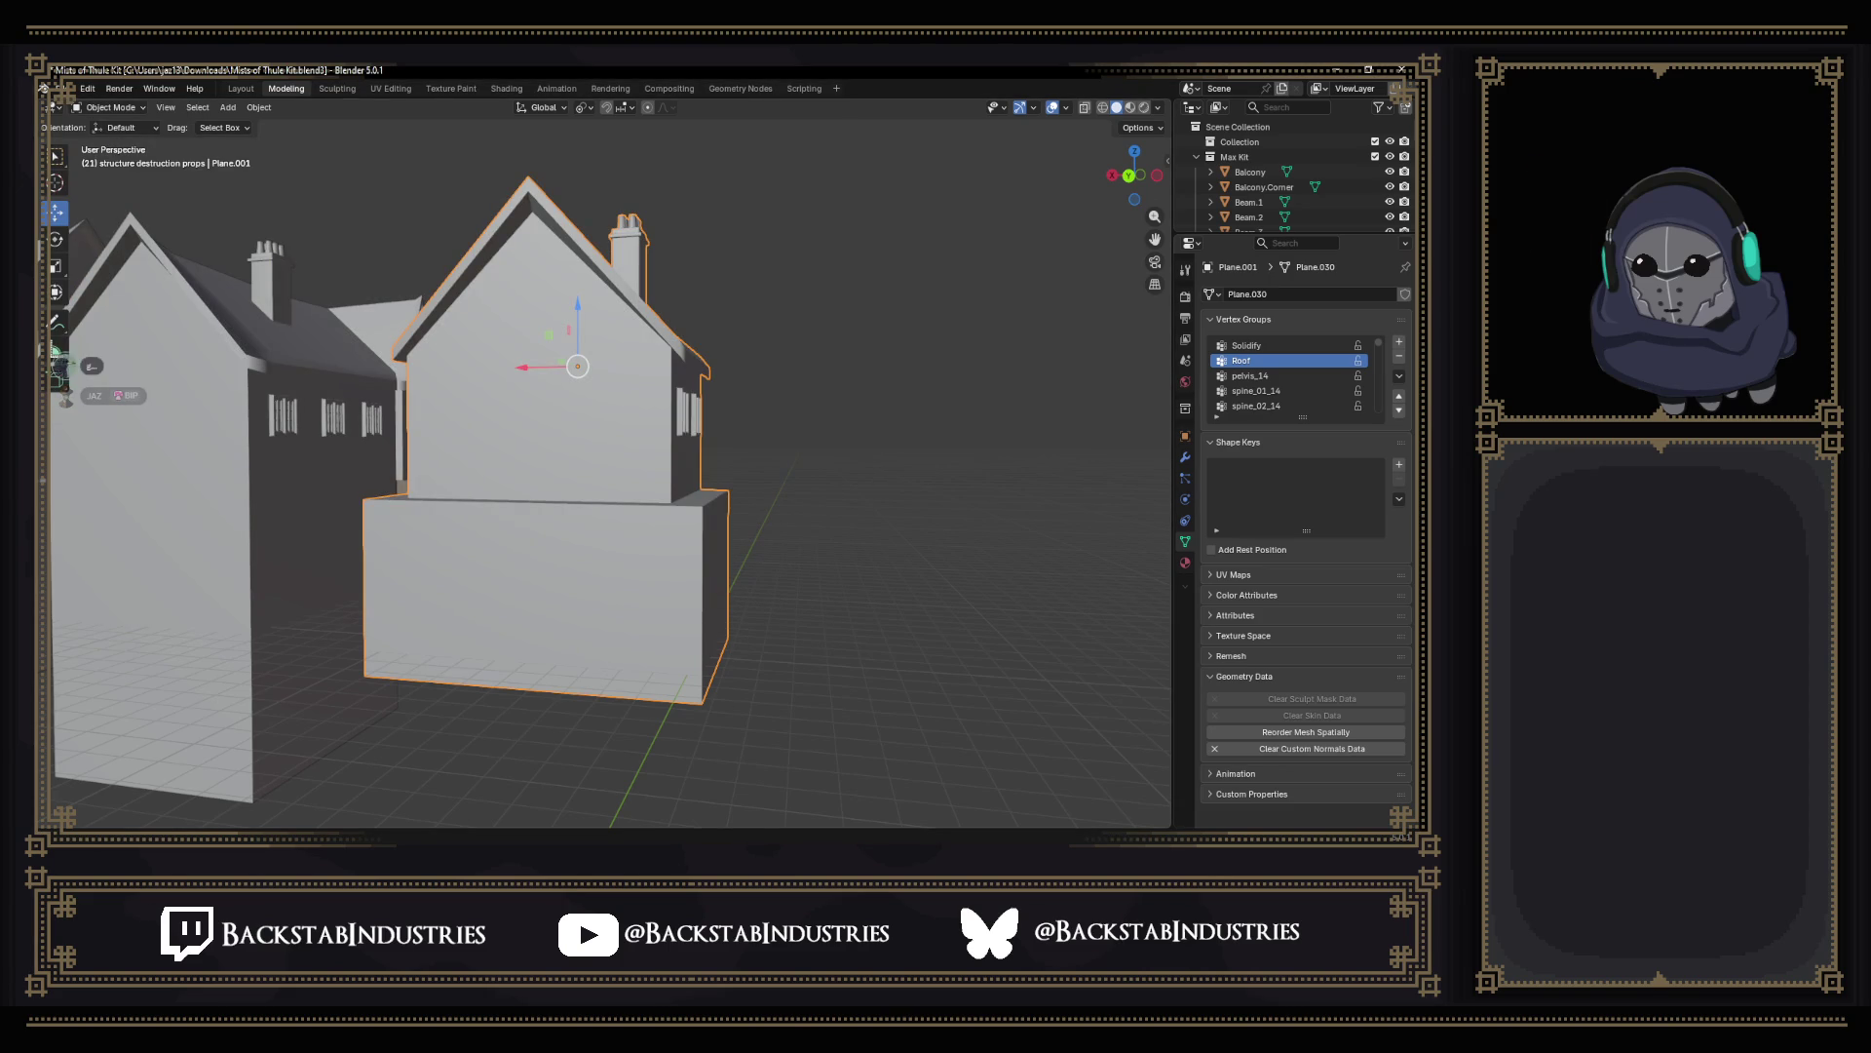
left_click(683, 798)
mouse_move(685, 428)
right_mouse_down()
mouse_move(633, 364)
mouse_move(656, 320)
mouse_move(666, 365)
mouse_move(673, 325)
mouse_move(687, 351)
right_mouse_up()
right_click_drag(820, 351, 1049, 392)
scroll(1050, 392, "down", 2)
mouse_move(1005, 356)
right_mouse_down()
mouse_move(1112, 381)
mouse_move(709, 375)
mouse_move(1055, 411)
mouse_move(966, 469)
mouse_move(731, 439)
right_mouse_up()
left_click(925, 501)
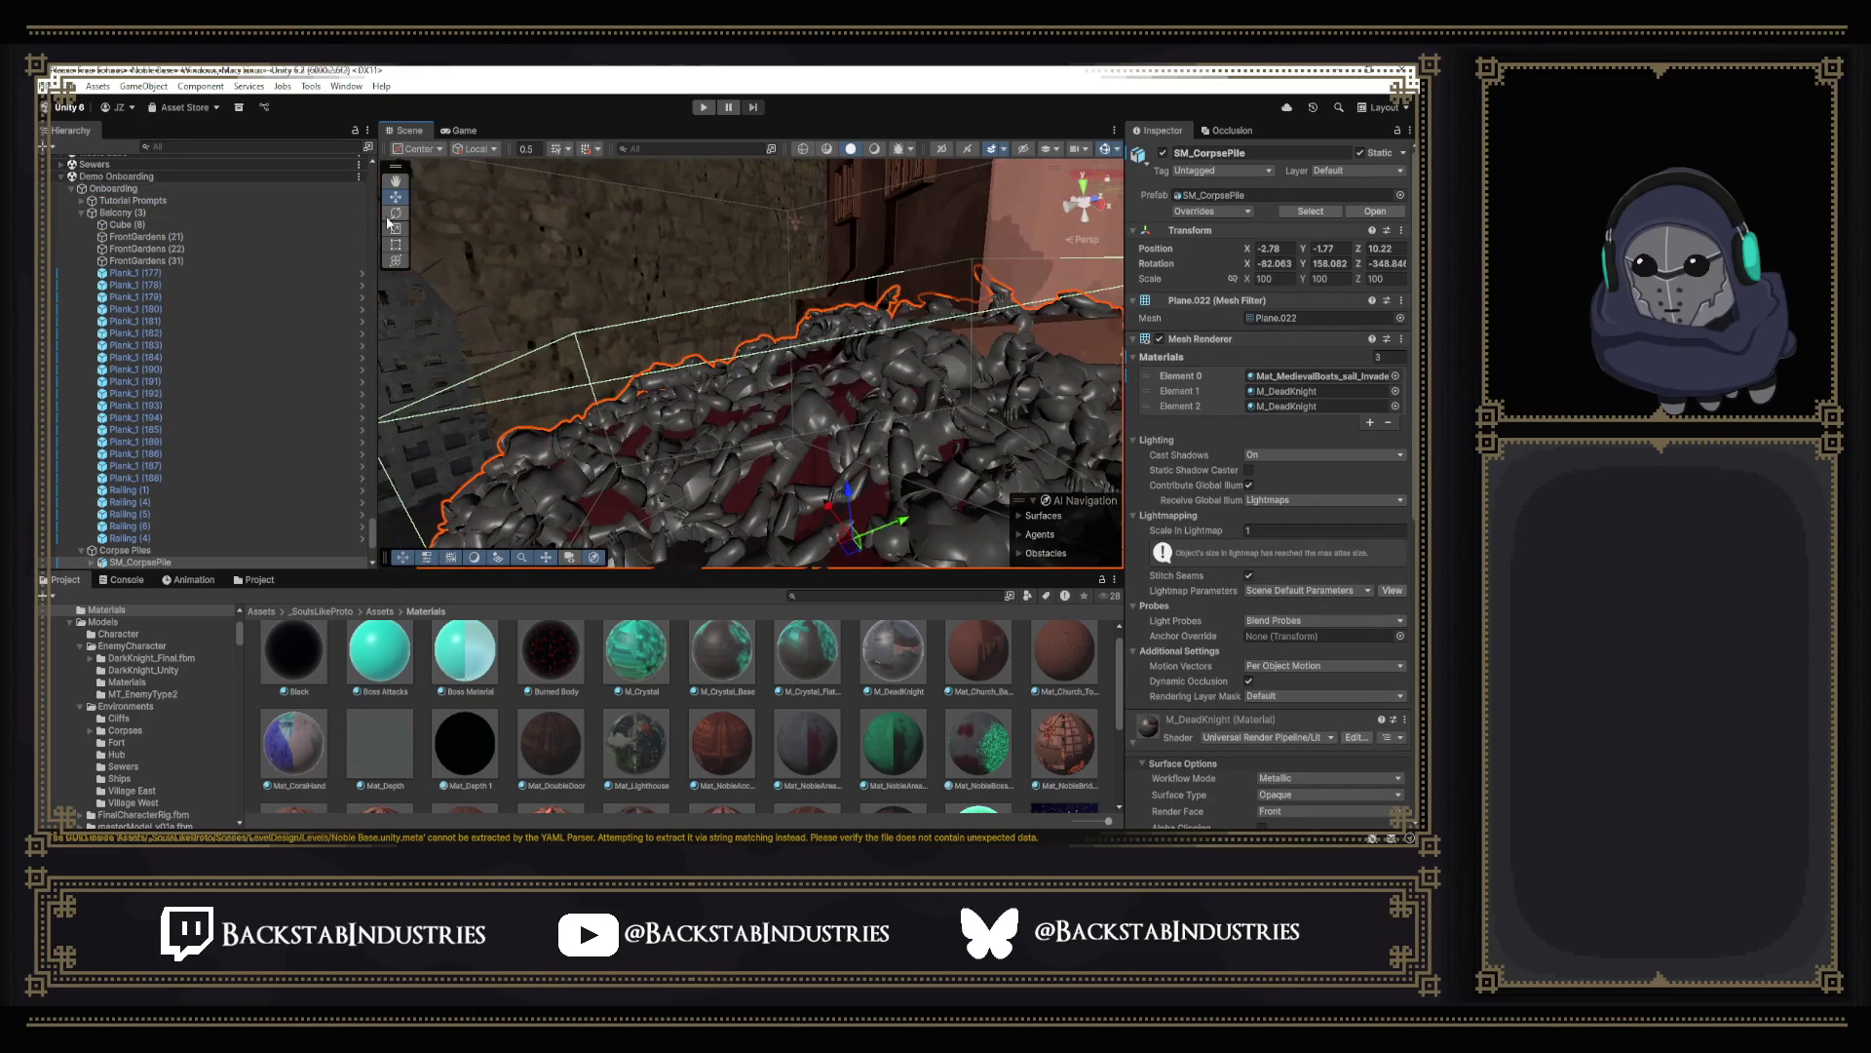
Rotate and move SM_CorpsePile further along the alley, check it from several angles, then select another pile.
right_click_drag(445, 223, 859, 447)
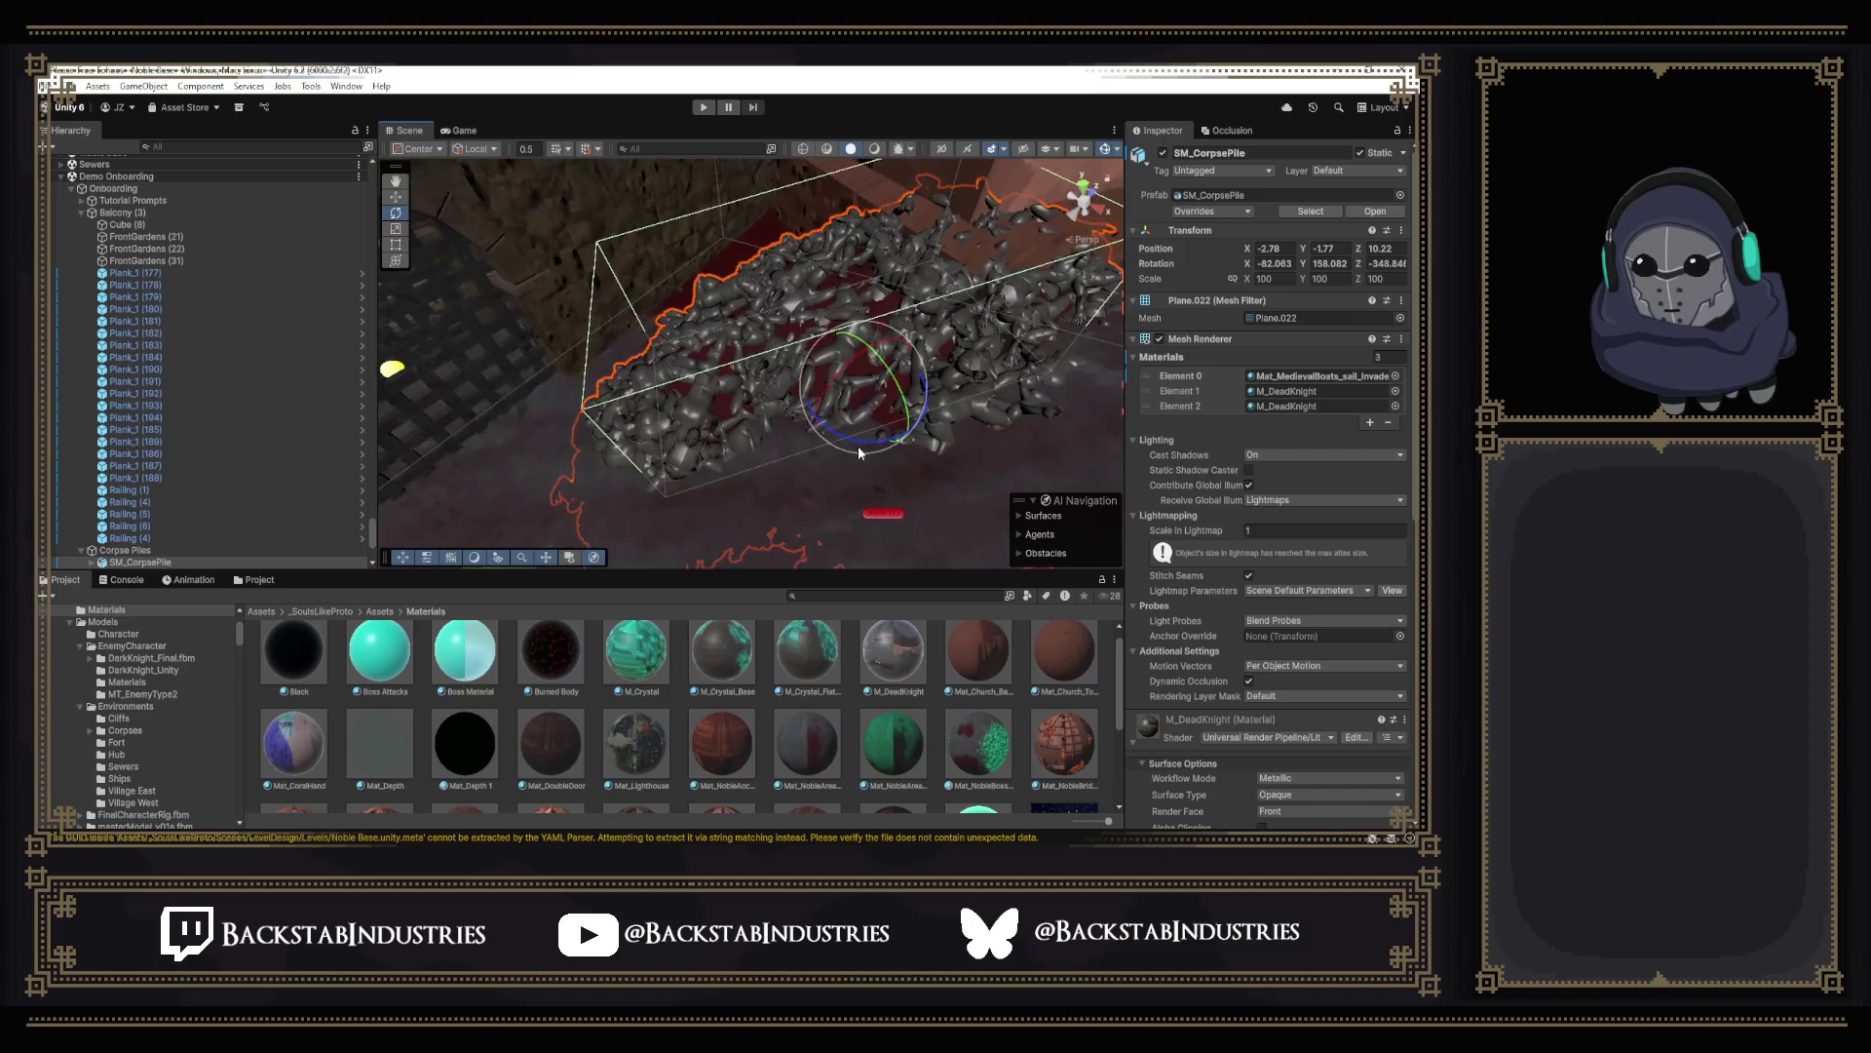
left_click_drag(863, 450, 619, 450)
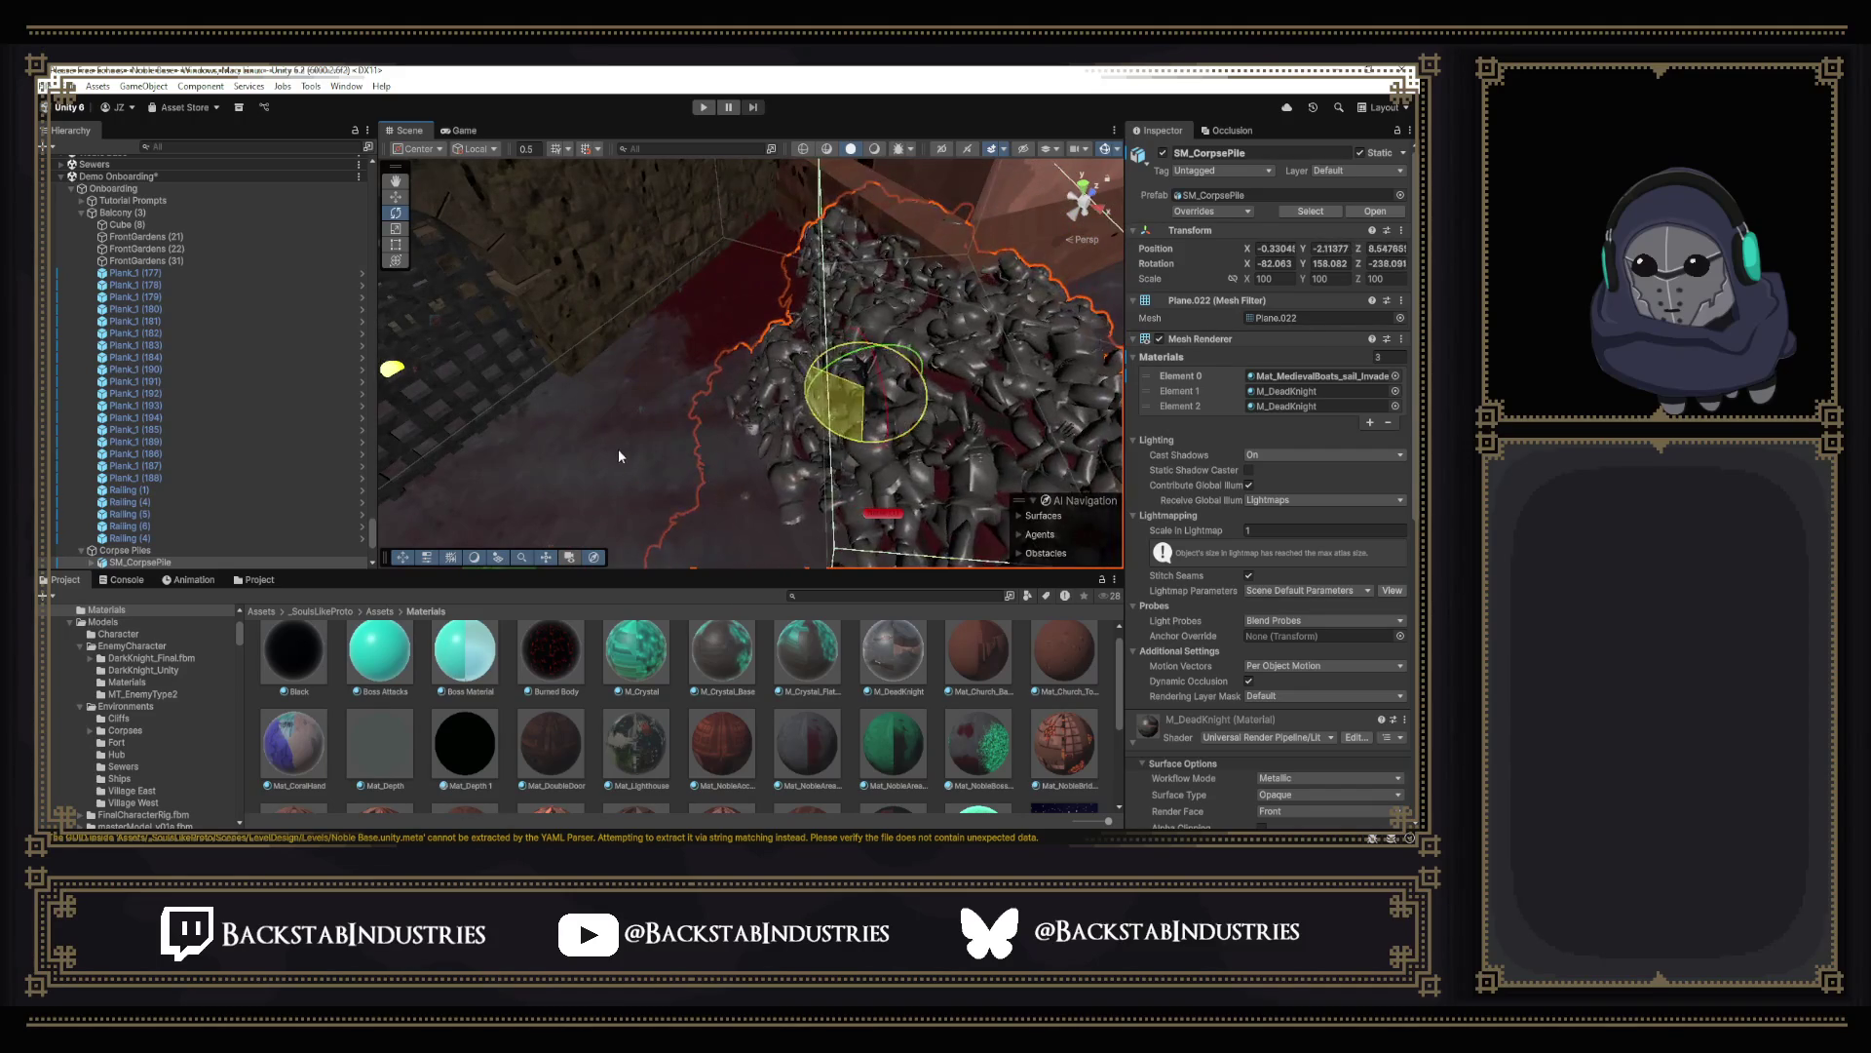
left_click_drag(862, 410, 725, 303)
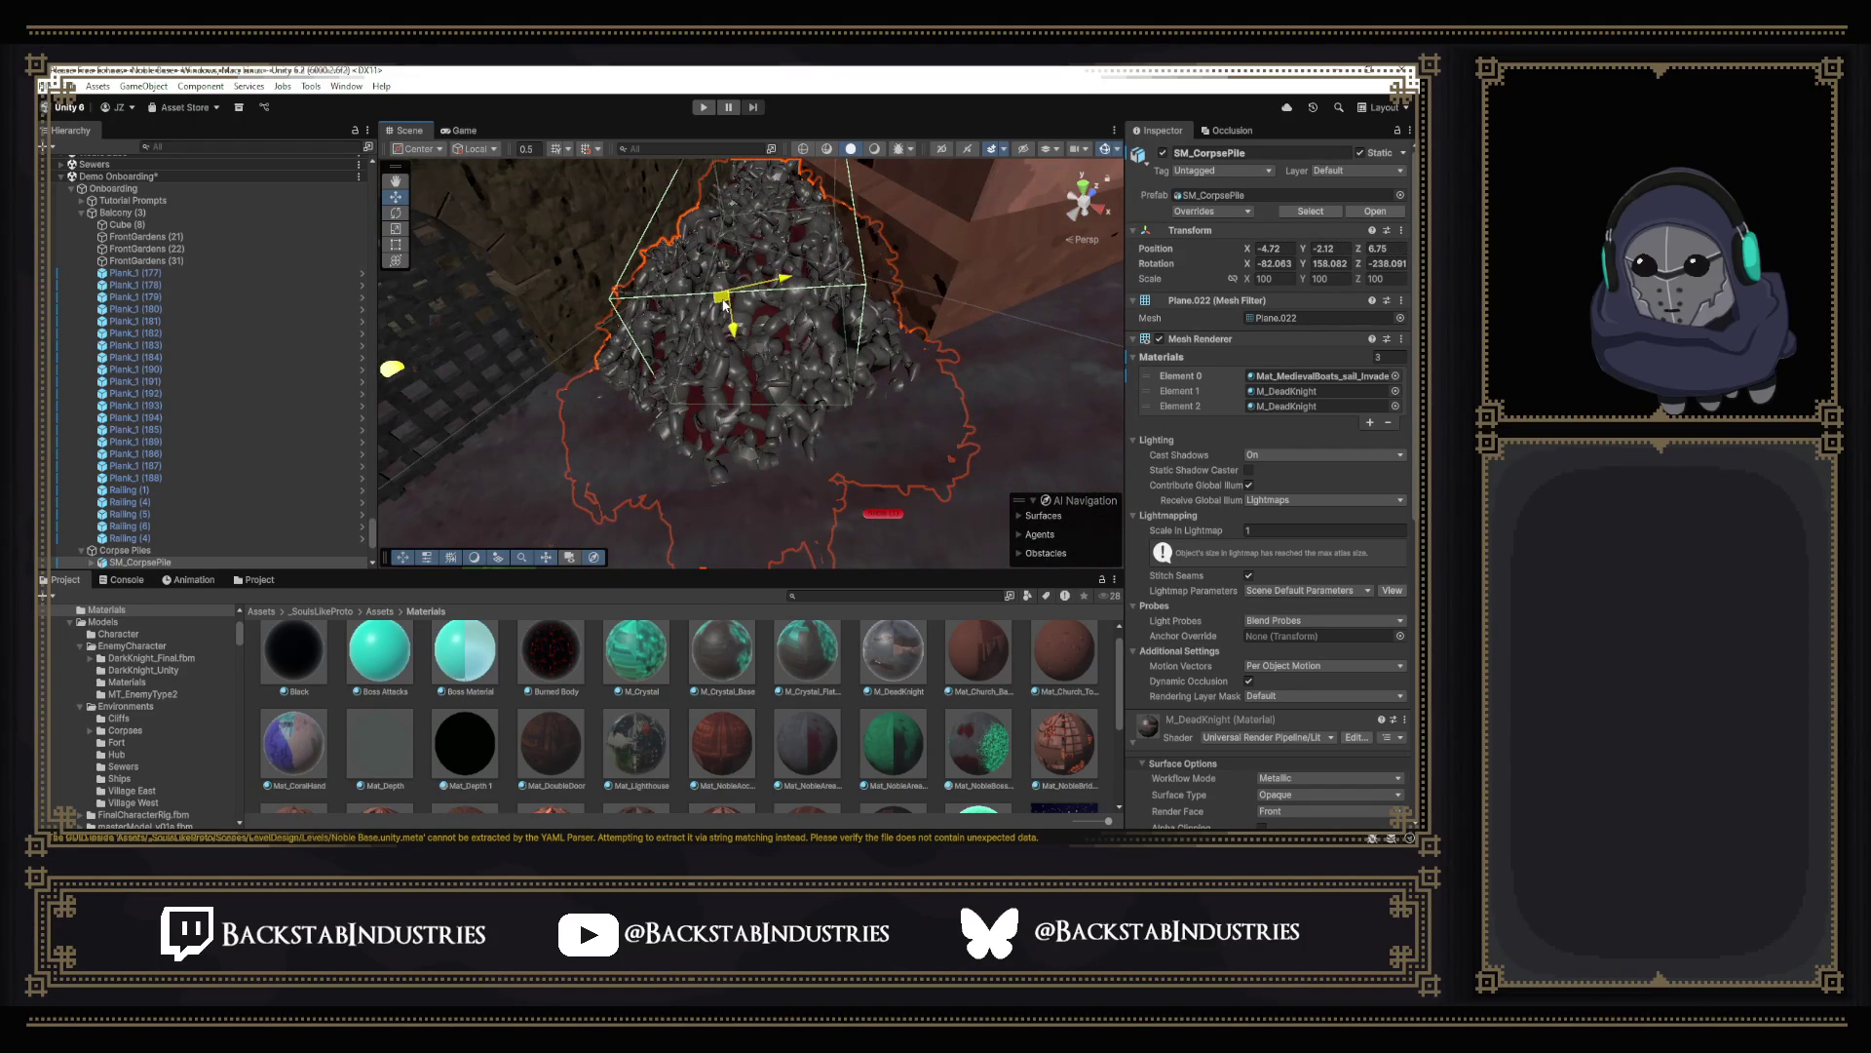
right_click_drag(807, 370, 870, 378)
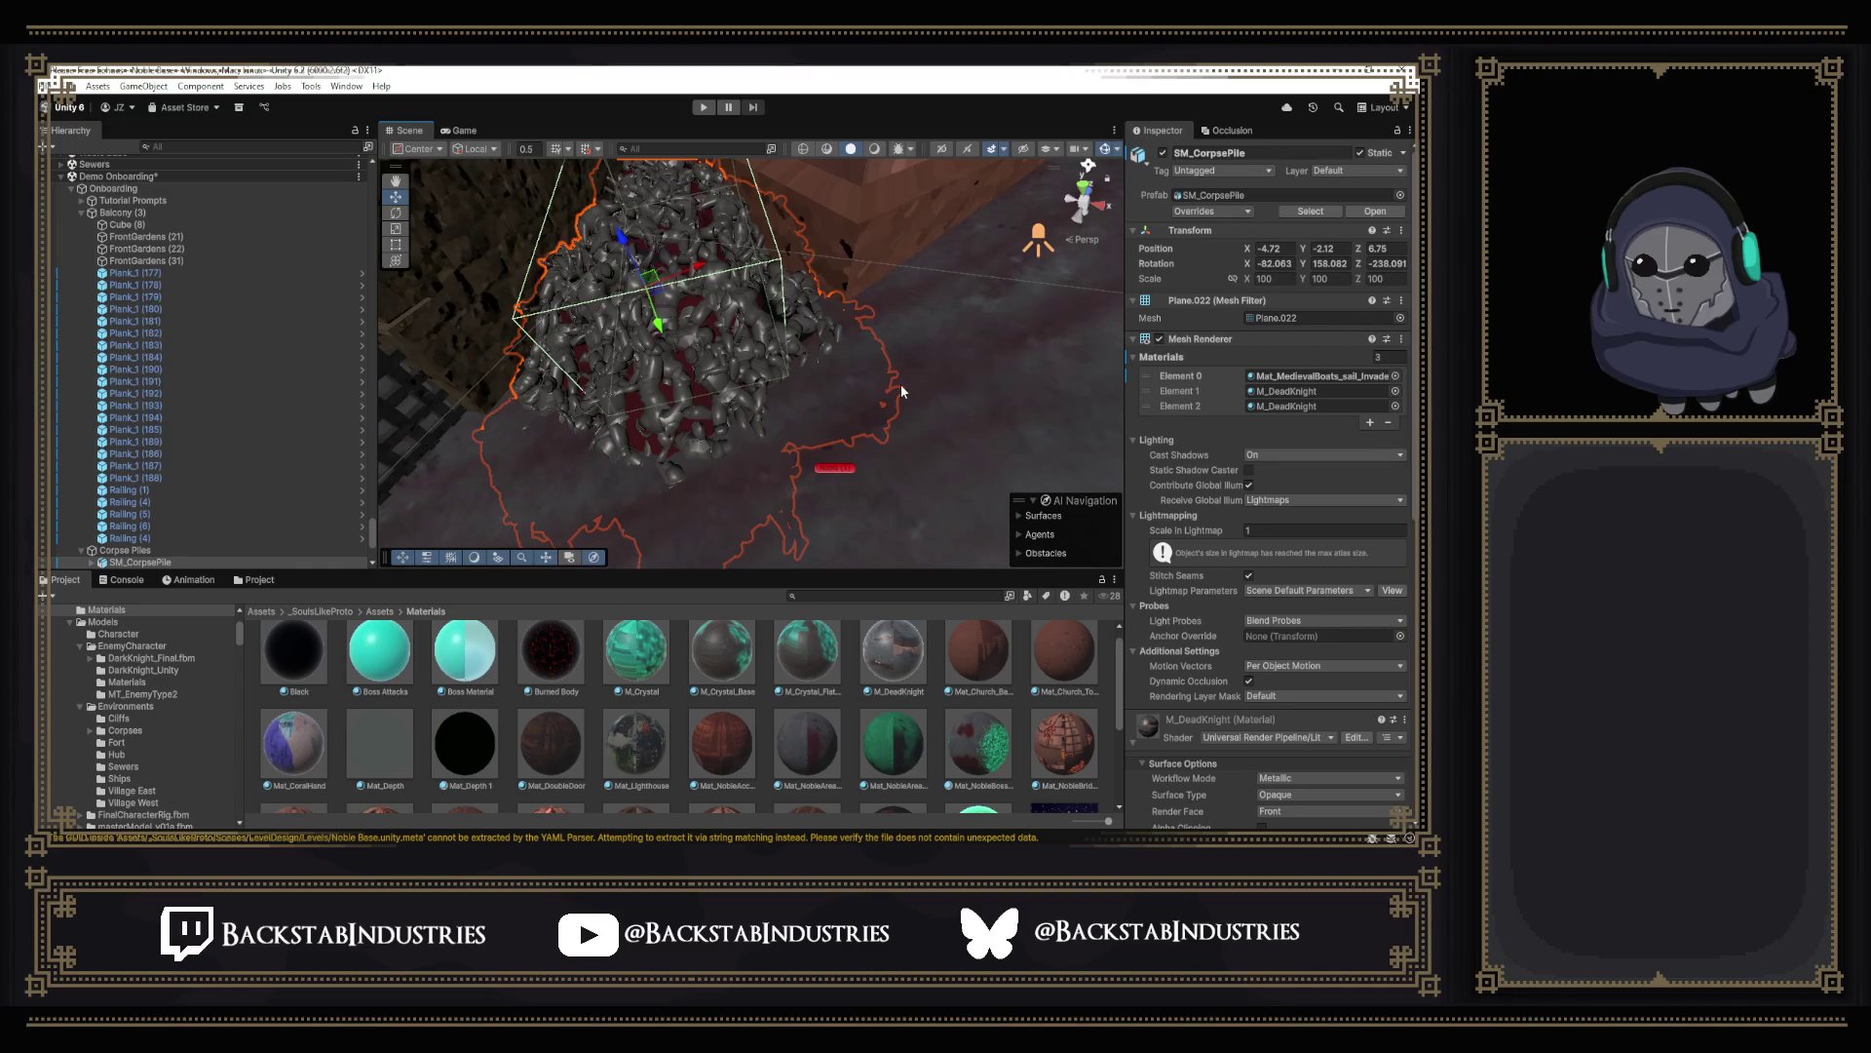
mouse_move(901, 385)
right_mouse_down()
mouse_move(695, 177)
mouse_move(891, 272)
right_mouse_up()
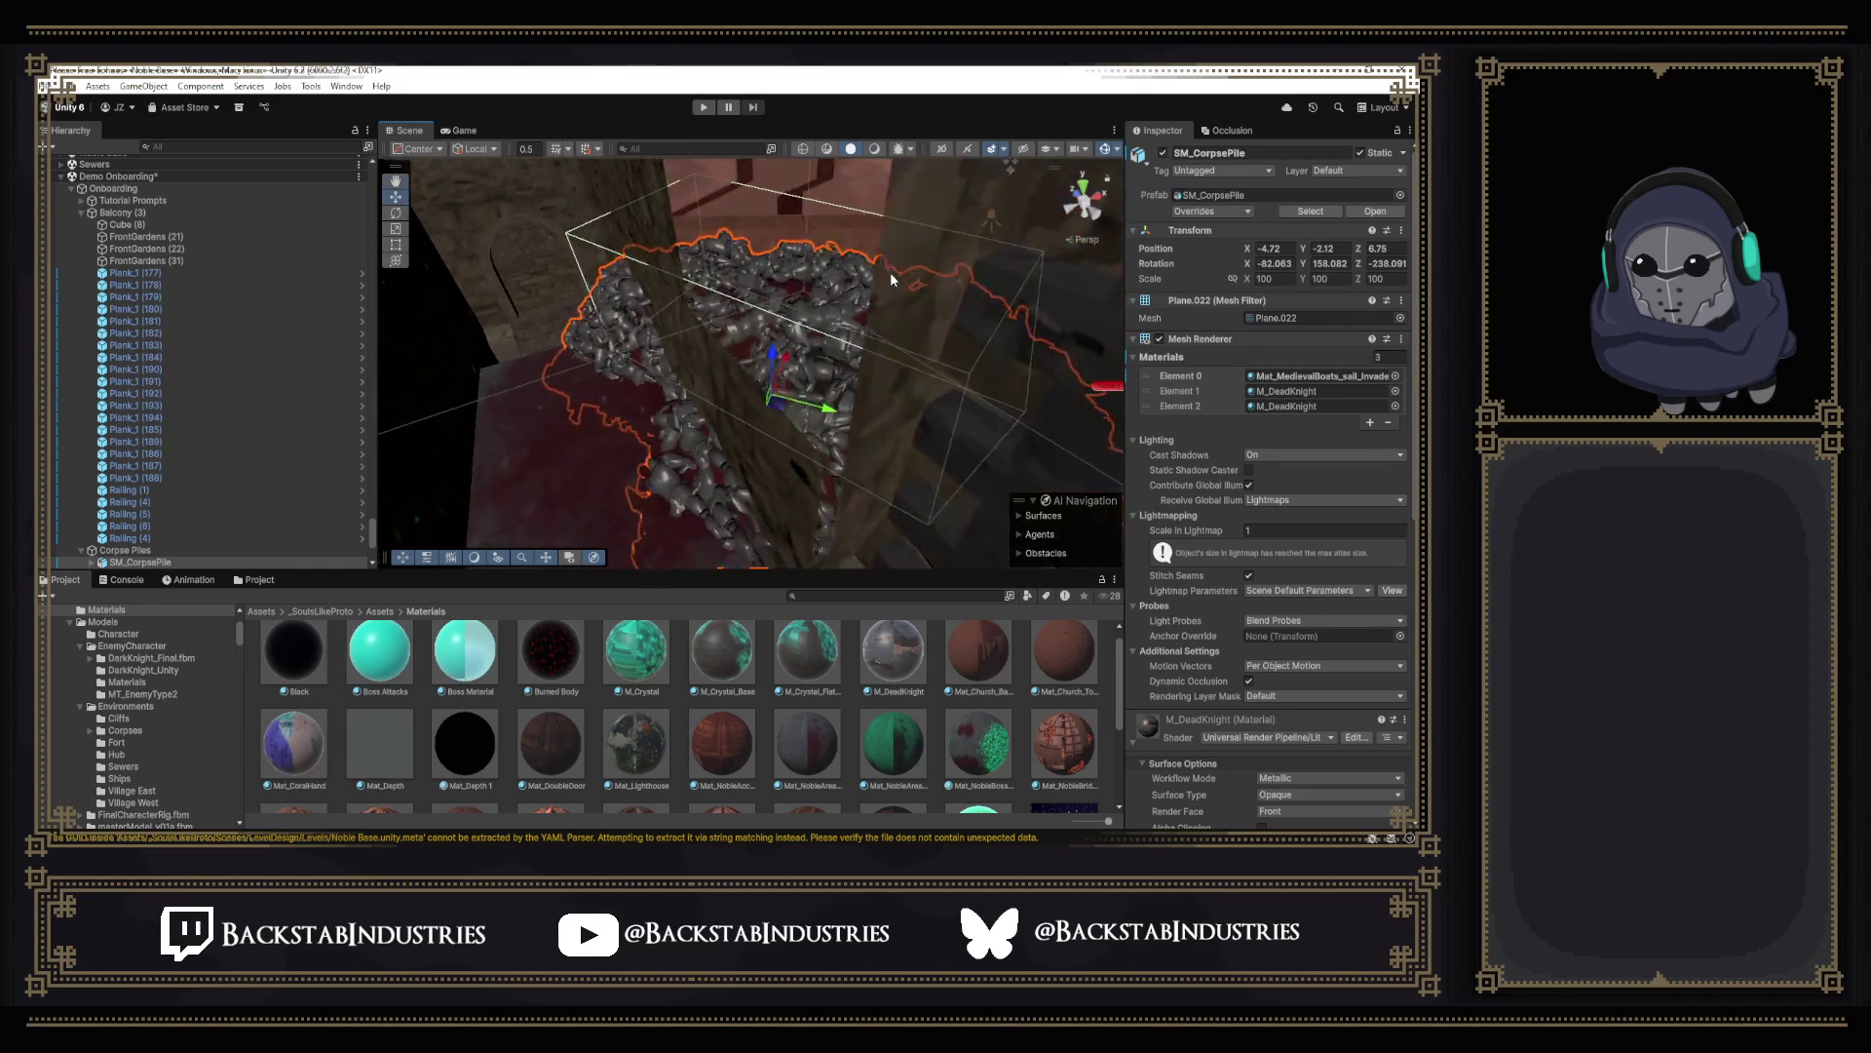
mouse_move(827, 351)
right_mouse_down()
mouse_move(989, 230)
mouse_move(694, 480)
right_mouse_up()
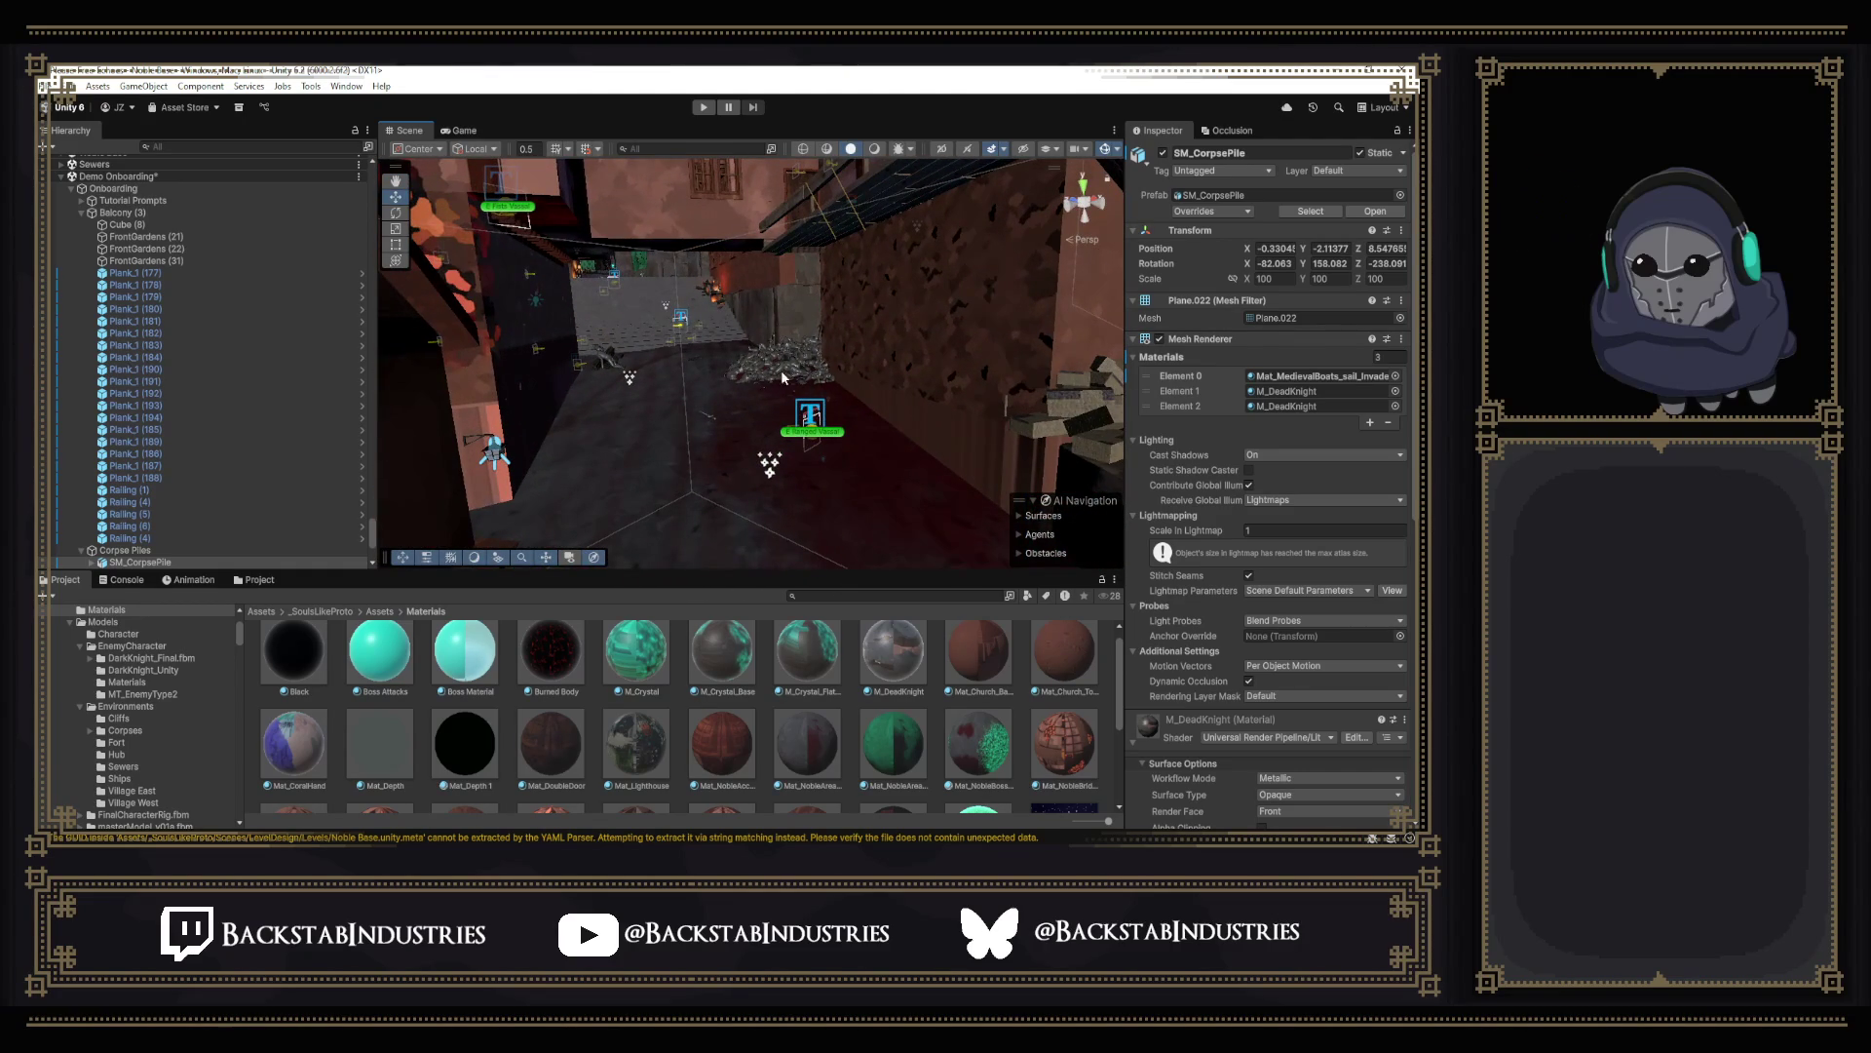
left_click(781, 374)
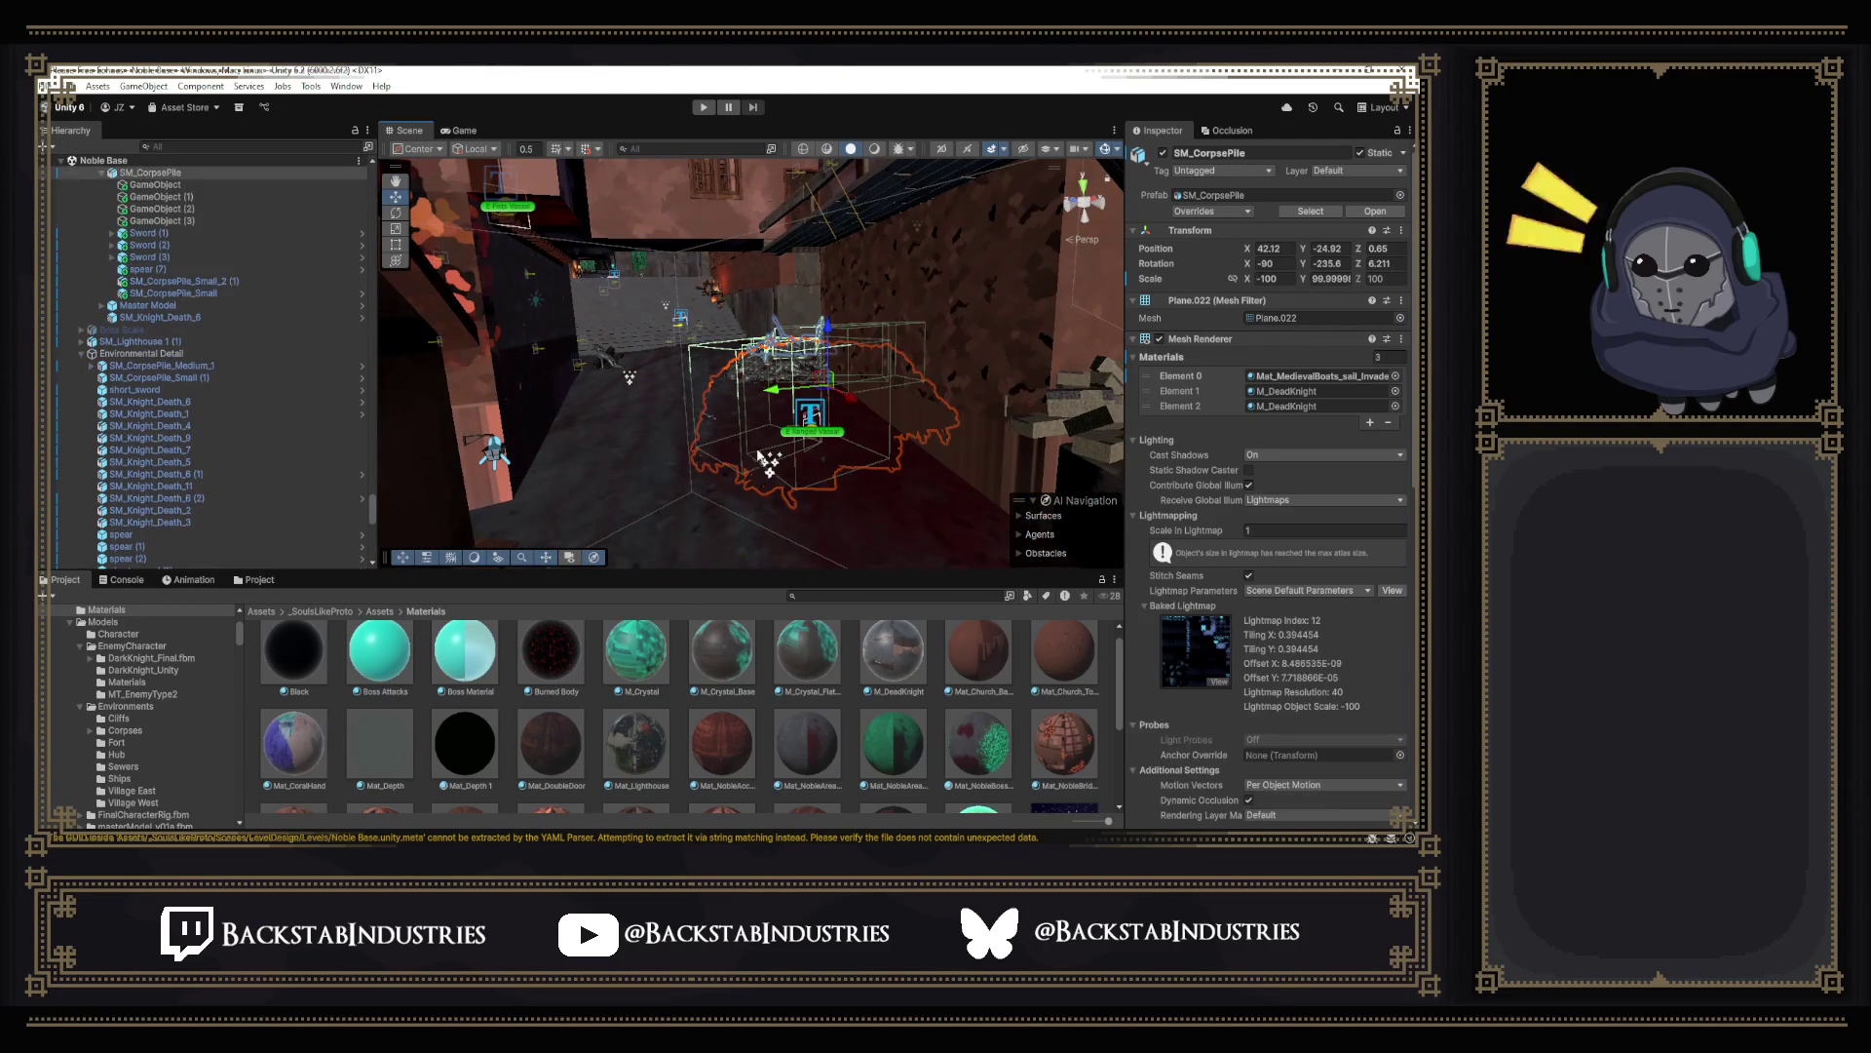
left_click(1224, 196)
double_click(293, 667)
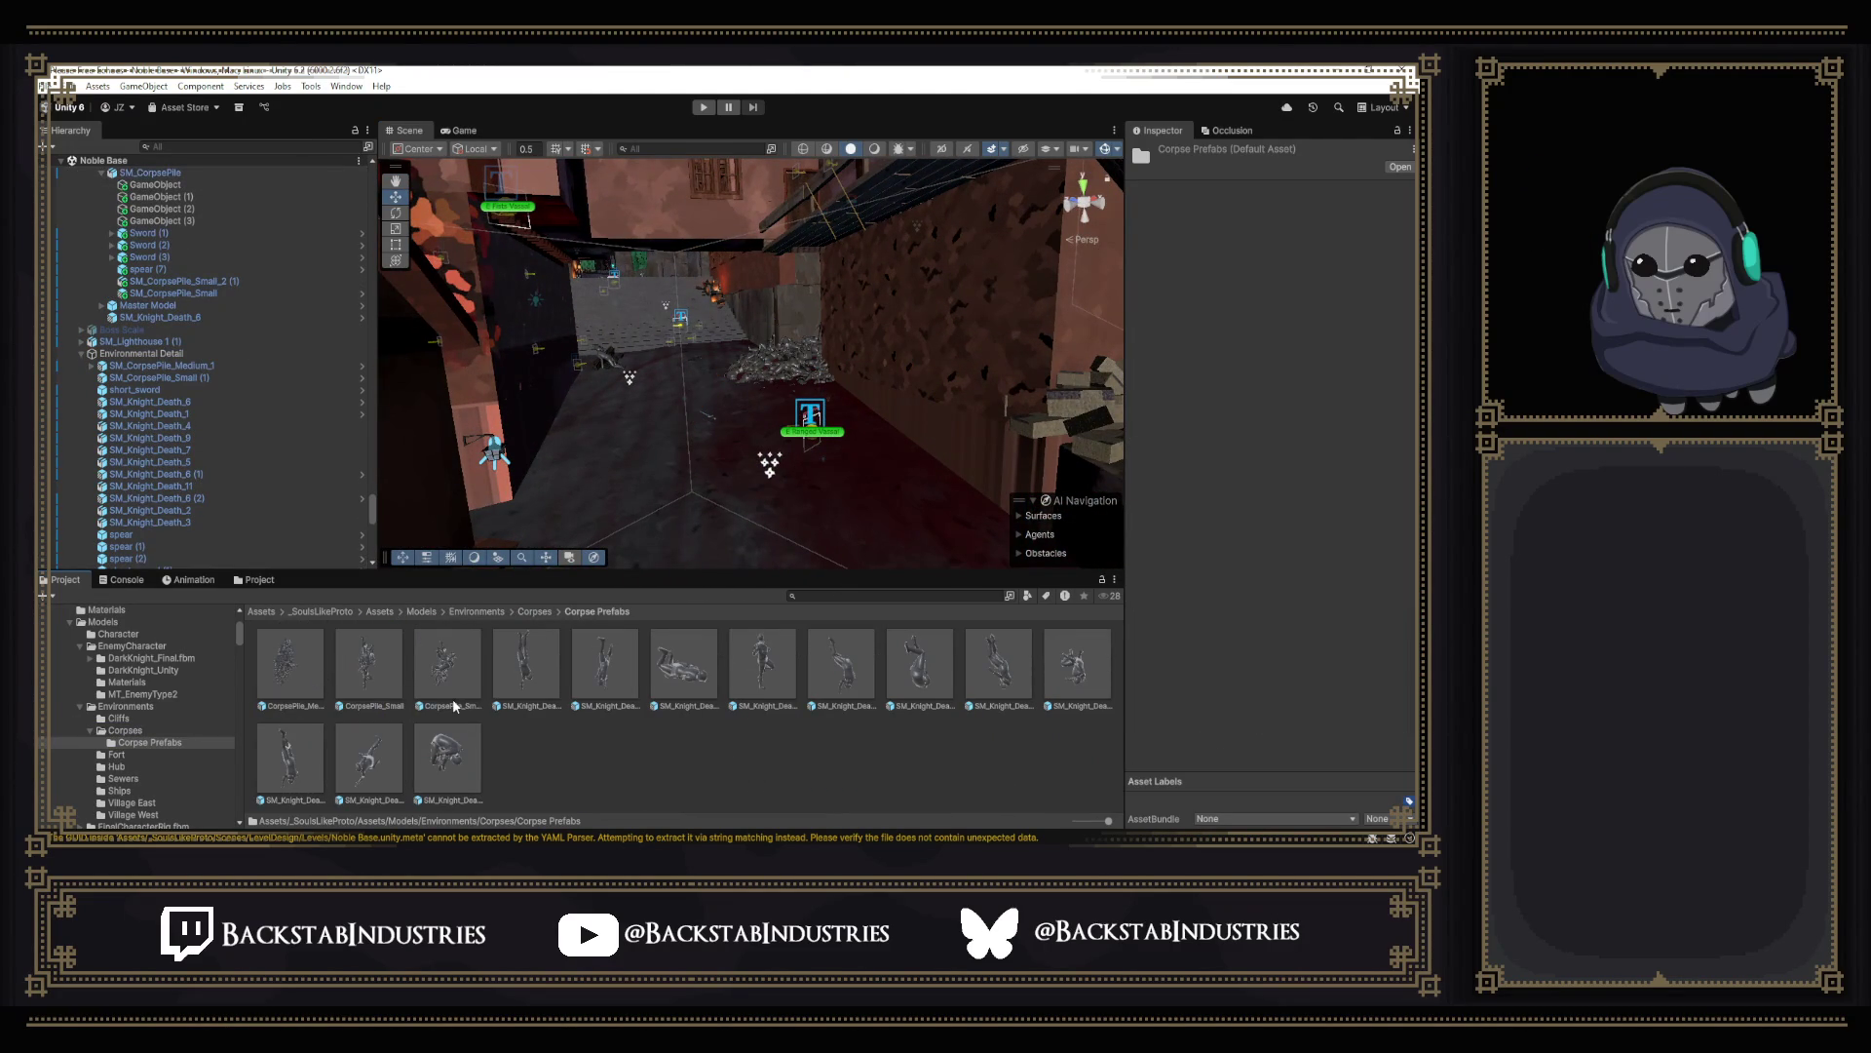
left_click(450, 651)
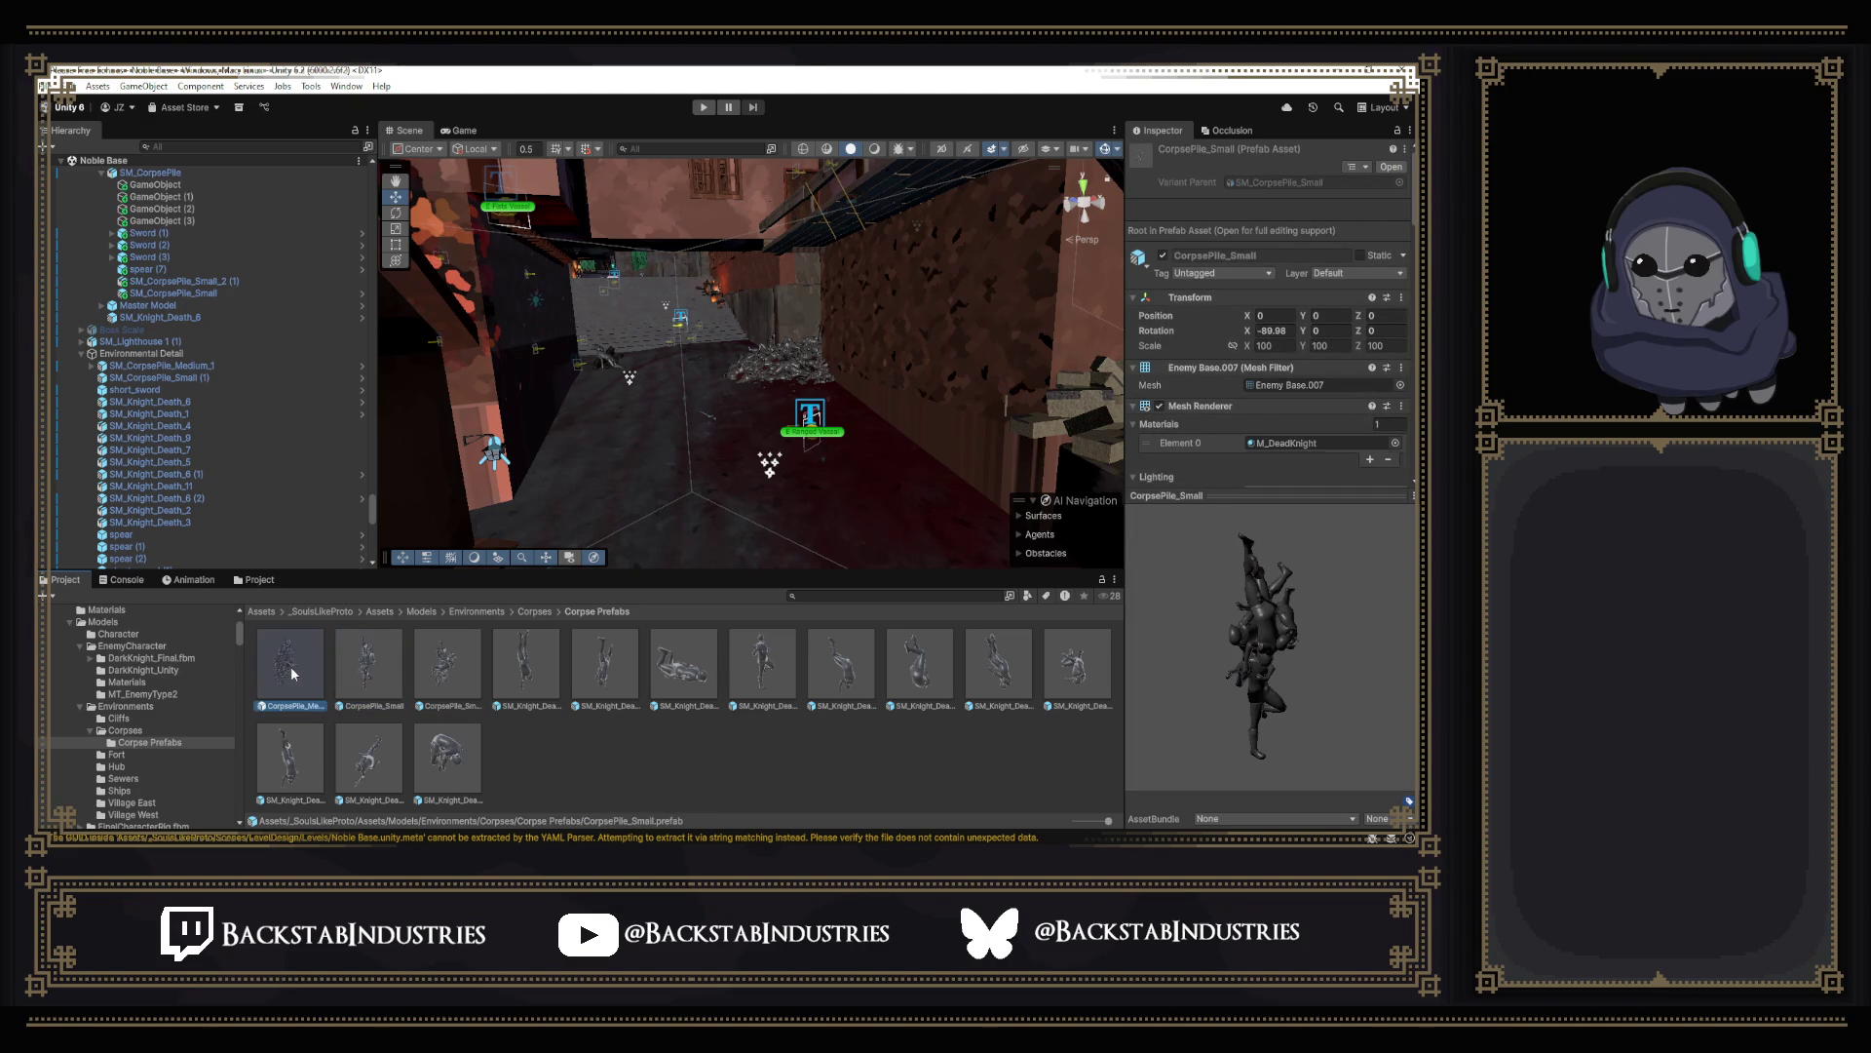
left_click_drag(300, 666, 771, 541)
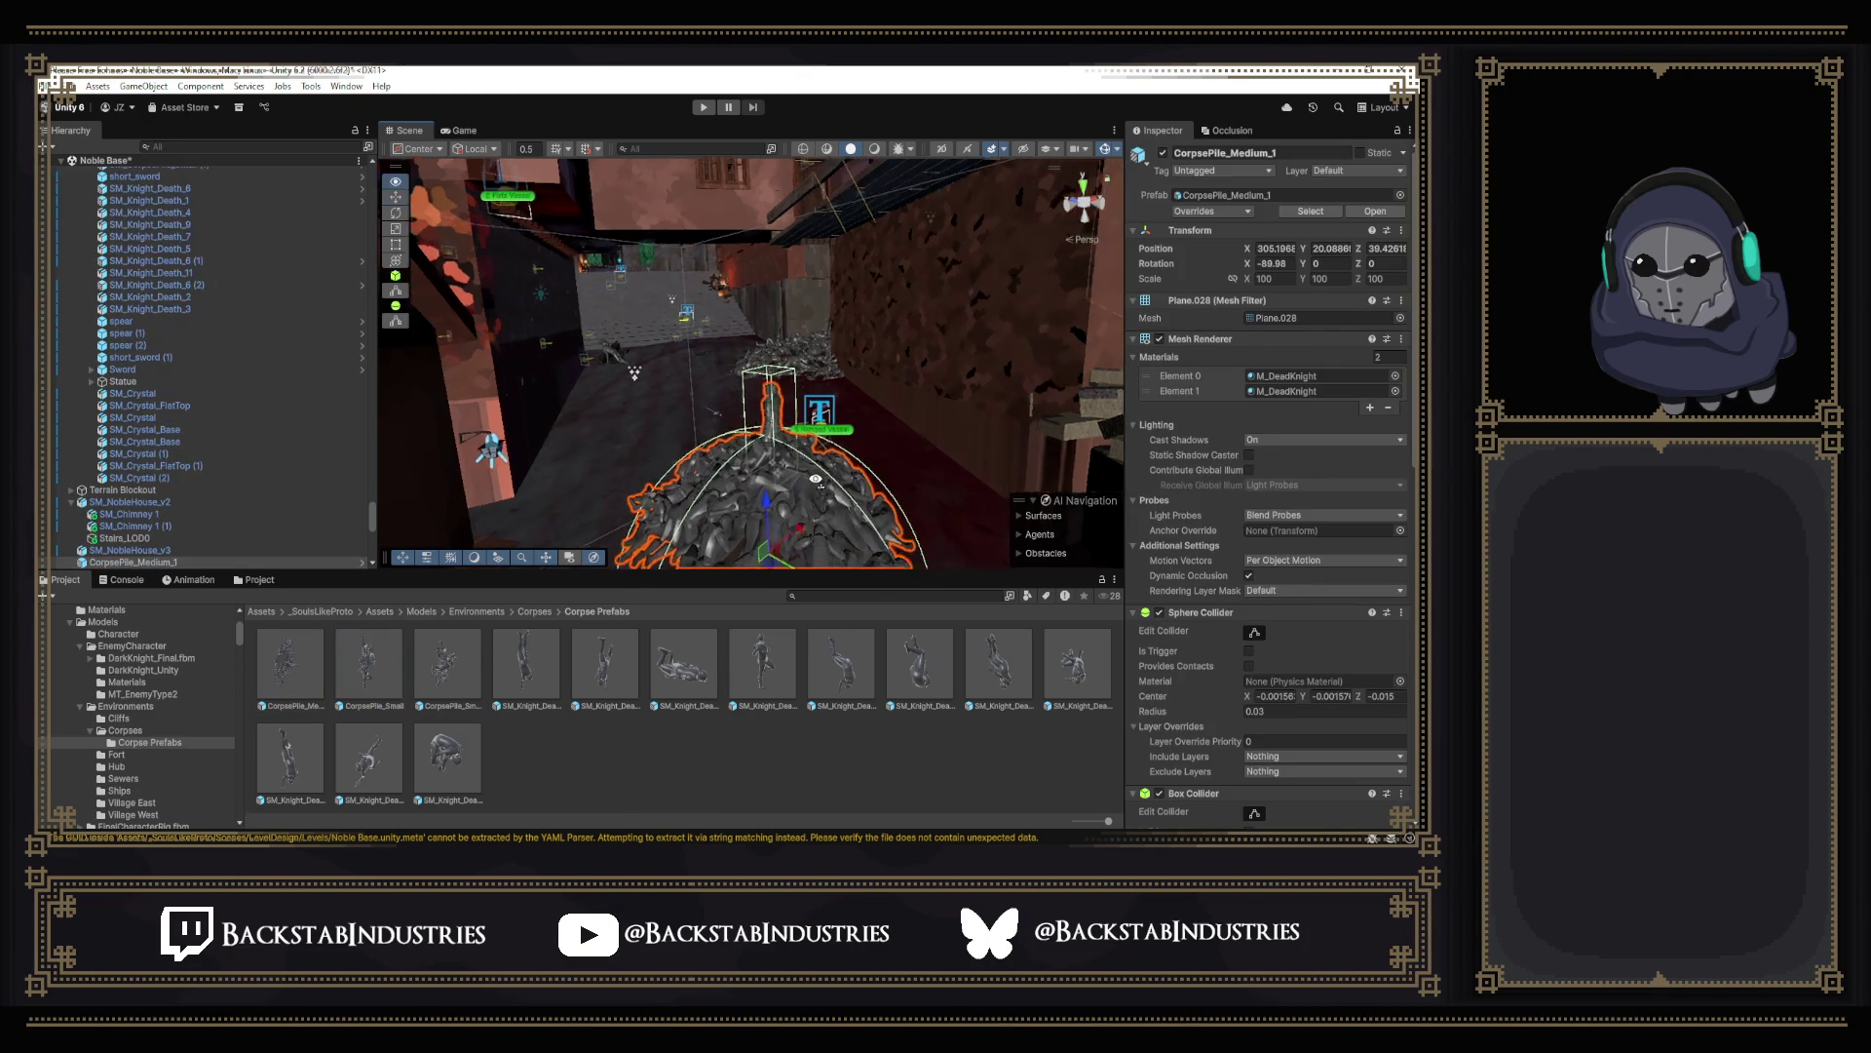
right_click_drag(770, 541, 761, 442)
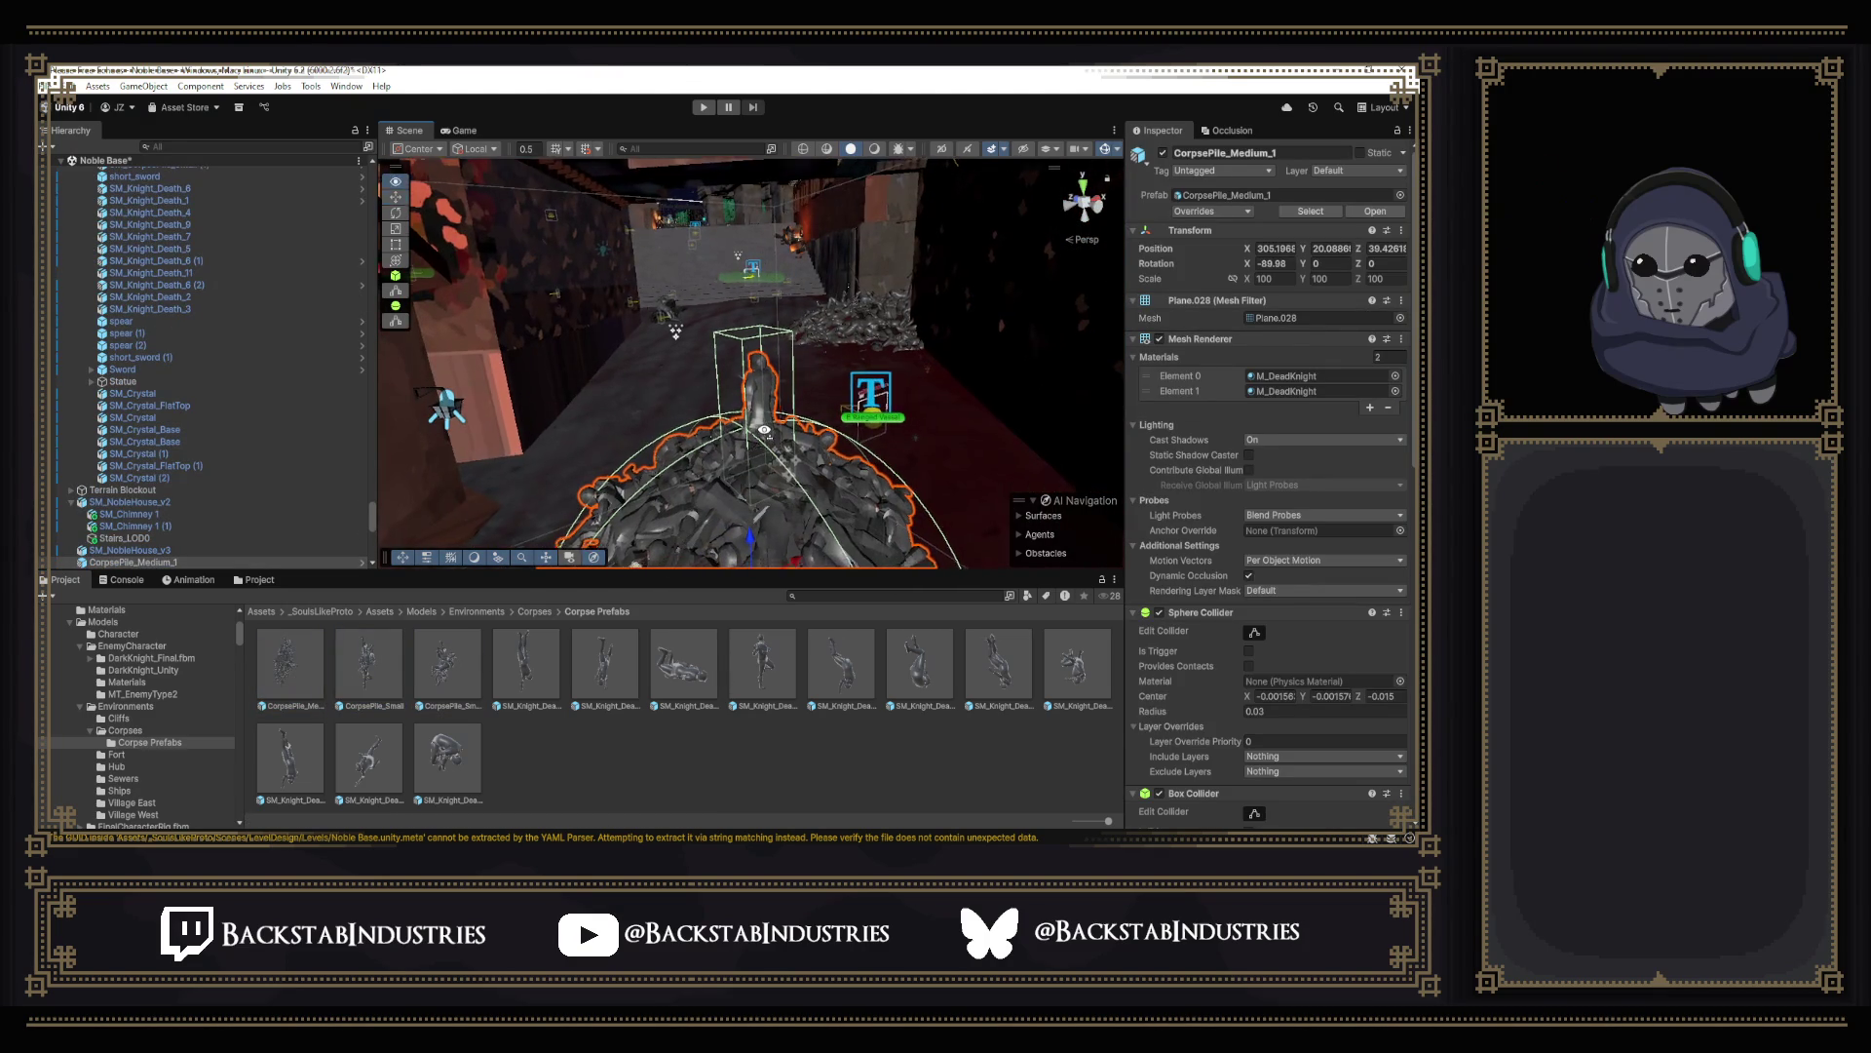
scroll(761, 424, "up", 8)
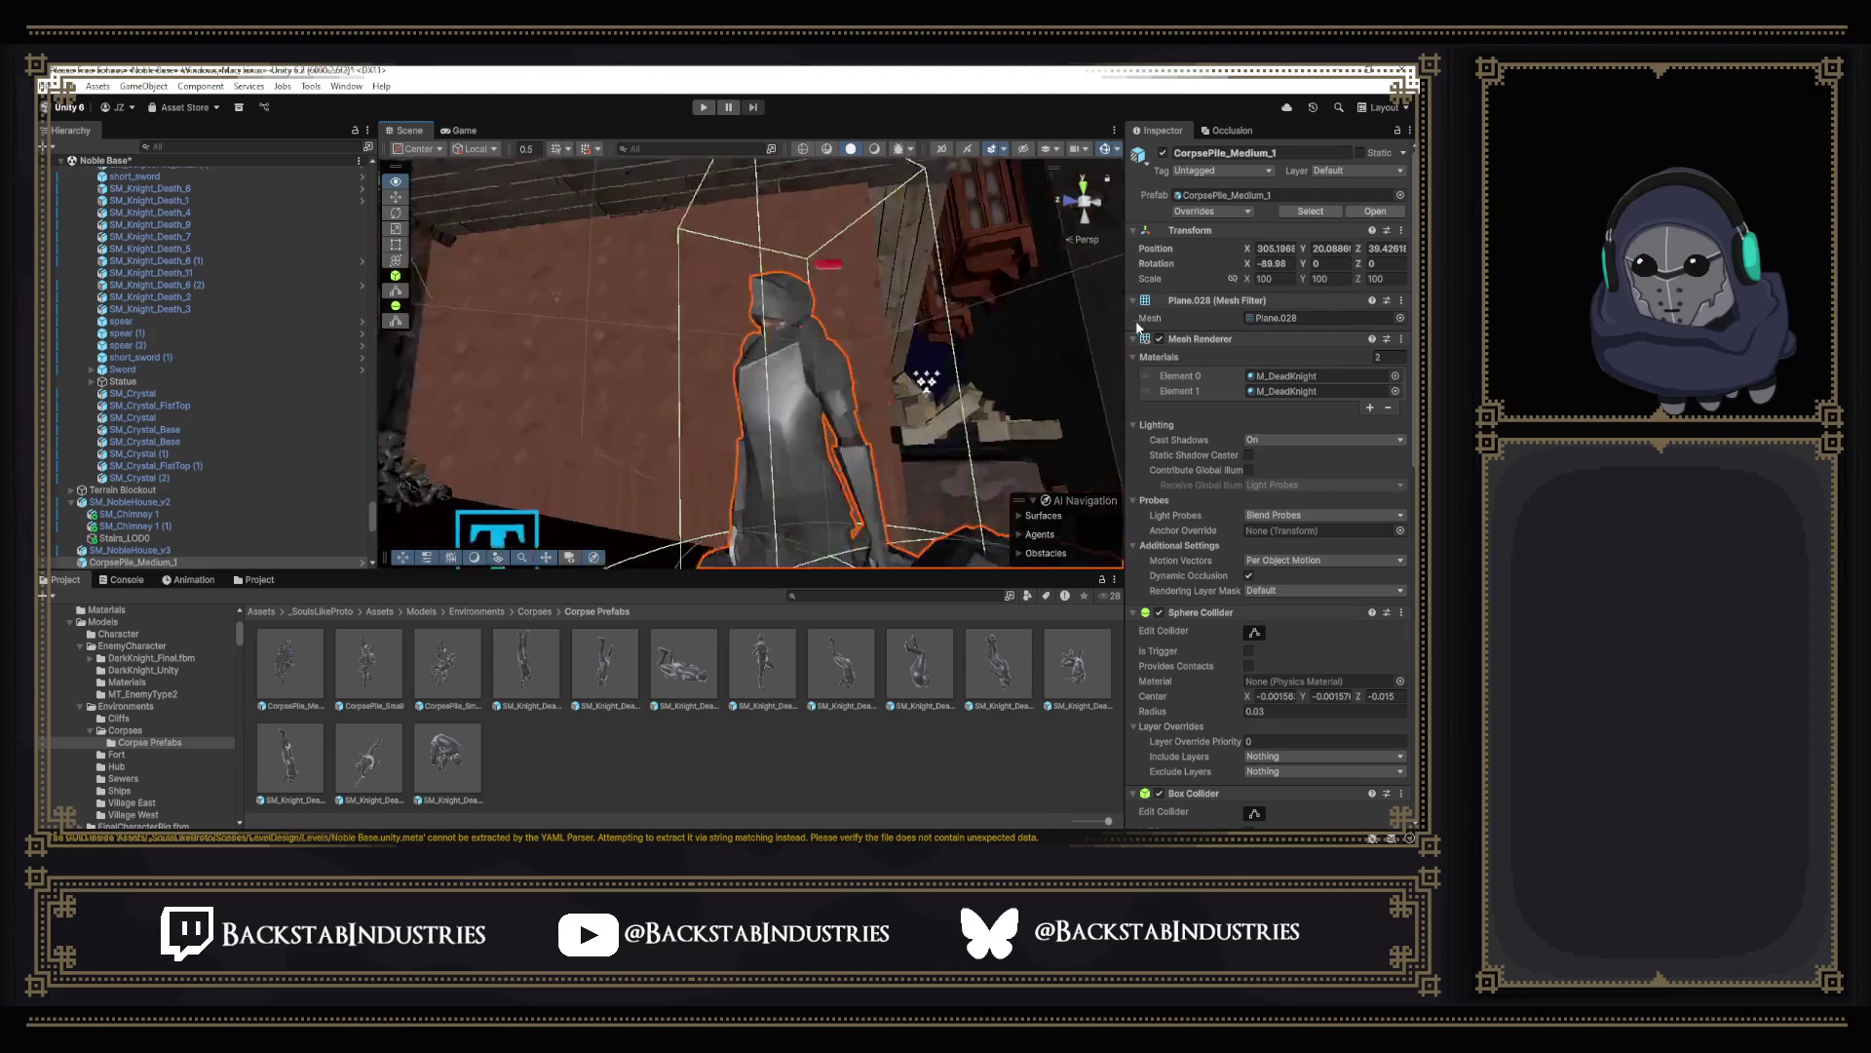
scroll(761, 425, "down", 5)
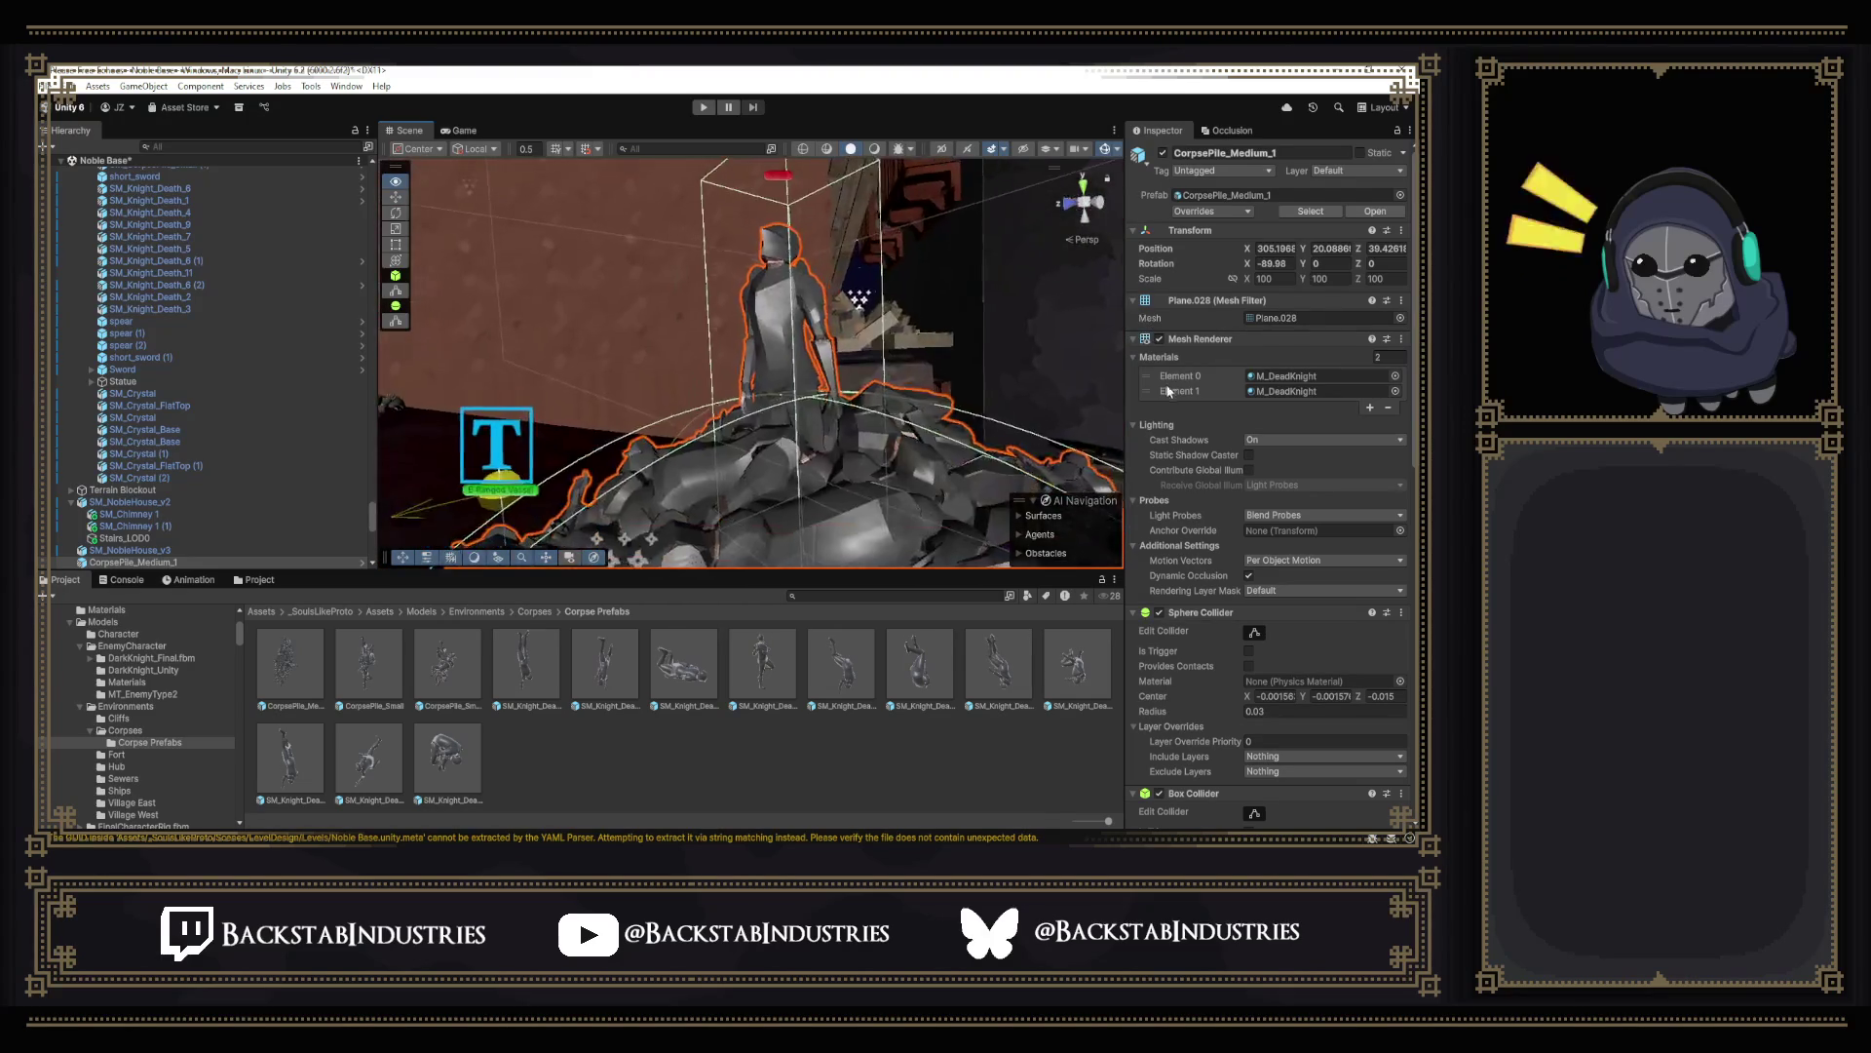
right_click_drag(862, 297, 602, 383)
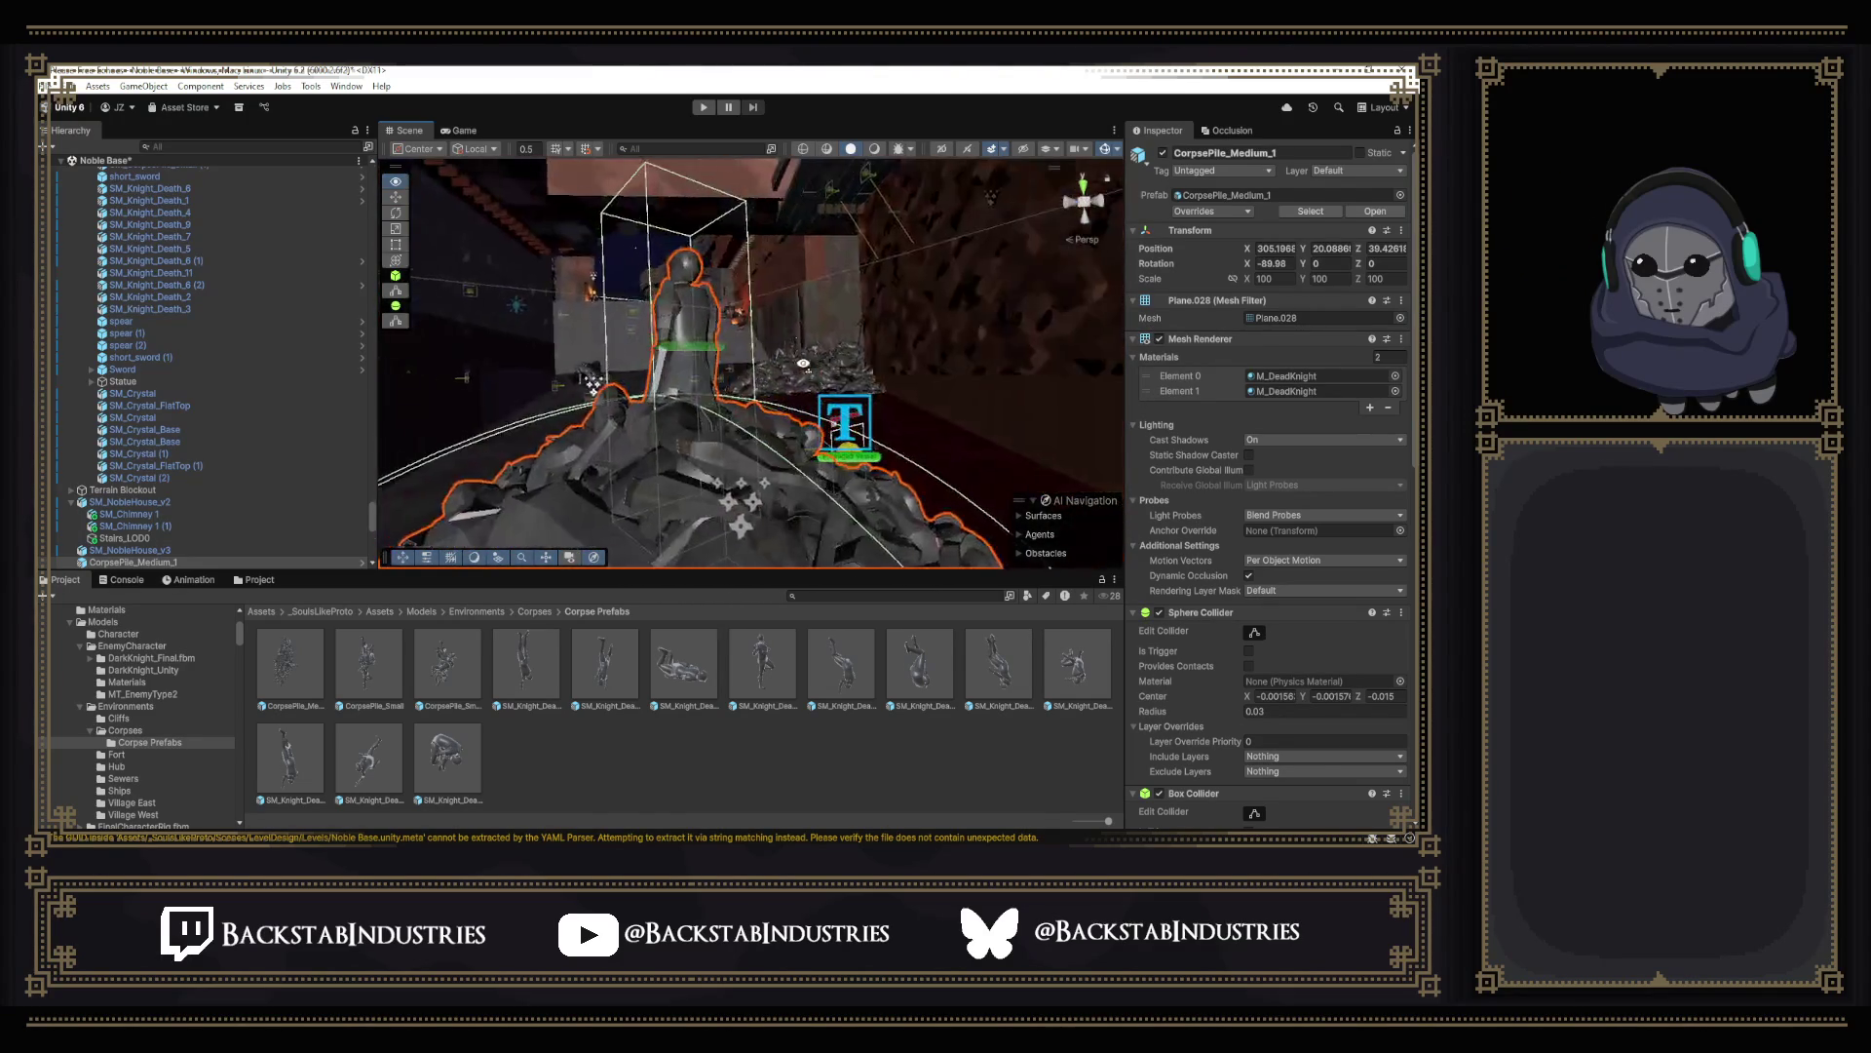
mouse_move(793, 361)
right_mouse_down()
mouse_move(559, 401)
mouse_move(516, 217)
mouse_move(957, 358)
mouse_move(482, 419)
mouse_move(694, 471)
mouse_move(632, 553)
right_mouse_up()
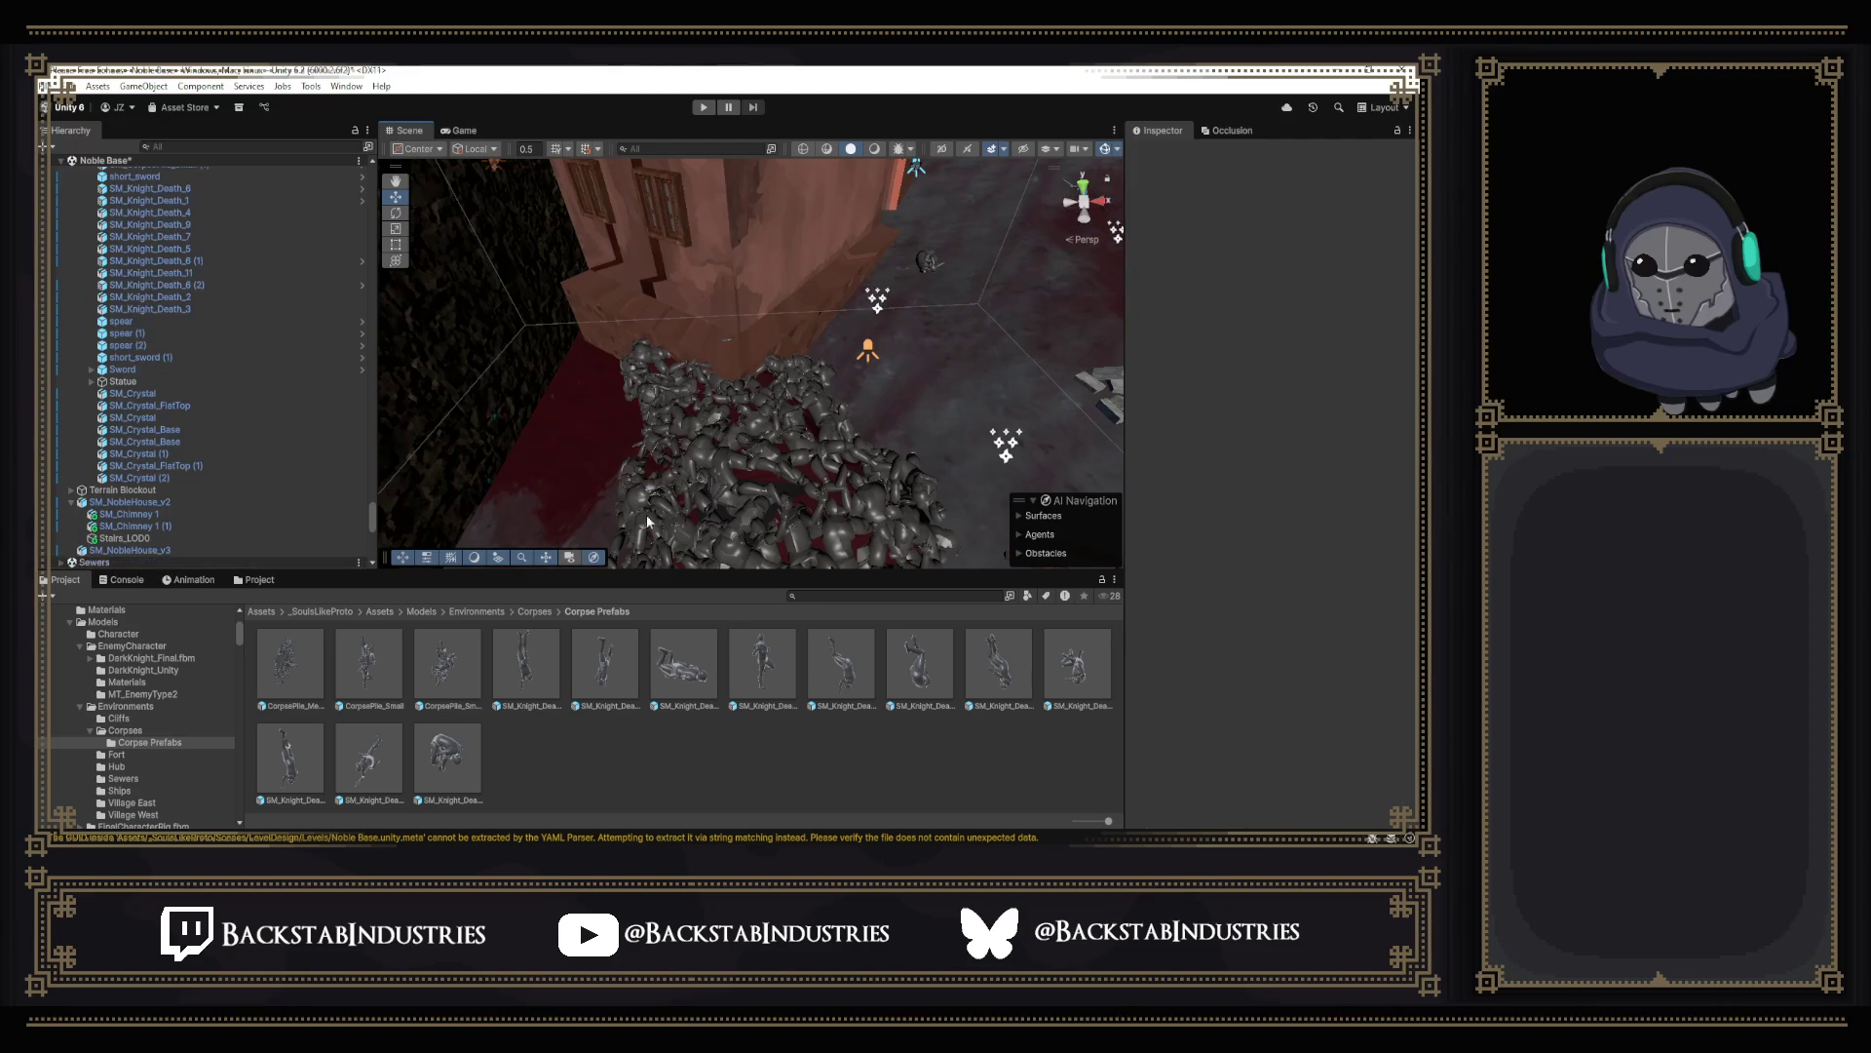
Select the large corpse pile, undo the last change and fly through the level inspecting it.
left_click(669, 514)
mouse_move(813, 496)
right_mouse_down()
mouse_move(885, 472)
mouse_move(684, 334)
mouse_move(862, 394)
right_mouse_up()
key("ctrl+z")
key("ctrl+z")
key("ctrl+z")
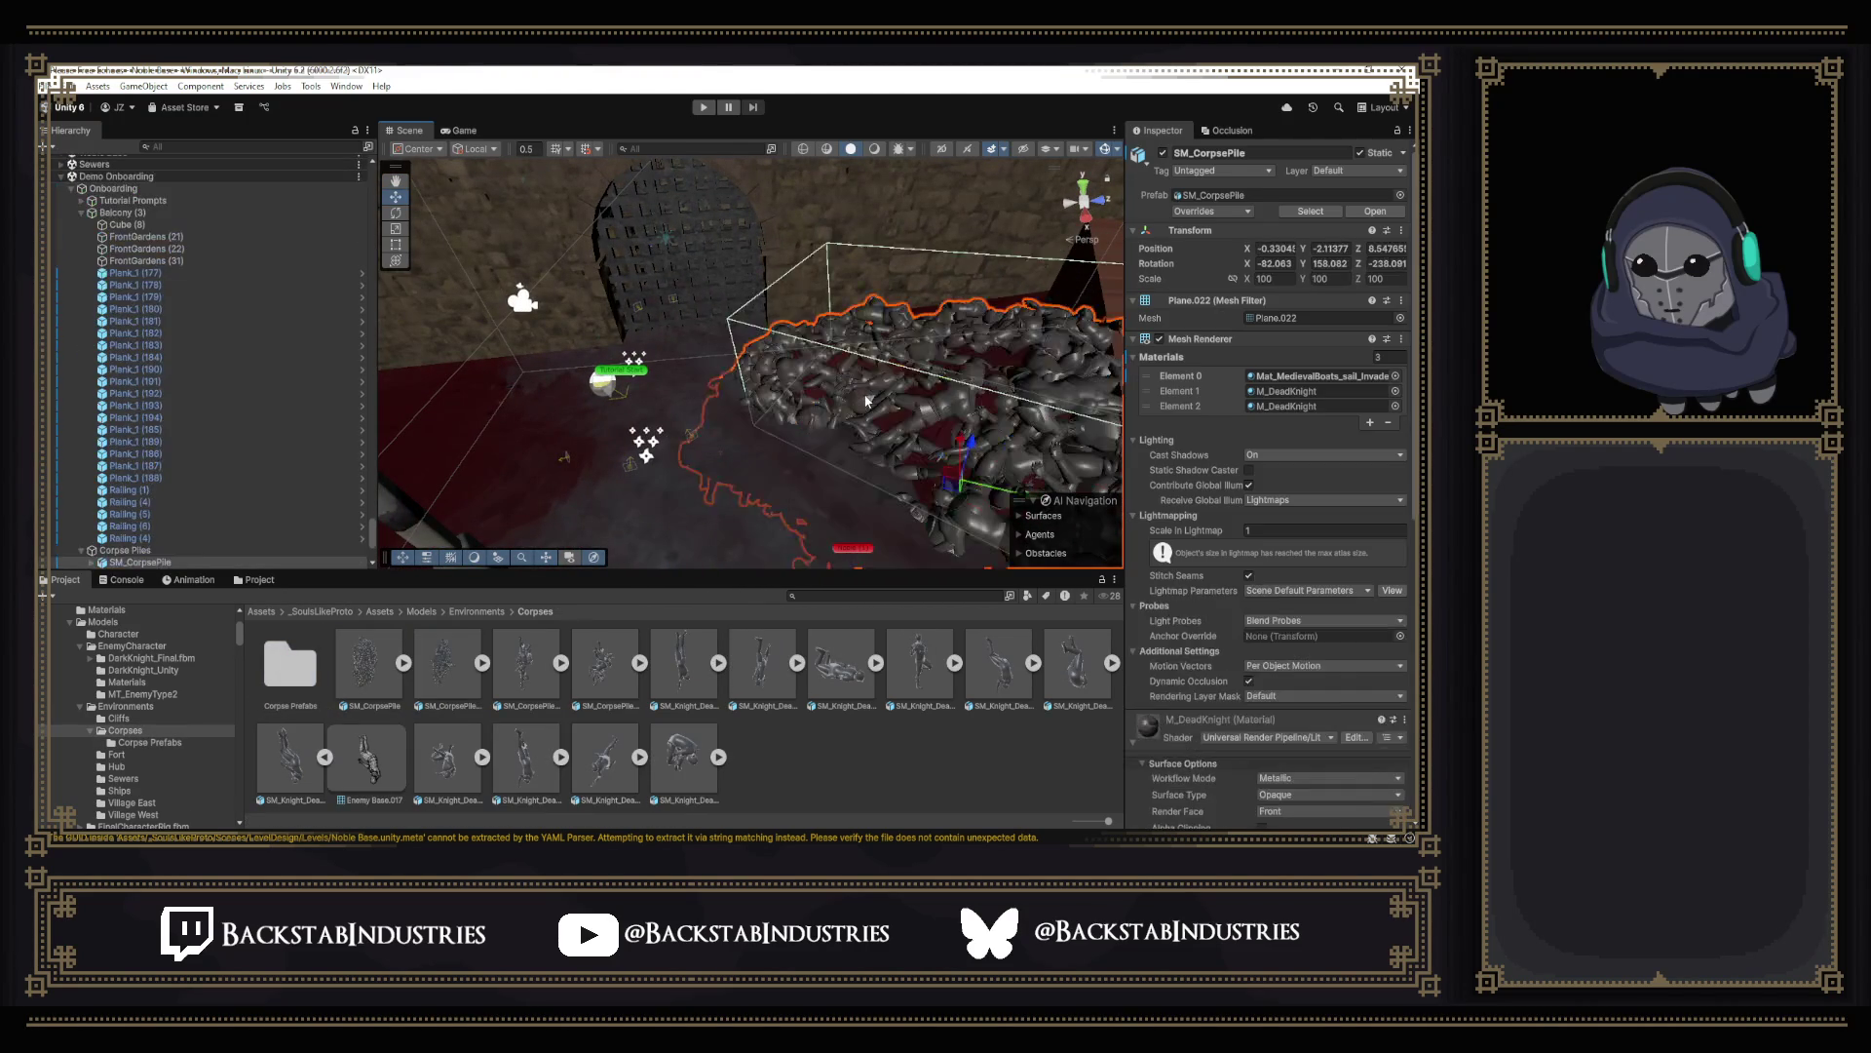
right_click_drag(1065, 307, 1261, 265)
mouse_move(872, 407)
right_mouse_down()
mouse_move(906, 410)
mouse_move(544, 383)
right_mouse_up()
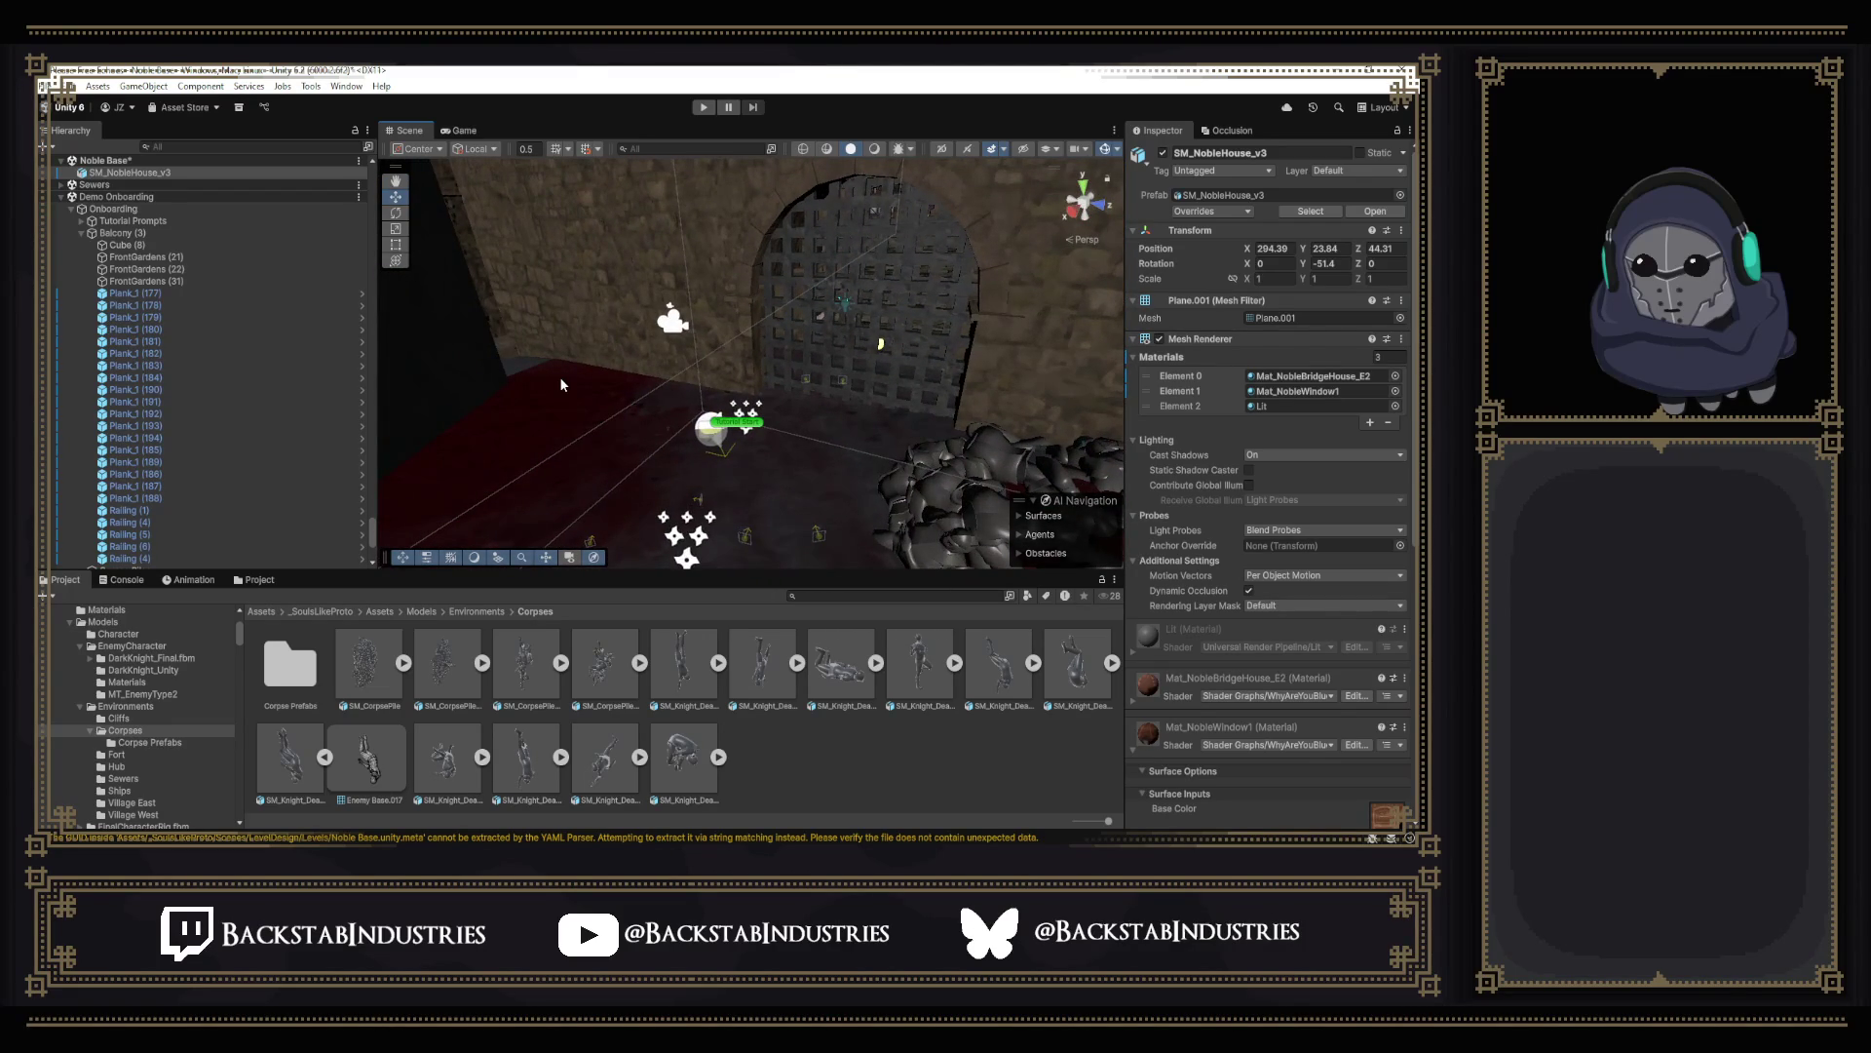
mouse_move(604, 315)
right_mouse_down()
mouse_move(482, 283)
mouse_move(1070, 469)
mouse_move(1167, 450)
mouse_move(982, 352)
mouse_move(877, 410)
right_mouse_up()
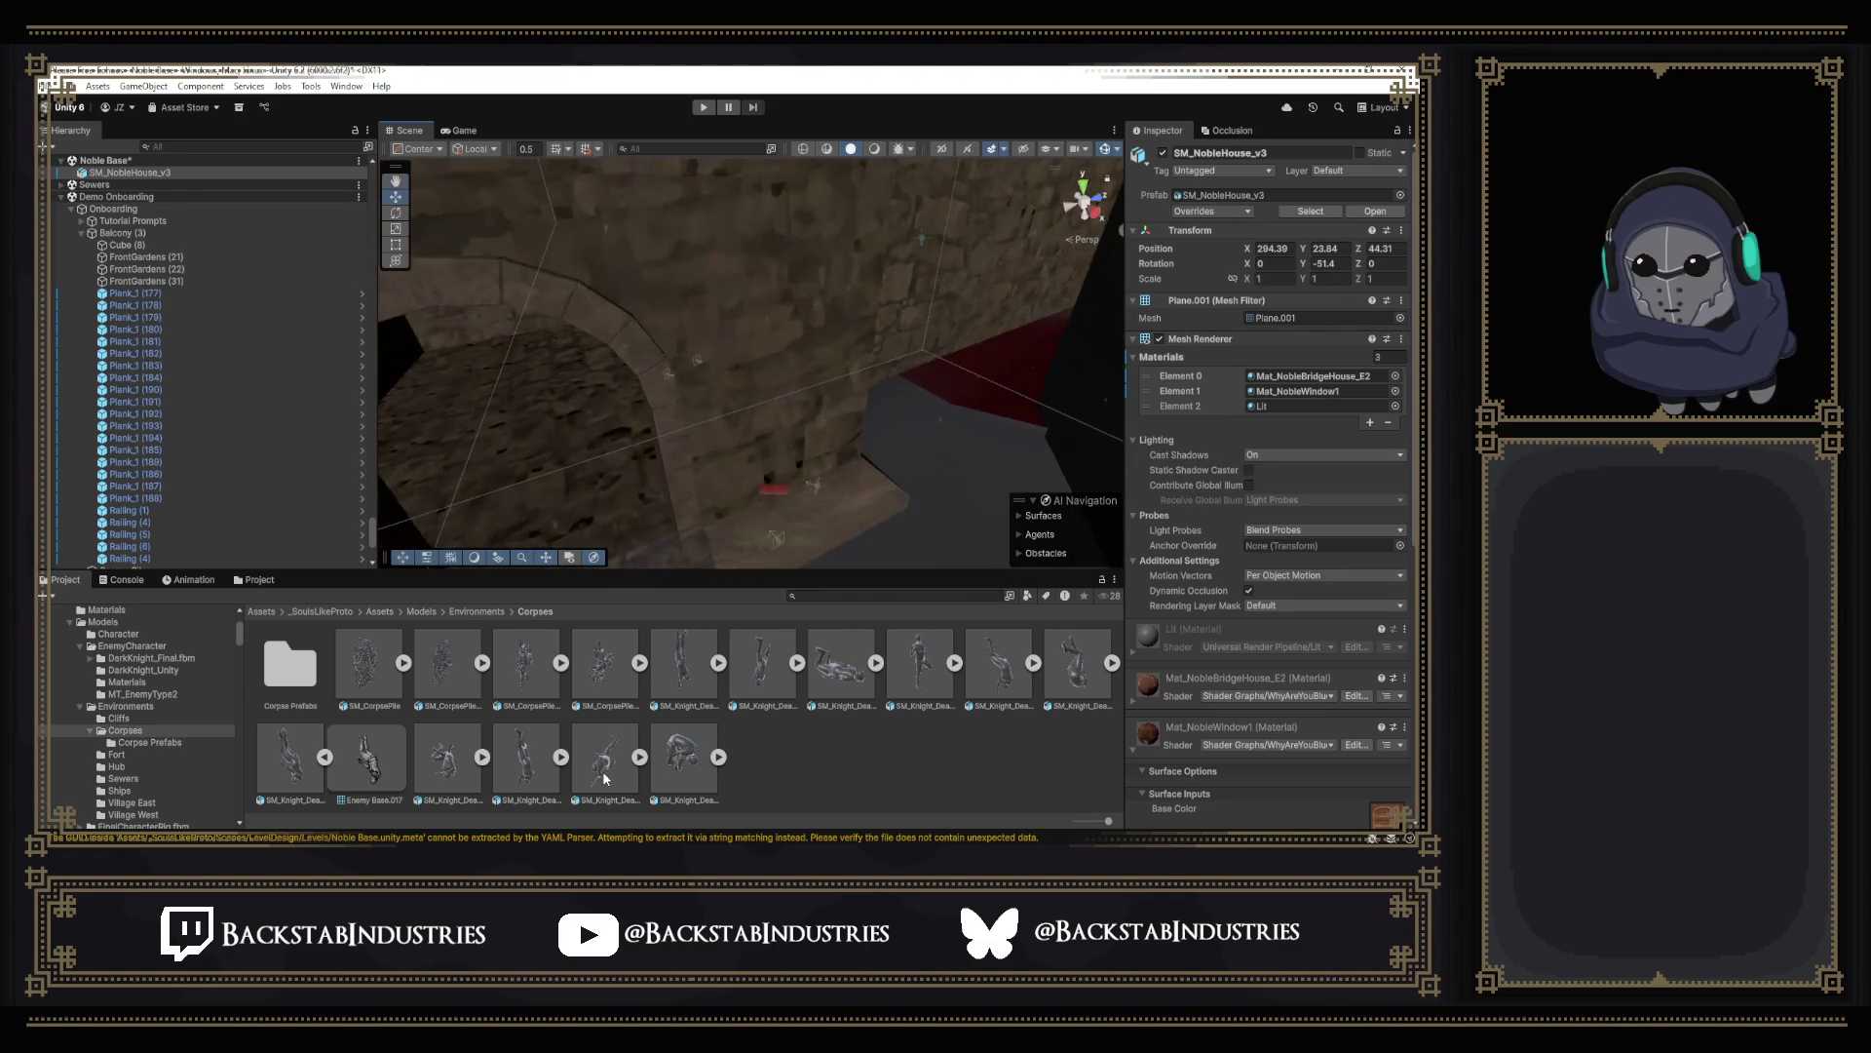
mouse_move(754, 439)
right_mouse_down()
mouse_move(877, 365)
mouse_move(732, 322)
mouse_move(819, 336)
right_mouse_up()
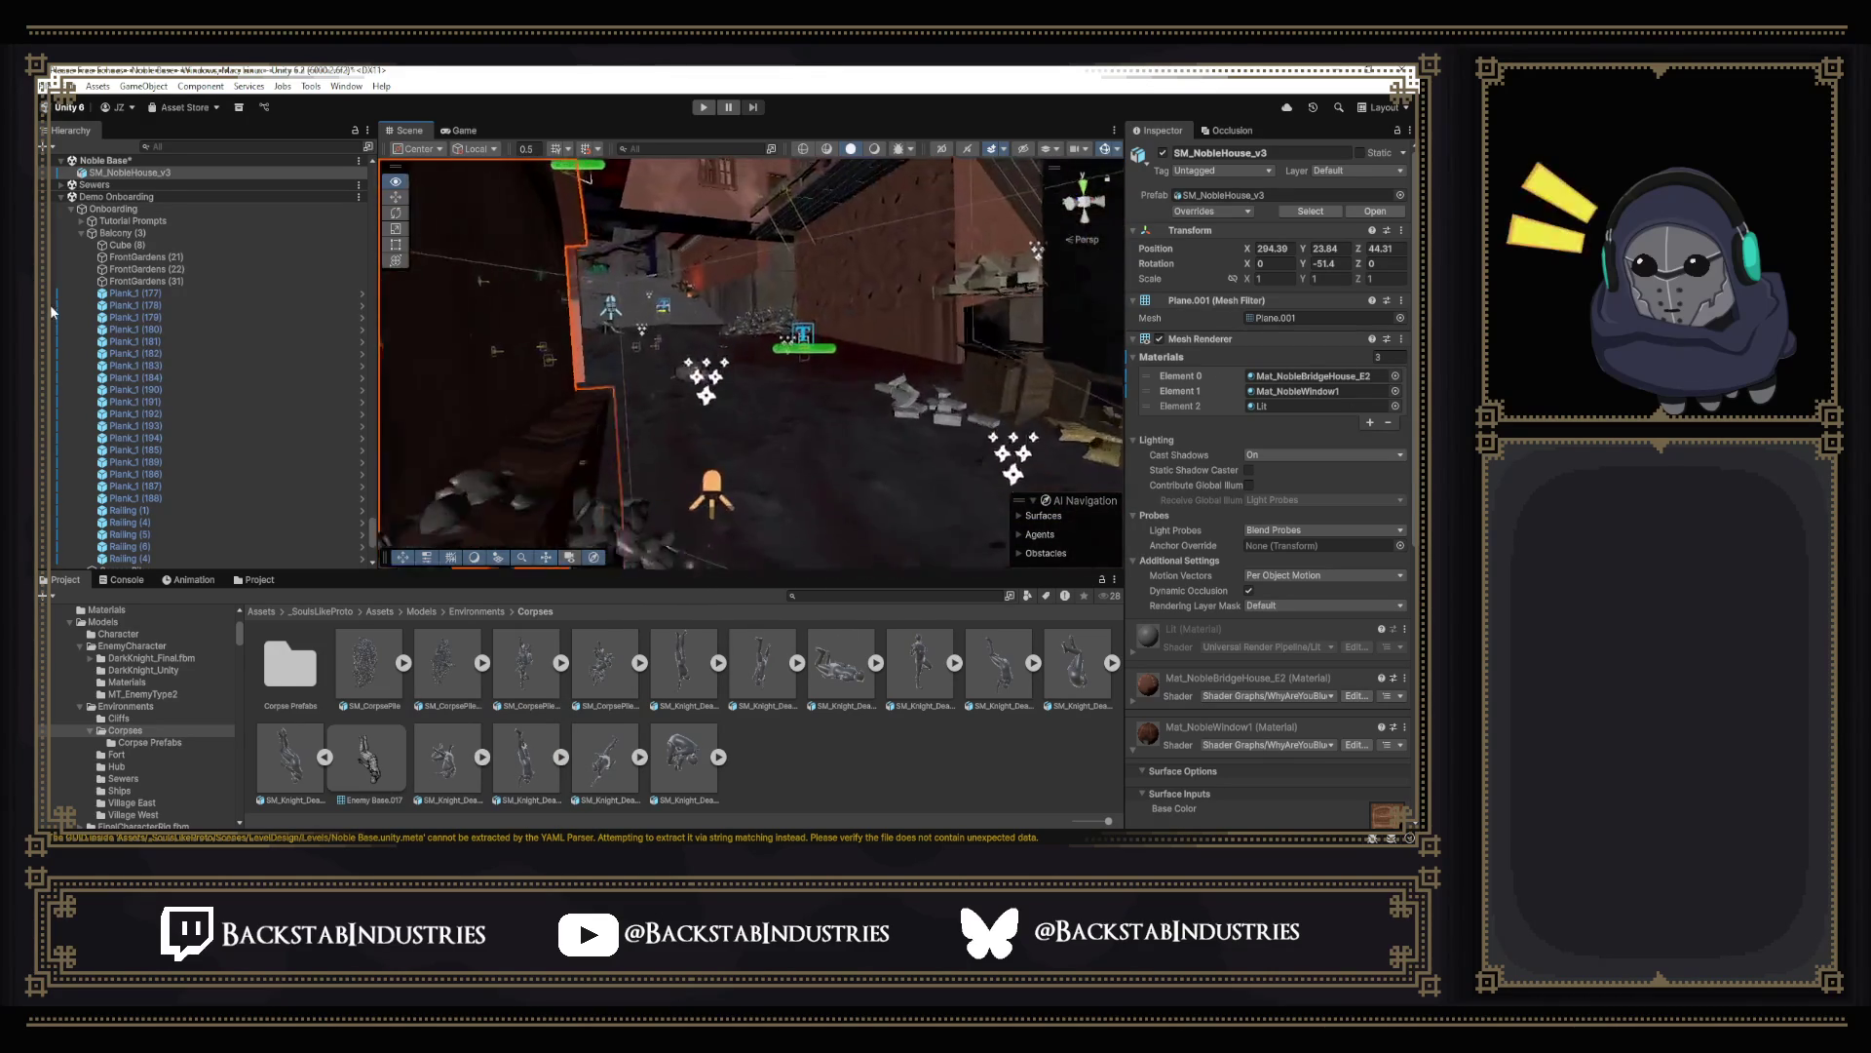
key("Up")
key("Up")
key("Up")
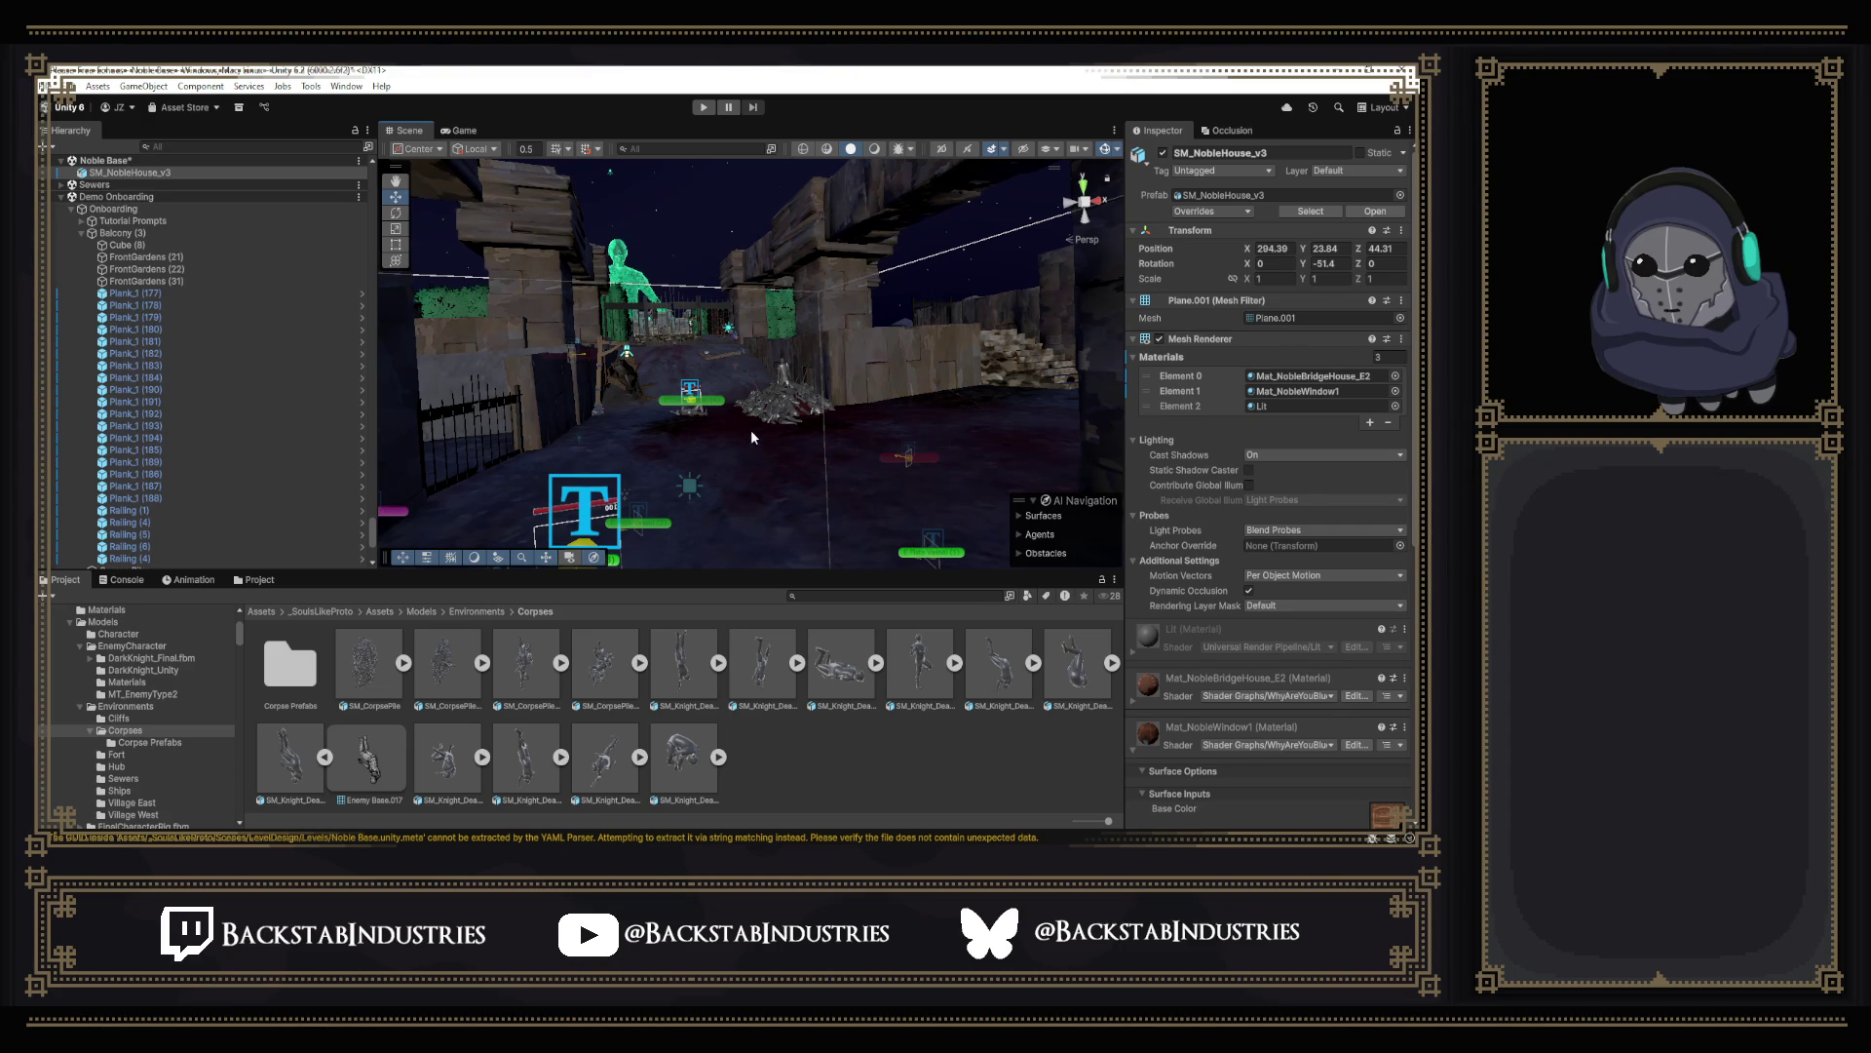
Reselect the pile near the portcullis, check its third material slot and shift it sideways along the wall.
right_click_drag(760, 436, 1023, 292)
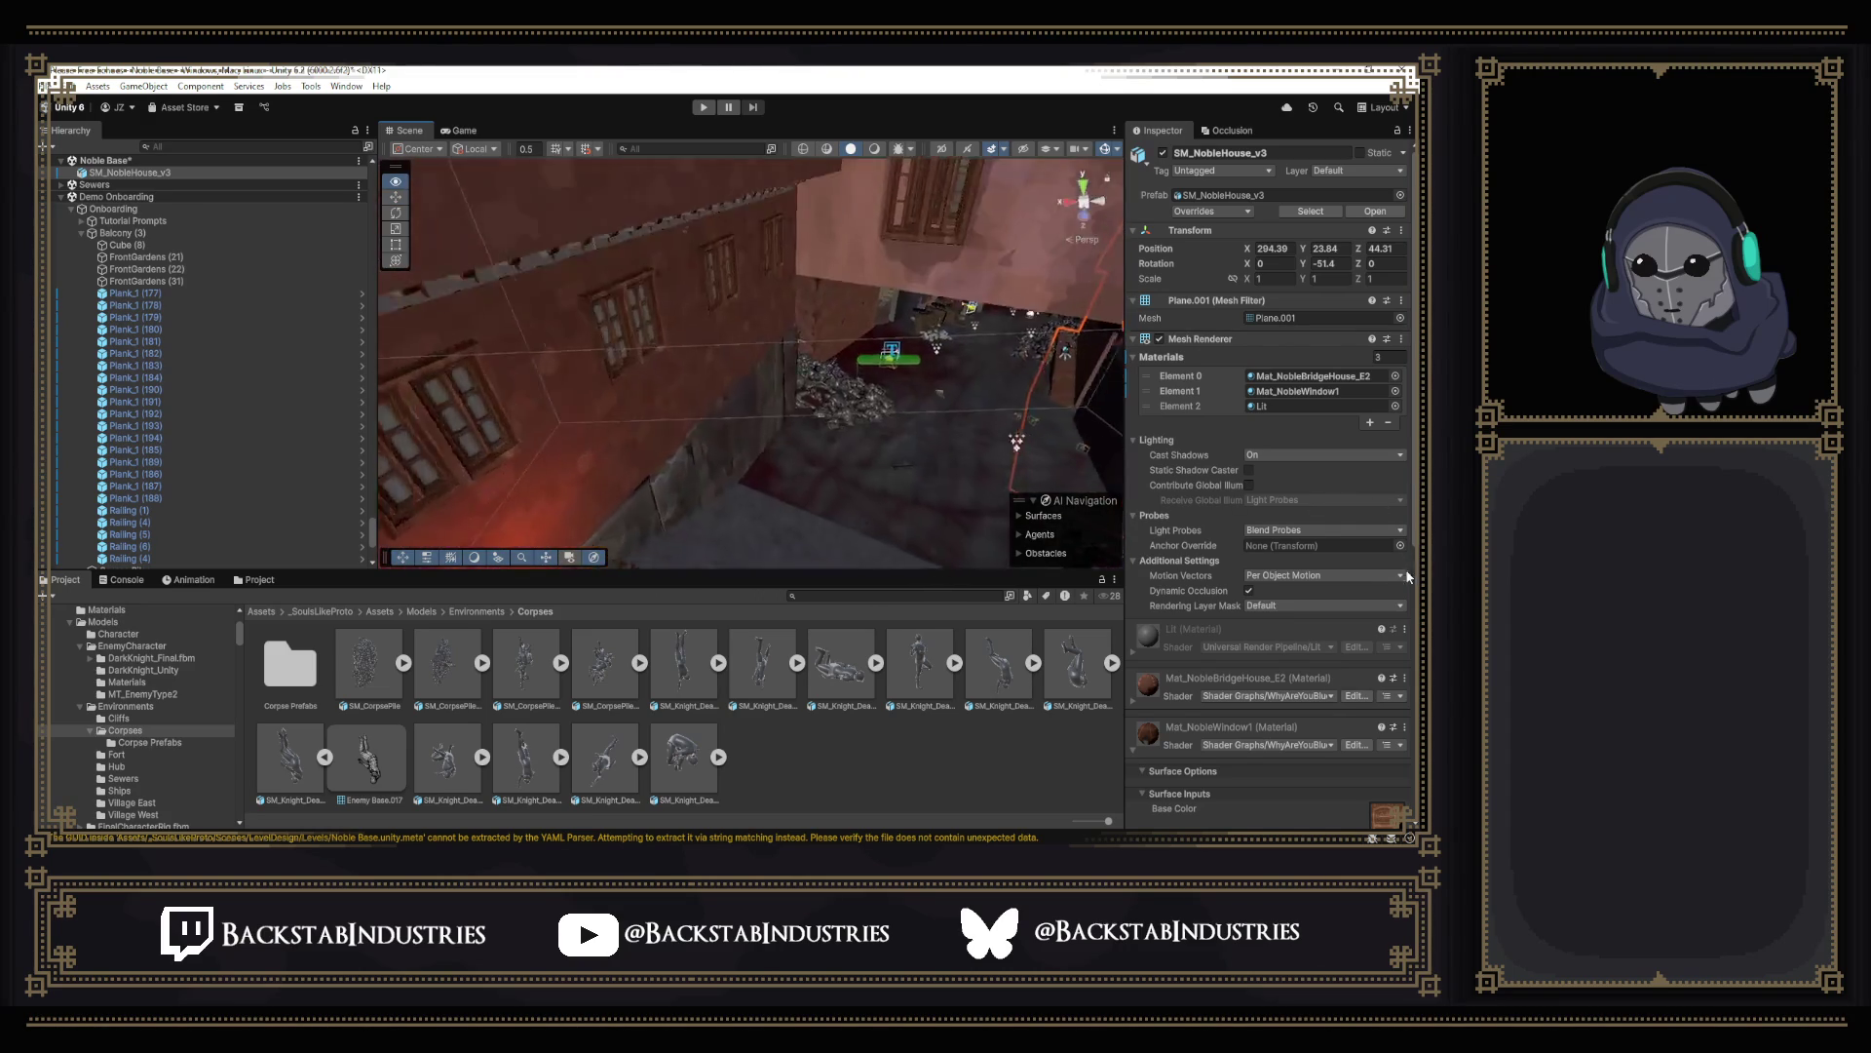
right_click_drag(762, 366, 584, 367)
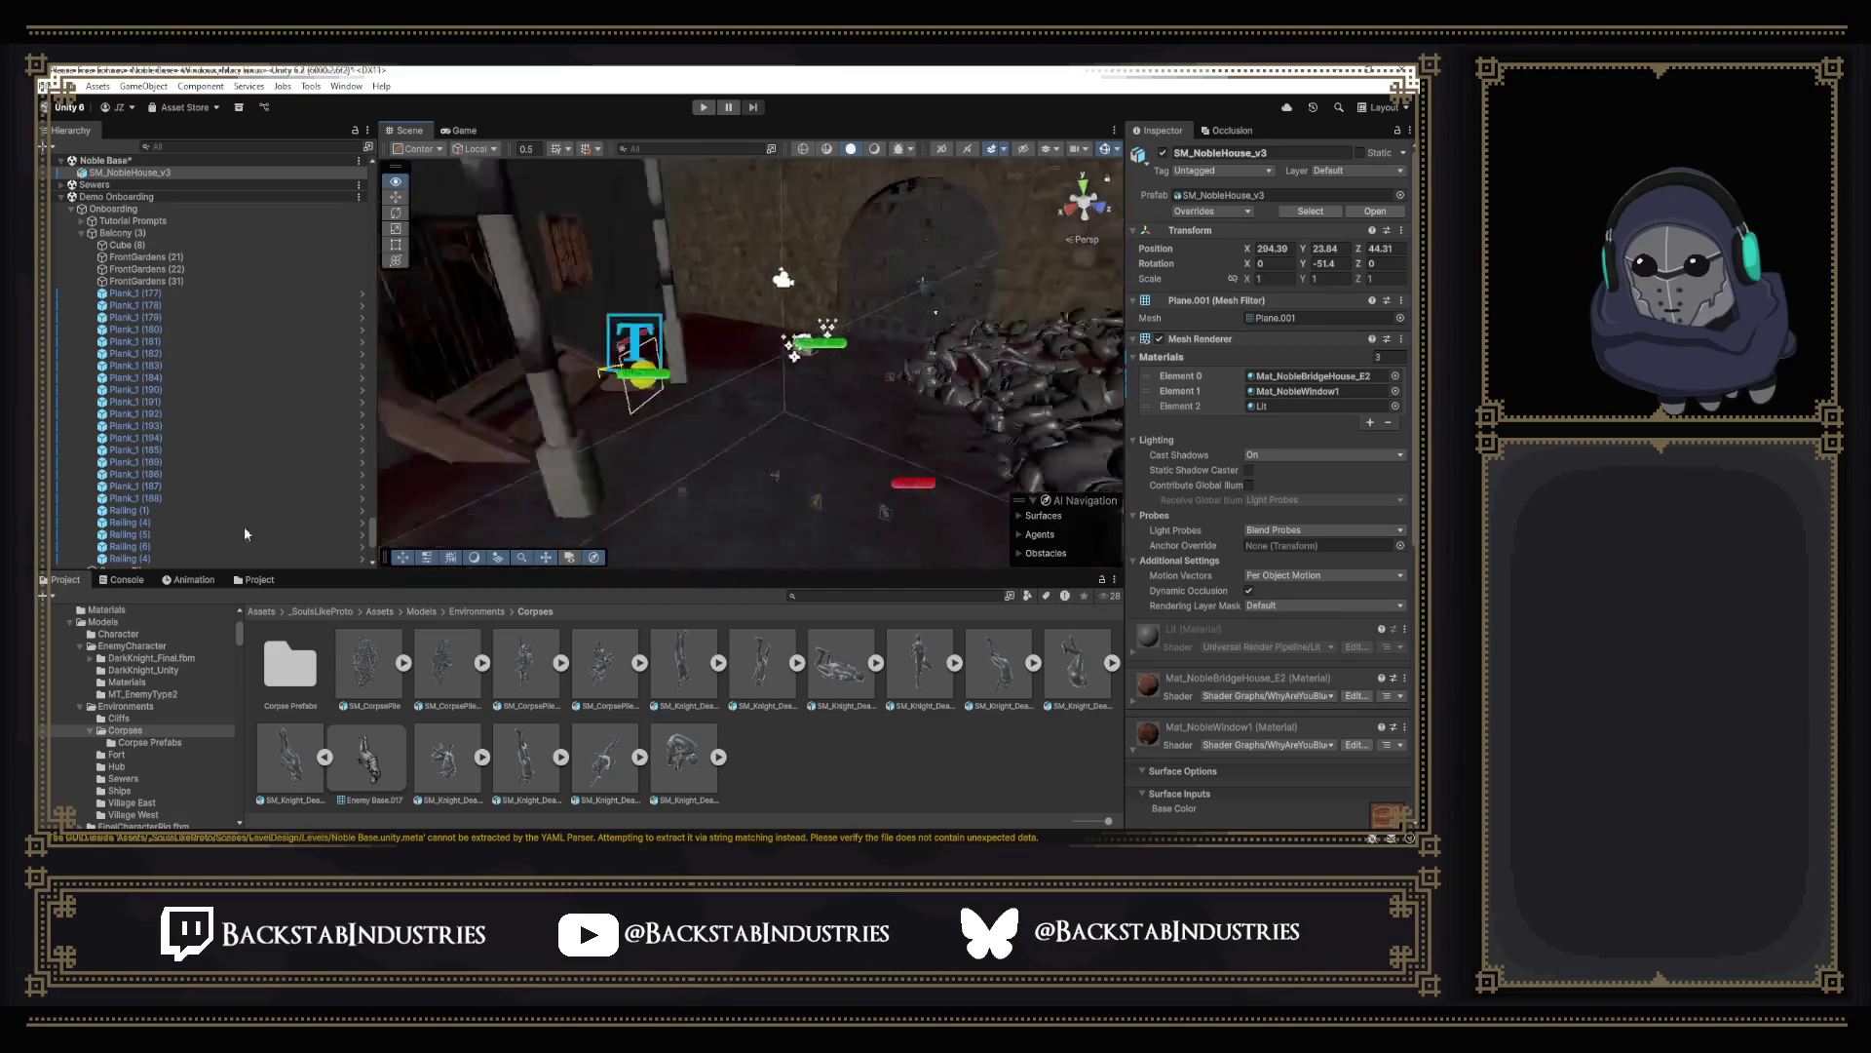
right_click_drag(761, 367, 585, 293)
left_click(771, 459)
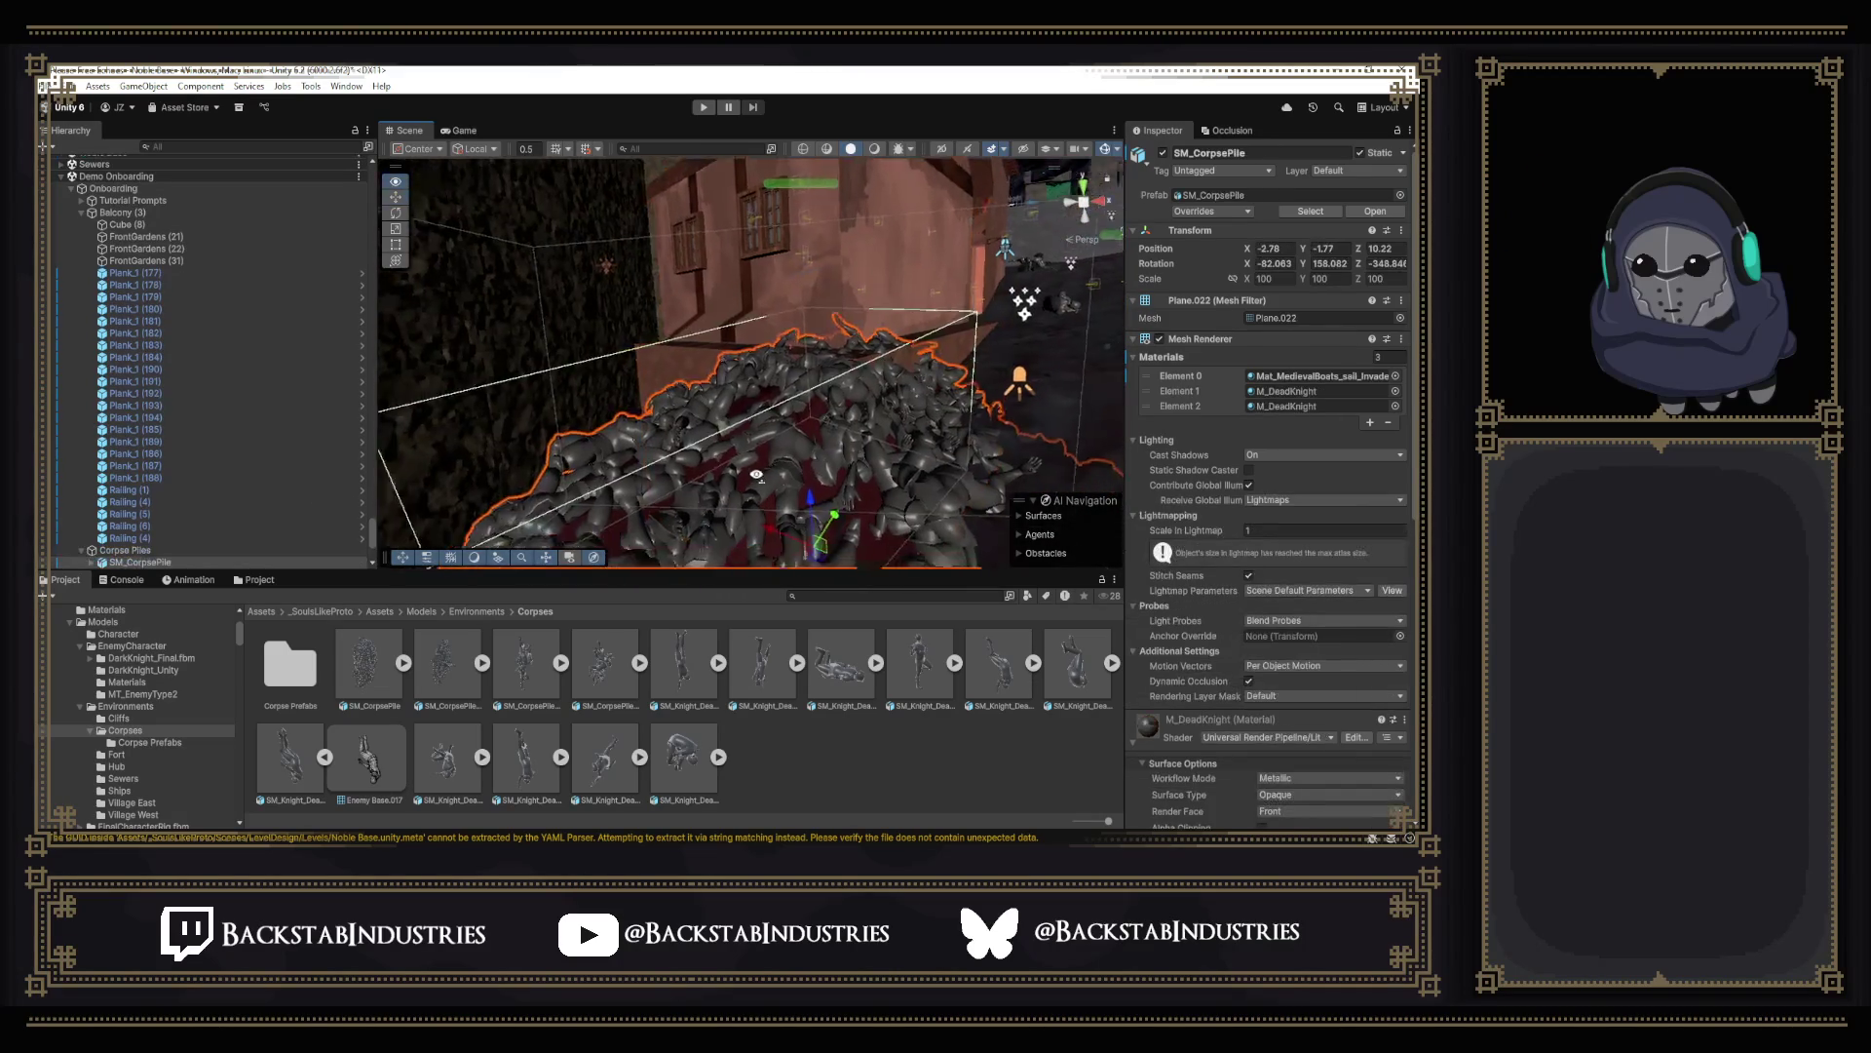
mouse_move(731, 546)
right_mouse_down()
mouse_move(837, 464)
mouse_move(965, 433)
right_mouse_up()
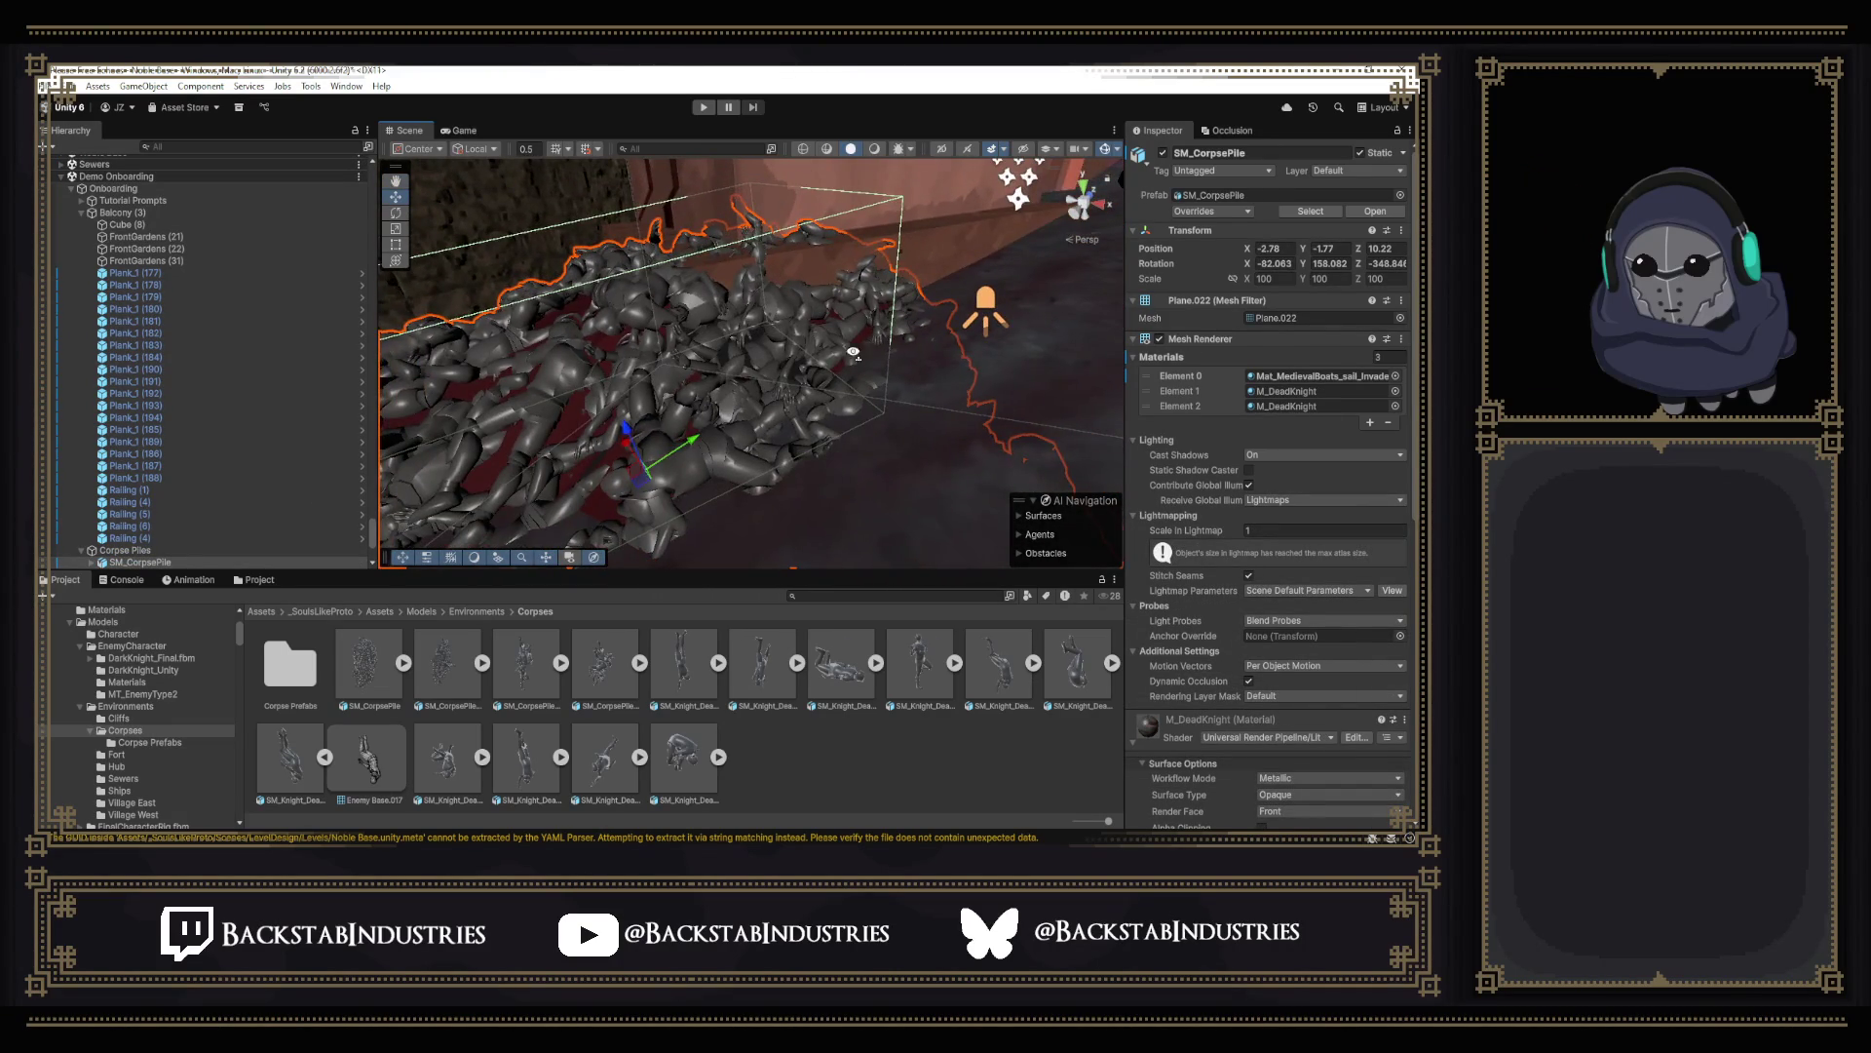
right_click_drag(854, 353, 965, 420)
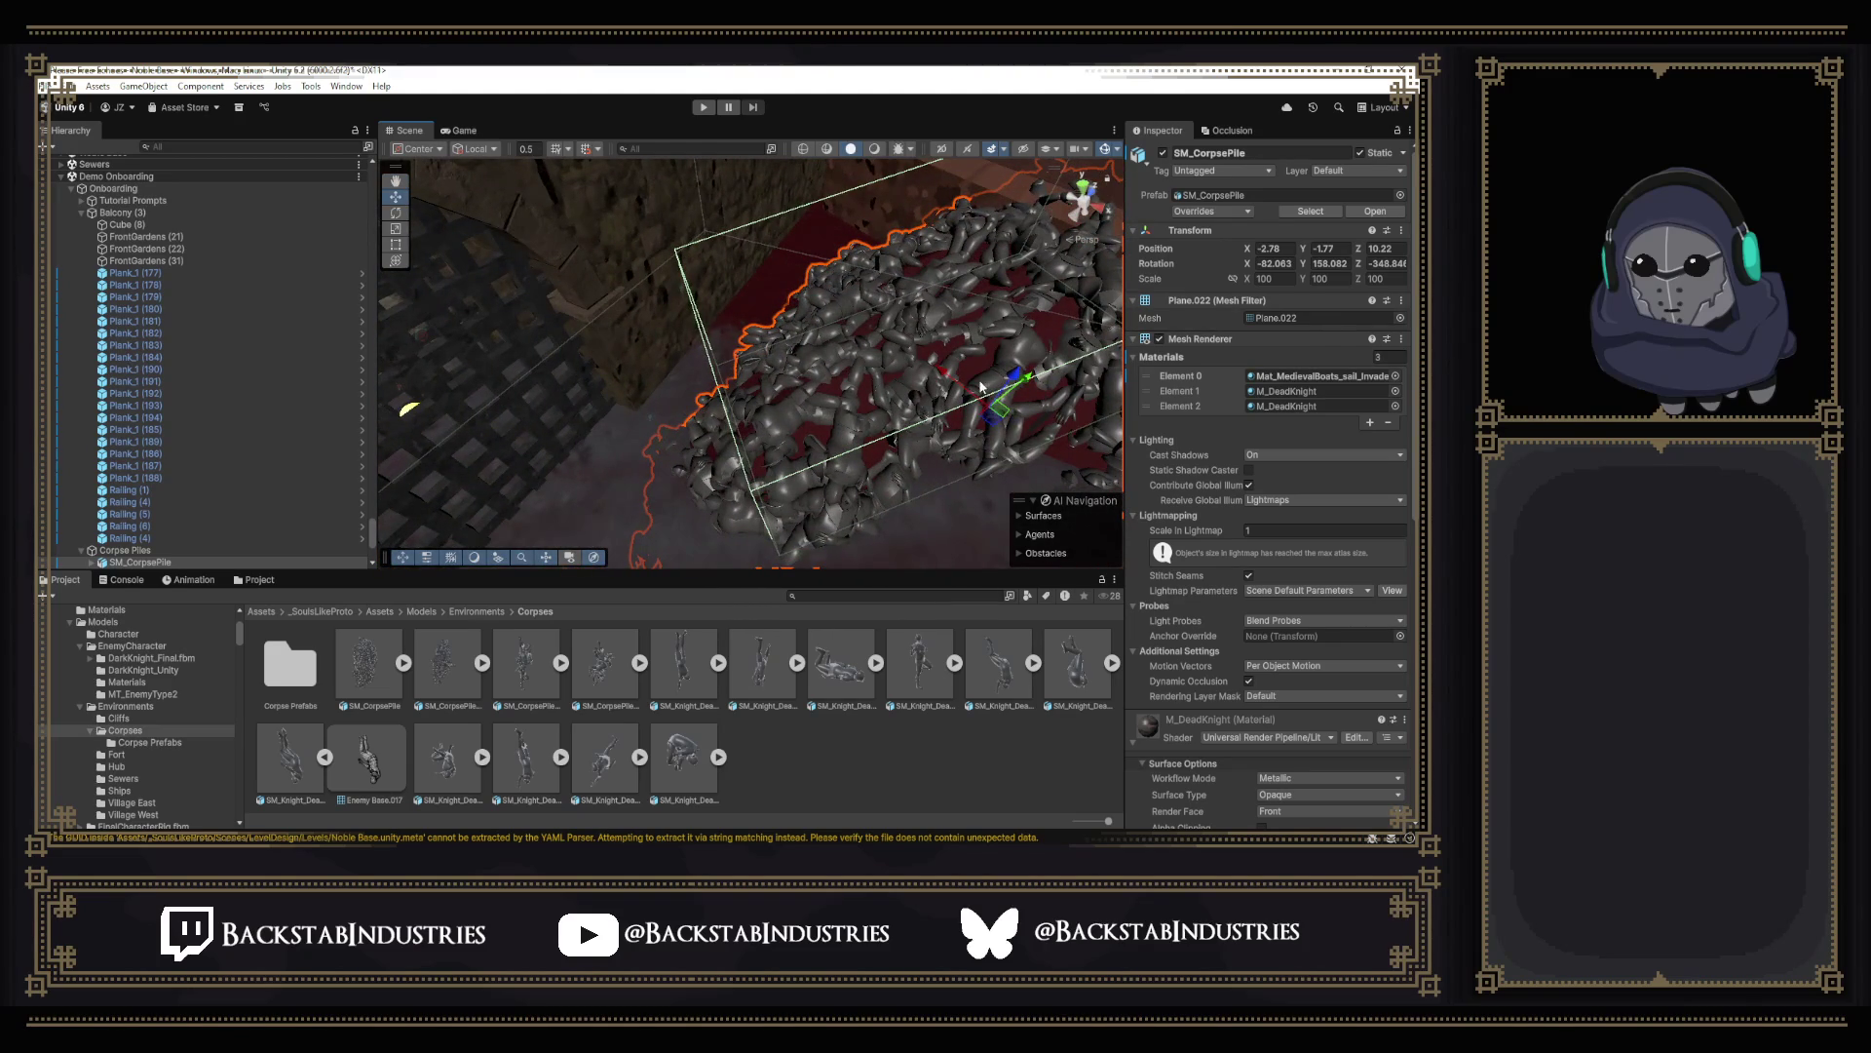
left_click(1206, 404)
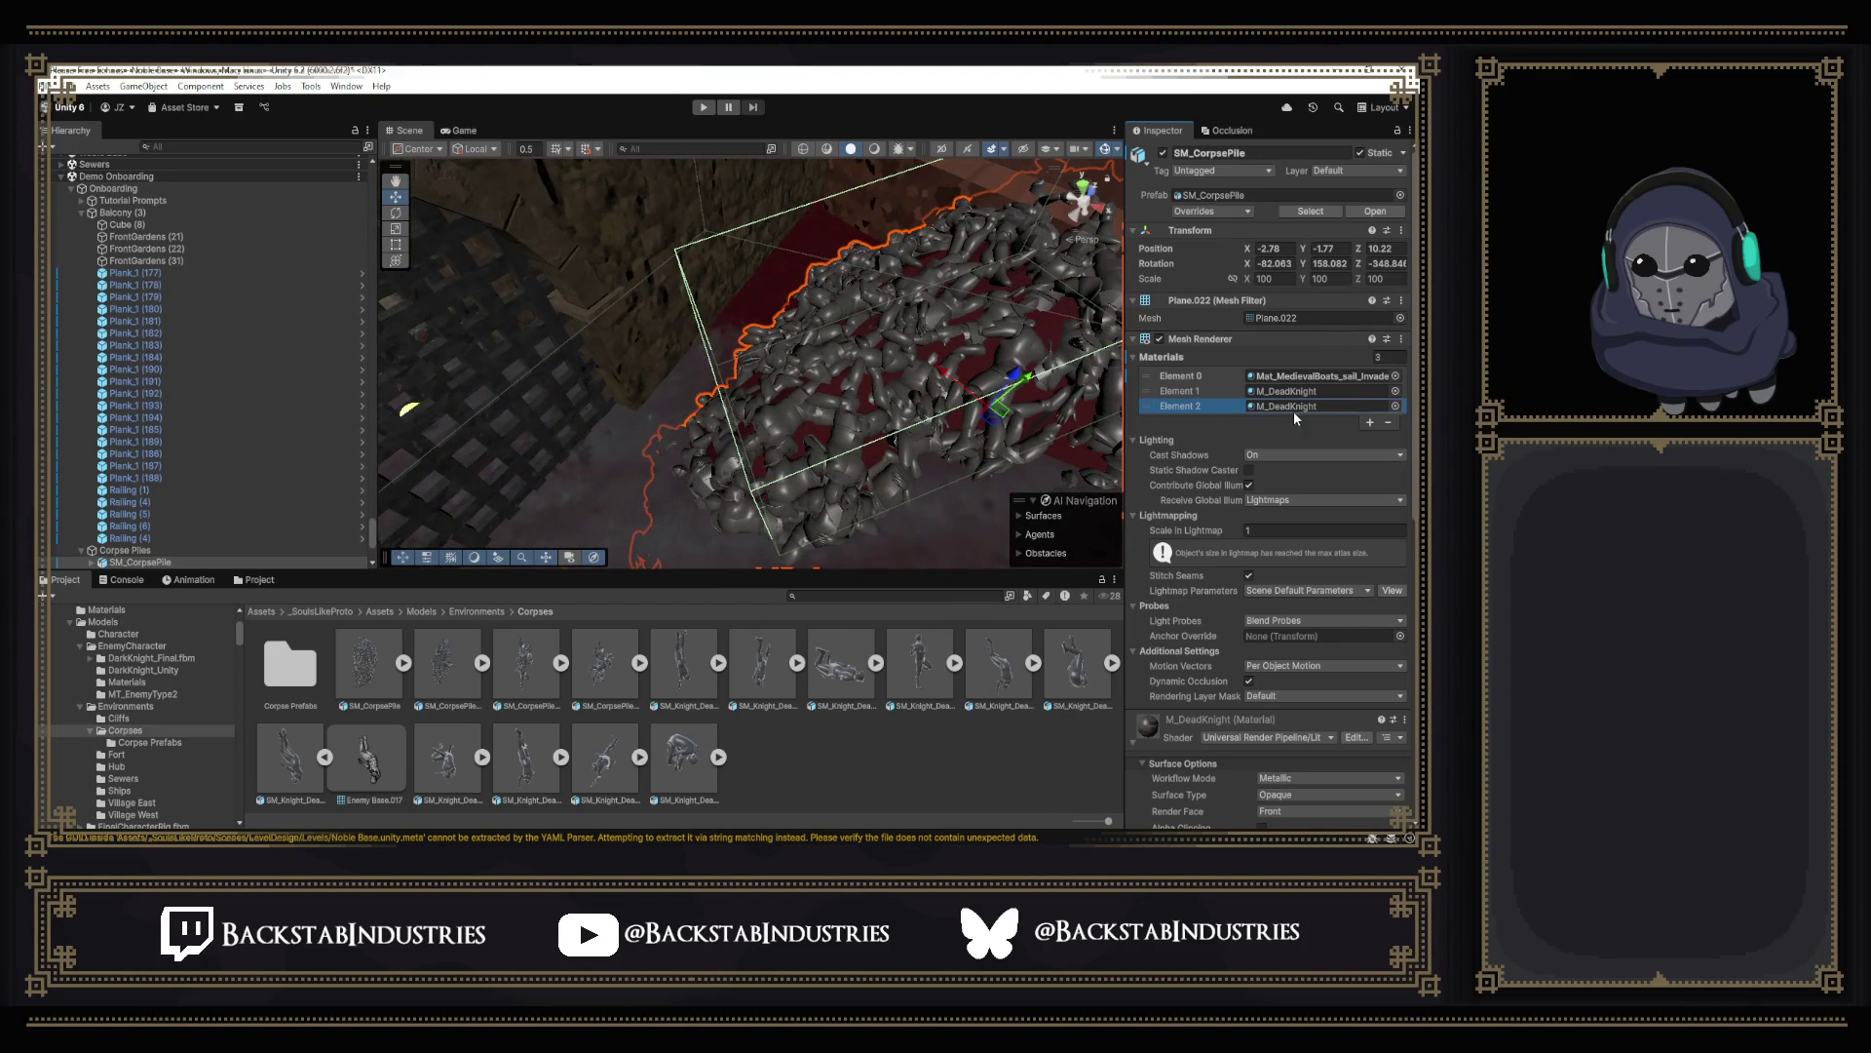
left_click_drag(961, 392, 891, 357)
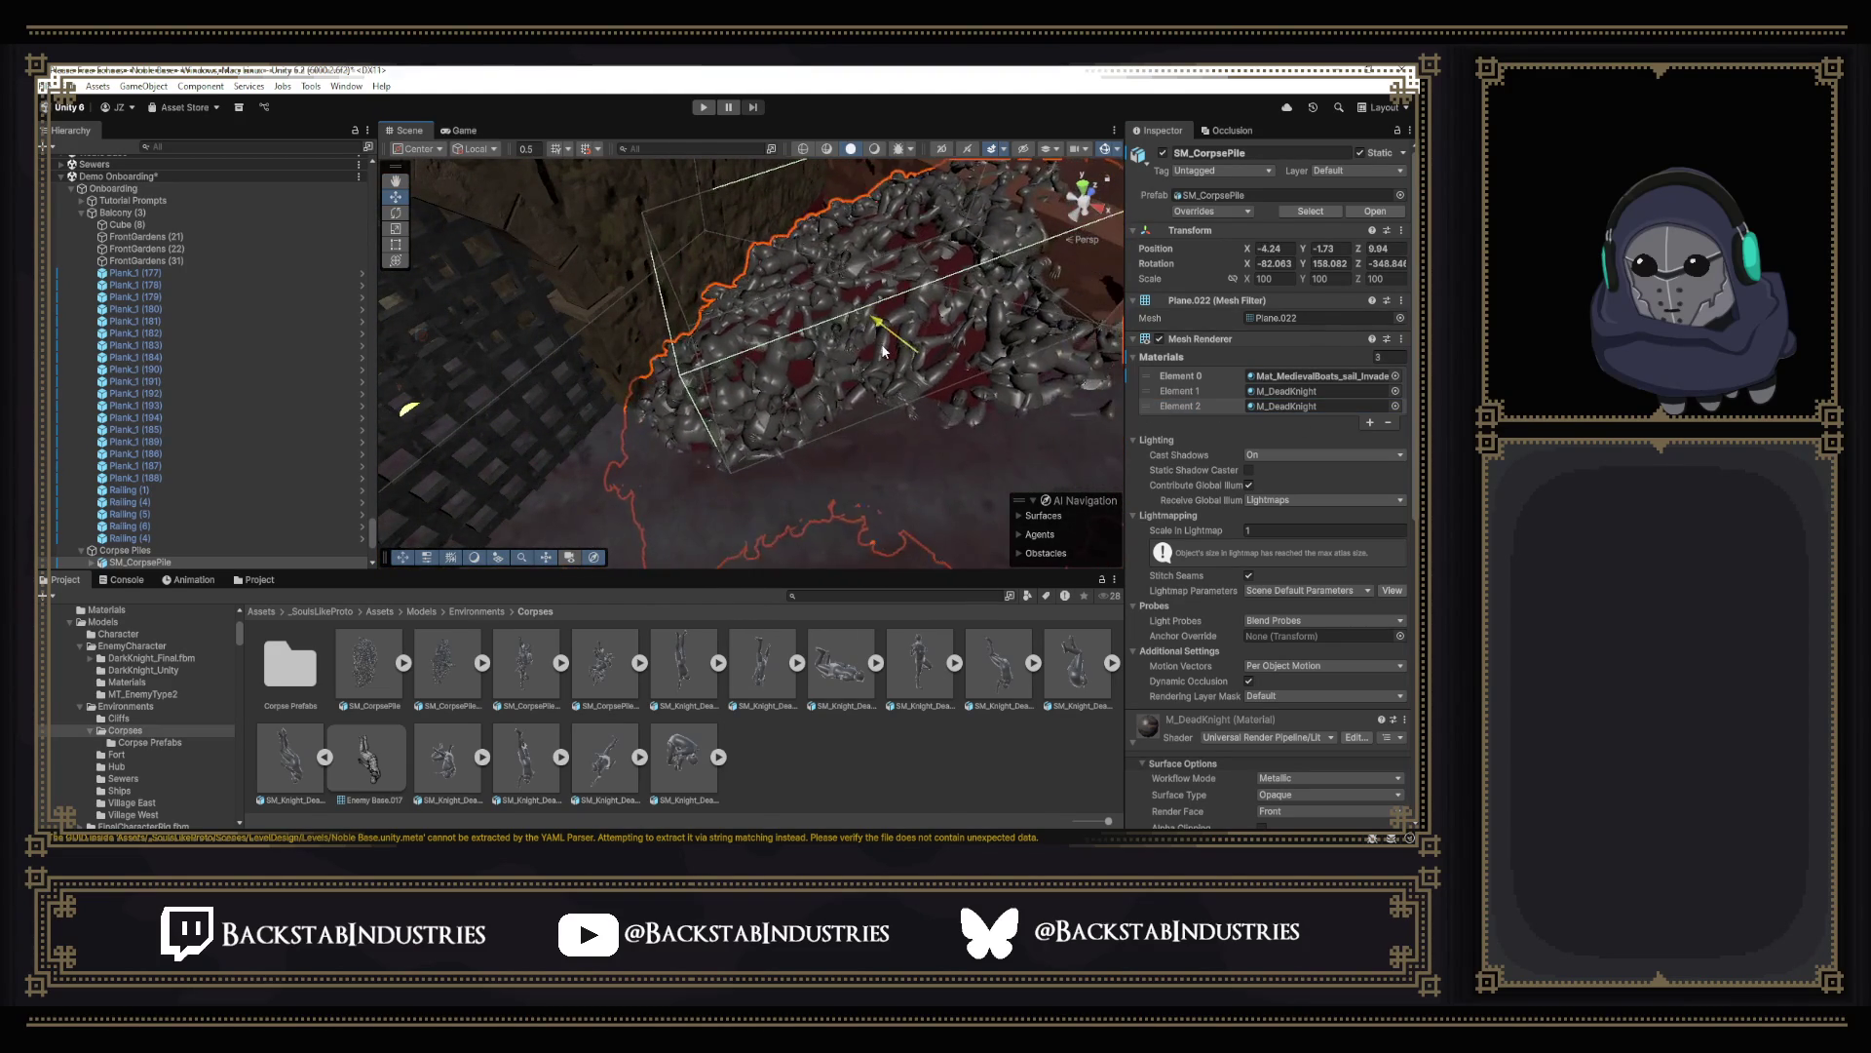
Sink the corpse pile slightly lower into the ground, then bring up the Discord call window.
mouse_move(891, 359)
right_mouse_down()
mouse_move(950, 258)
mouse_move(1006, 235)
mouse_move(977, 237)
right_mouse_up()
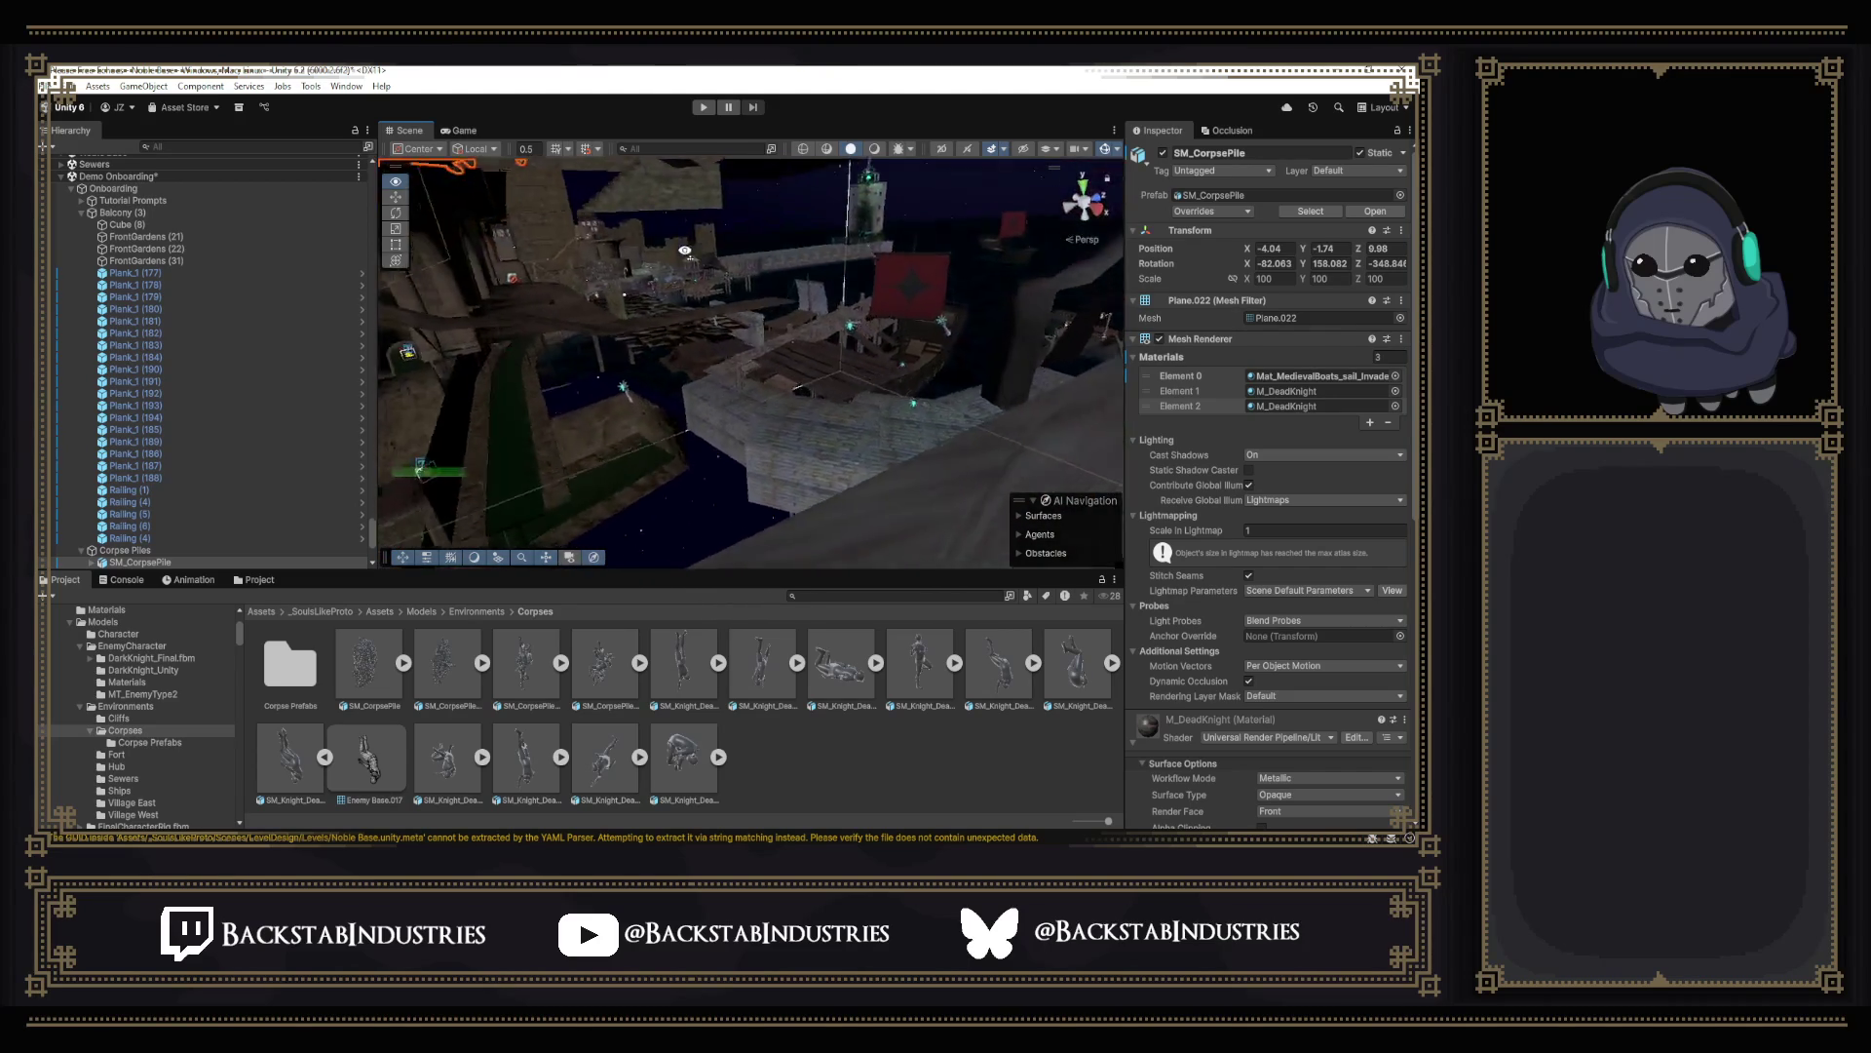
right_click_drag(552, 176, 724, 201)
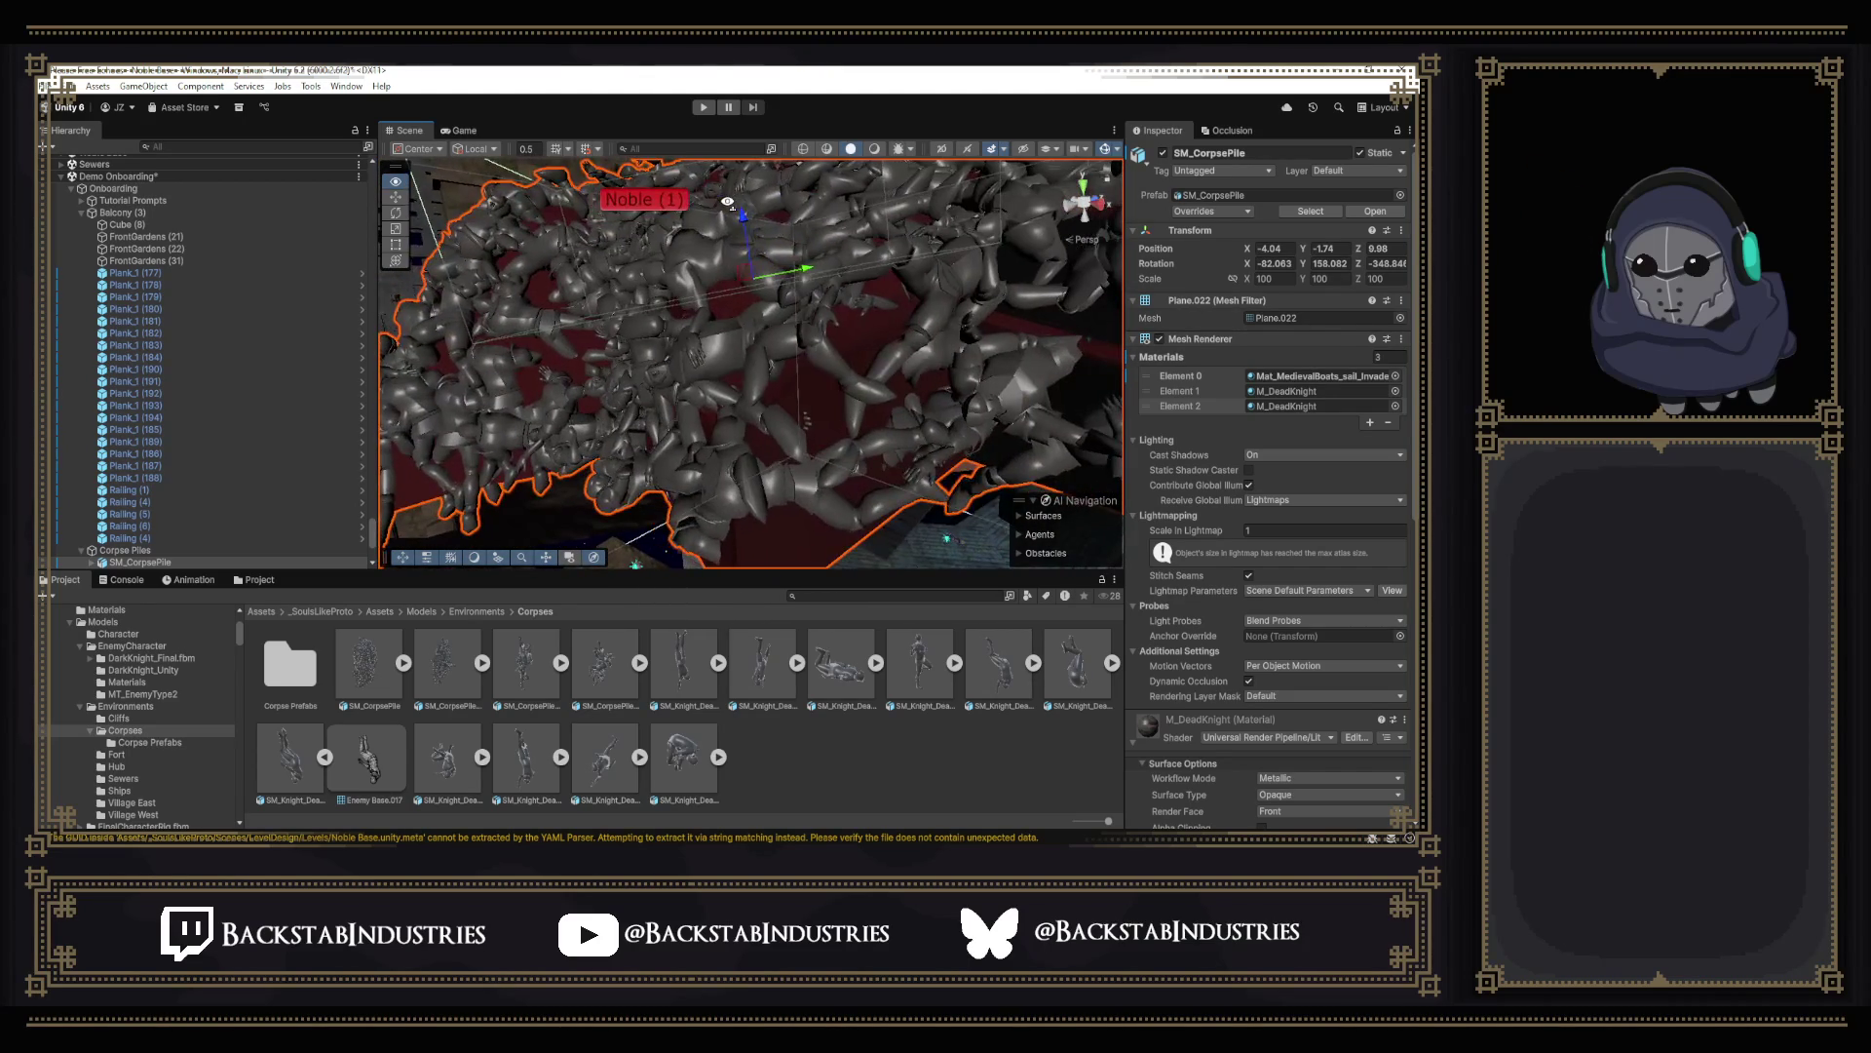
right_click_drag(723, 201, 749, 241)
left_click_drag(760, 265, 762, 278)
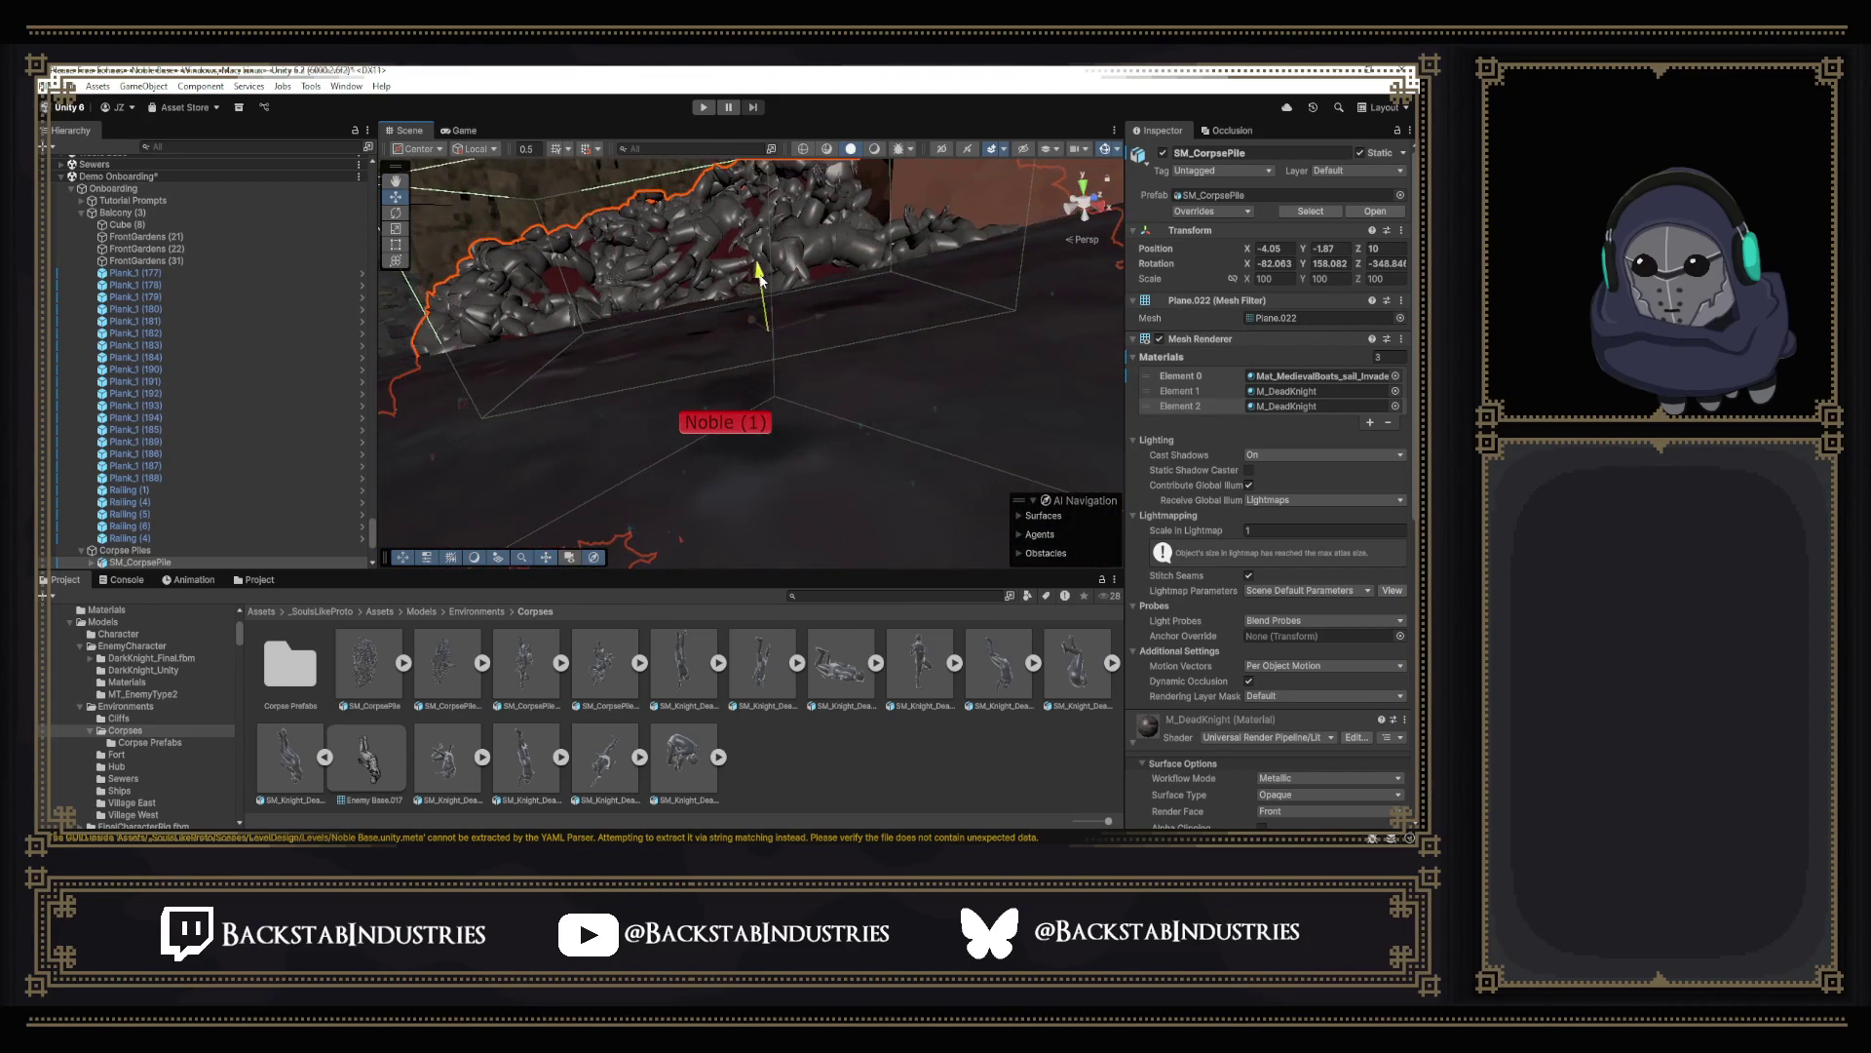
right_click_drag(761, 293, 613, 493)
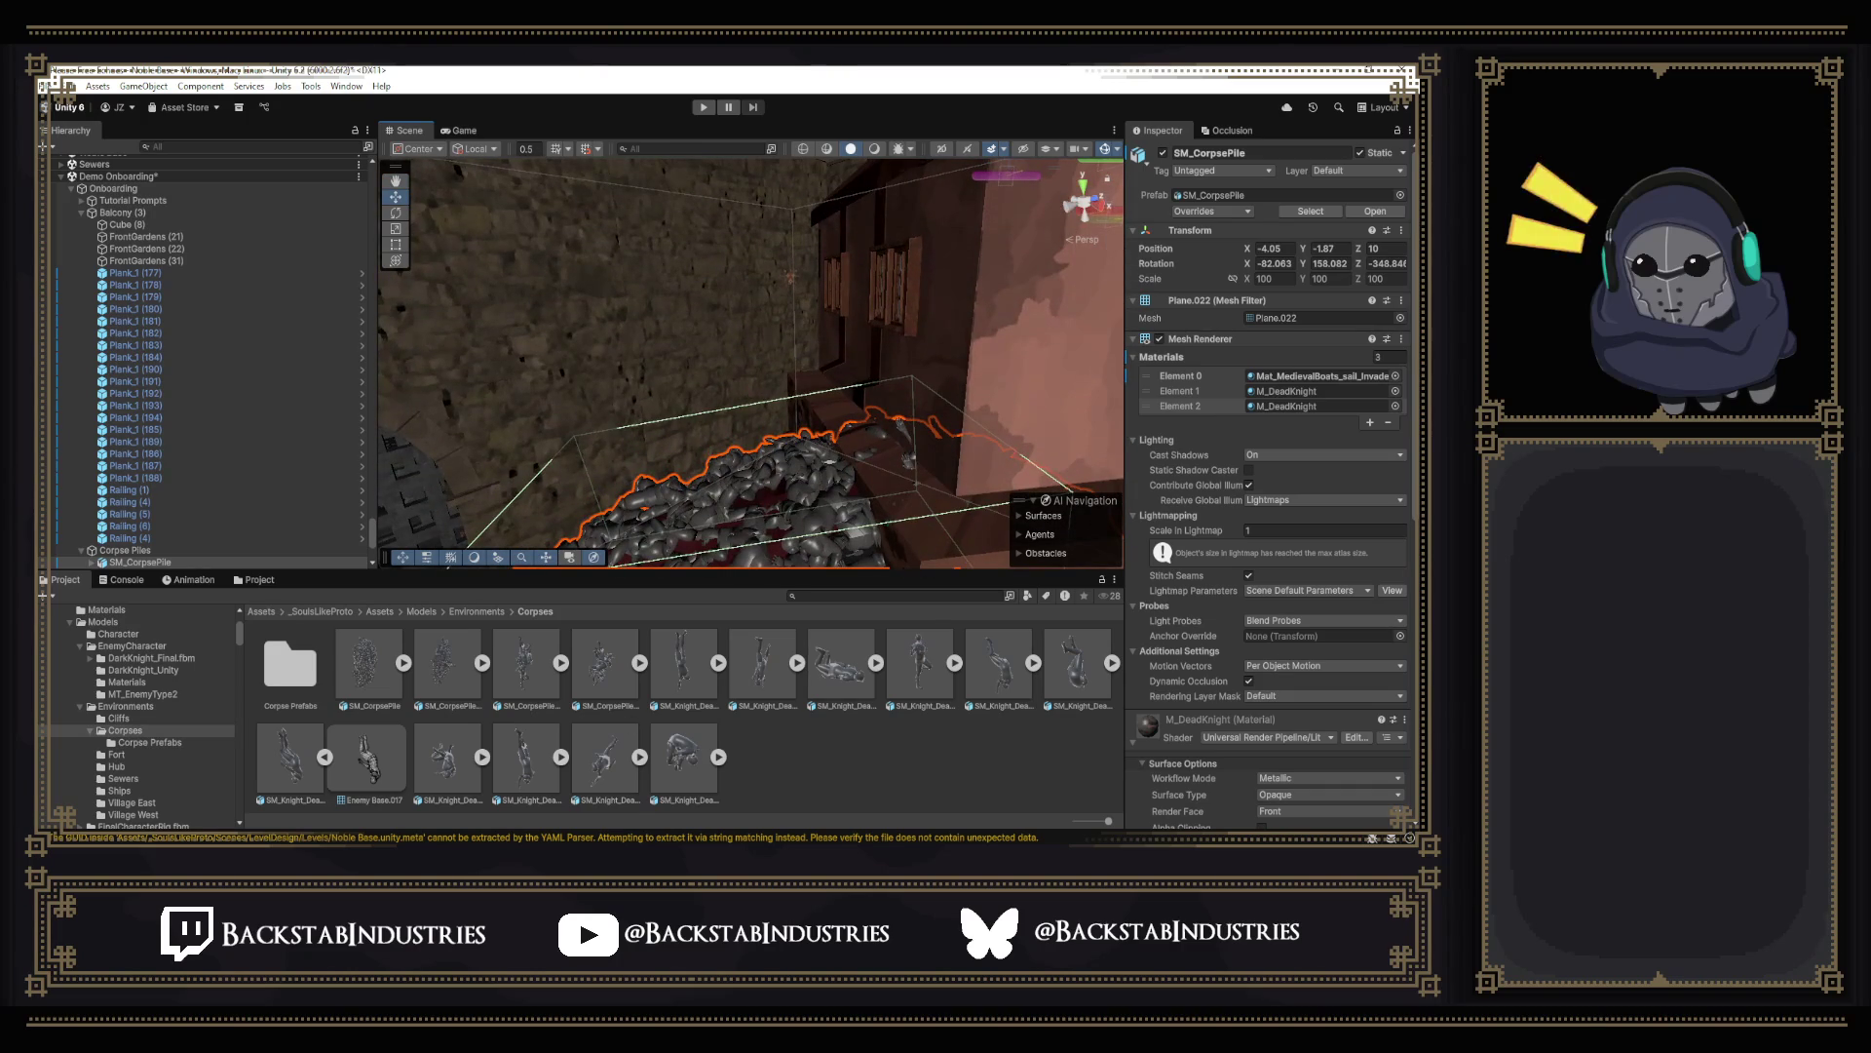
left_click(575, 760)
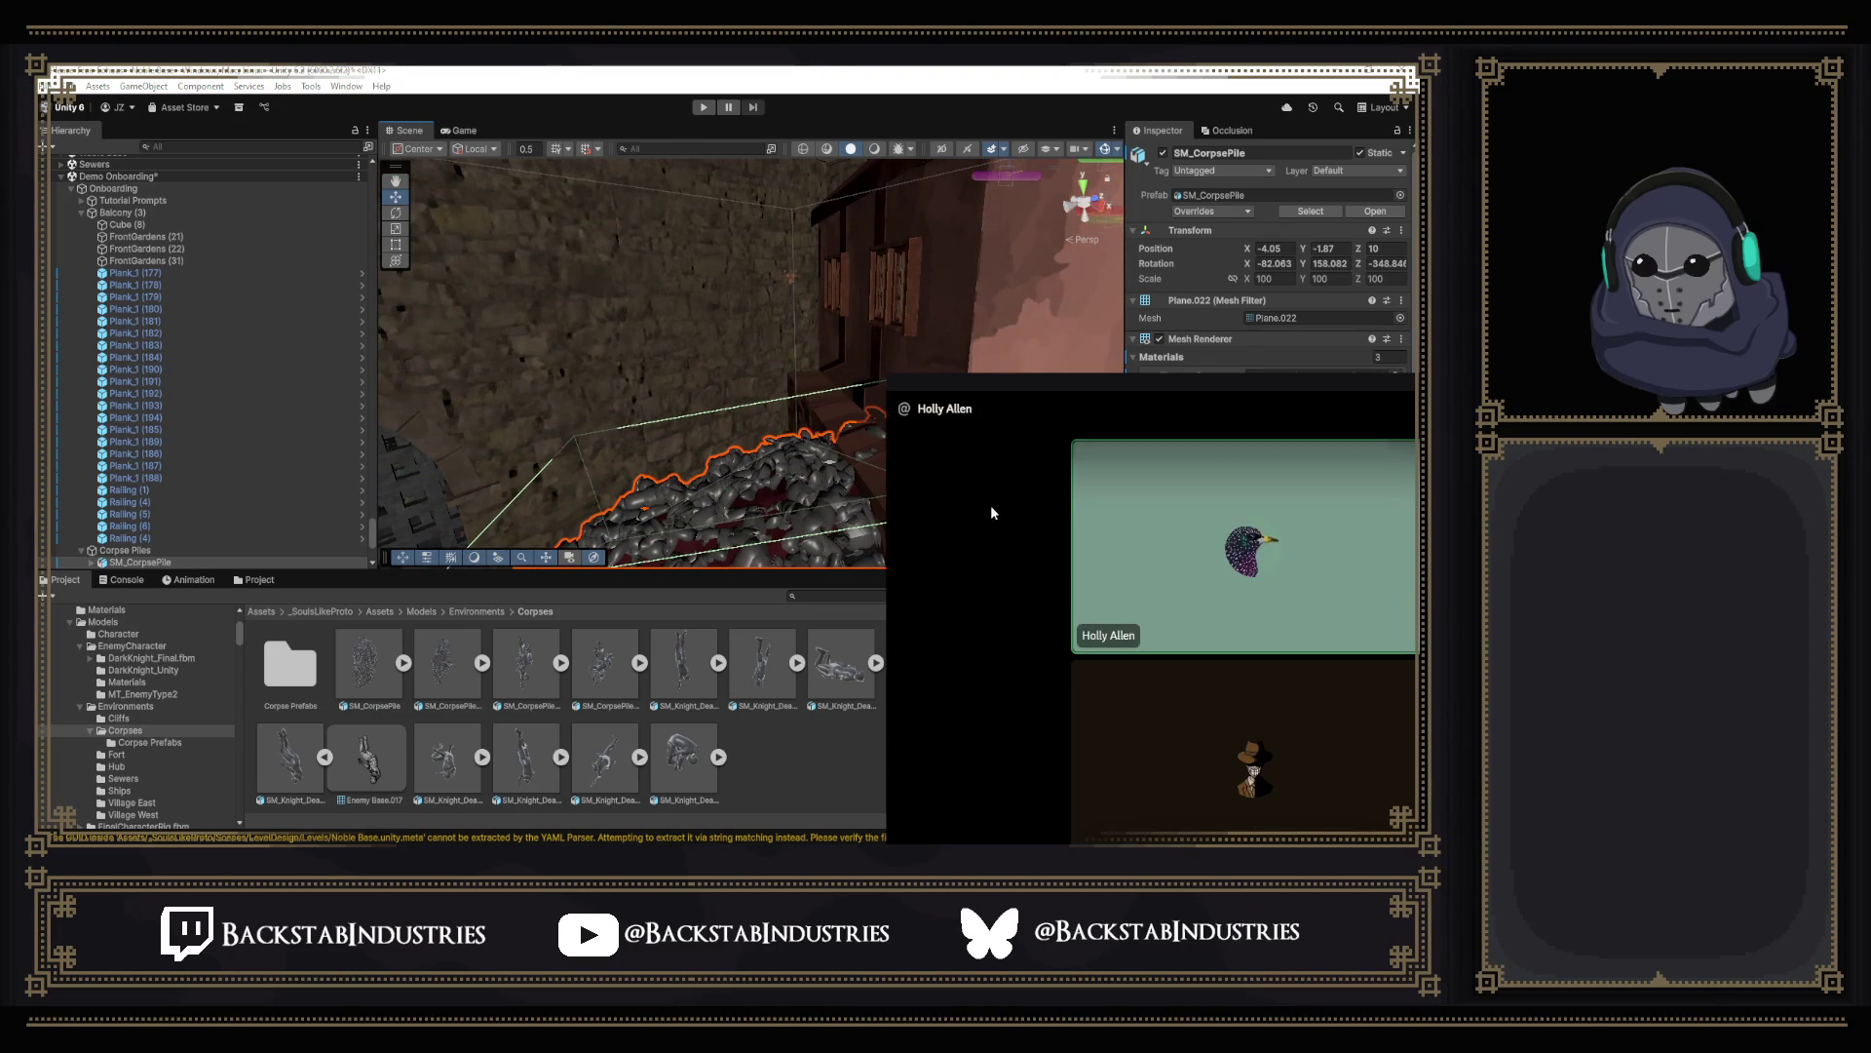
Watch the participant's live Unity stream and expand the call view to full screen.
left_click_drag(1026, 394, 785, 301)
left_click(702, 368)
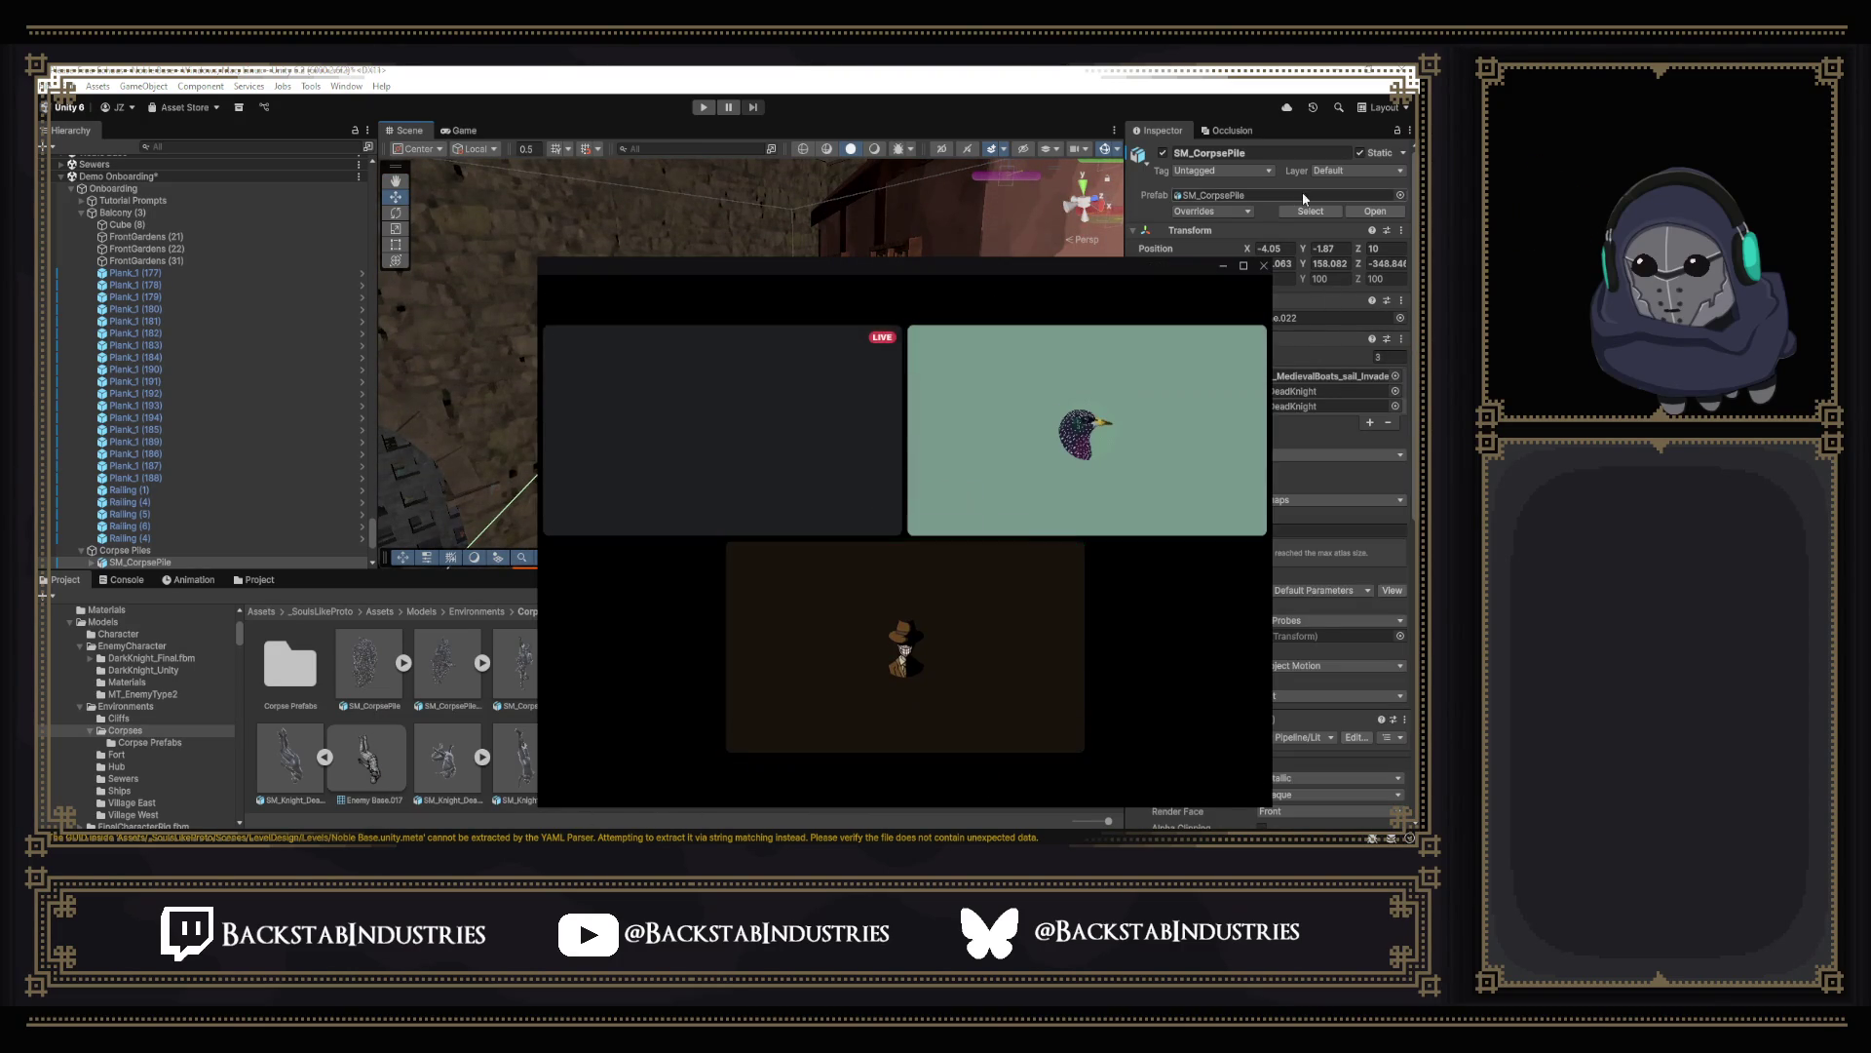
left_click(728, 417)
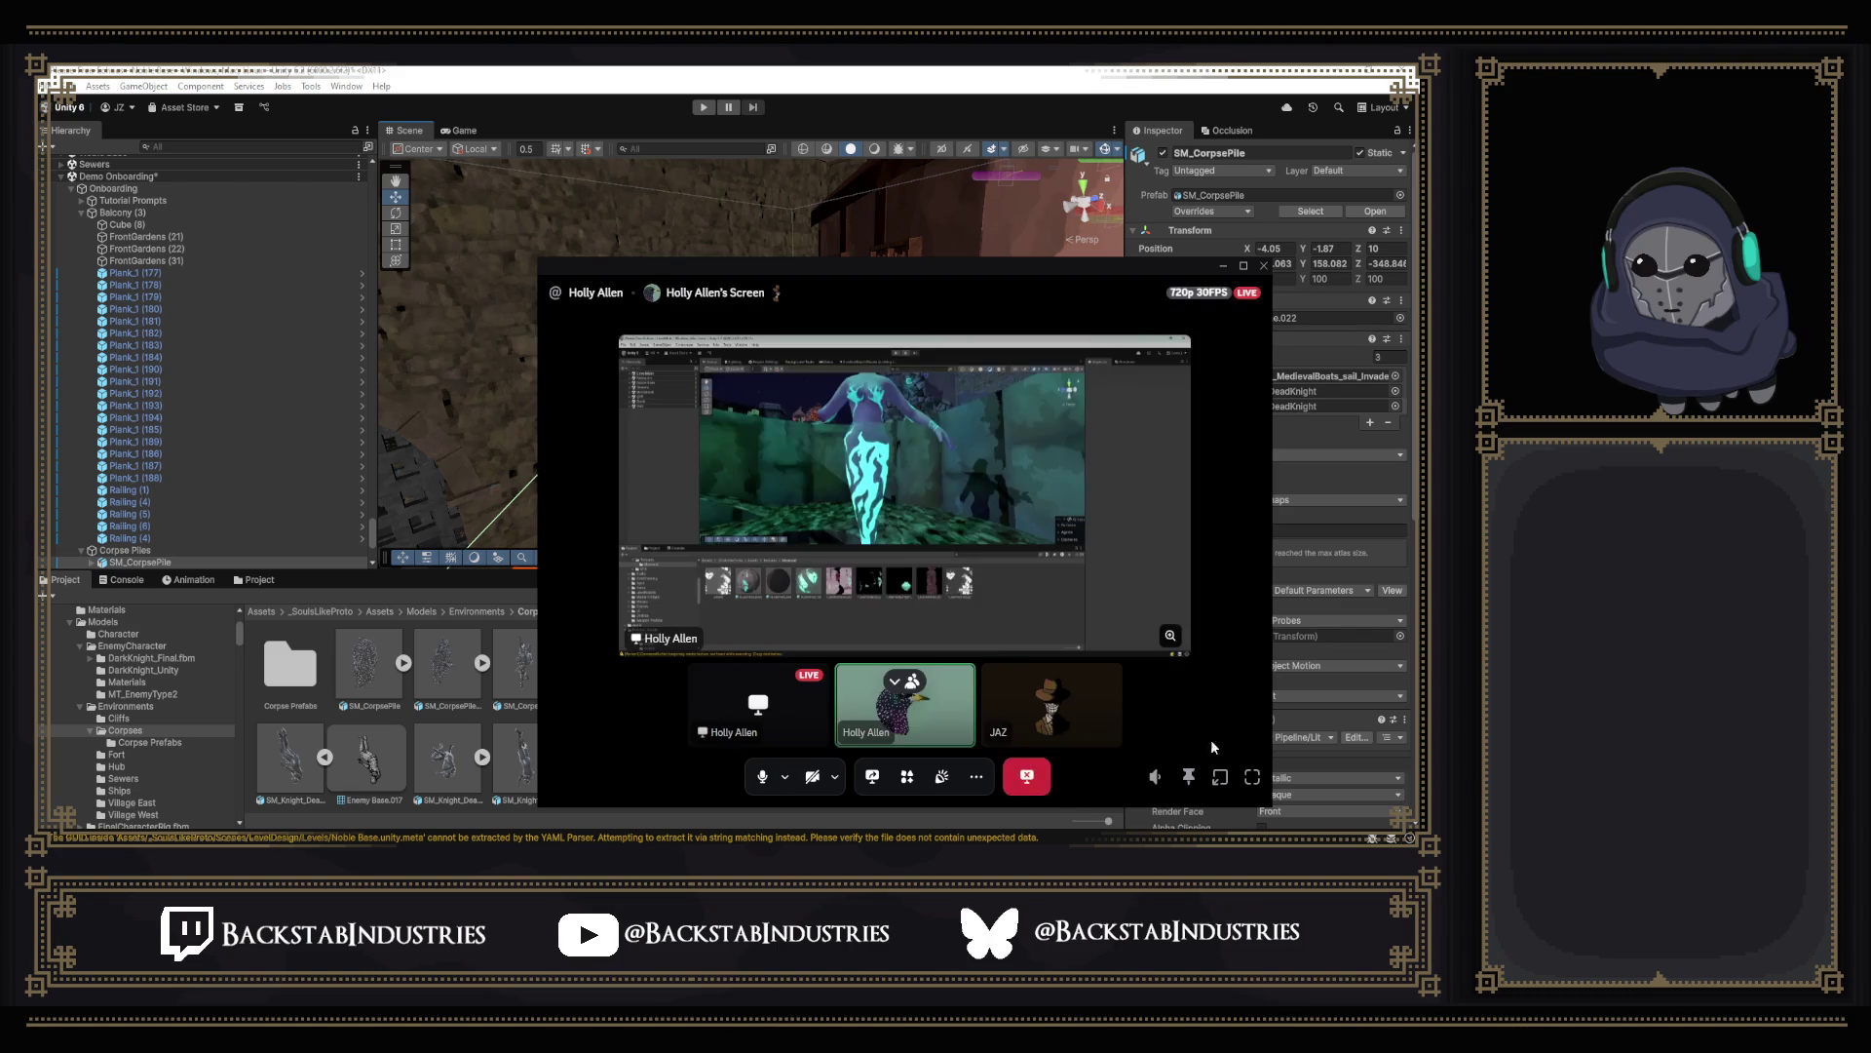
left_click(1252, 777)
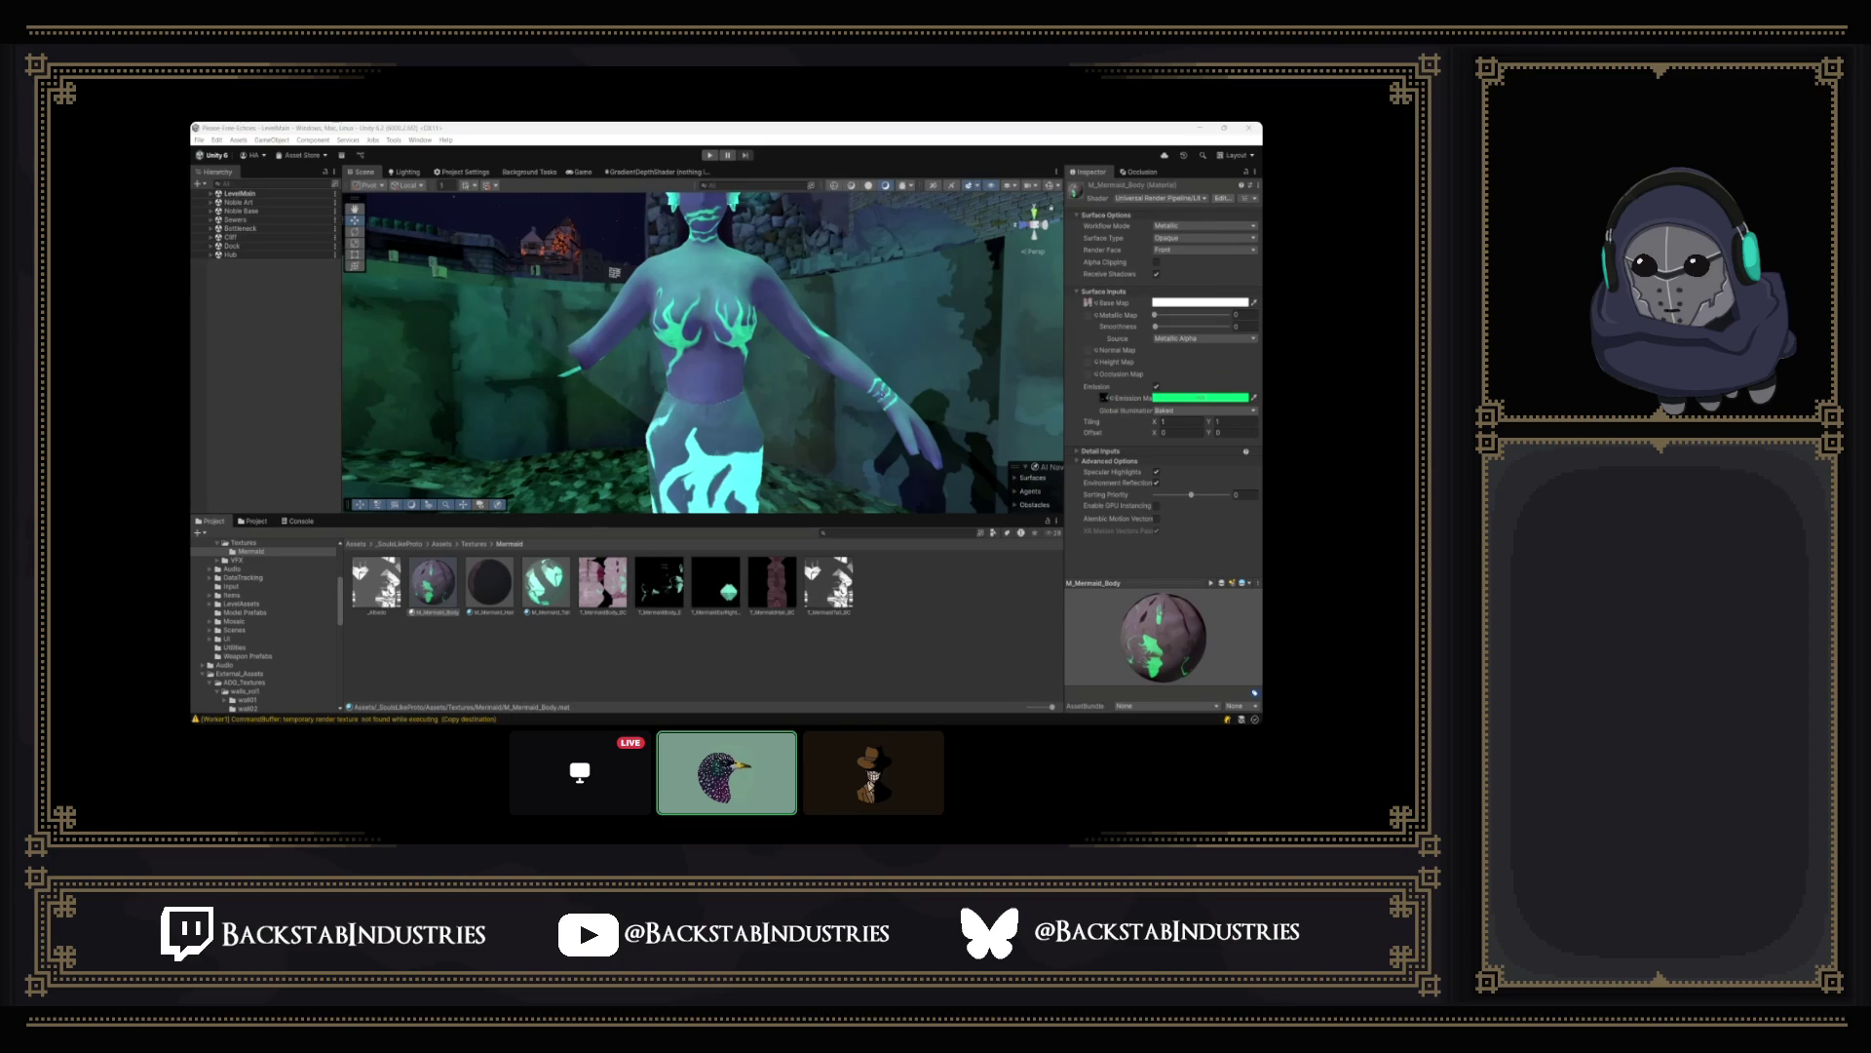
Hide the participant tiles to enlarge the shared mermaid scene, then leave the stream for Unity.
mouse_move(702, 351)
right_mouse_down()
mouse_move(761, 351)
mouse_move(643, 367)
right_mouse_up()
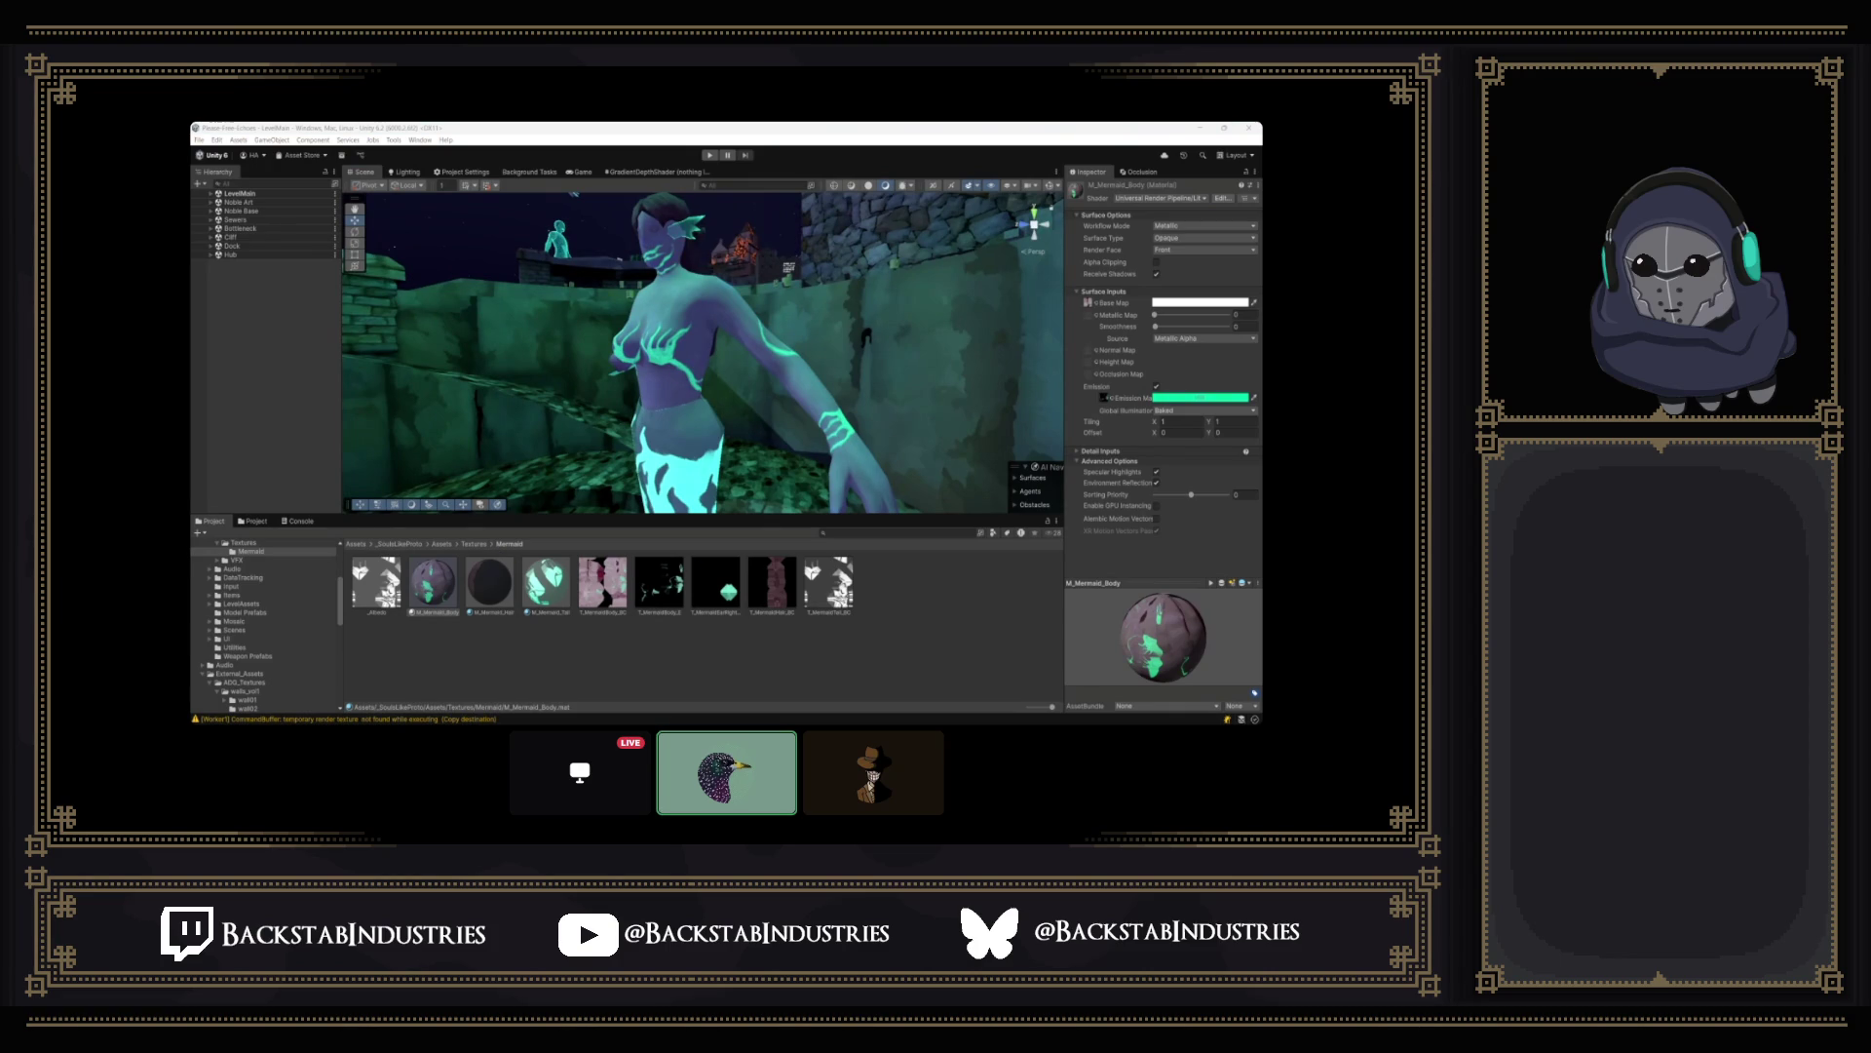
left_click(545, 584)
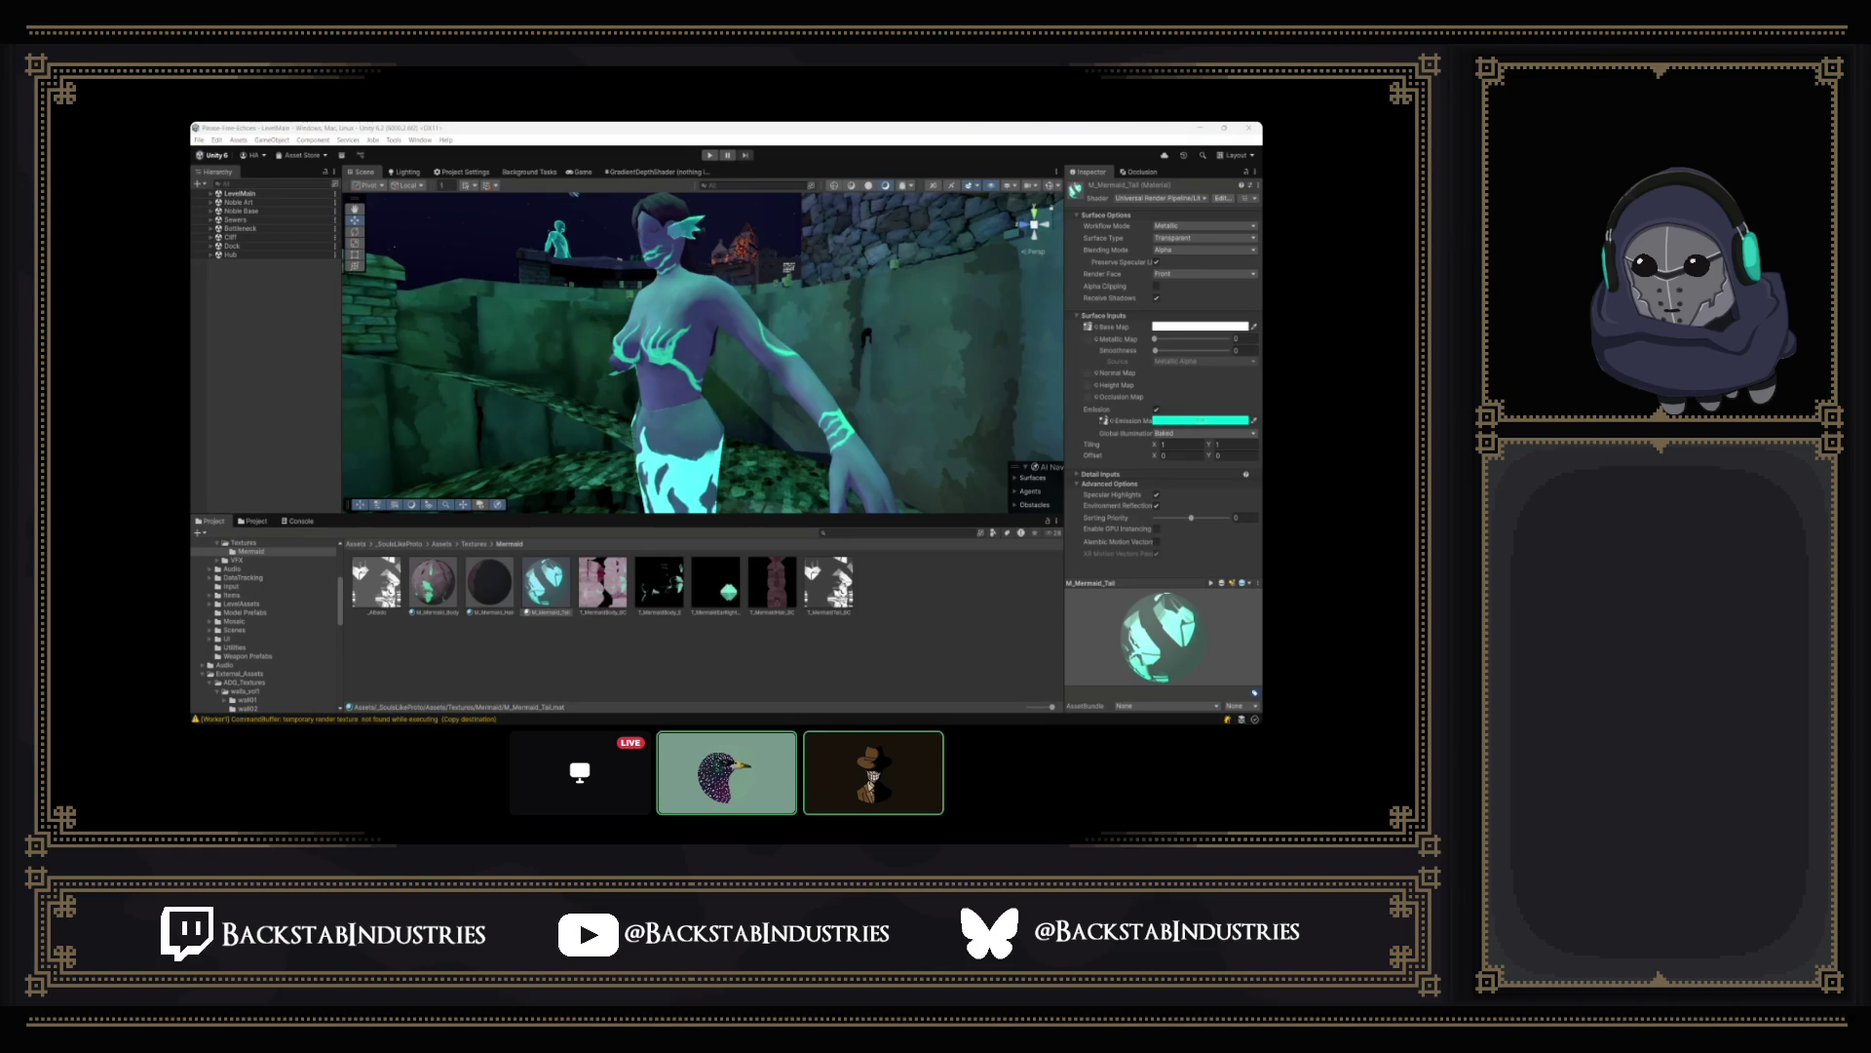
right_click_drag(703, 351, 556, 350)
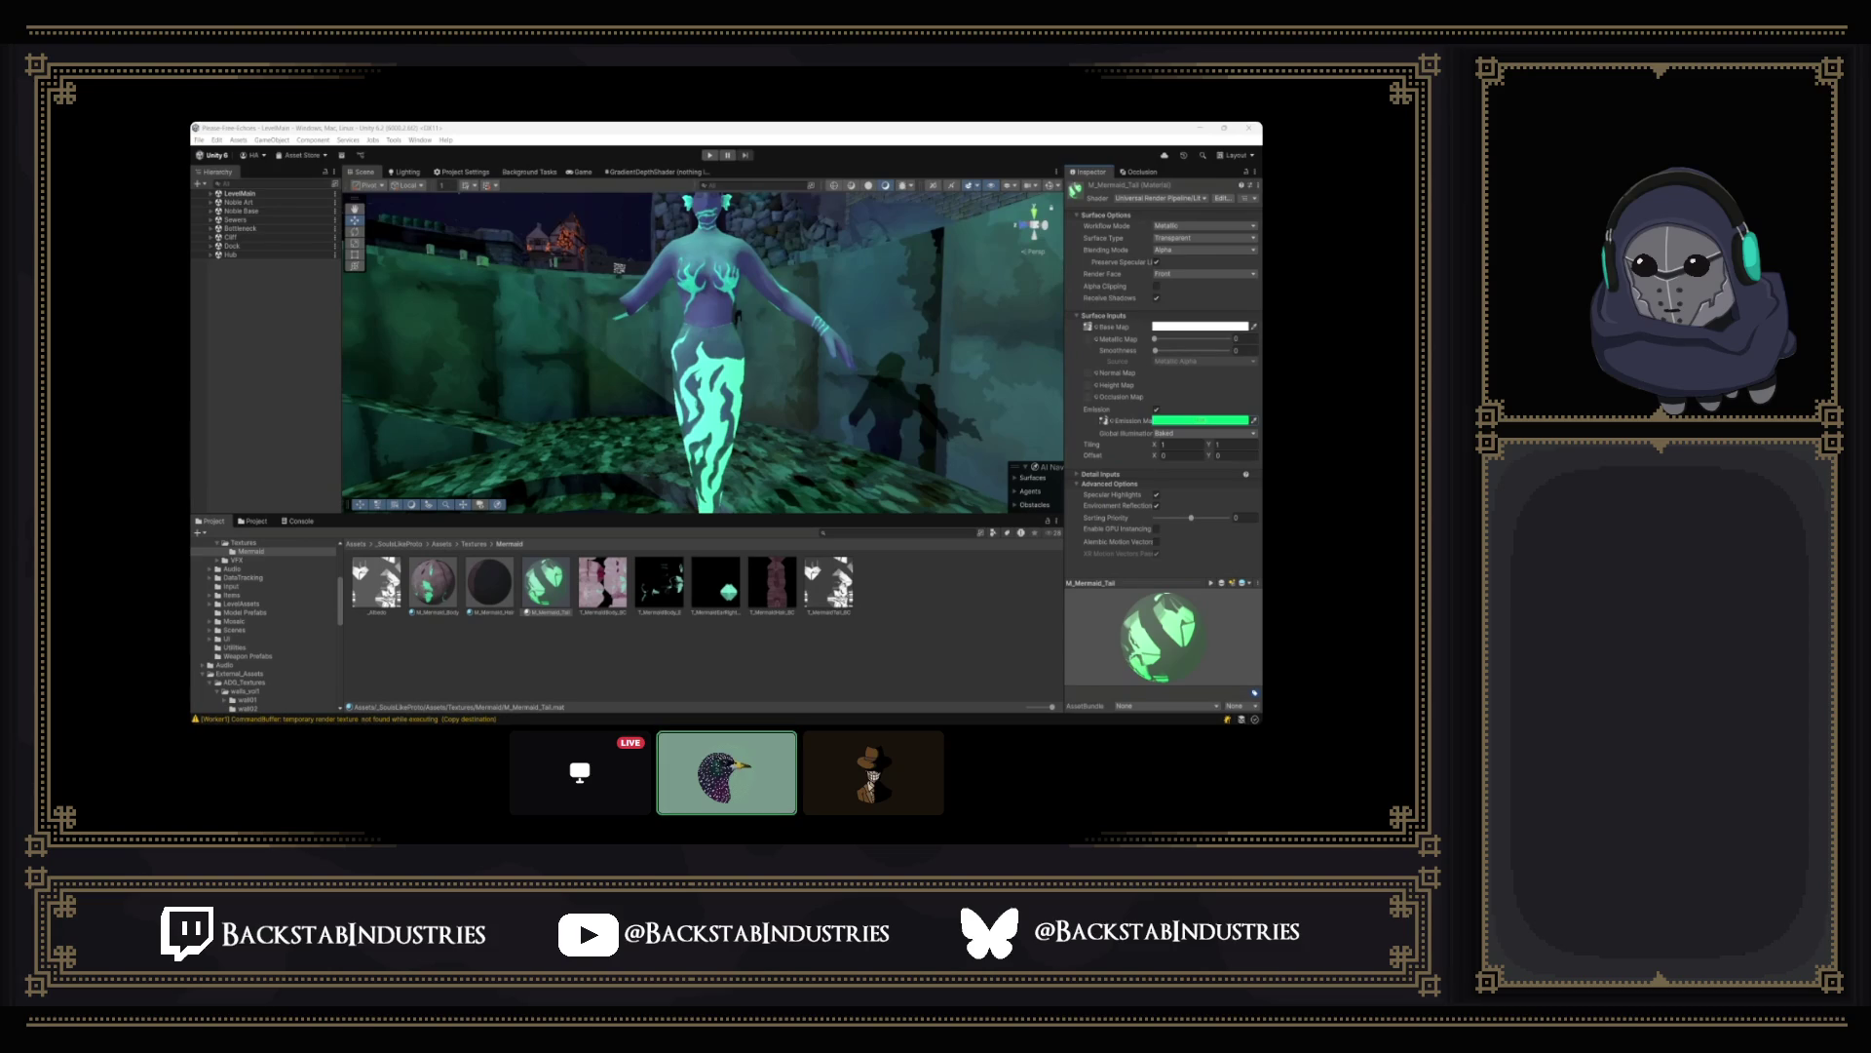
mouse_move(658, 366)
left_click(727, 749)
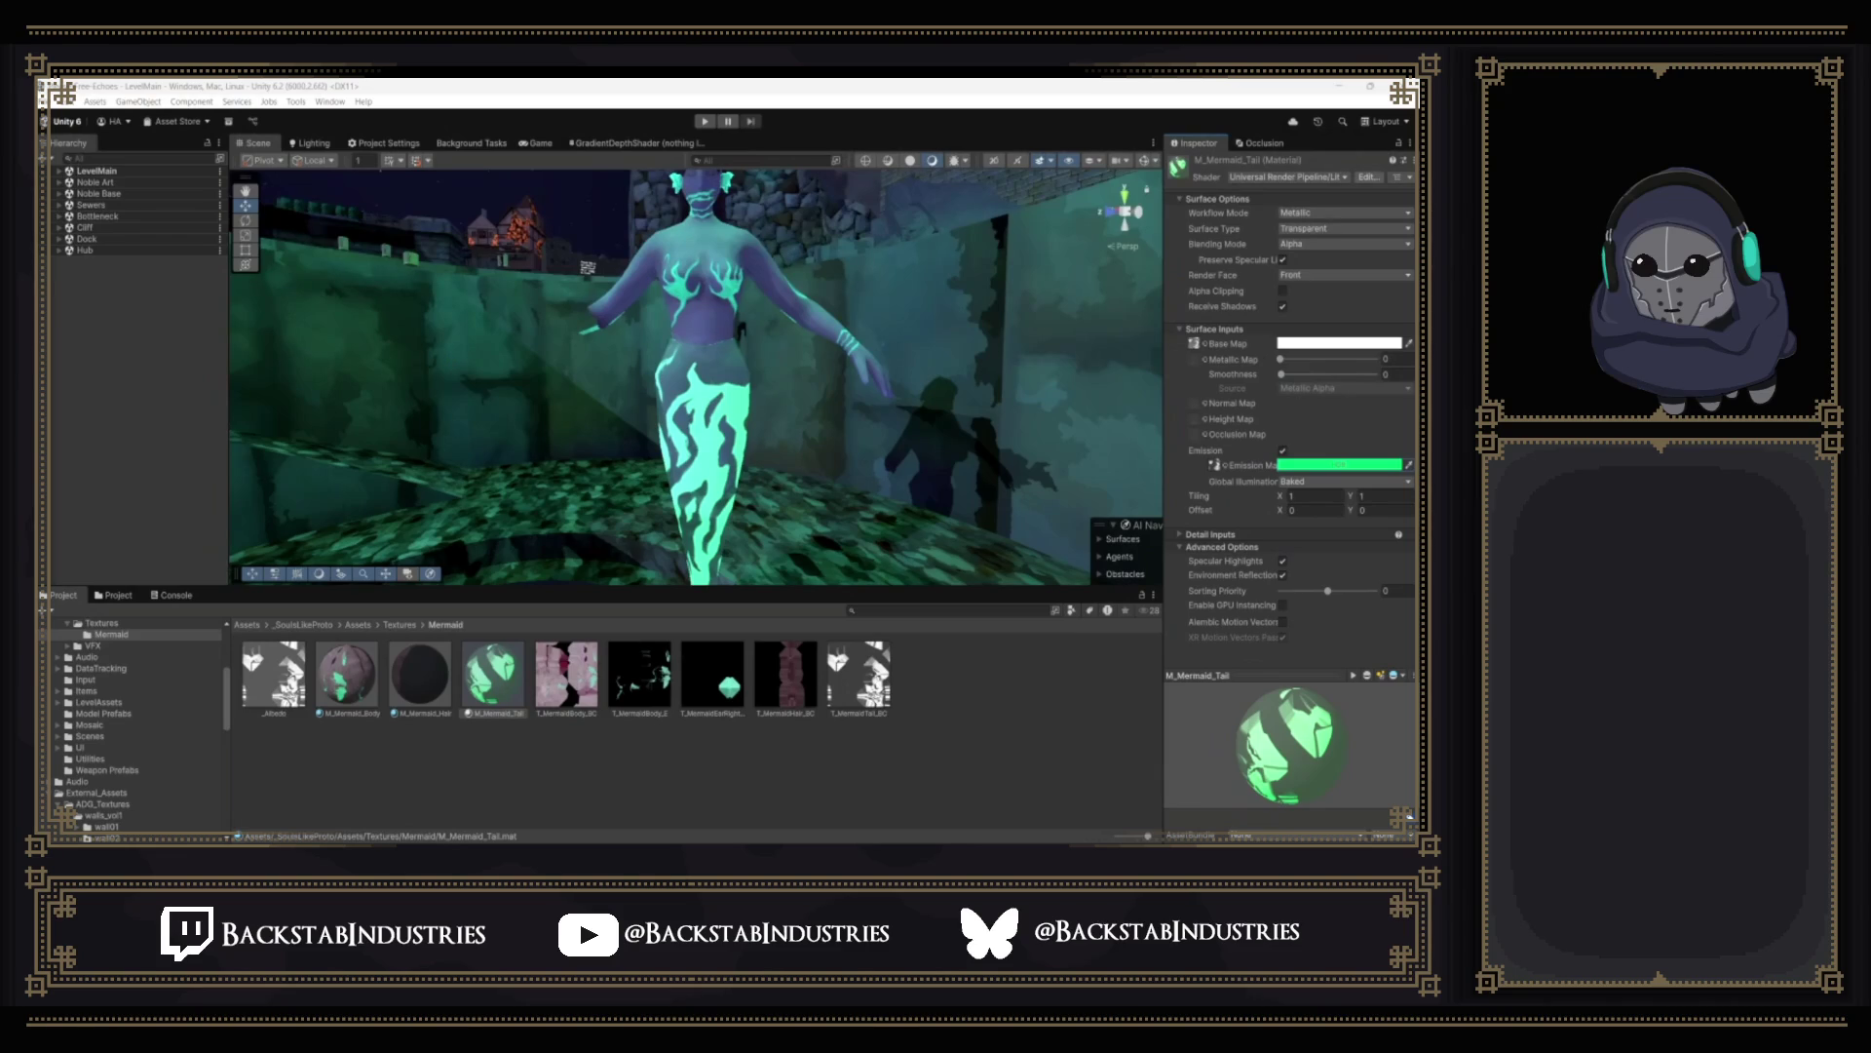
mouse_move(702, 365)
right_mouse_down()
mouse_move(754, 428)
mouse_move(685, 406)
right_mouse_up()
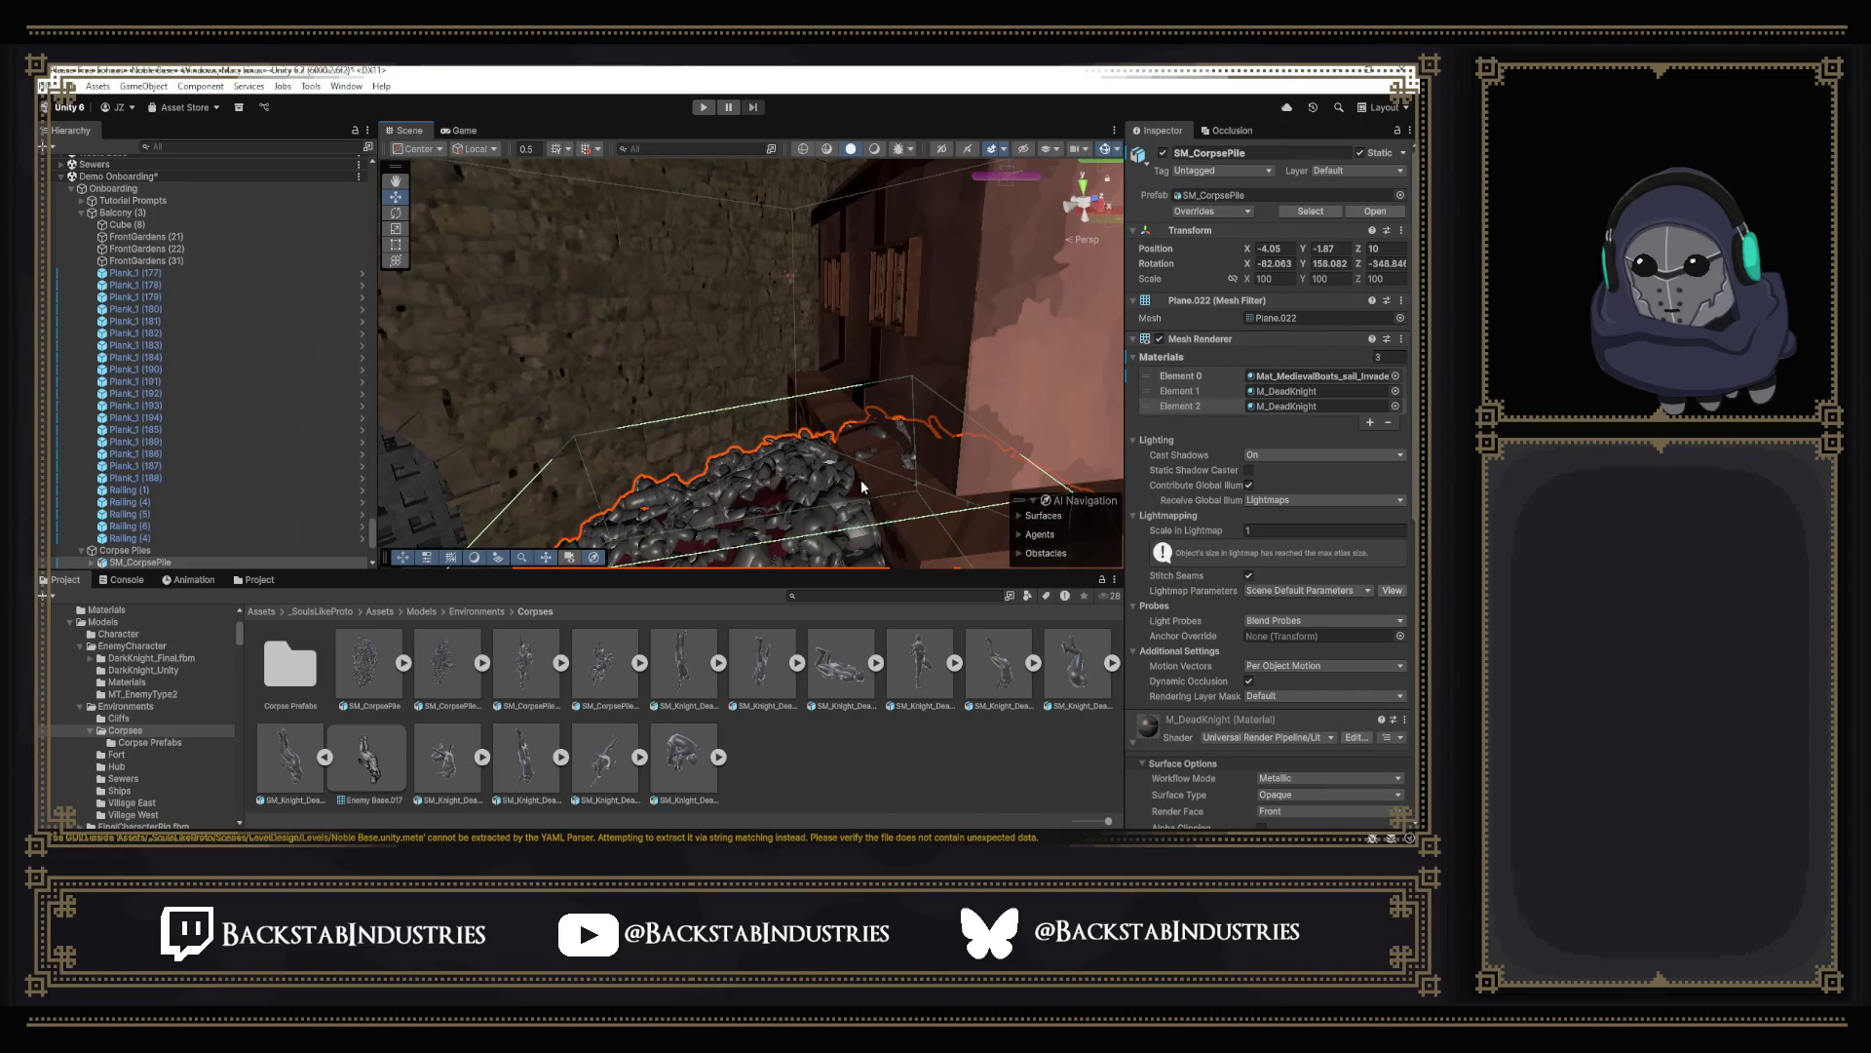
Delete the selected corpse pile and fly the view toward the marked room.
mouse_move(861, 476)
right_mouse_down()
mouse_move(767, 482)
mouse_move(855, 482)
mouse_move(812, 449)
mouse_move(376, 420)
right_mouse_up()
key("Delete")
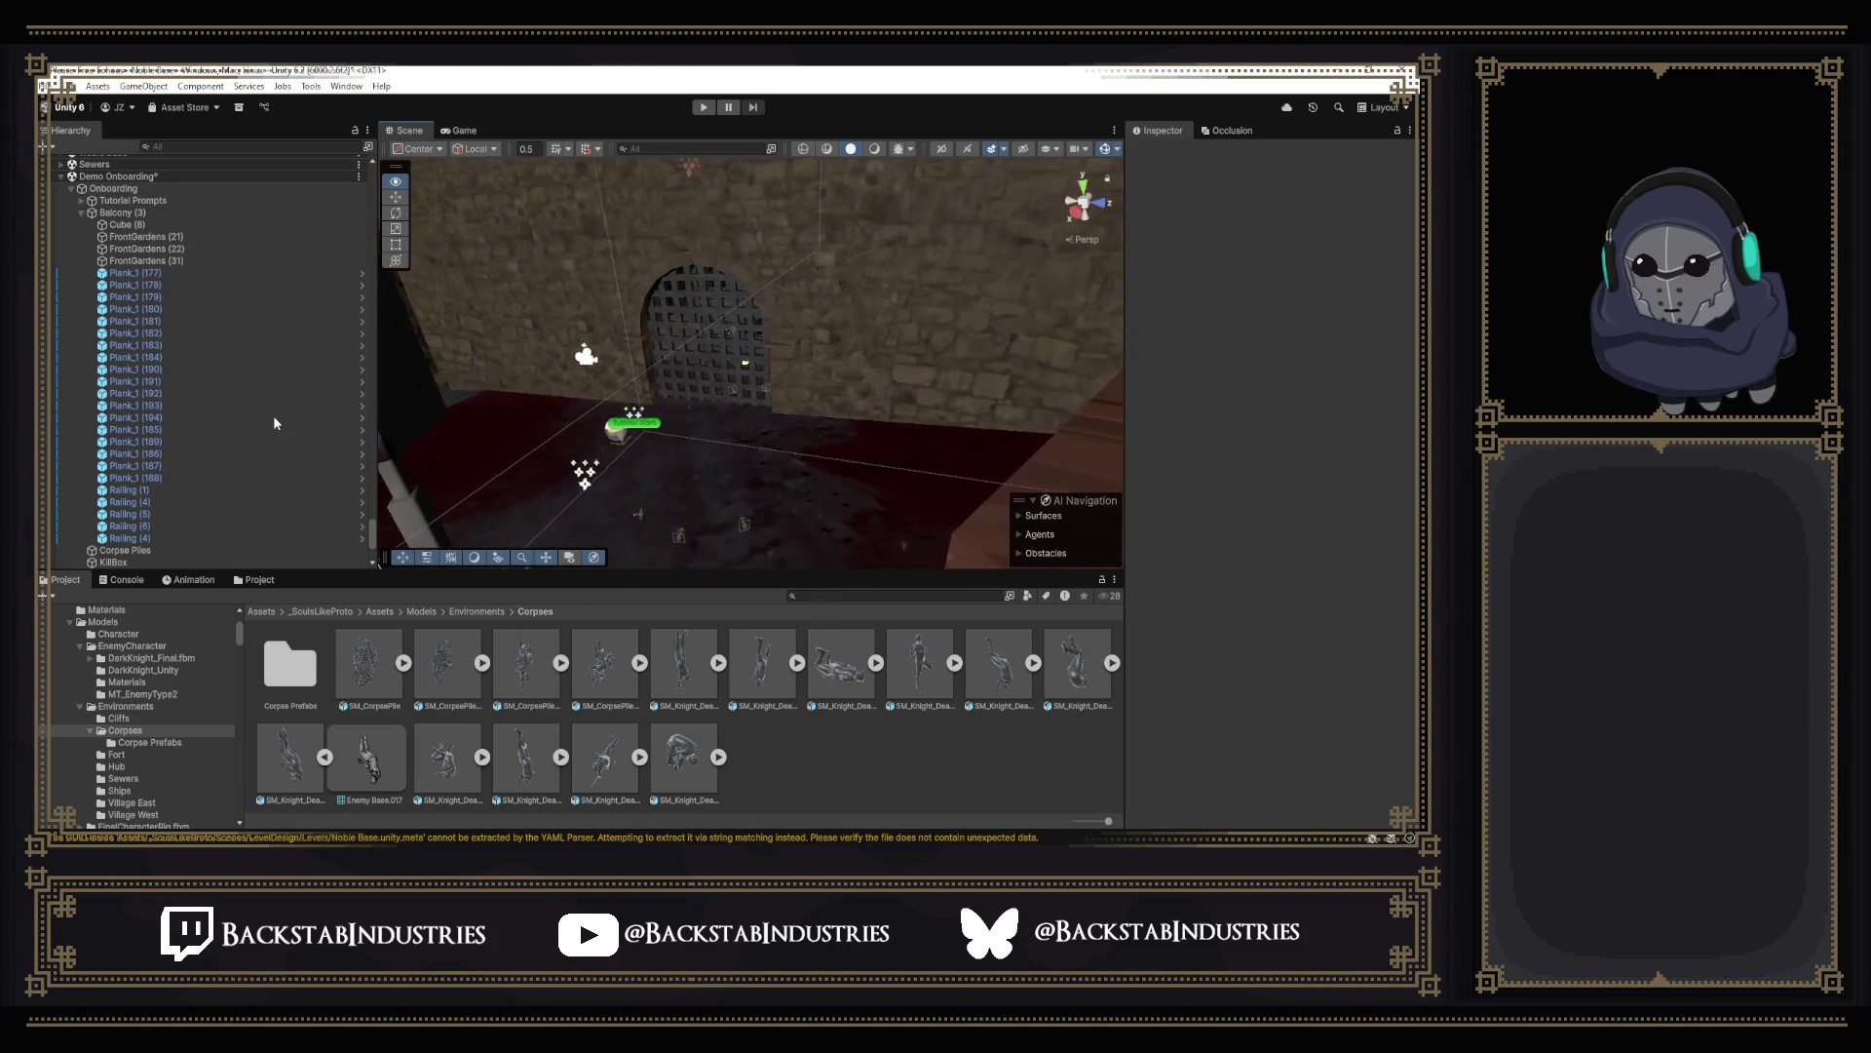
mouse_move(367, 421)
right_mouse_down()
mouse_move(468, 387)
mouse_move(131, 328)
right_mouse_up()
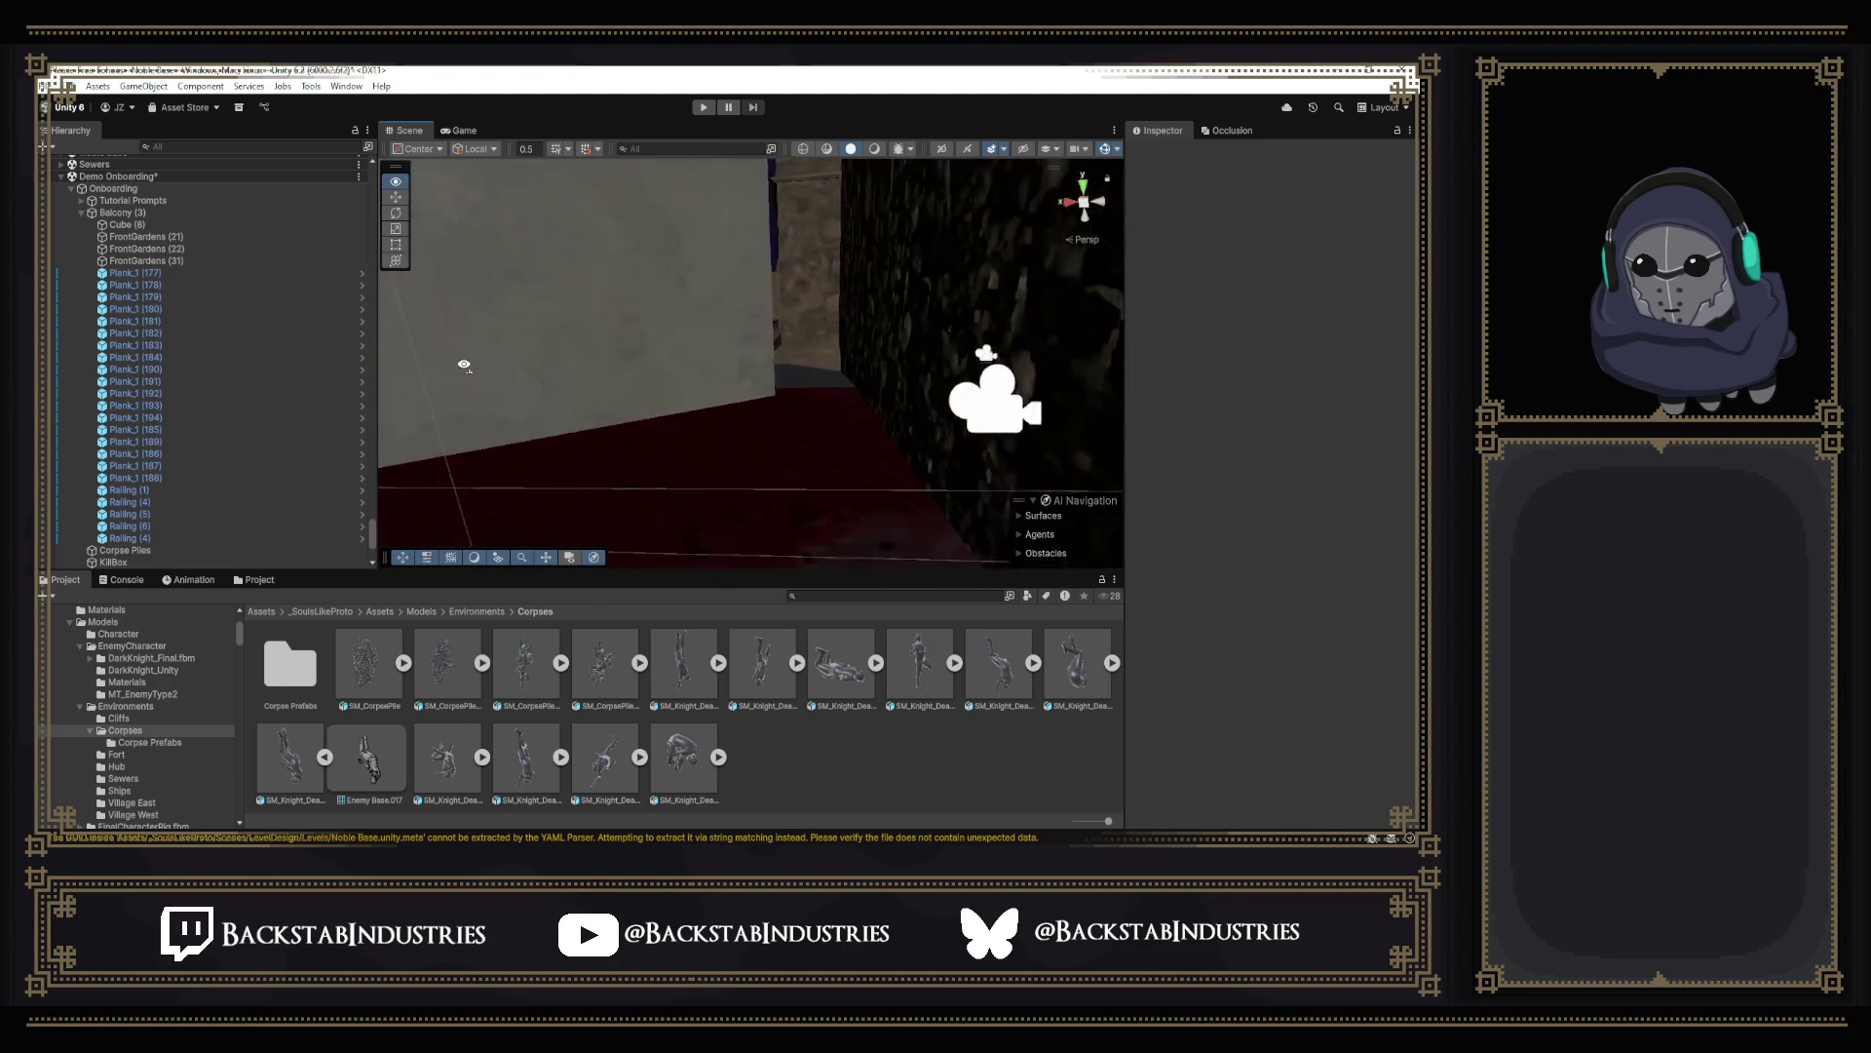
right_click_drag(914, 419, 875, 425)
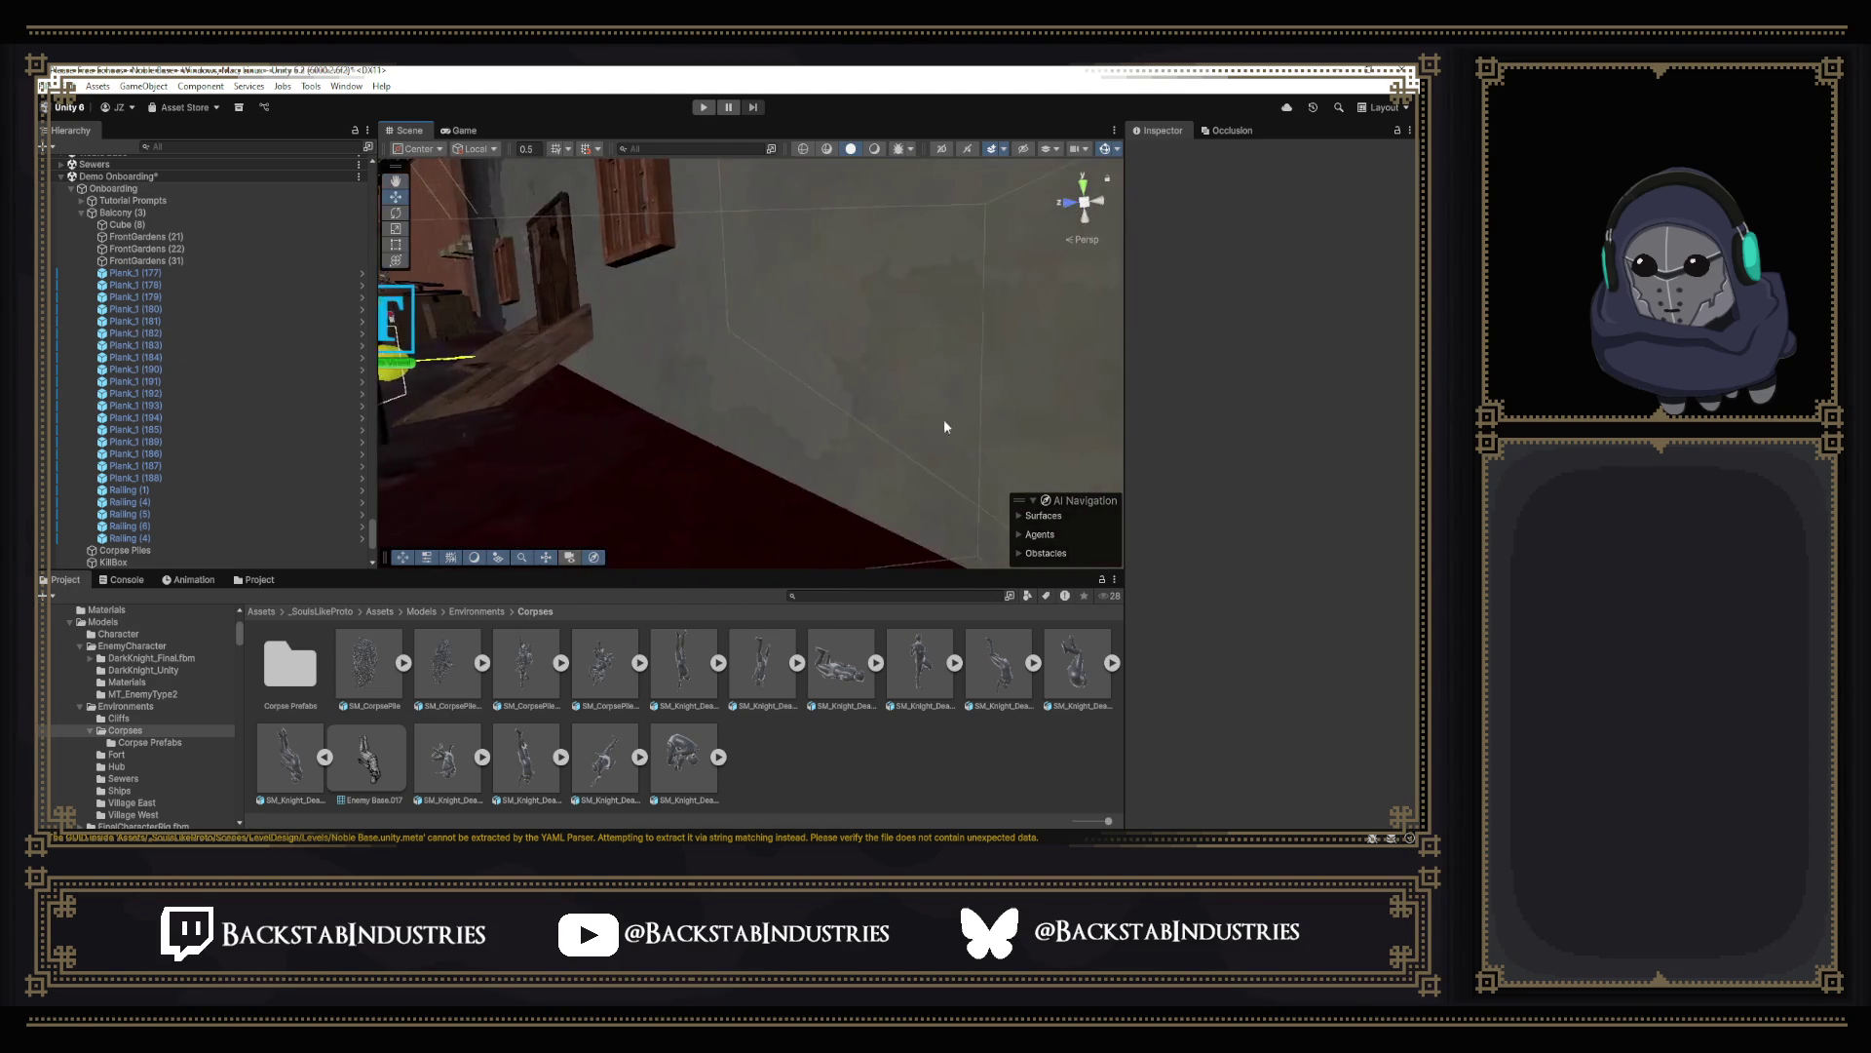
Select SM_NobleHouse_v2 and nudge it to X 301.62, Z 23.07, checking its walls from several sides.
left_click(875, 425)
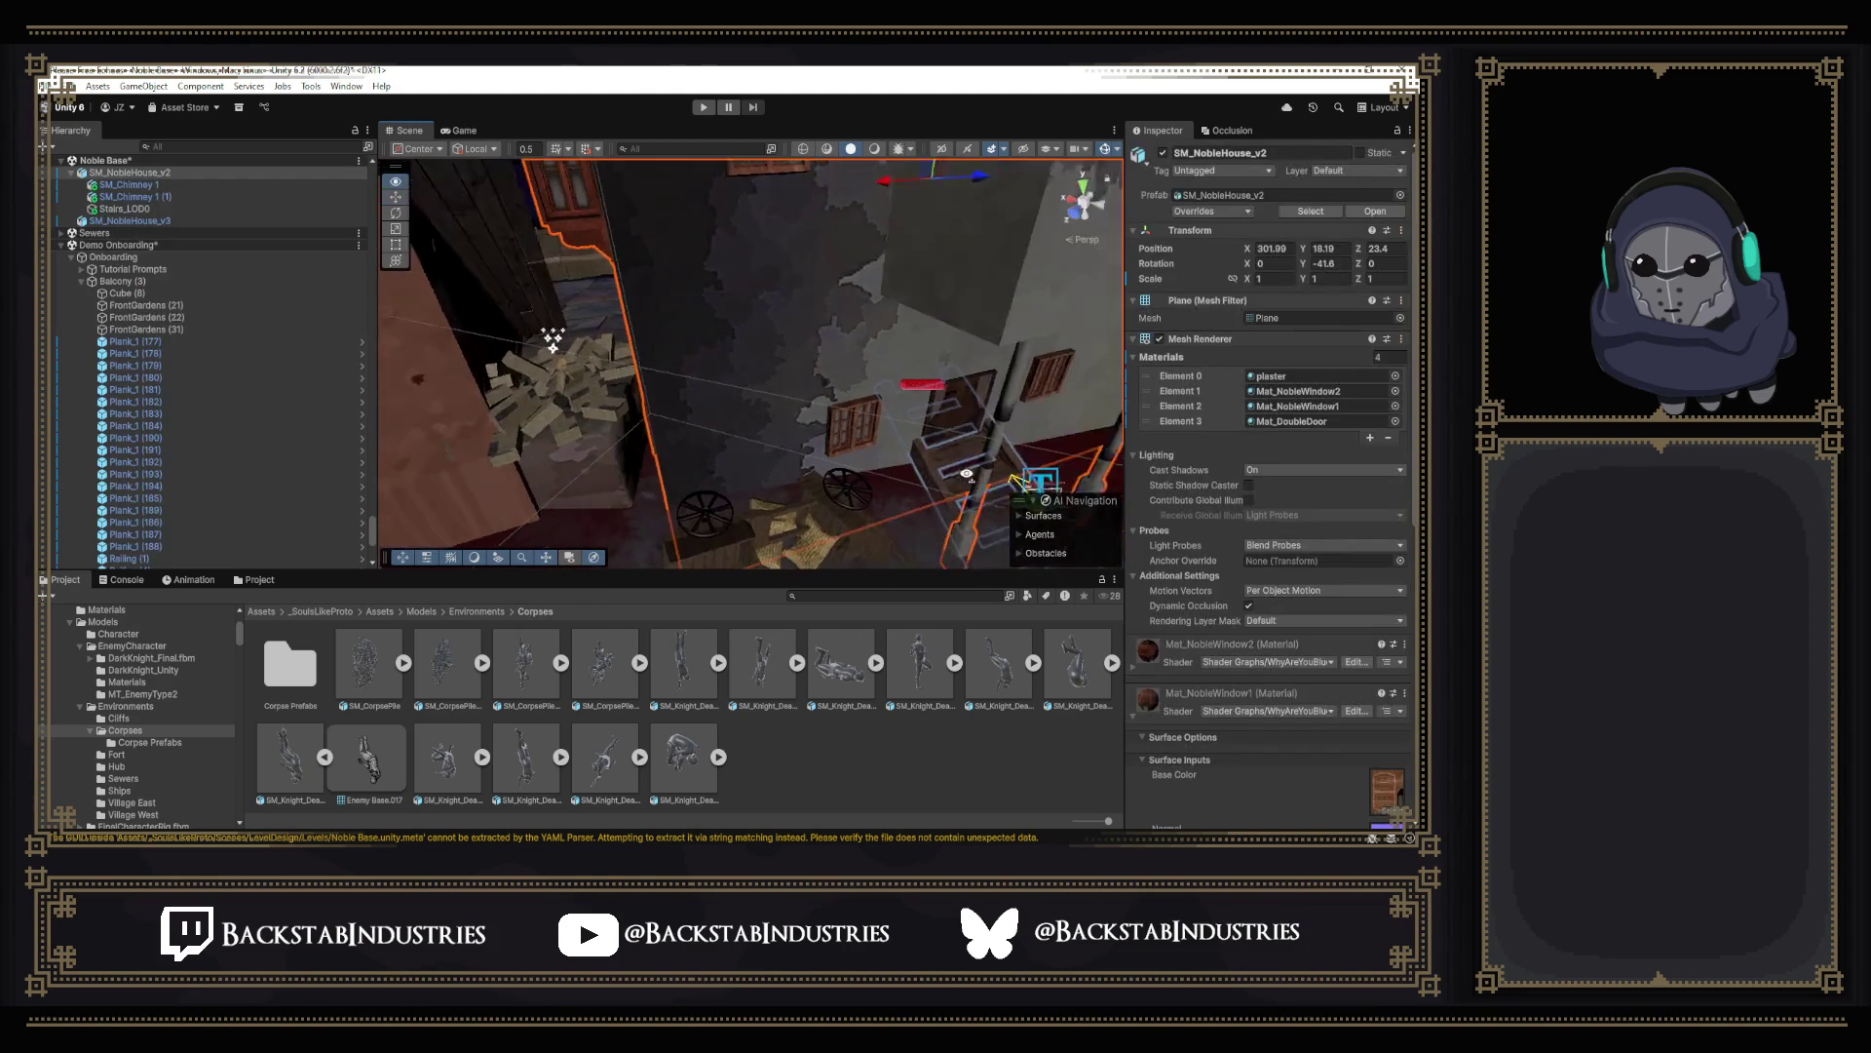
mouse_move(876, 425)
right_mouse_down()
mouse_move(836, 455)
mouse_move(849, 438)
right_mouse_up()
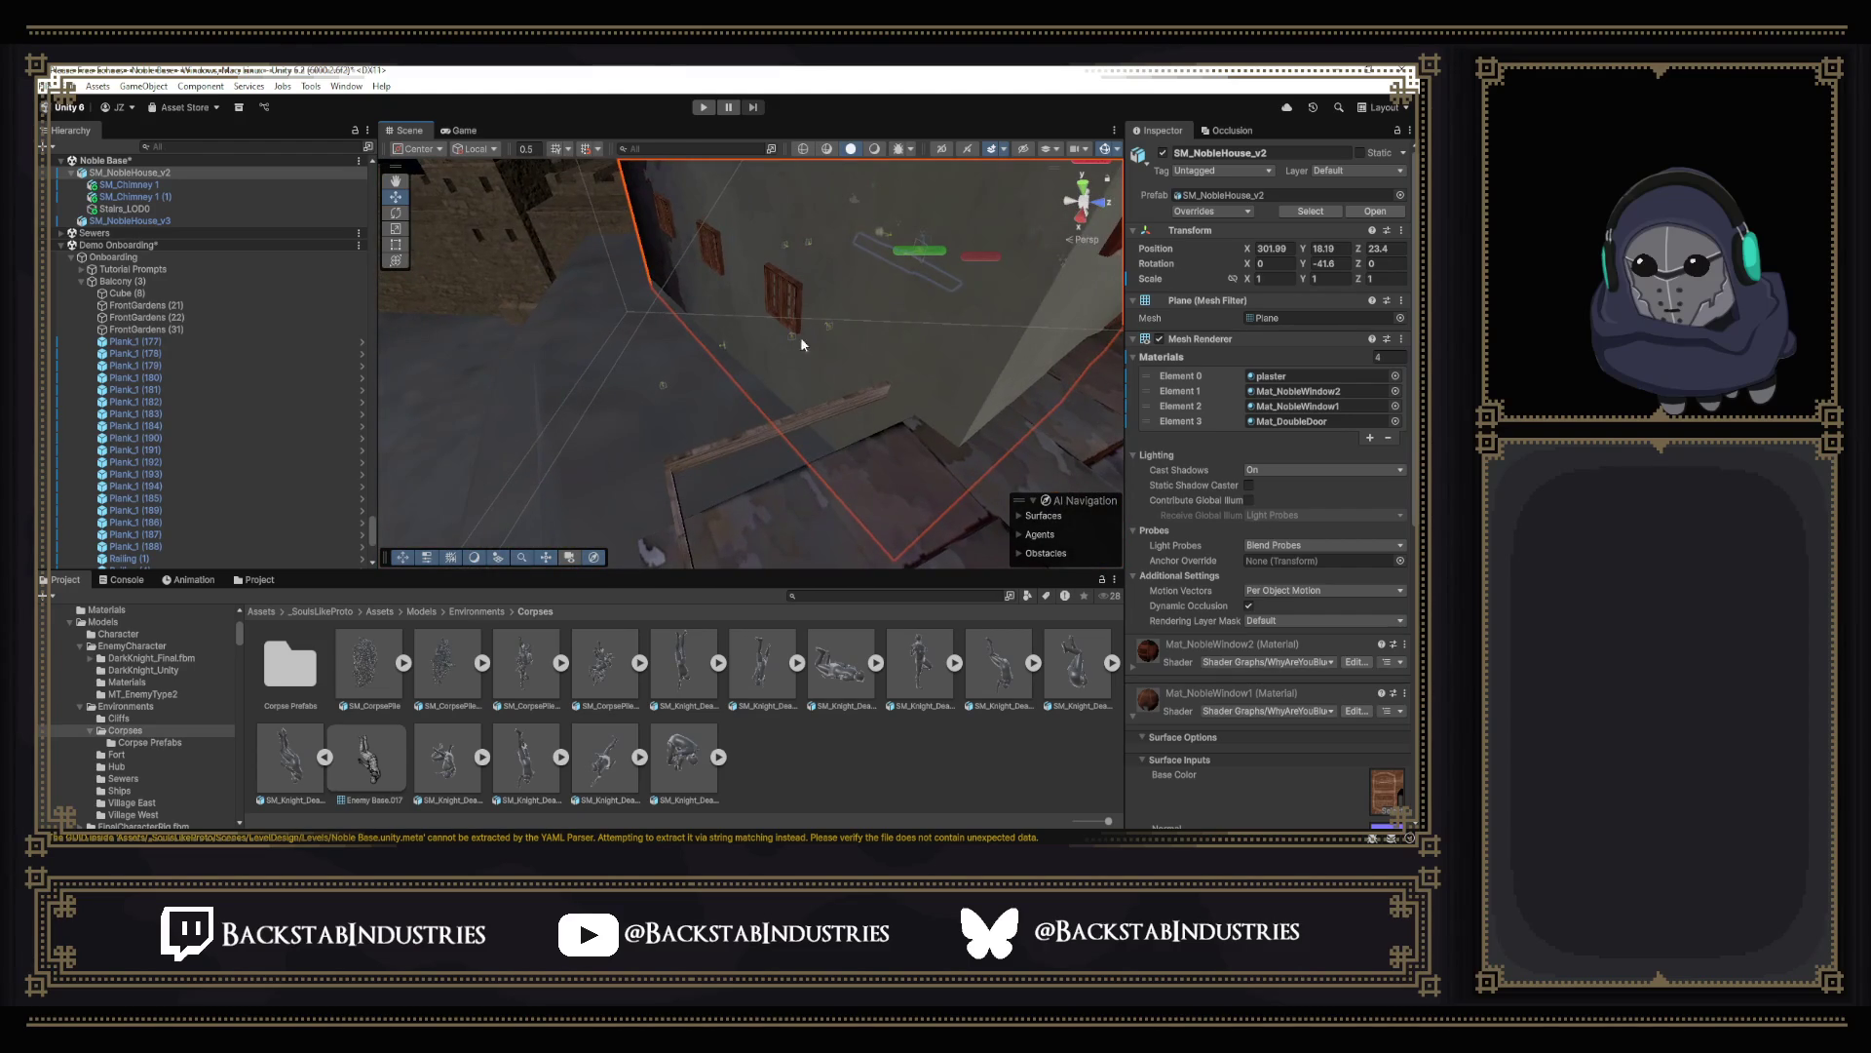
mouse_move(446, 210)
right_mouse_down()
mouse_move(501, 203)
mouse_move(595, 267)
mouse_move(480, 277)
mouse_move(732, 292)
right_mouse_up()
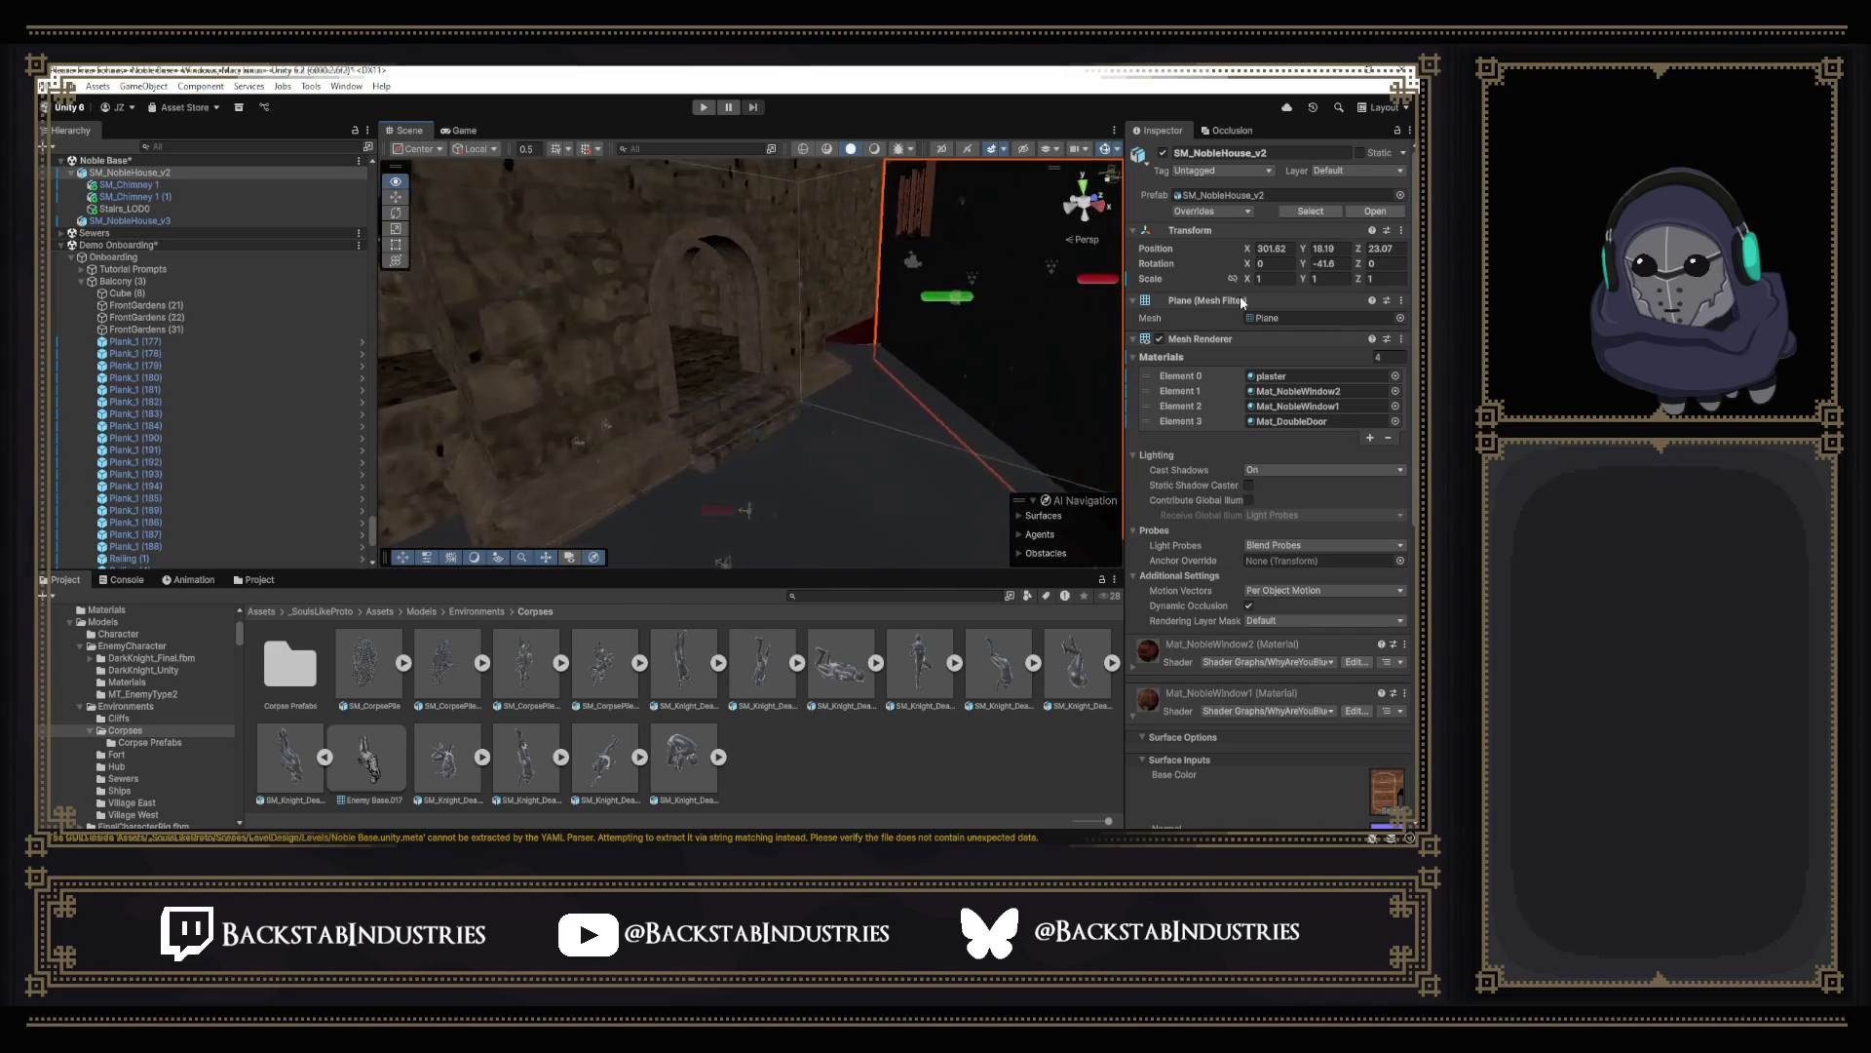
mouse_move(937, 309)
right_mouse_down()
mouse_move(948, 329)
mouse_move(498, 207)
right_mouse_up()
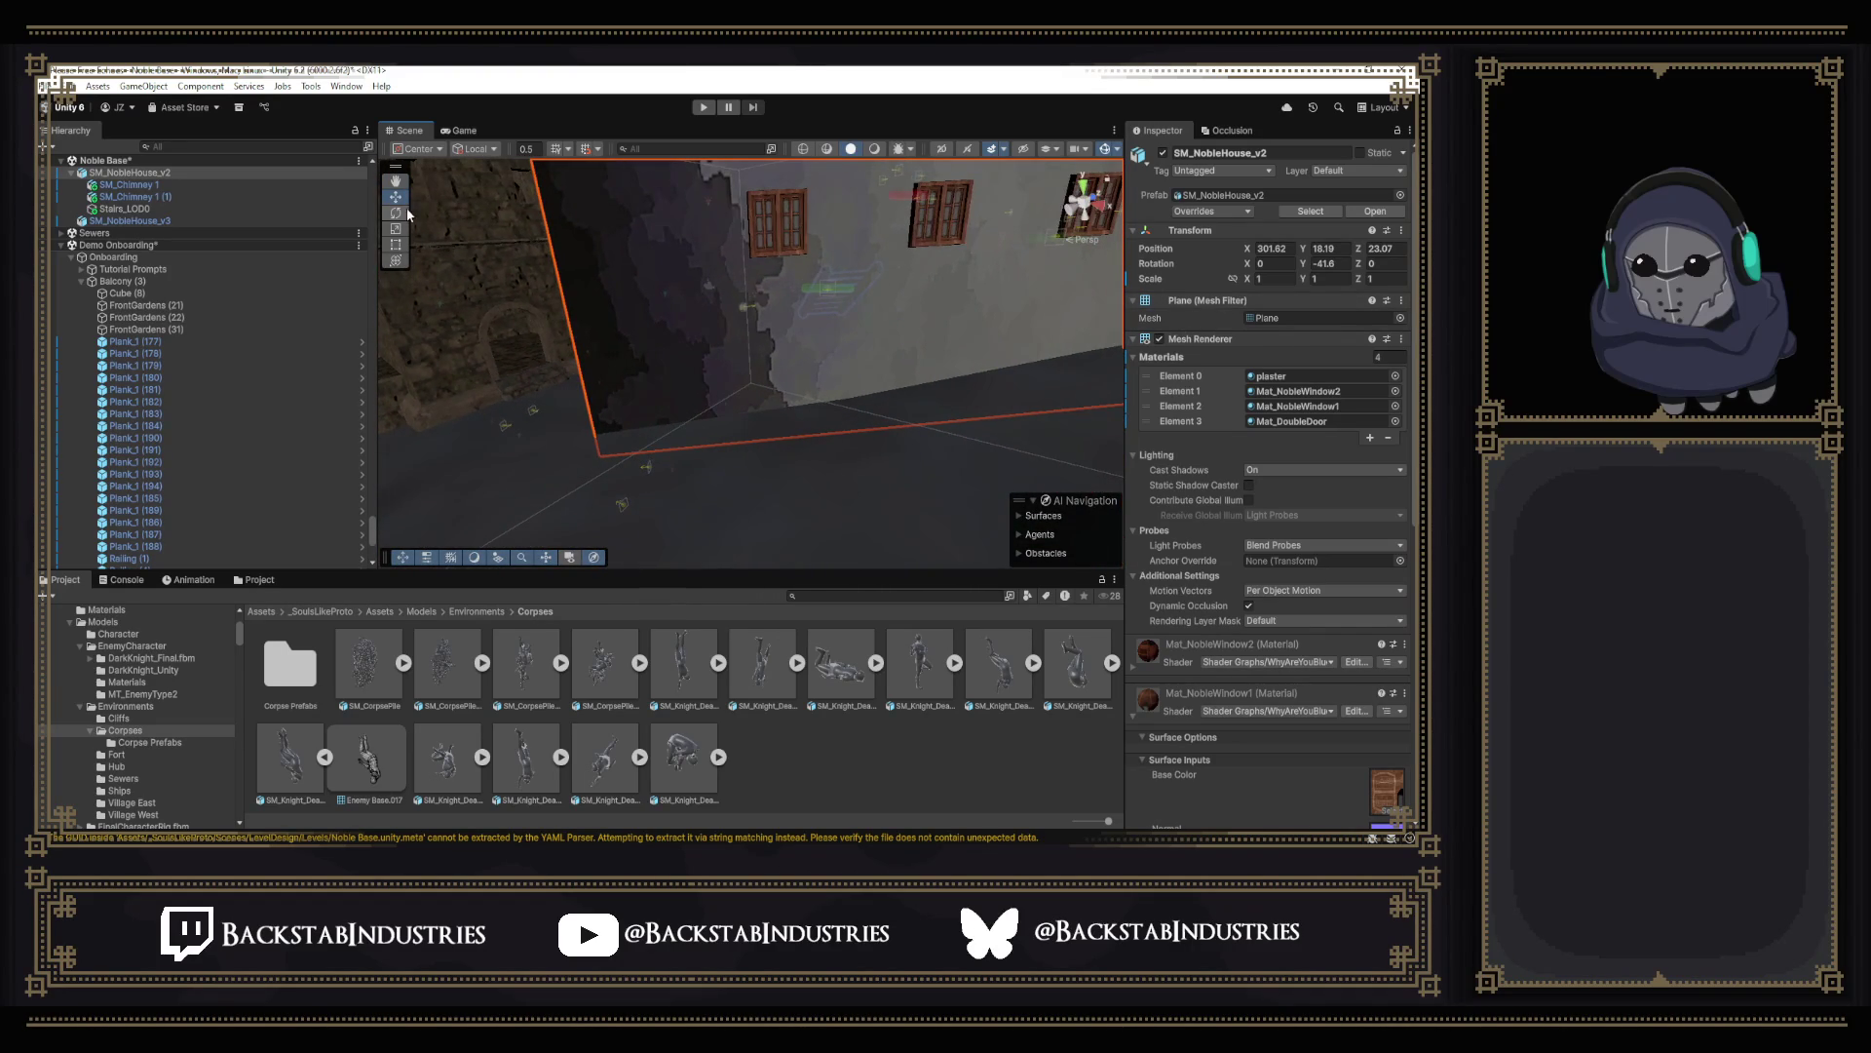
mouse_move(847, 352)
right_mouse_down()
mouse_move(870, 291)
mouse_move(799, 410)
mouse_move(879, 381)
mouse_move(1083, 445)
mouse_move(882, 396)
right_mouse_up()
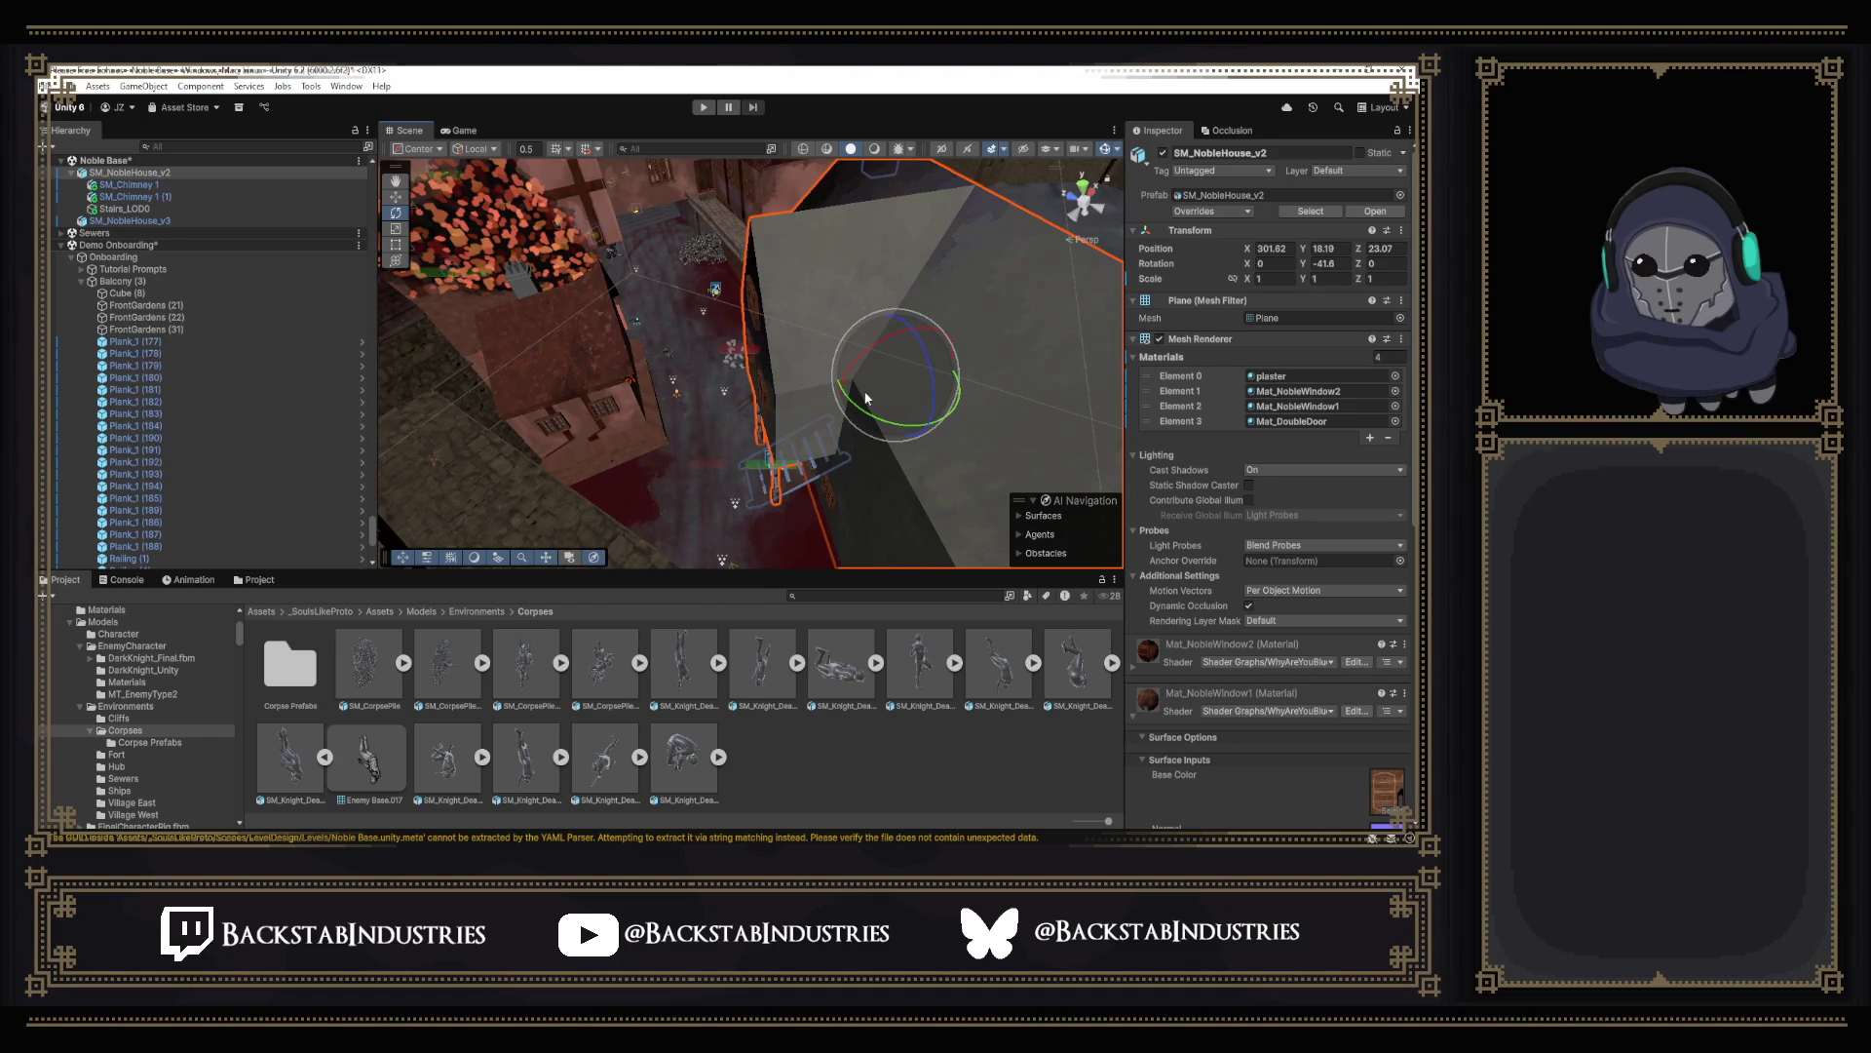
Place the house at X 301.41, Z 23.3 with Y rotation -36.9, inspecting the windowed wall and red floor around it.
mouse_move(867, 397)
right_mouse_down()
mouse_move(856, 437)
mouse_move(1132, 364)
mouse_move(1259, 392)
right_mouse_up()
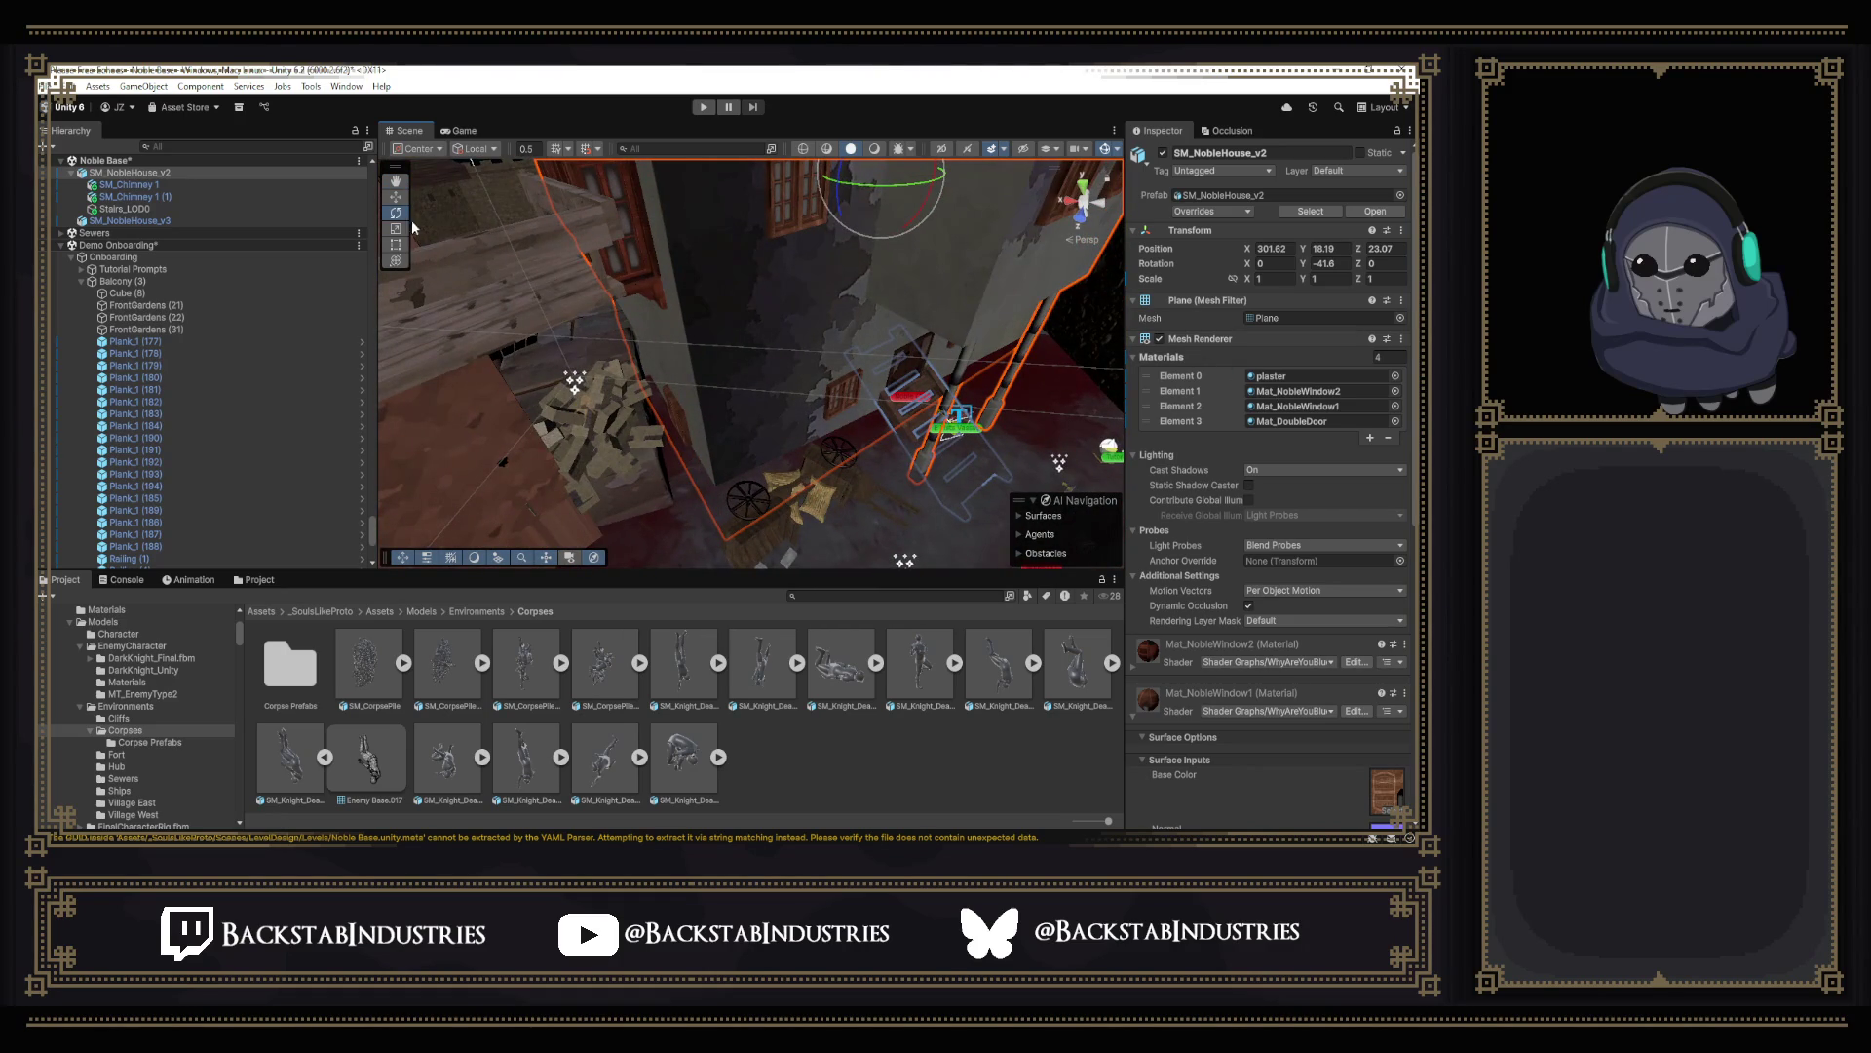
right_click_drag(481, 213, 658, 300)
mouse_move(877, 304)
right_mouse_down()
mouse_move(750, 273)
mouse_move(833, 243)
mouse_move(489, 281)
mouse_move(557, 293)
mouse_move(440, 315)
mouse_move(293, 311)
right_mouse_up()
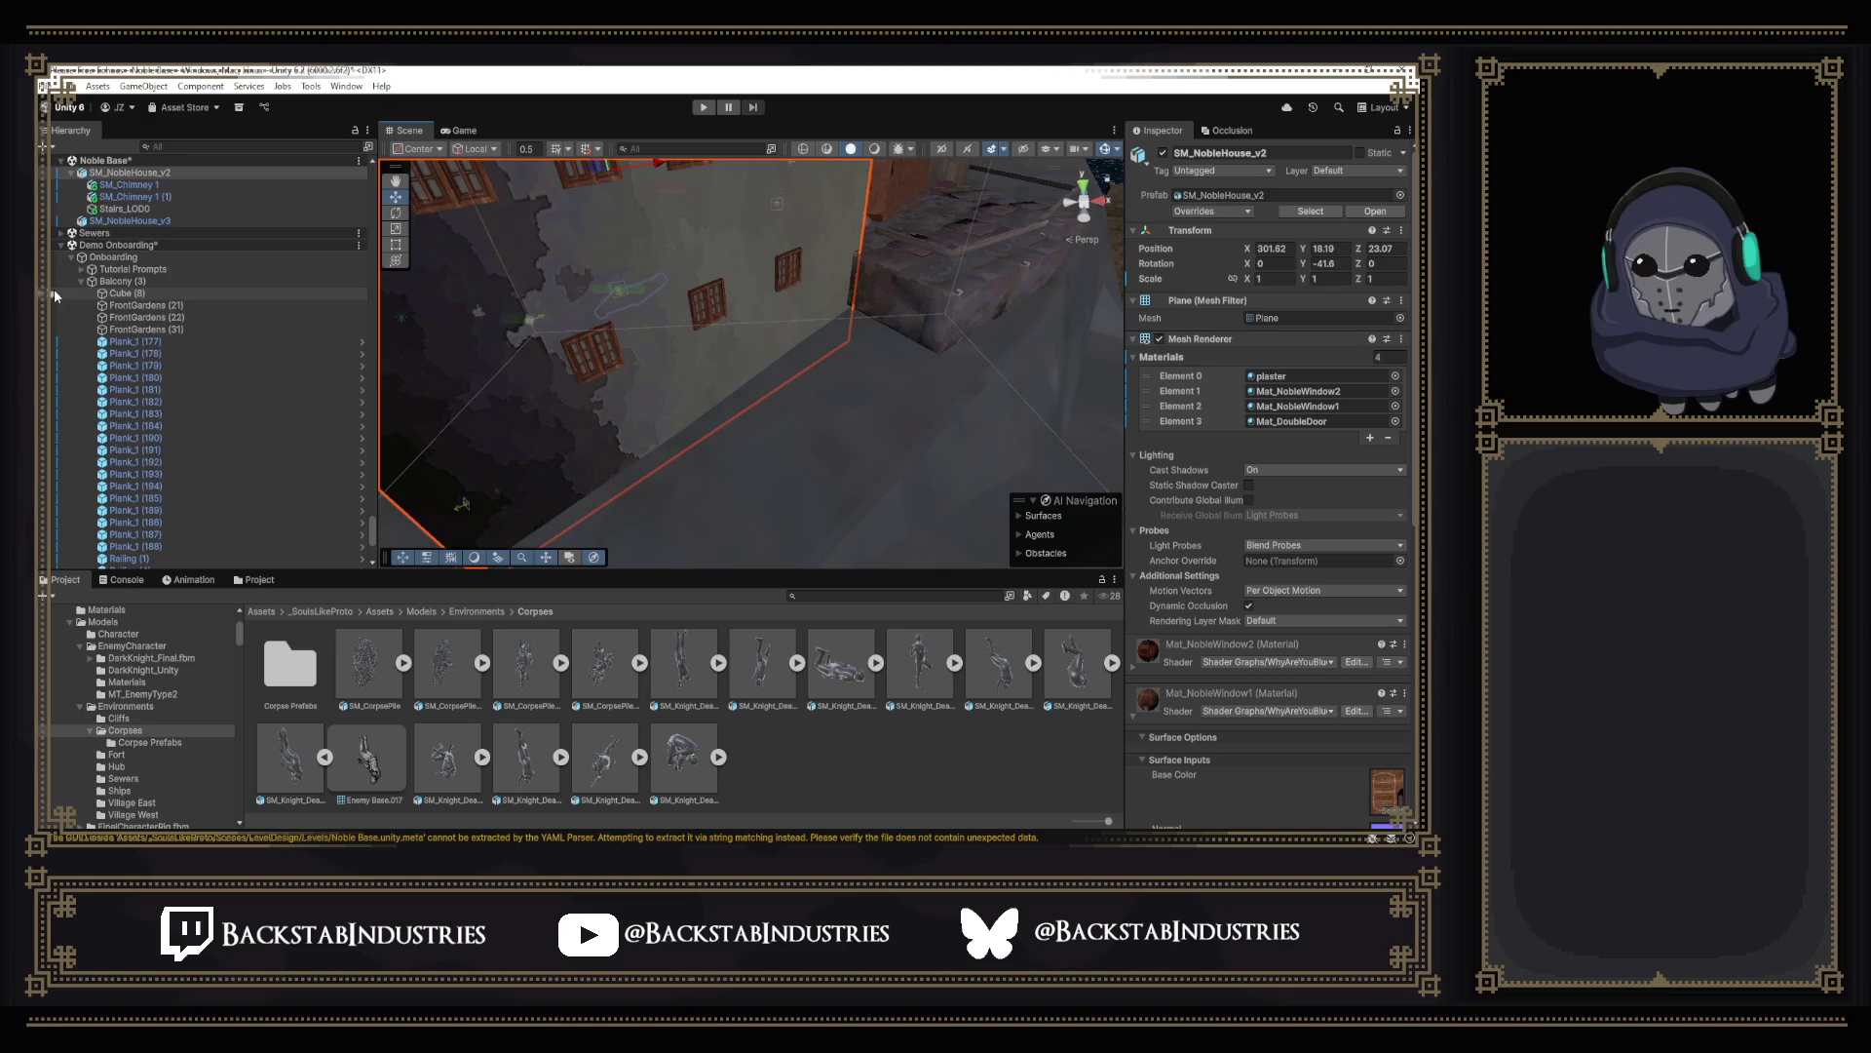
mouse_move(658, 365)
right_mouse_down()
mouse_move(564, 389)
mouse_move(841, 392)
right_mouse_up()
mouse_move(1118, 631)
right_mouse_down()
mouse_move(957, 387)
mouse_move(879, 214)
mouse_move(760, 367)
mouse_move(936, 294)
right_mouse_up()
mouse_move(1205, 250)
right_mouse_down()
mouse_move(1125, 266)
mouse_move(1094, 193)
right_mouse_up()
mouse_move(877, 292)
right_mouse_down()
mouse_move(1041, 185)
mouse_move(1116, 195)
right_mouse_up()
right_click_drag(1109, 175, 937, 205)
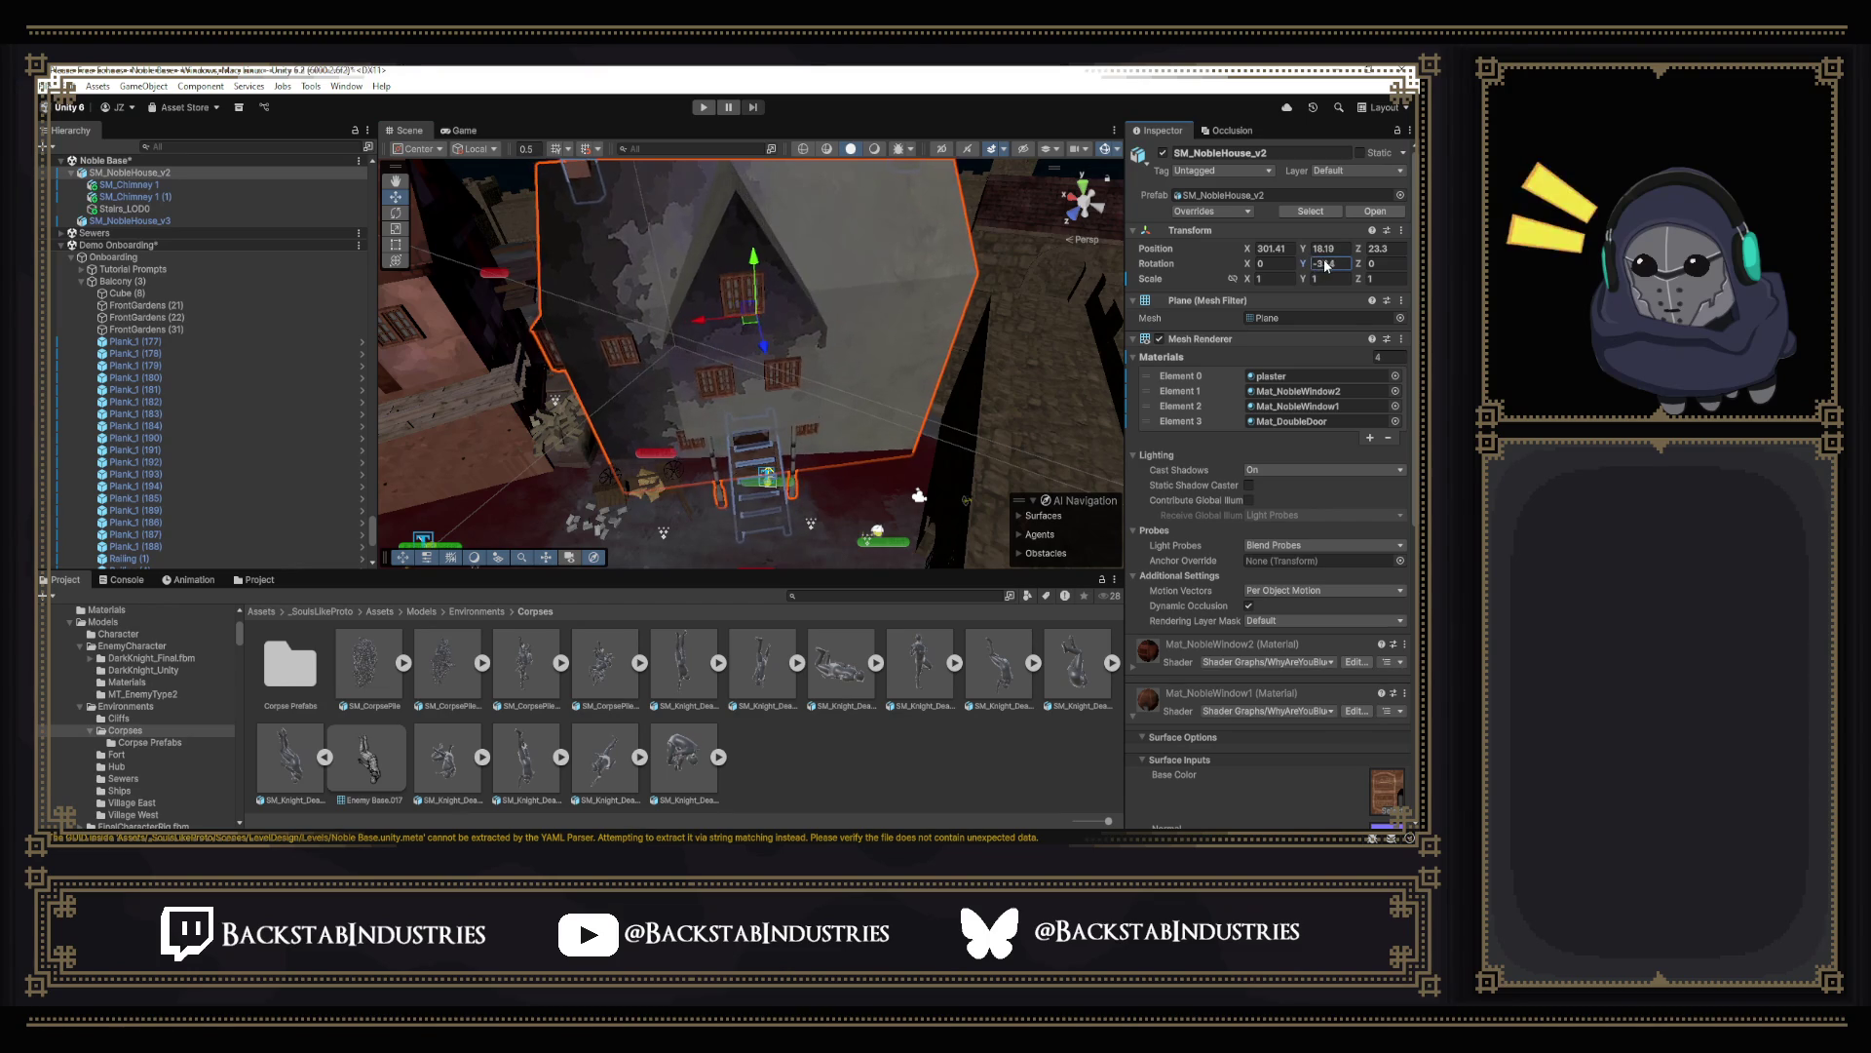
mouse_move(805, 270)
right_mouse_down()
mouse_move(765, 298)
mouse_move(849, 293)
mouse_move(878, 322)
mouse_move(822, 337)
right_mouse_up()
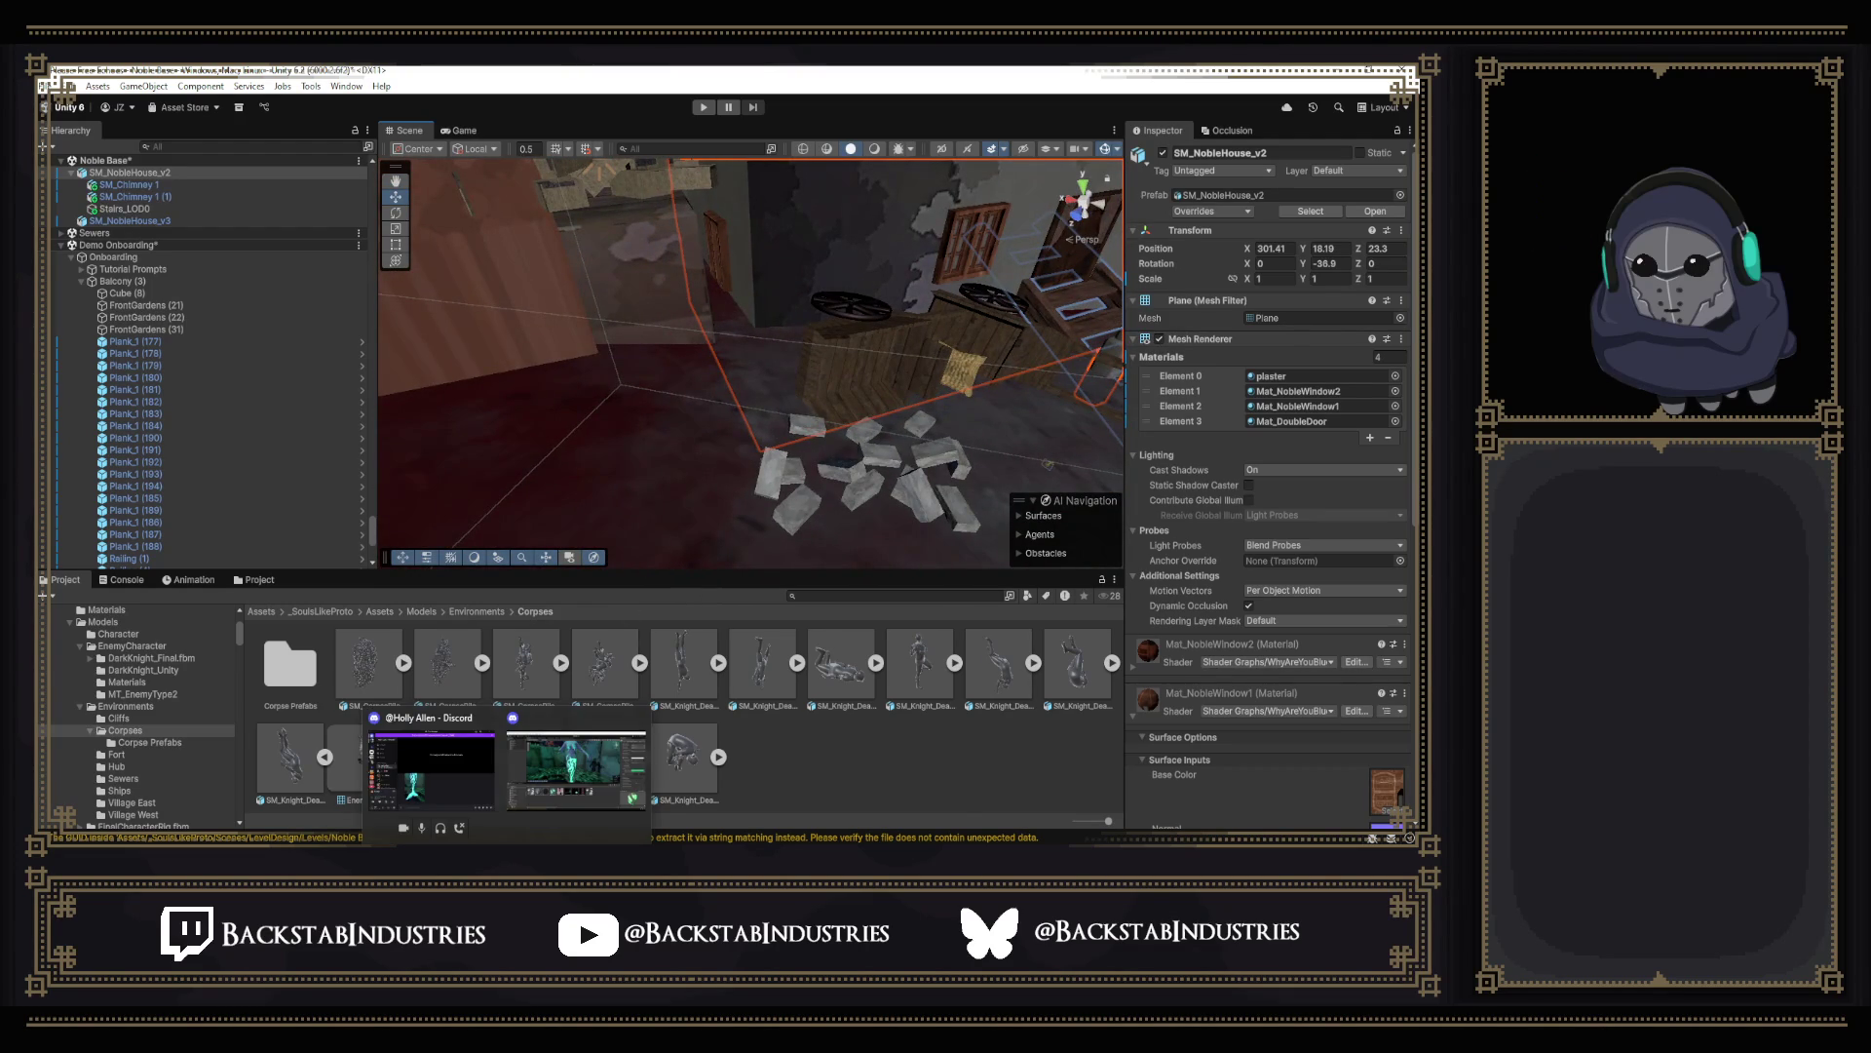
left_click(578, 763)
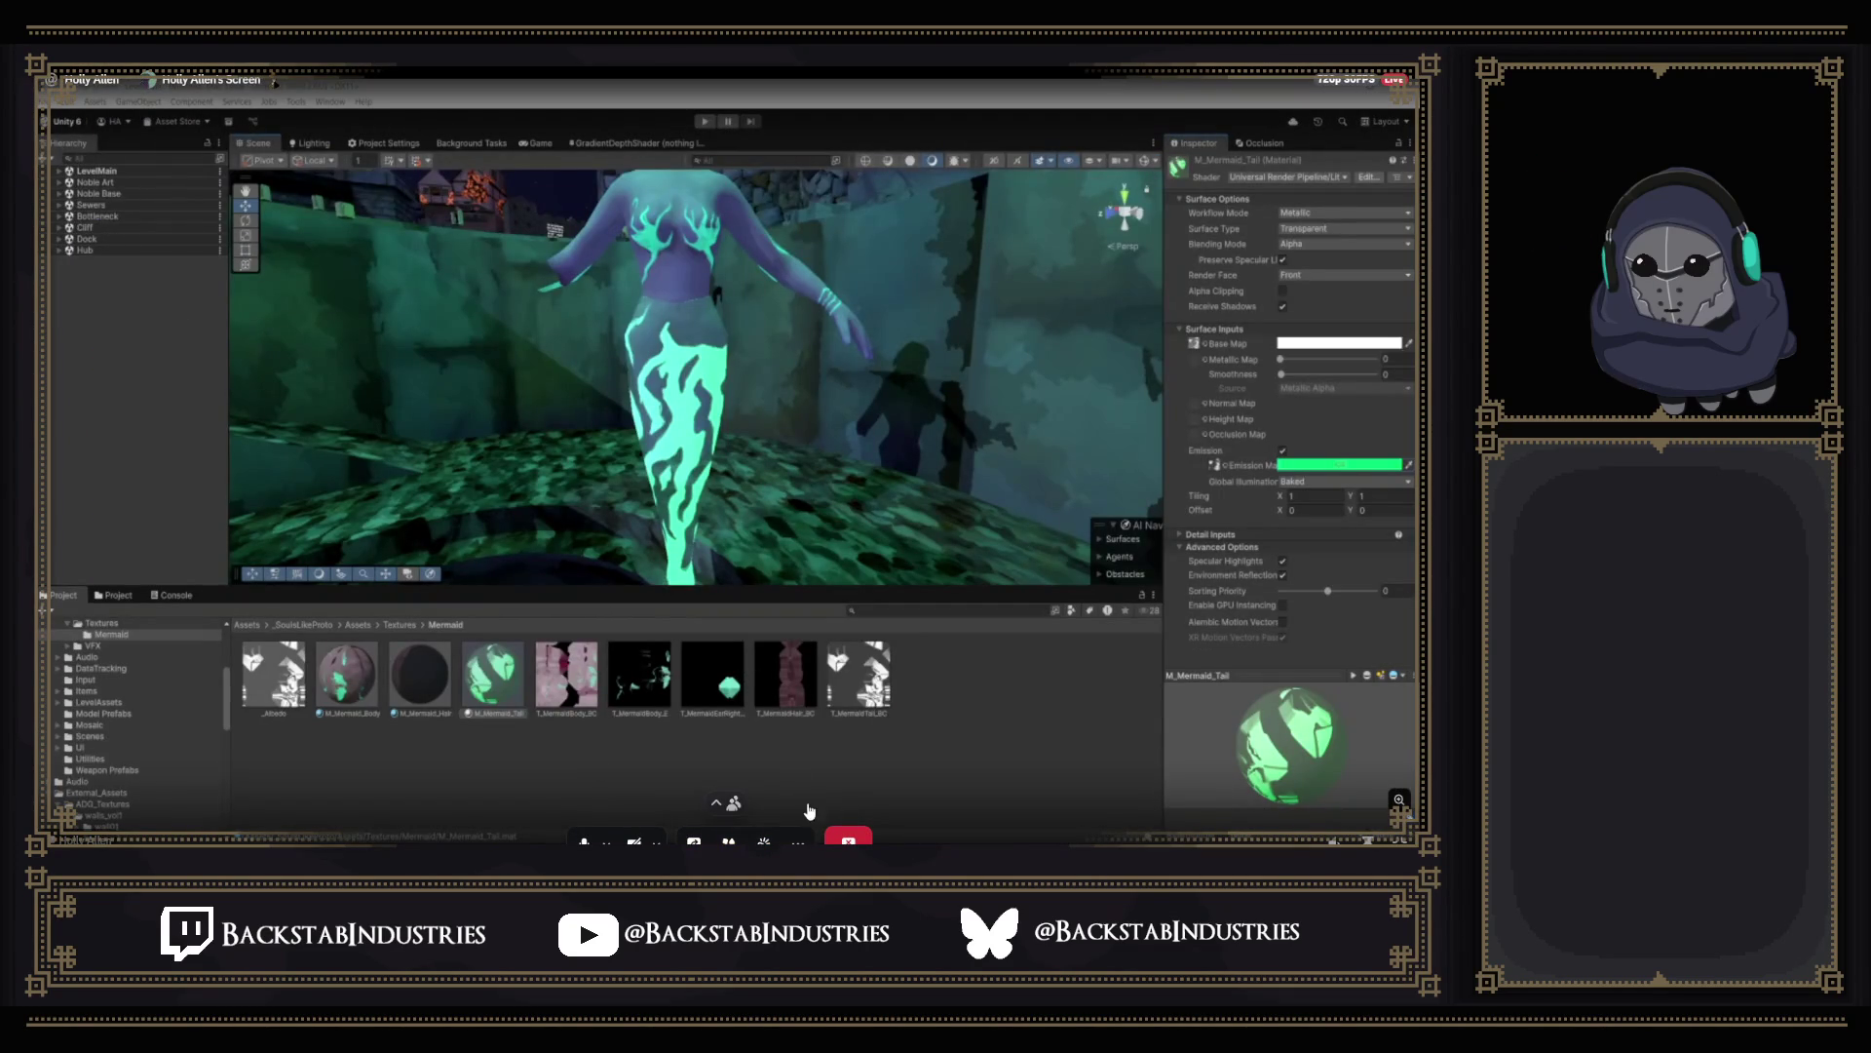
key("Escape")
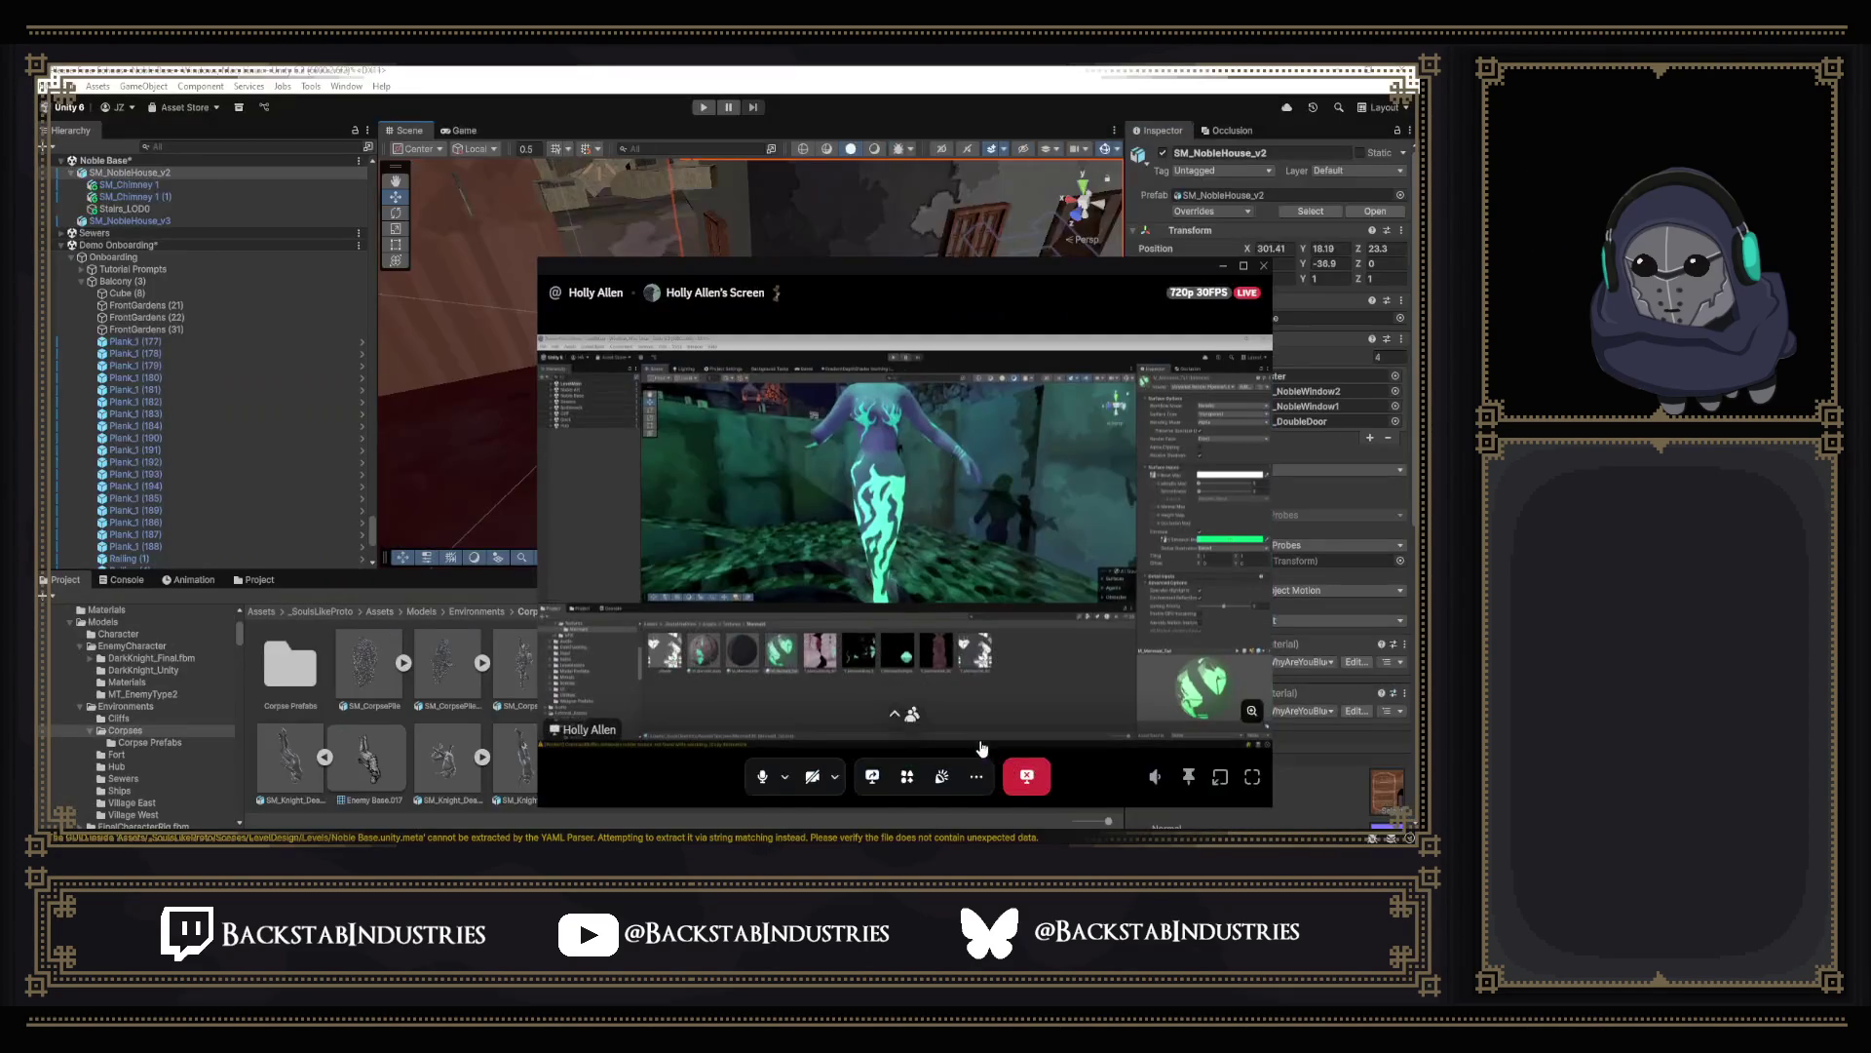
left_click(811, 476)
mouse_move(811, 475)
right_mouse_down()
mouse_move(850, 406)
mouse_move(880, 413)
mouse_move(573, 351)
mouse_move(755, 143)
right_mouse_up()
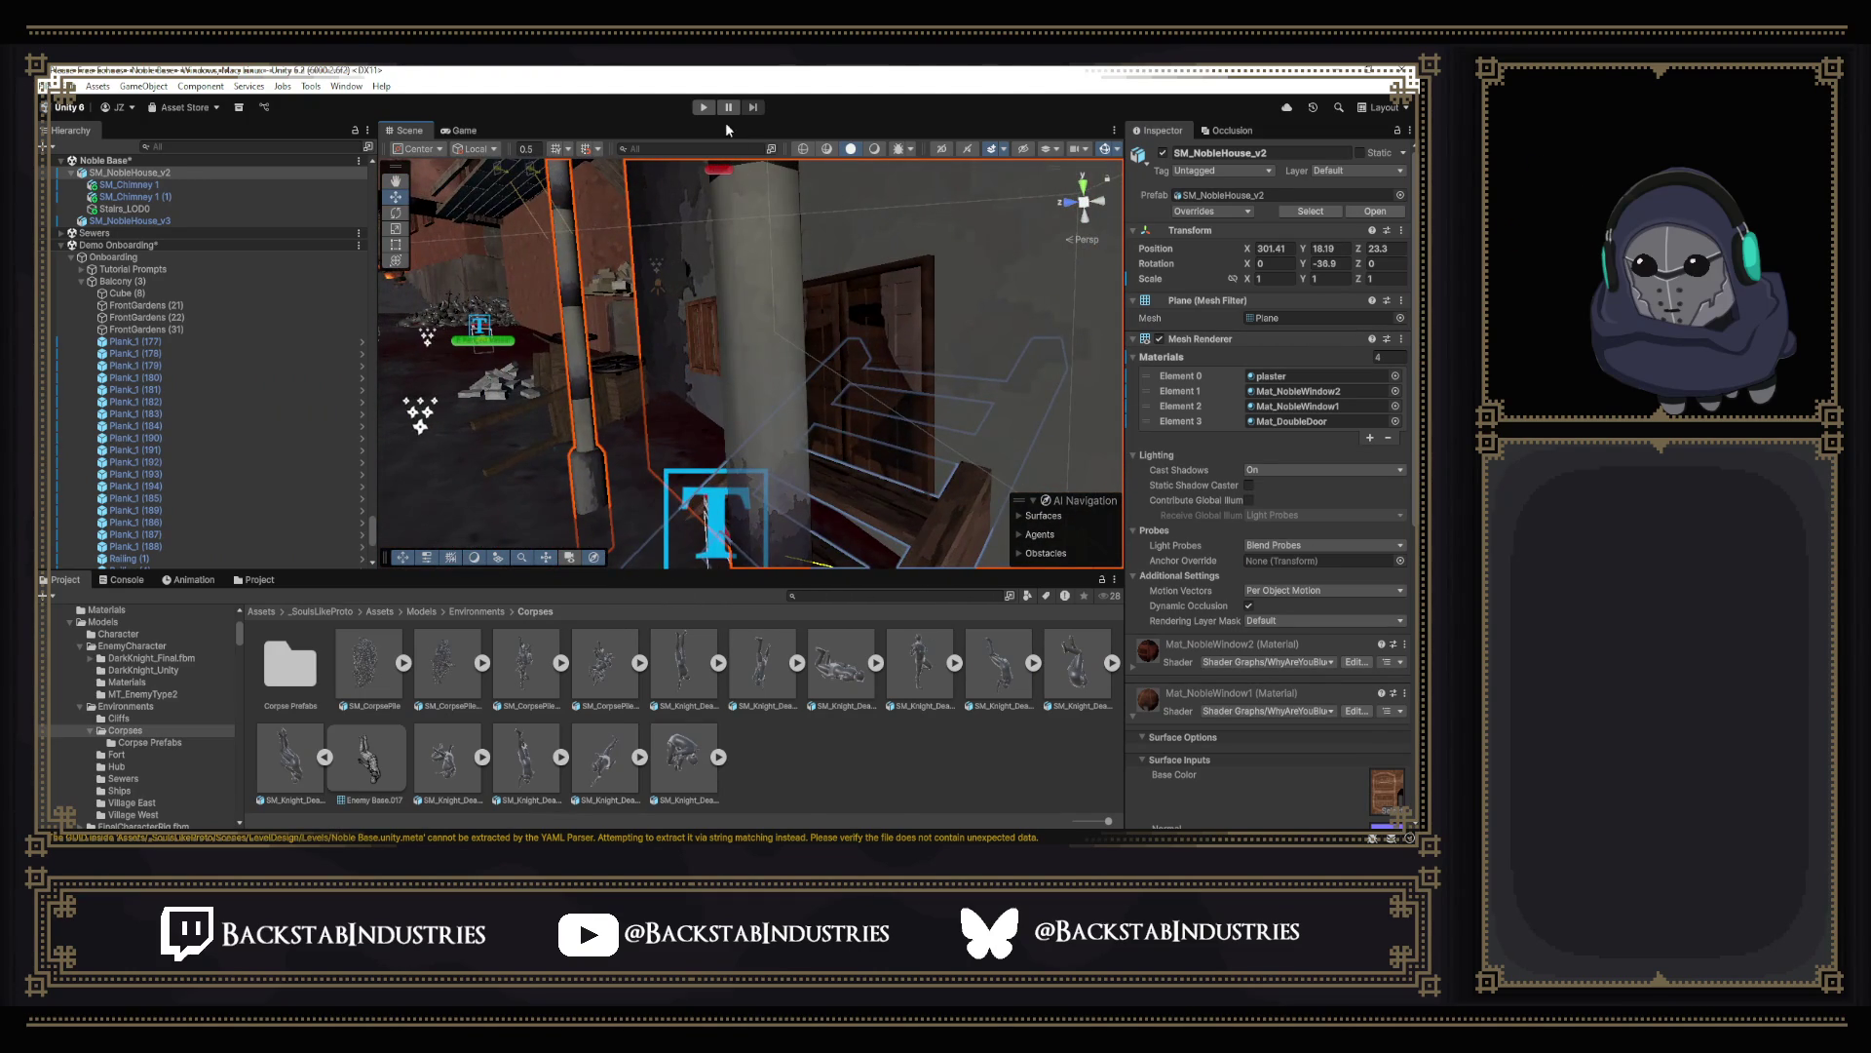
Start Play mode, walk the player past the fire and travel into The Withered Court.
left_click(703, 109)
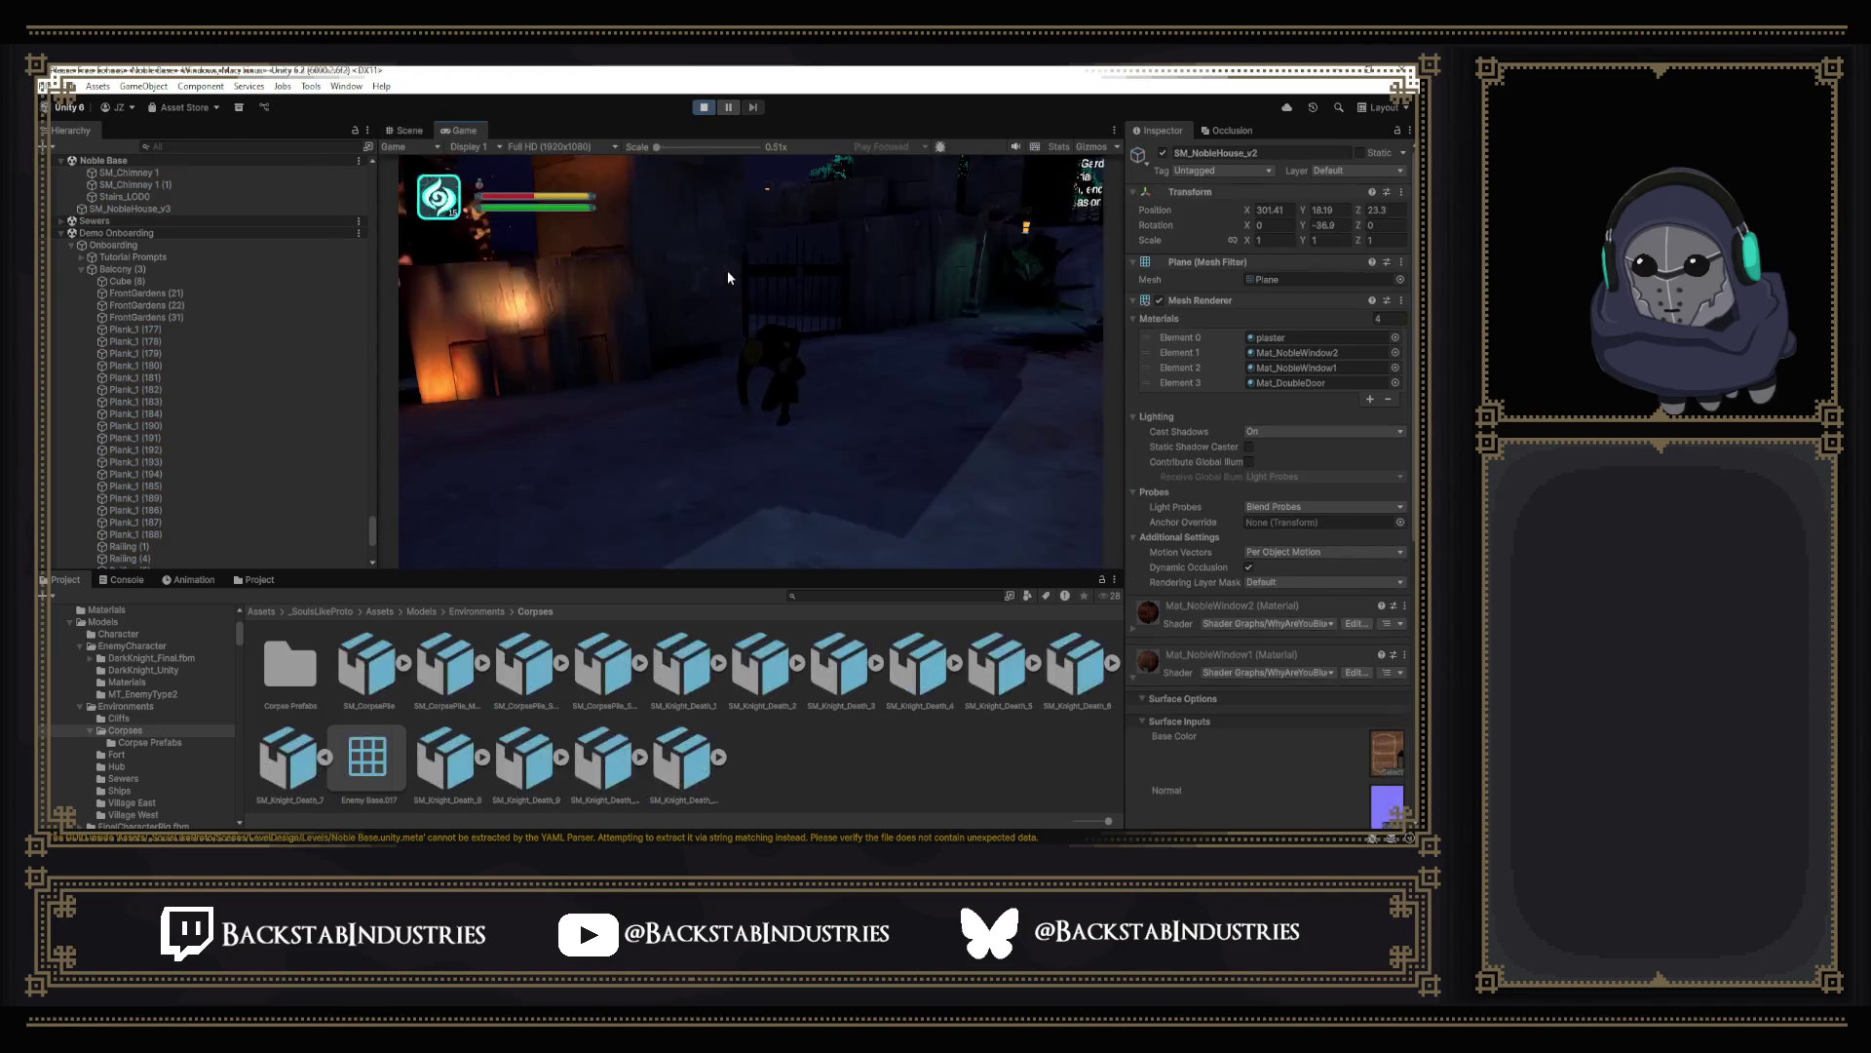
left_click(772, 293)
key("w")
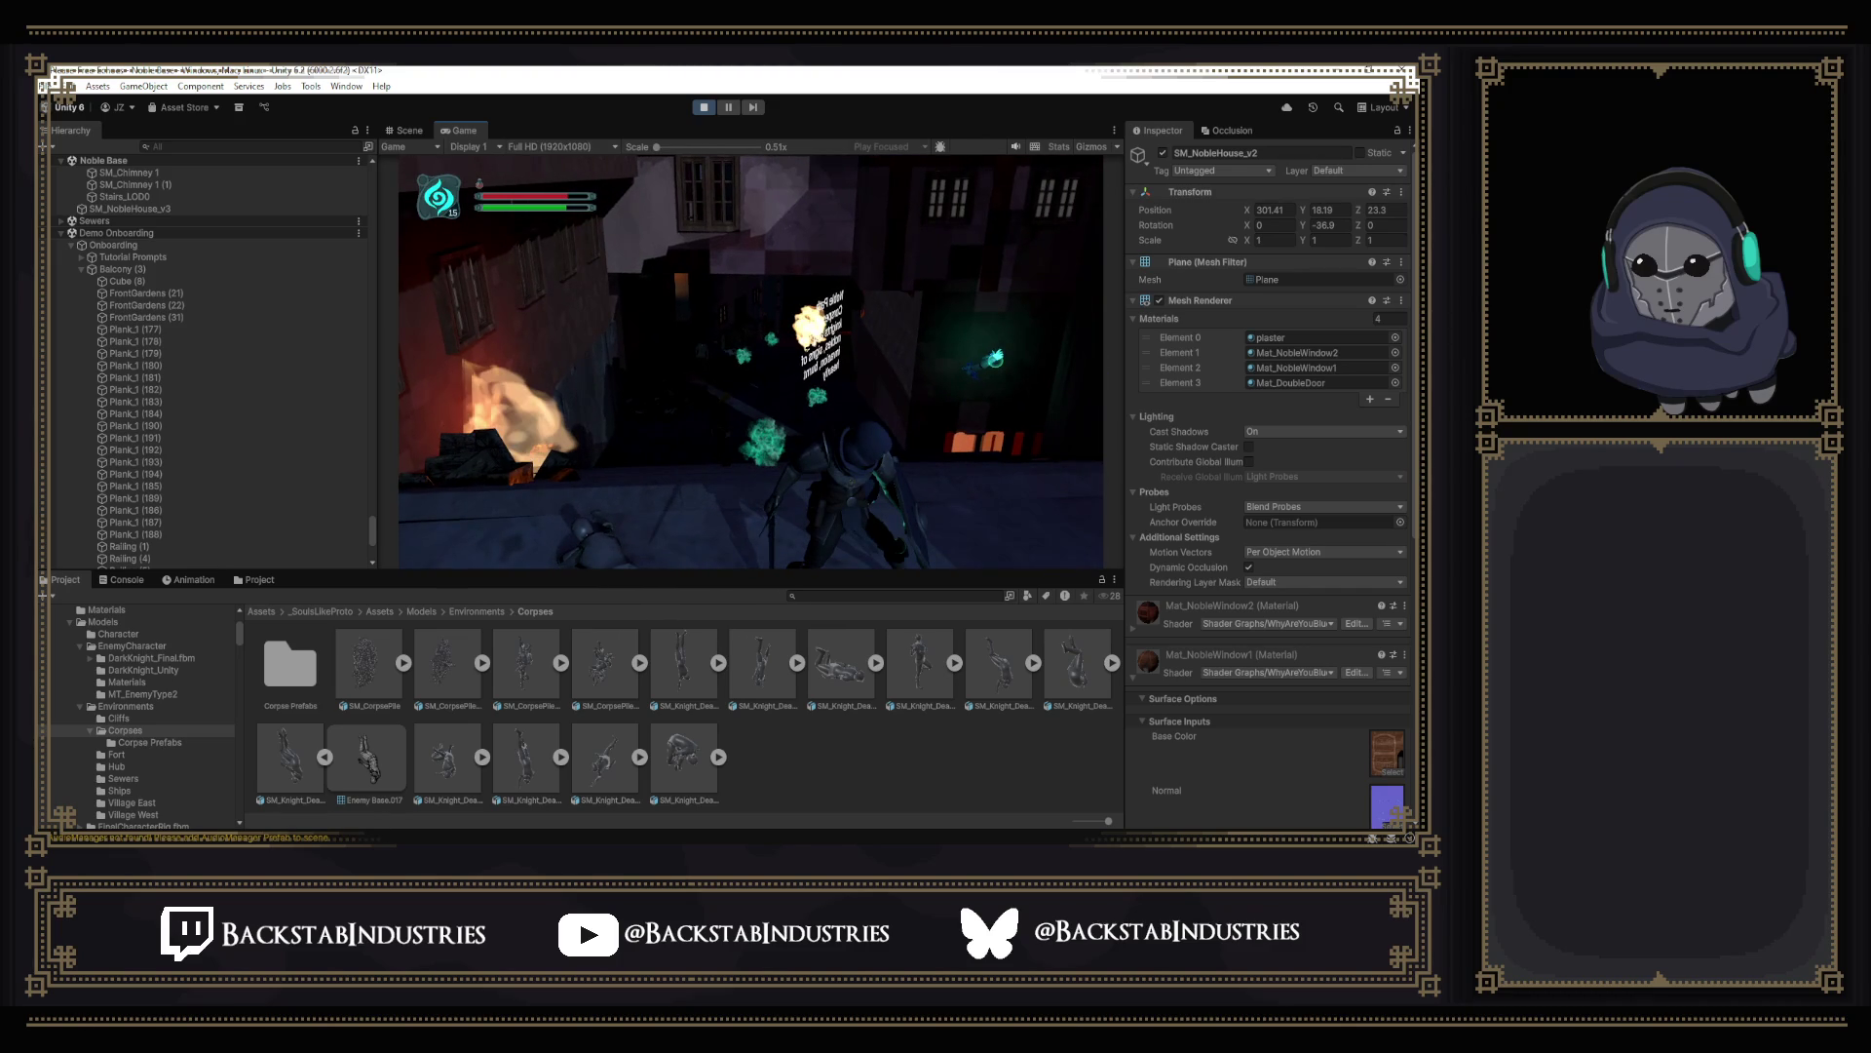
key("w")
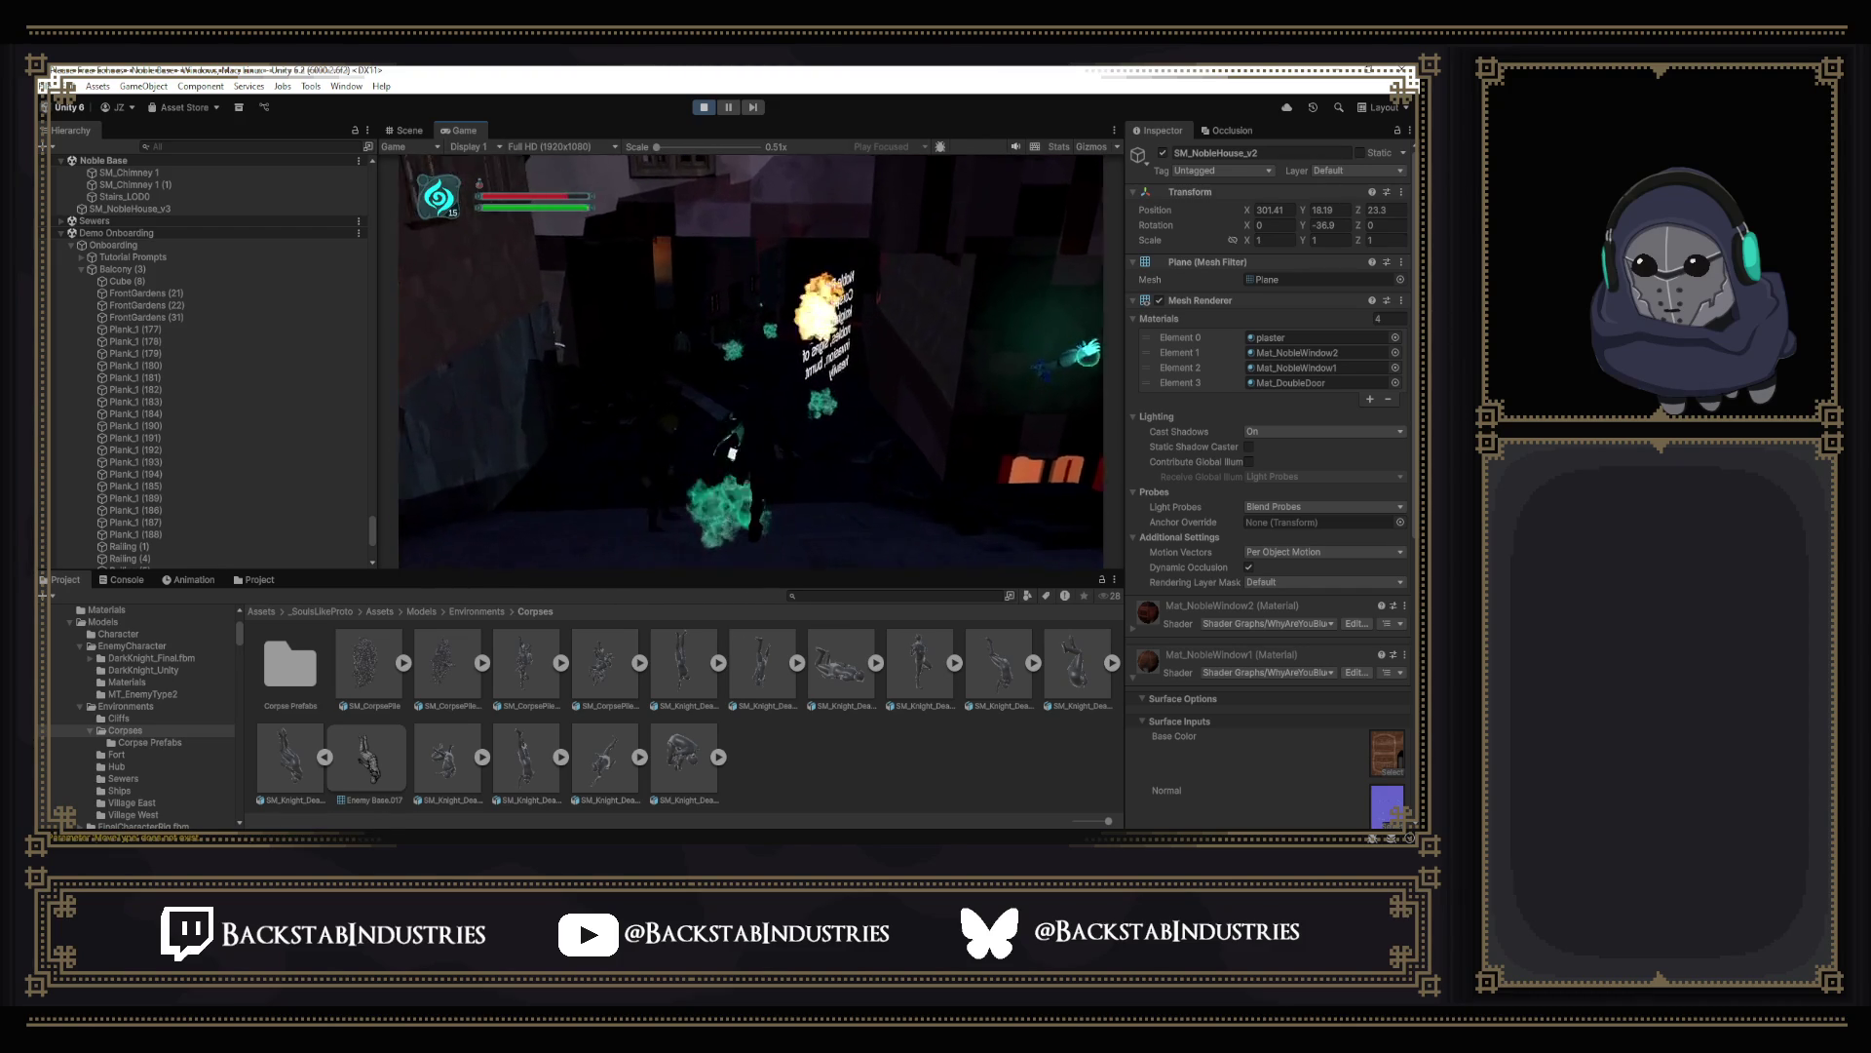
key("w")
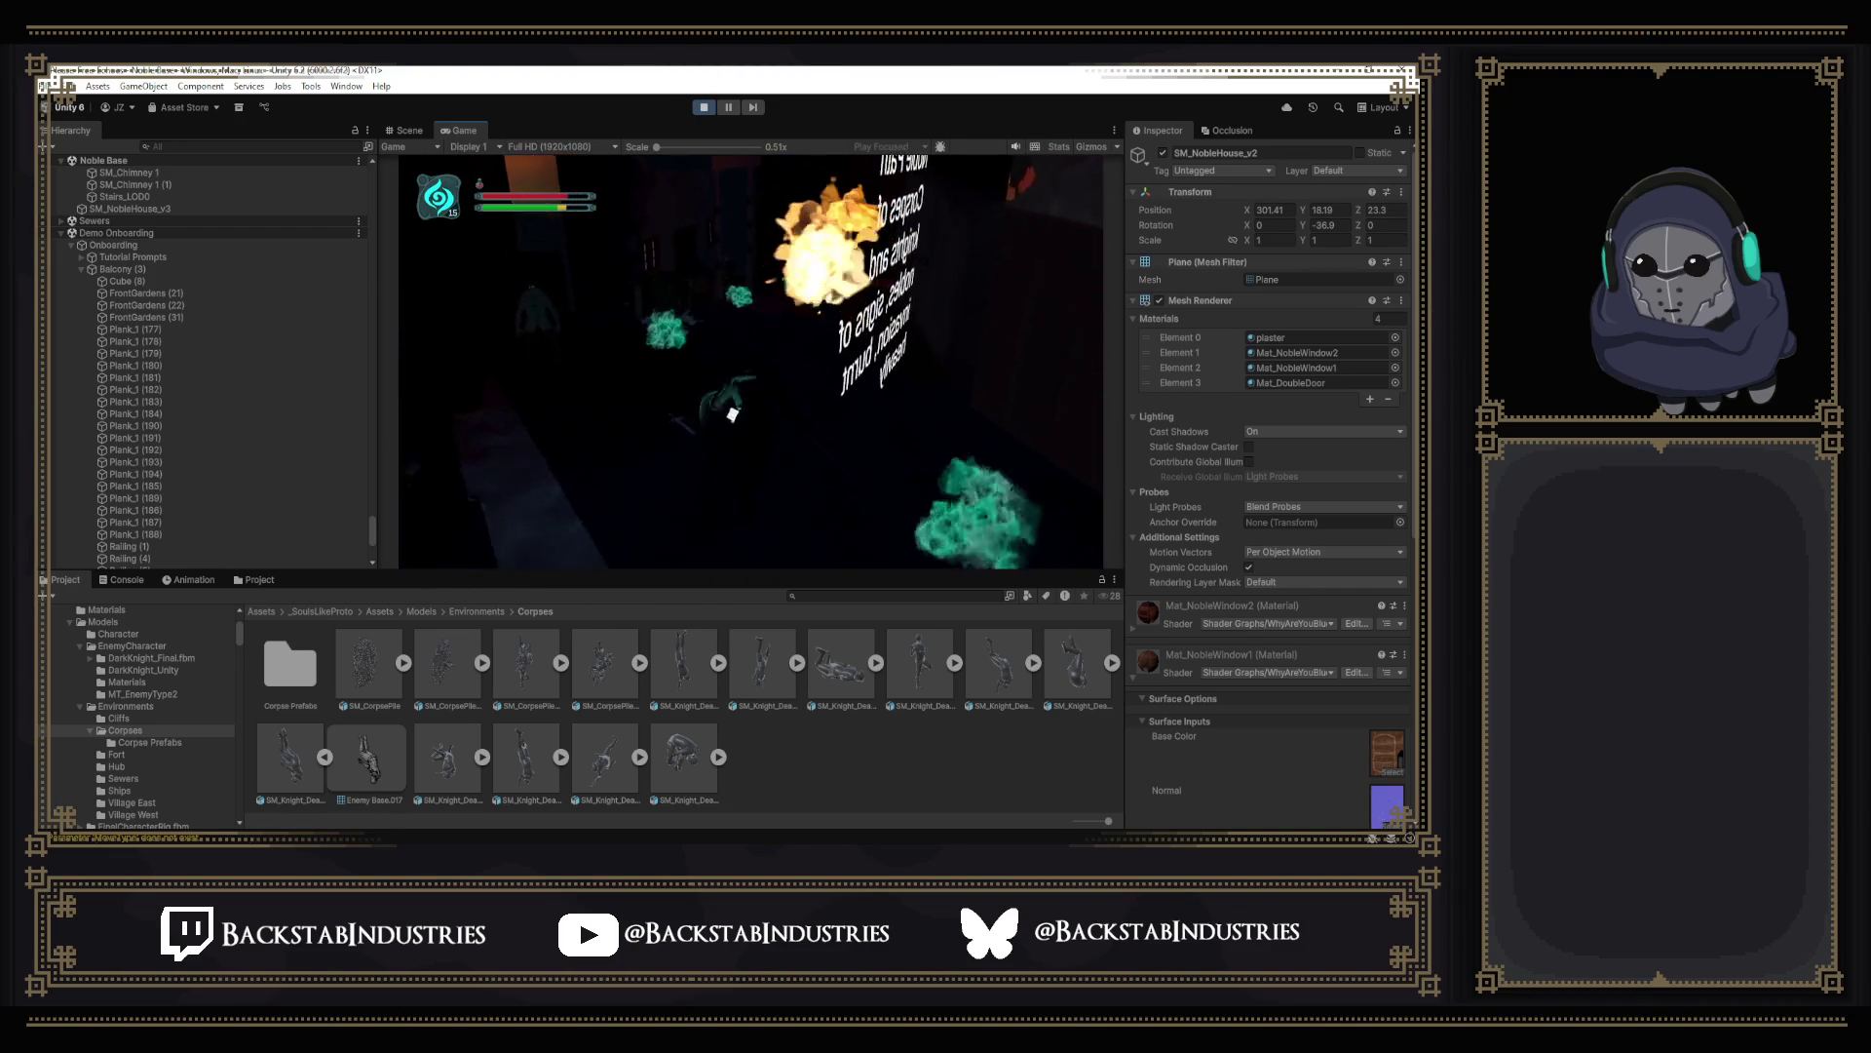
key("w")
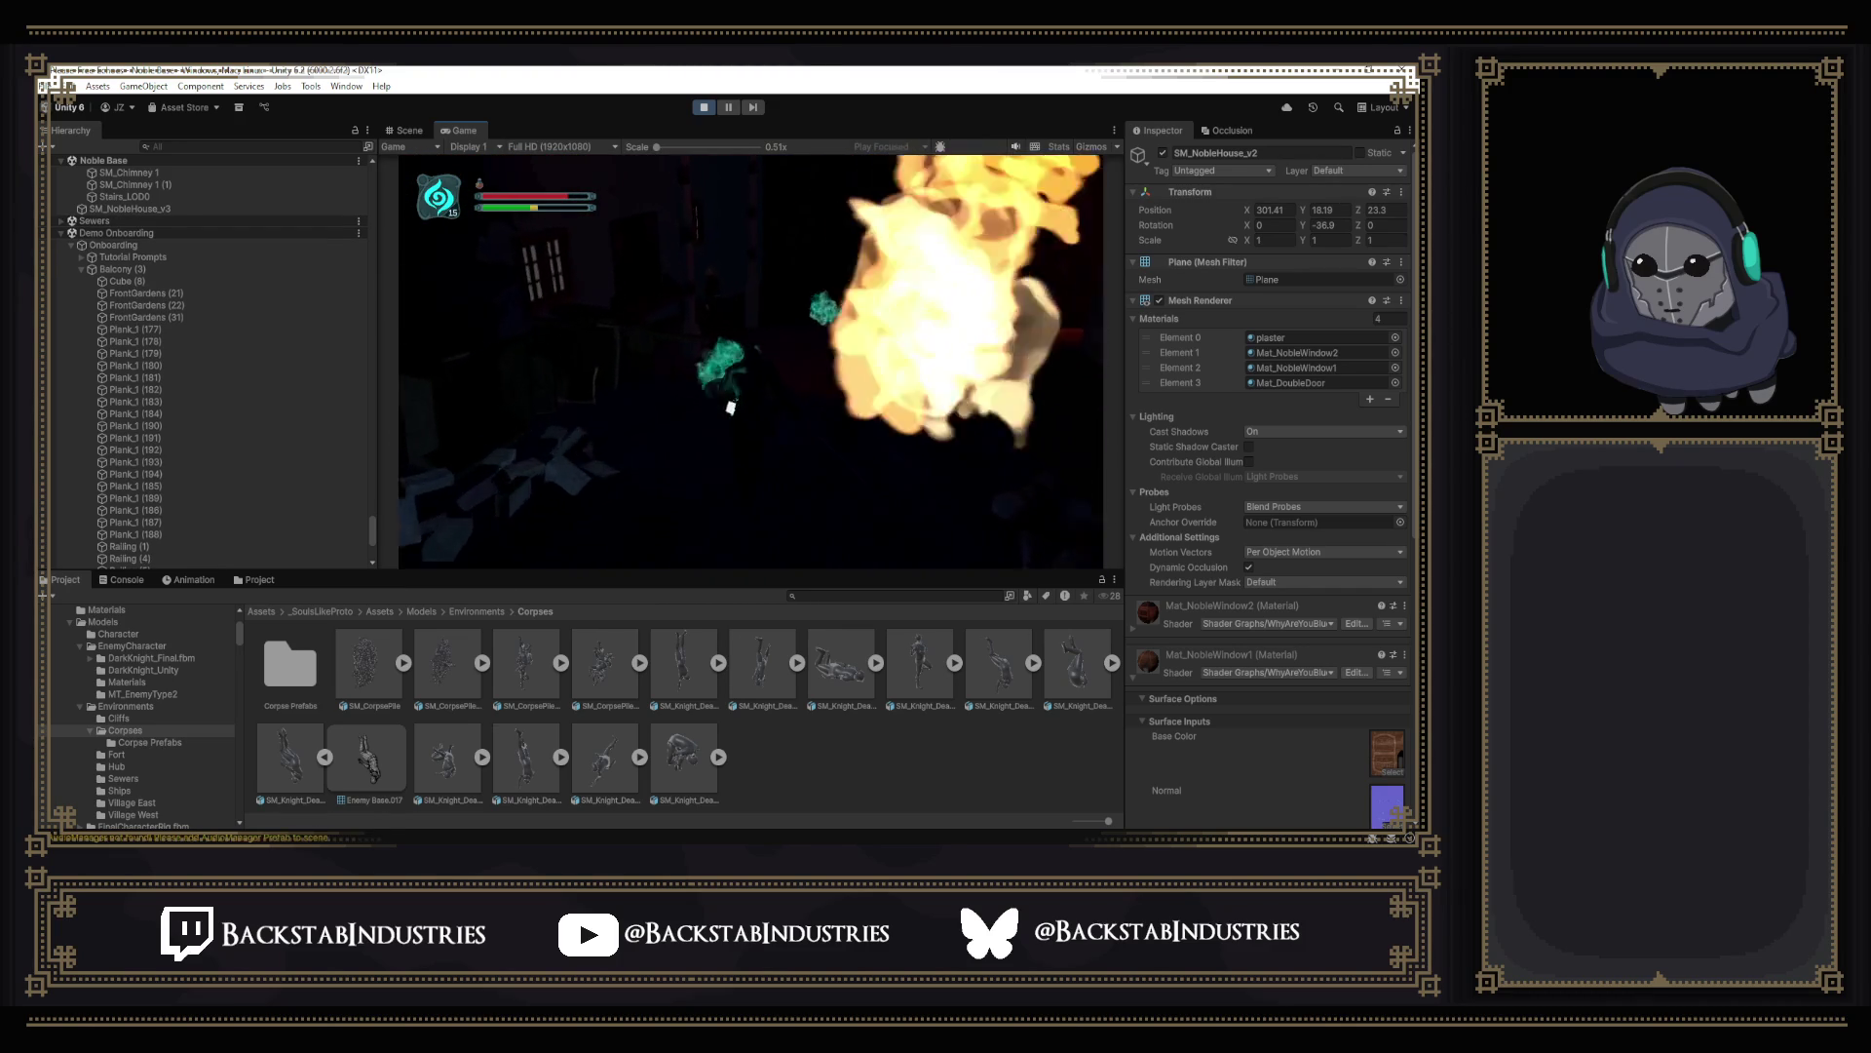
key("e")
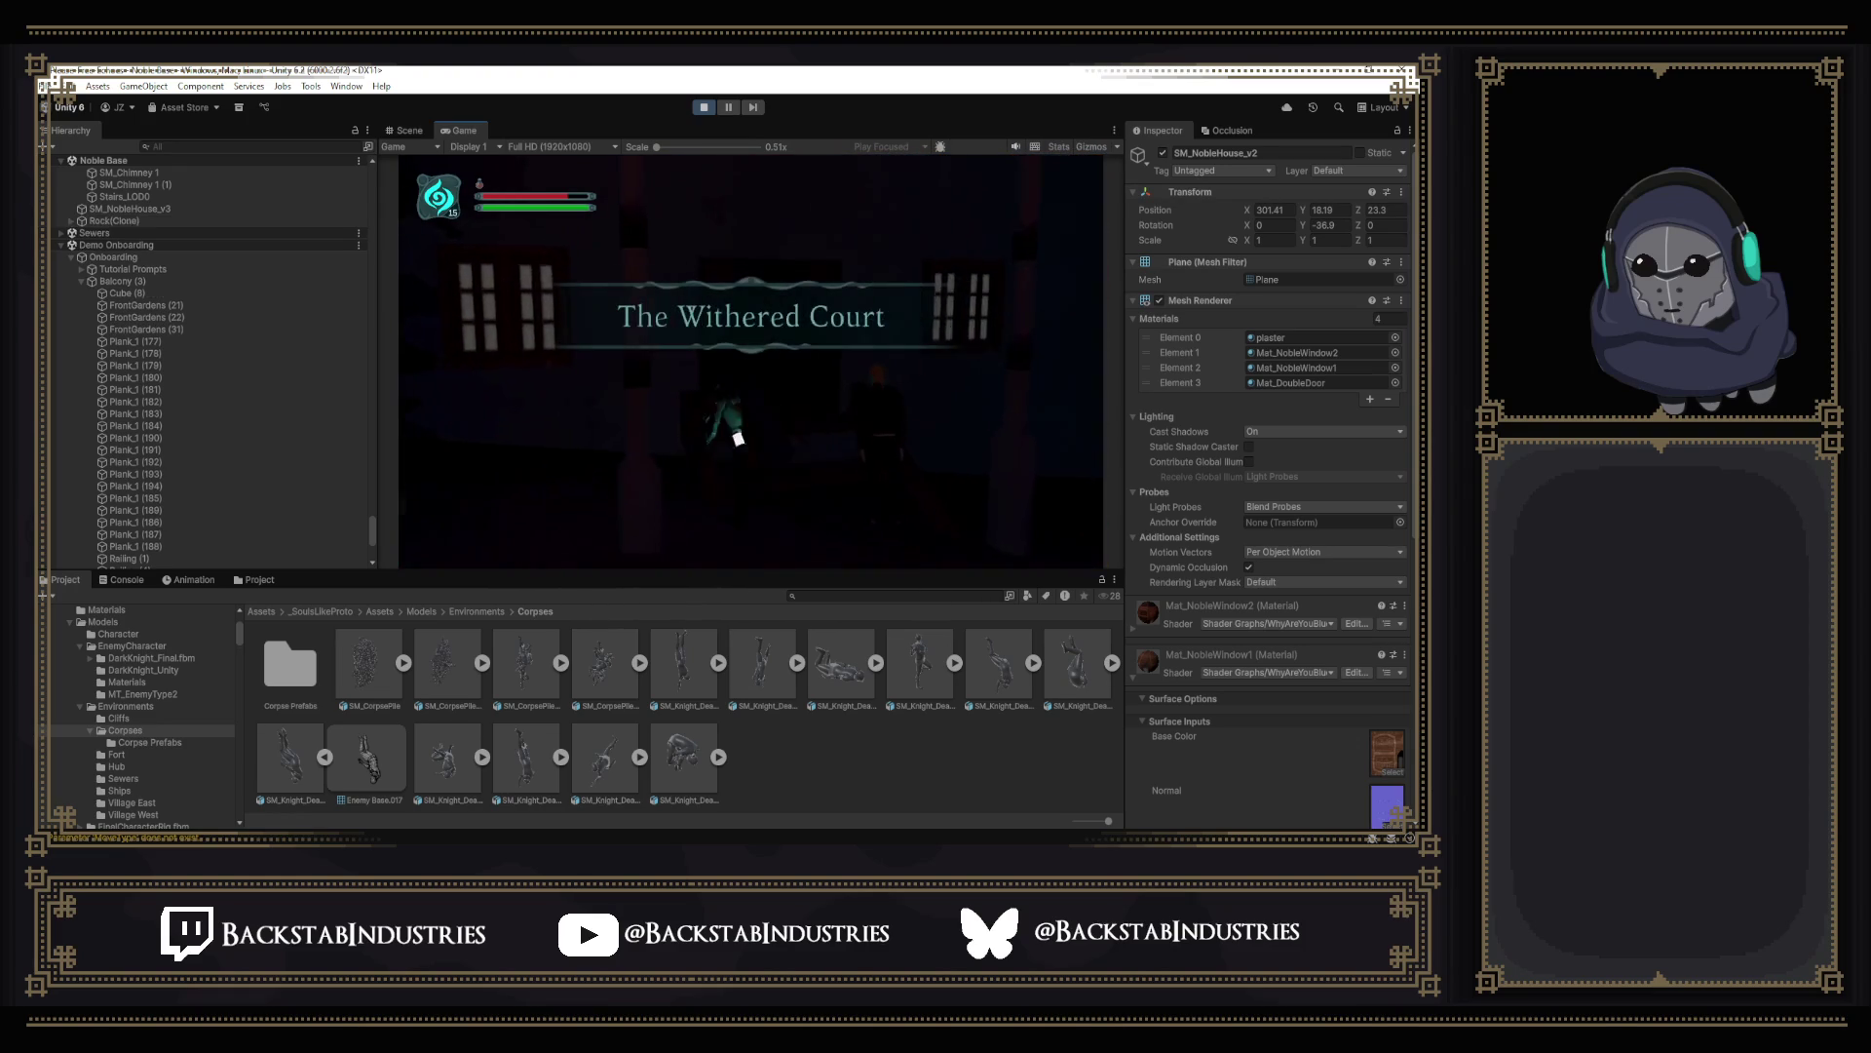
Walk through the dark room to the interactable and bring up the Stats and Echoes menu.
key("w")
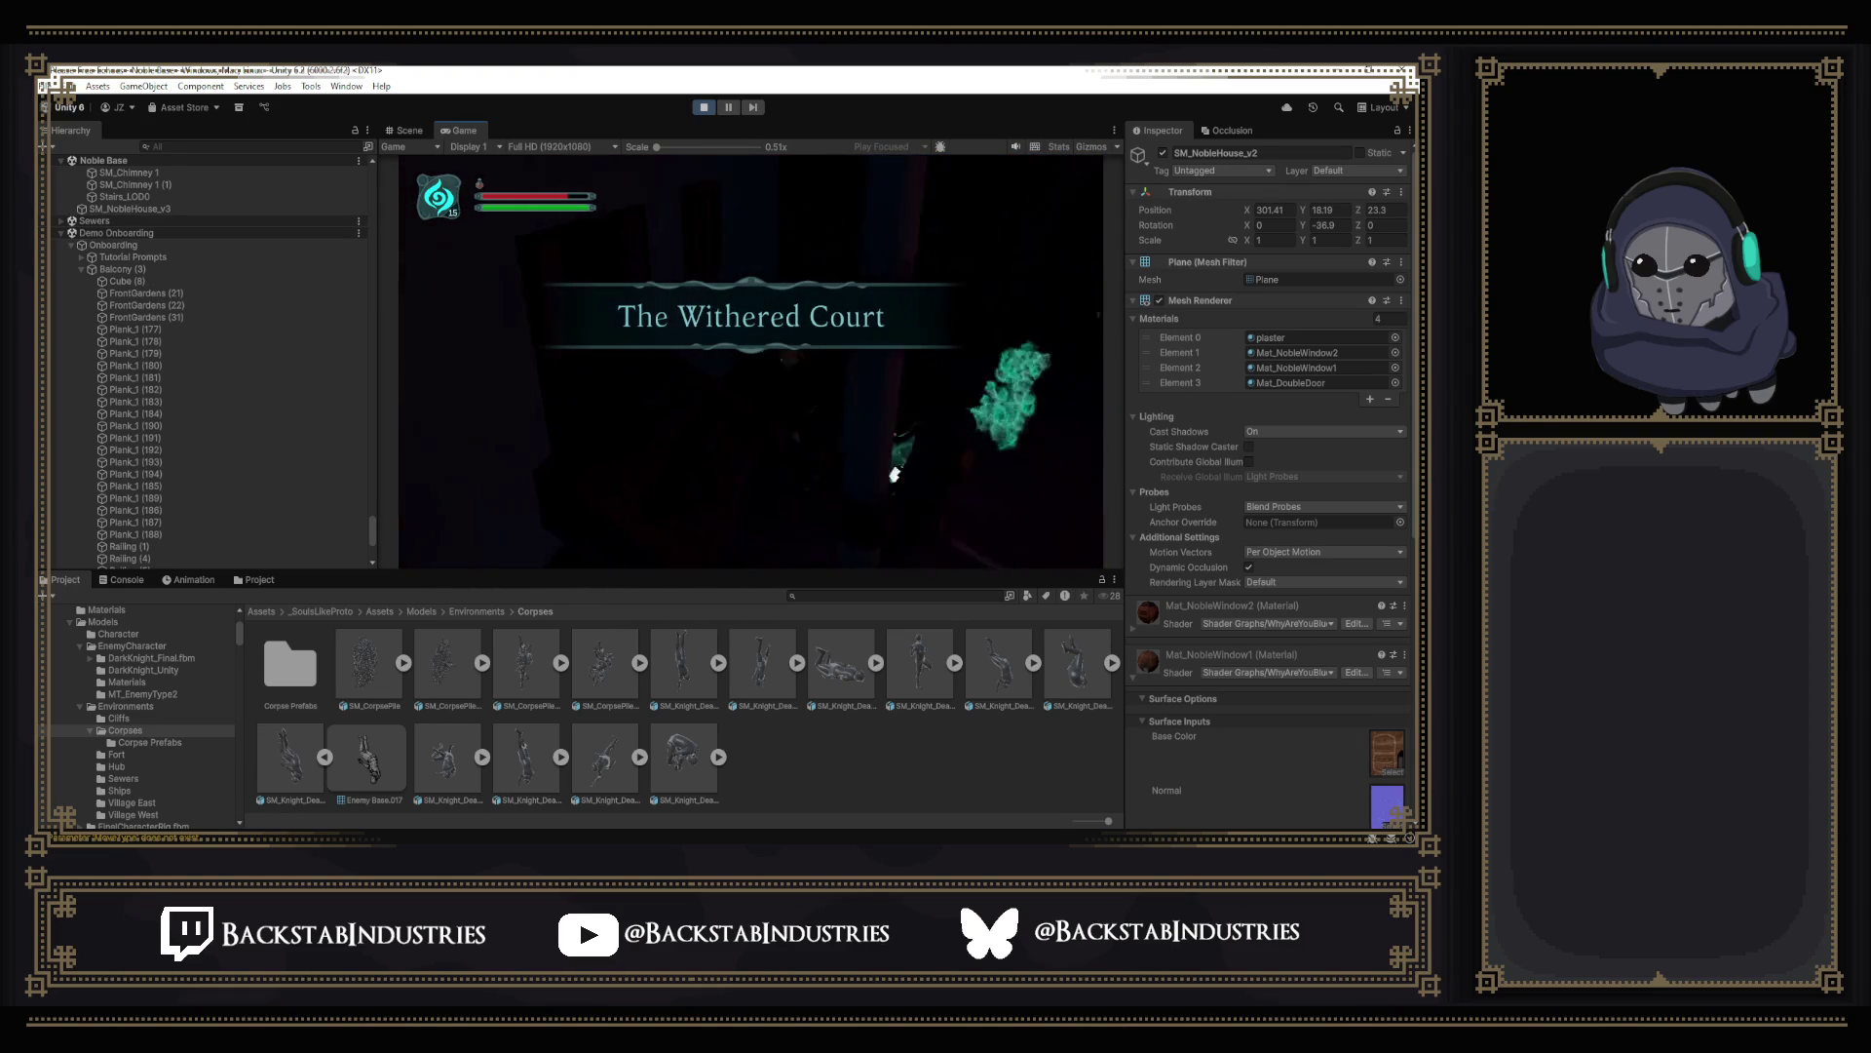
key("w")
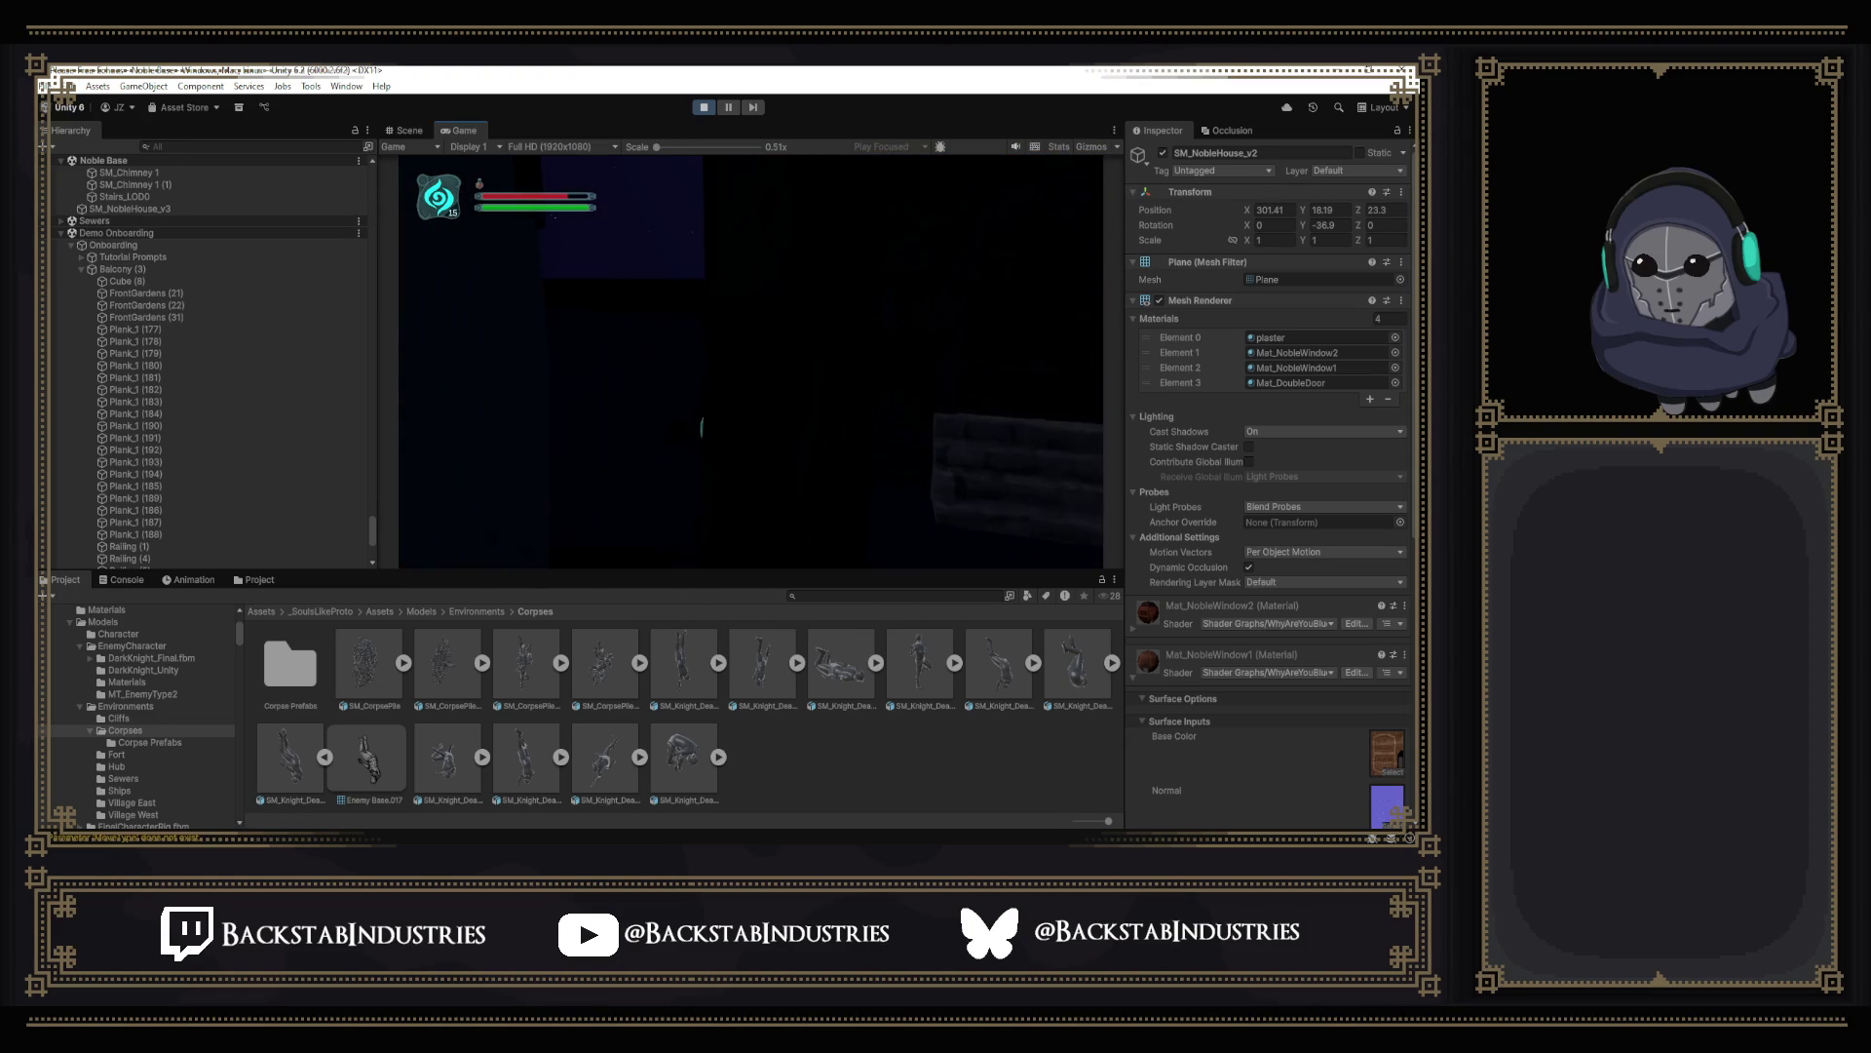
key("w")
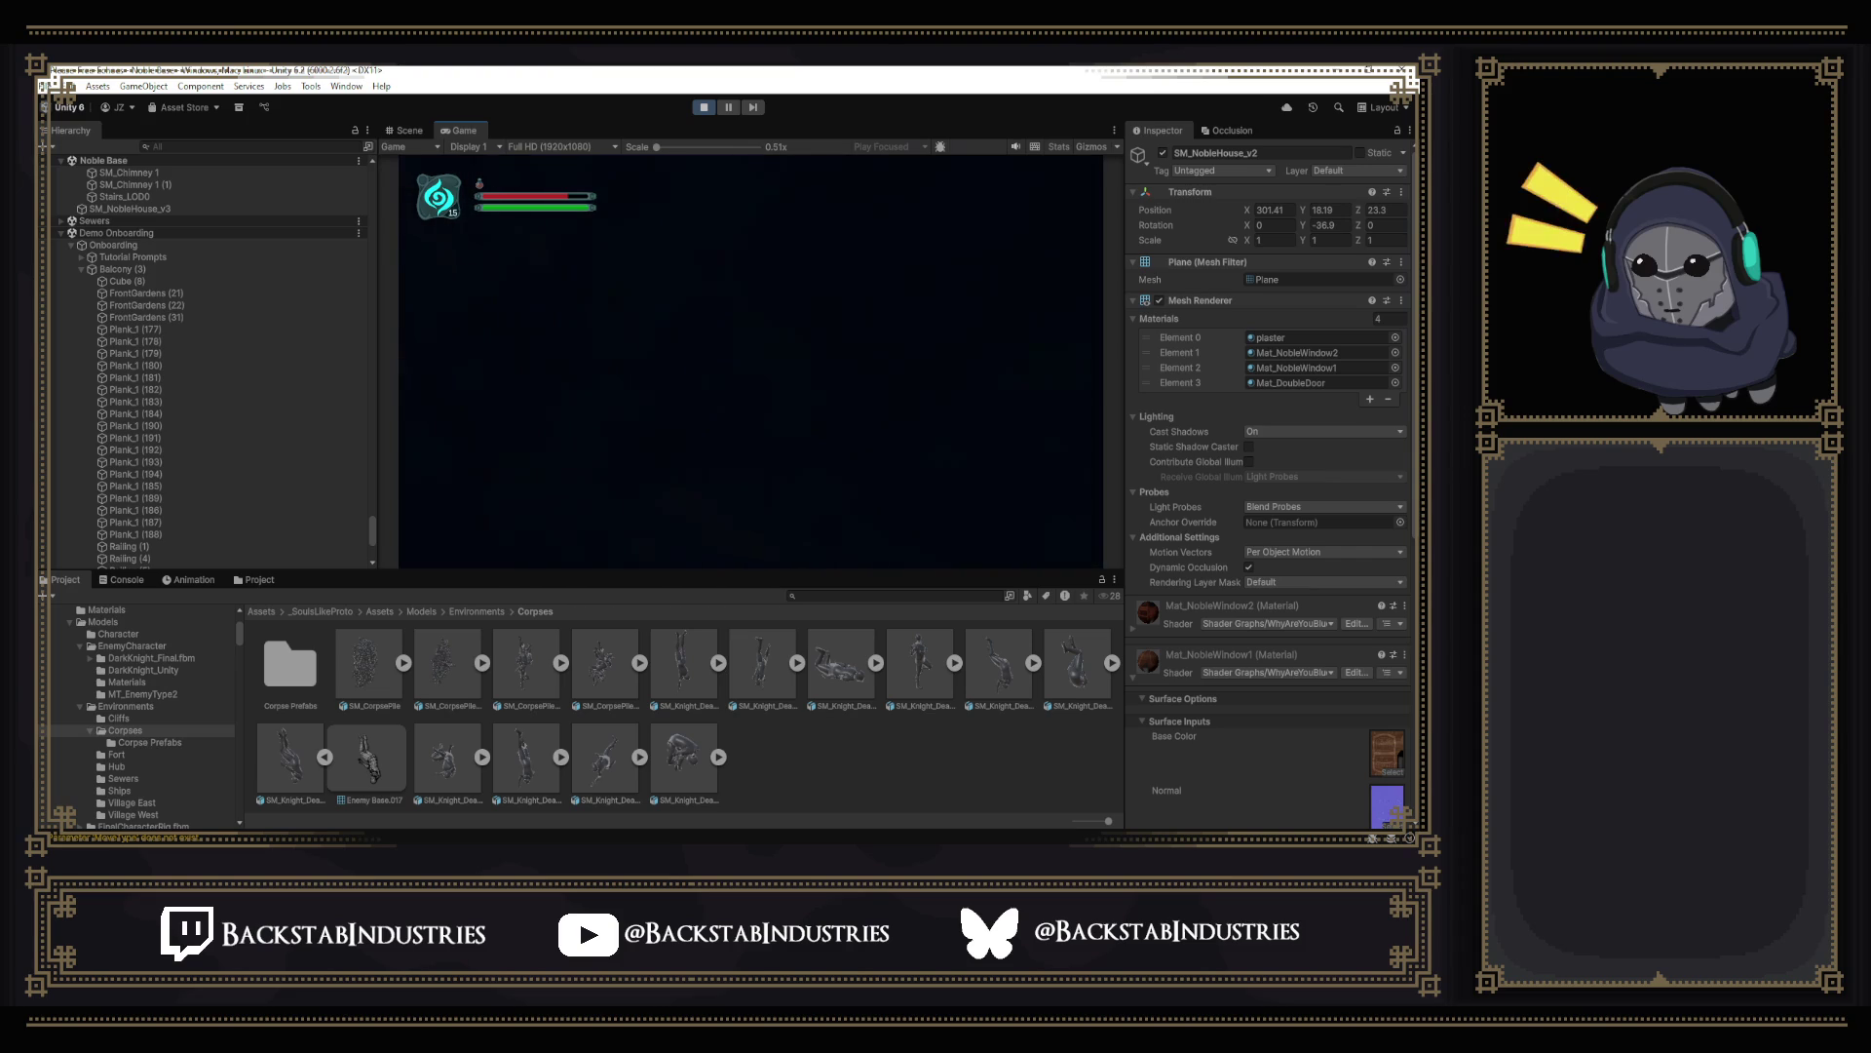
key("w")
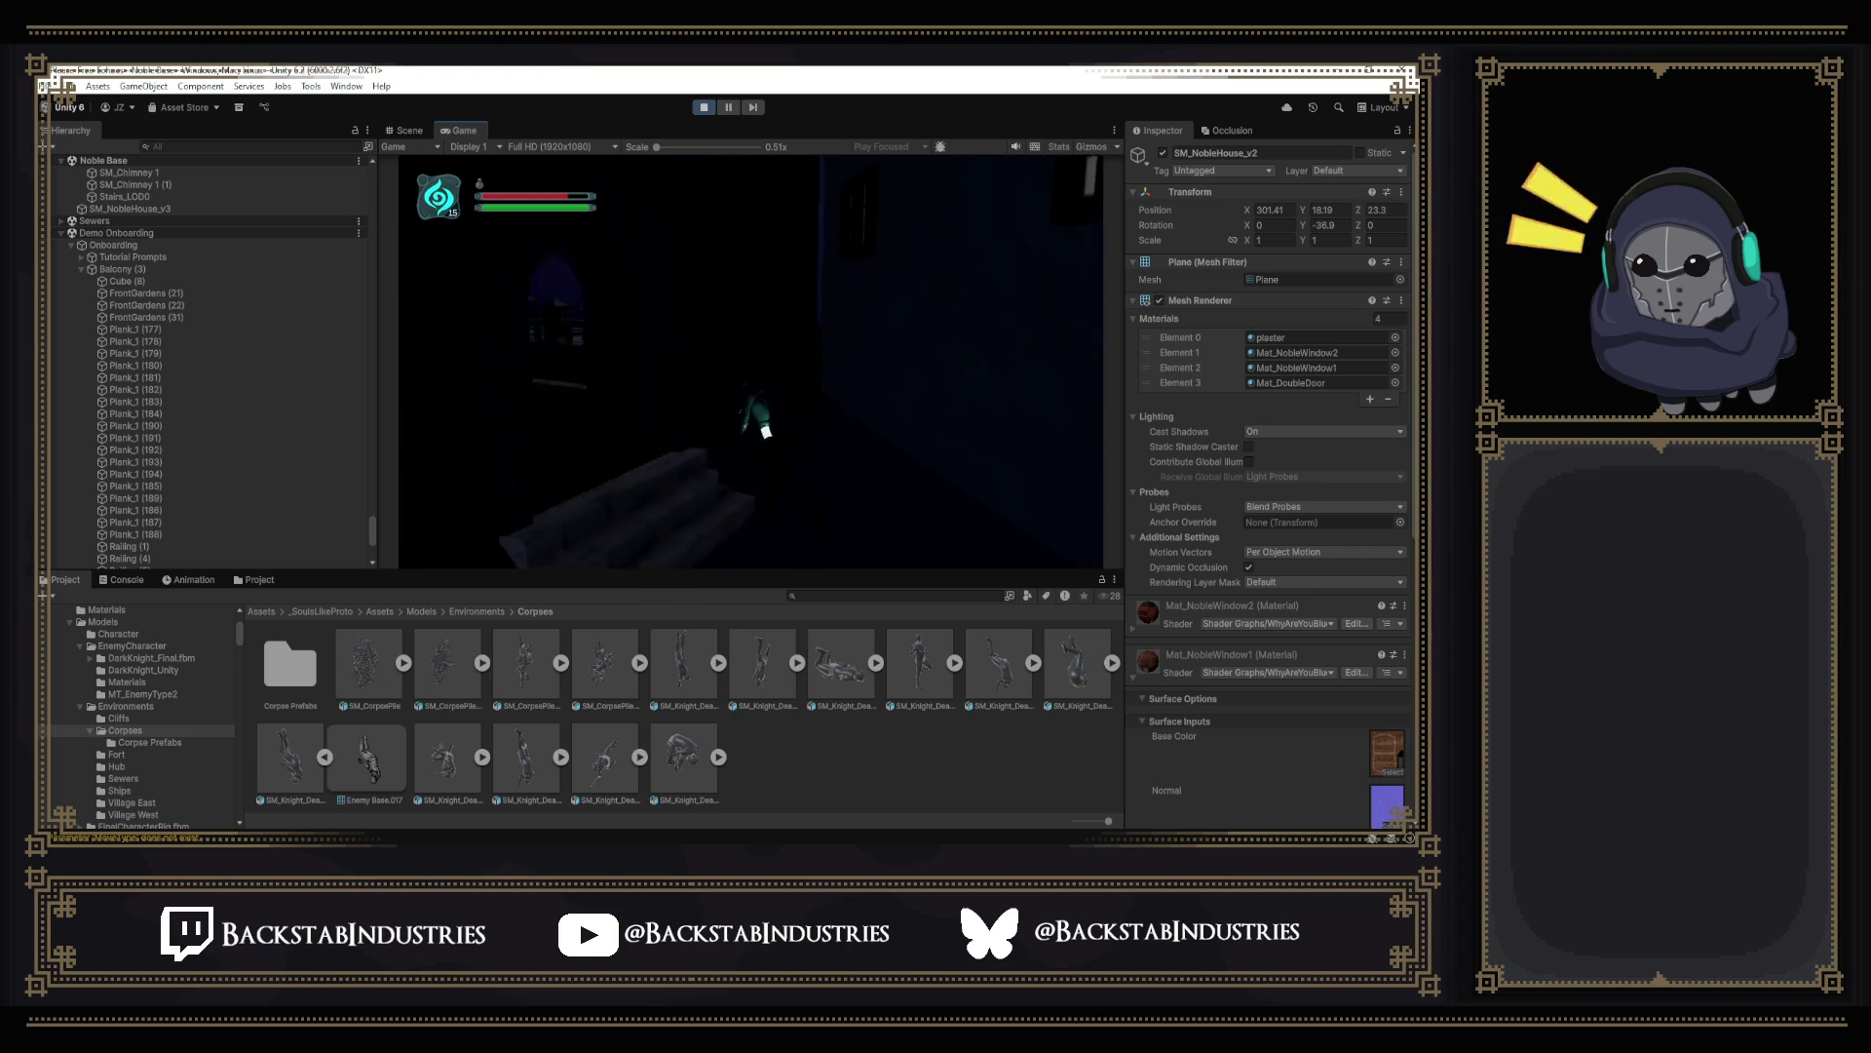
key("w")
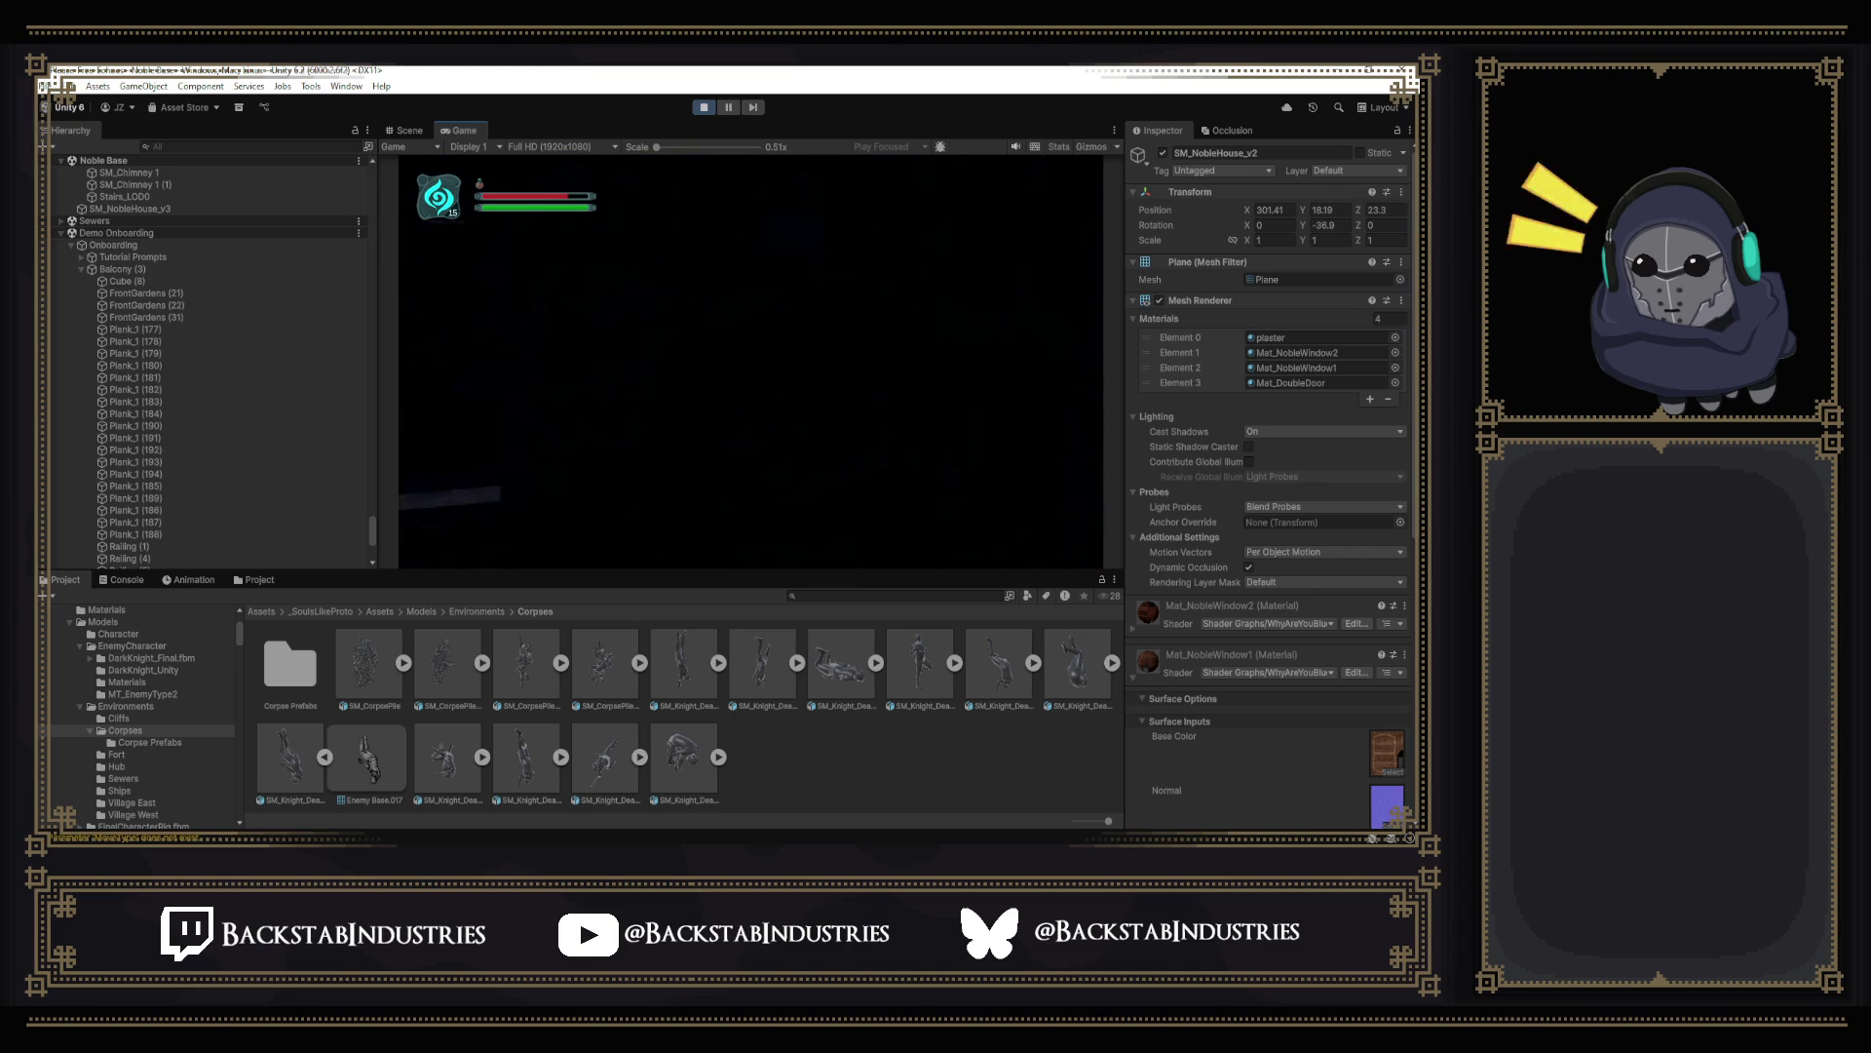
key("w")
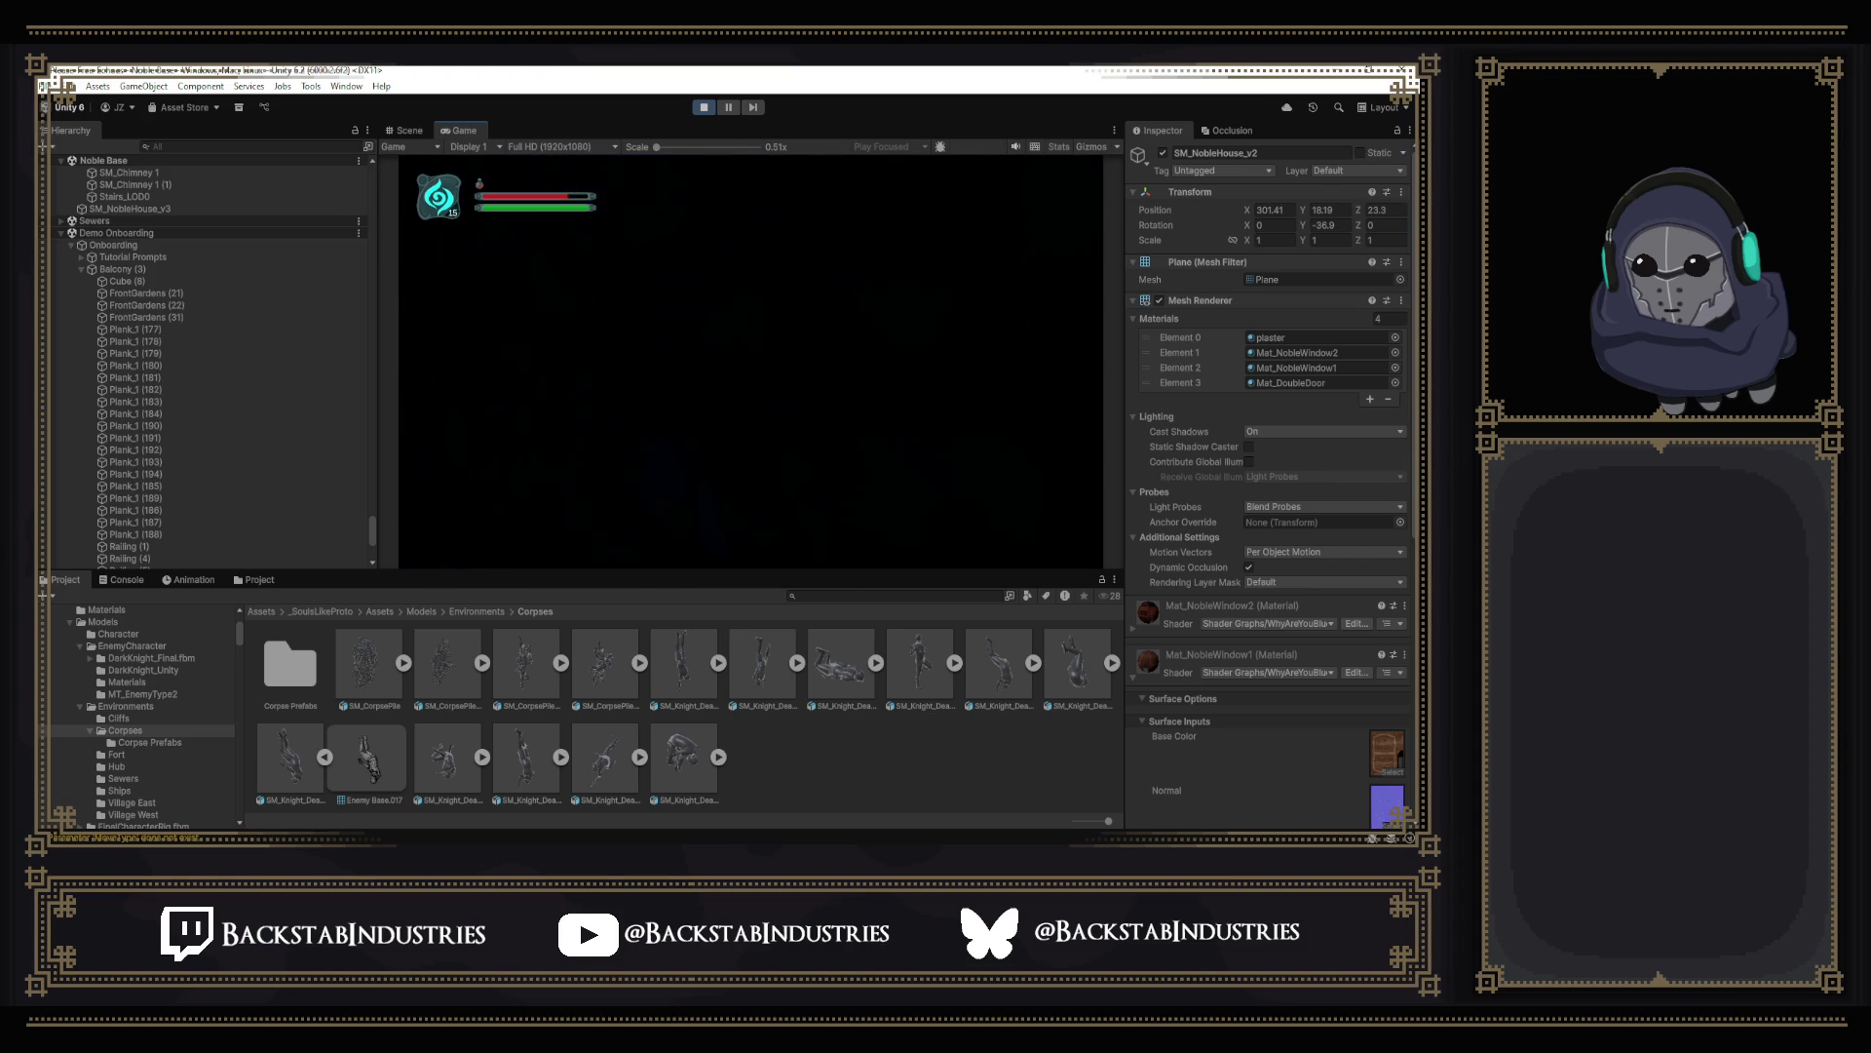
key("w")
key("e")
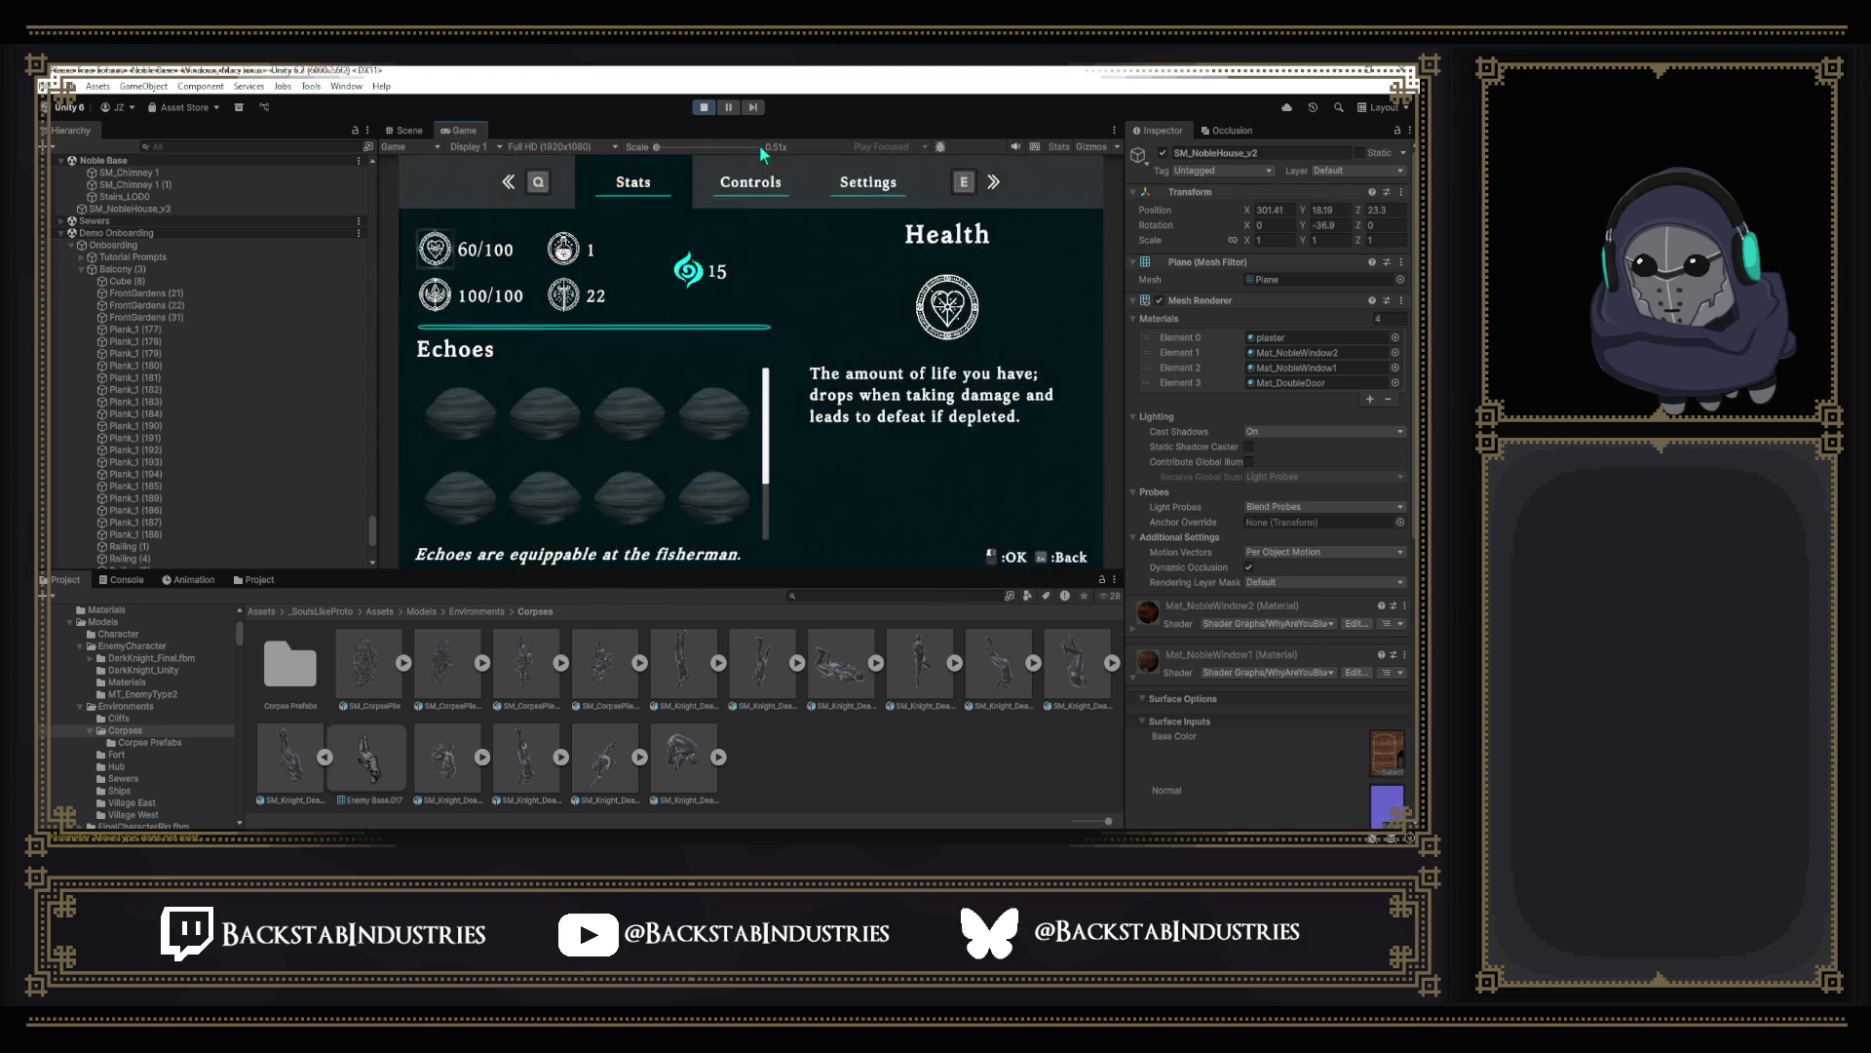
Stop the play-test, look over the house interior and briefly peek at the Discord stream.
left_click(705, 107)
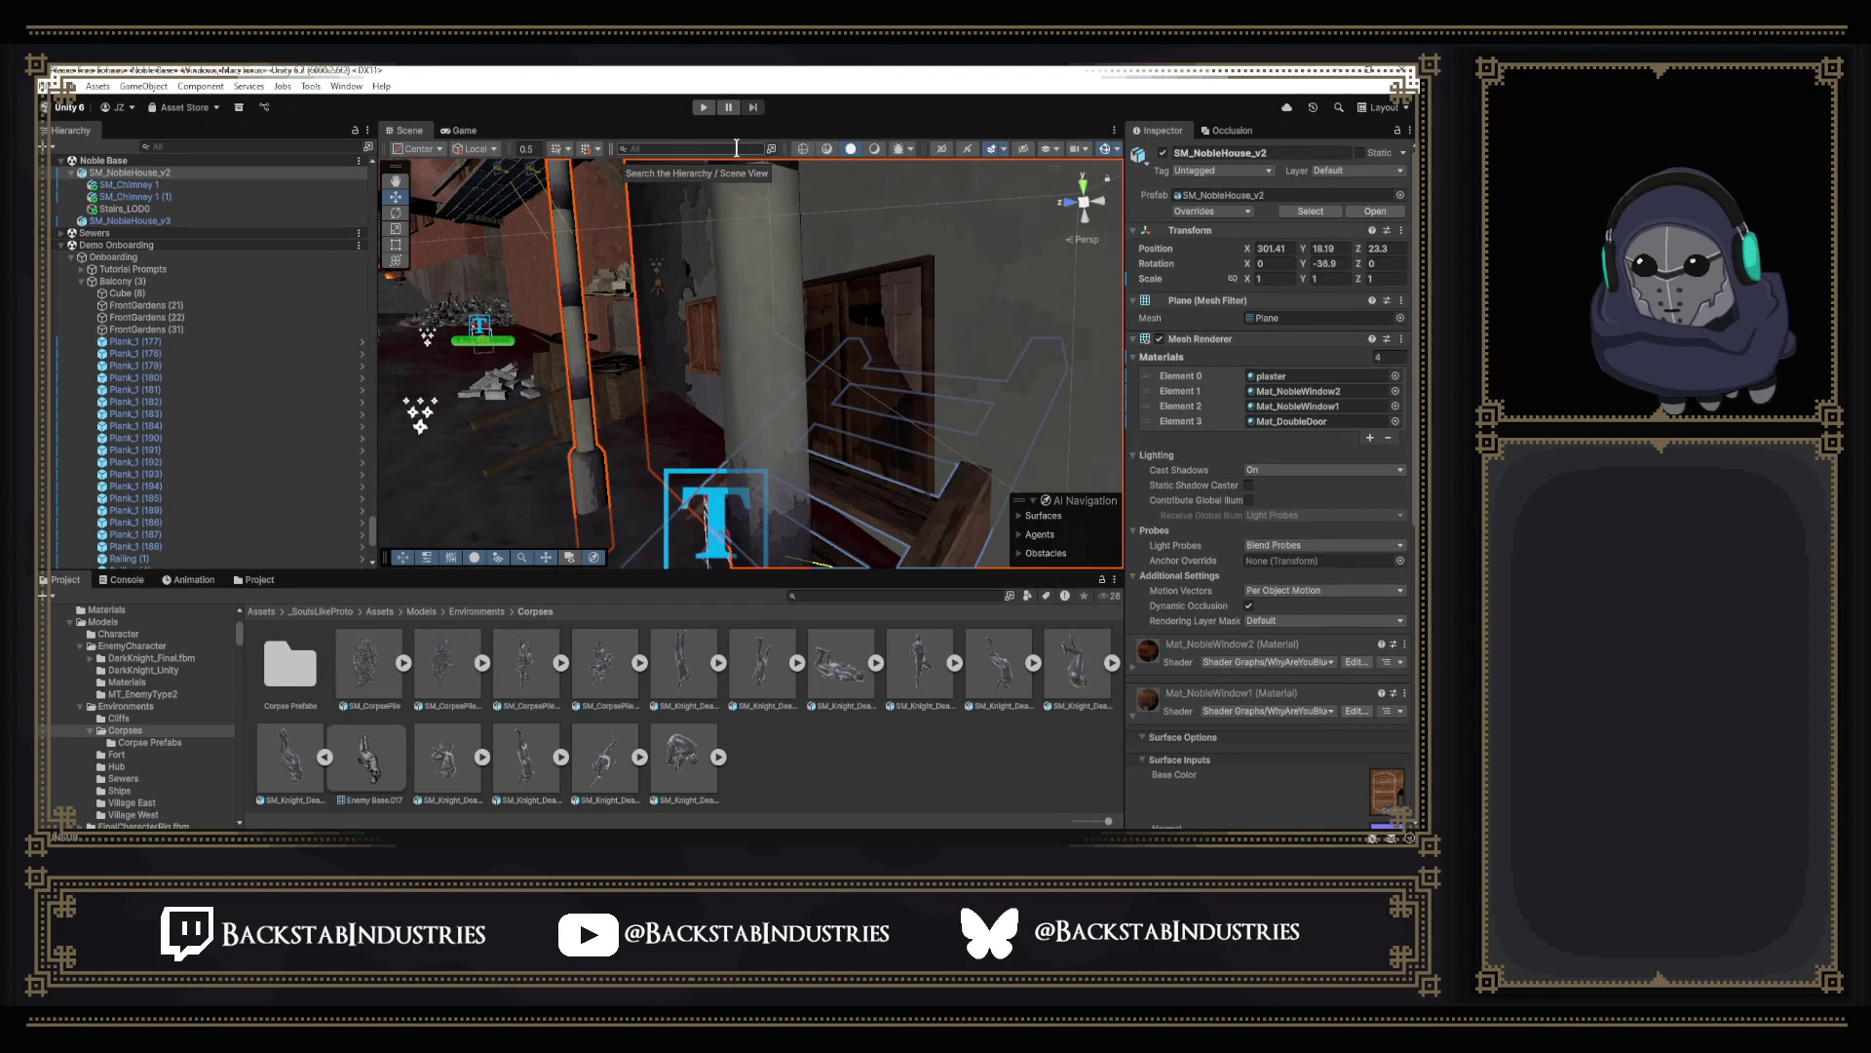
mouse_move(810, 326)
right_mouse_down()
mouse_move(1089, 402)
mouse_move(845, 479)
mouse_move(983, 403)
right_mouse_up()
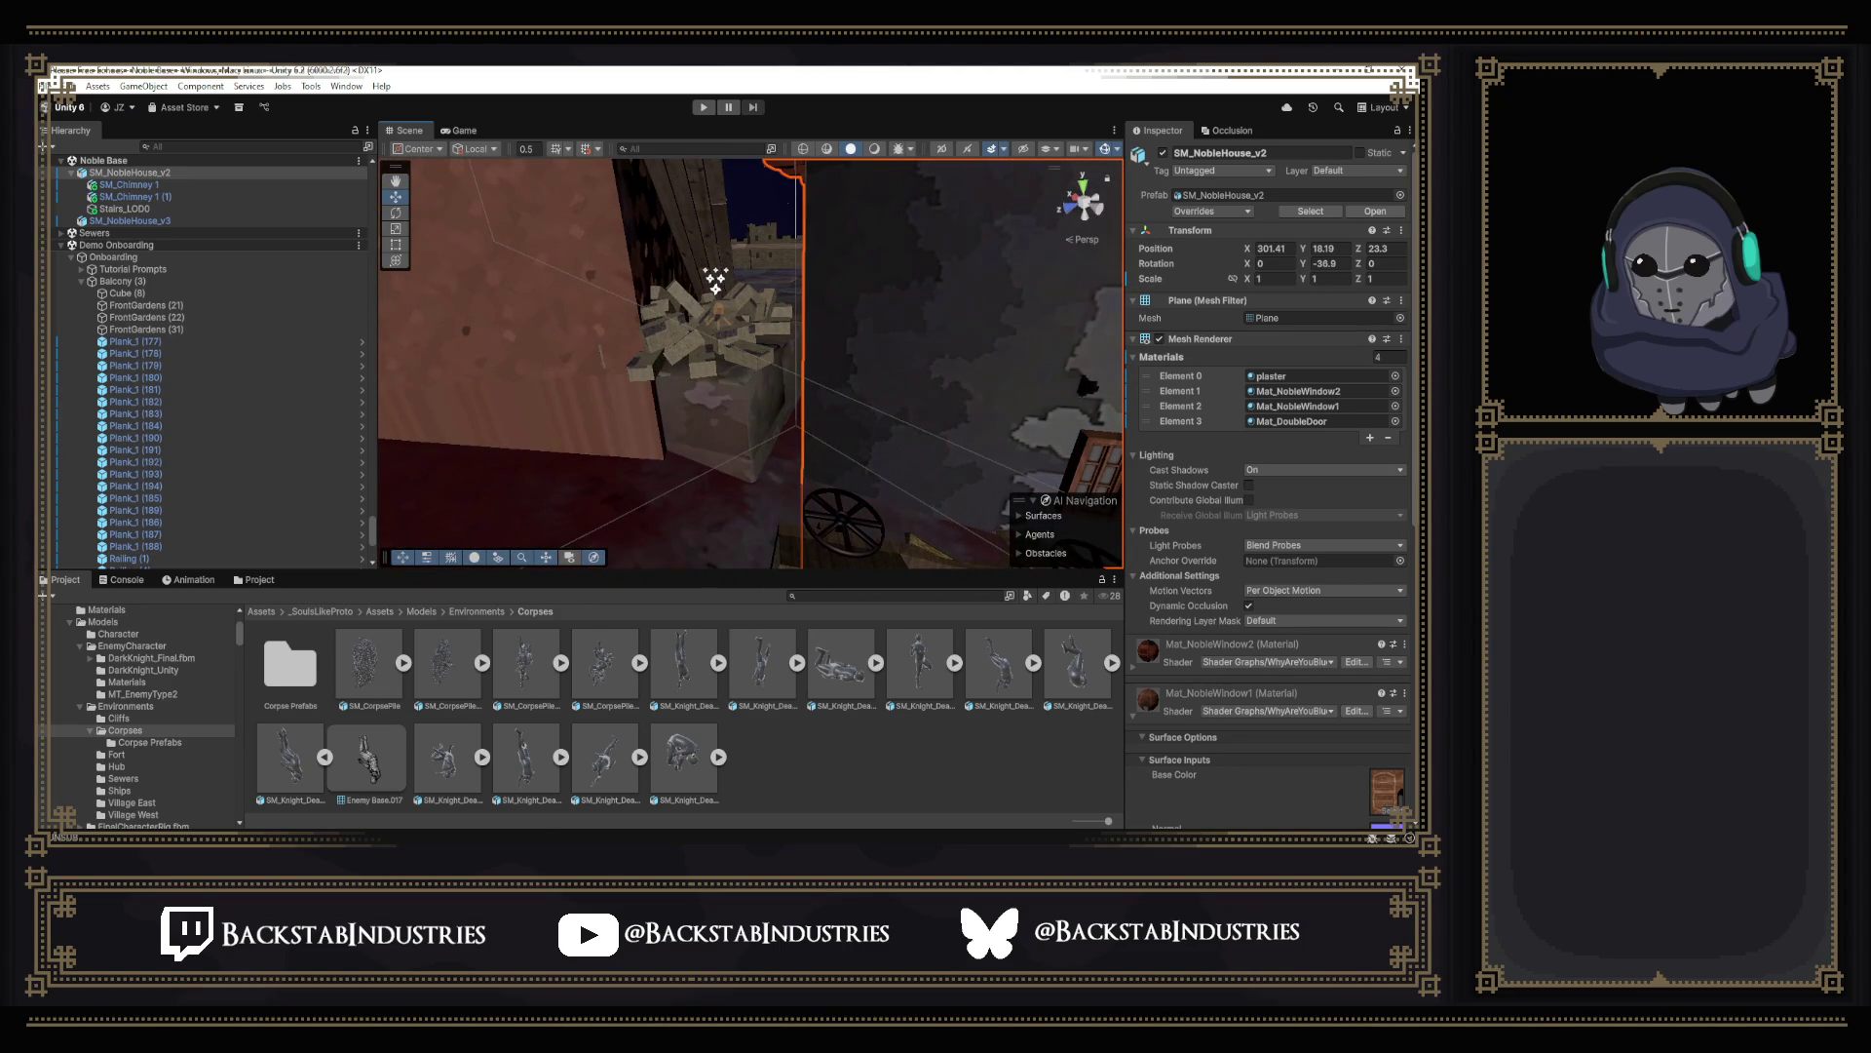
left_click(591, 768)
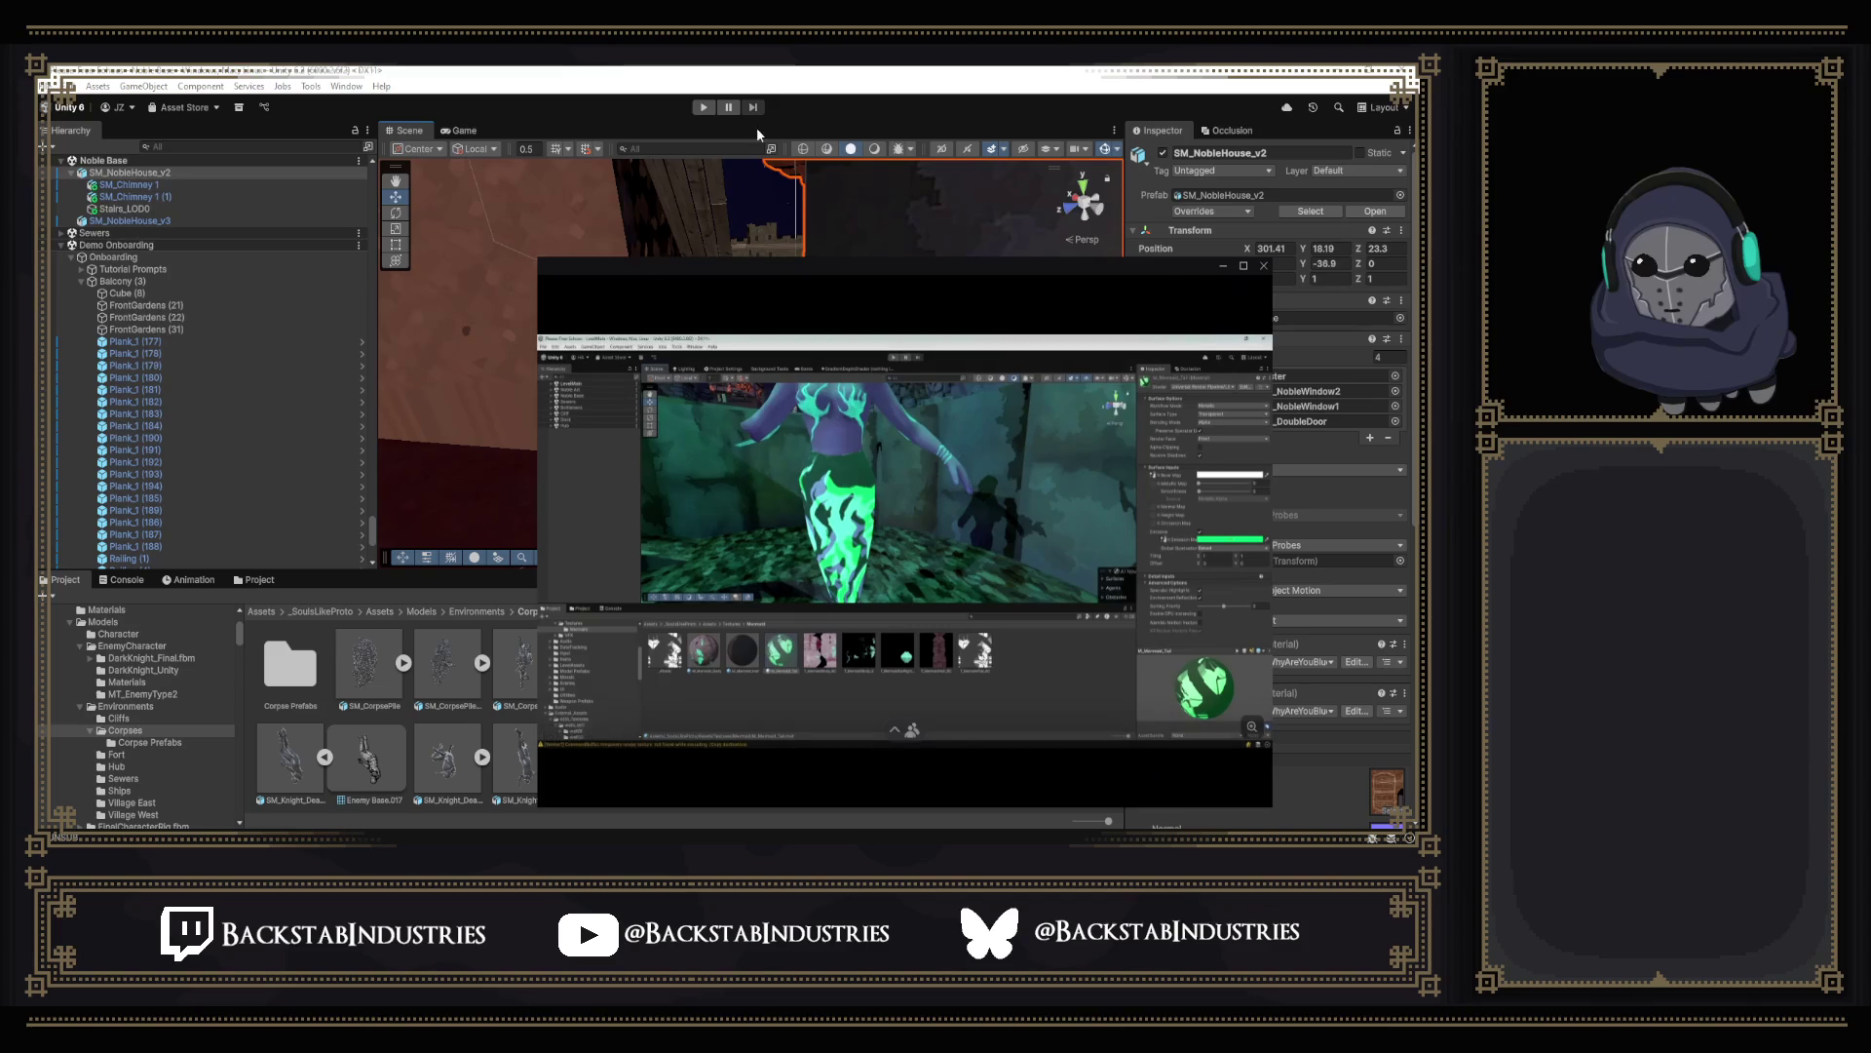
key("Escape")
Turn SM_NobleHouse_v2 with the rotate gizmo from Y -35.9 to about -31.4 and check the roof from above.
mouse_move(732, 366)
right_mouse_down()
mouse_move(873, 518)
mouse_move(1023, 440)
right_mouse_up()
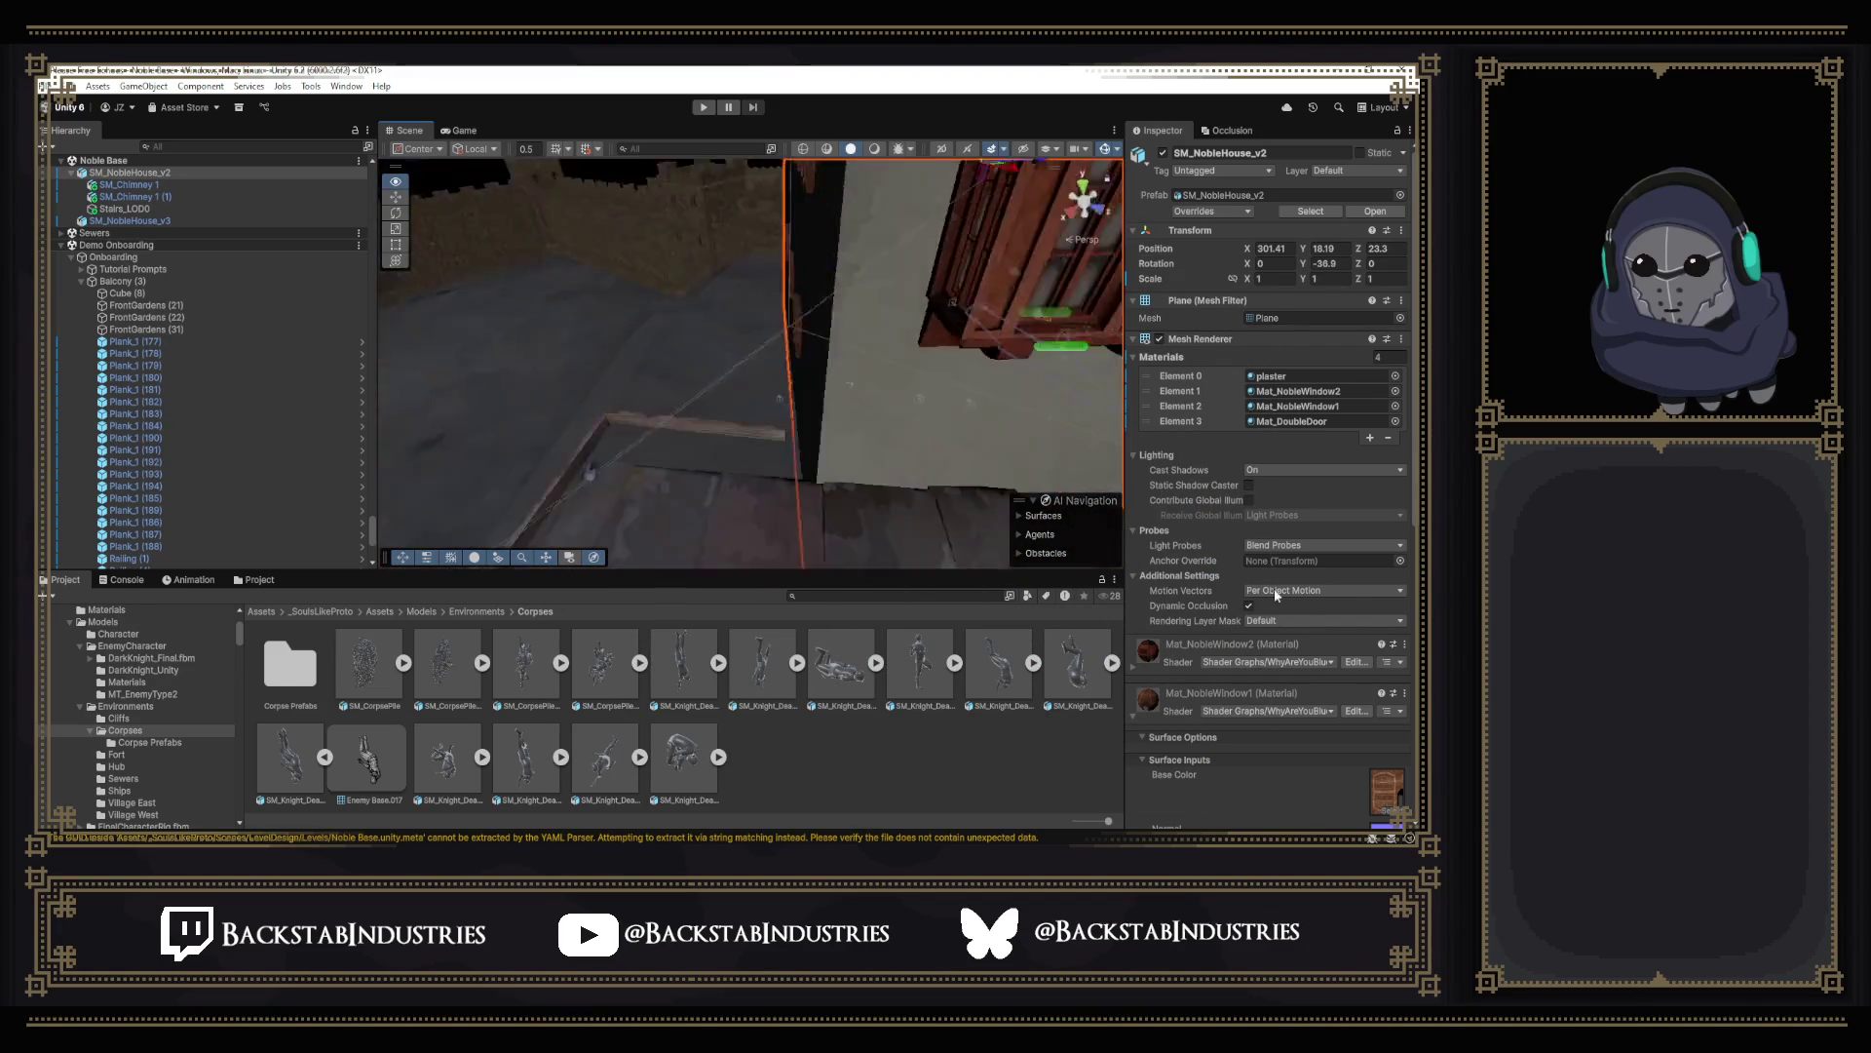
right_click_drag(732, 365, 877, 292)
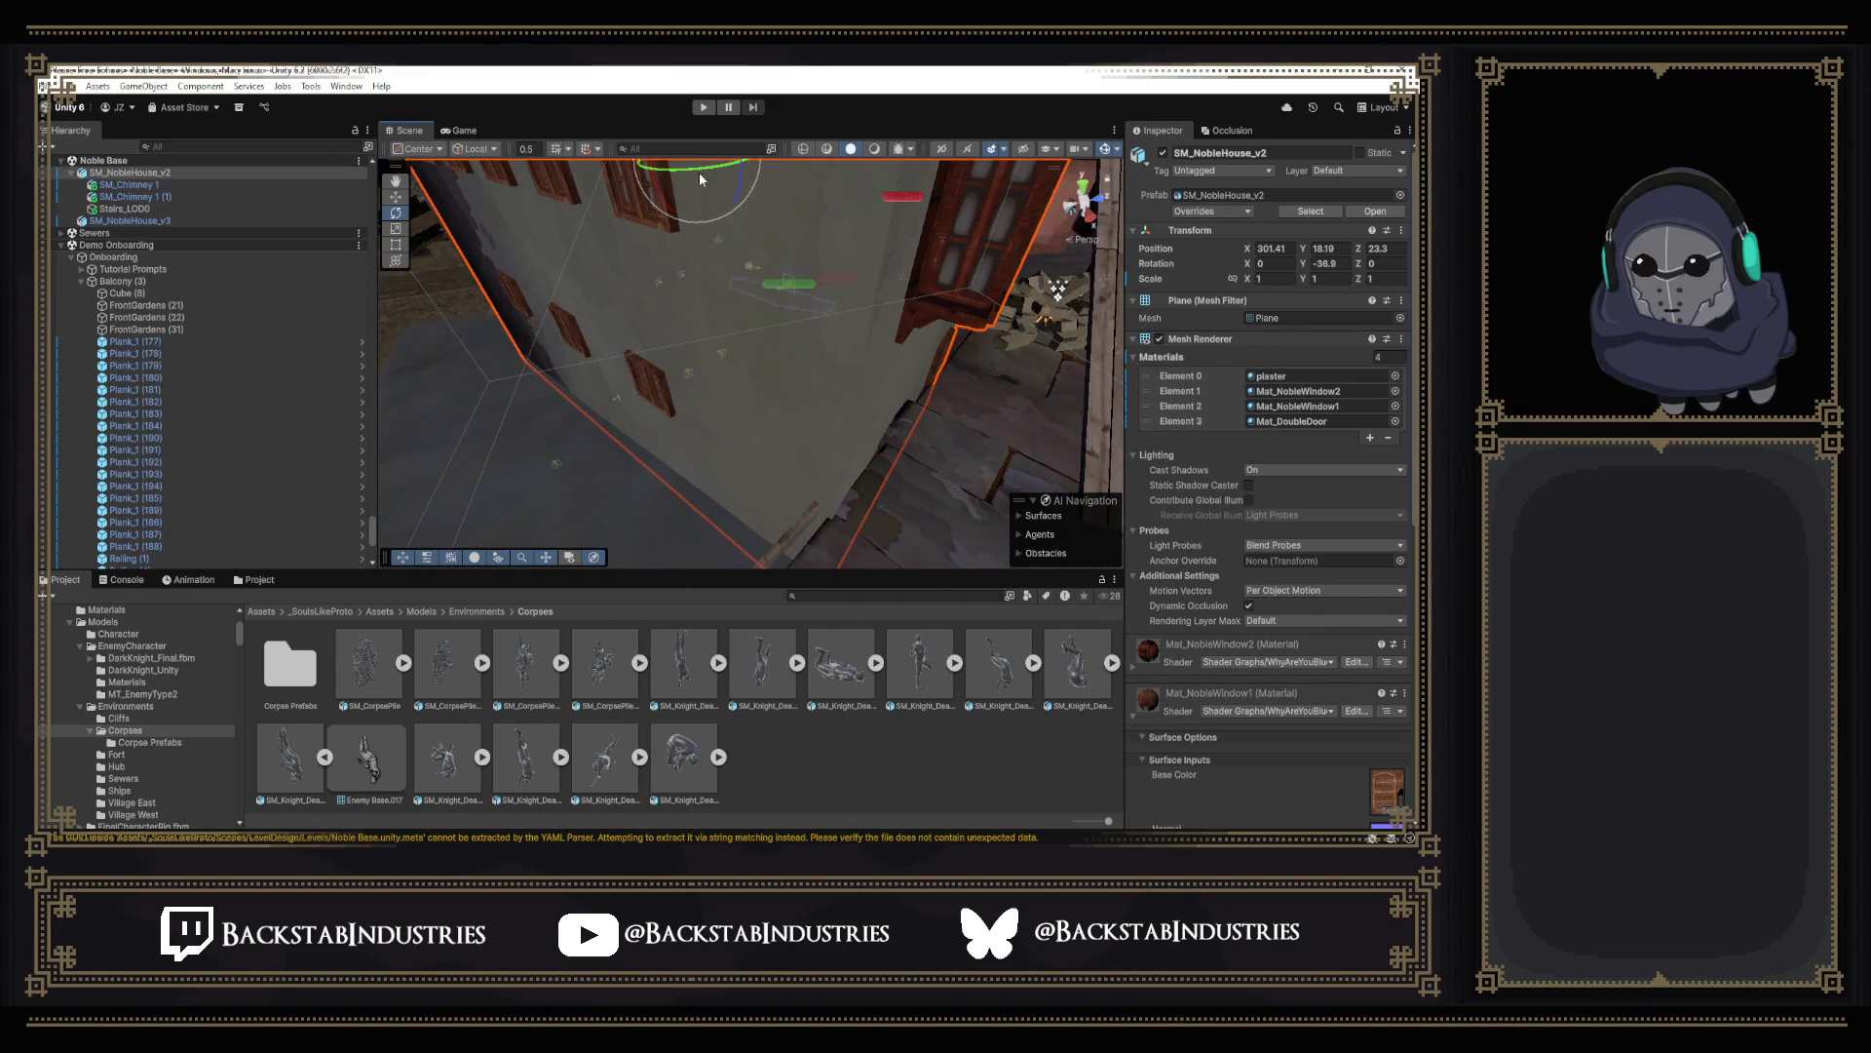
left_click_drag(700, 172, 687, 171)
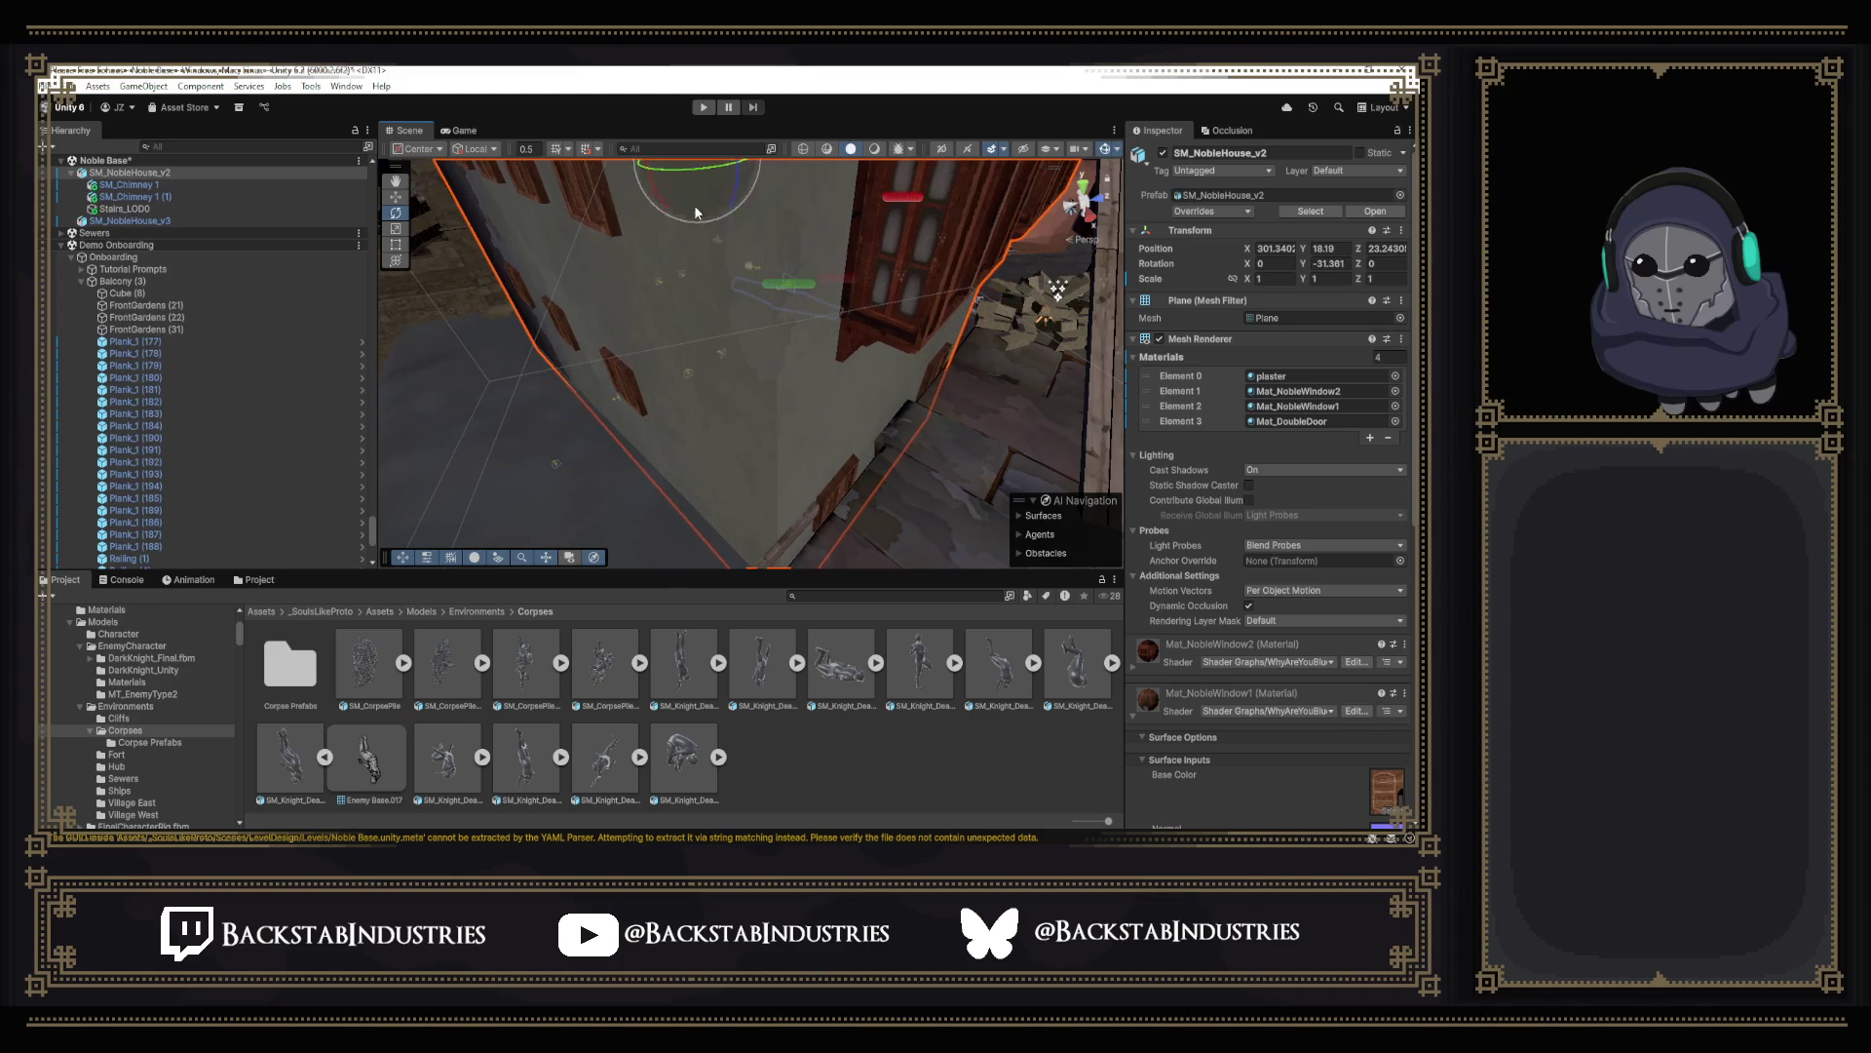
mouse_move(742, 314)
right_mouse_down()
mouse_move(913, 387)
mouse_move(518, 218)
mouse_move(381, 265)
right_mouse_up()
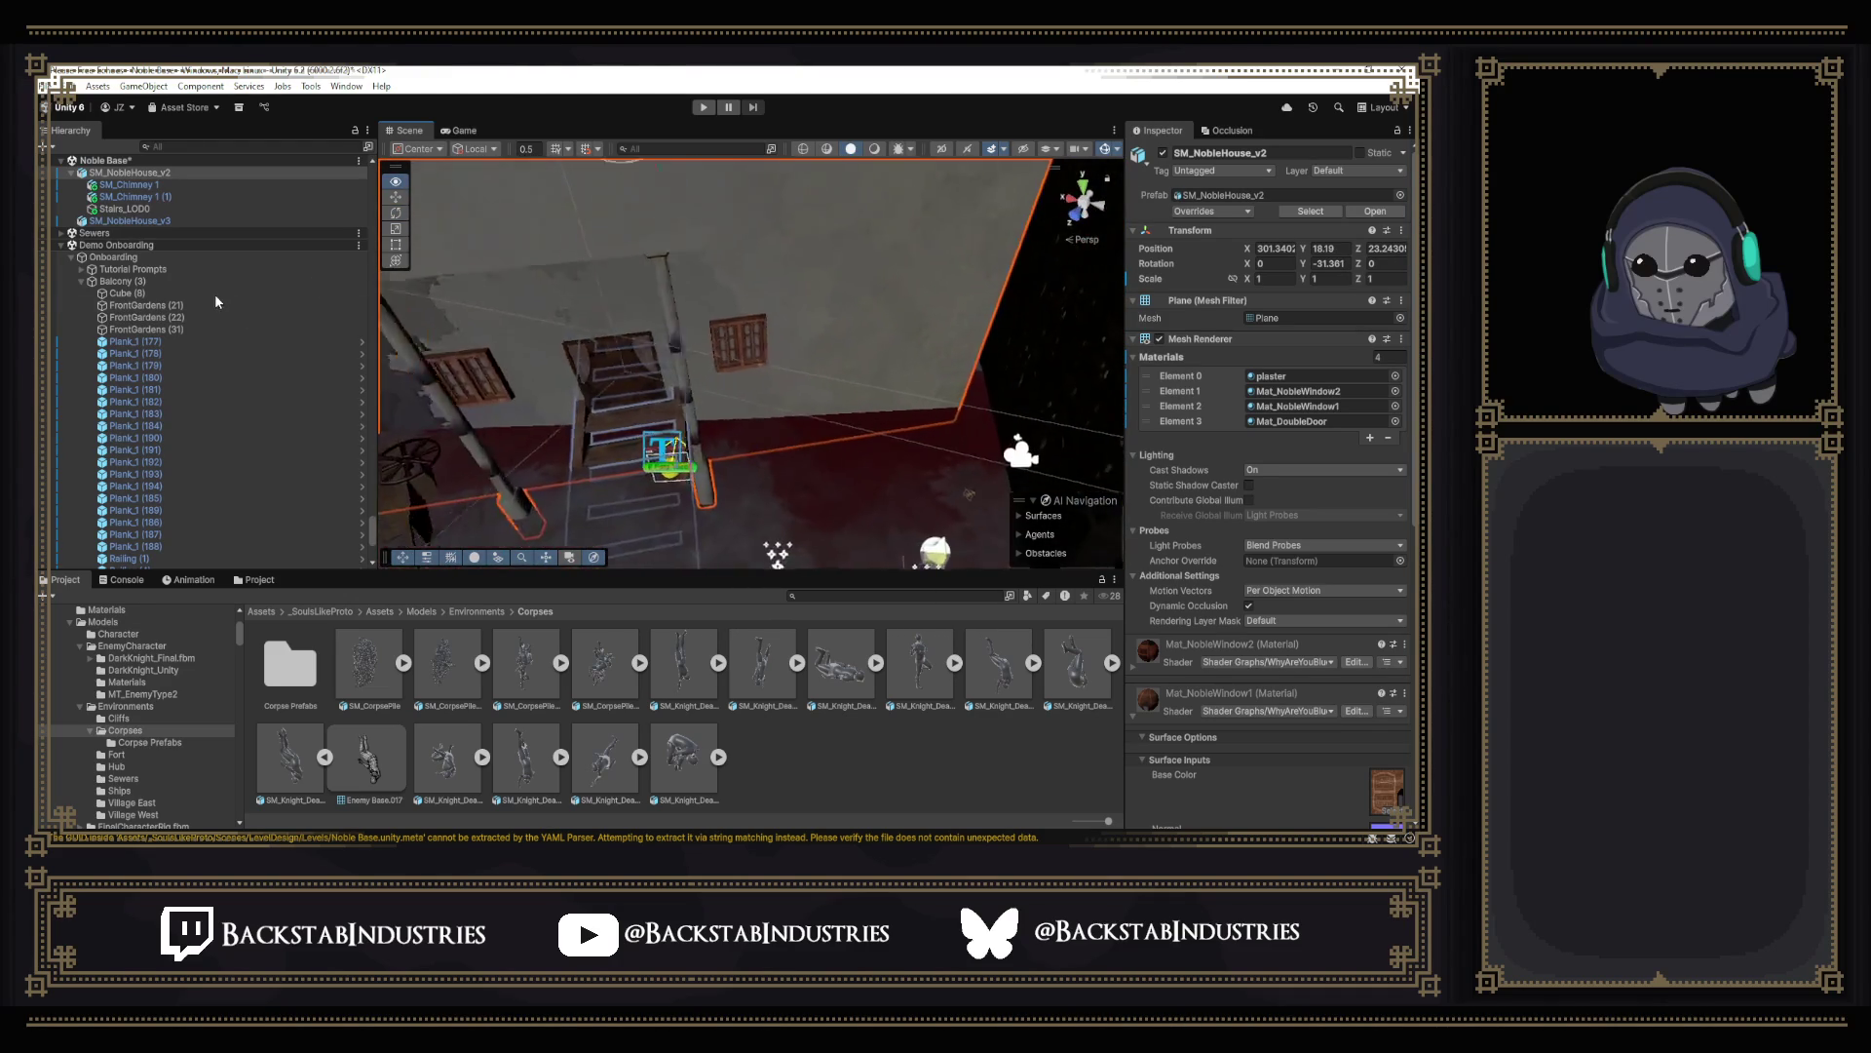
mouse_move(703, 322)
right_mouse_down()
mouse_move(725, 236)
mouse_move(644, 319)
mouse_move(433, 222)
mouse_move(909, 265)
mouse_move(926, 371)
right_mouse_up()
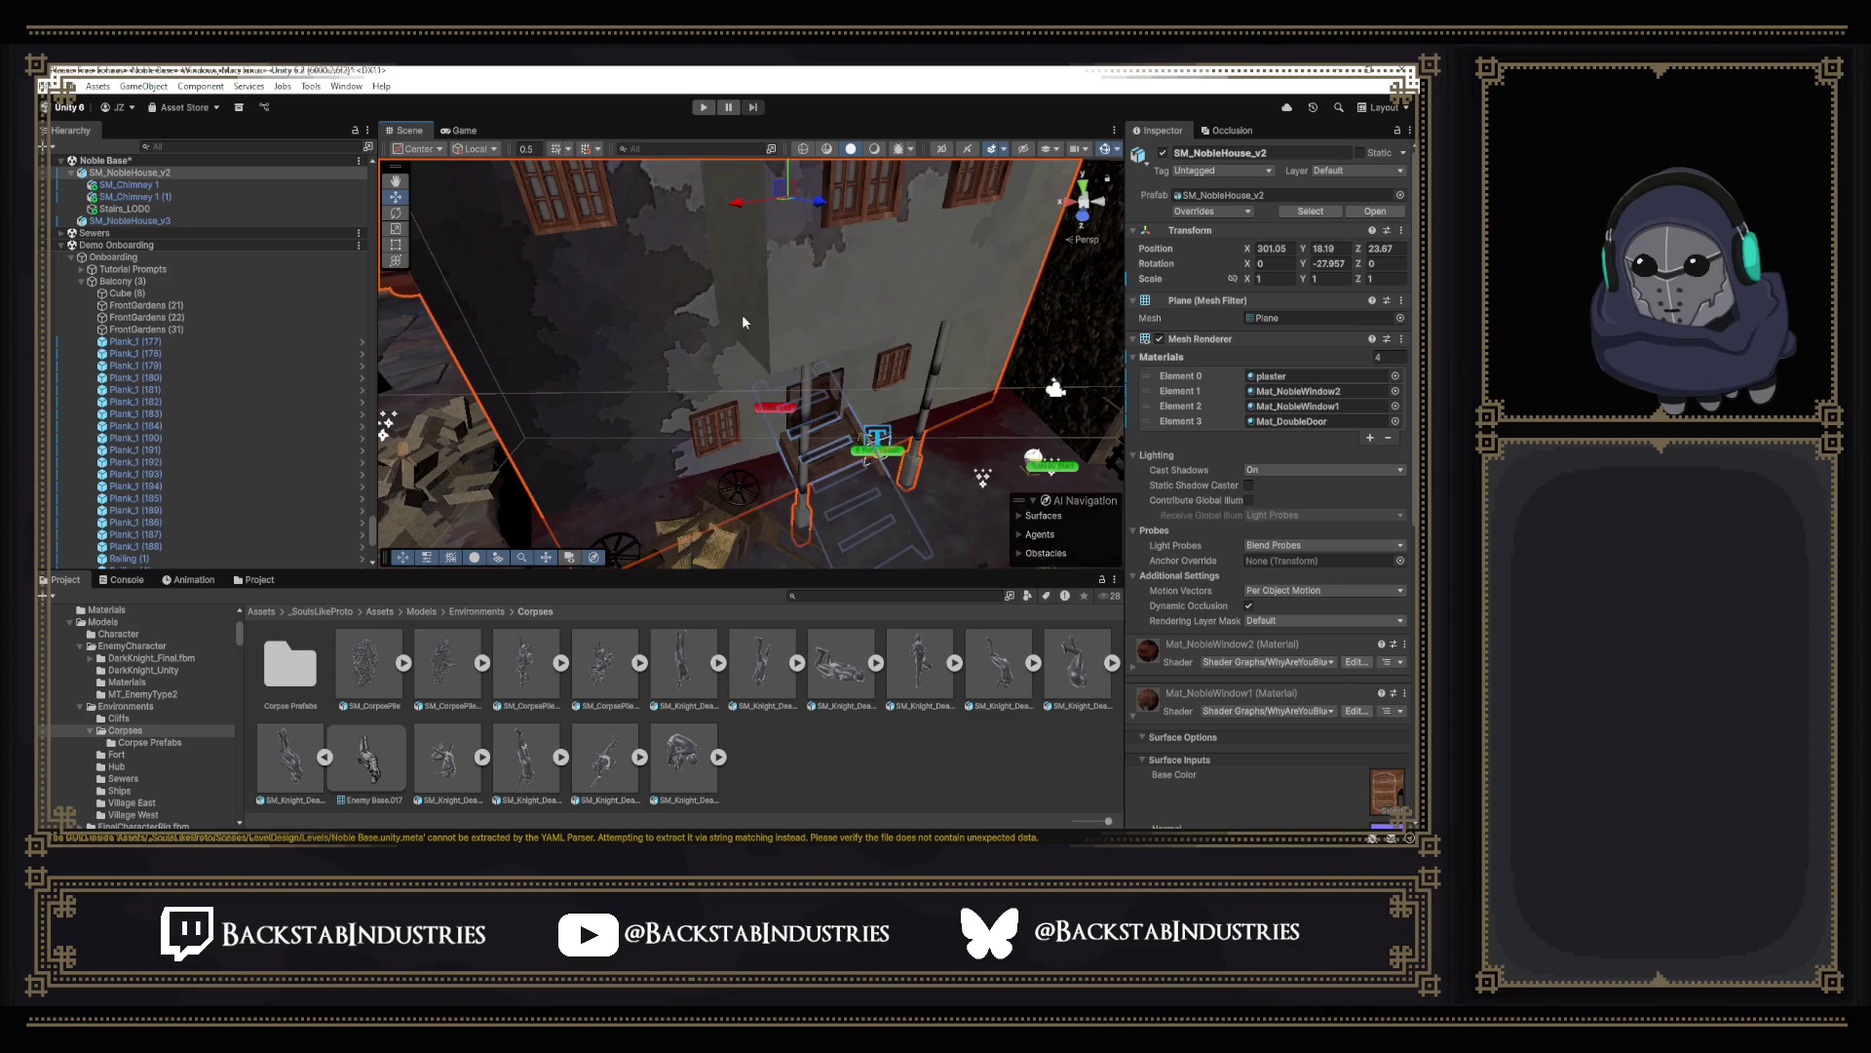
Fly and orbit the Scene view around the noble house to inspect its walls and windows.
mouse_move(741, 314)
right_mouse_down()
mouse_move(838, 359)
mouse_move(810, 361)
mouse_move(732, 351)
mouse_move(1264, 275)
mouse_move(1067, 279)
right_mouse_up()
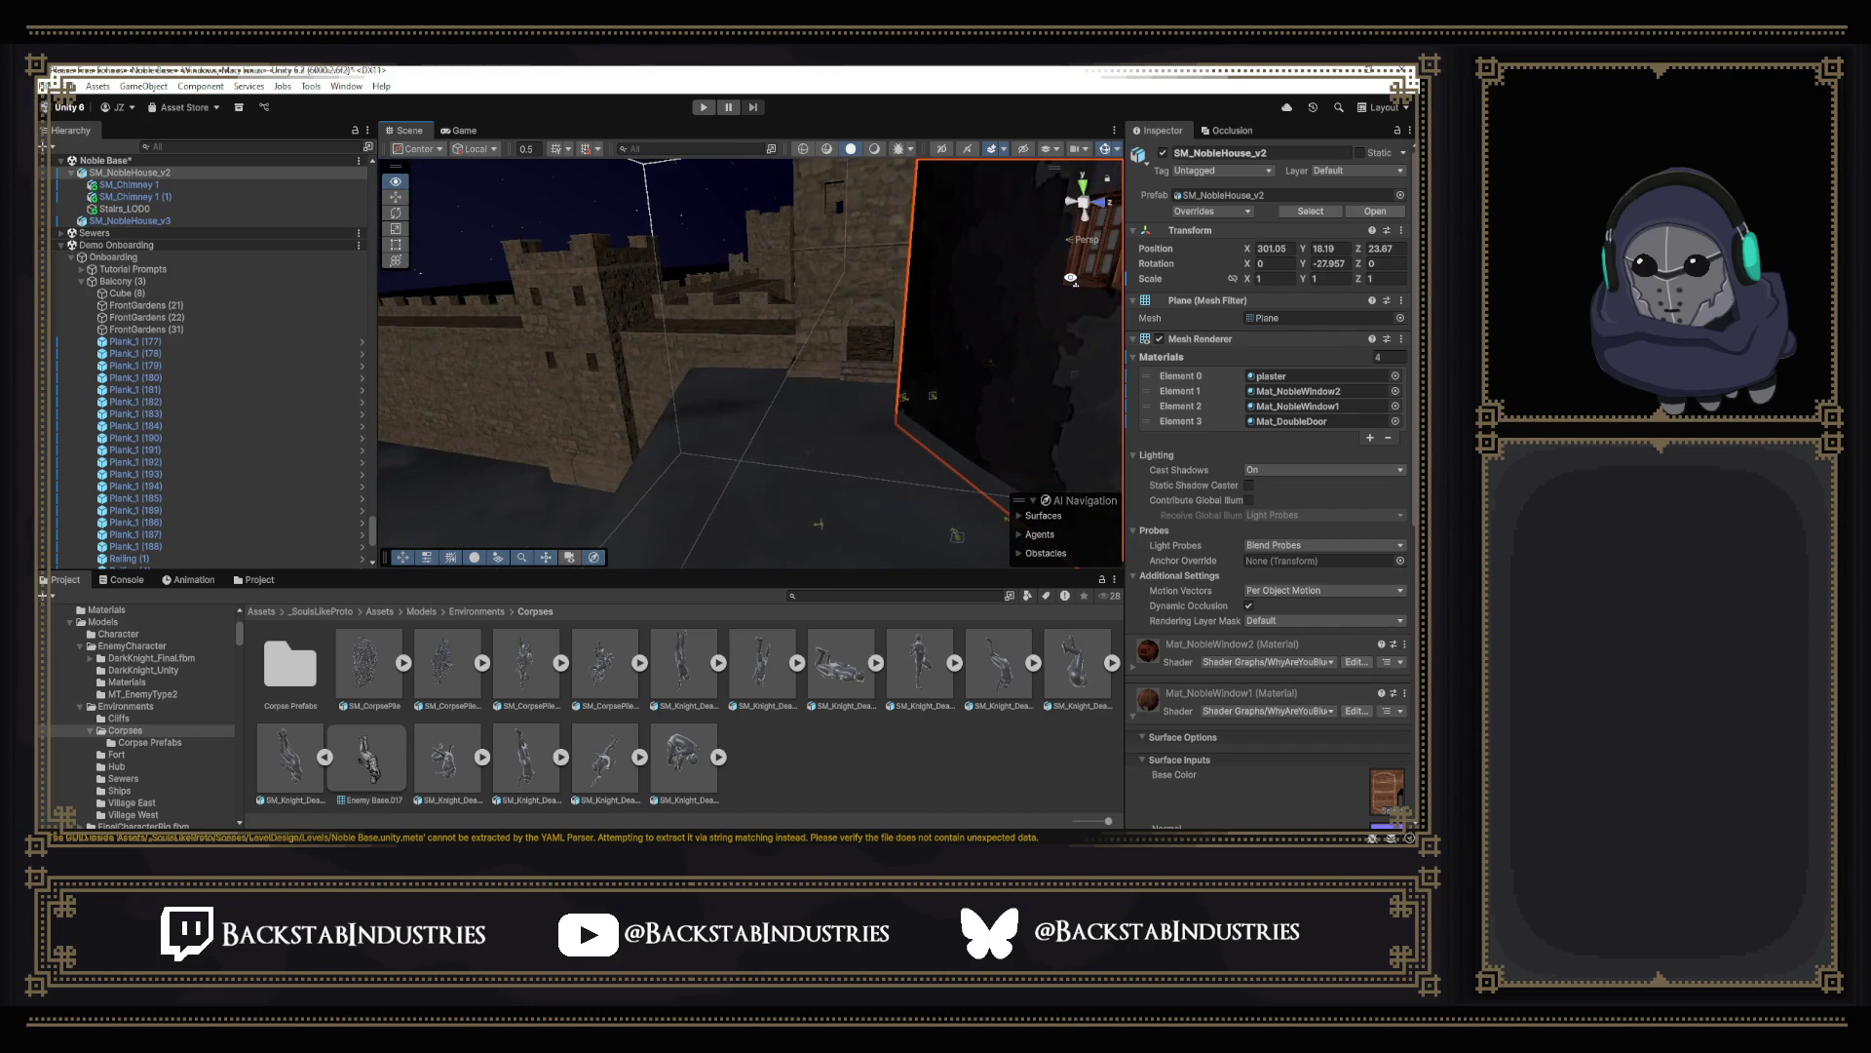
right_click_drag(1072, 278, 1072, 273)
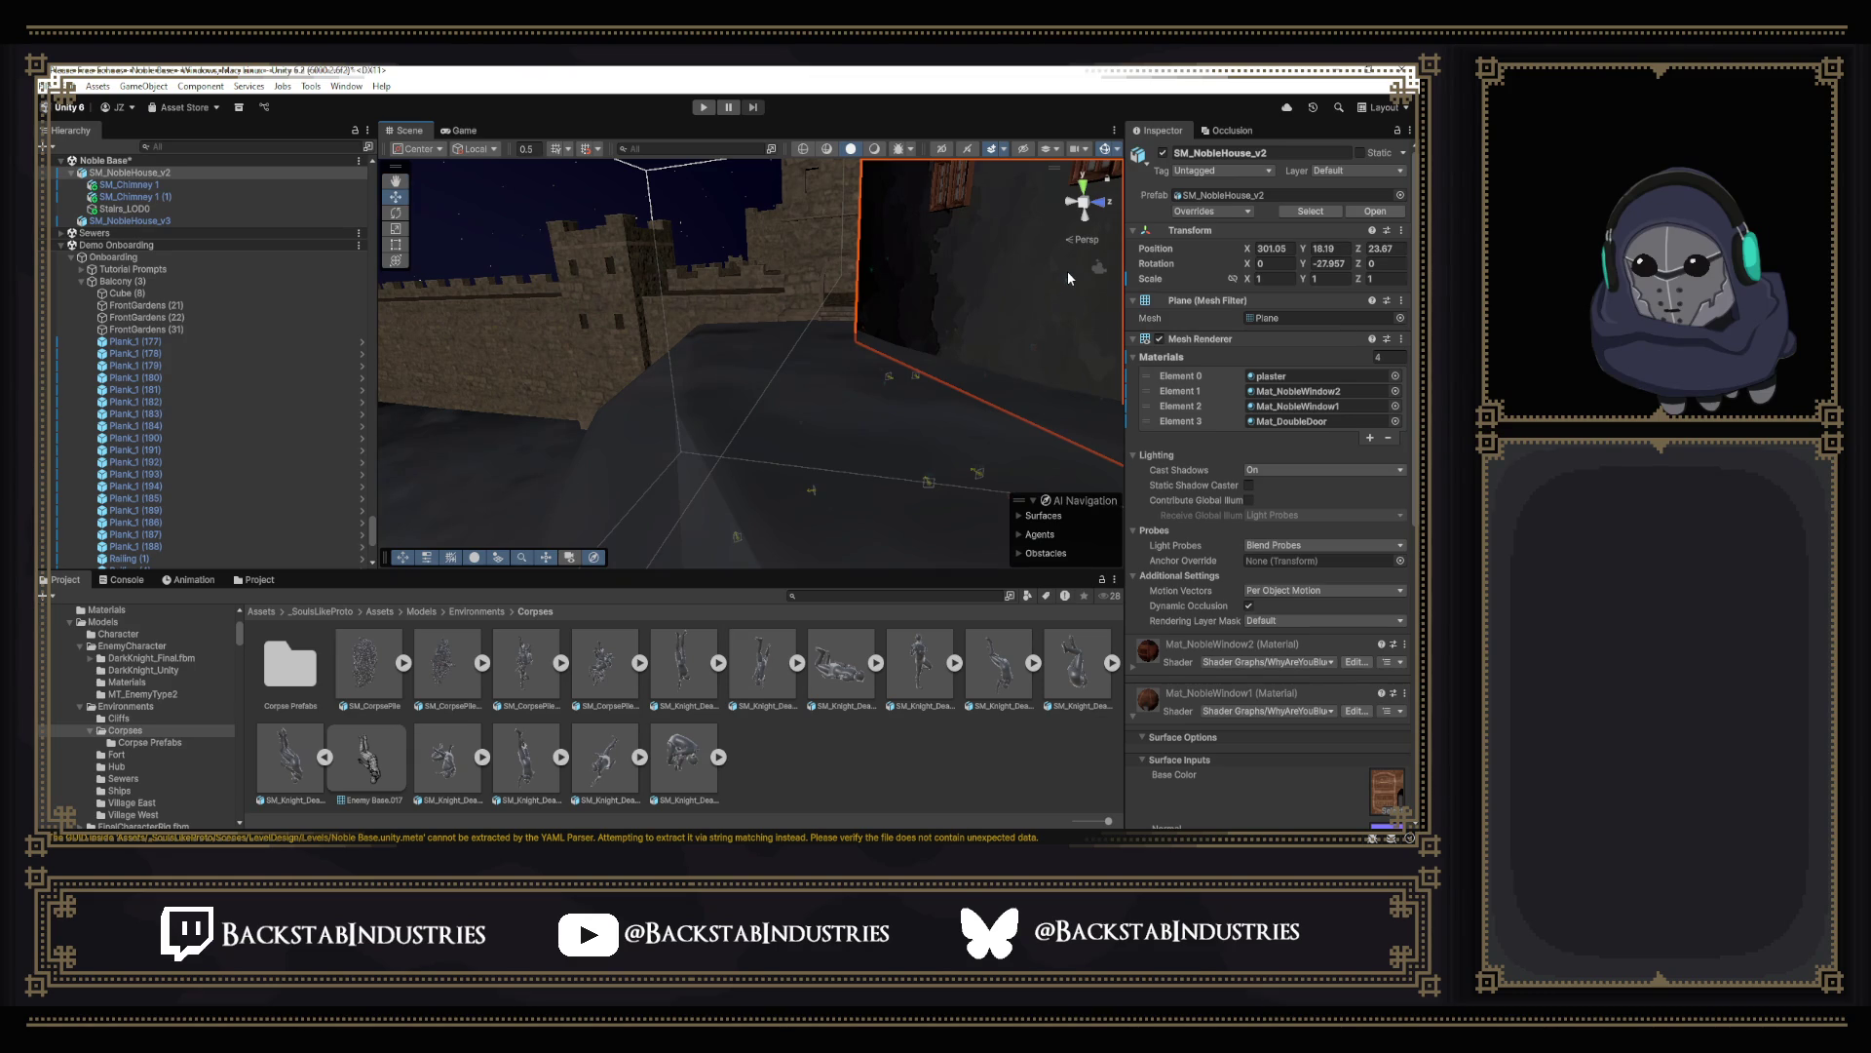
mouse_move(902, 318)
right_mouse_down()
mouse_move(1024, 263)
mouse_move(1082, 298)
mouse_move(791, 384)
right_mouse_up()
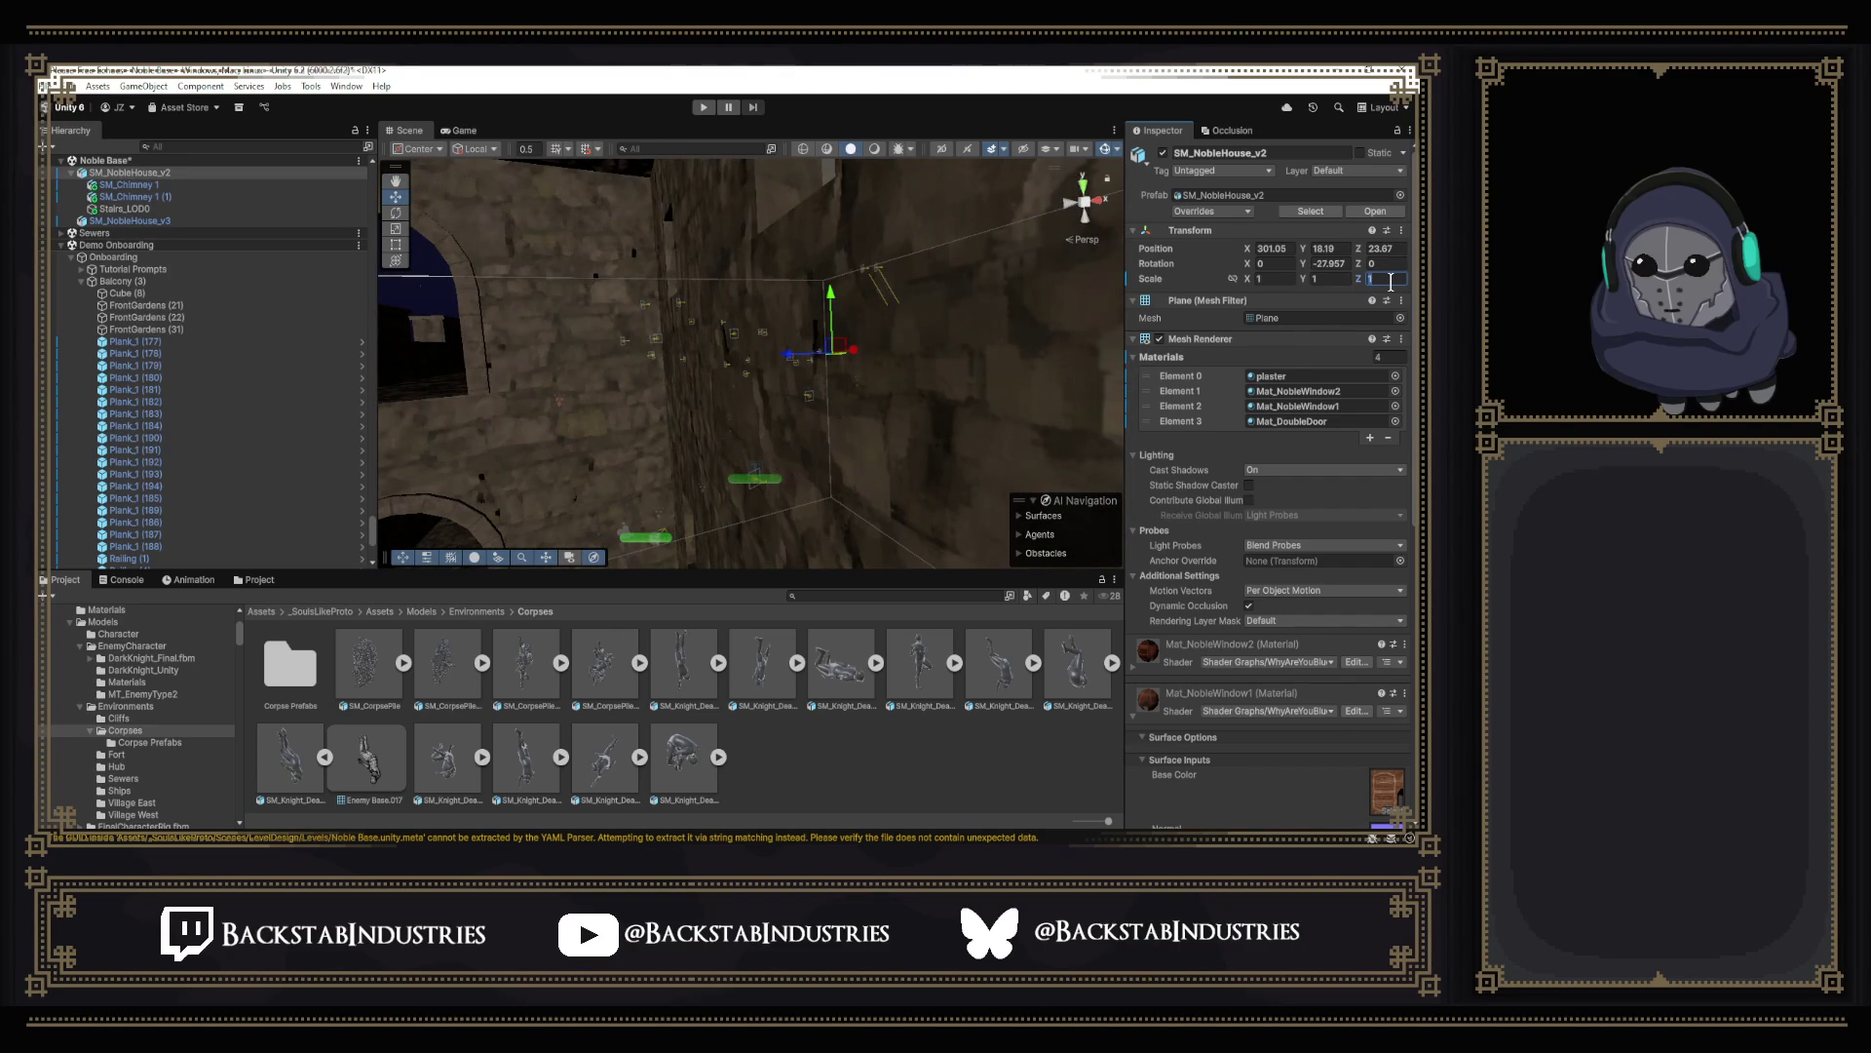
mouse_move(1081, 395)
right_mouse_down()
mouse_move(1058, 449)
mouse_move(1083, 498)
mouse_move(952, 394)
mouse_move(814, 328)
mouse_move(799, 256)
mouse_move(681, 216)
mouse_move(655, 248)
mouse_move(657, 325)
mouse_move(948, 256)
mouse_move(907, 323)
right_mouse_up()
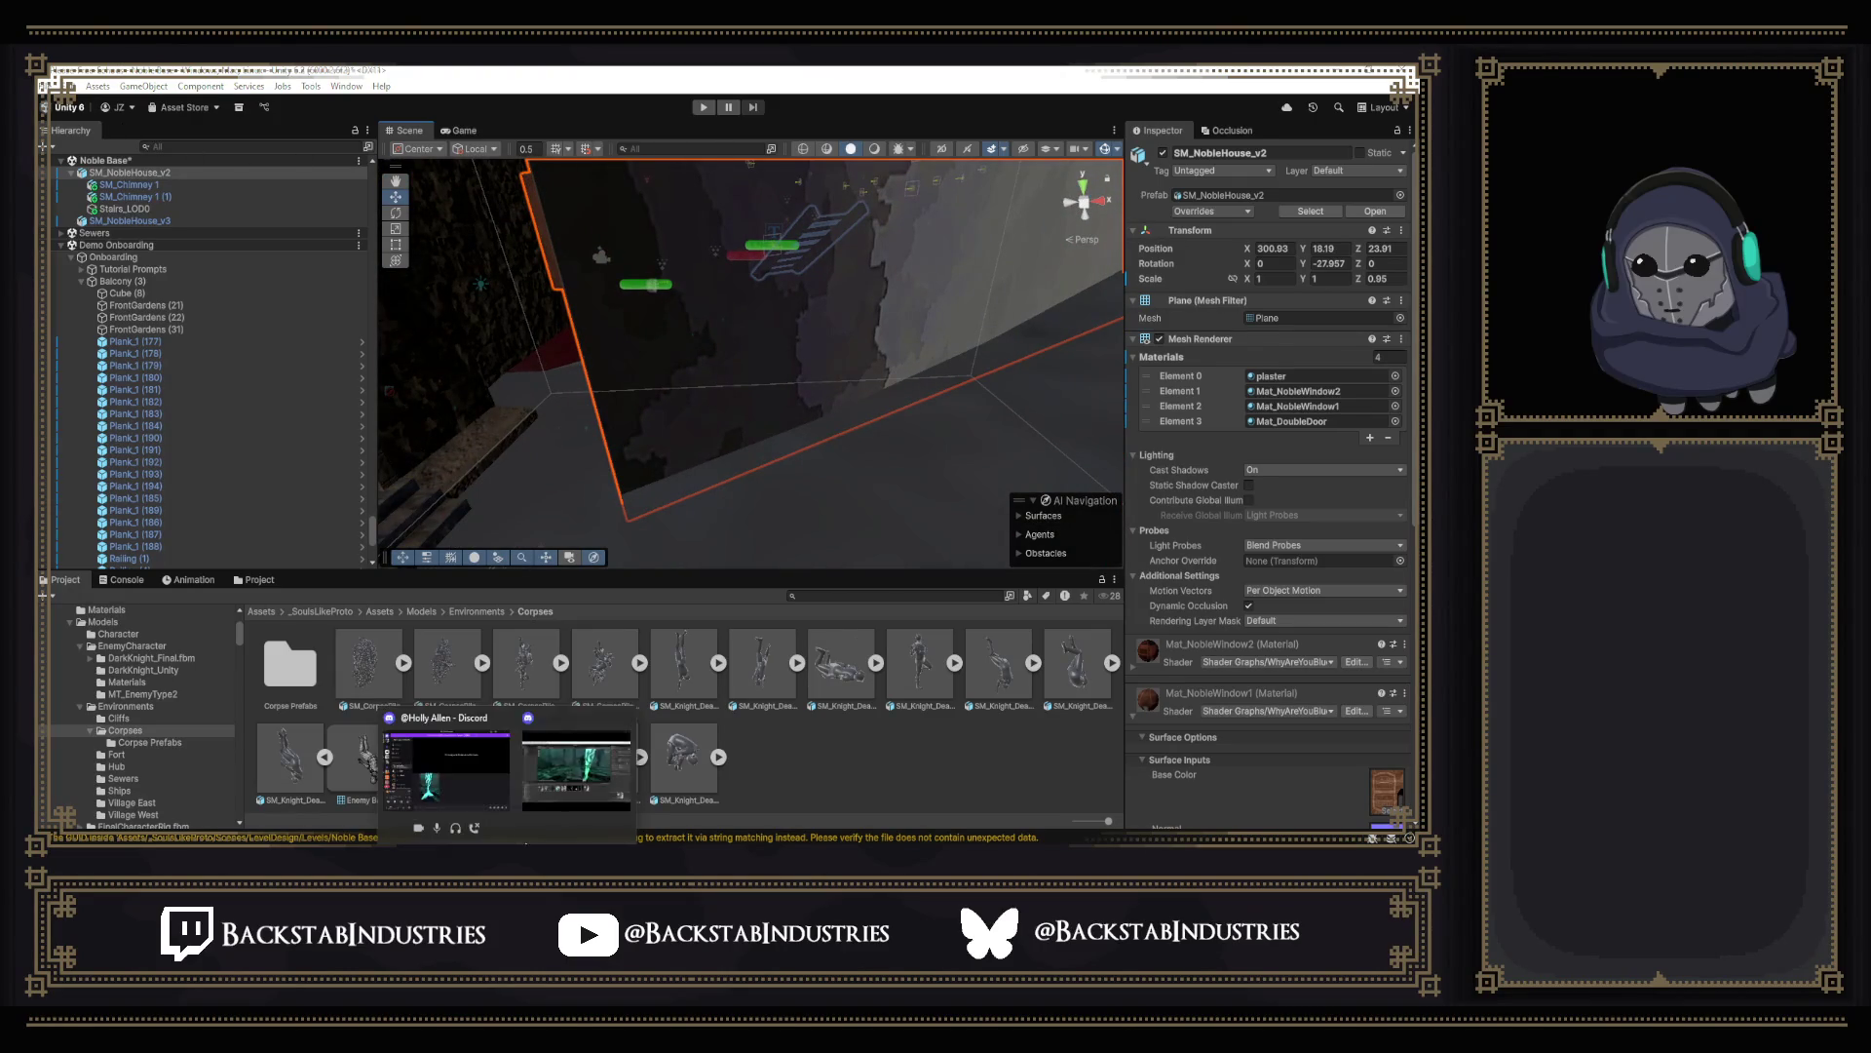
Switch to the Discord call and maximize the shared screen to fill the view.
key("alt+Tab")
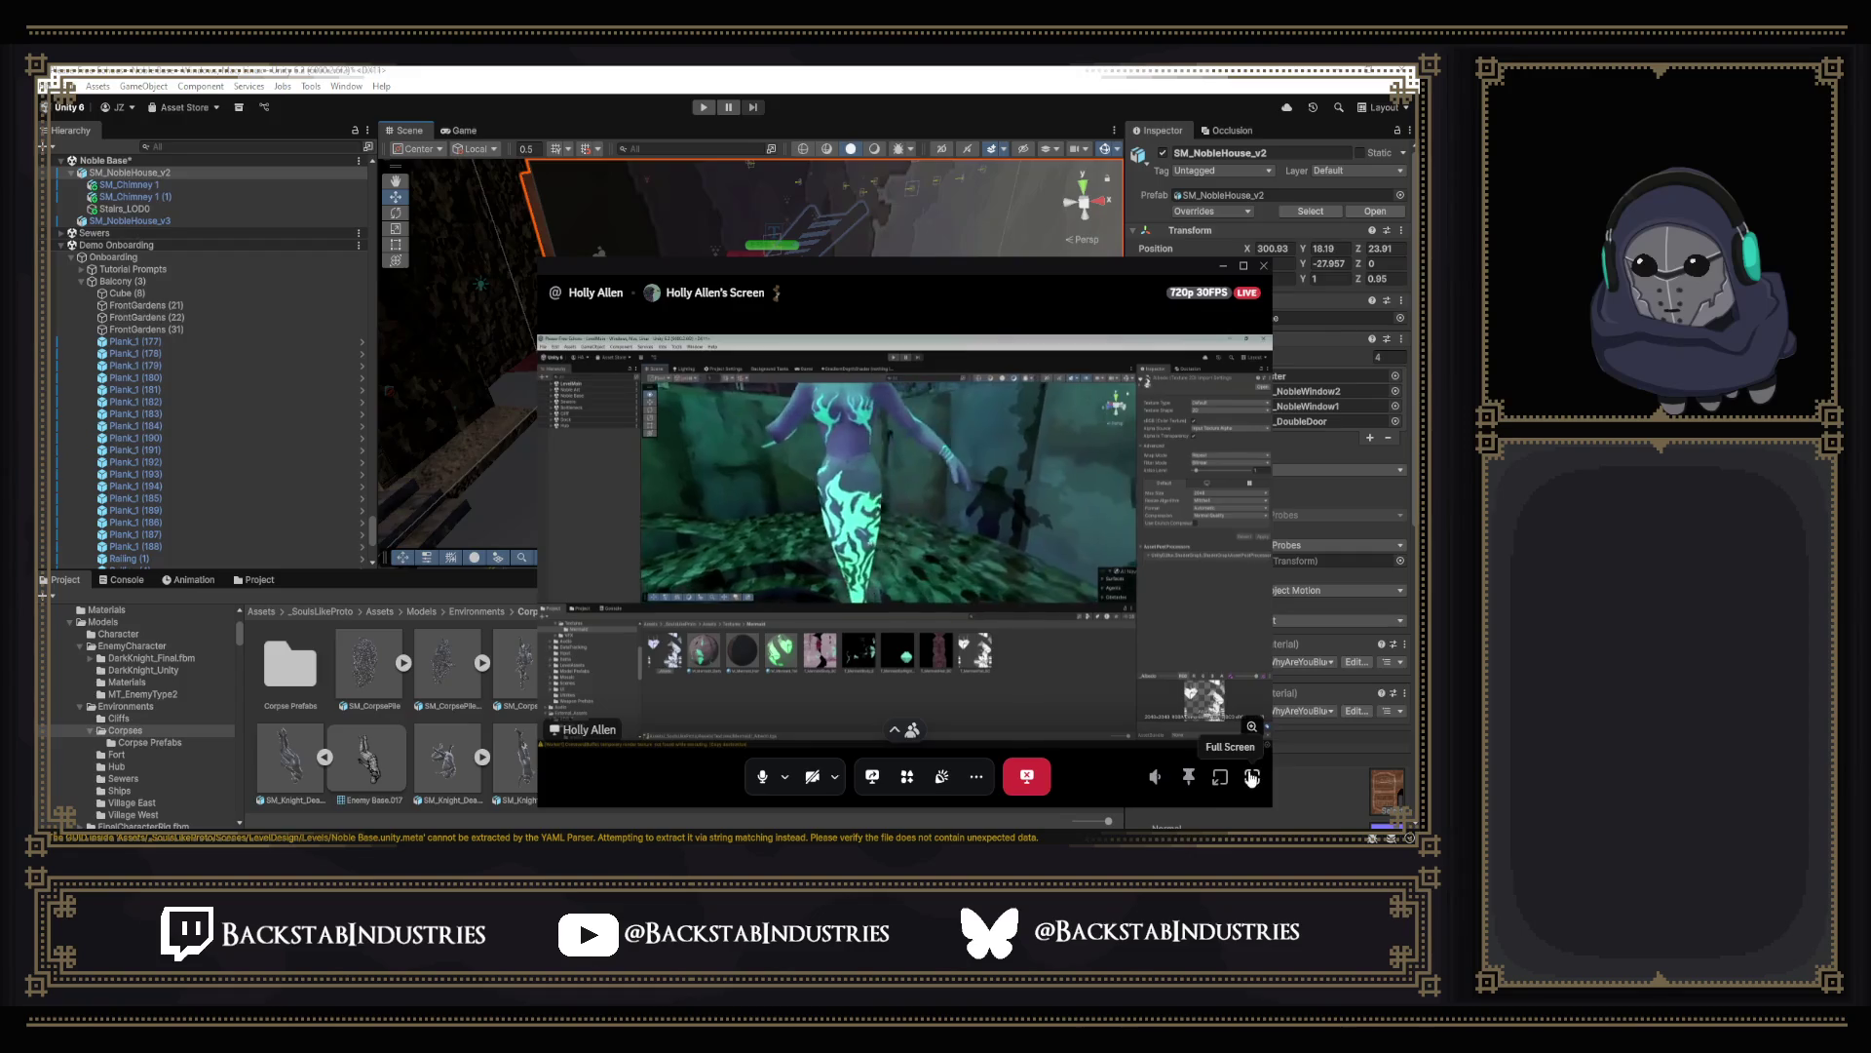
double_click(905, 341)
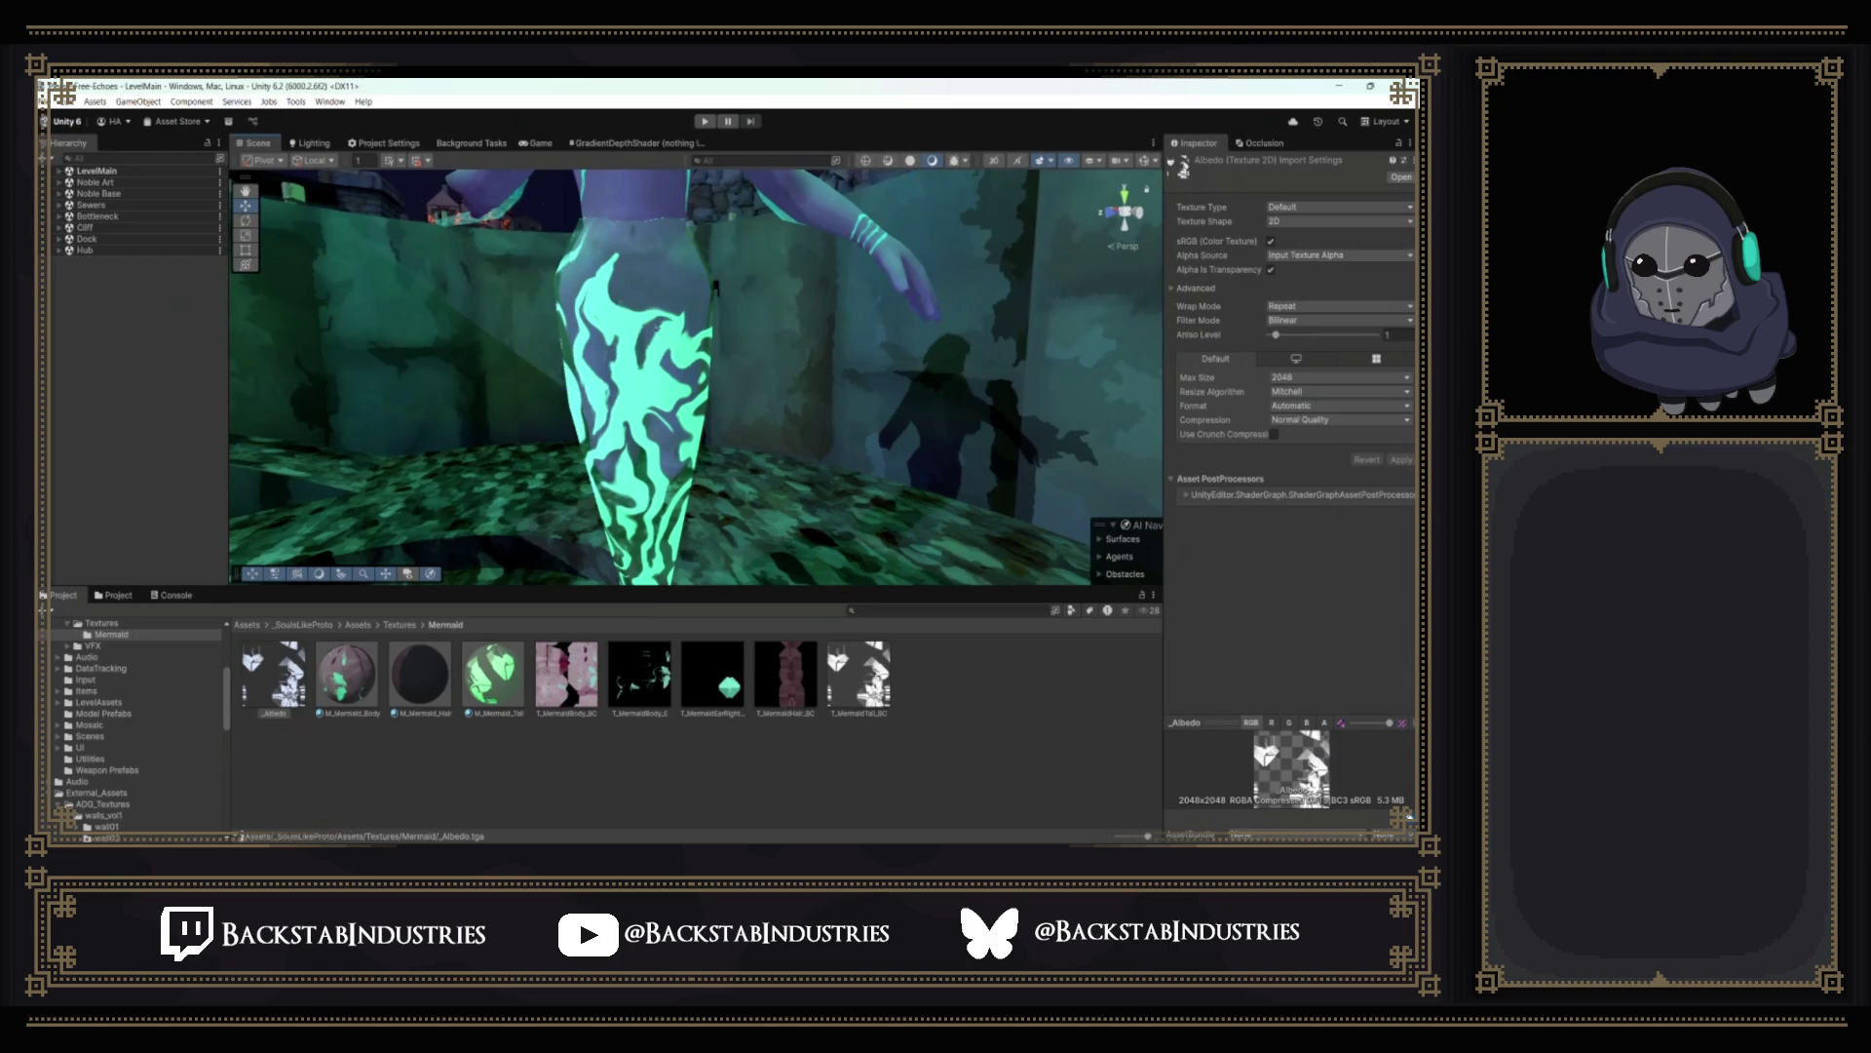
right_click_drag(749, 310, 597, 308)
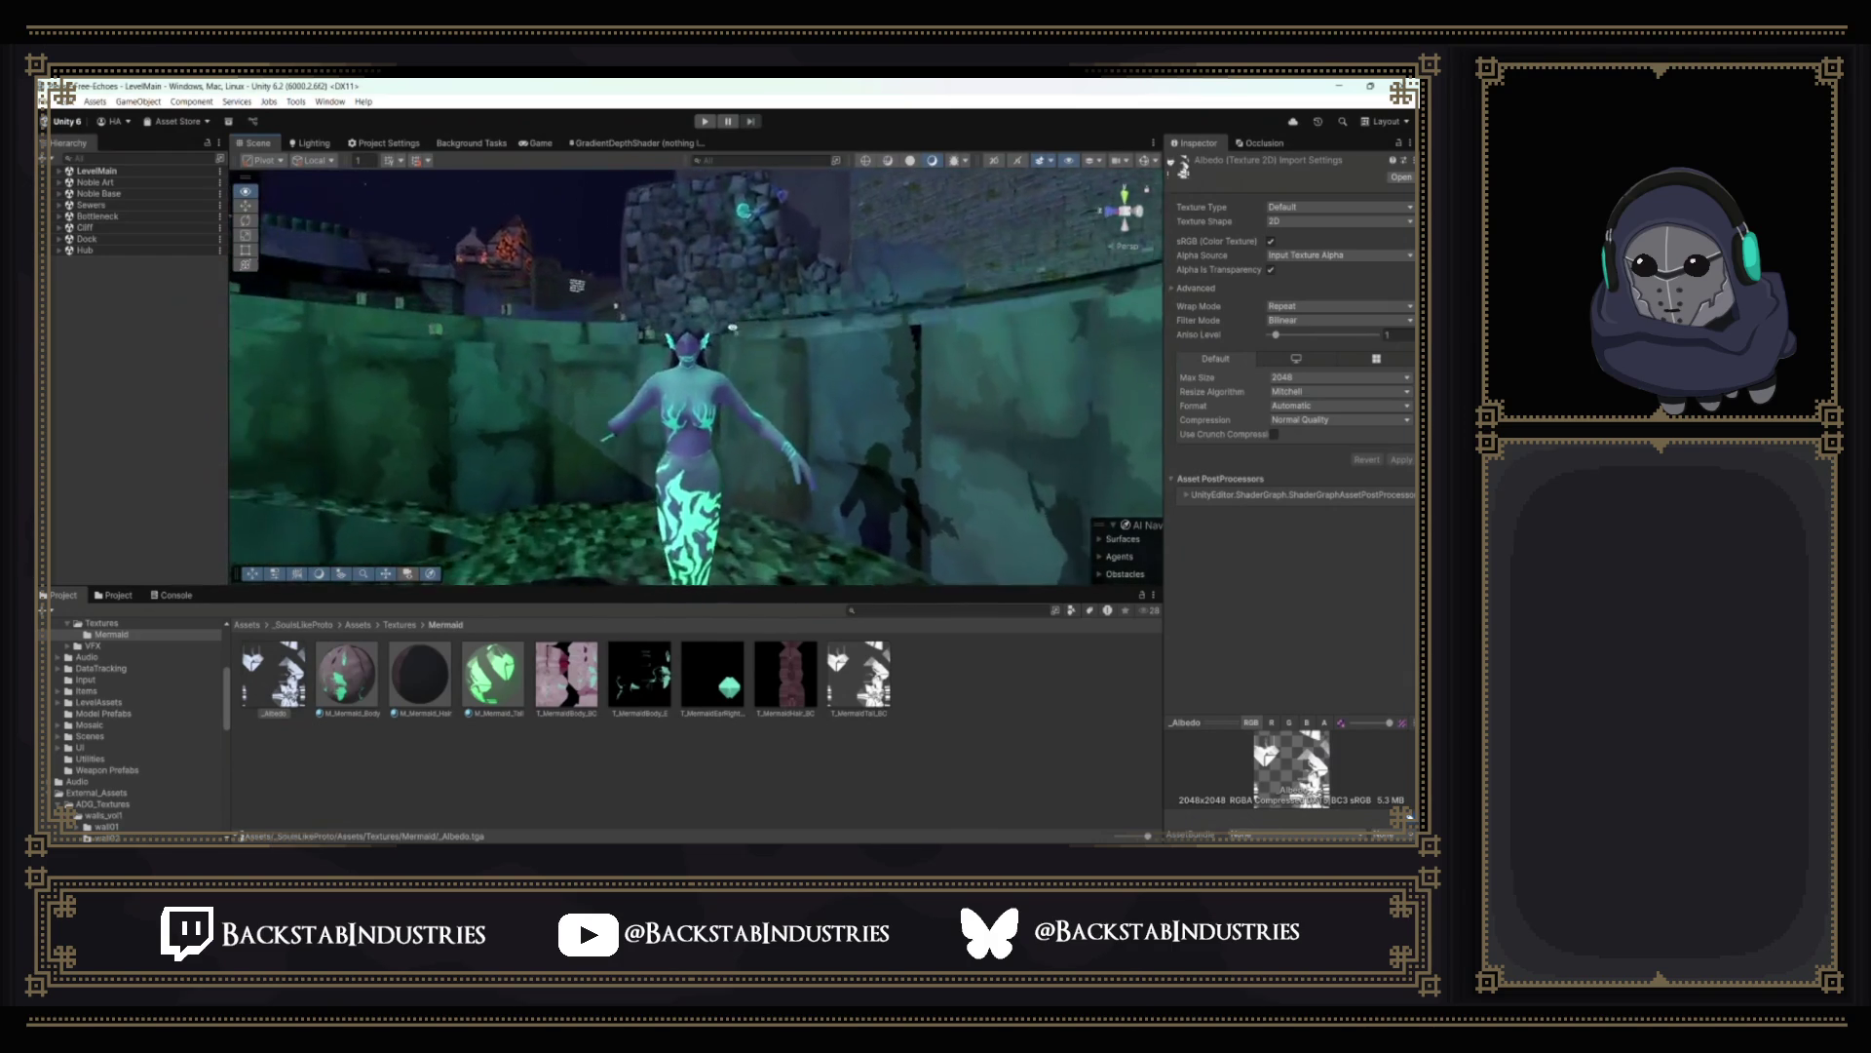
right_click_drag(695, 373, 509, 378)
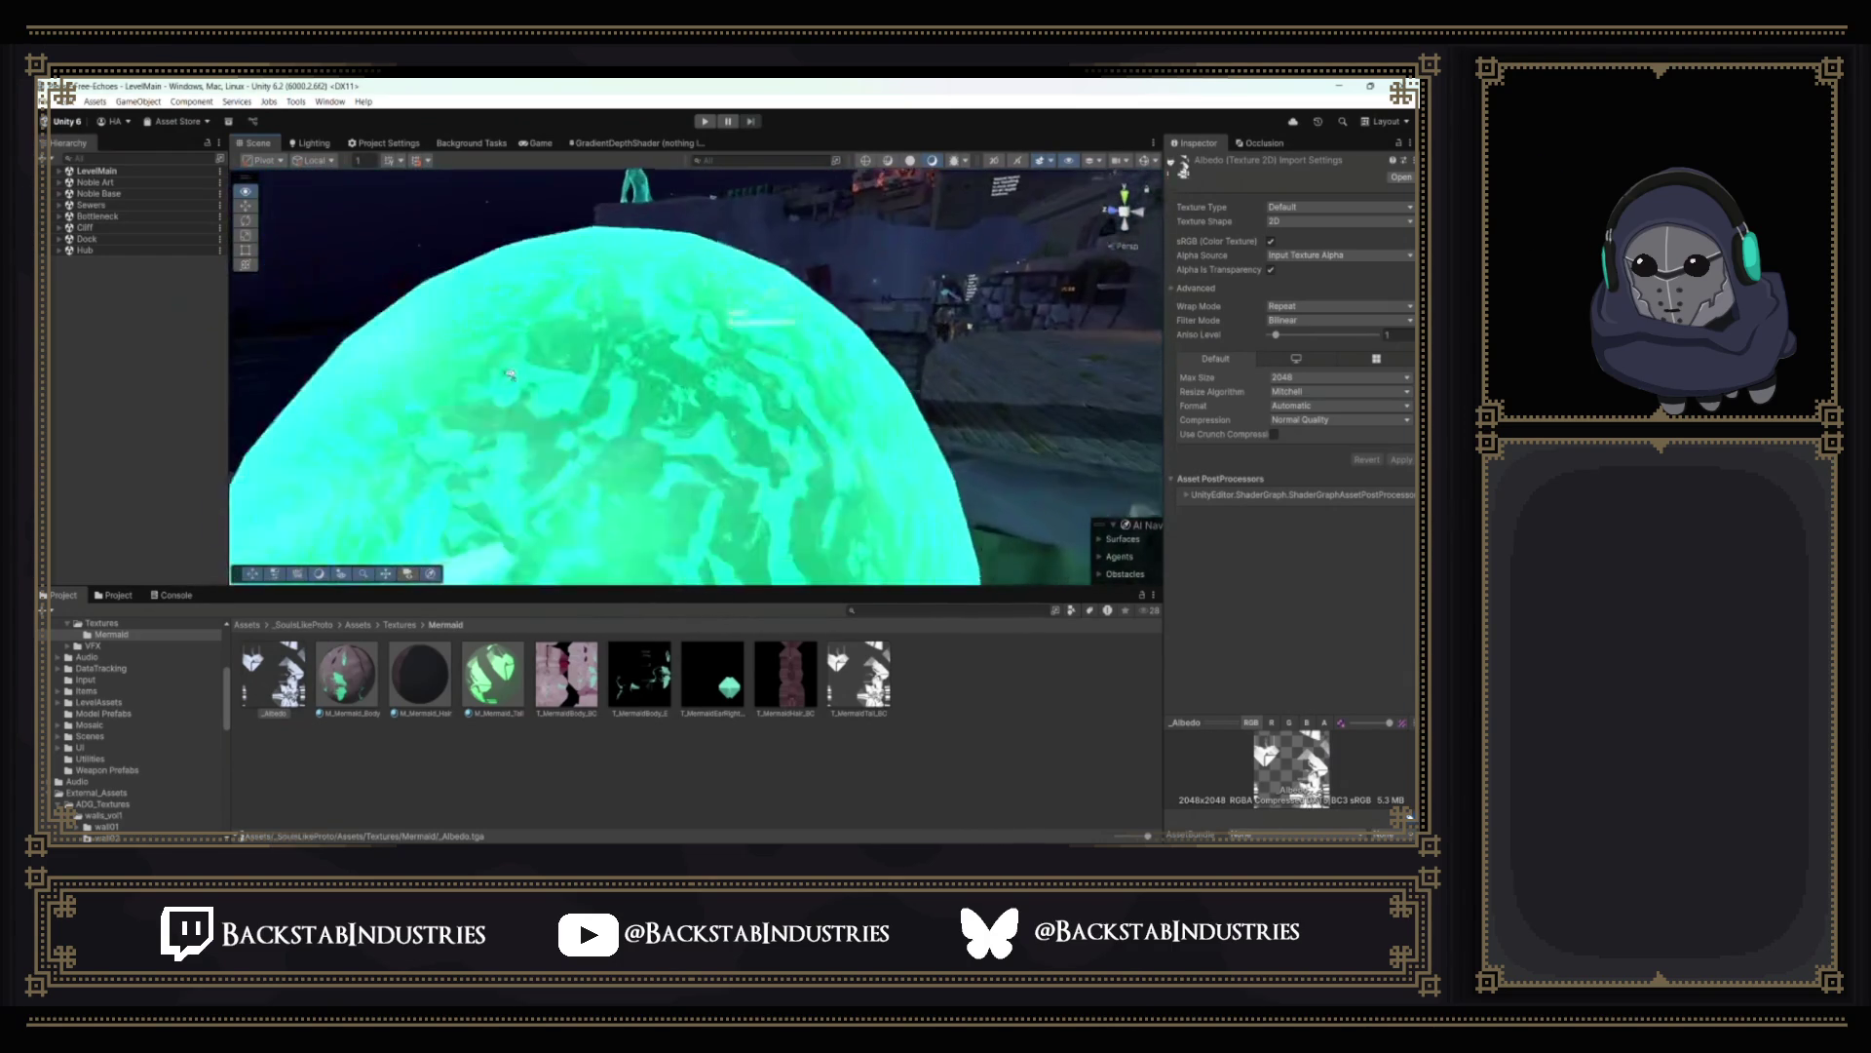
right_click_drag(509, 377, 577, 395)
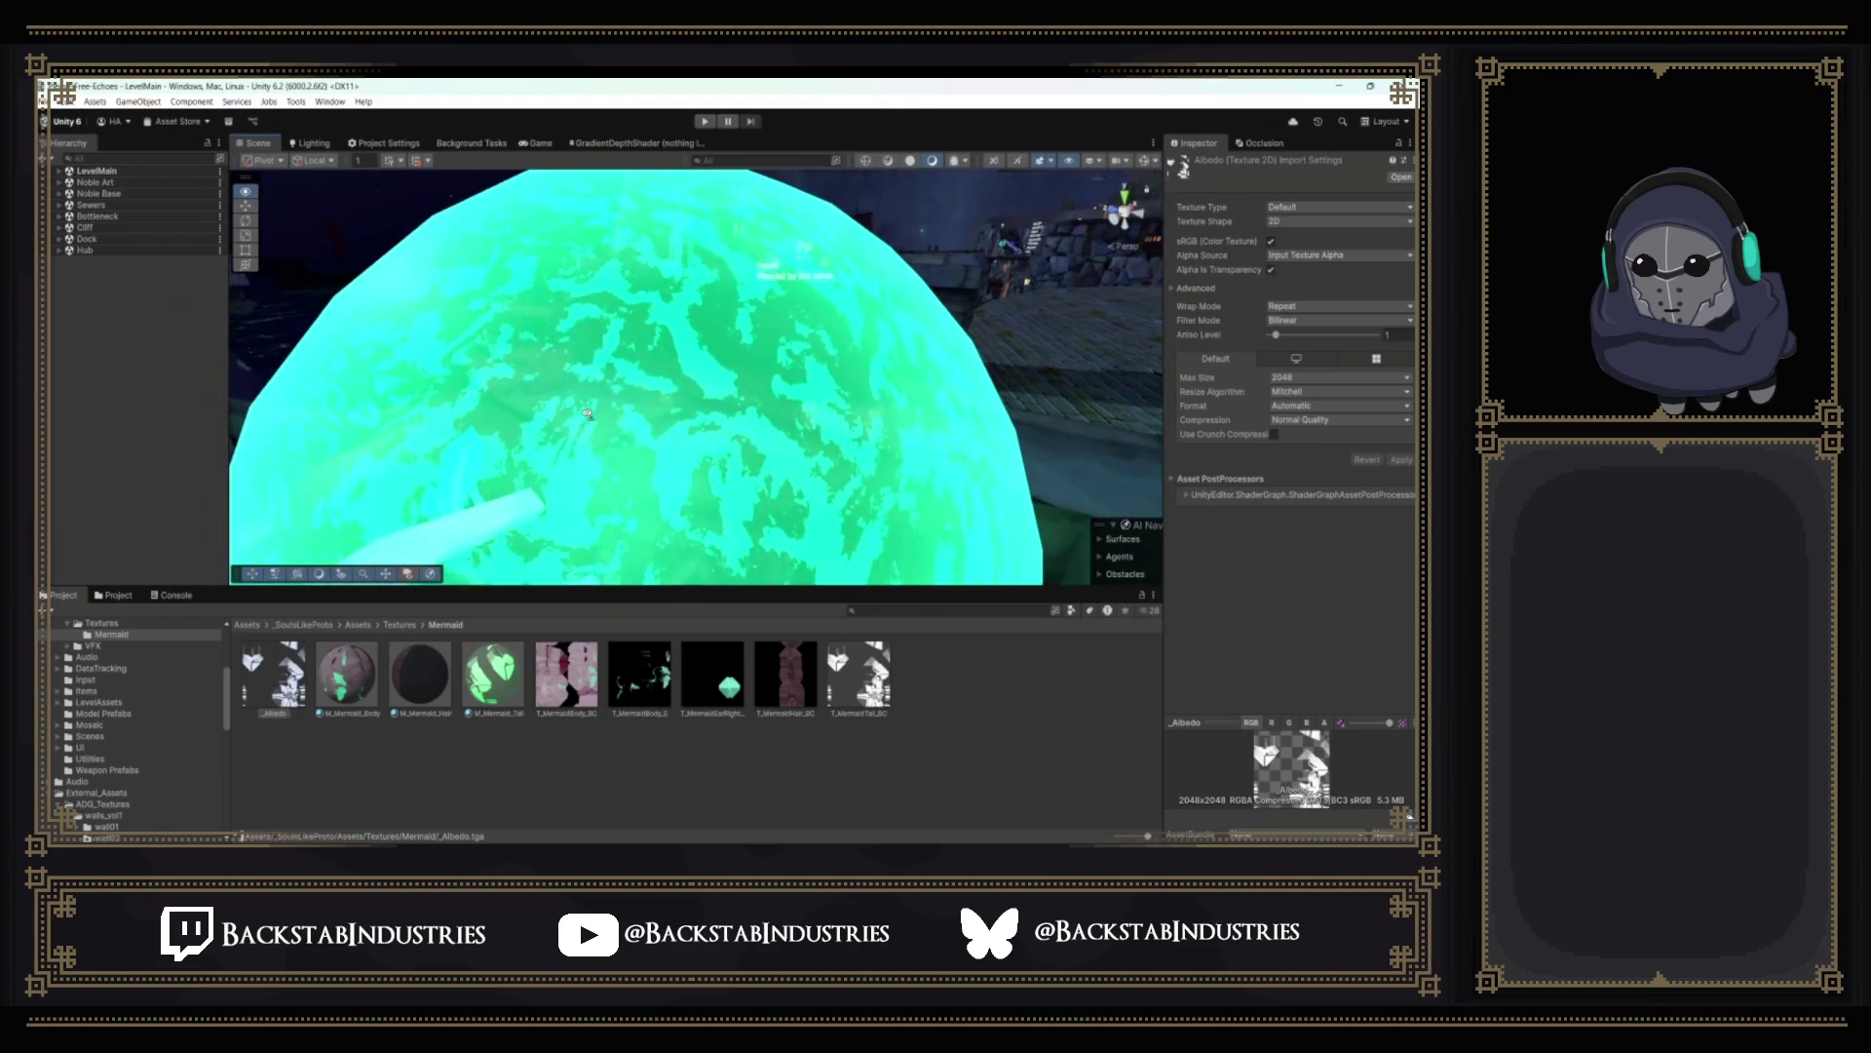
mouse_move(640, 420)
right_mouse_down()
mouse_move(948, 355)
mouse_move(1049, 391)
right_mouse_up()
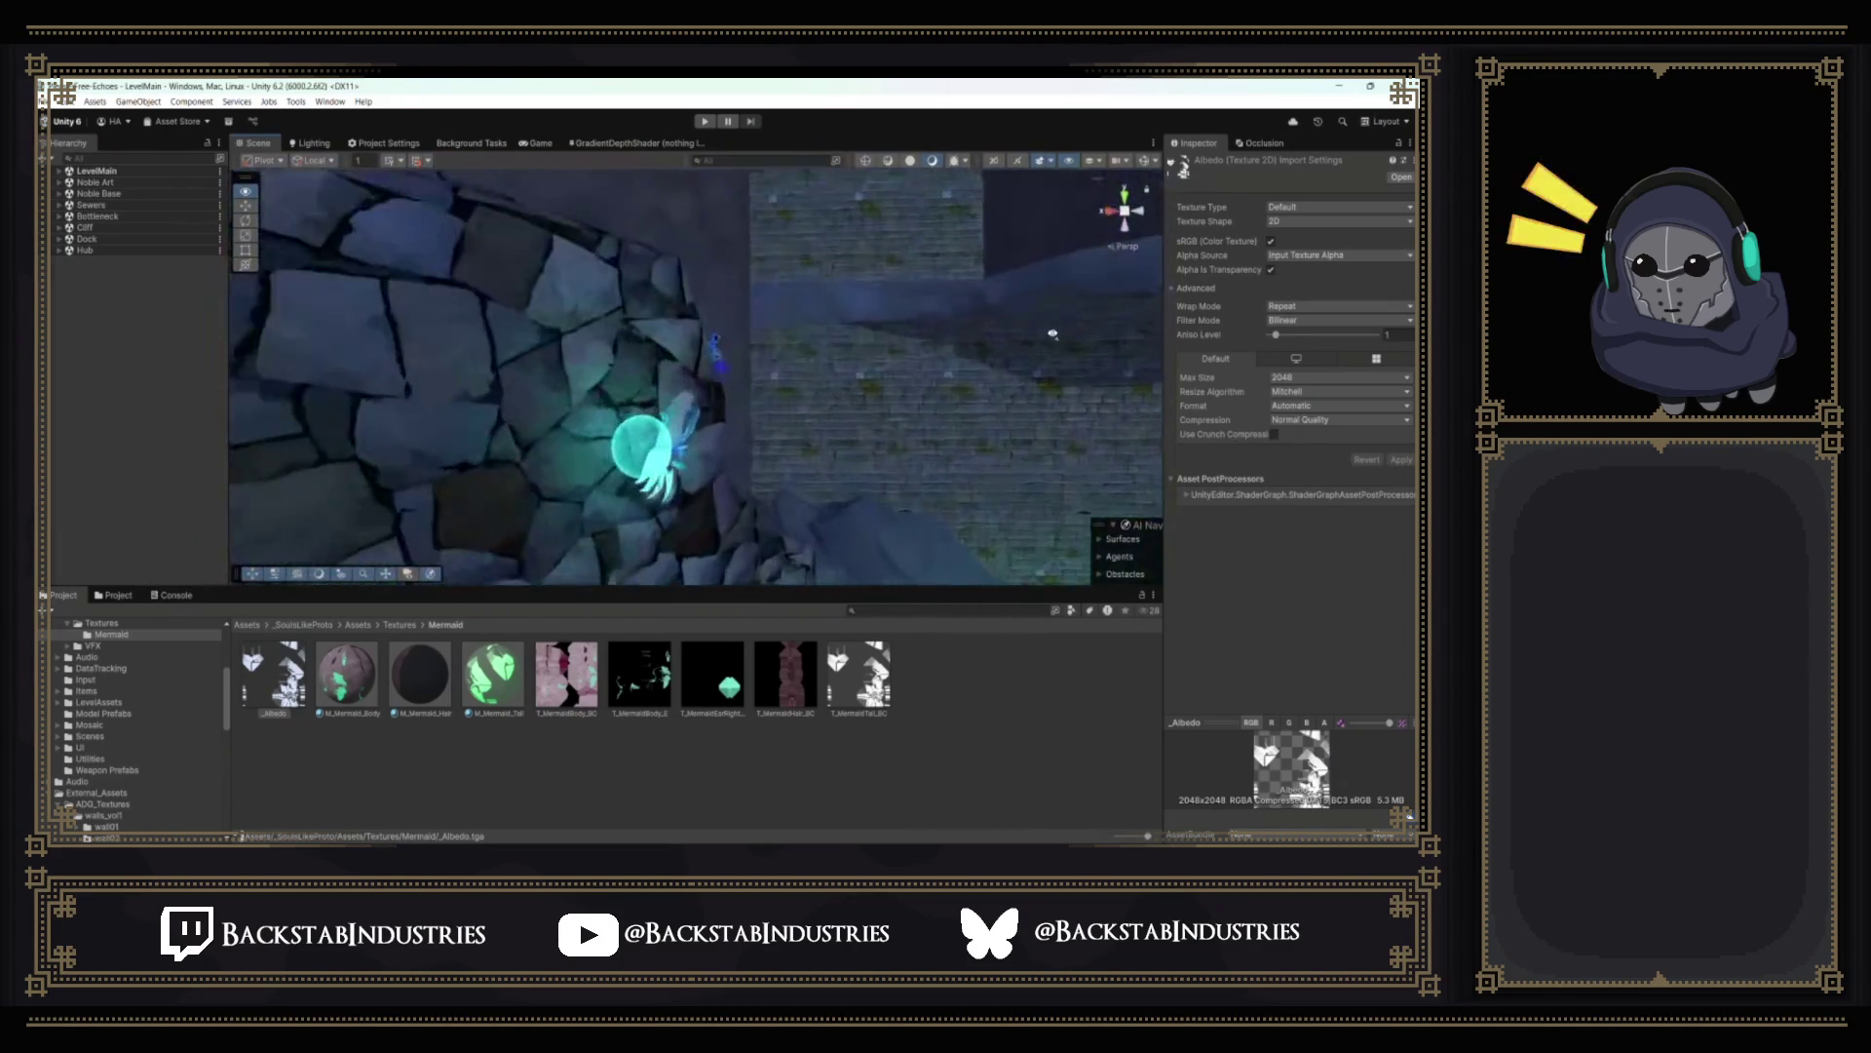
right_click_drag(1051, 328, 1011, 374)
mouse_move(941, 417)
right_mouse_down()
mouse_move(443, 380)
mouse_move(397, 406)
mouse_move(700, 442)
mouse_move(1103, 429)
mouse_move(968, 305)
mouse_move(962, 327)
mouse_move(705, 312)
mouse_move(781, 500)
mouse_move(779, 386)
mouse_move(878, 339)
mouse_move(921, 348)
mouse_move(1127, 211)
mouse_move(983, 369)
mouse_move(498, 508)
mouse_move(702, 366)
right_mouse_up()
left_click(103, 272)
mouse_move(1059, 339)
right_mouse_down()
mouse_move(1059, 364)
mouse_move(877, 351)
mouse_move(720, 414)
mouse_move(702, 365)
right_mouse_up()
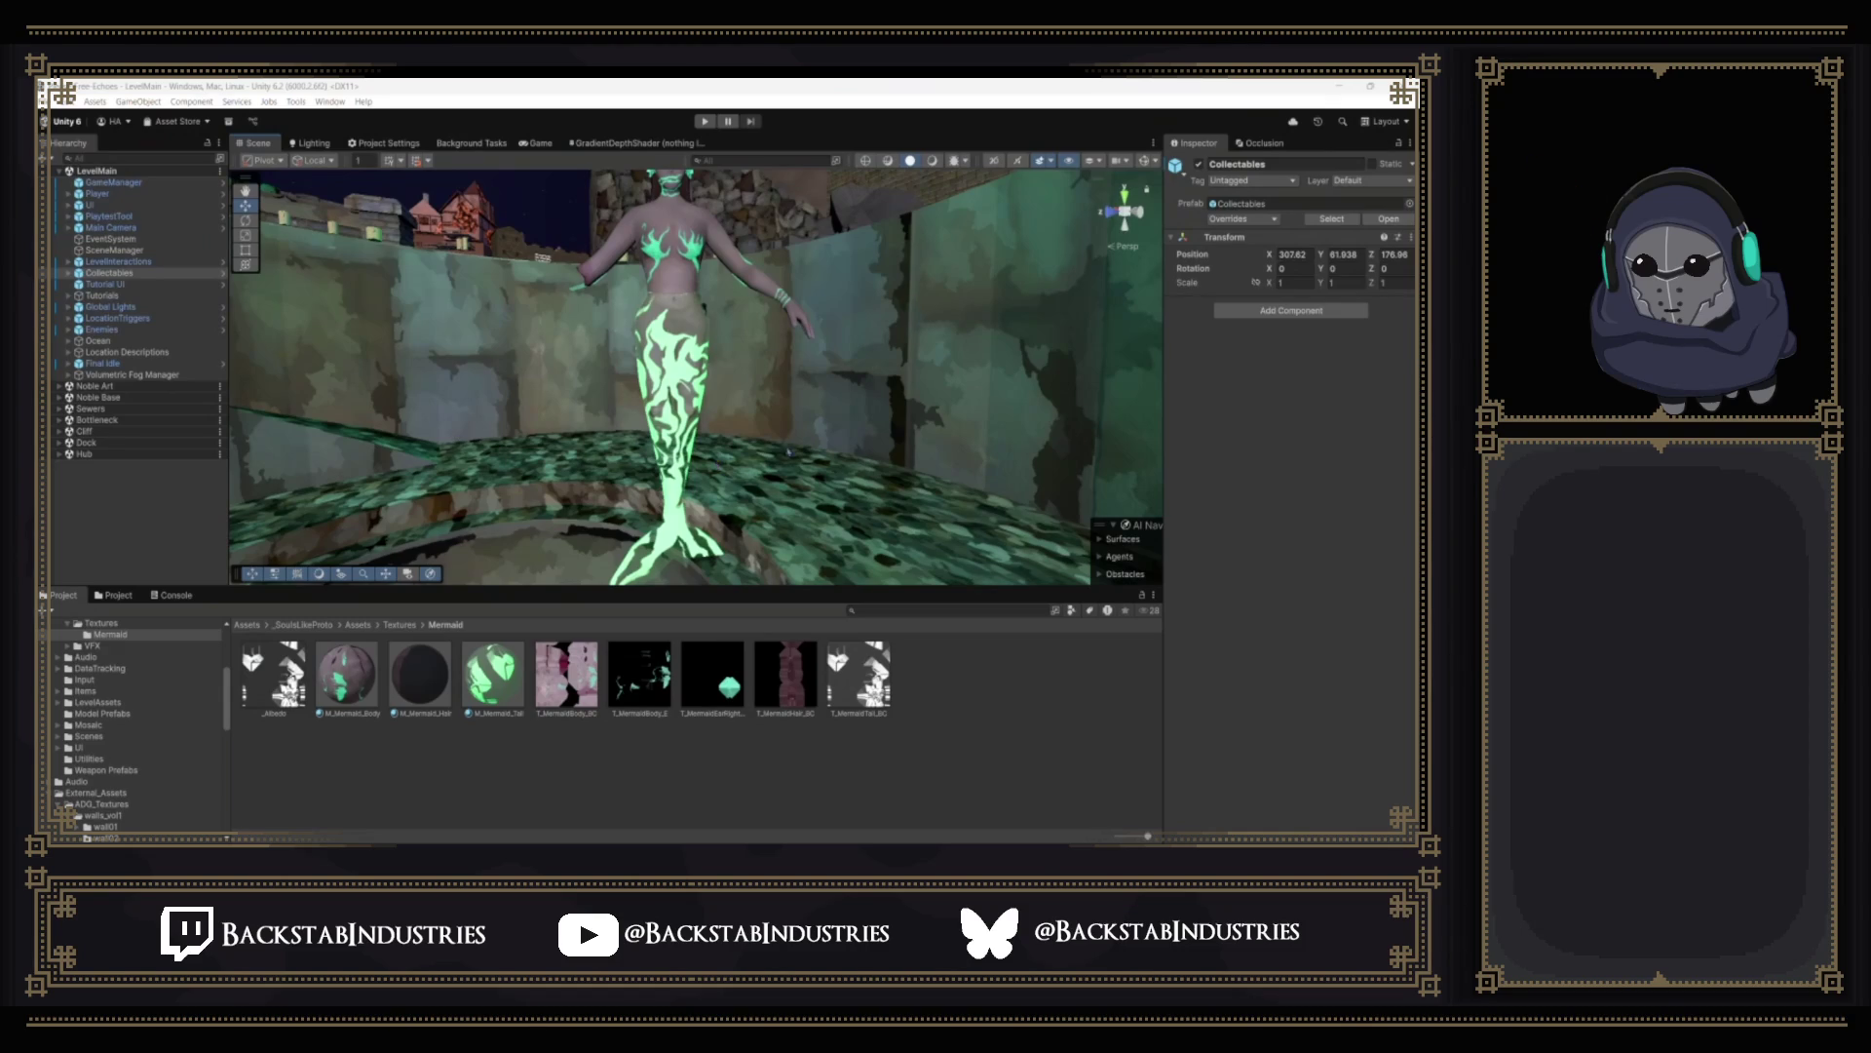
mouse_move(790, 451)
right_mouse_down()
mouse_move(782, 402)
mouse_move(761, 439)
mouse_move(773, 535)
right_mouse_up()
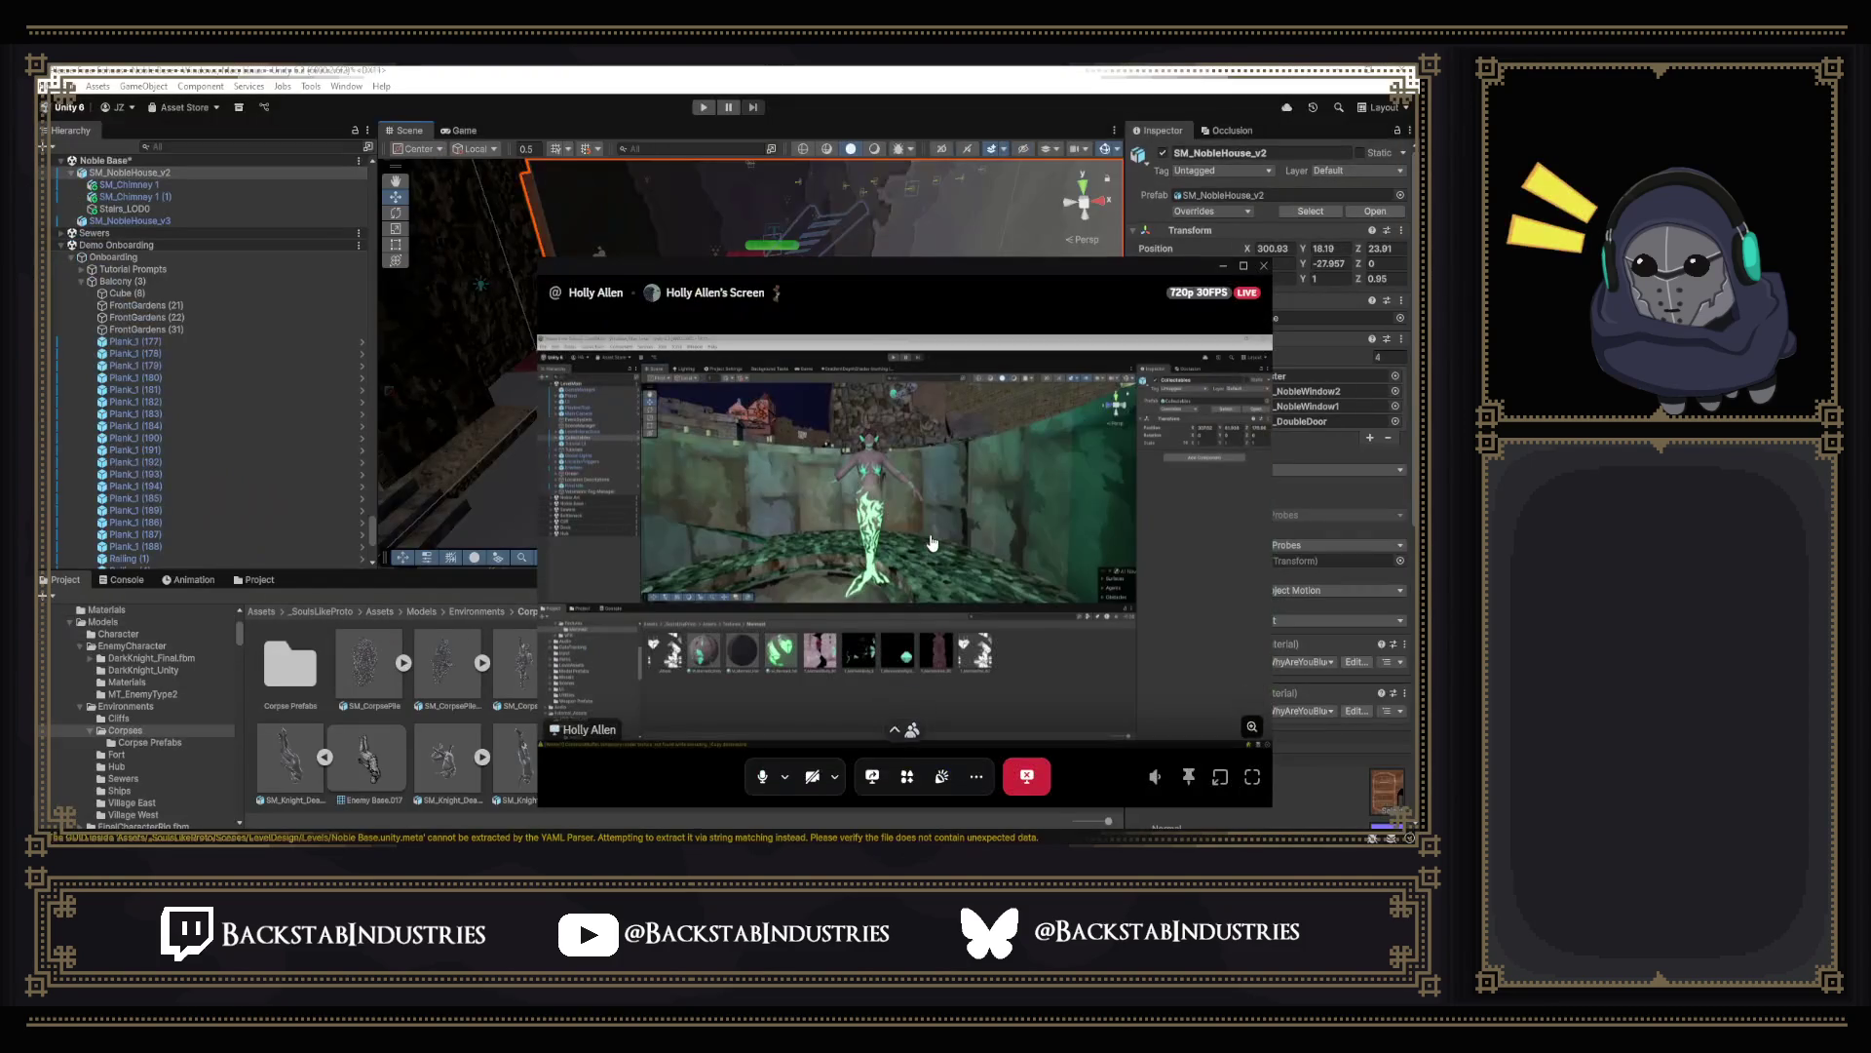
Return to viewing the noble house in the Unity Scene view.
mouse_move(840, 230)
right_mouse_down()
mouse_move(813, 275)
mouse_move(567, 199)
mouse_move(775, 380)
right_mouse_up()
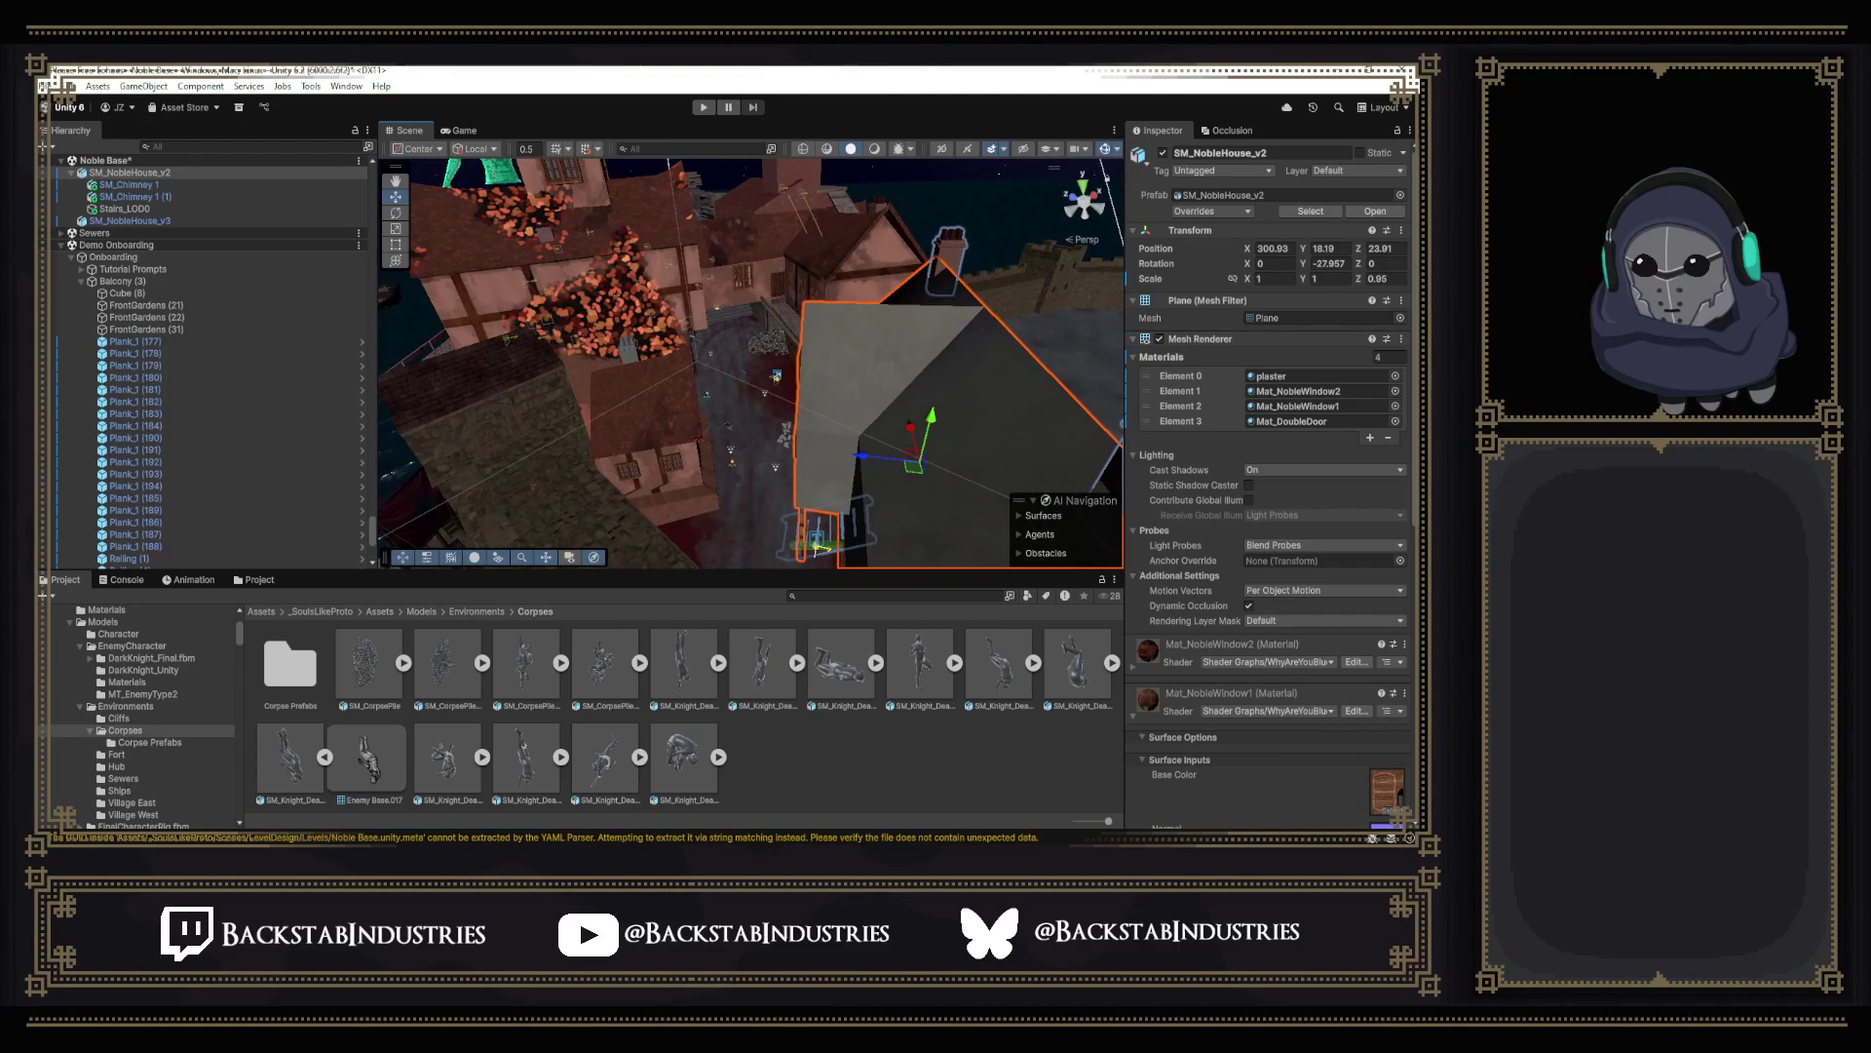
Turn off Scene view lighting around the house, then reopen the Discord shared screen.
left_click(577, 775)
right_click_drag(863, 232, 820, 220)
left_click(875, 151)
mouse_move(740, 303)
right_mouse_down()
mouse_move(1041, 283)
mouse_move(912, 293)
mouse_move(775, 257)
mouse_move(1096, 172)
mouse_move(673, 150)
mouse_move(714, 435)
right_mouse_up()
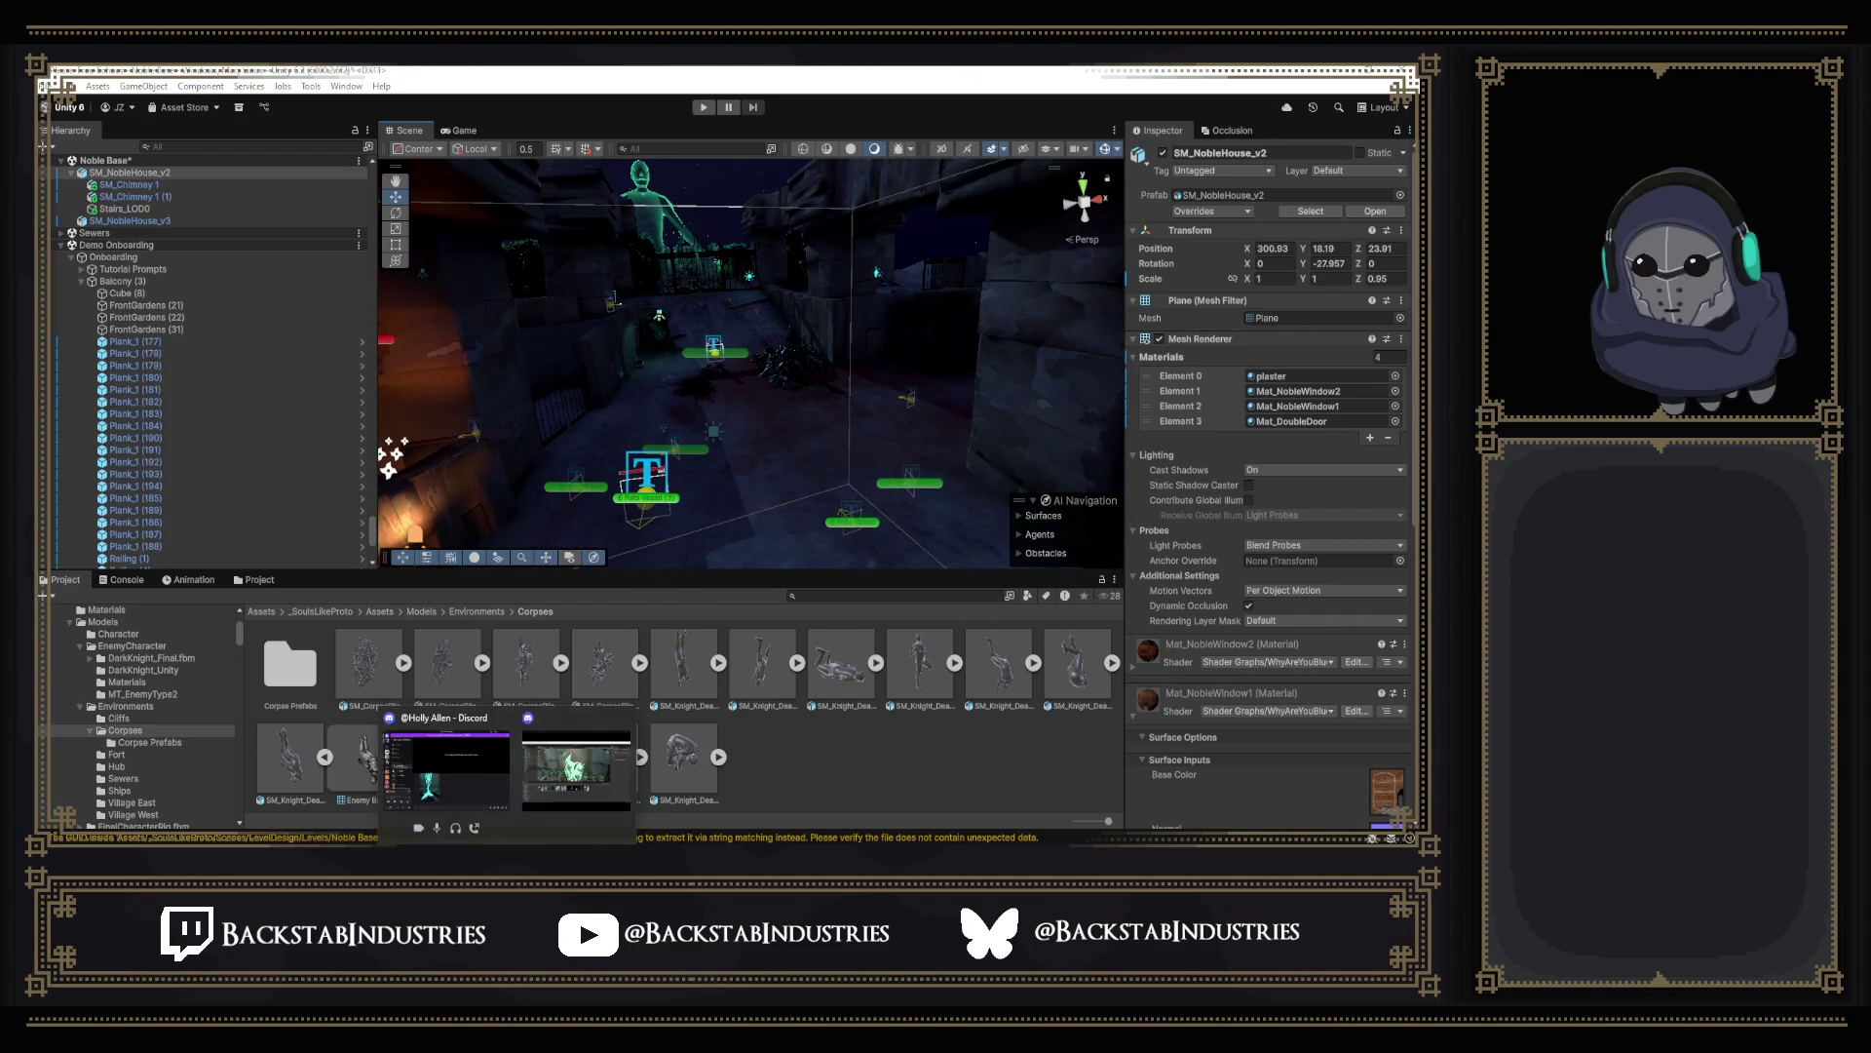
left_click(446, 768)
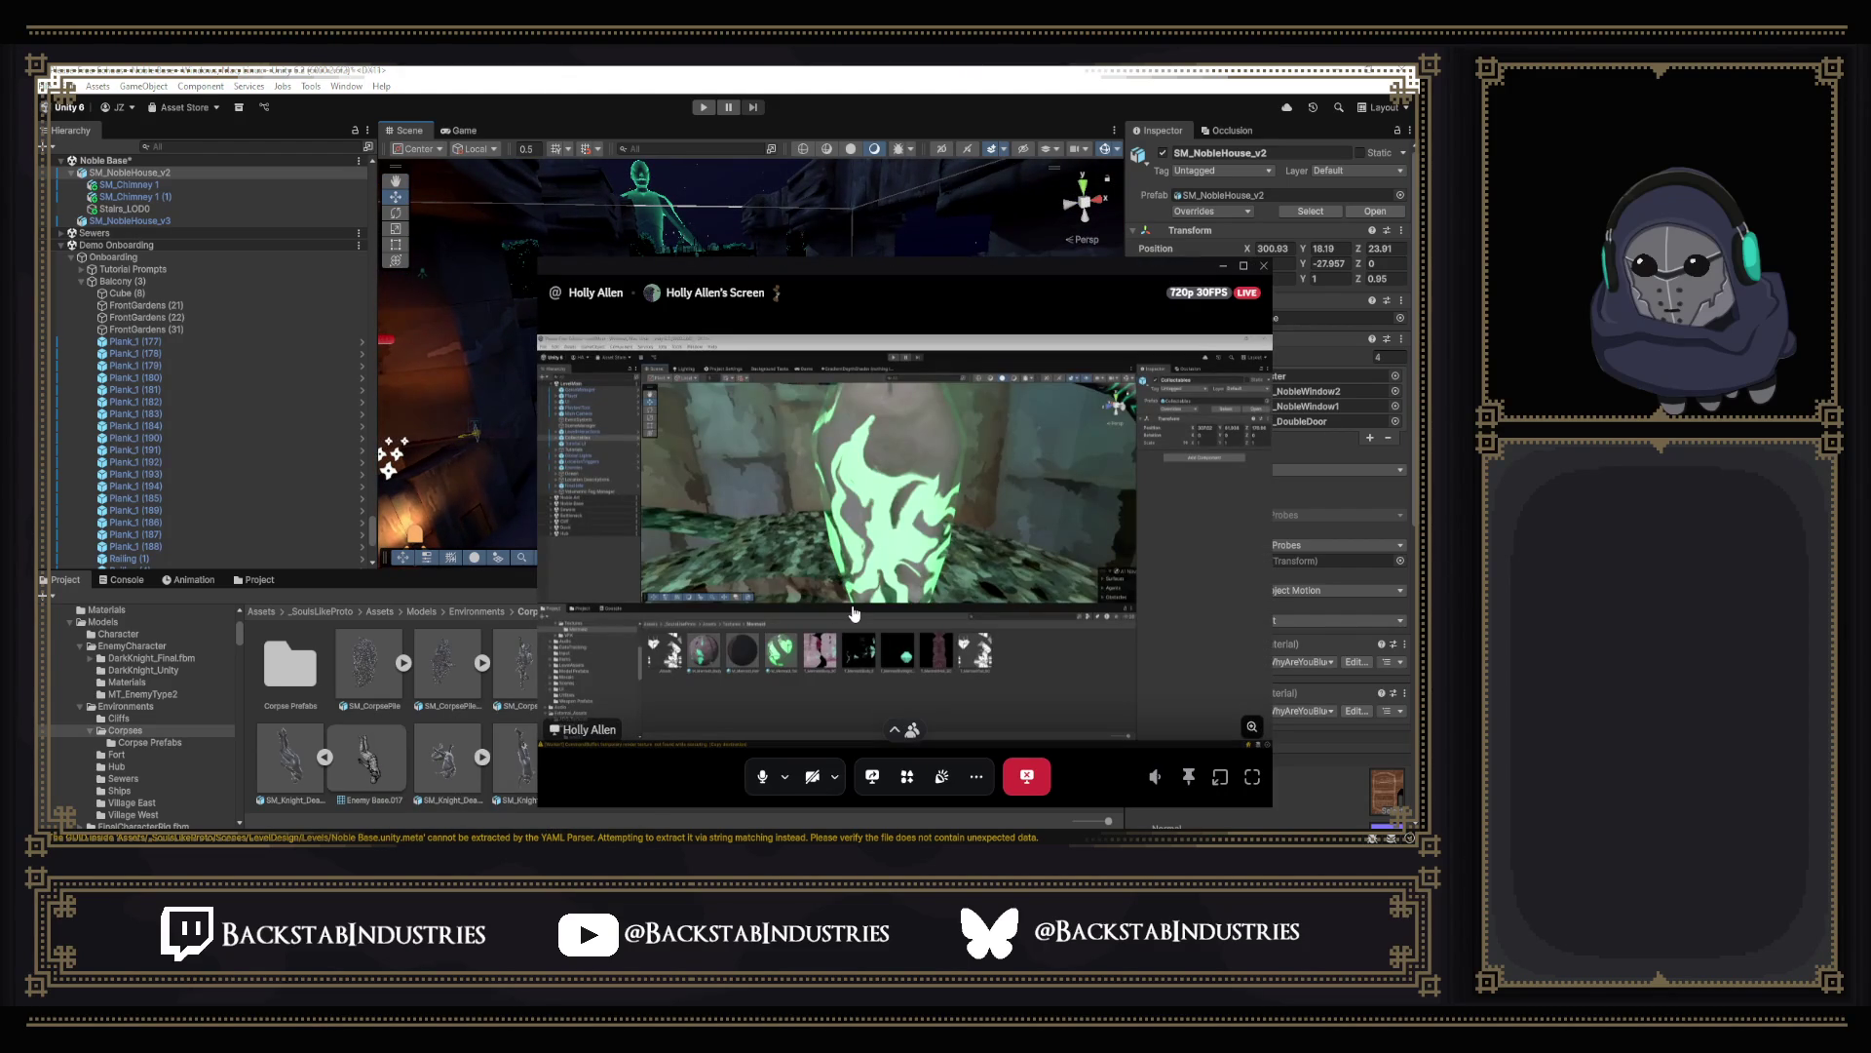